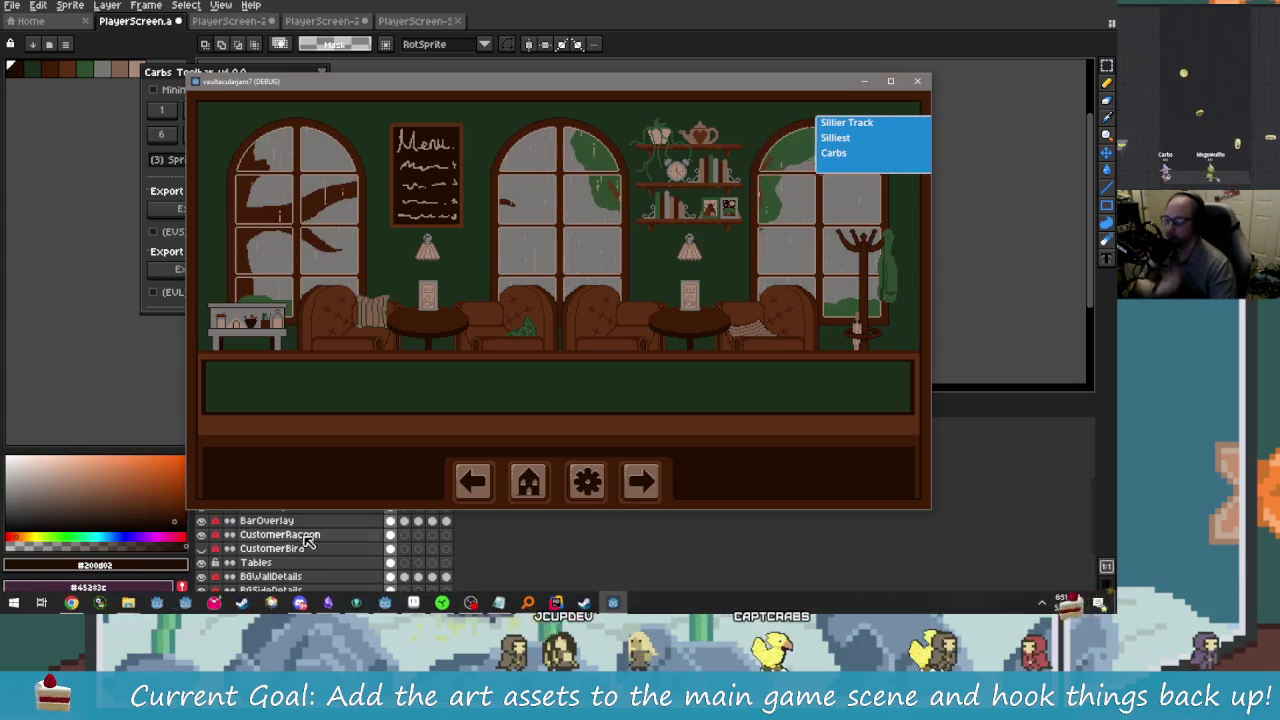
Step: Launch an app from the launcher search so the Twitch channel opens in the browser
key("alt+space")
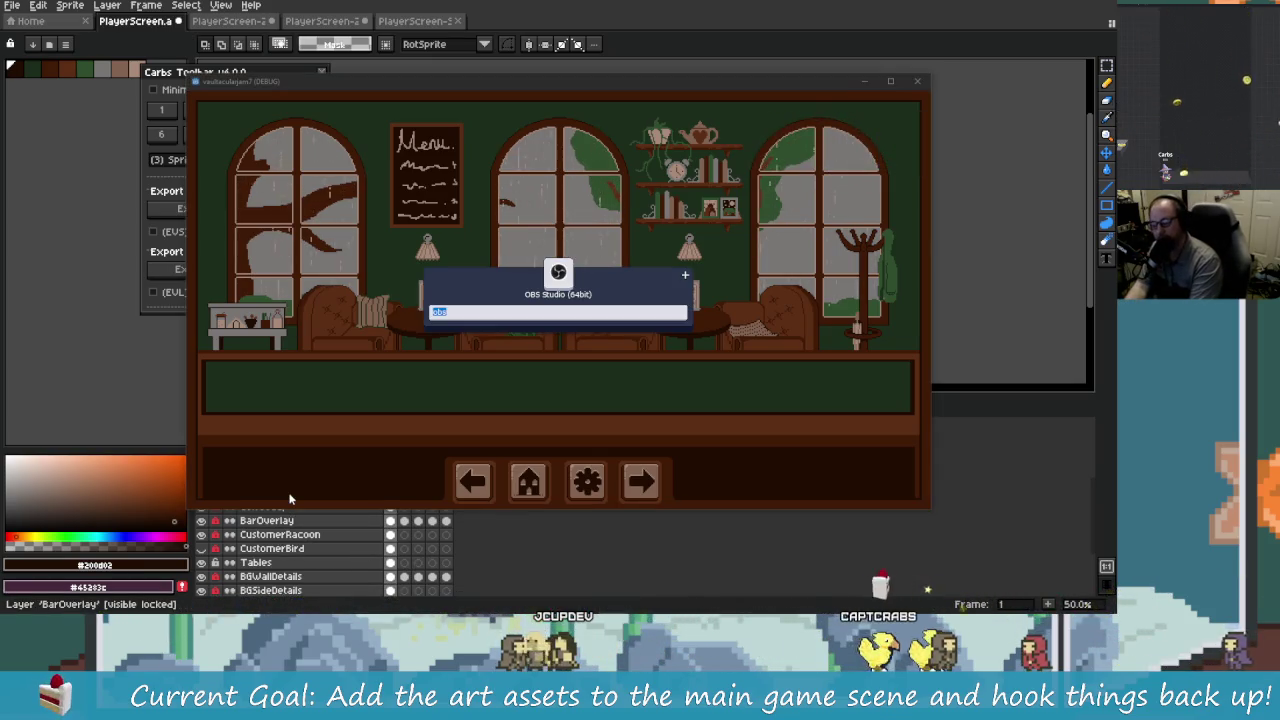
key("Escape")
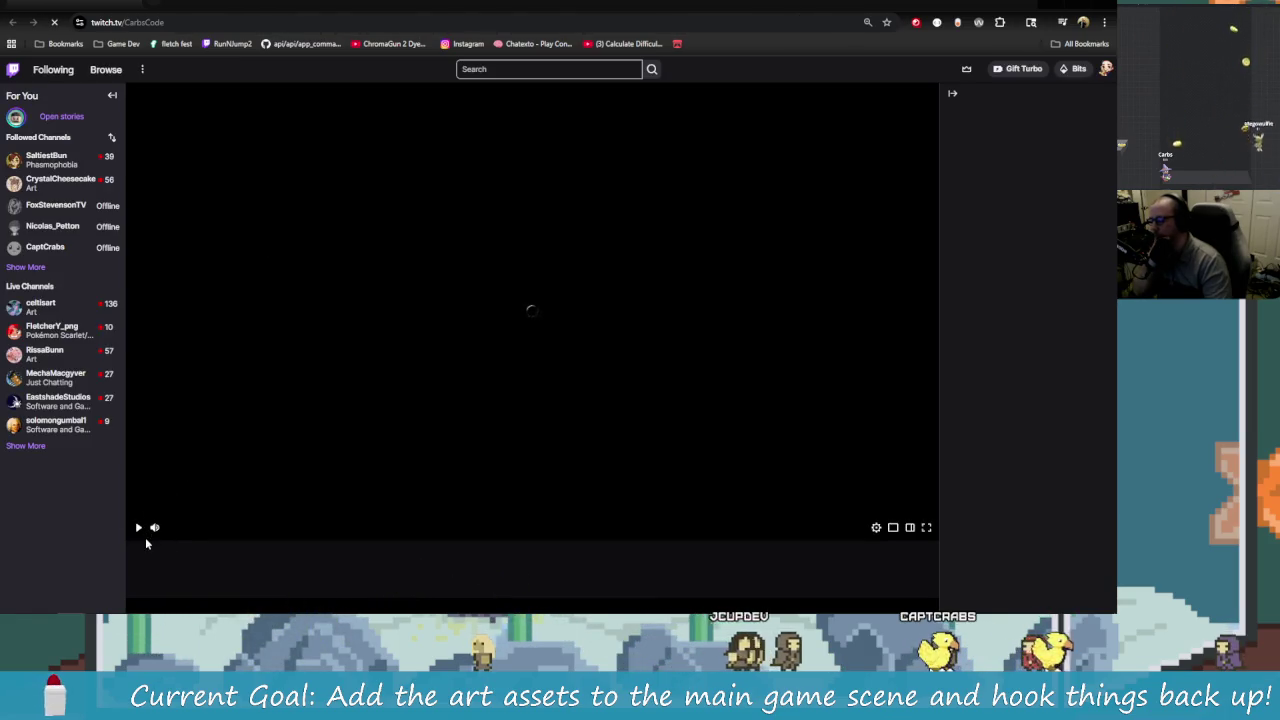
Step: Start the Twitch stream playing and open the Steam store link shared in chat
left_click(142, 537)
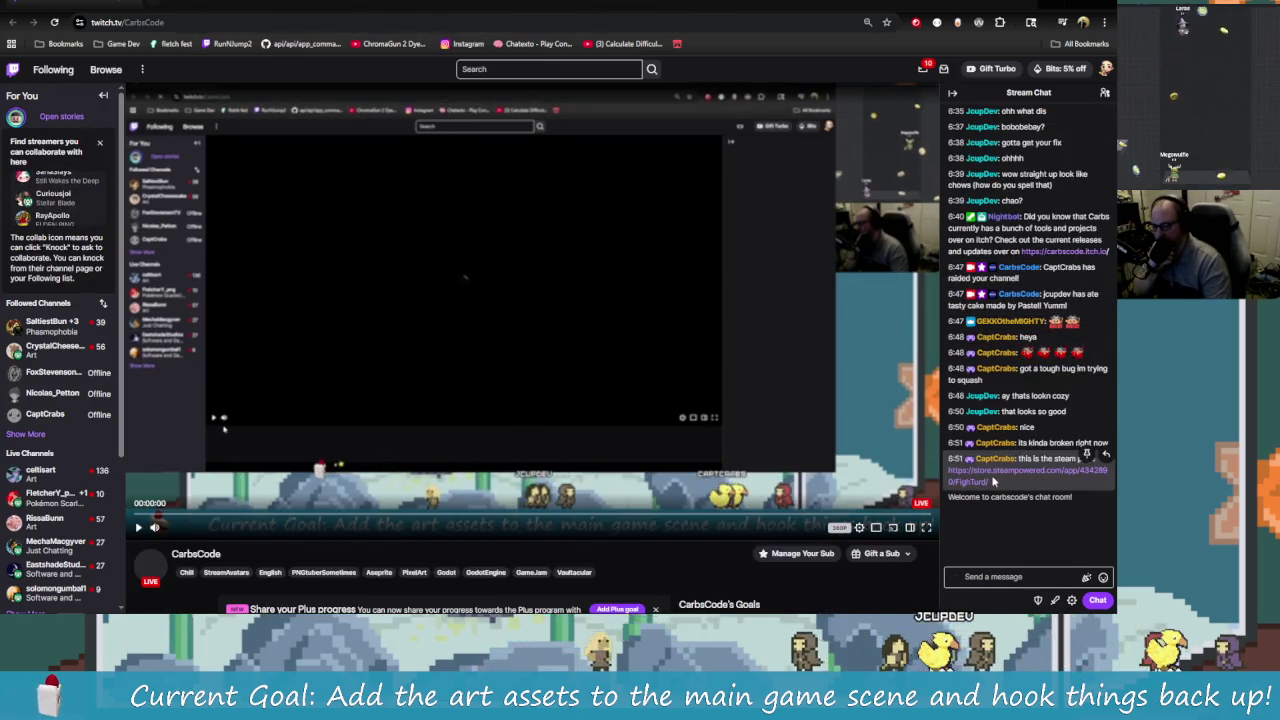
left_click(997, 472)
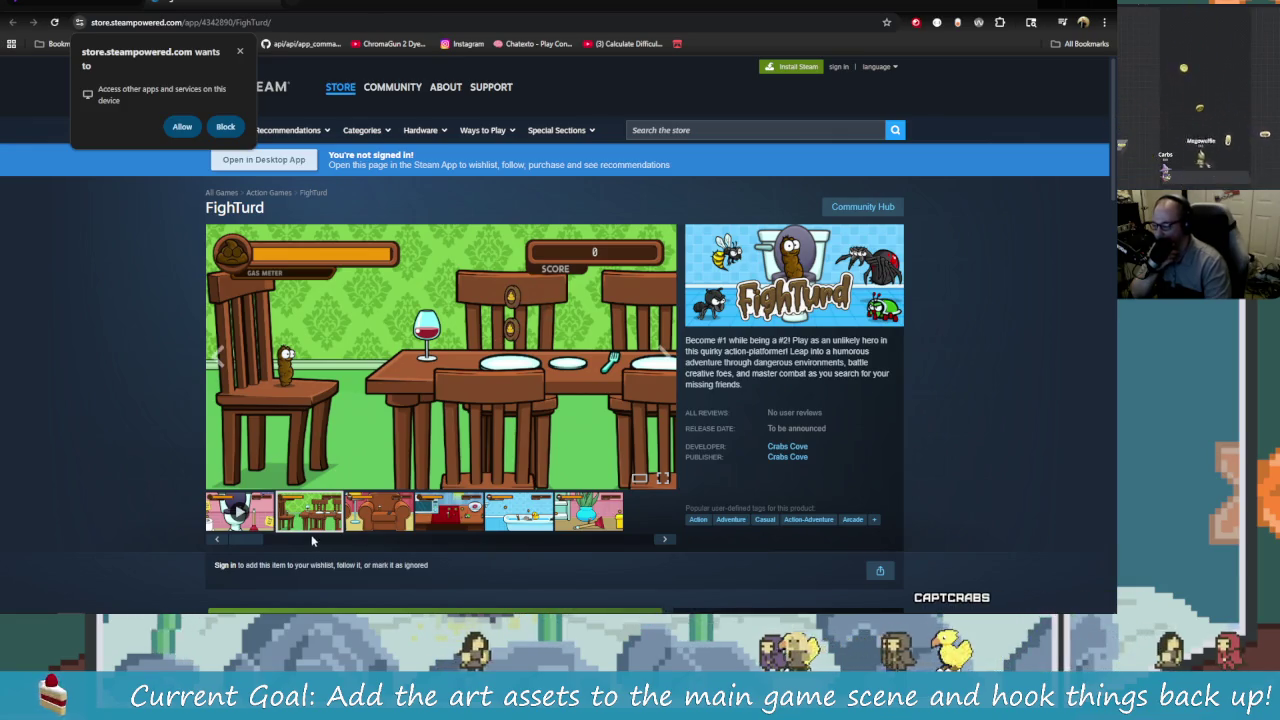
Step: View the remaining FighTurd screenshots, including bathtub and plant-and-plunger, then check the demo download section
left_click(457, 517)
left_click(519, 513)
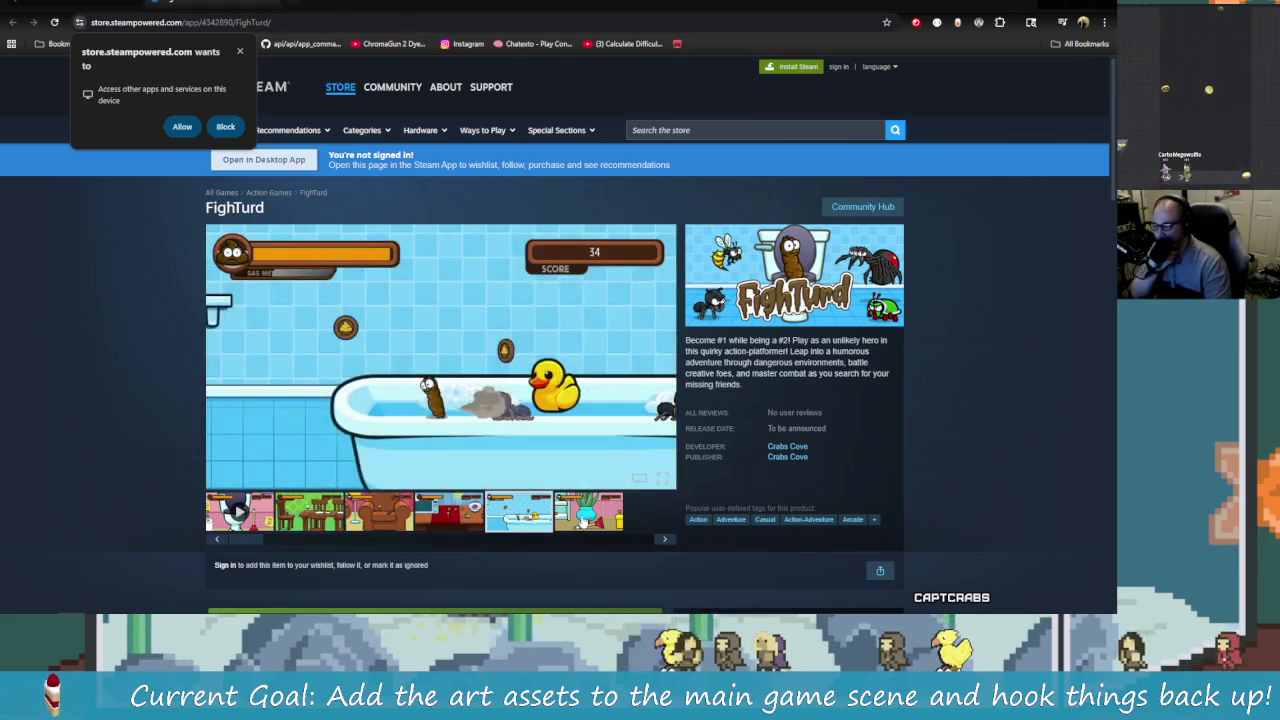
left_click(583, 519)
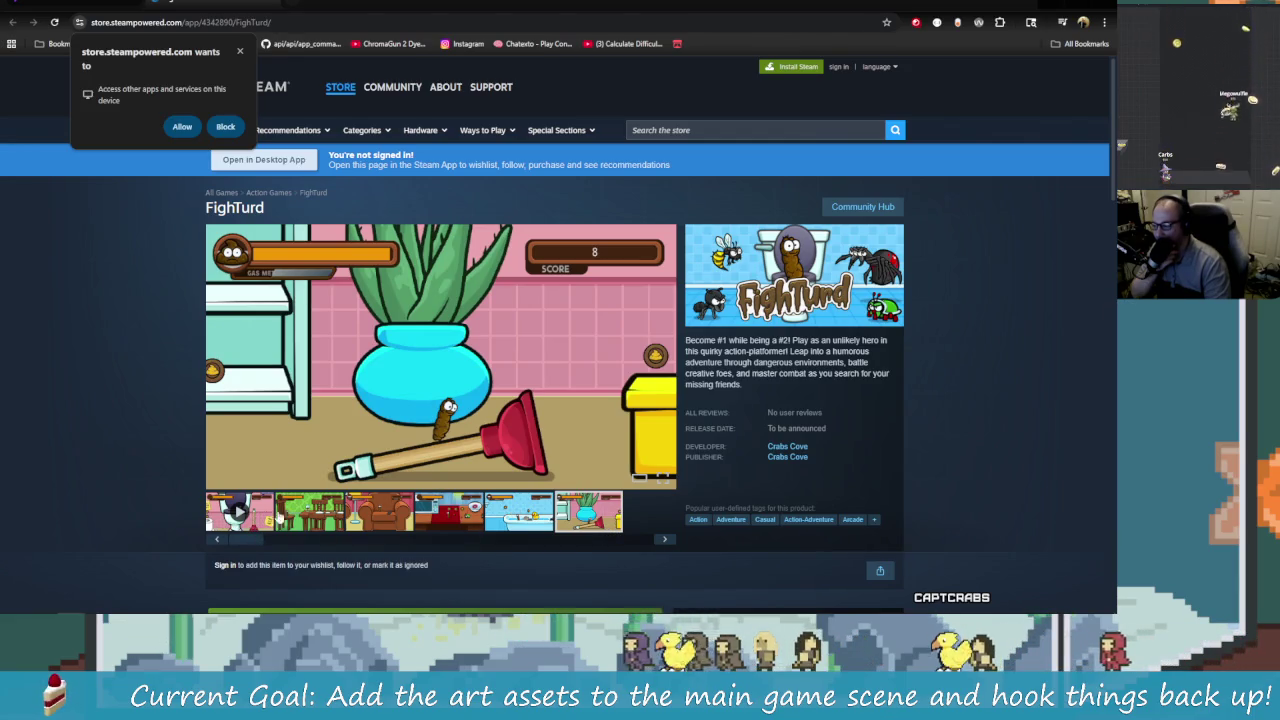
scroll(813, 507, "down", 3)
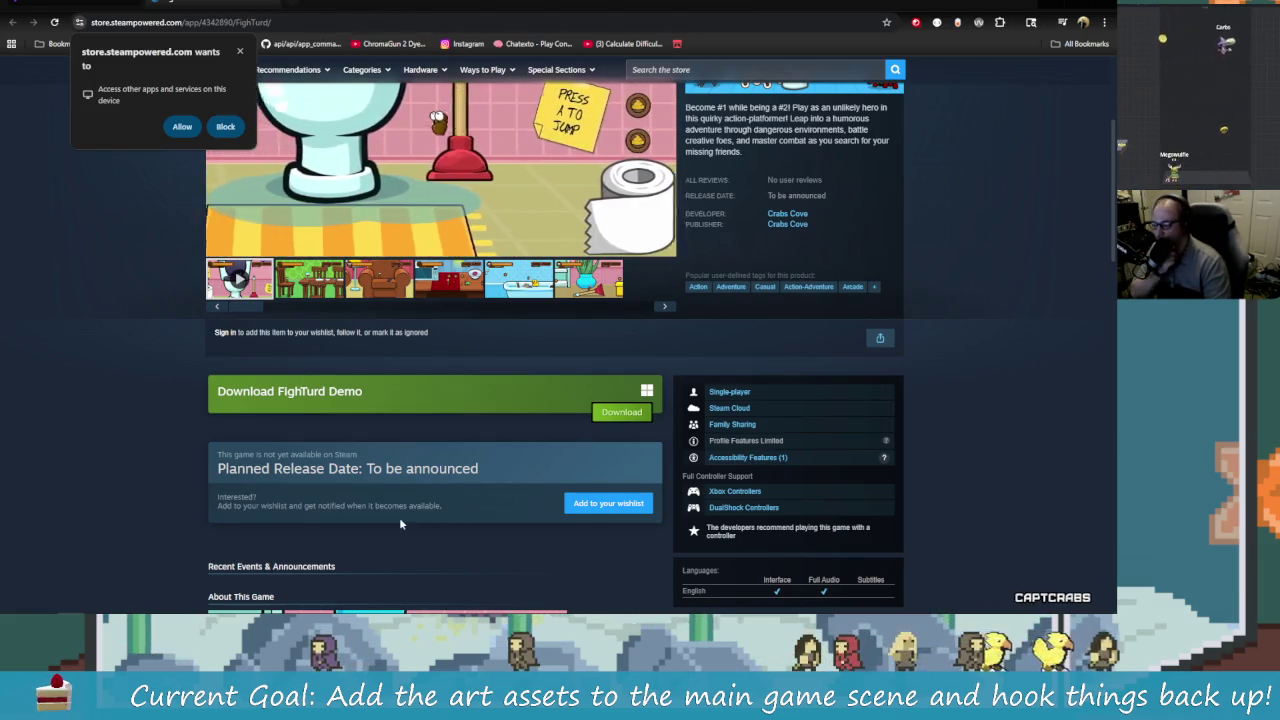
scroll(420, 520, "up", 3)
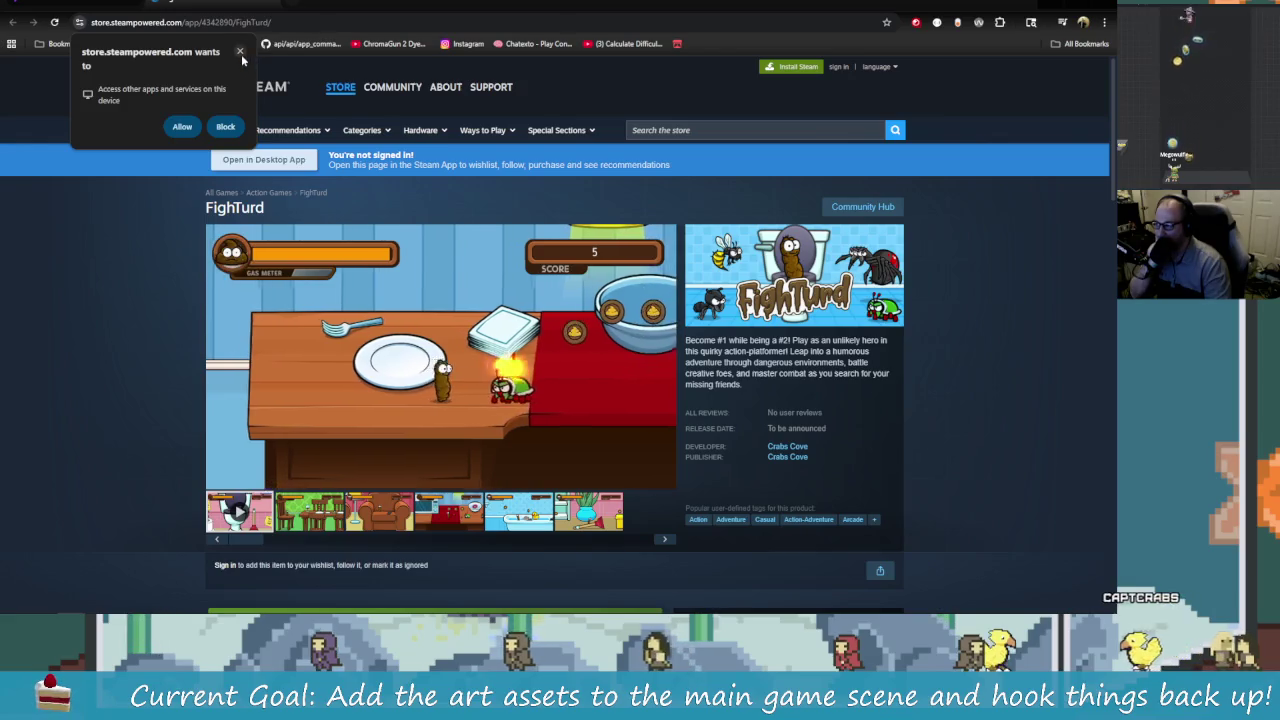
Step: Dismiss the site-permission popup, read down to System Requirements, then autoscroll back to the top
left_click(240, 51)
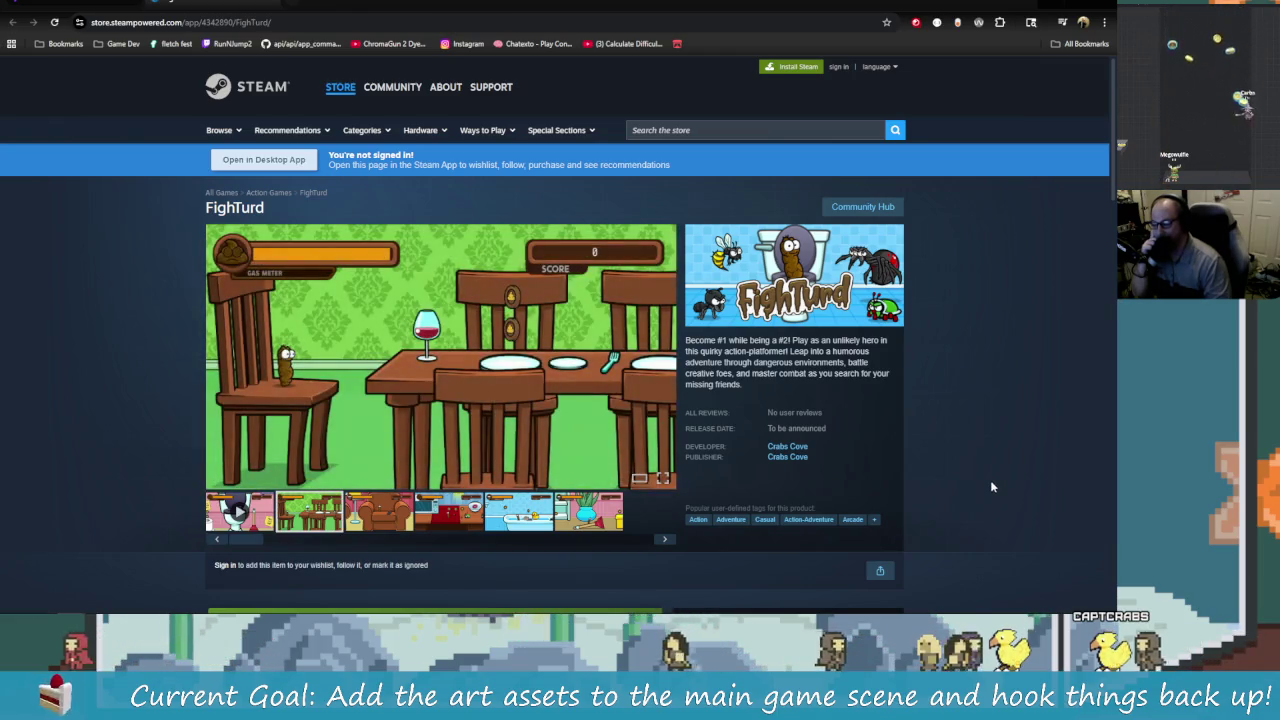
scroll(990, 480, "down", 2)
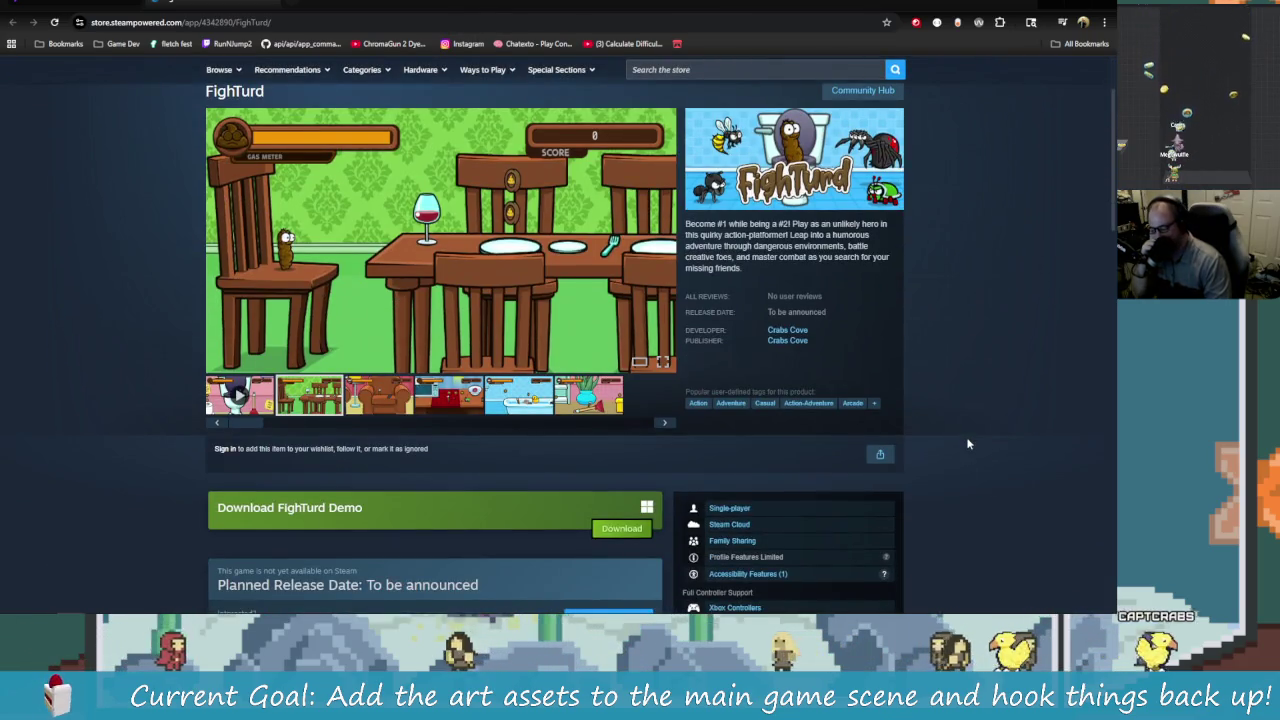
scroll(1027, 474, "up", 2)
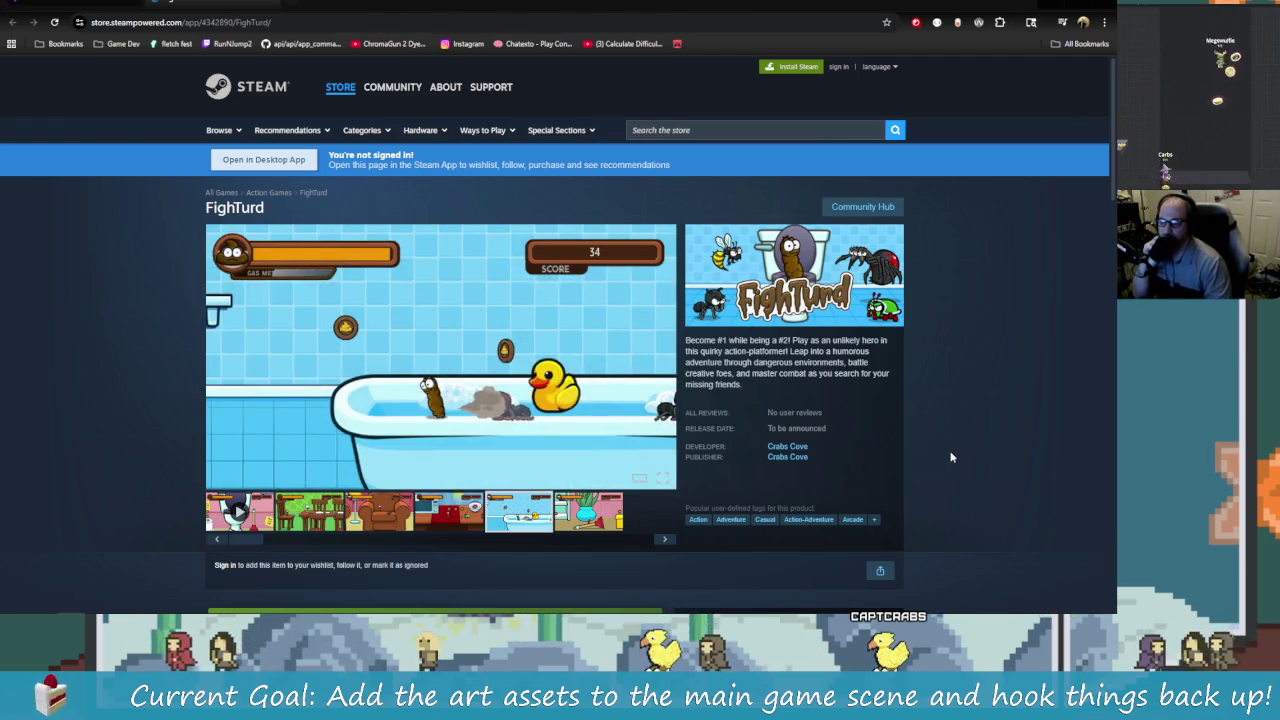
scroll(979, 476, "down", 6)
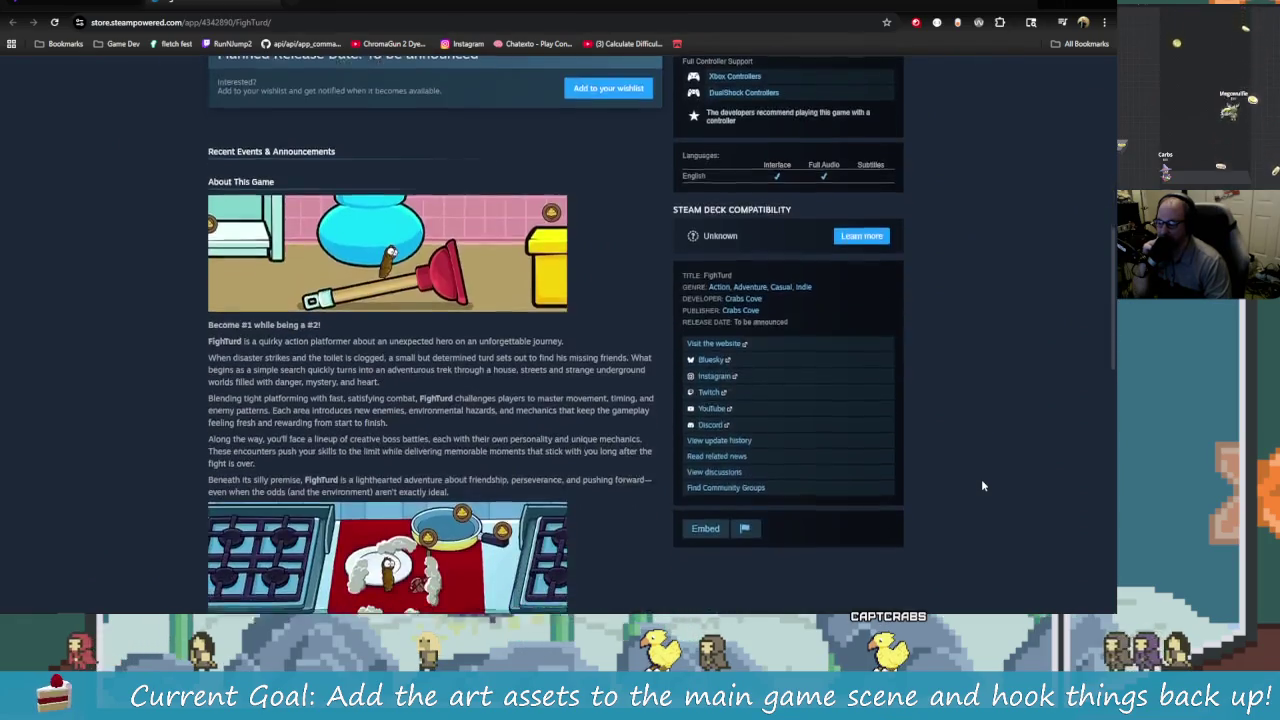
scroll(981, 483, "down", 3)
scroll(981, 485, "down", 2)
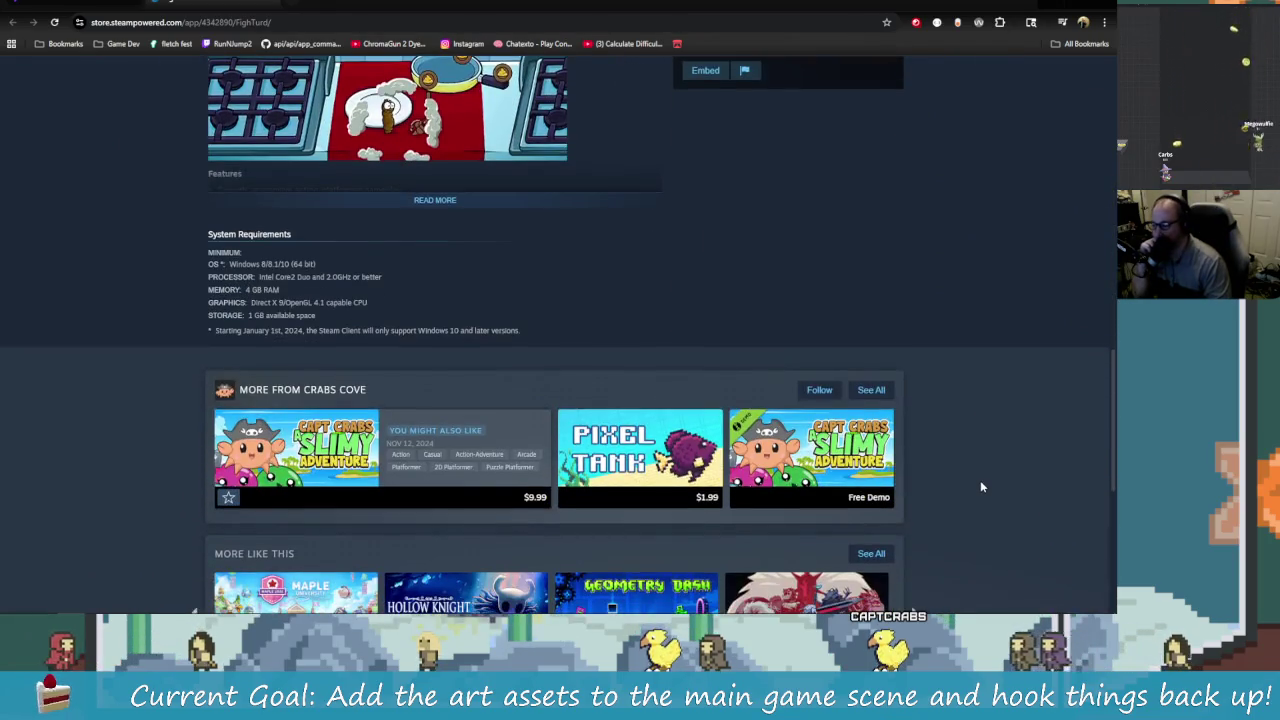
middle_click(1033, 562)
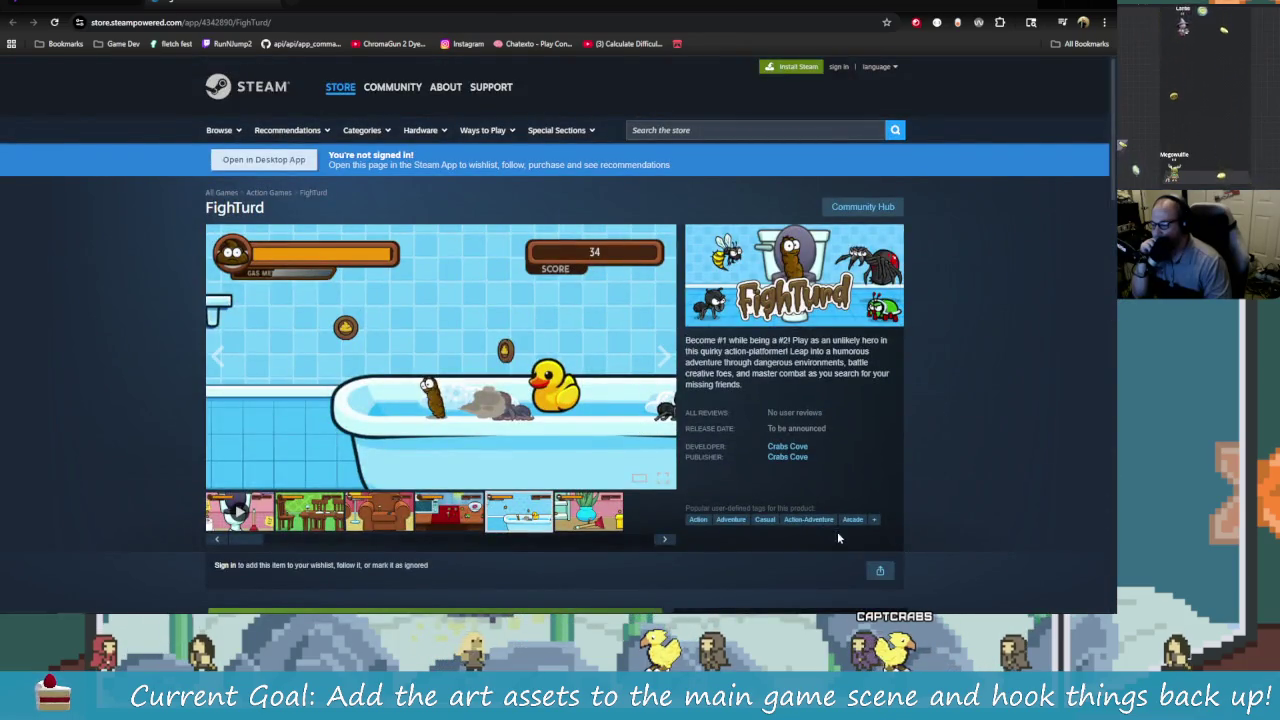
Step: Visit the Crabs Cove publisher page and try to follow it, dismissing the log-in notice
left_click(789, 457)
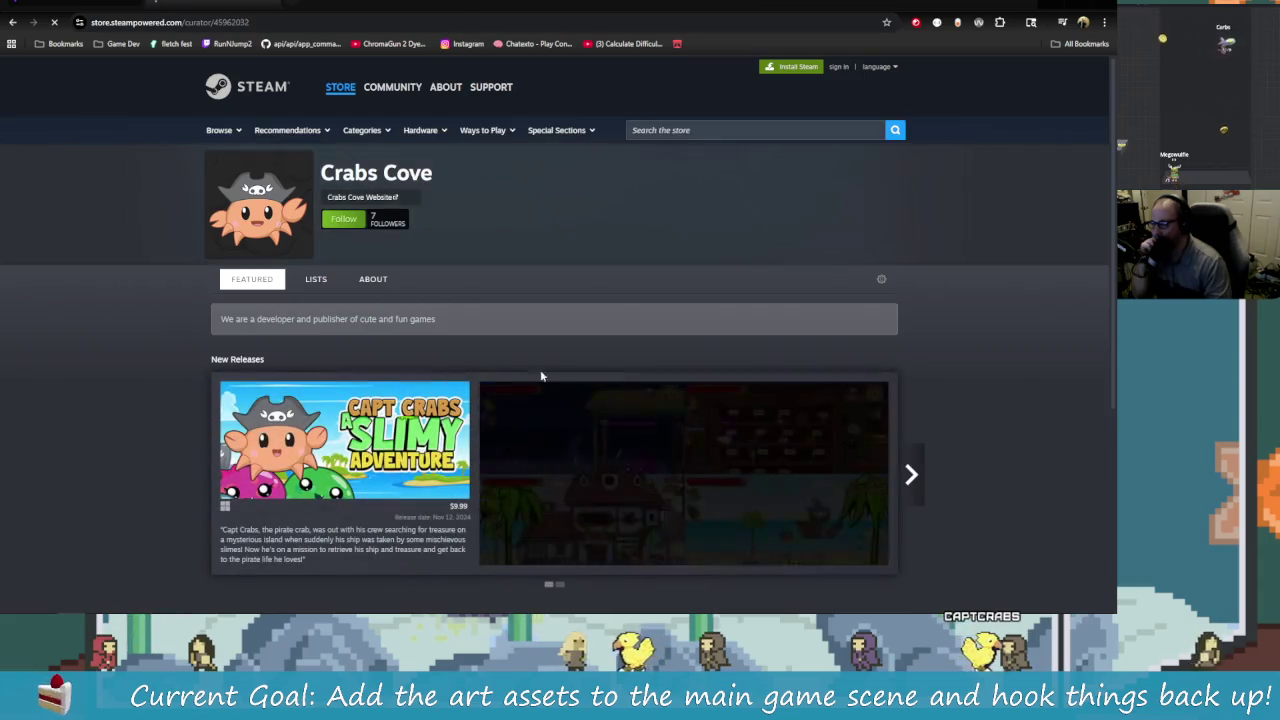
left_click(350, 228)
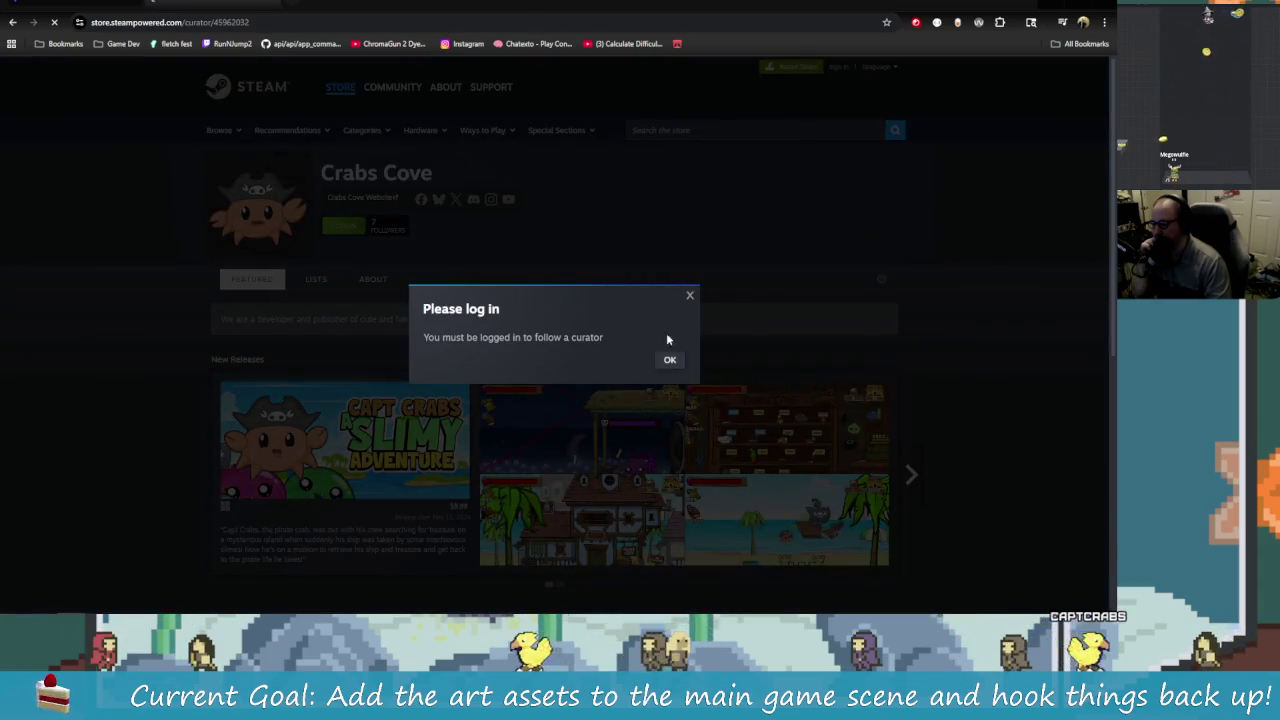
left_click(690, 298)
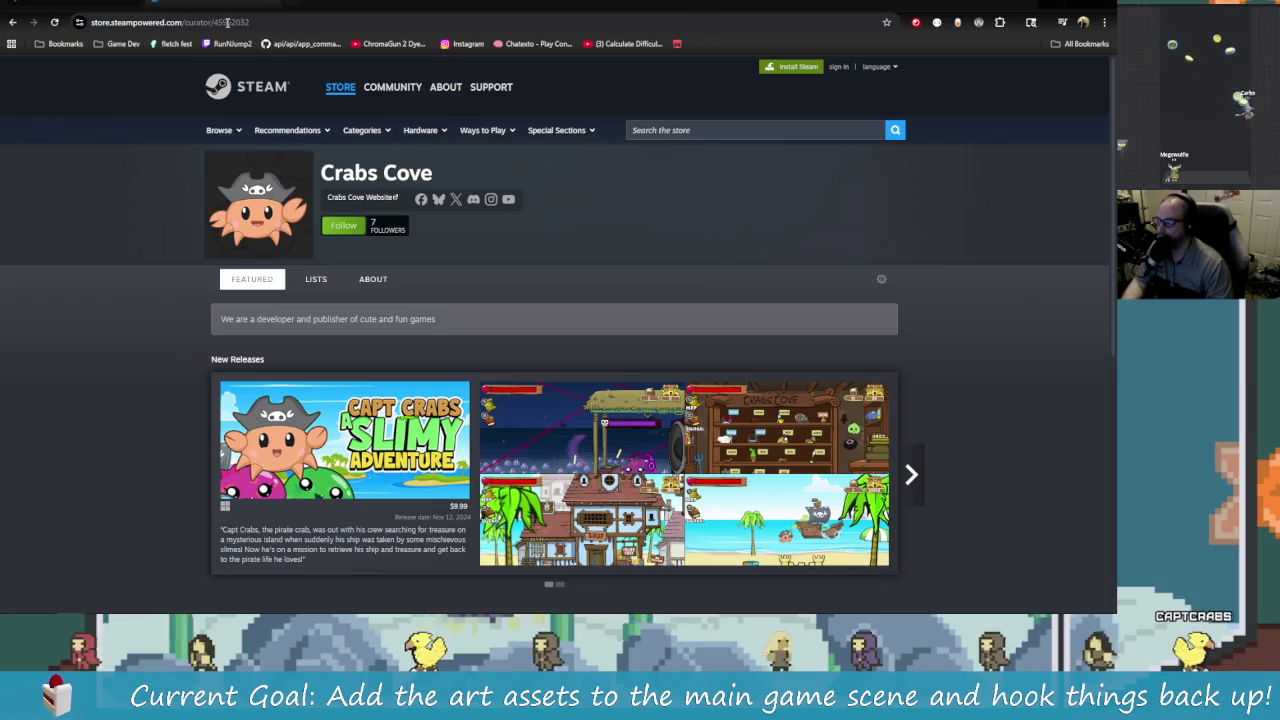
Step: Return to the FighTurd page, select its title text, and bring up the open-windows list
key("alt+Left")
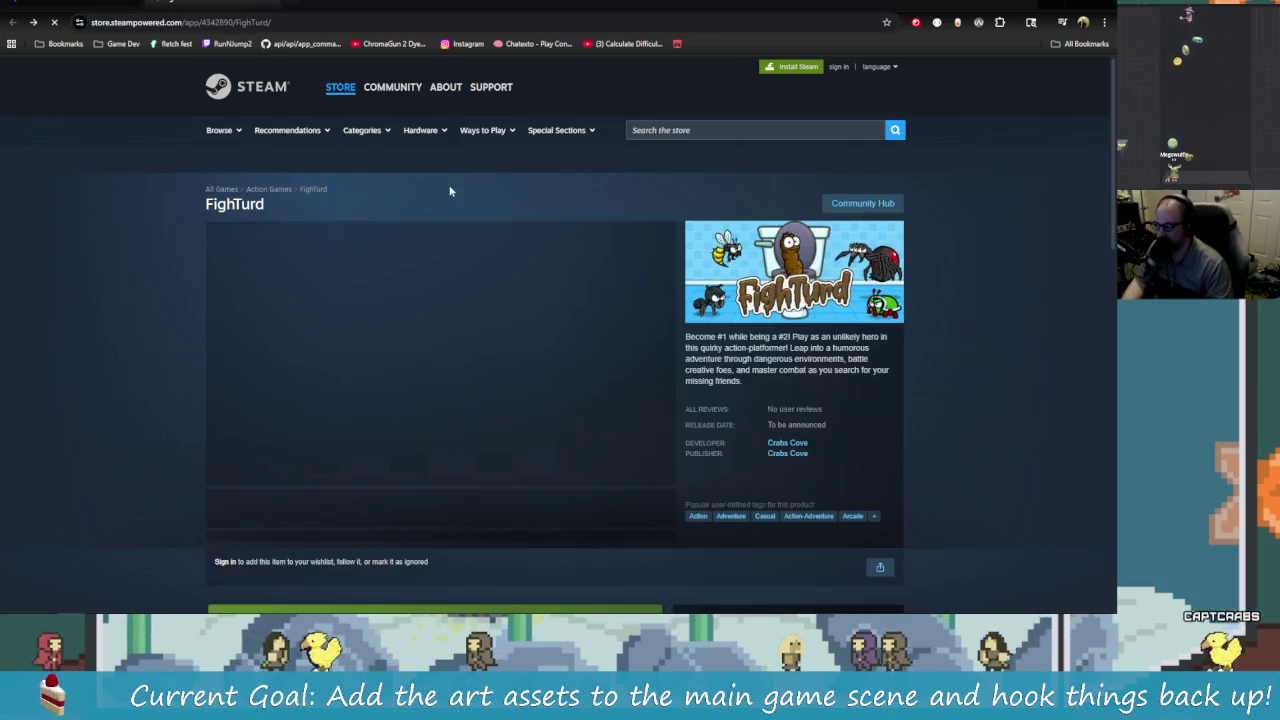
left_click_drag(288, 204, 204, 207)
right_click(234, 211)
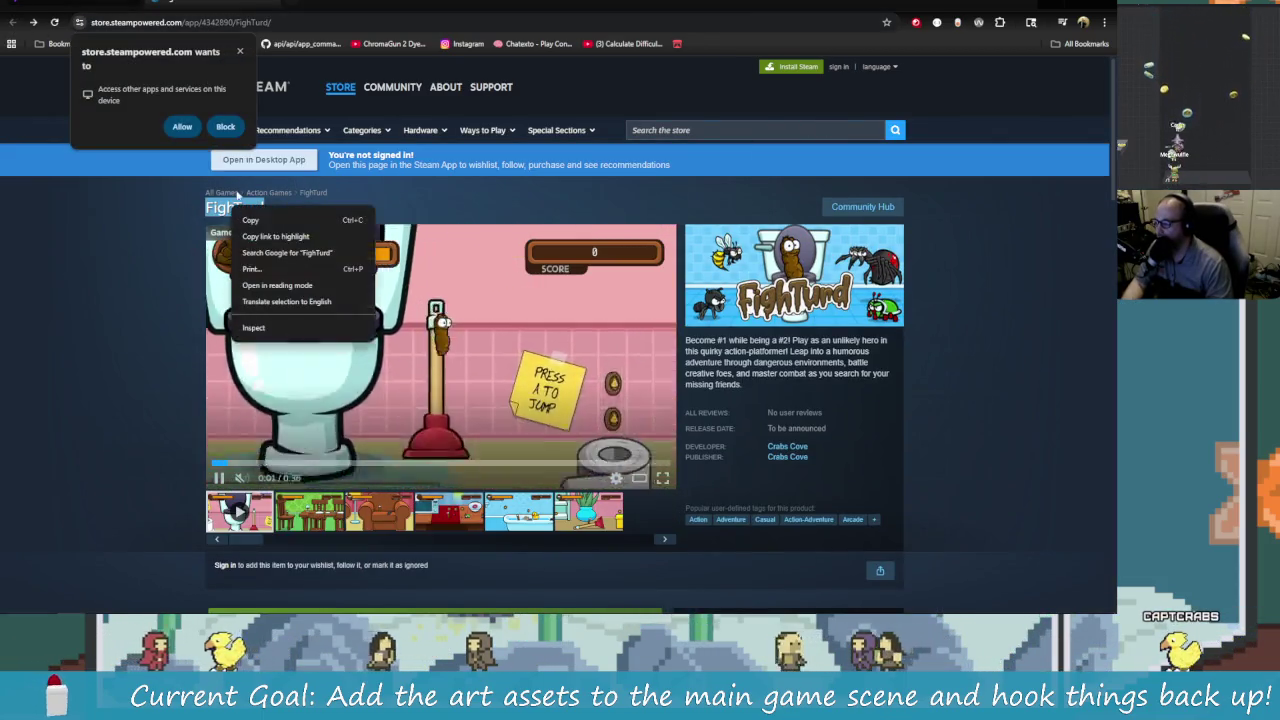
key("Escape")
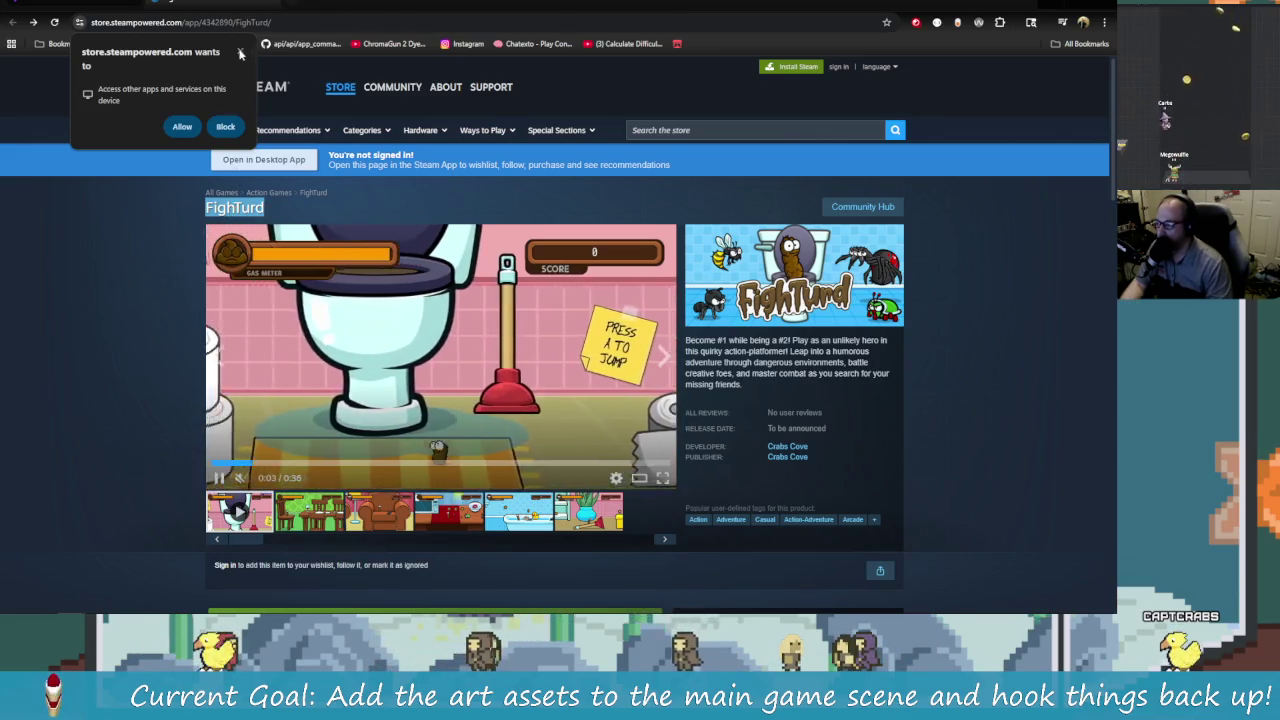
key("alt+Tab")
key("alt+Tab")
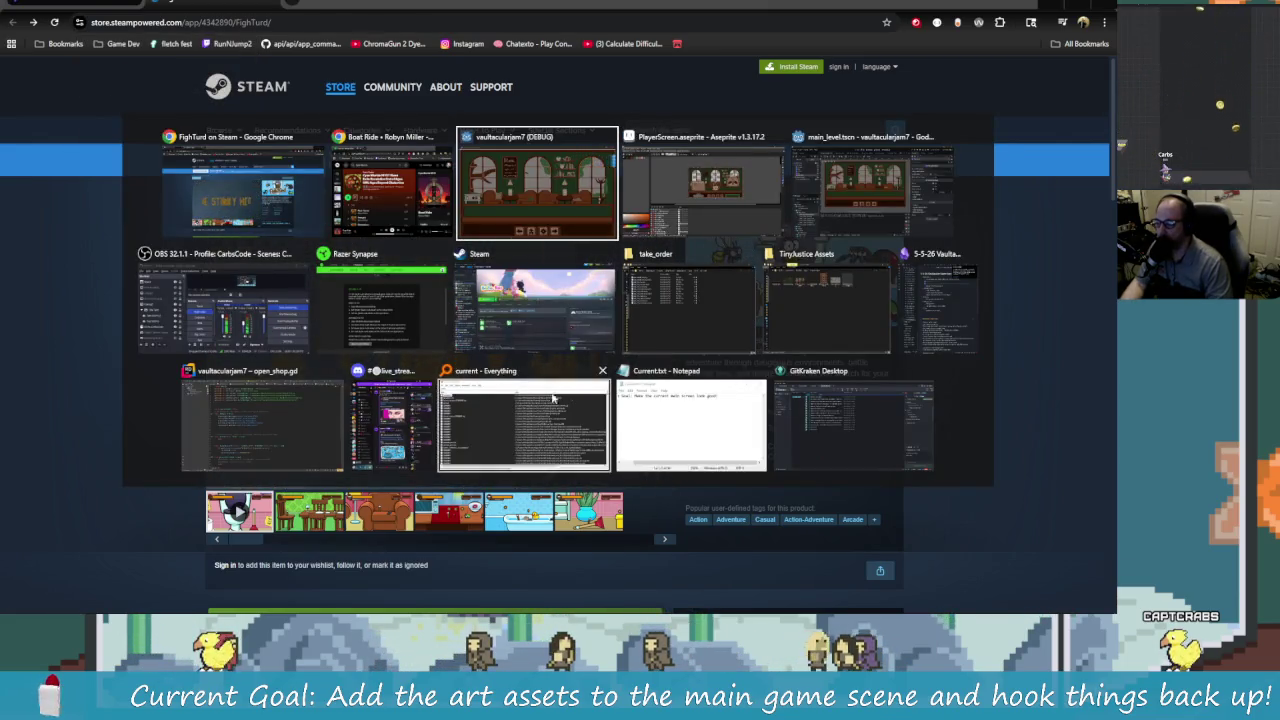
Step: In the Steam client store, search 'FightFurd' and open the FighTurd store page
left_click(560, 308)
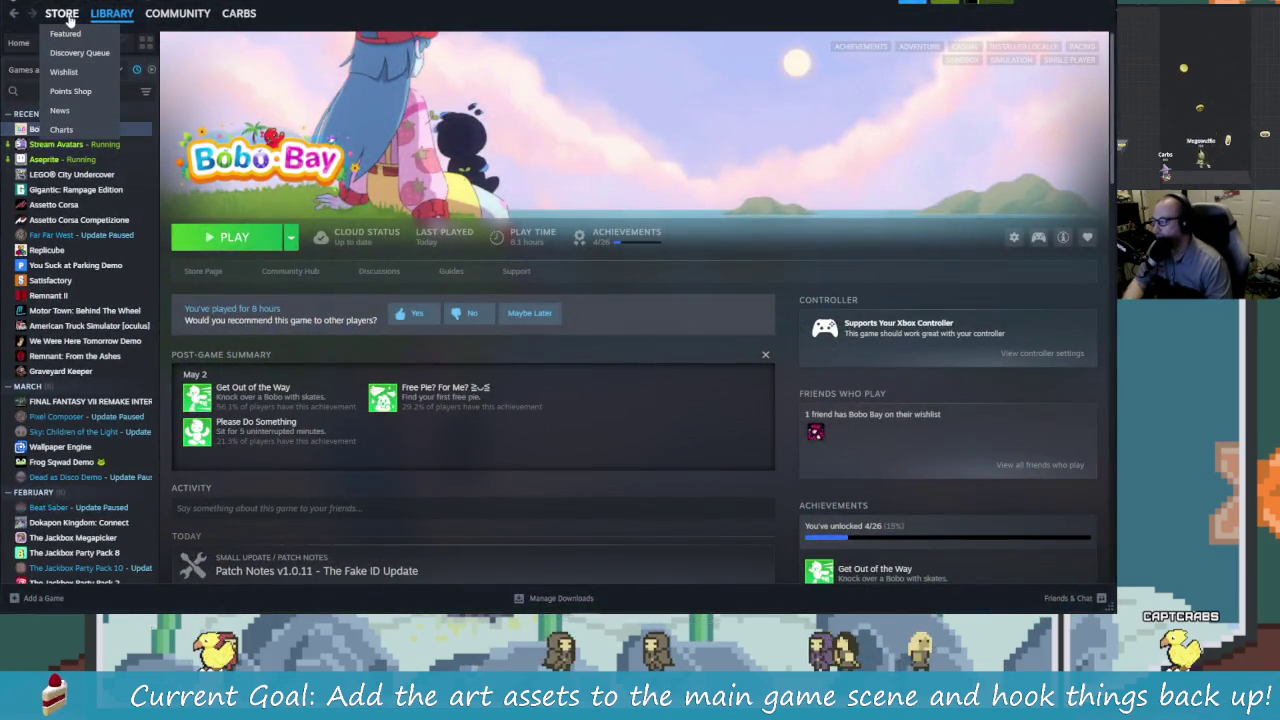
left_click(62, 13)
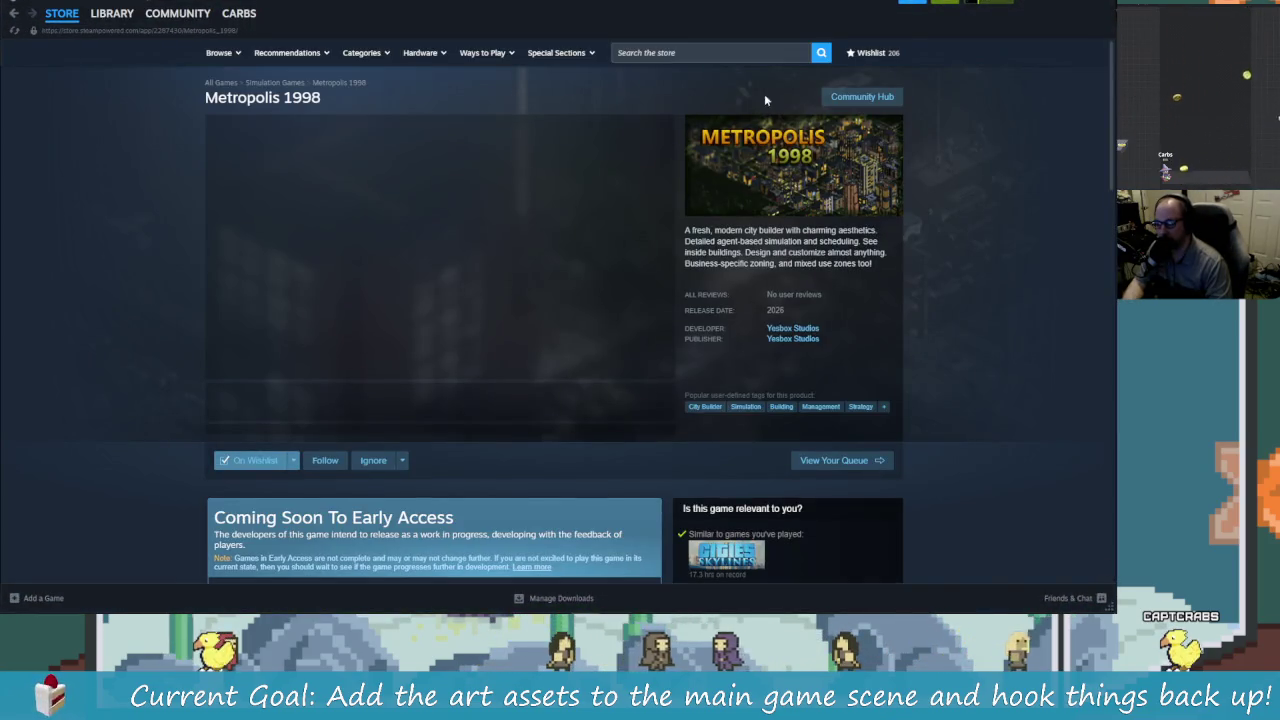
left_click(708, 52)
type("FightFurd")
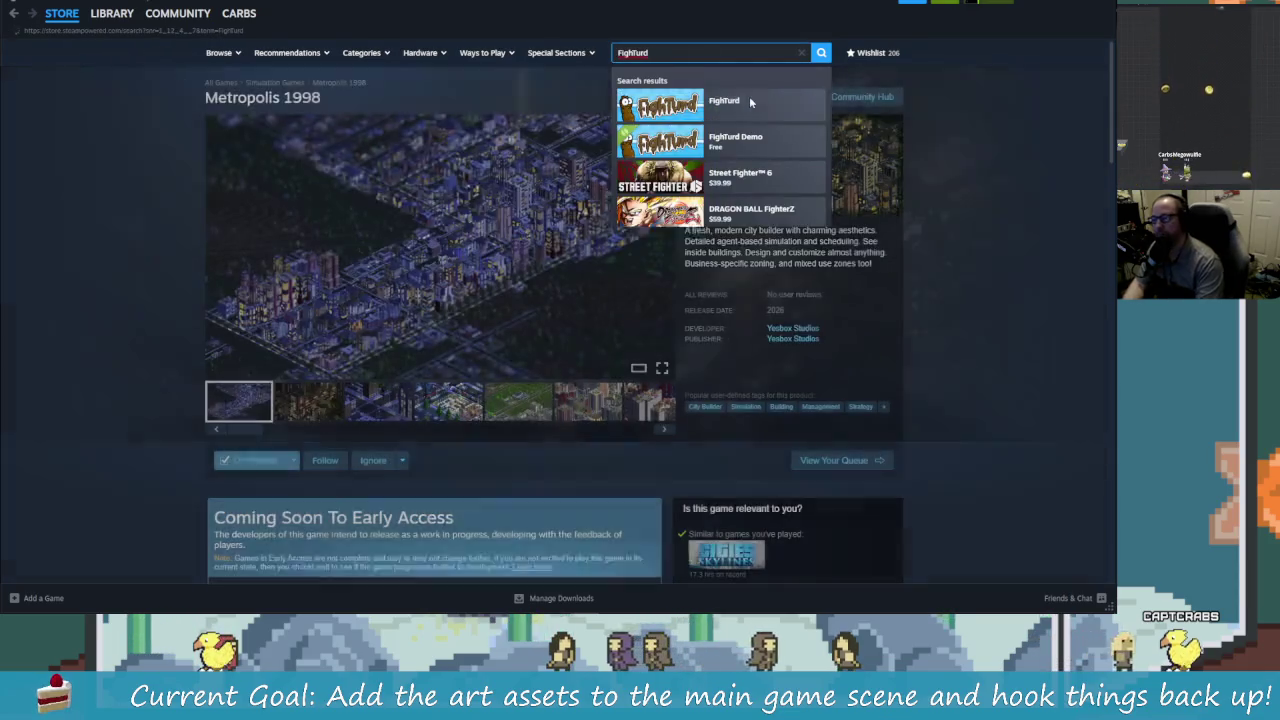
key("Return")
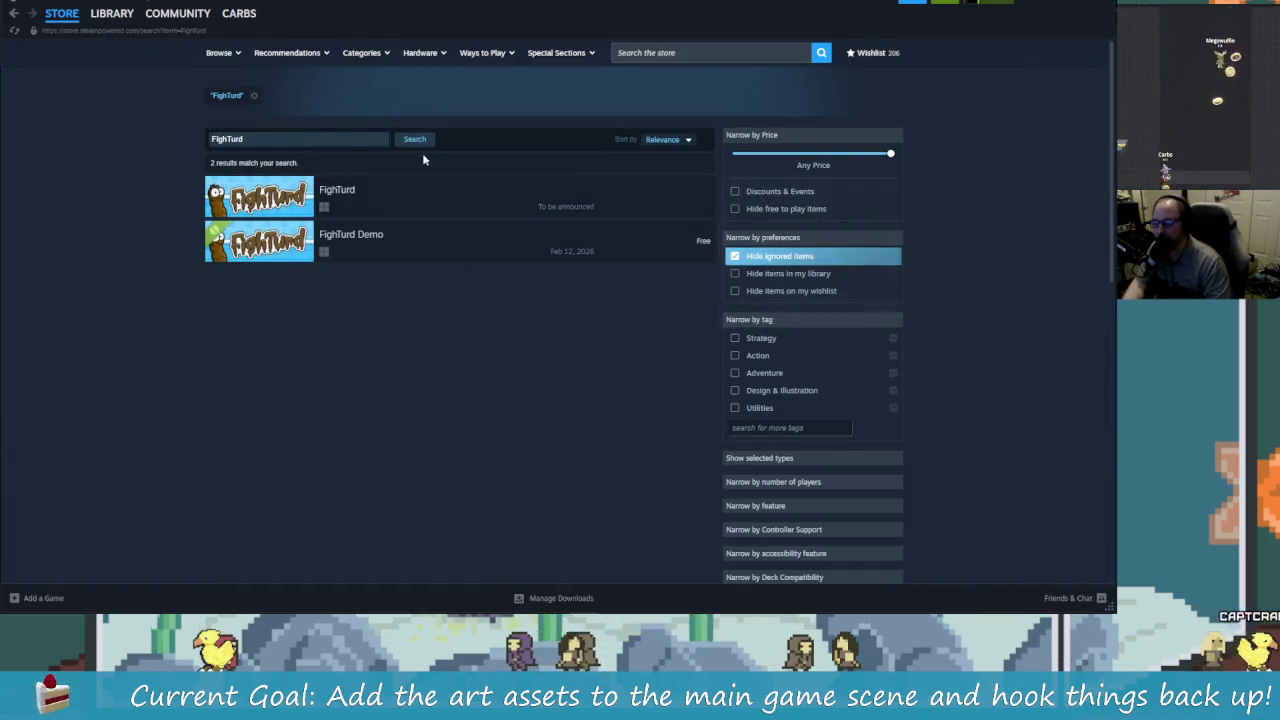
left_click(476, 203)
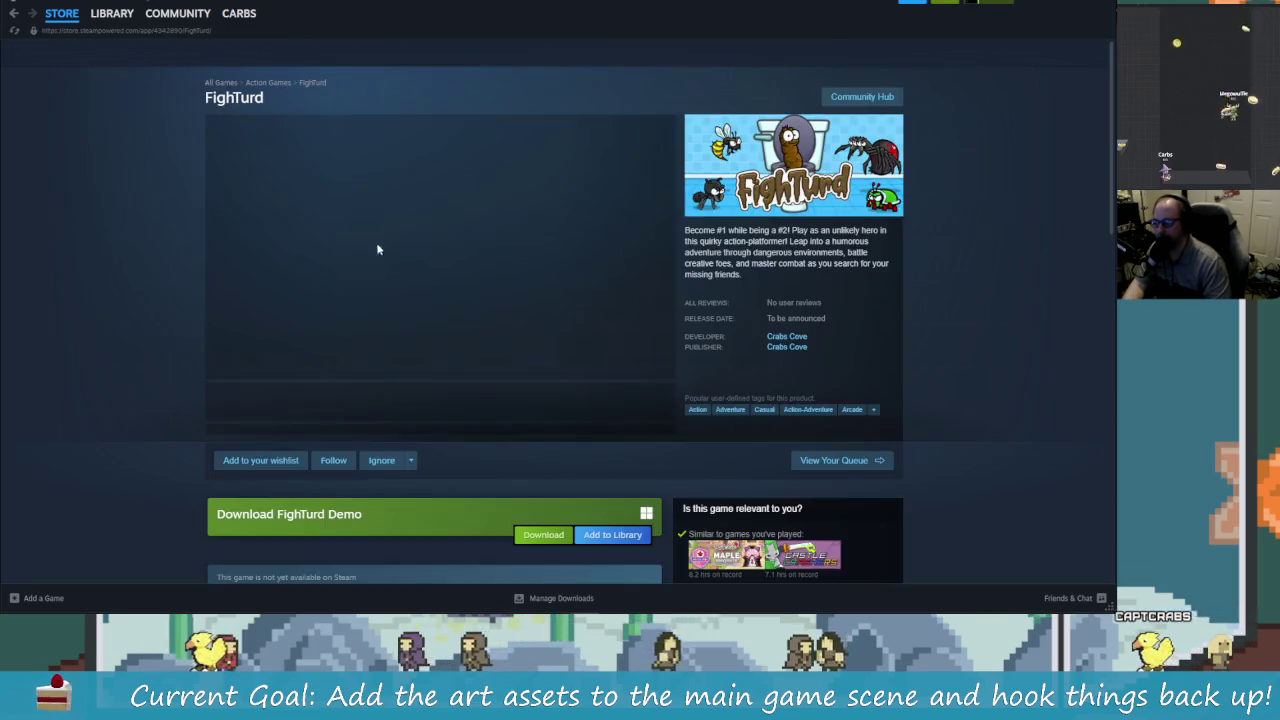
Step: Add FighTurd to the wishlist, look over its page, then open the Crabs Cove developer page
left_click(262, 462)
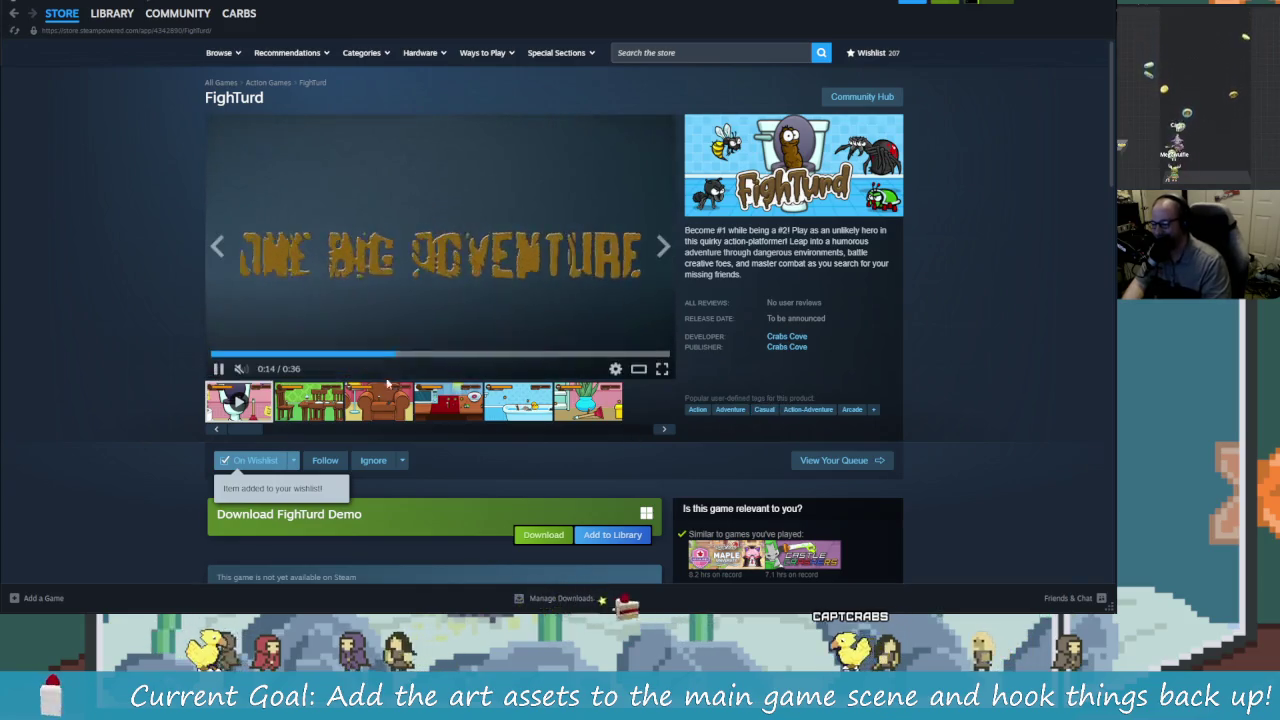
scroll(620, 420, "down", 4)
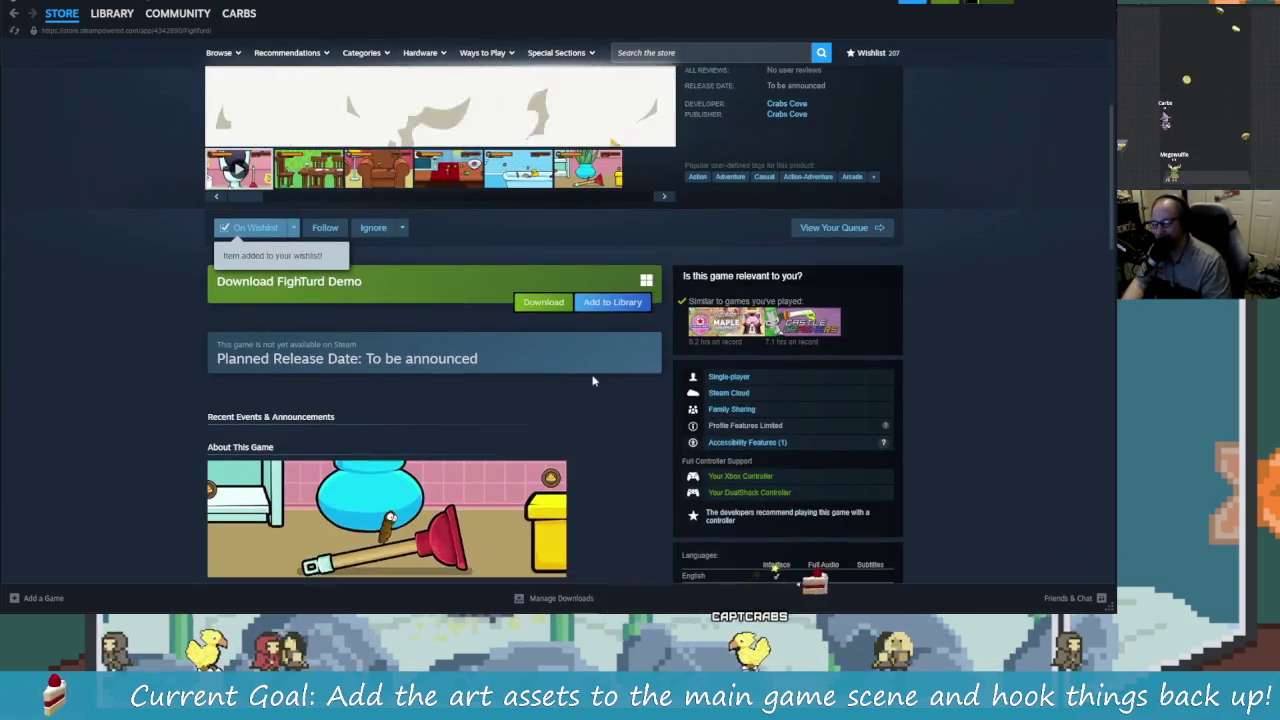
scroll(718, 410, "down", 5)
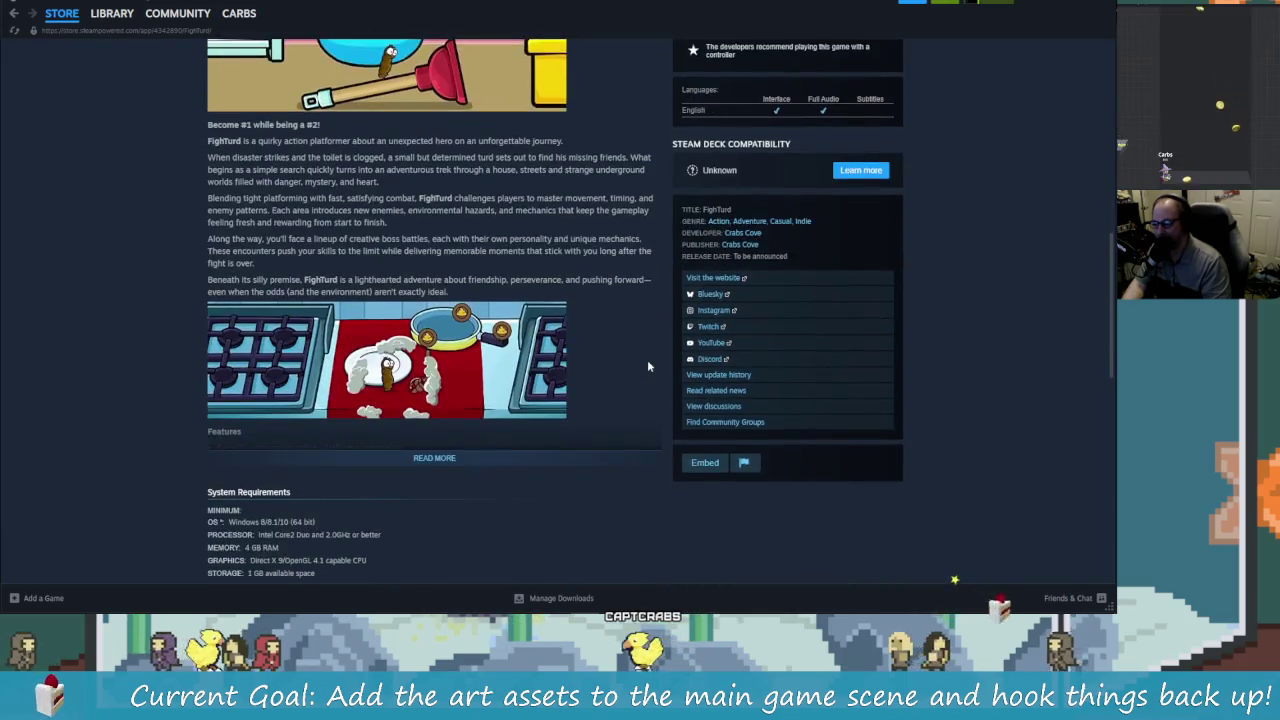
scroll(638, 442, "up", 9)
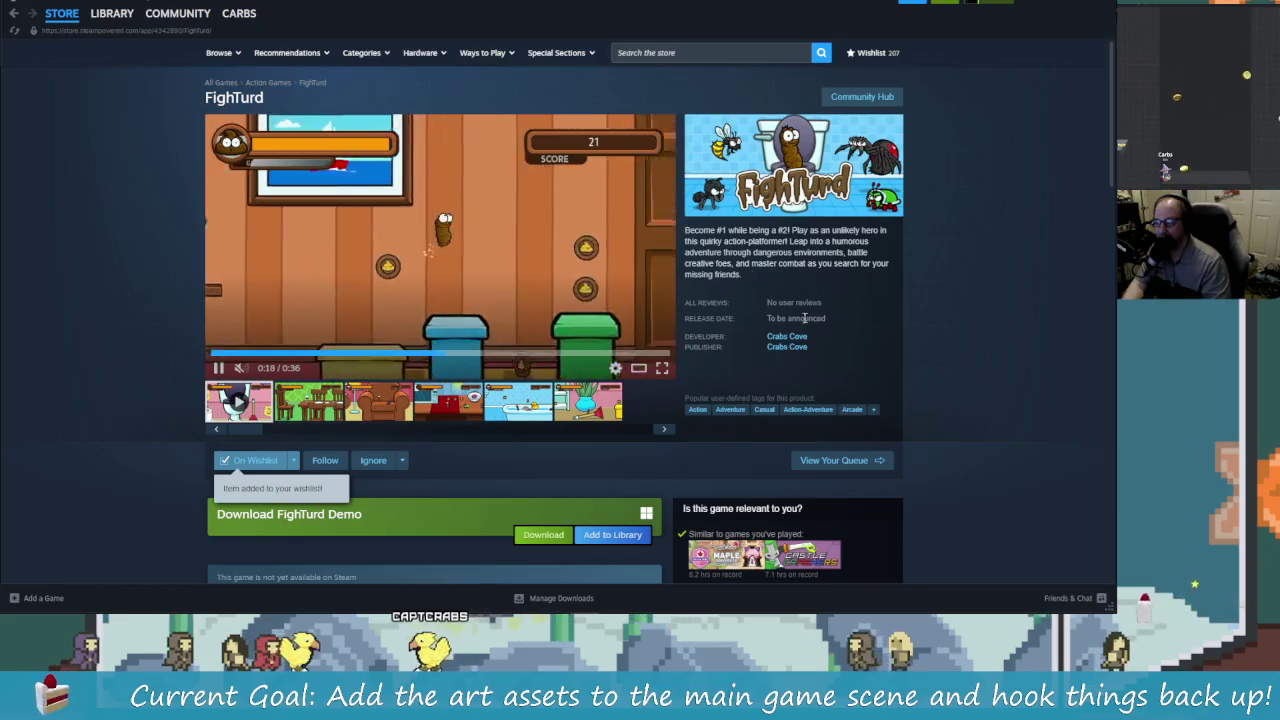
scroll(840, 400, "down", 5)
scroll(770, 330, "up", 4)
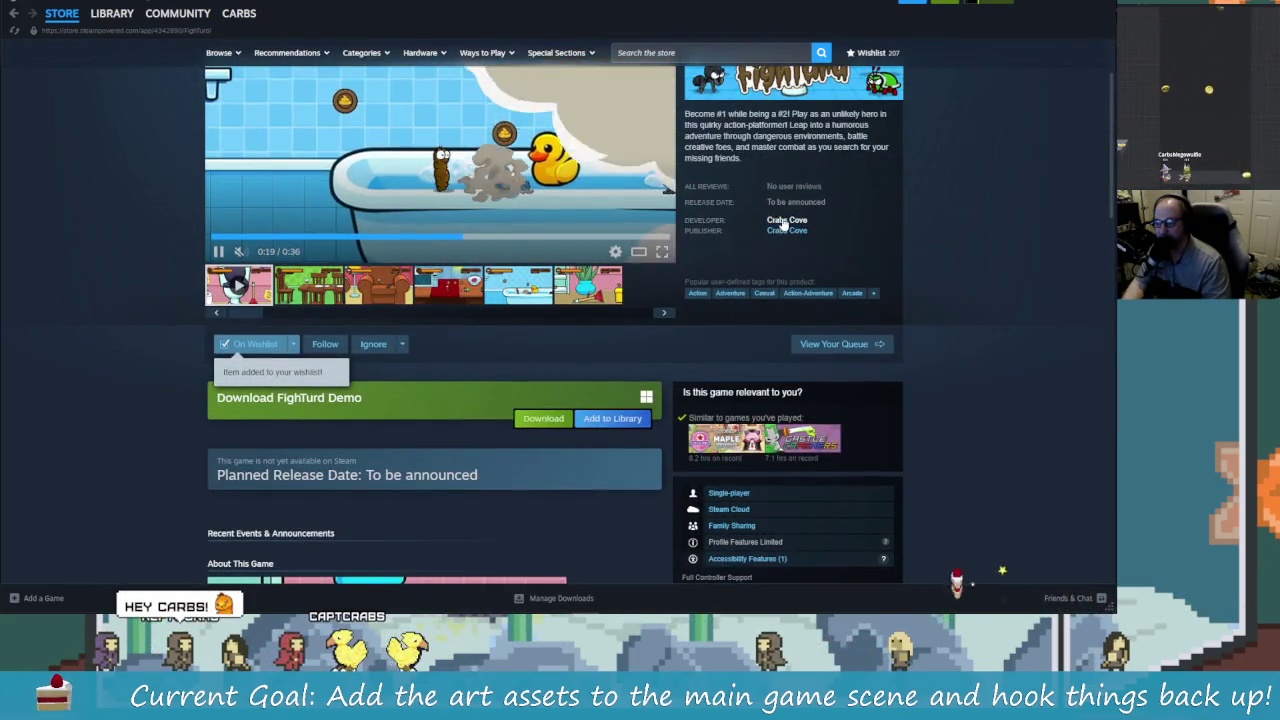
left_click(787, 220)
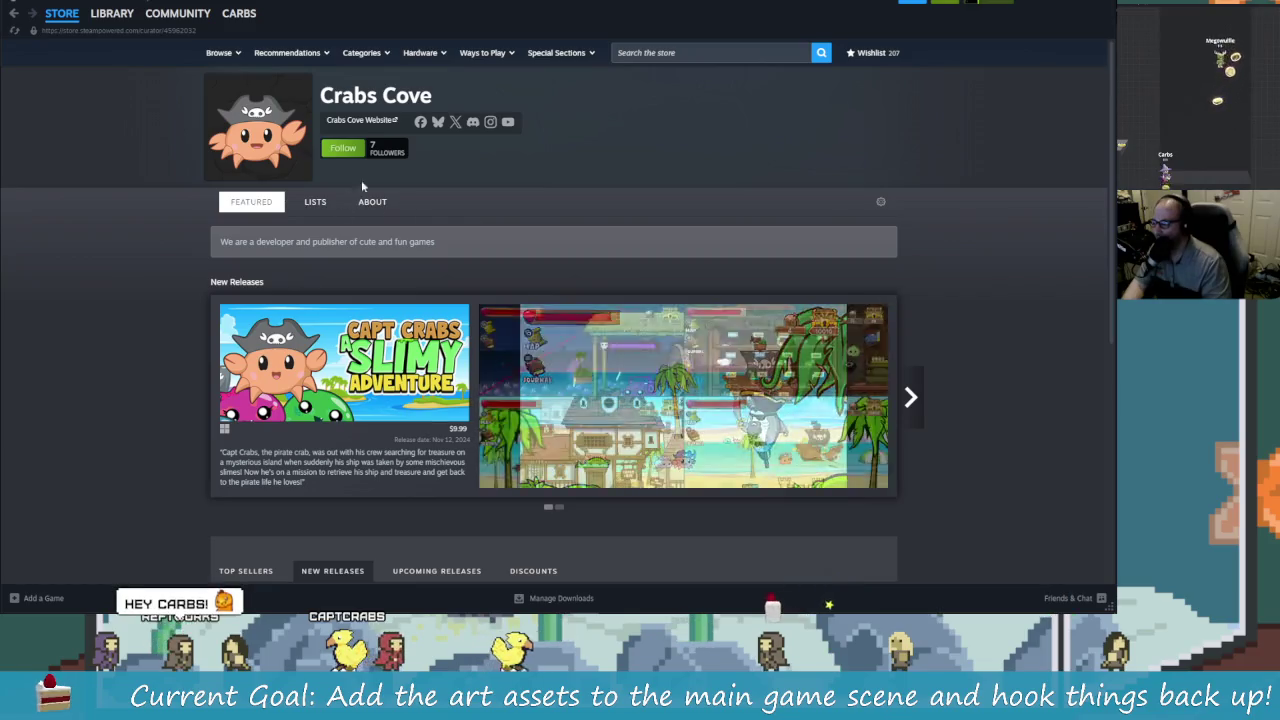
Step: Follow the Crabs Cove developer and open the Pixel Tank store page from its game list
left_click(343, 148)
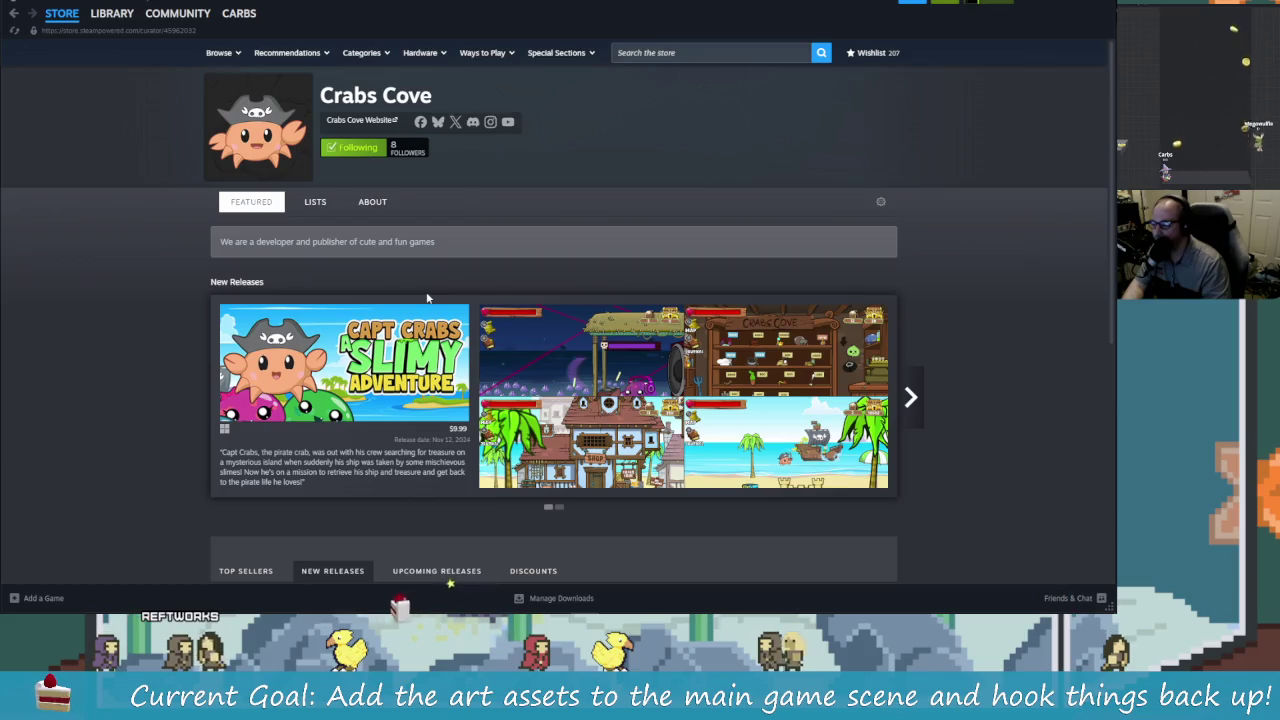
scroll(590, 398, "down", 2)
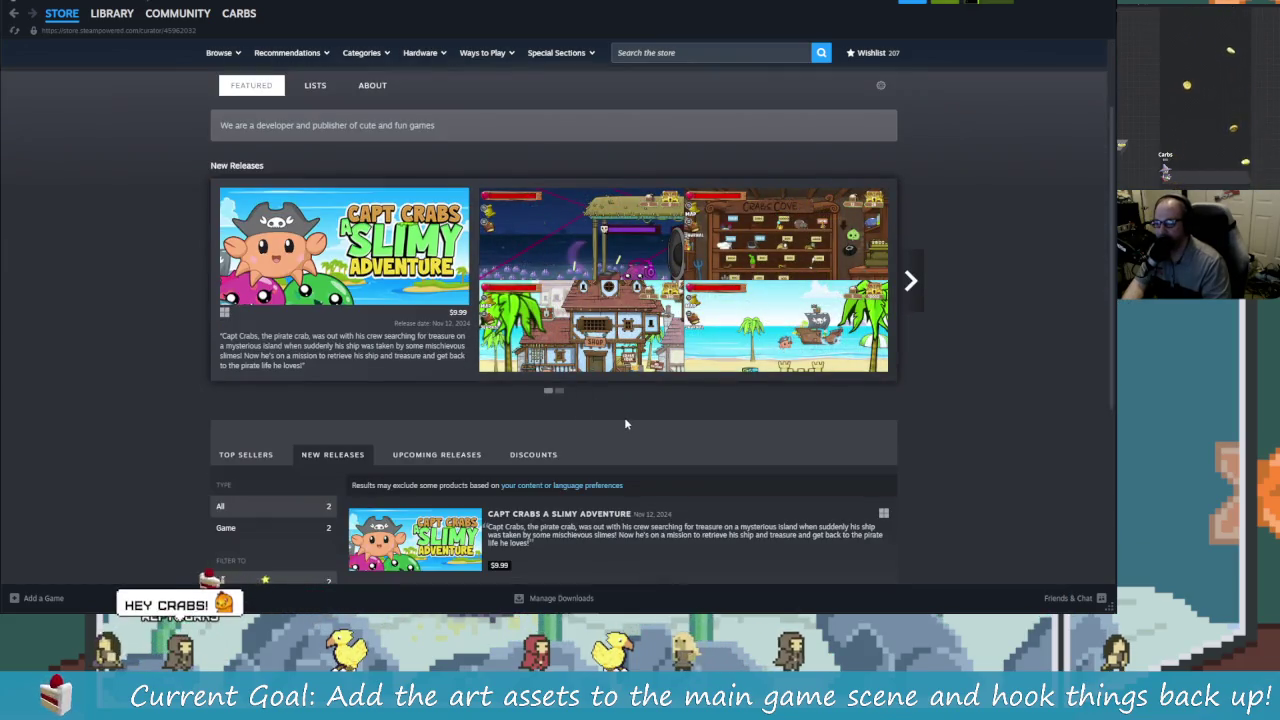
scroll(586, 406, "down", 4)
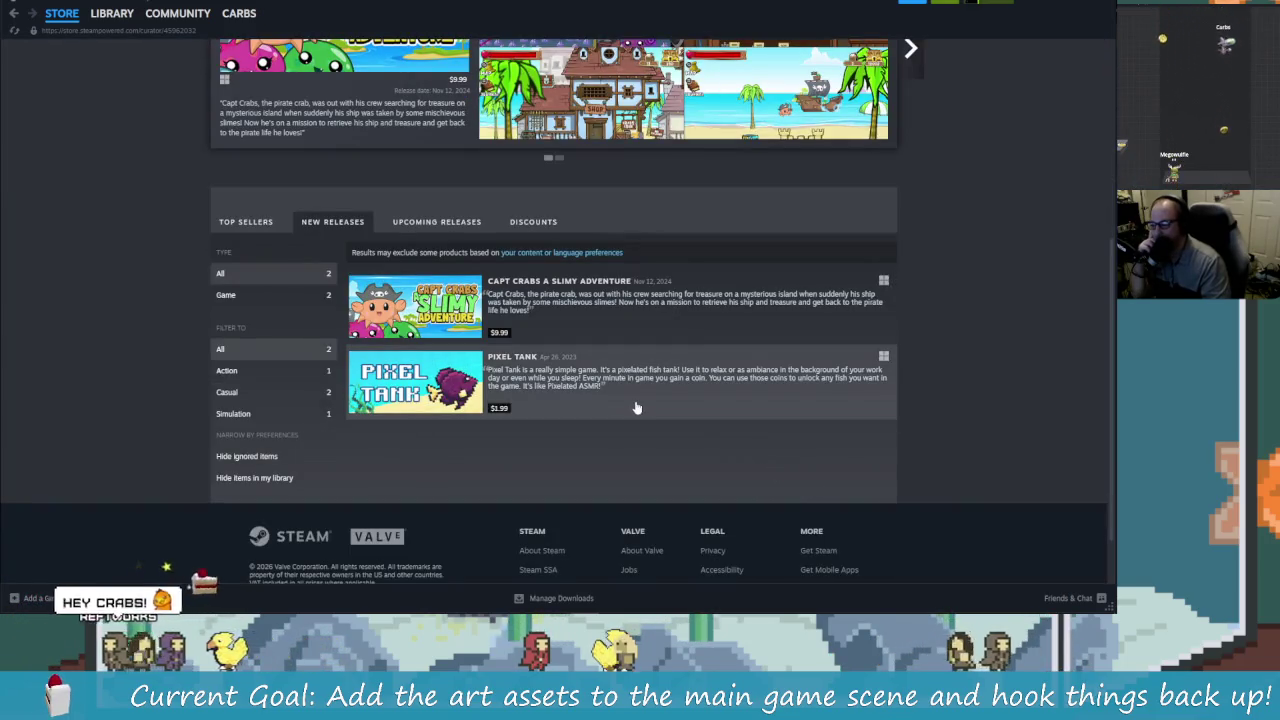
left_click(645, 410)
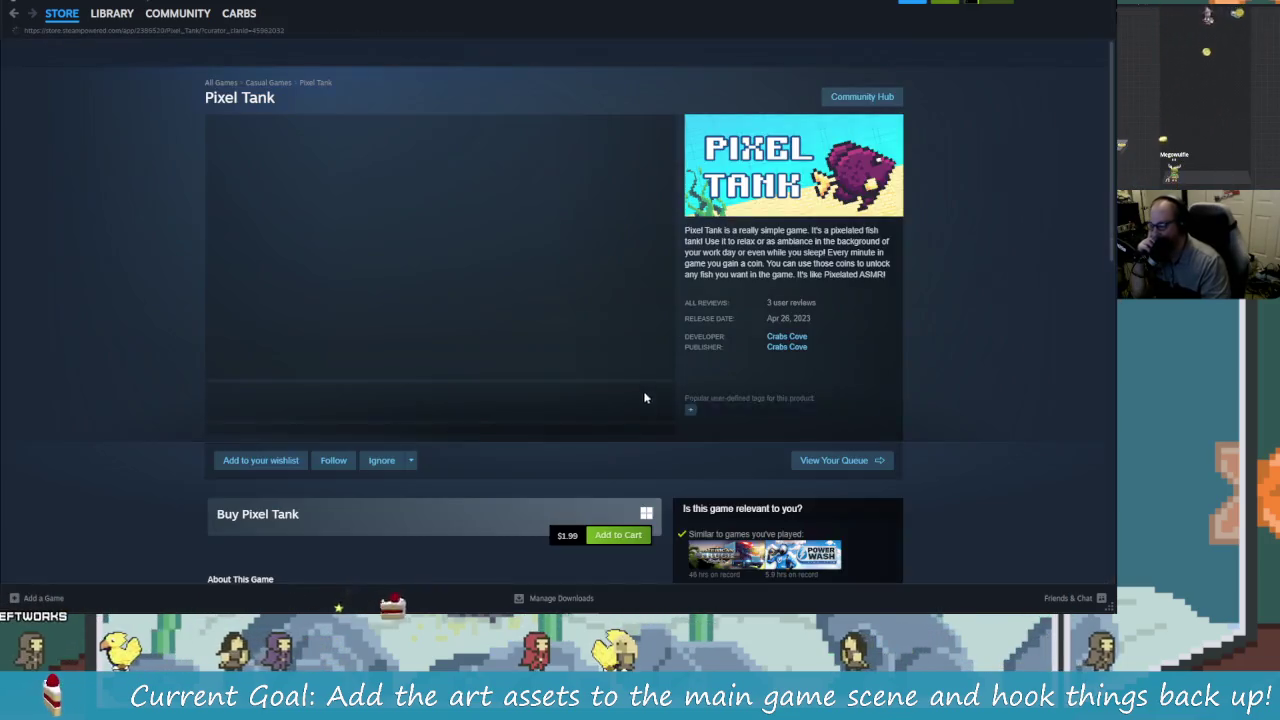
Step: Browse Pixel Tank's screenshots and trailer, then open the Capt Crabs a Slimy Adventure store page
left_click(405, 408)
left_click(467, 411)
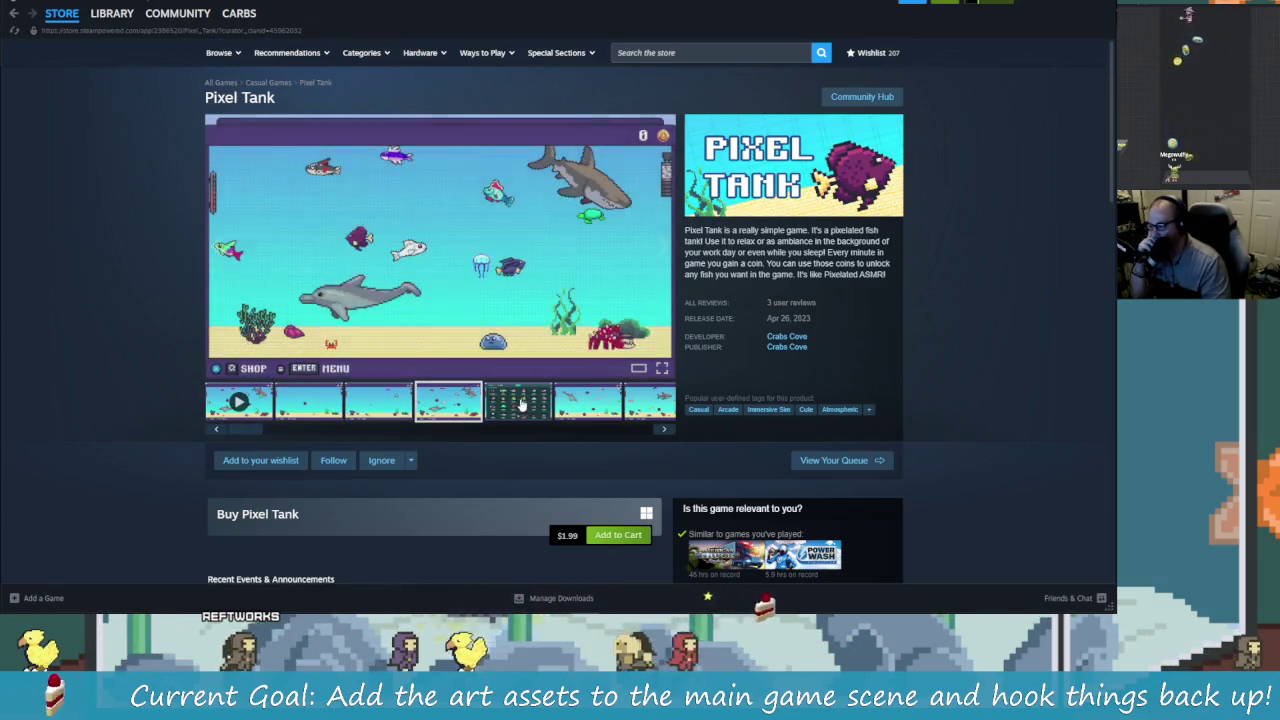
left_click(518, 402)
left_click(588, 402)
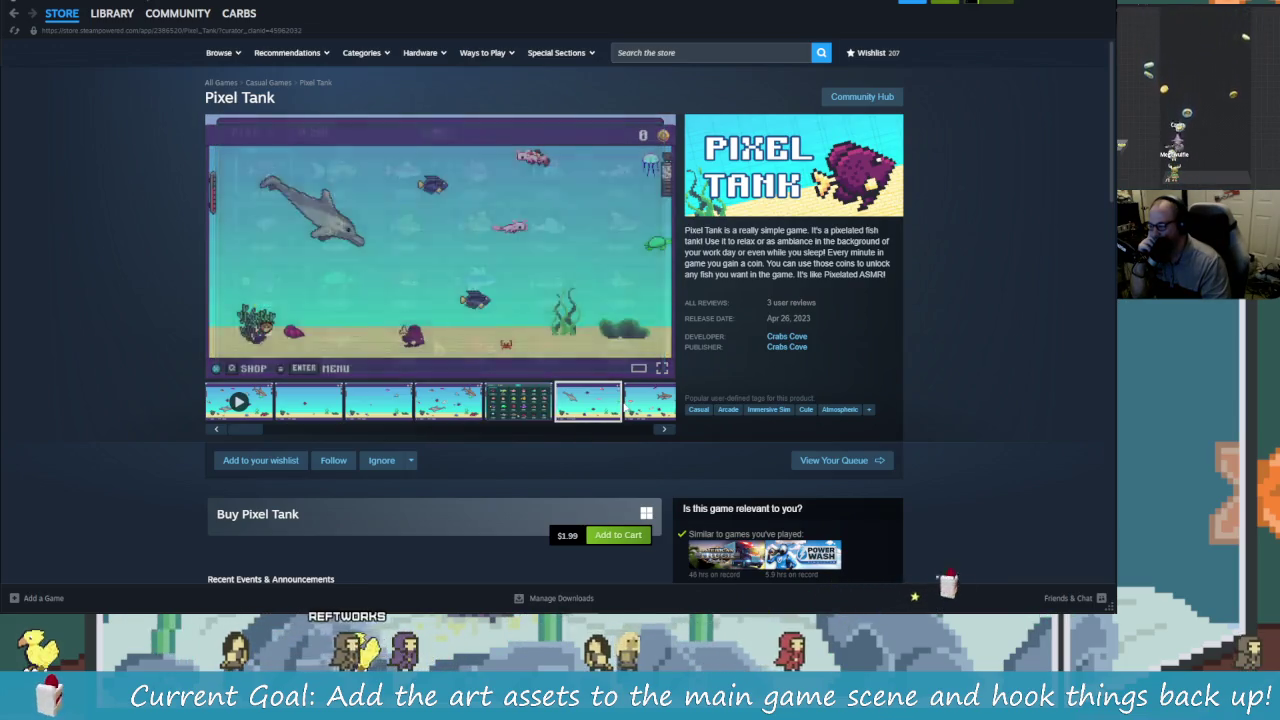
left_click(640, 405)
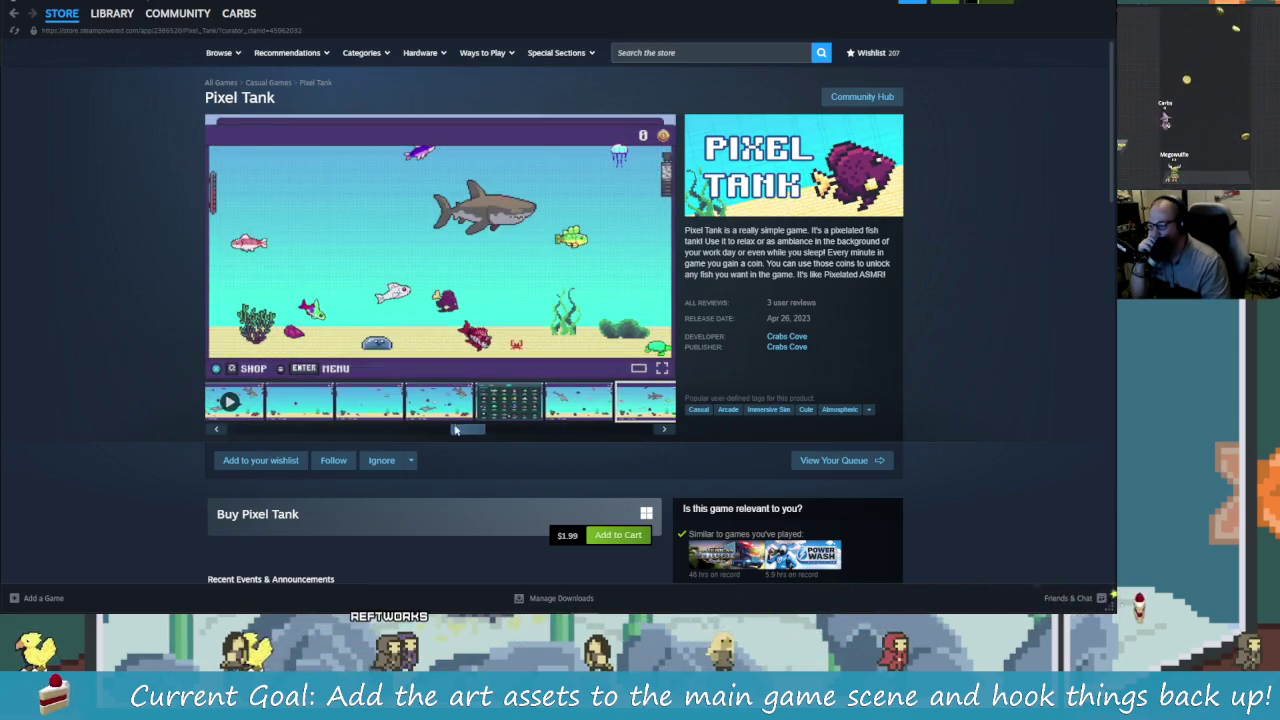
left_click(238, 401)
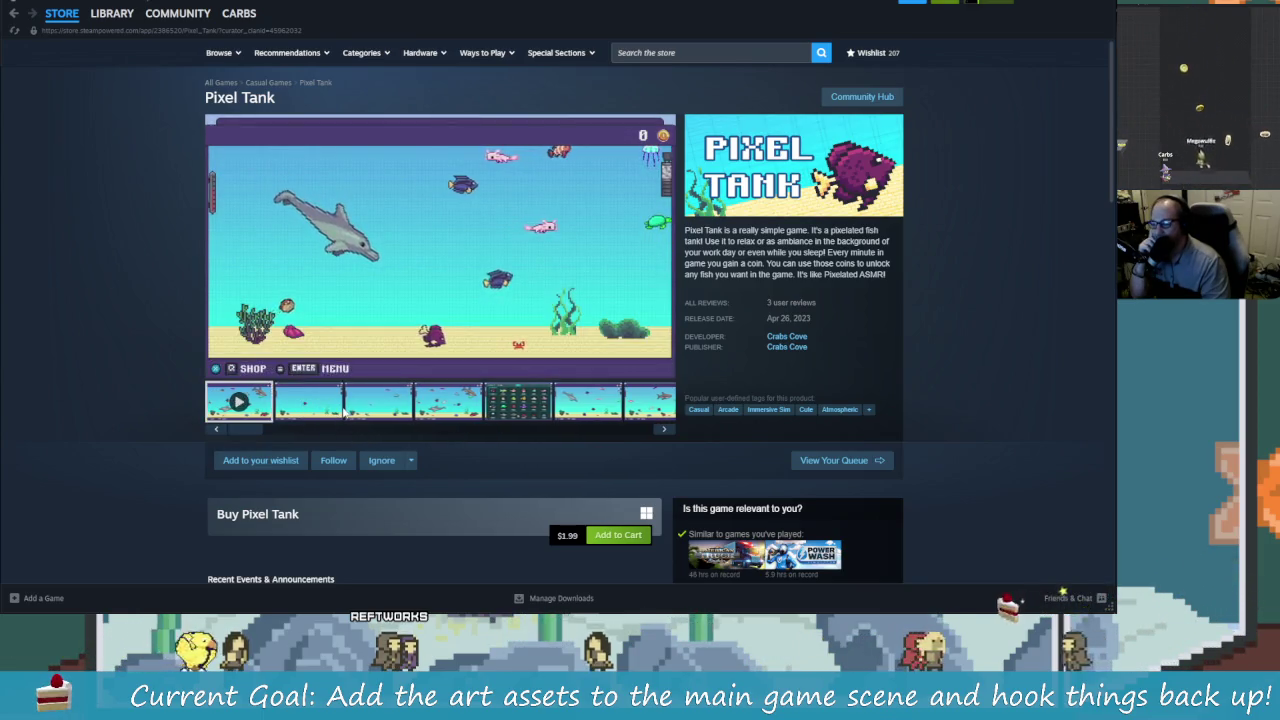
left_click(355, 408)
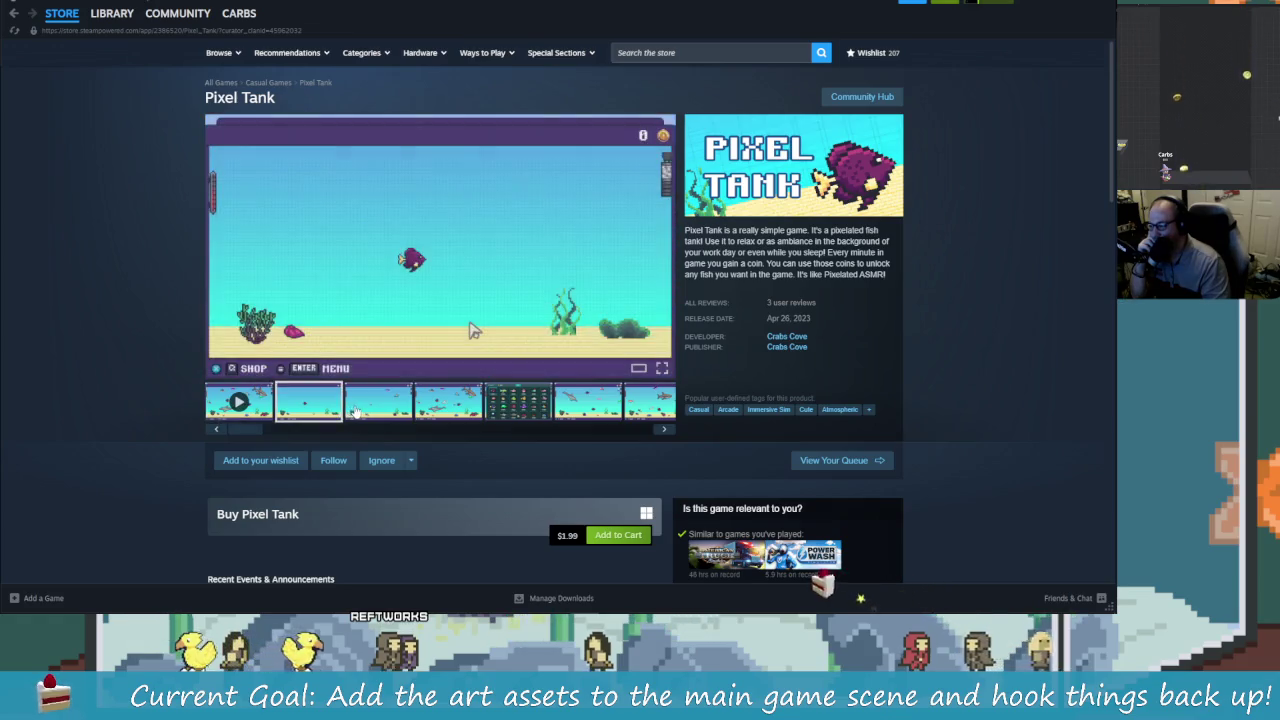
left_click(425, 412)
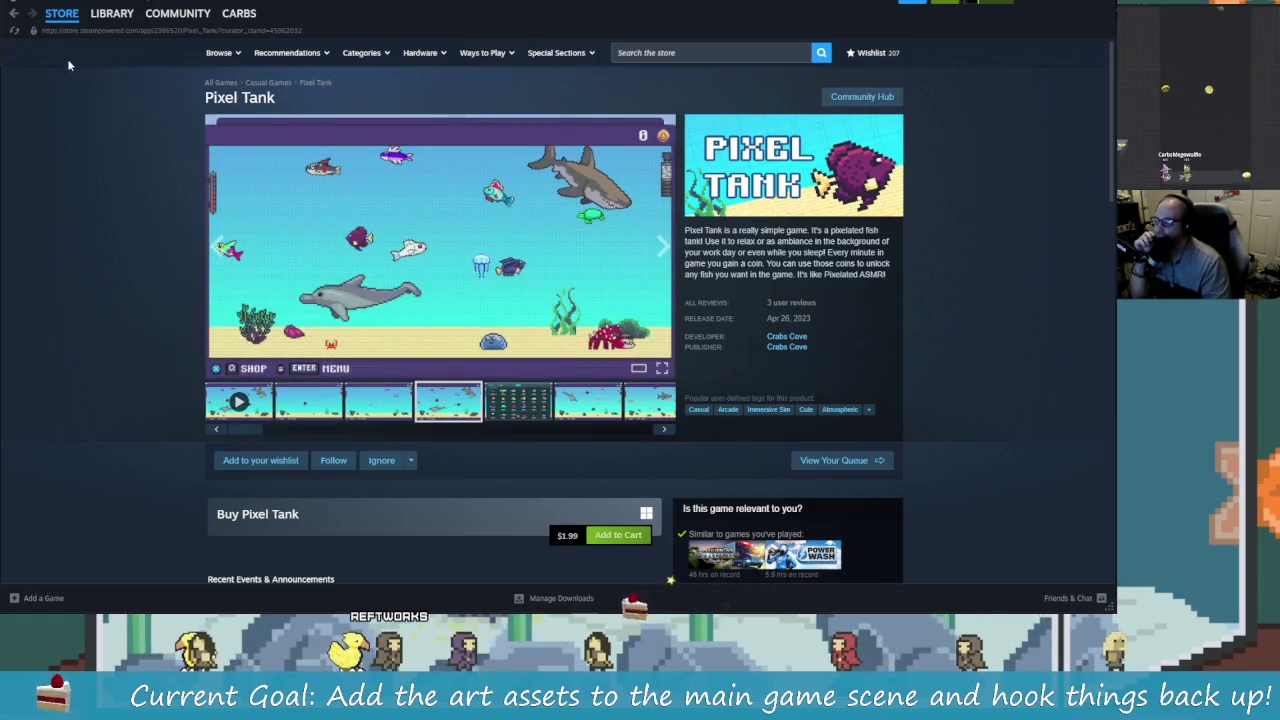
left_click(16, 13)
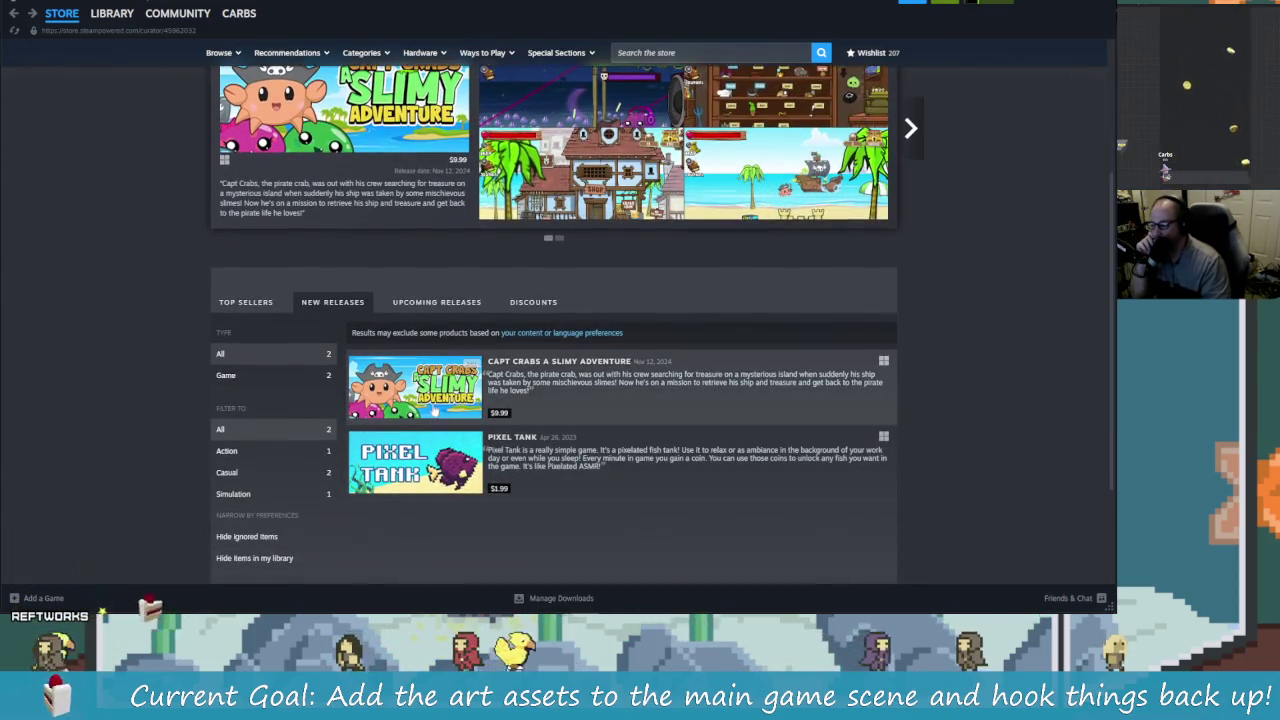
left_click(448, 395)
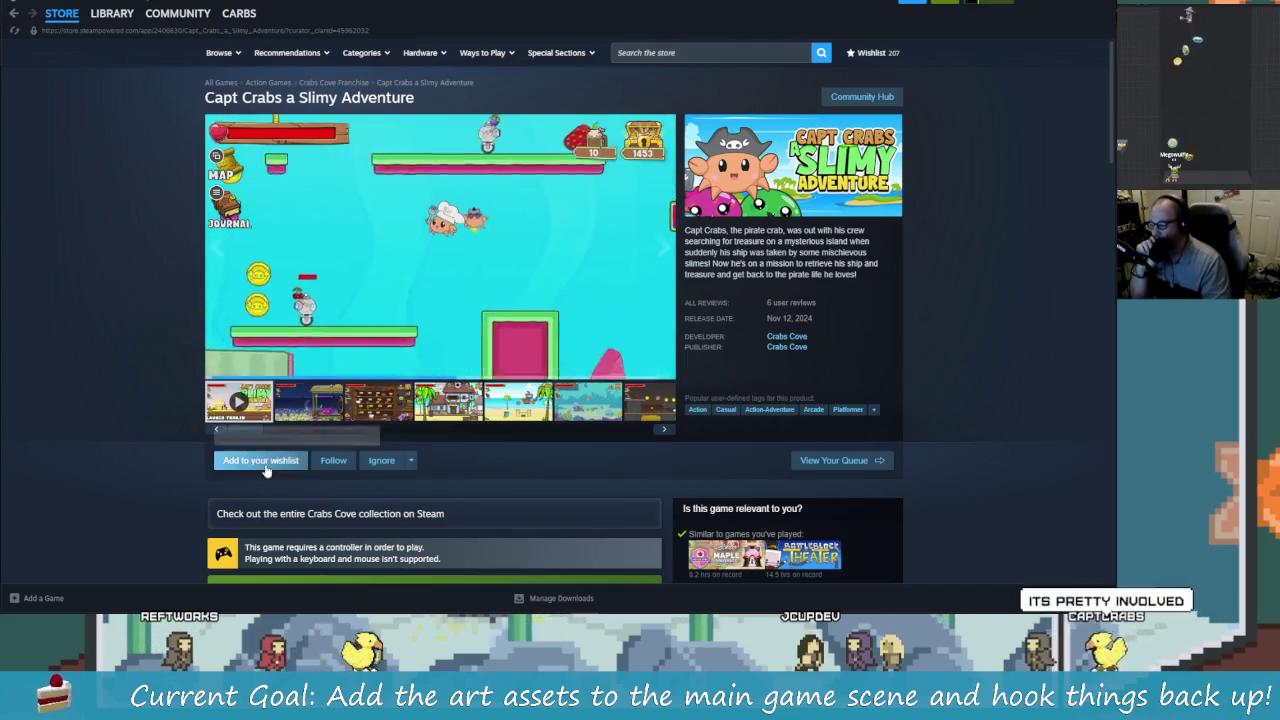
Step: Add Capt Crabs a Slimy Adventure to the wishlist and glance over its page
left_click(260, 460)
scroll(595, 481, "down", 3)
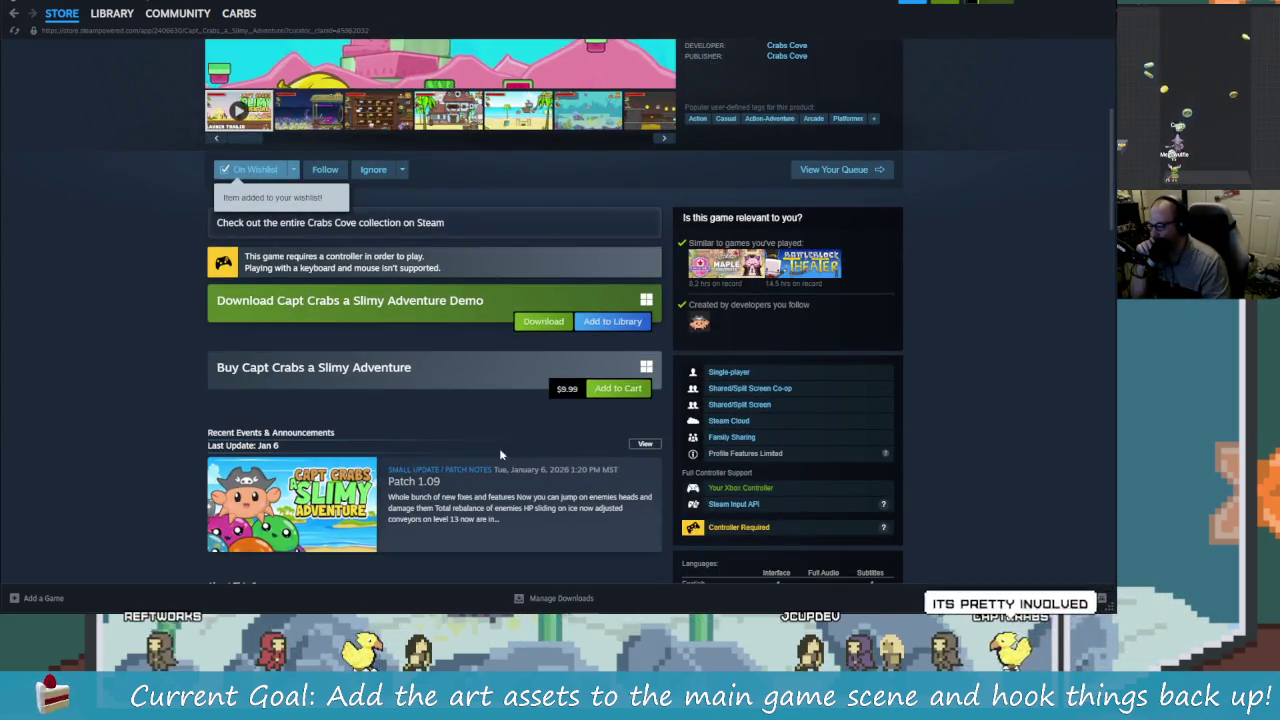
scroll(499, 448, "up", 3)
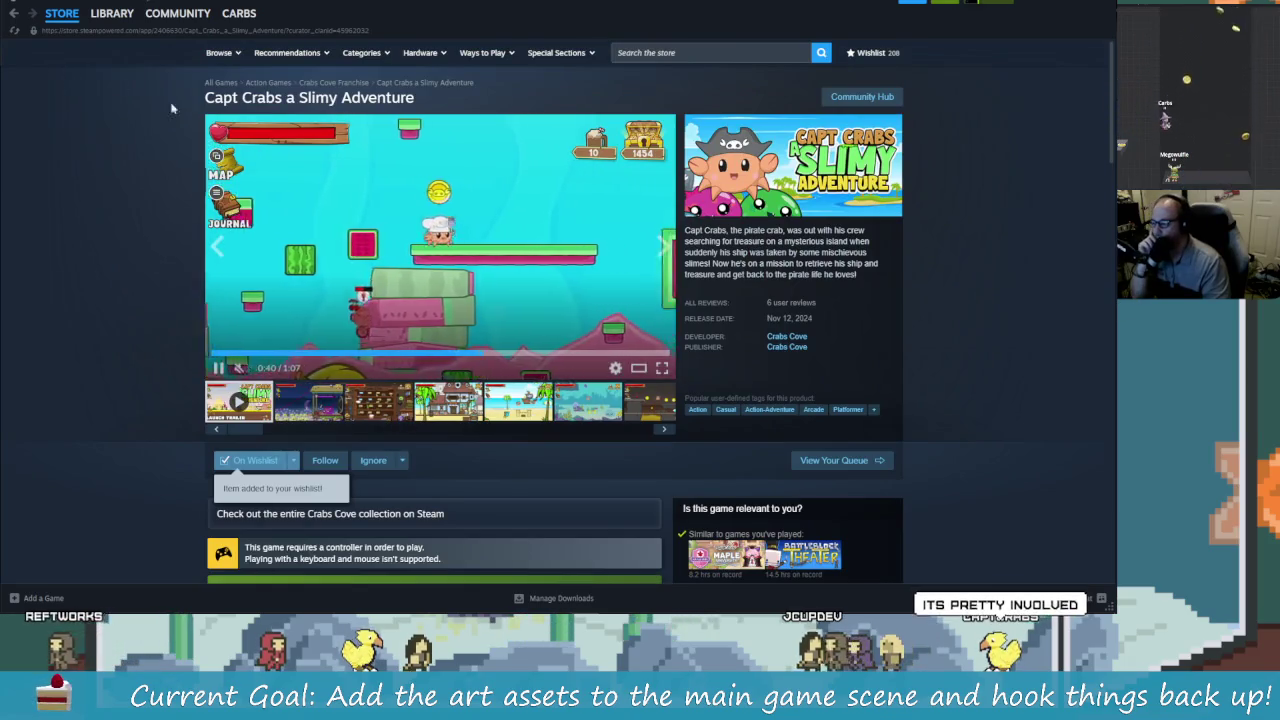
Step: Go back to the Crabs Cove page, open its Bluesky profile, then switch to the browser
left_click(13, 13)
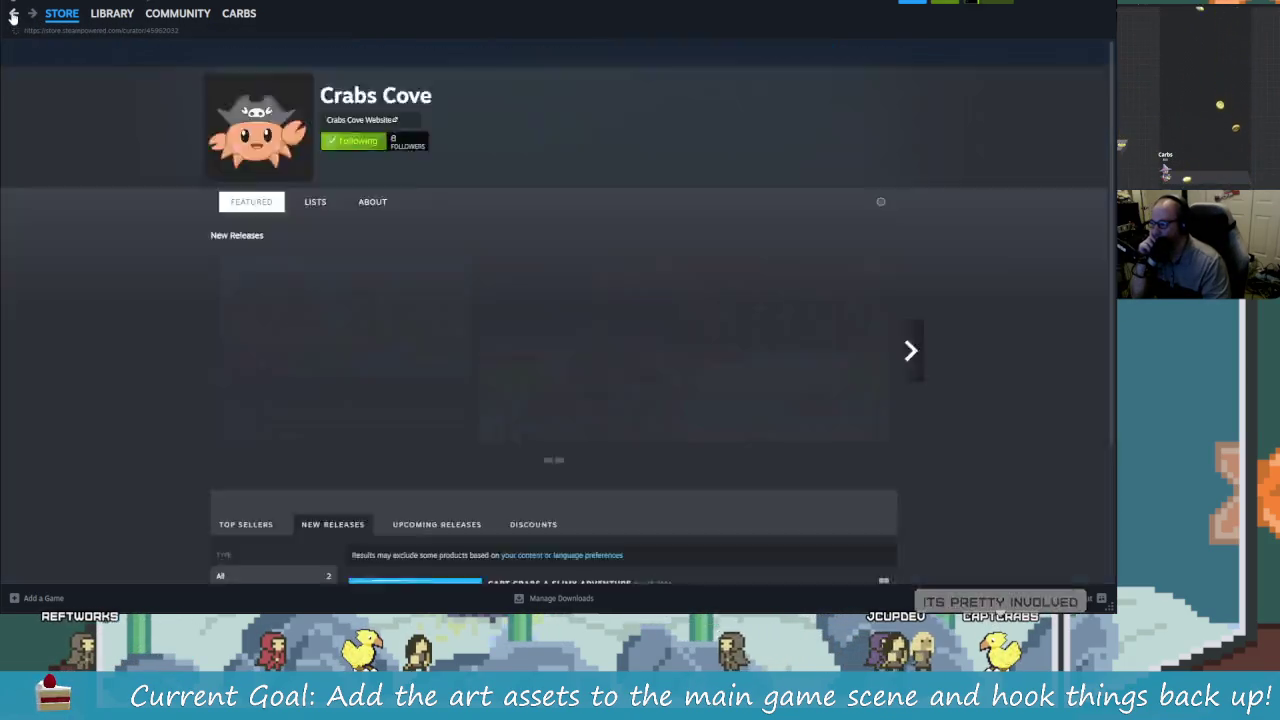
scroll(467, 268, "down", 3)
scroll(467, 268, "up", 3)
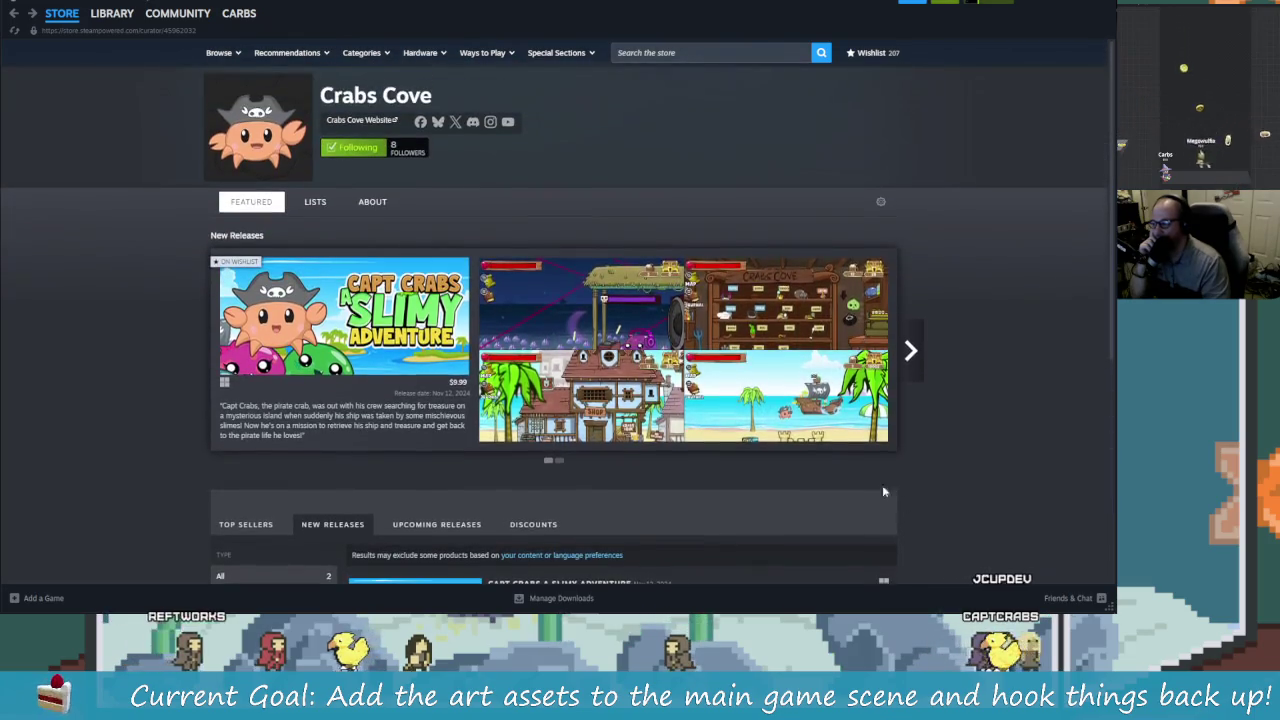
left_click(114, 16)
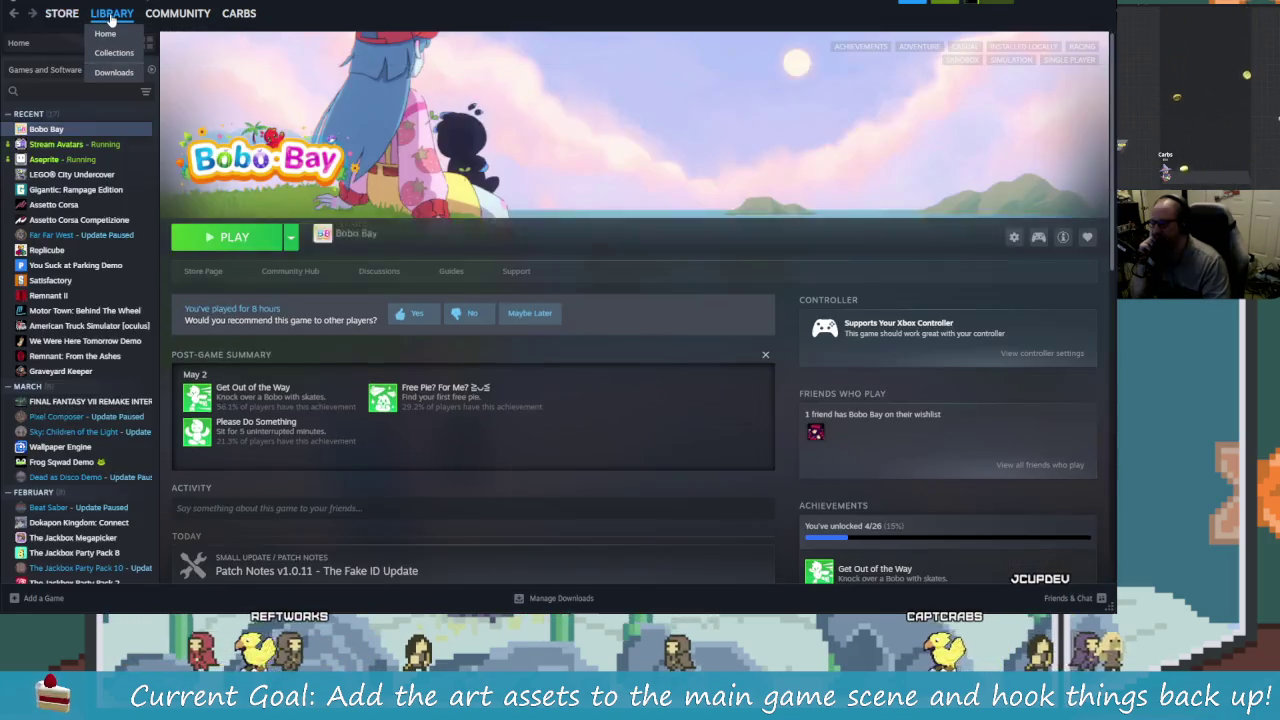
left_click(62, 14)
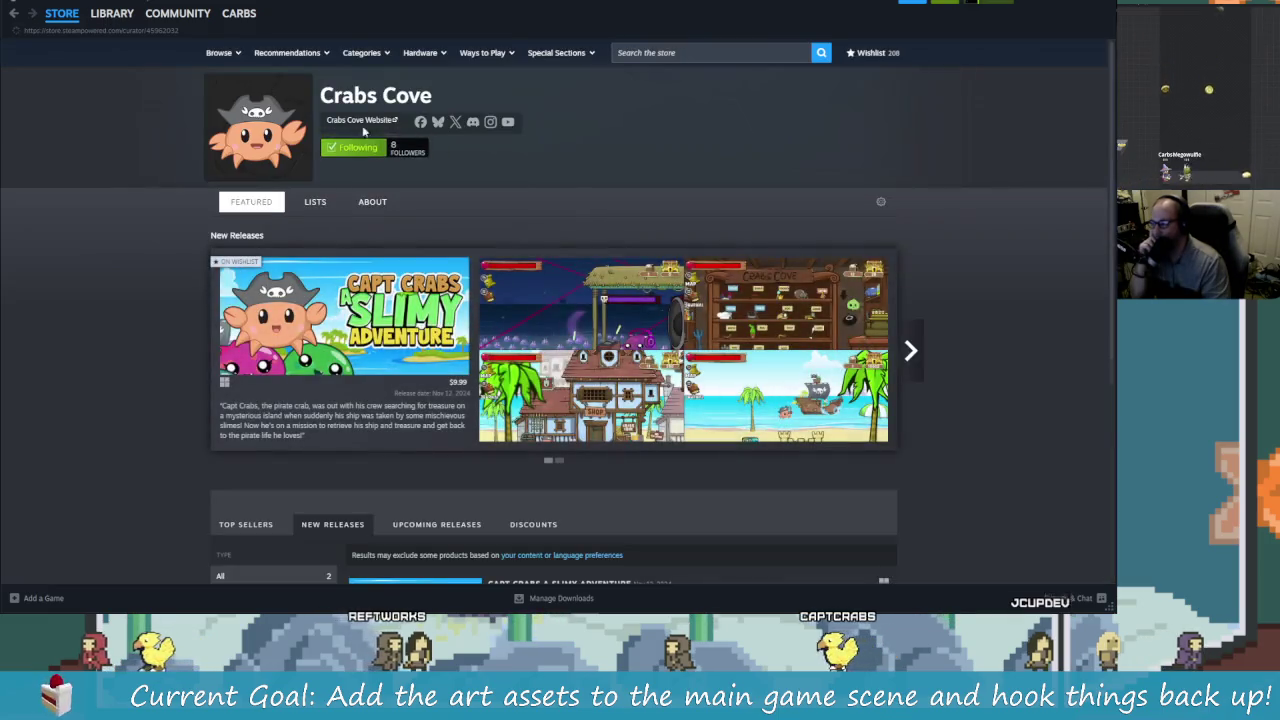
left_click(438, 123)
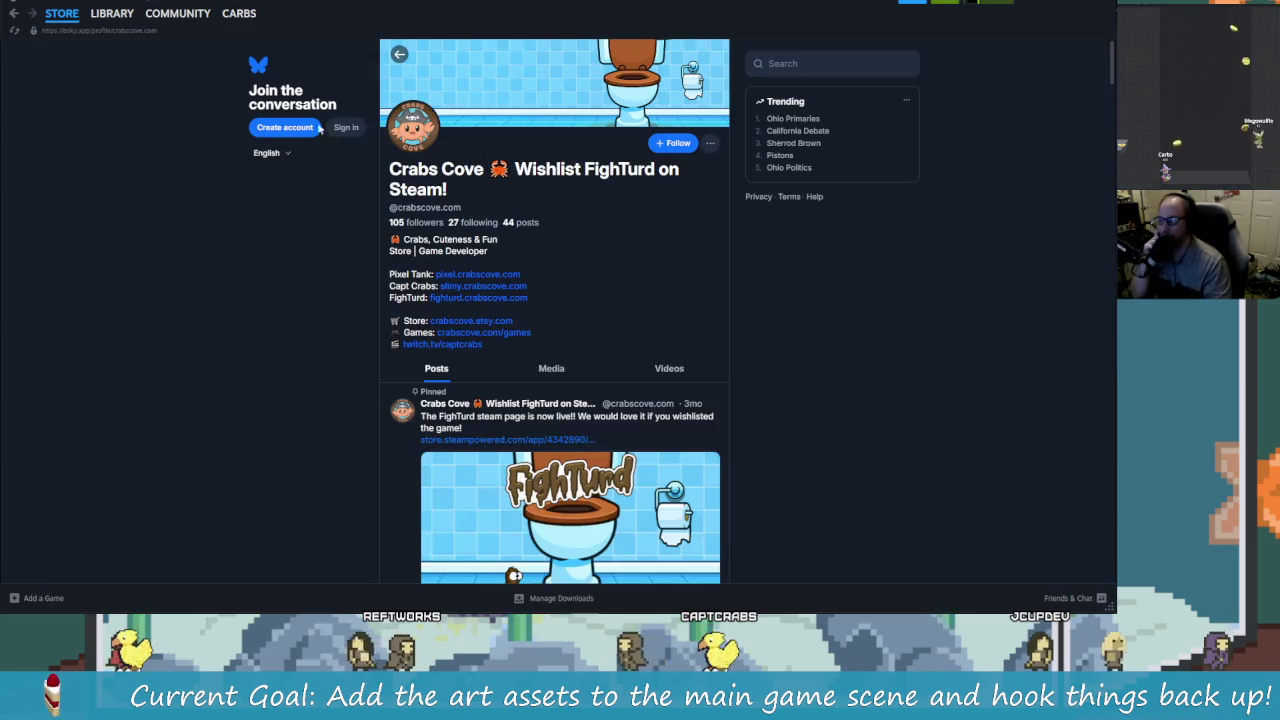
key("alt+Tab")
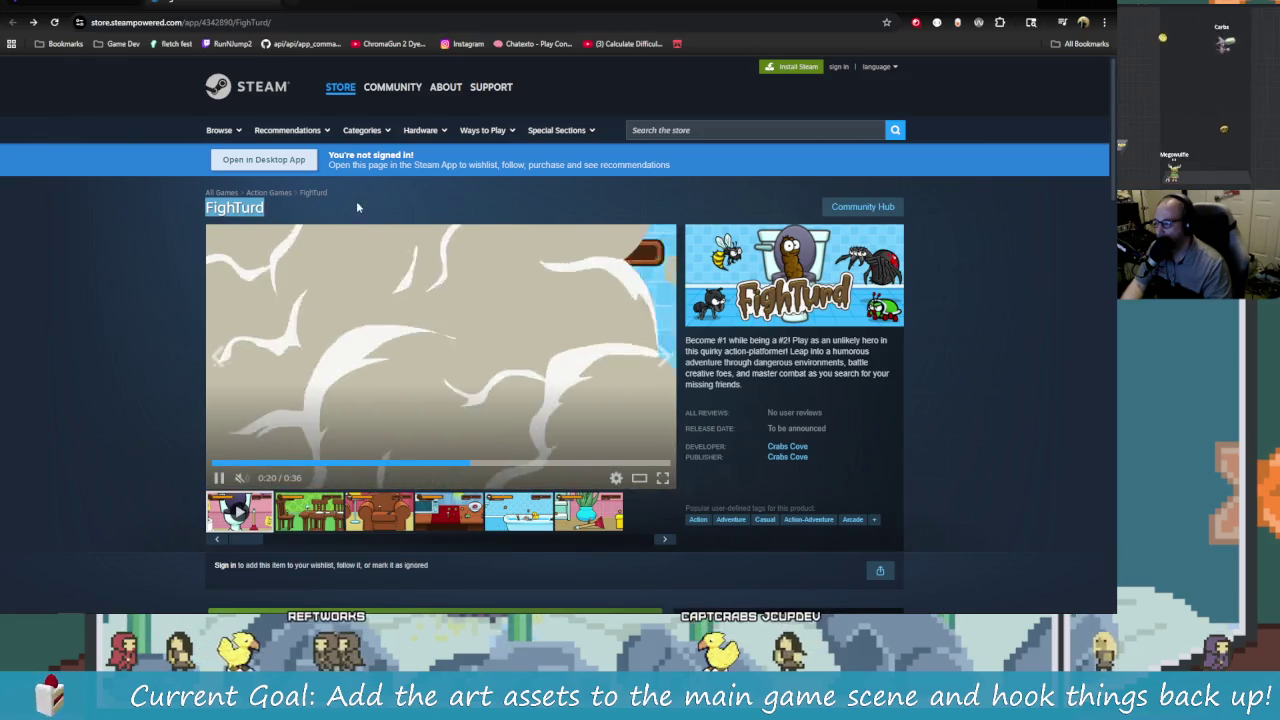
Step: Reload the FighTurd web page and follow the Crabs Cove developer link to its Bluesky profile
key("F5")
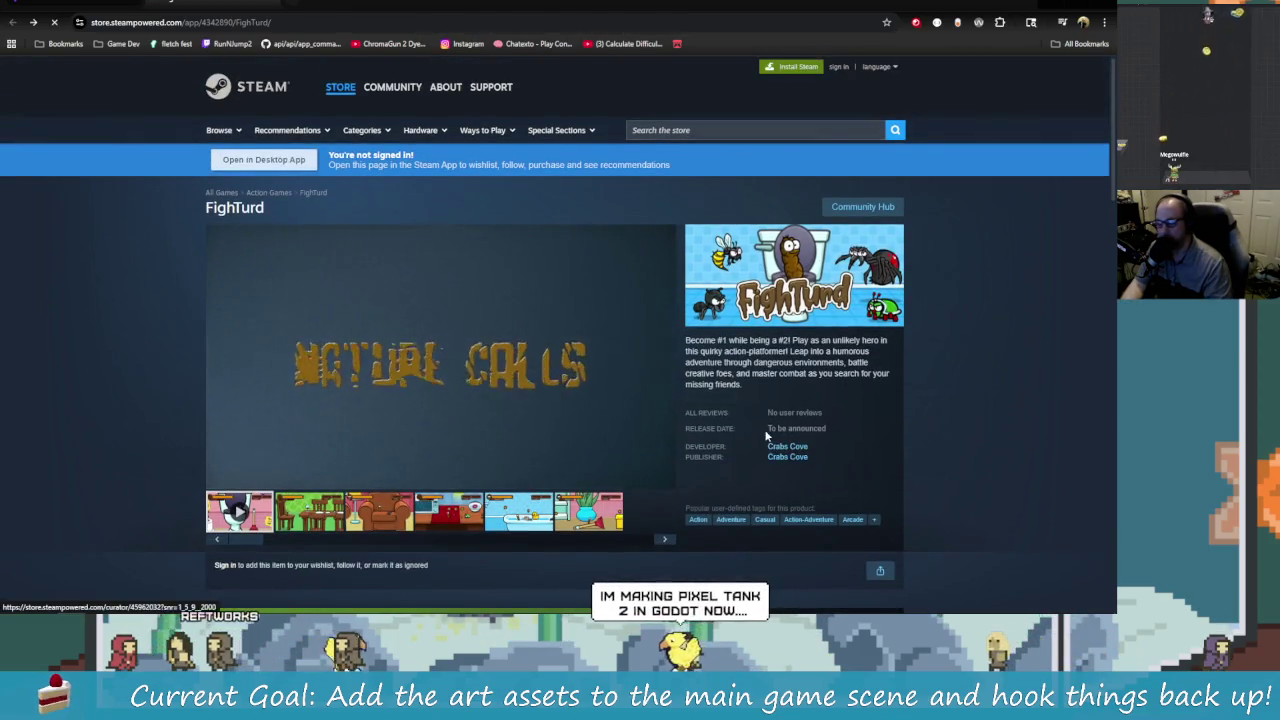
left_click(768, 438)
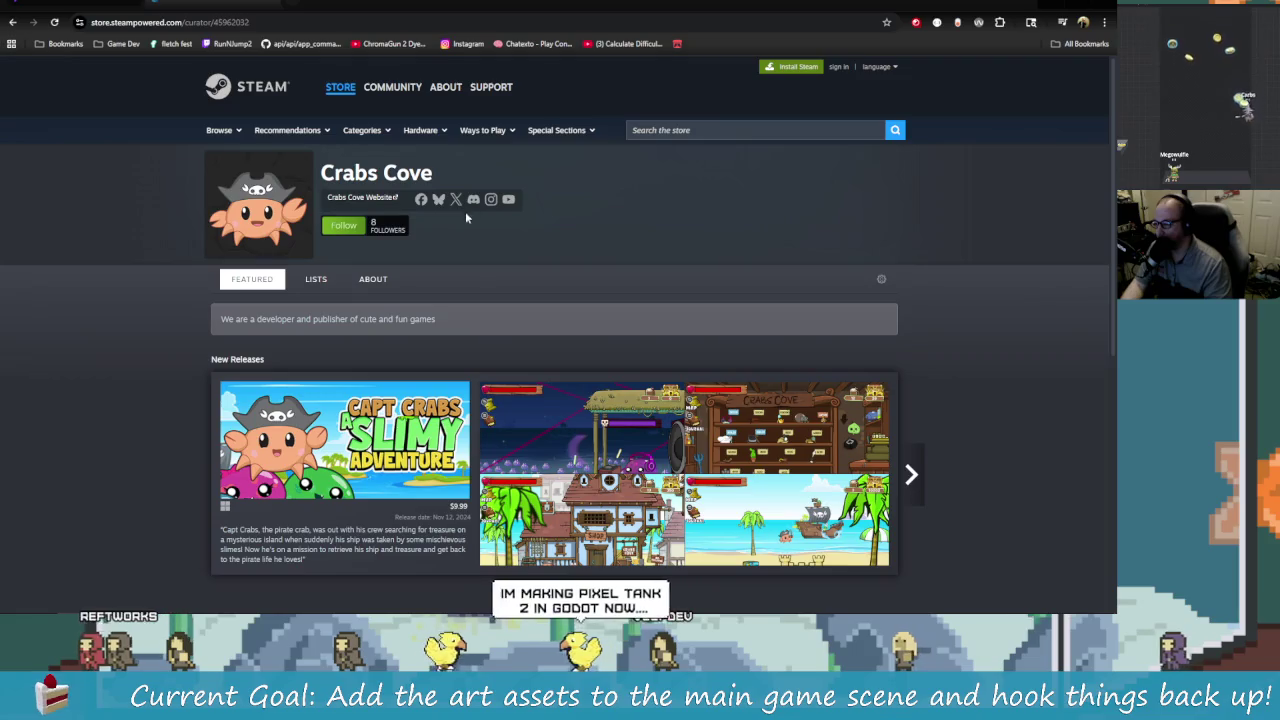
left_click(439, 200)
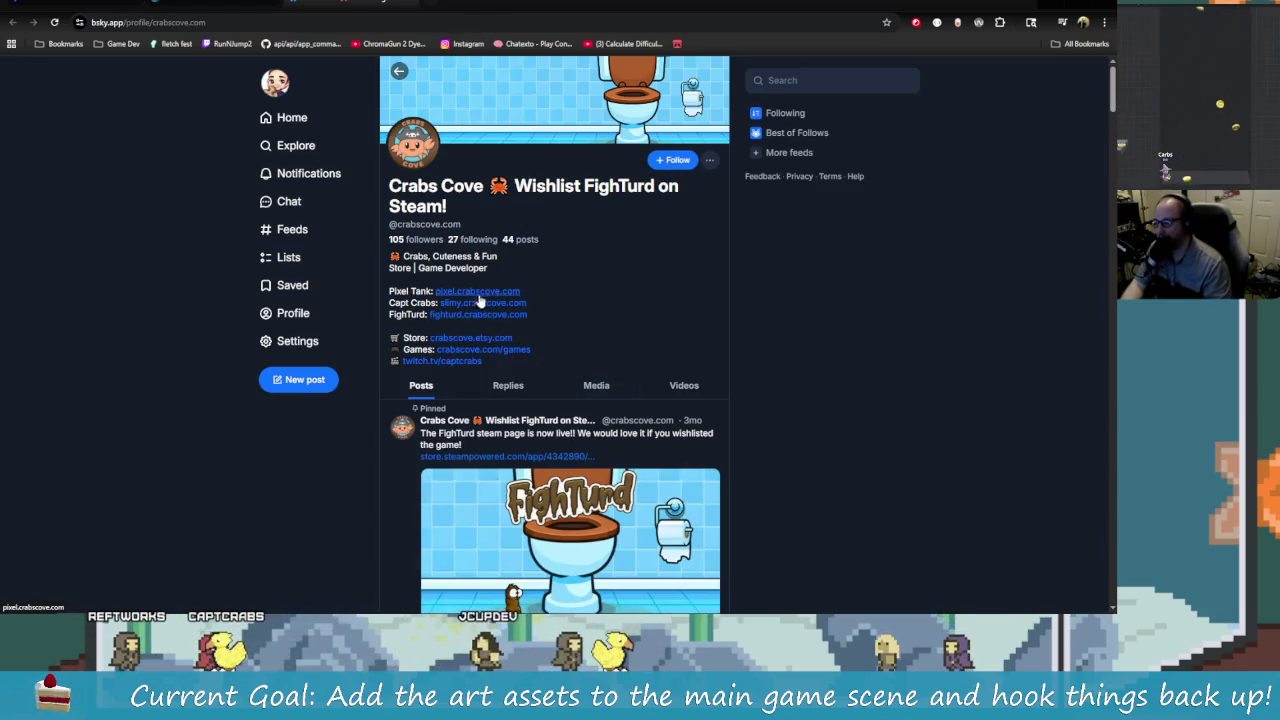
Step: Scroll through the Crabs Cove Bluesky profile and its suggested similar accounts
scroll(462, 352, "down", 1)
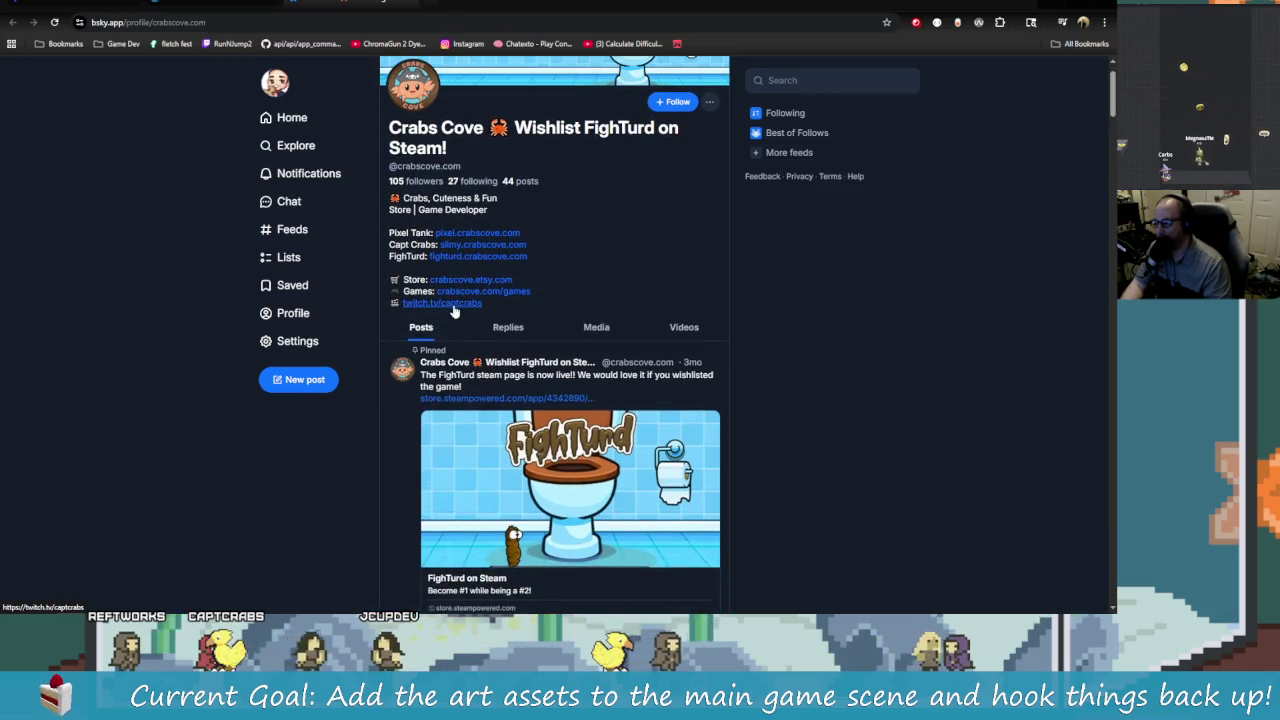
scroll(455, 312, "up", 1)
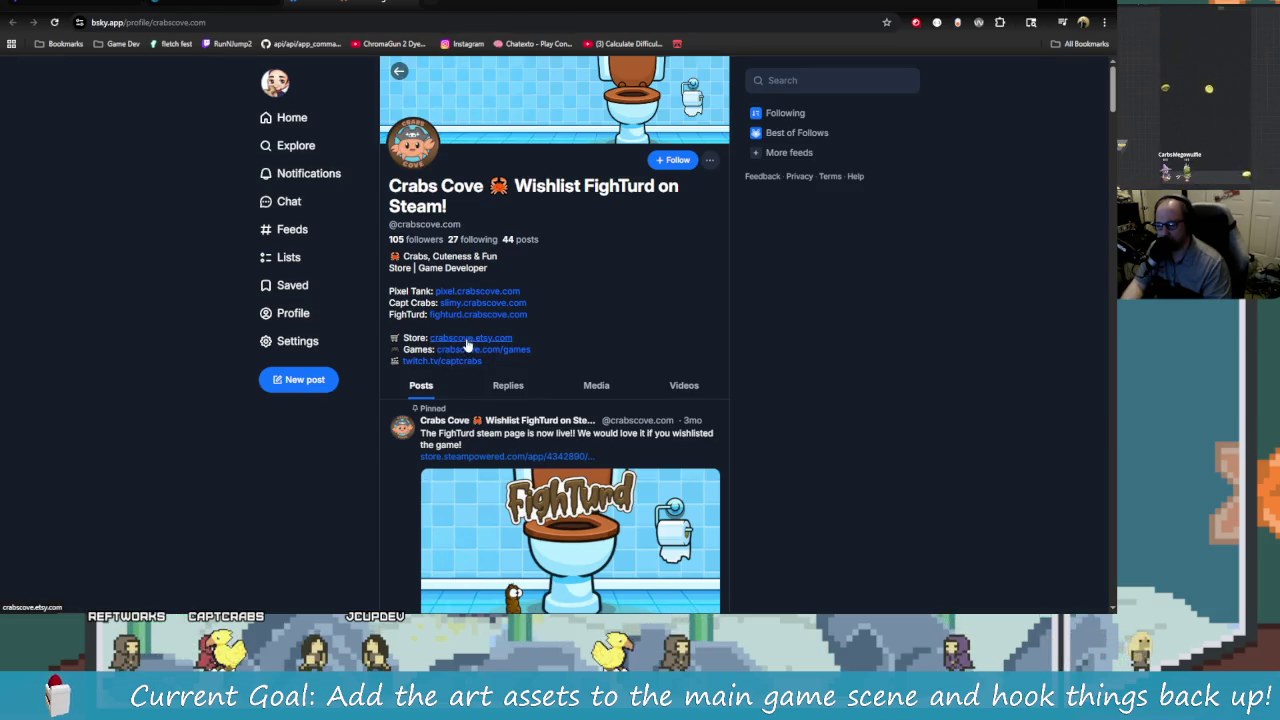
scroll(490, 385, "down", 3)
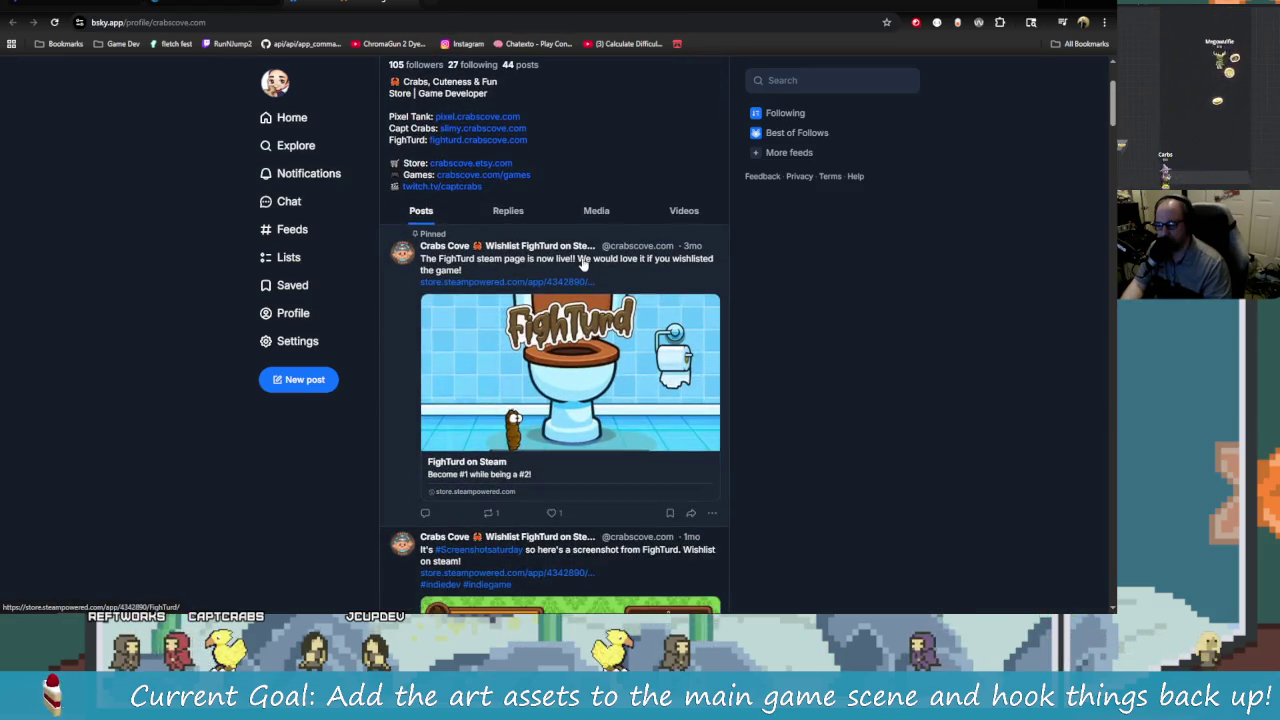
scroll(585, 262, "up", 3)
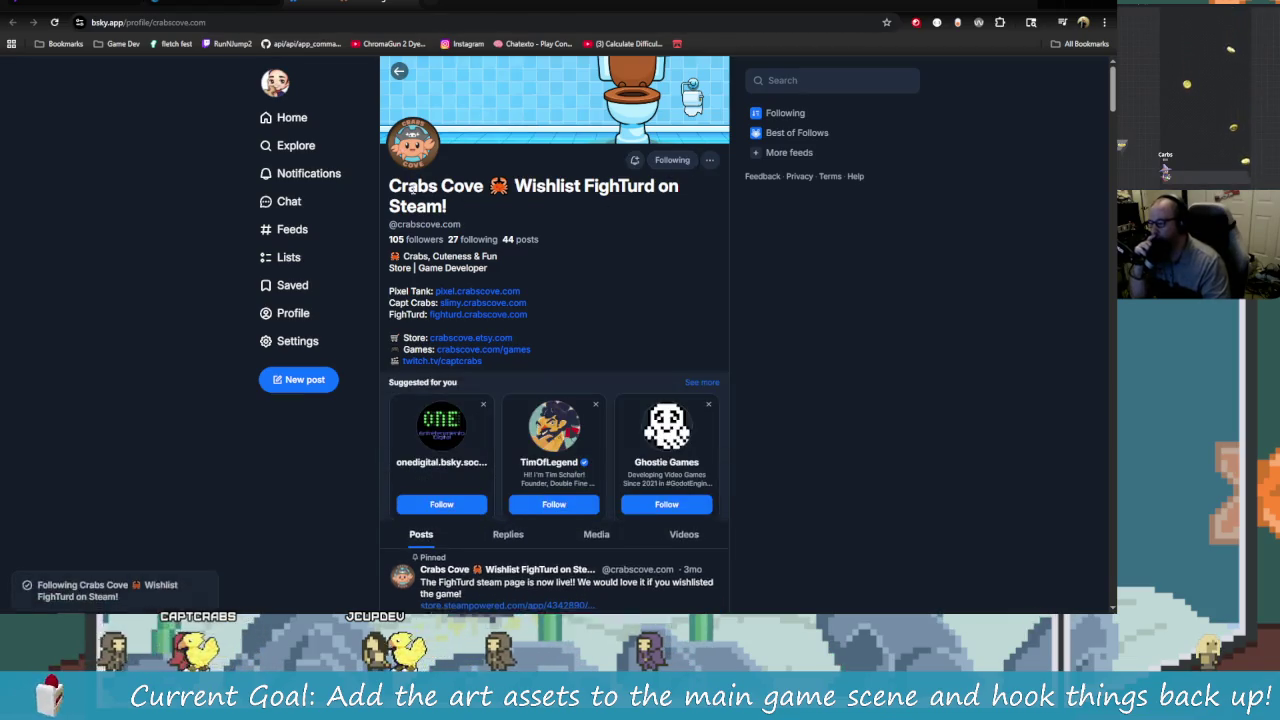
scroll(552, 269, "down", 3)
scroll(563, 271, "up", 3)
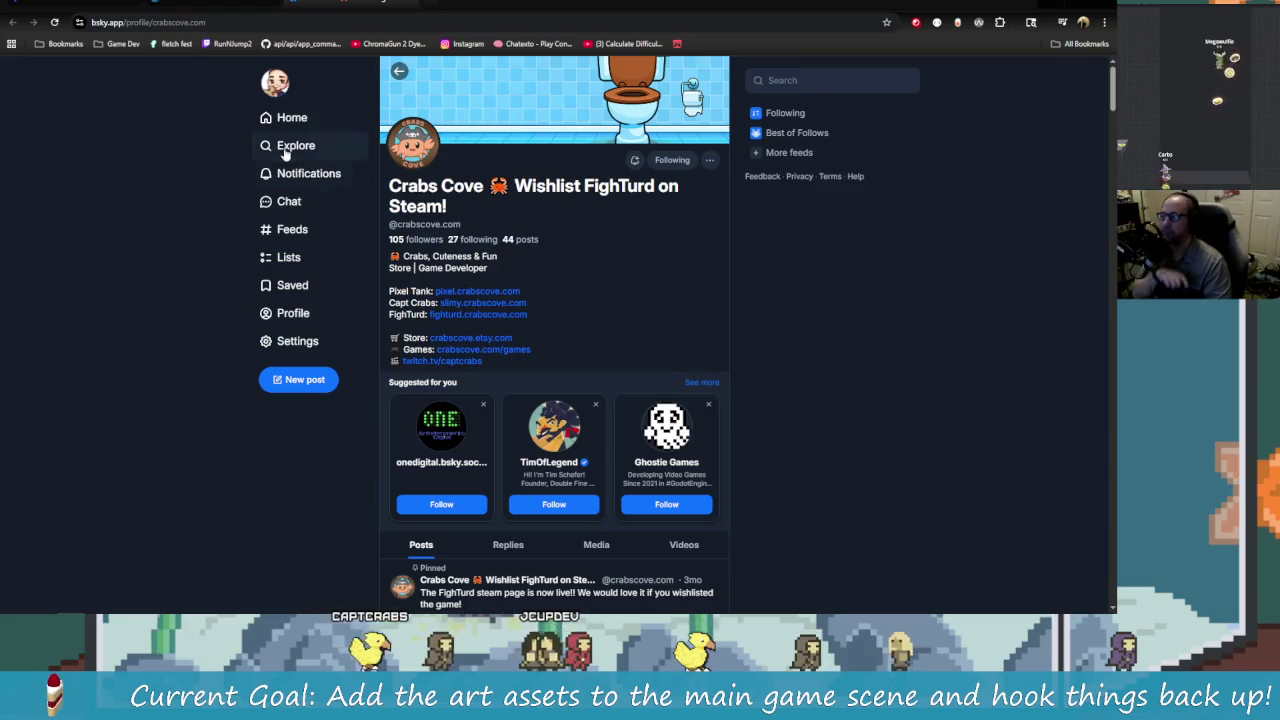
Step: Search Bluesky for captcrabs and follow the Capt Crabs account
left_click(769, 85)
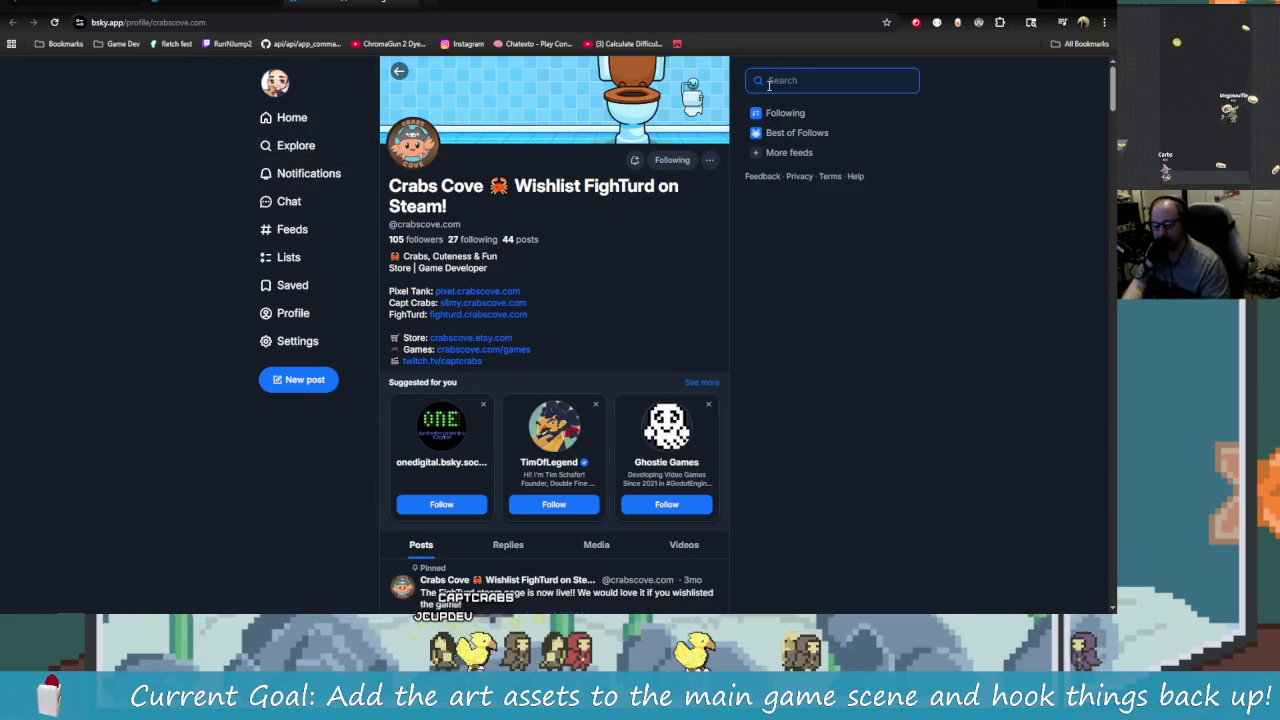
type("aptcra")
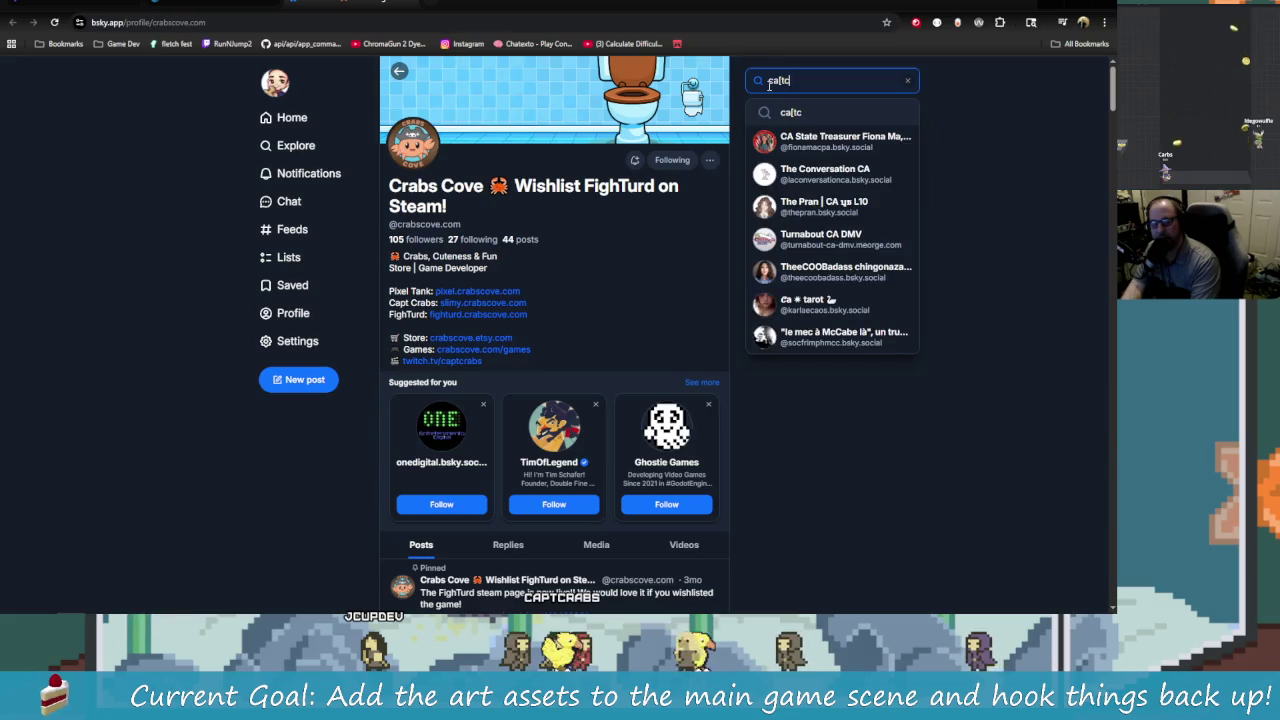
key("BackSpace")
key("BackSpace")
key("BackSpace")
type("tcrabs")
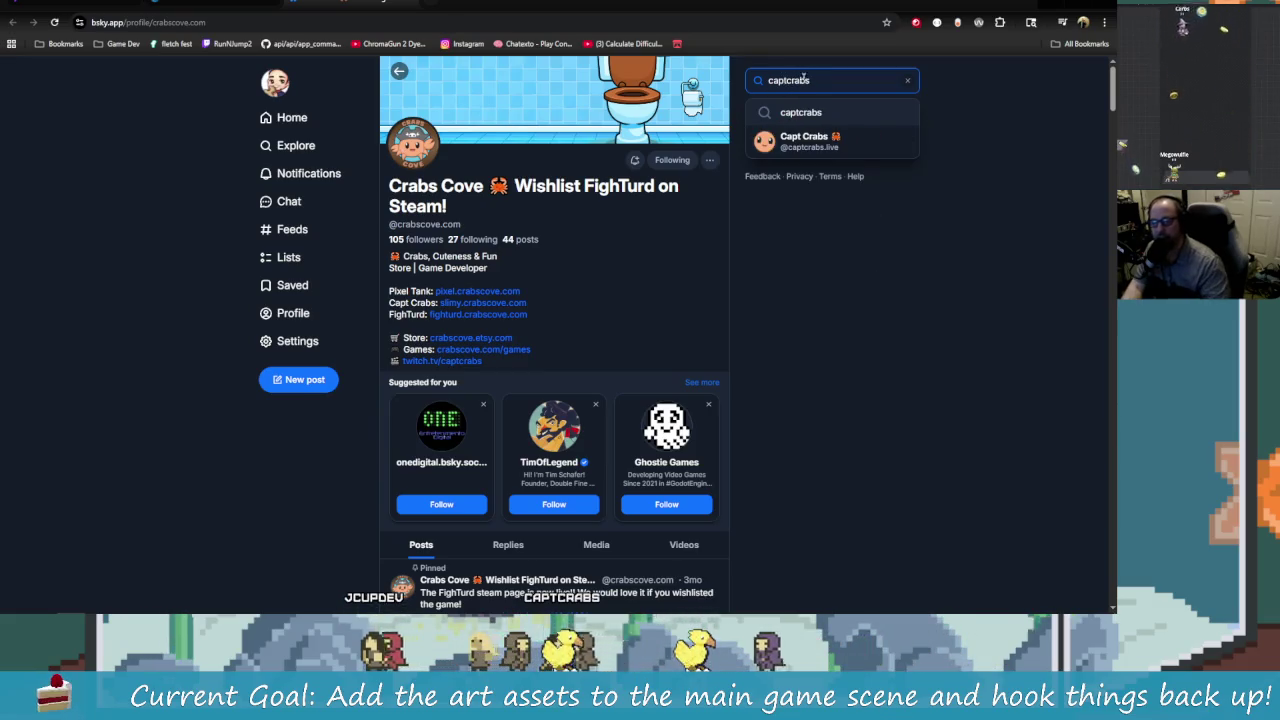
left_click(806, 141)
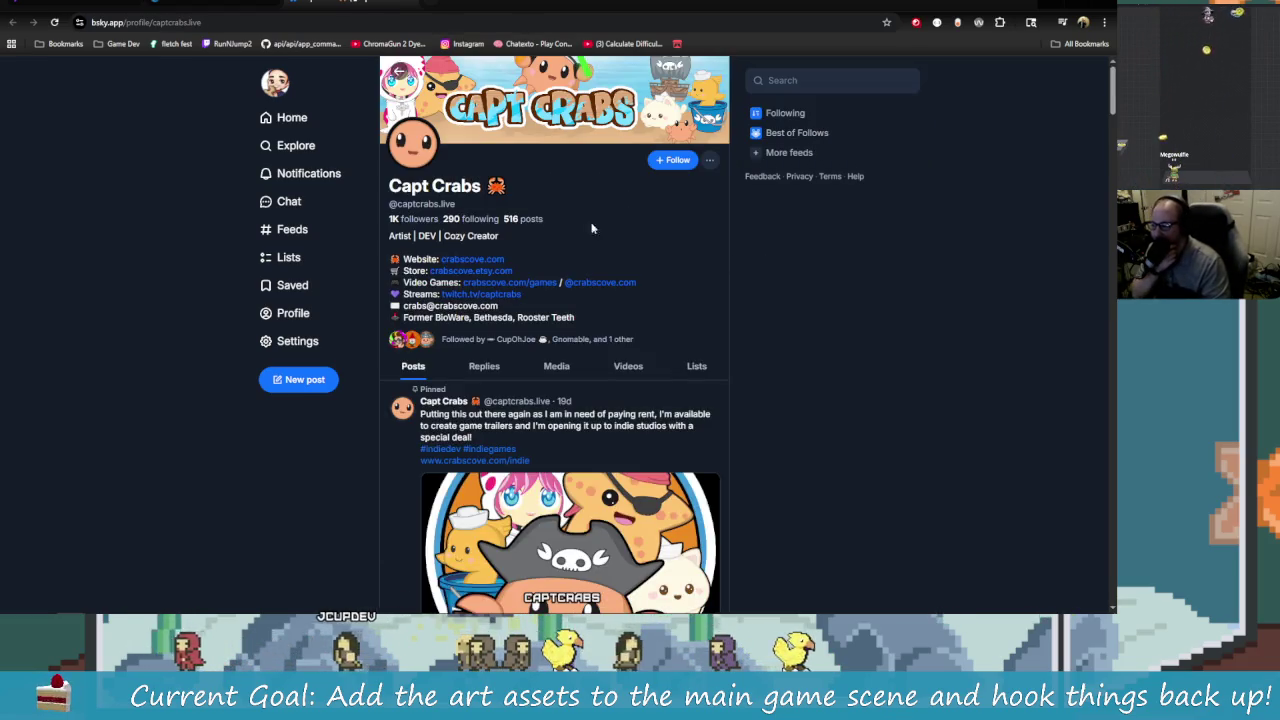
left_click(672, 160)
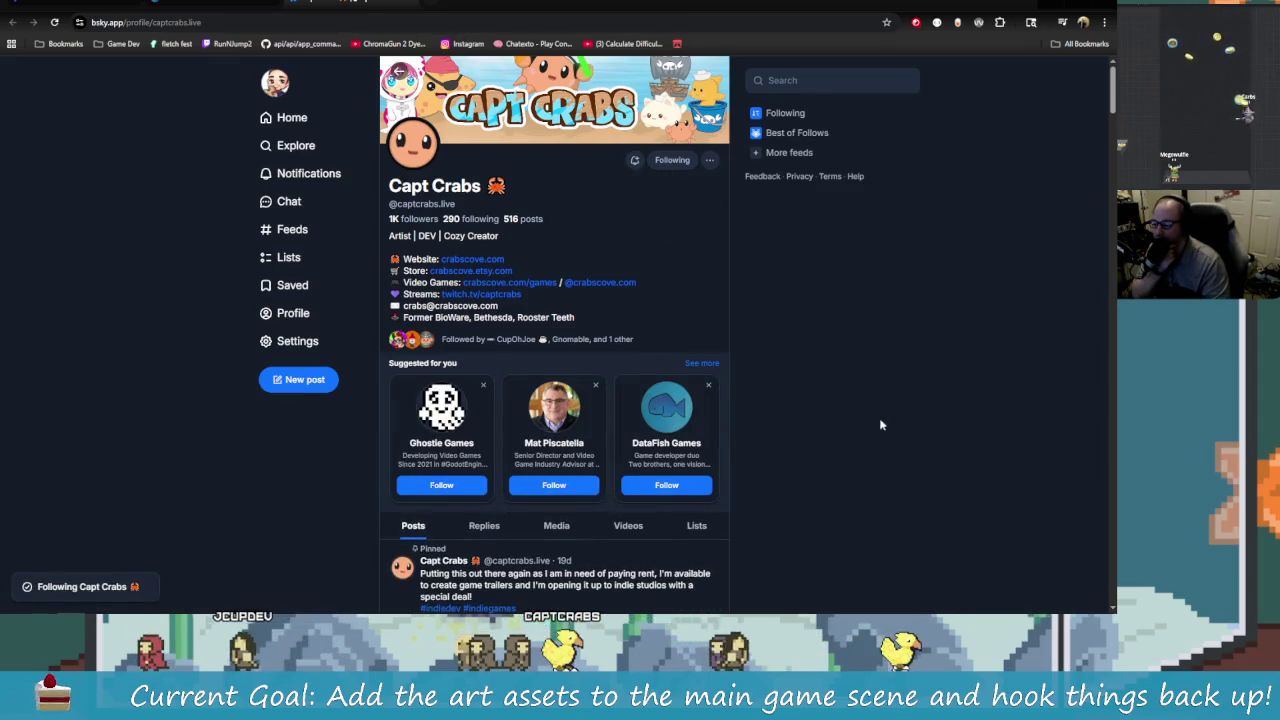
Step: Scroll the Capt Crabs feed, then return to the Crabs Cove curator page on Steam
scroll(880, 425, "down", 10)
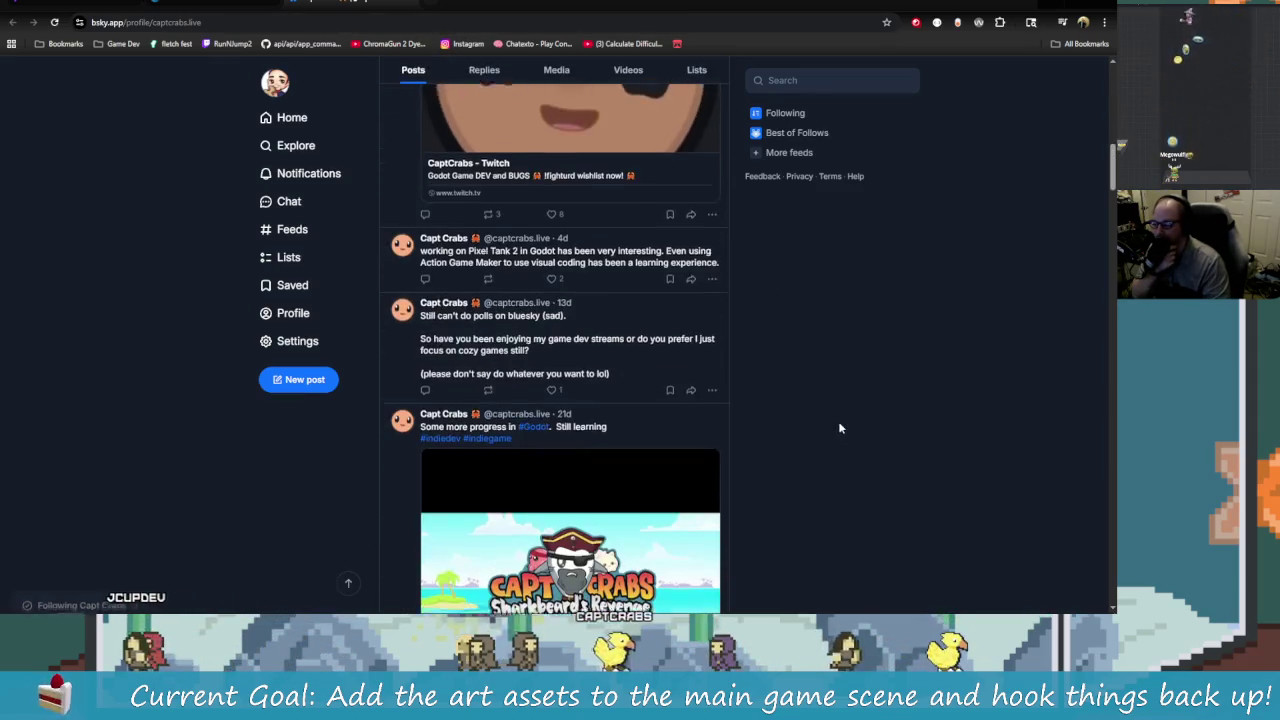
scroll(838, 428, "down", 5)
scroll(866, 428, "up", 1)
scroll(867, 428, "up", 12)
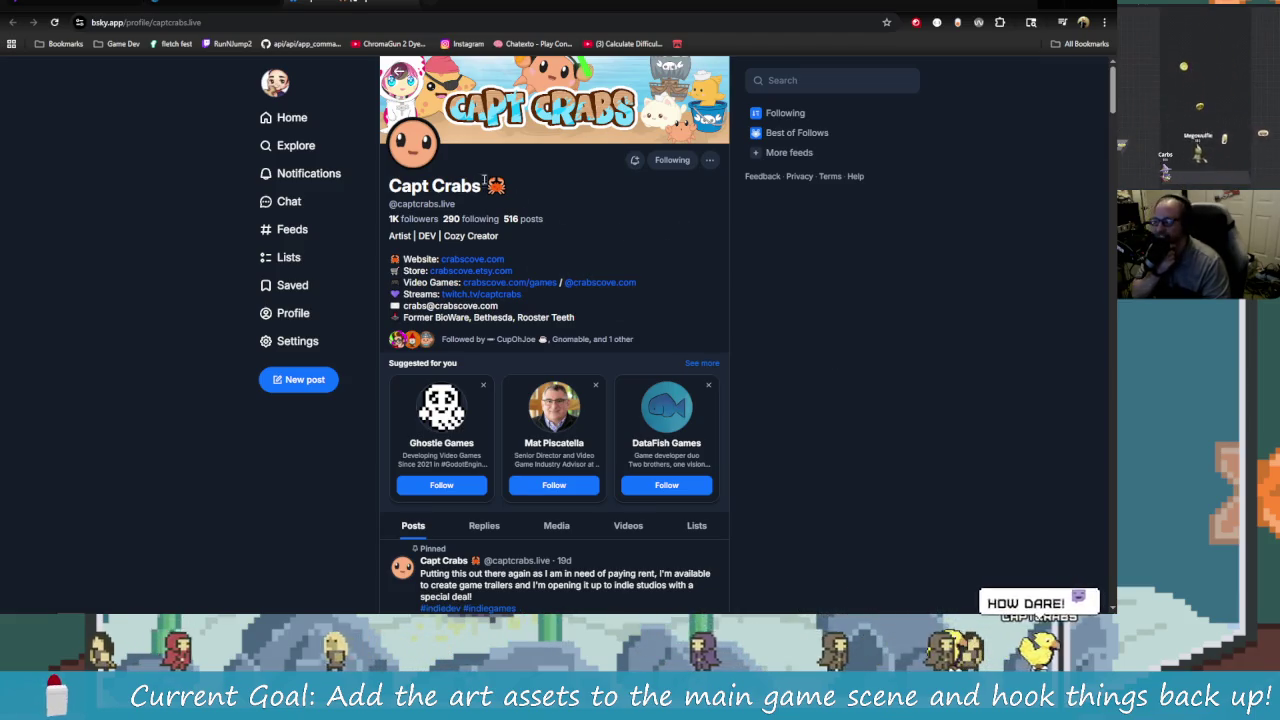
left_click(410, 3)
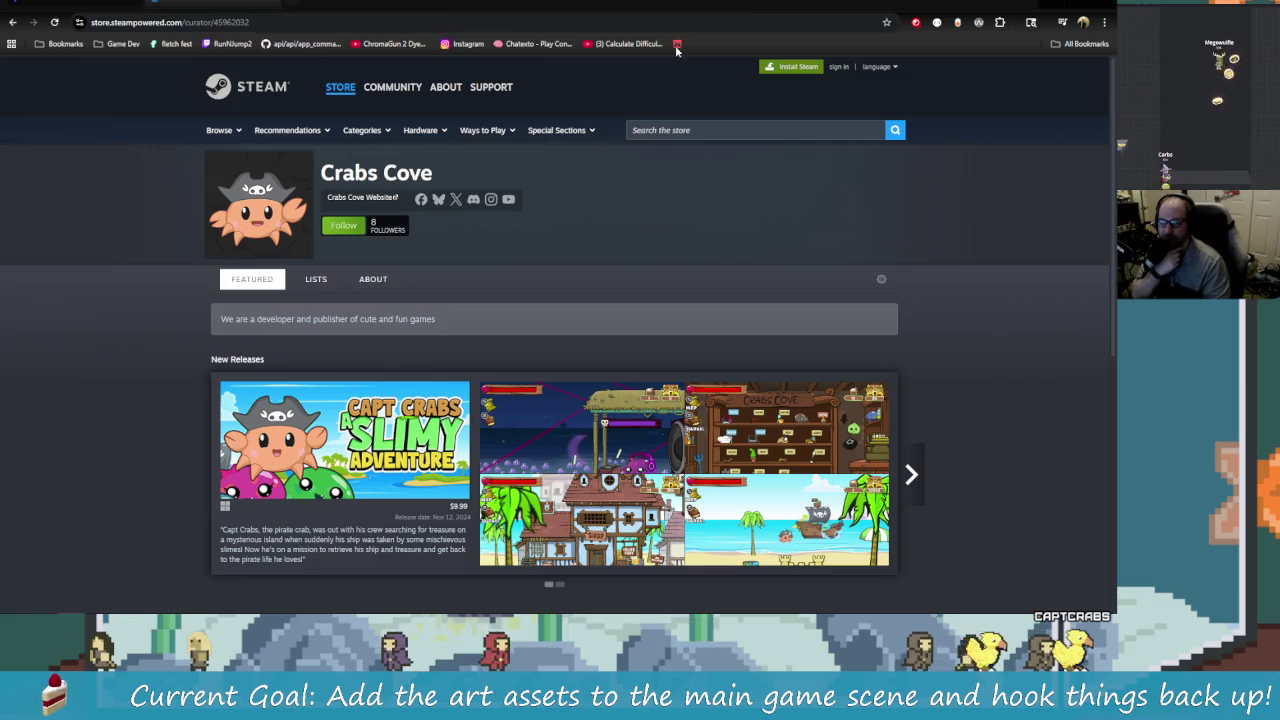
Step: Switch to itch.io and scroll the CarbsCode page to reach the Carbs Toolbar product
left_click(357, 4)
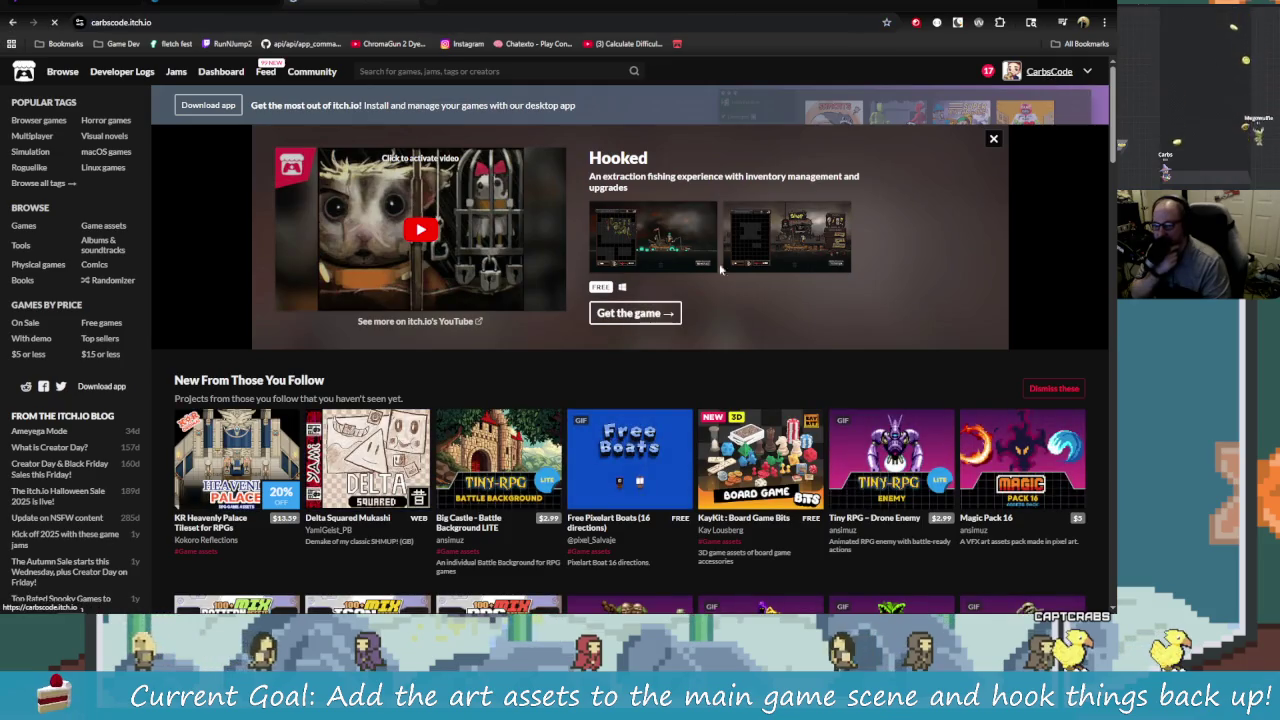
scroll(636, 352, "down", 4)
scroll(685, 443, "up", 1)
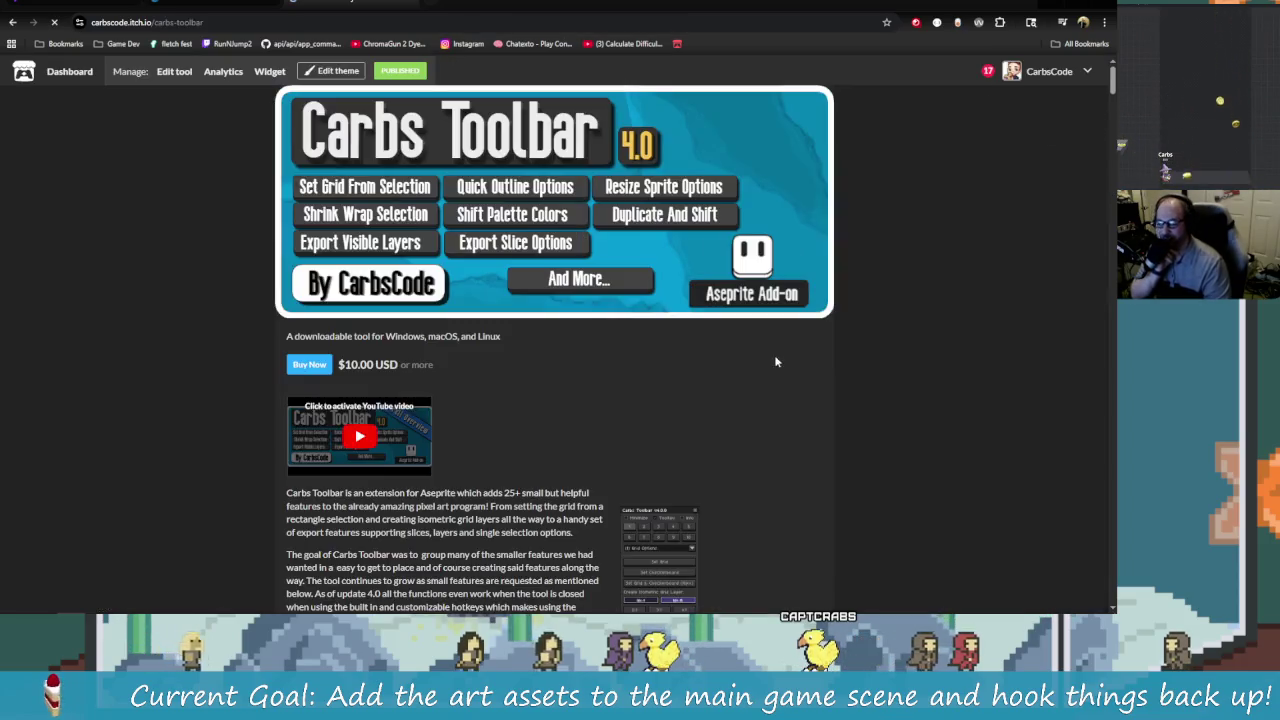
Step: Scroll down through the Carbs Toolbar feature descriptions on itch.io
scroll(865, 475, "down", 2)
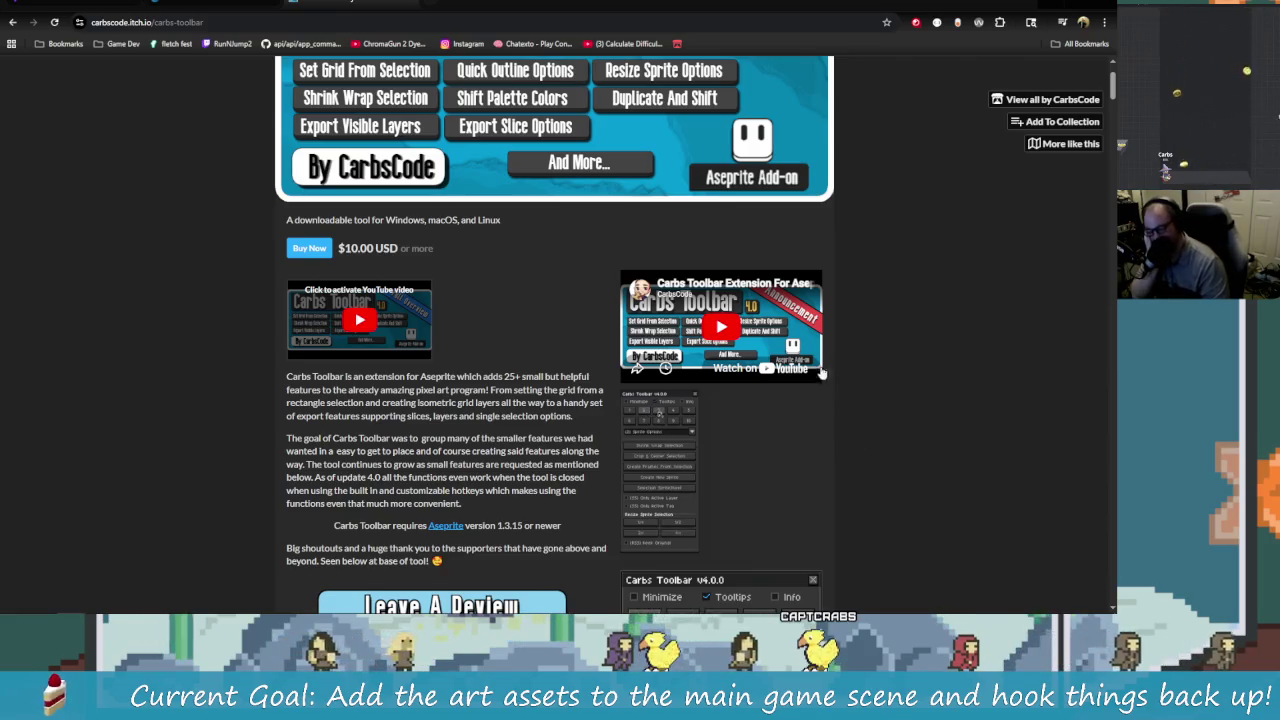
scroll(809, 424, "down", 1)
scroll(571, 382, "down", 10)
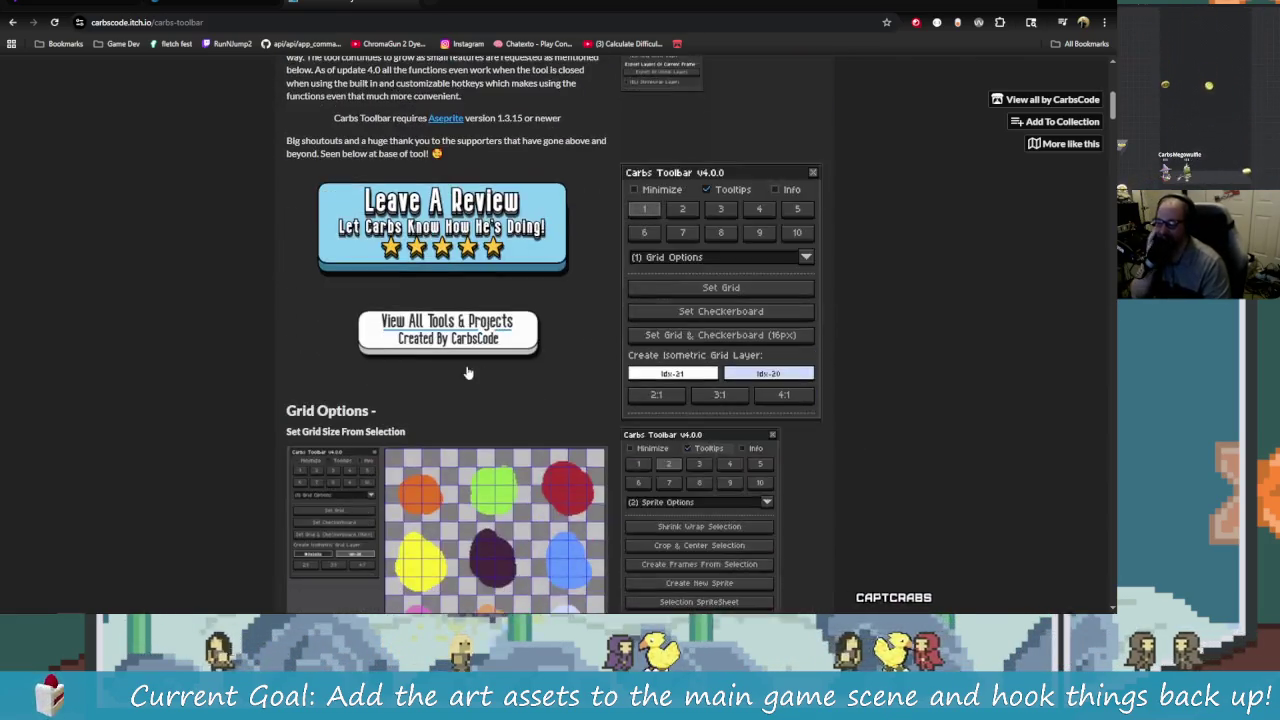
scroll(474, 372, "down", 4)
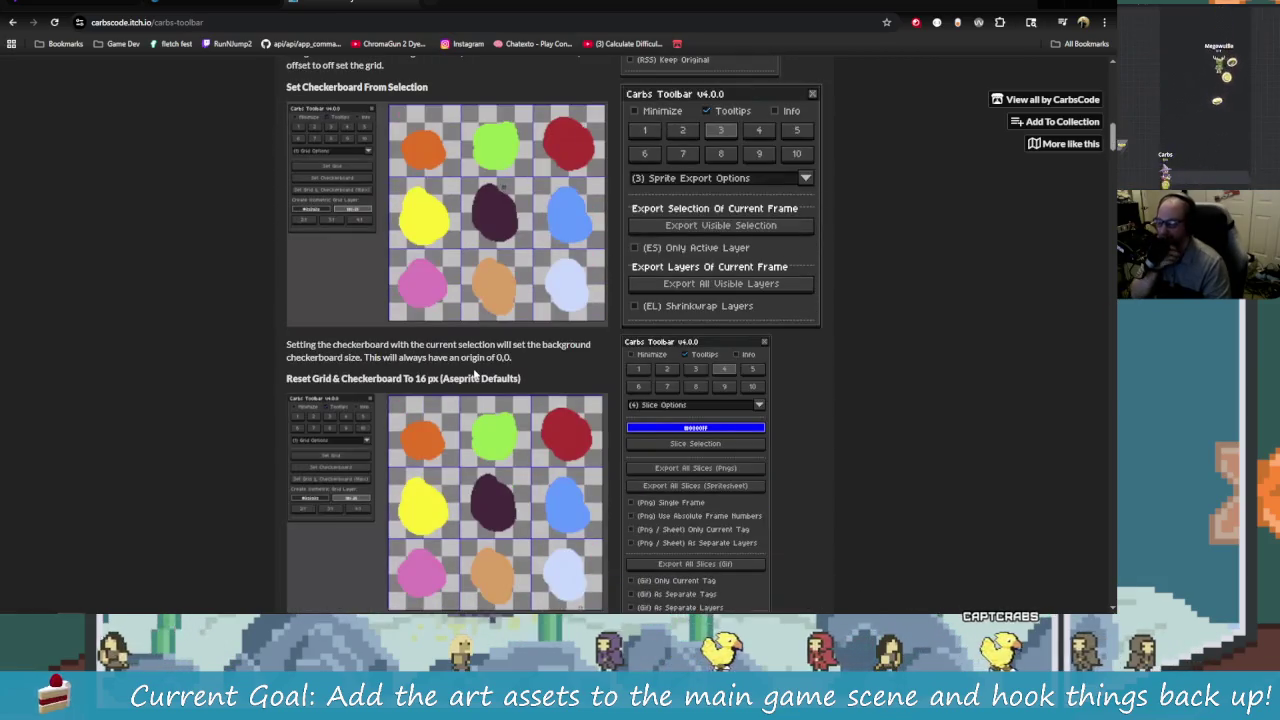
scroll(474, 372, "down", 6)
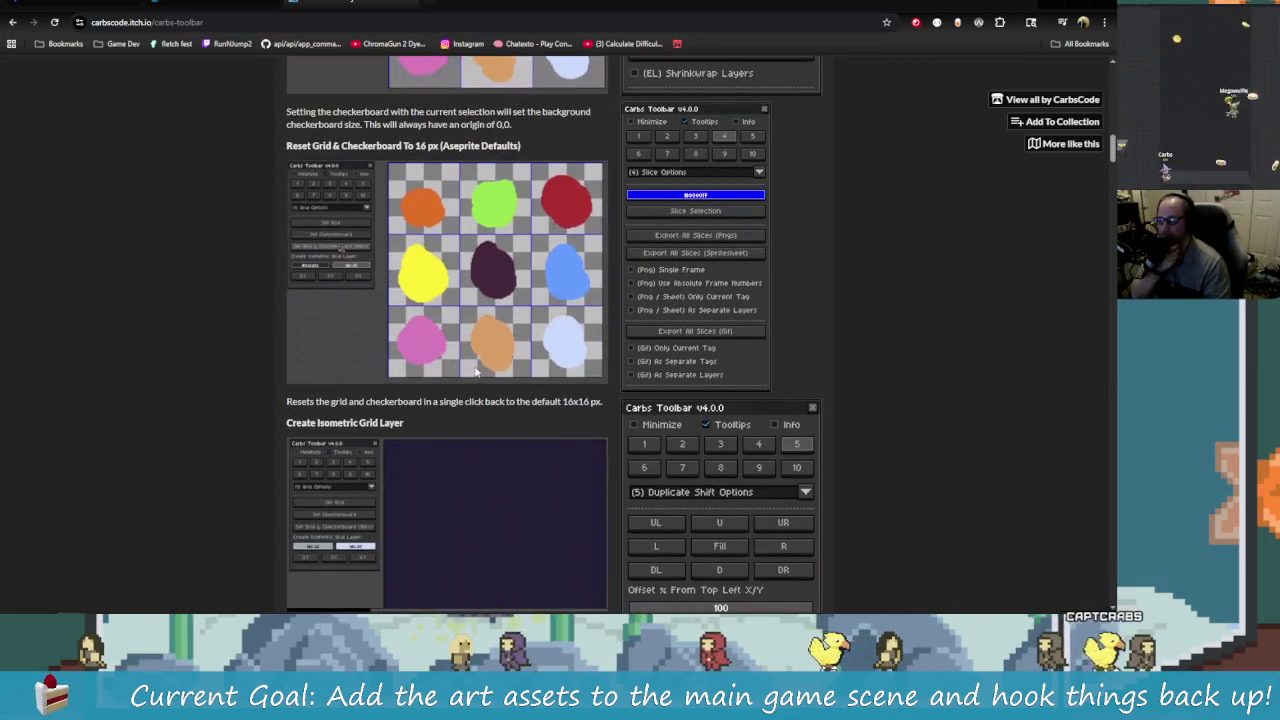
scroll(503, 374, "down", 11)
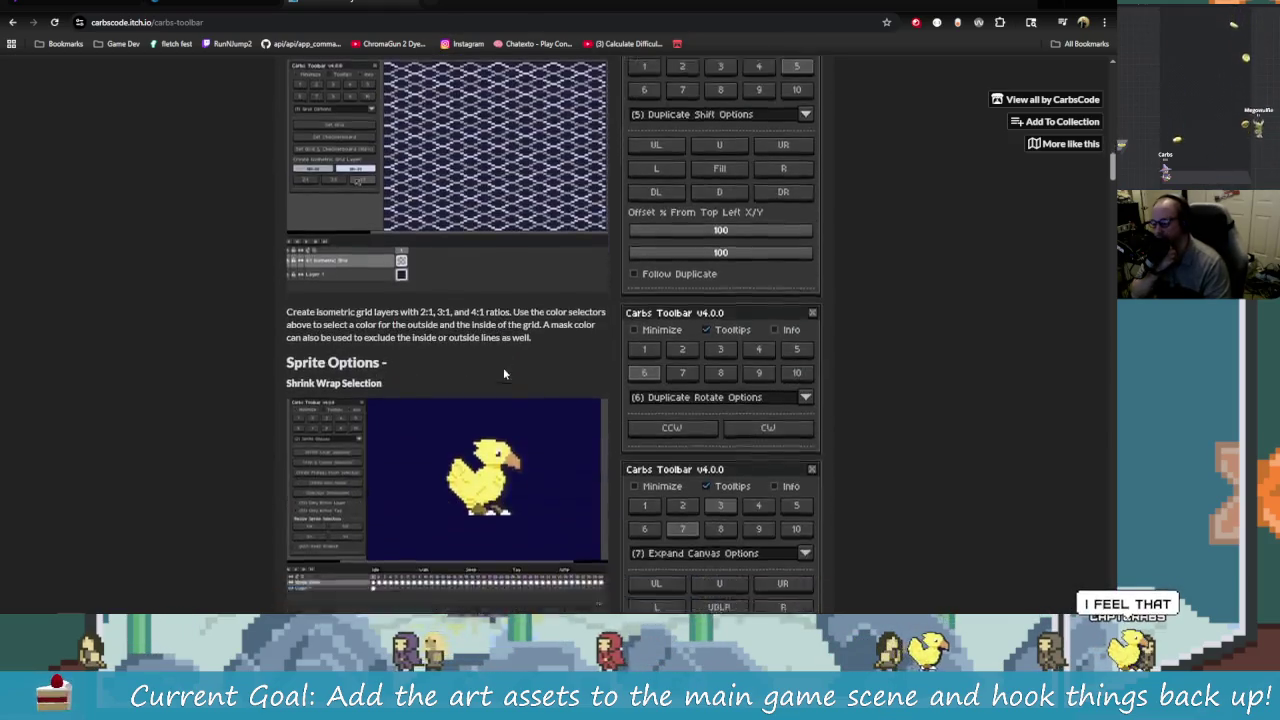
scroll(503, 372, "down", 12)
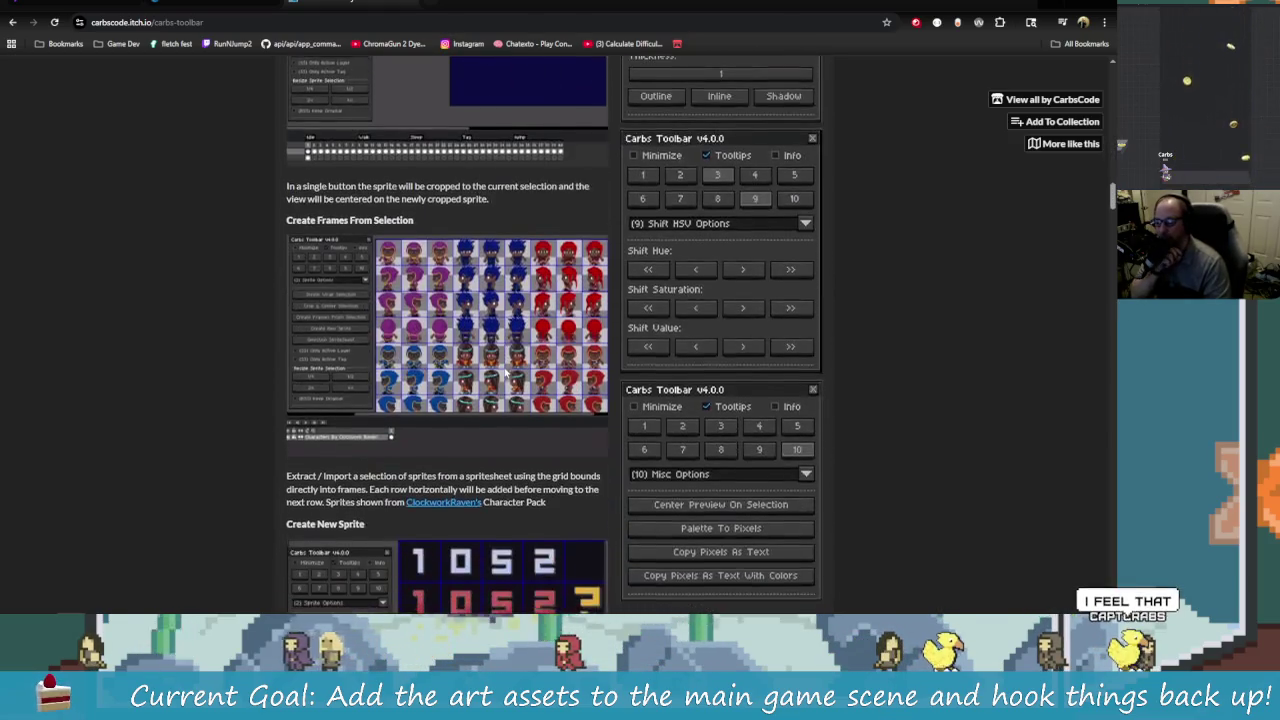
scroll(559, 373, "down", 5)
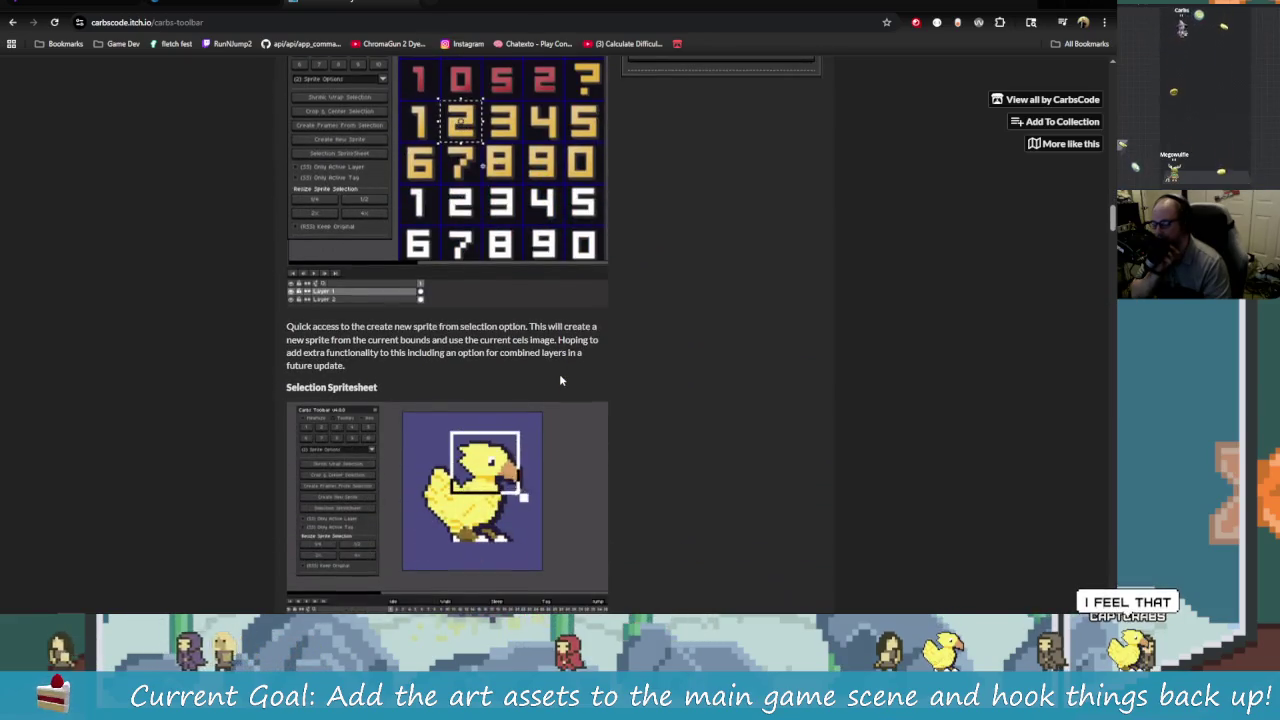
scroll(556, 378, "down", 10)
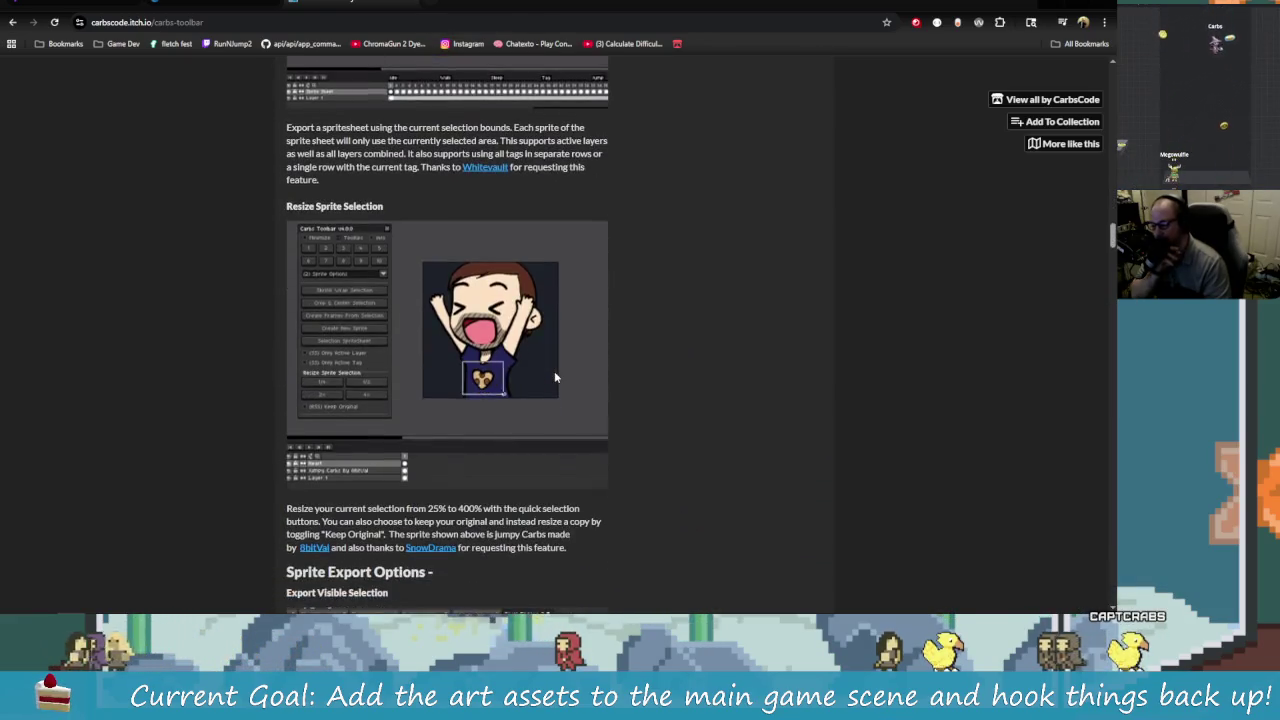
scroll(556, 376, "down", 5)
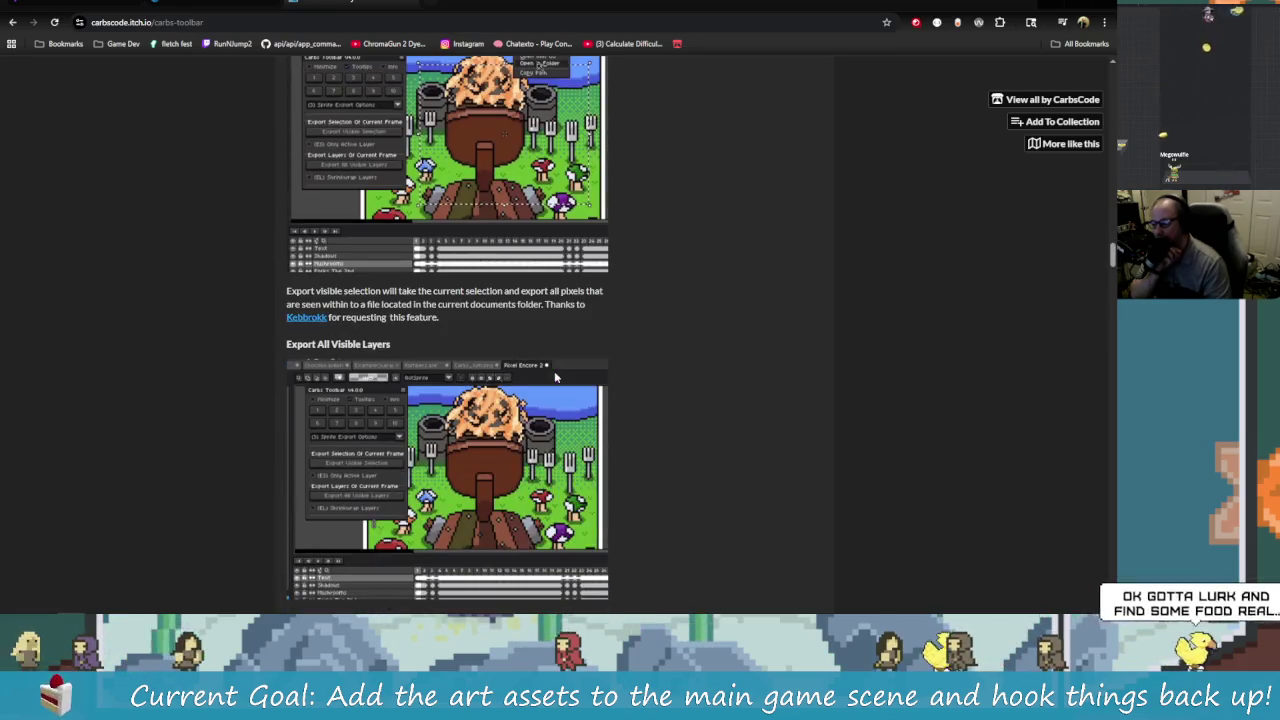
scroll(555, 374, "down", 2)
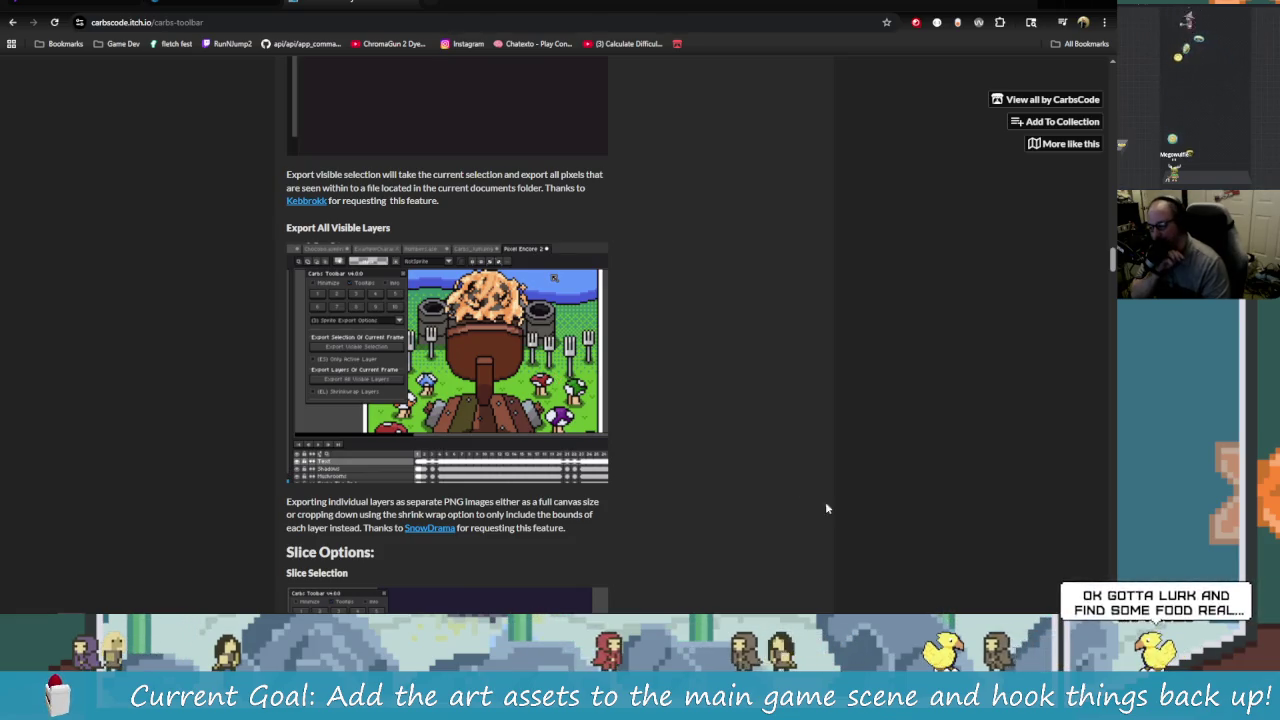
scroll(800, 503, "down", 5)
scroll(785, 505, "down", 10)
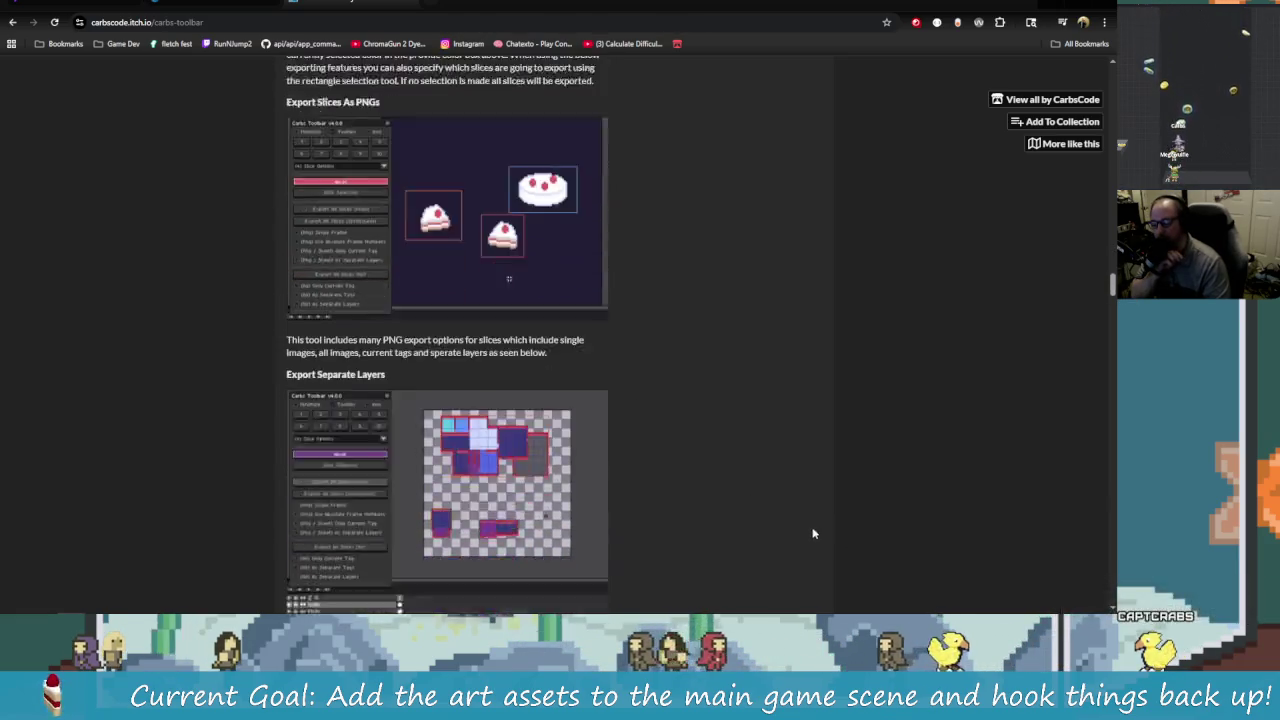
Step: Scroll back up, then pass via the Steam tab to the CarbsCode Twitch channel
scroll(909, 575, "up", 20)
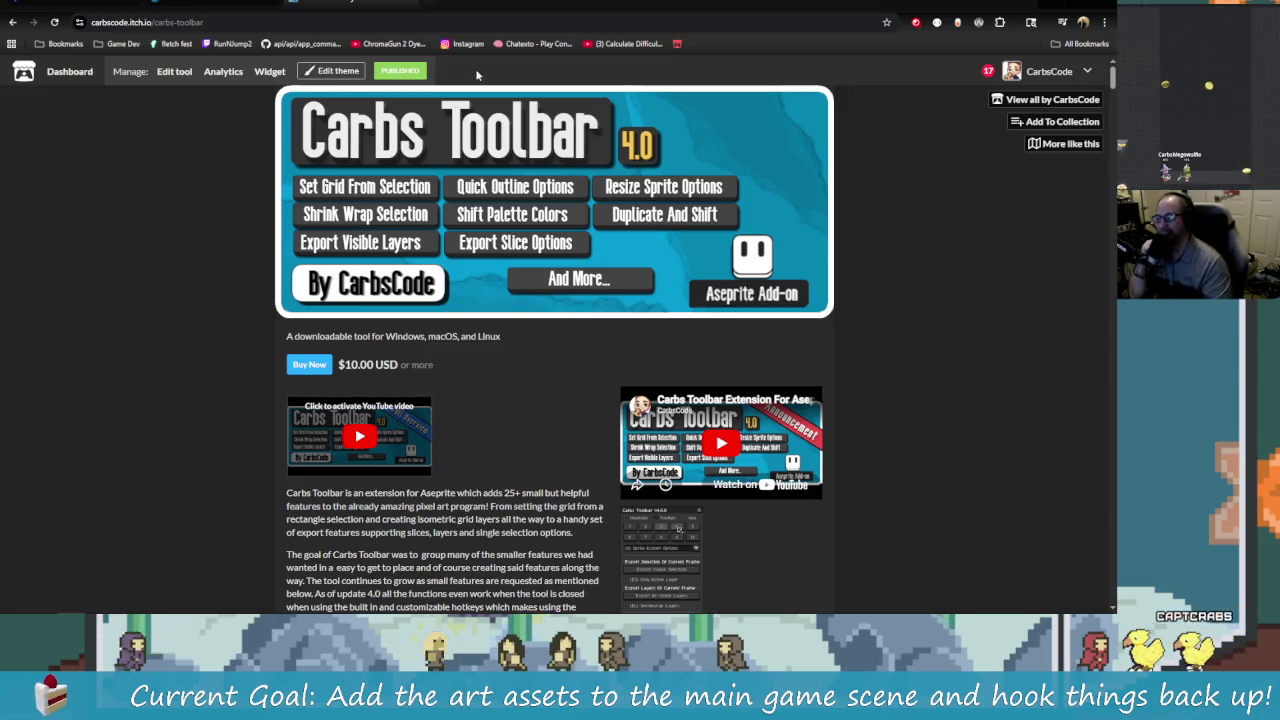
left_click(410, 3)
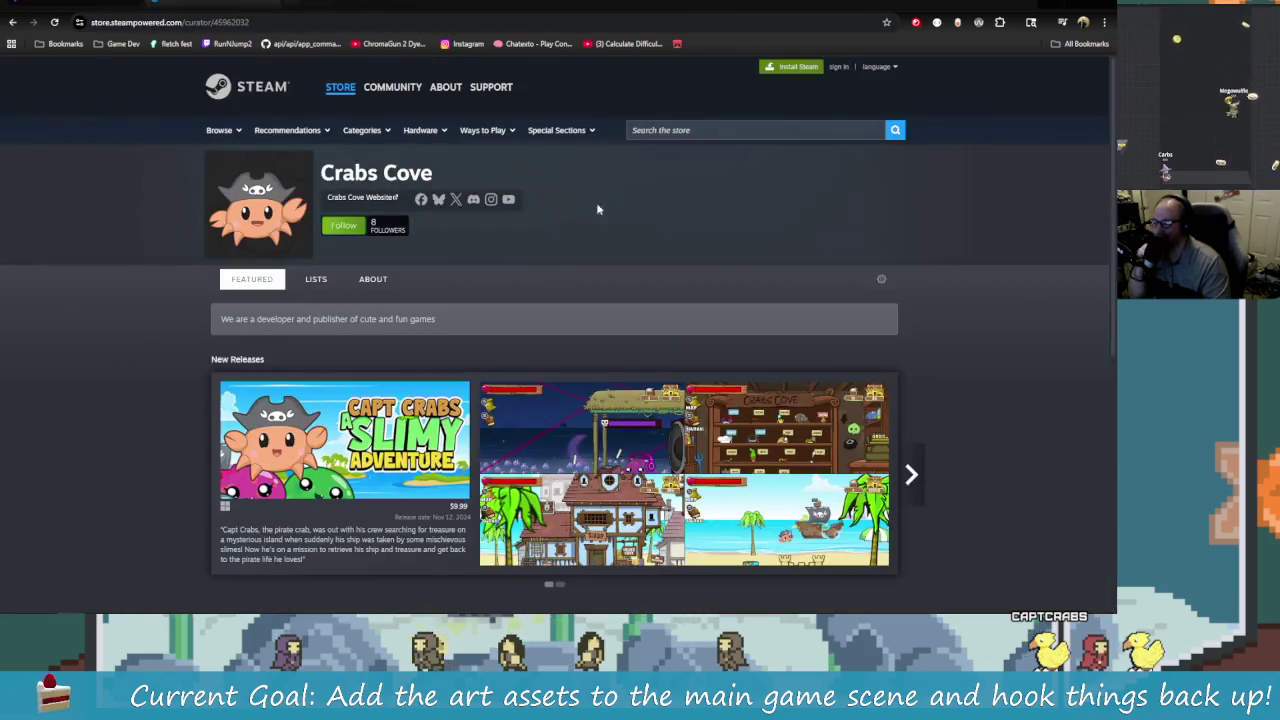
left_click(275, 3)
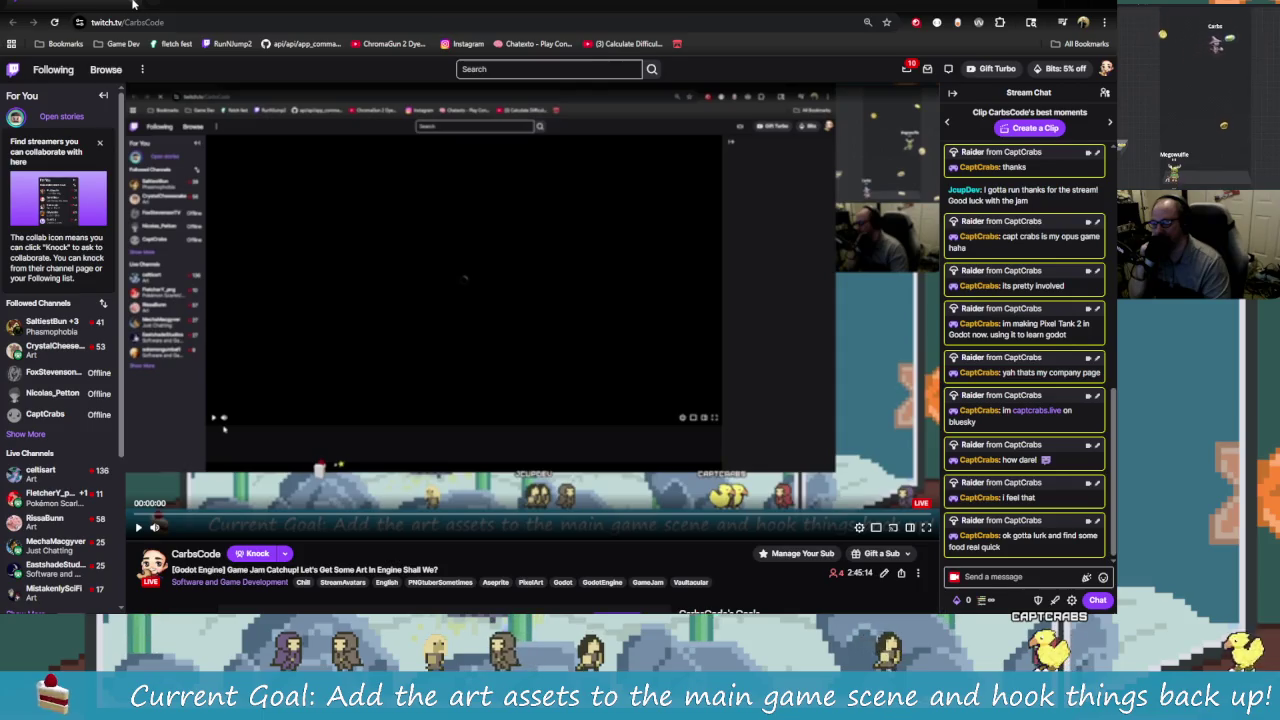
Step: Scroll the Twitch stream chat up and back down, then close the Steam window
scroll(1051, 436, "up", 3)
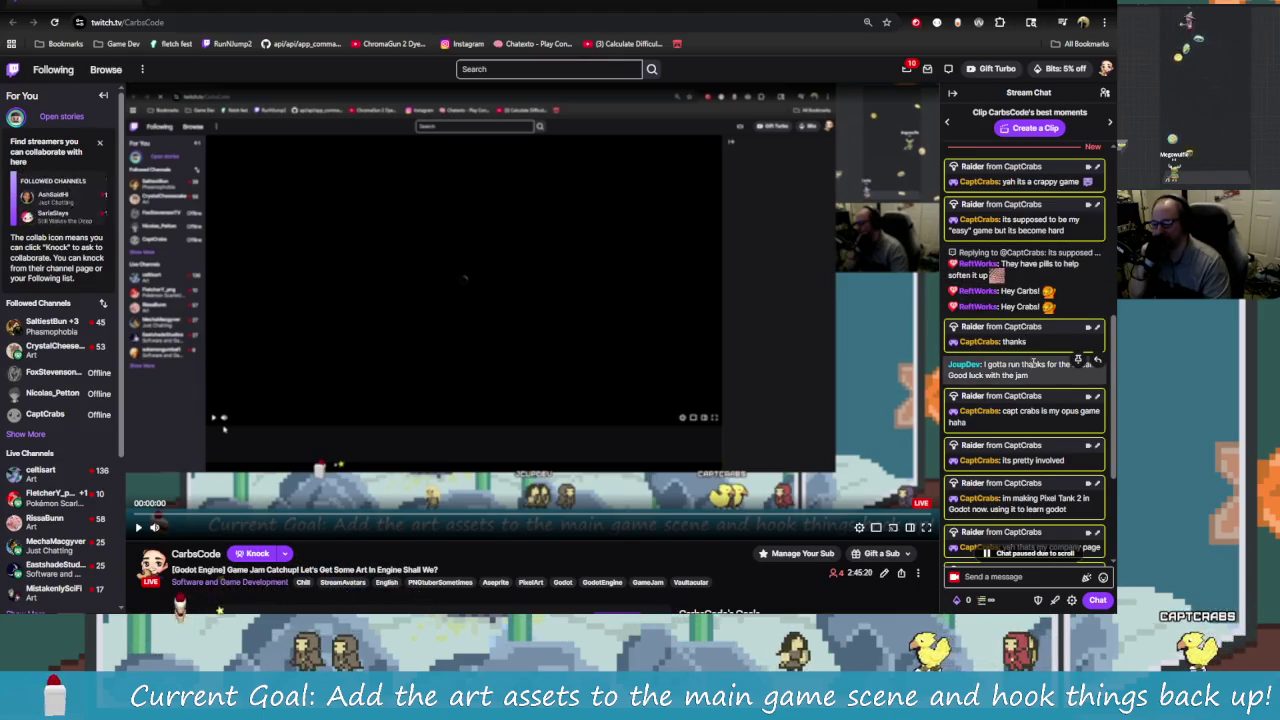
scroll(1025, 365, "down", 1)
scroll(1022, 350, "down", 5)
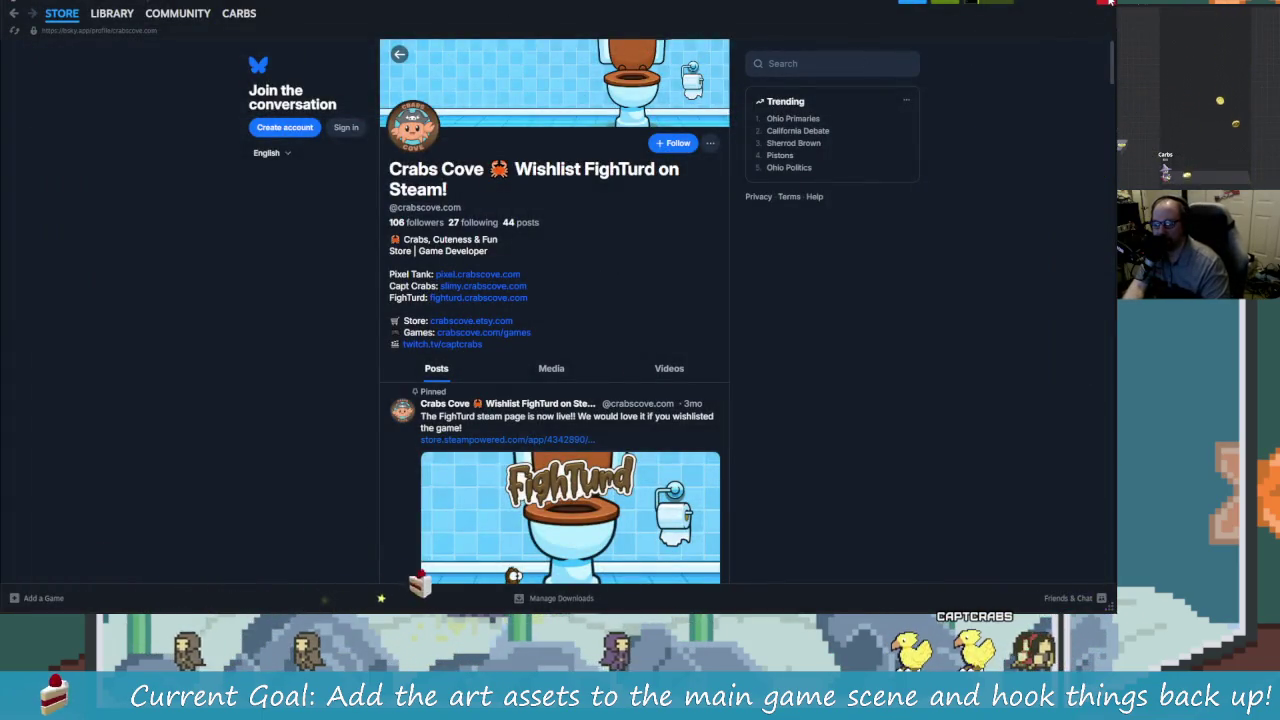
left_click(1108, 3)
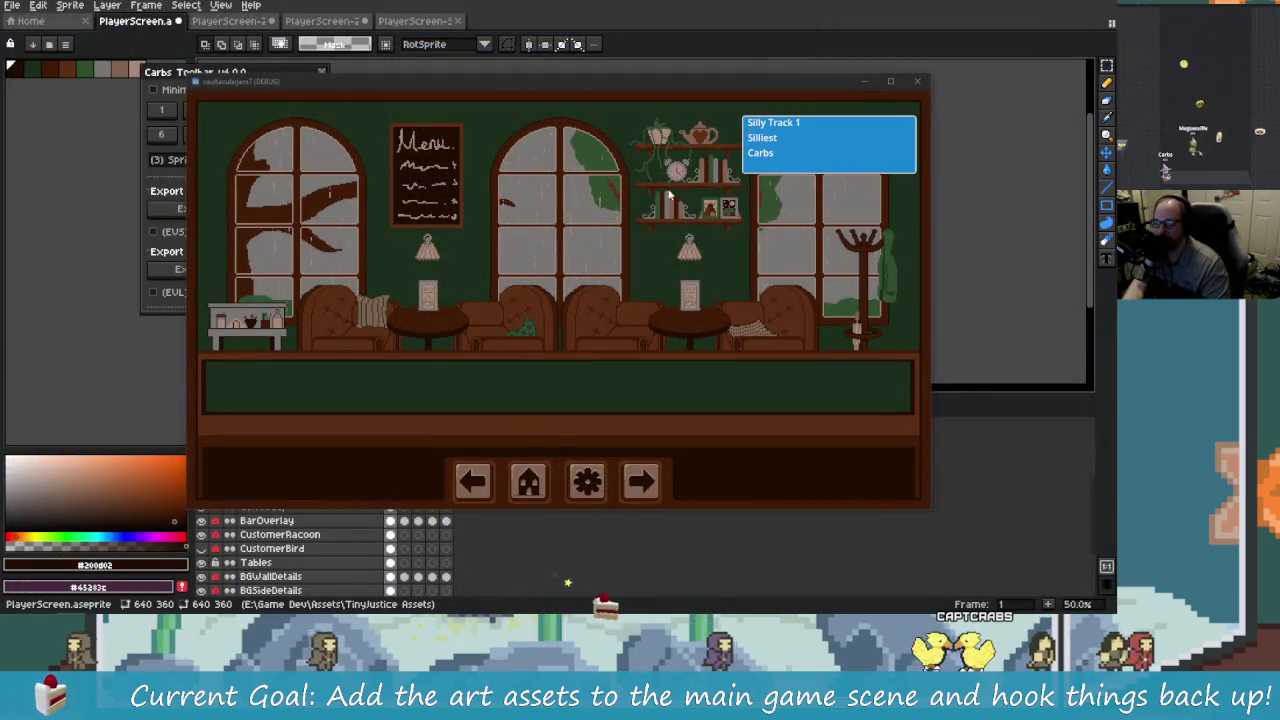
Step: Raise the debug game window and trigger its home button to show the Sillier Track popup
left_click_drag(505, 85, 507, 42)
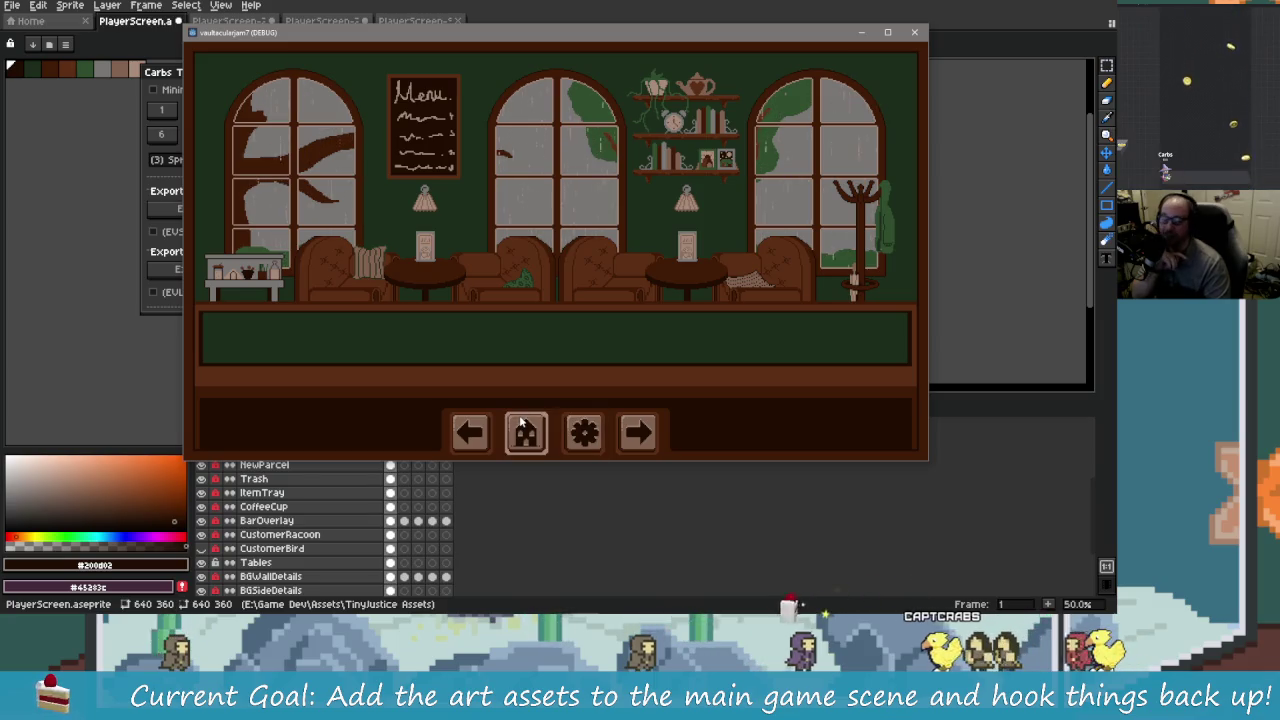
mouse_move(521, 424)
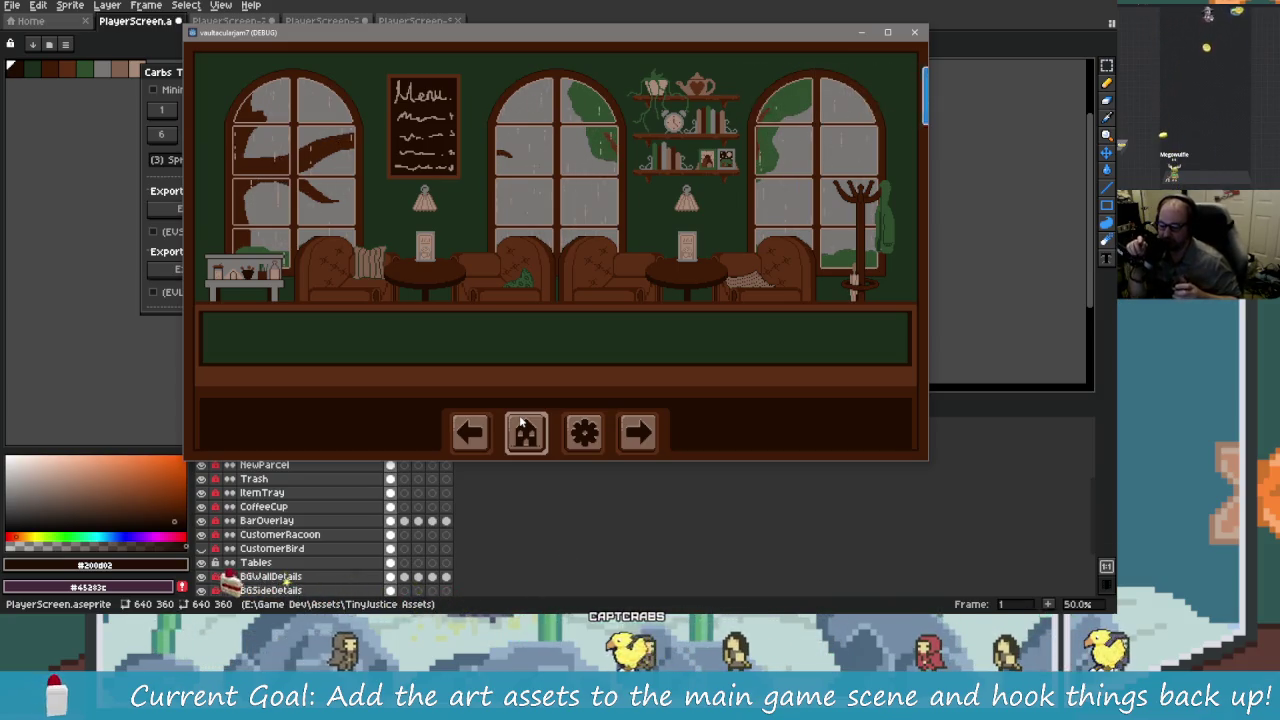
left_click(521, 424)
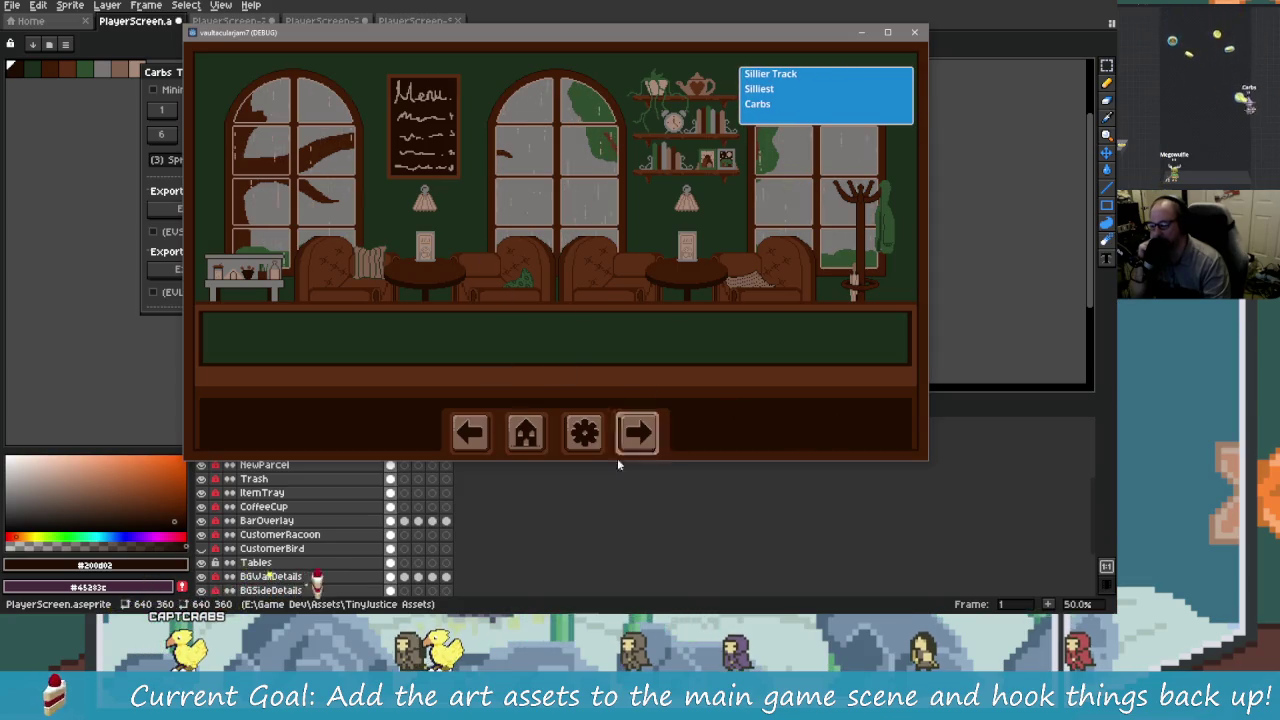
Step: Cycle the game through the counter and café screens to its title menu, then close it
left_click(469, 432)
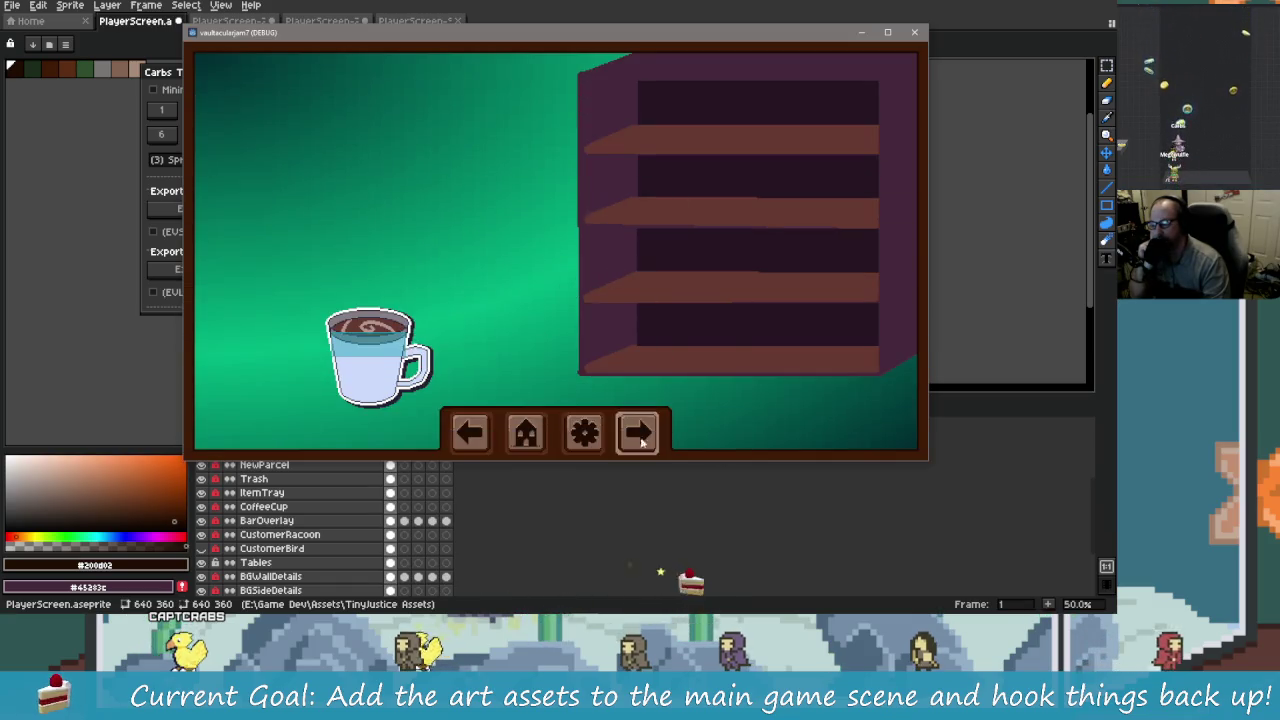
left_click(637, 432)
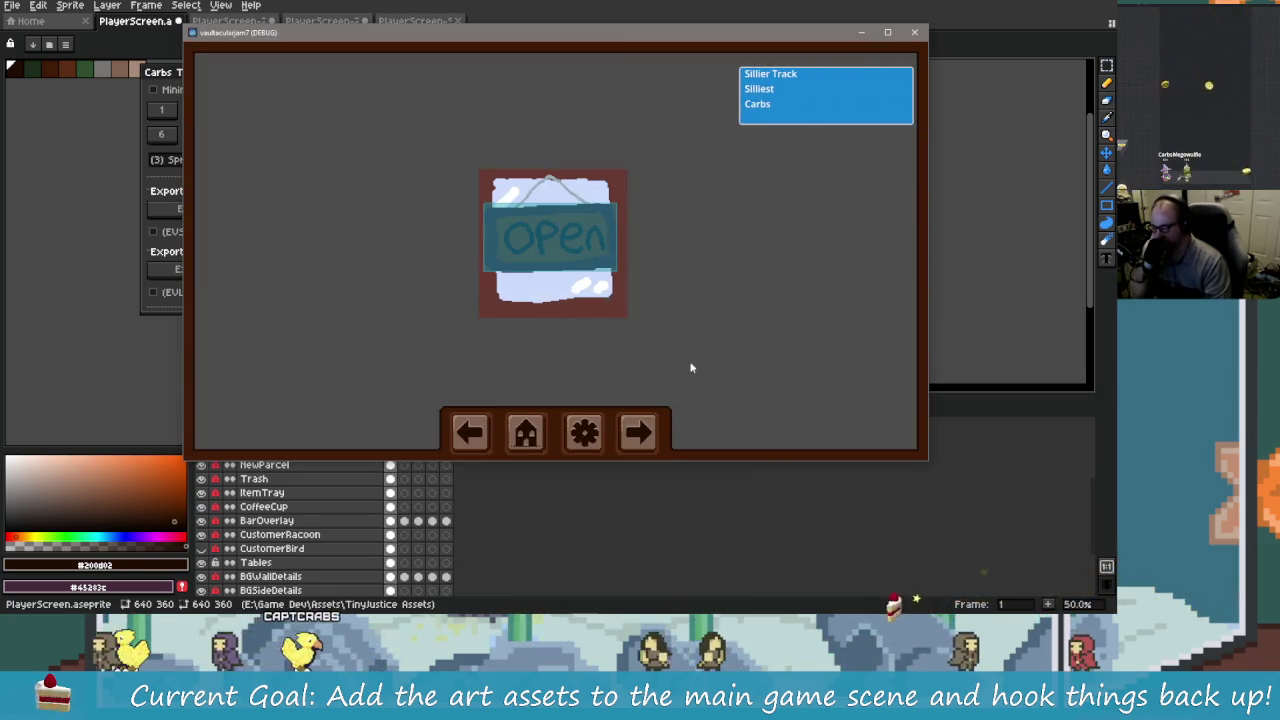
left_click(549, 250)
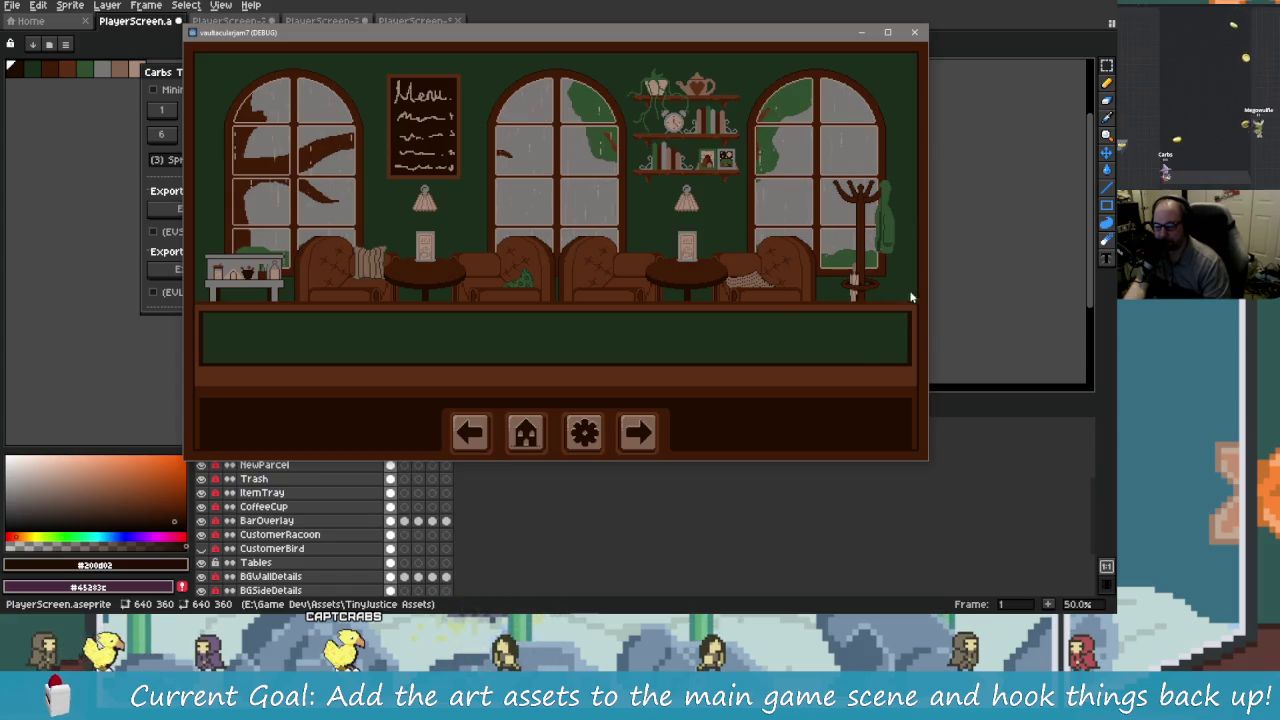
left_click(525, 432)
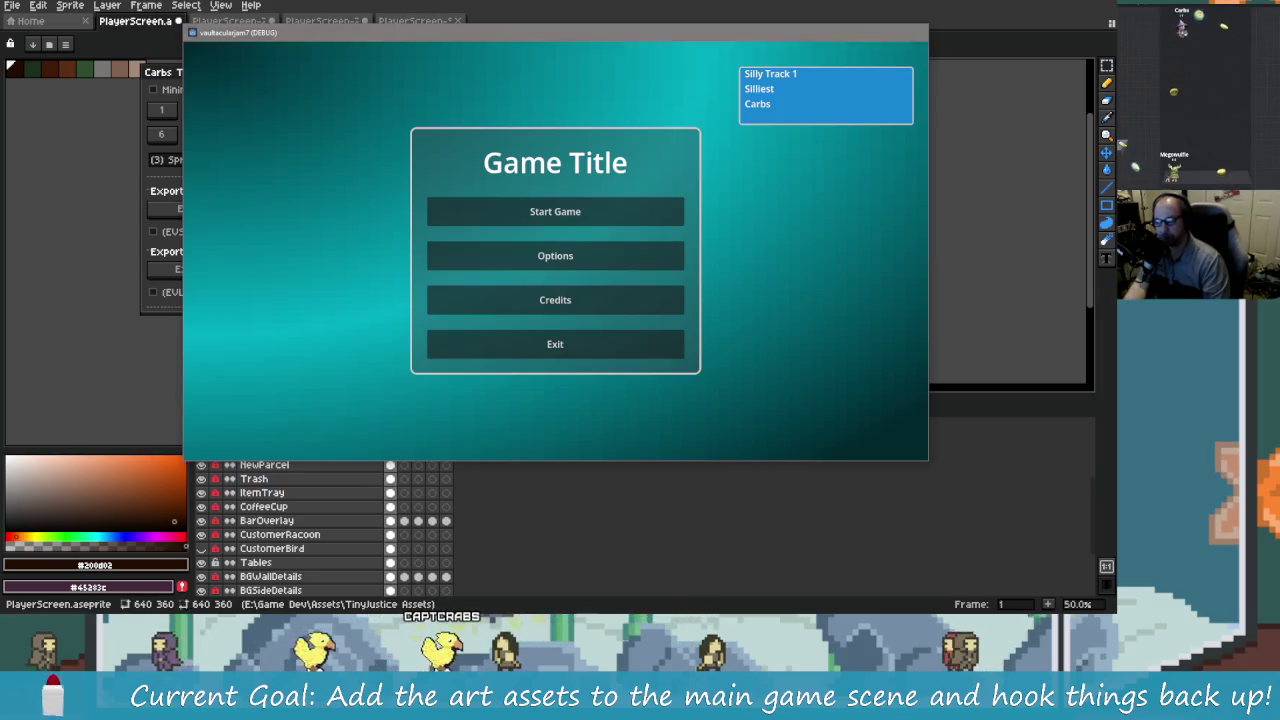
left_click(914, 32)
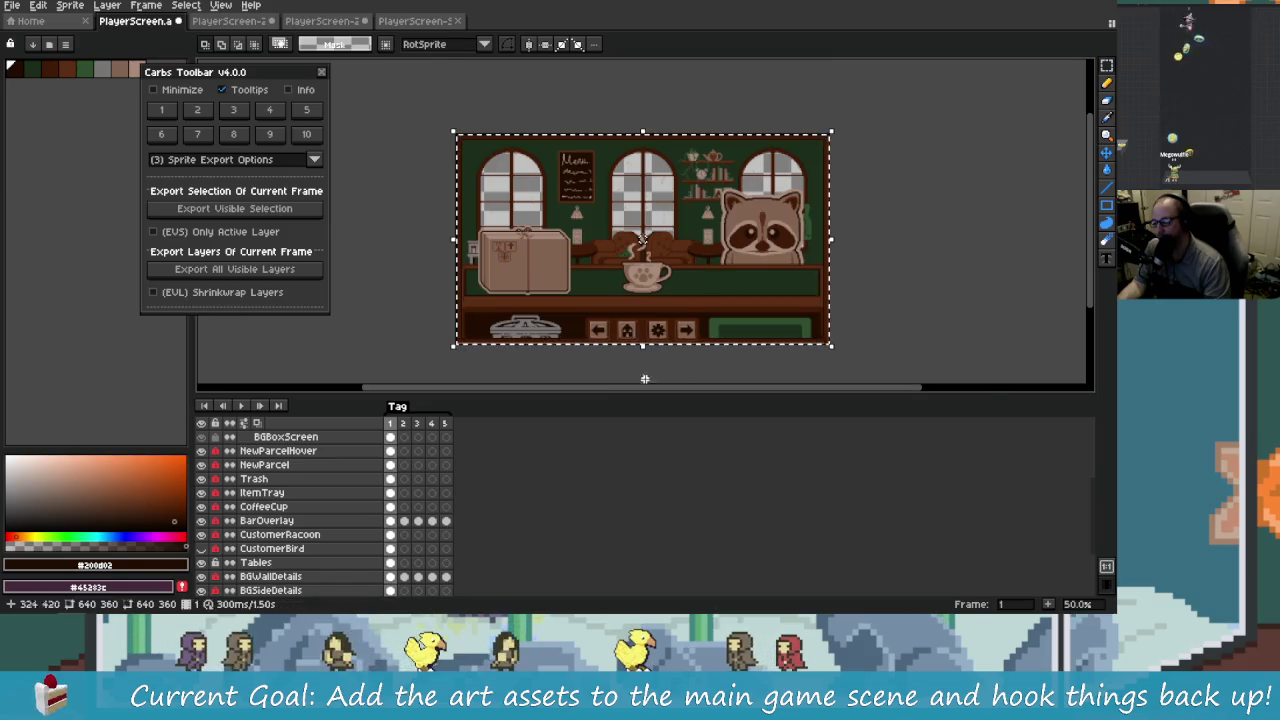
Step: Switch with Alt+Tab to the Godot editor on the main_level scene
key("alt+Tab")
left_click(651, 195)
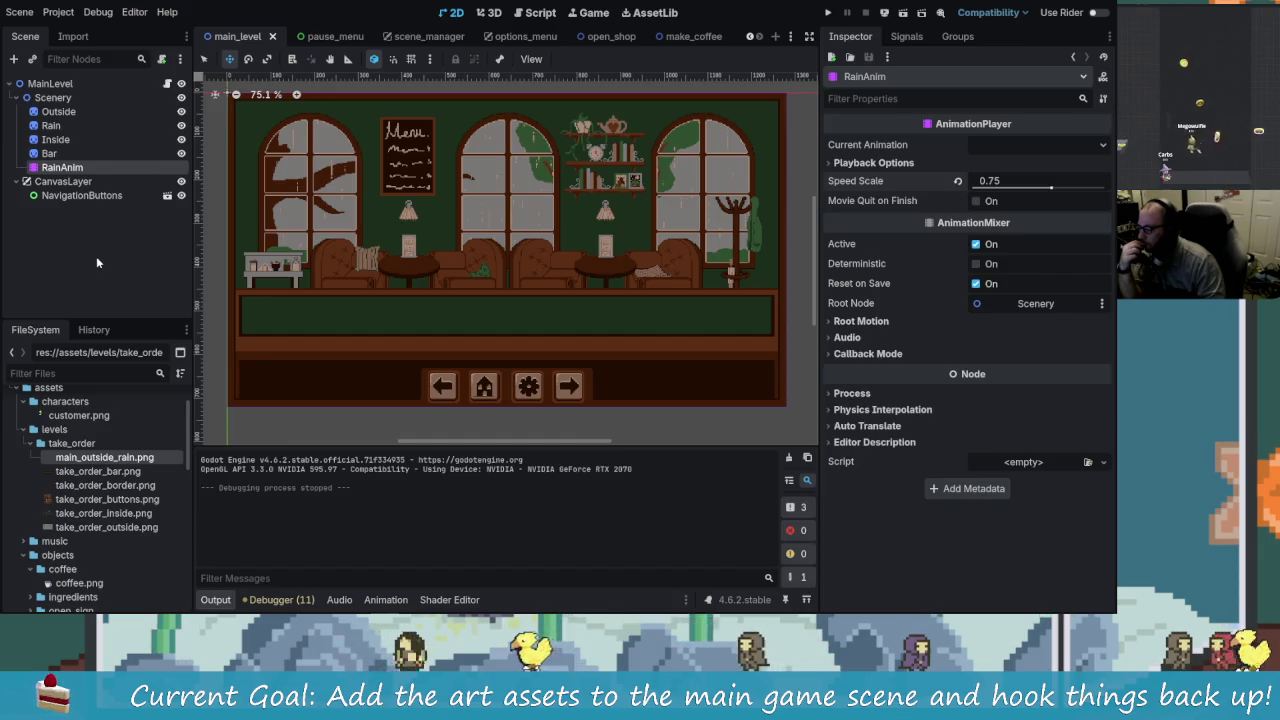
Step: Open the take_order scene and inspect its AnimationPlayer and Customer nodes
left_click(128, 258)
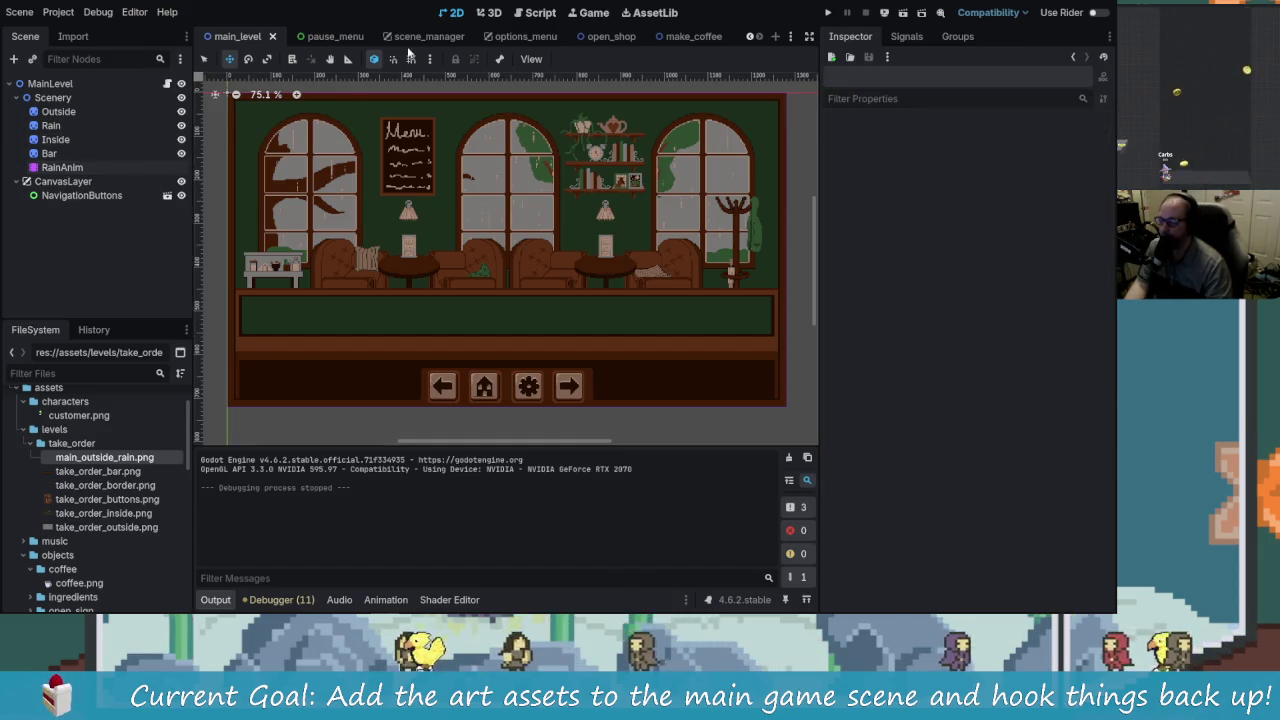
left_click(749, 36)
left_click(749, 36)
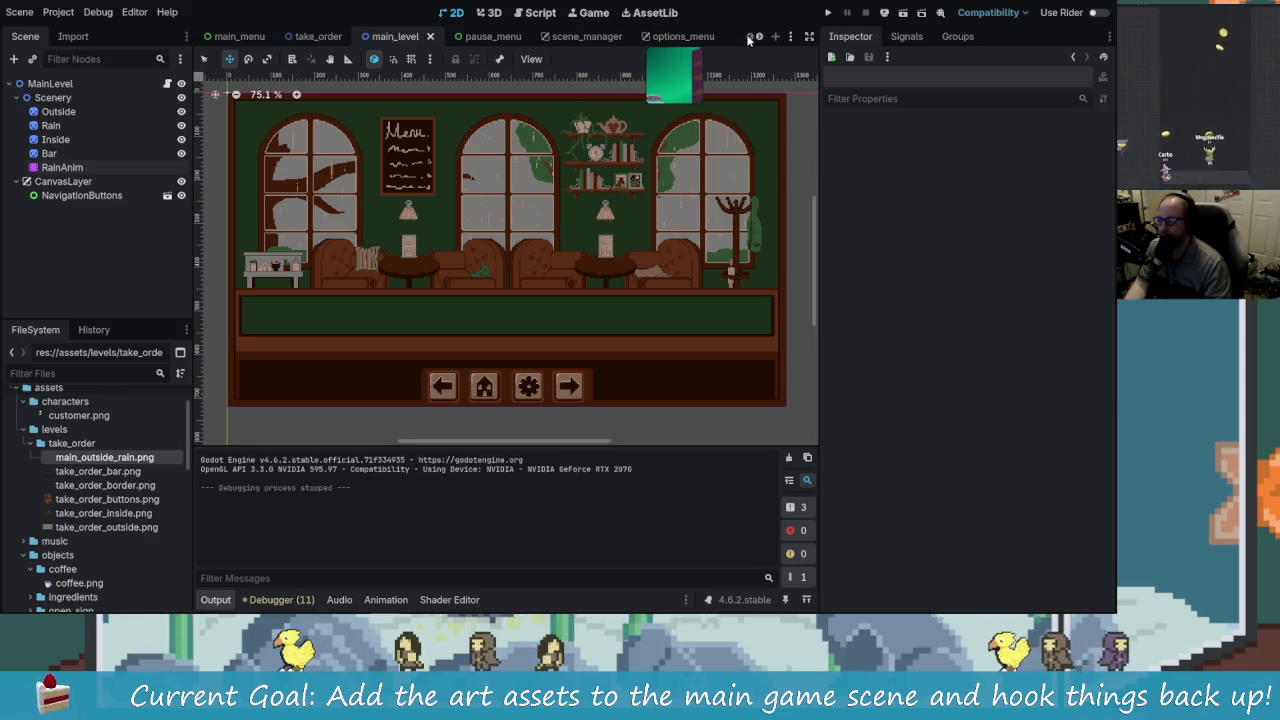
left_click(312, 36)
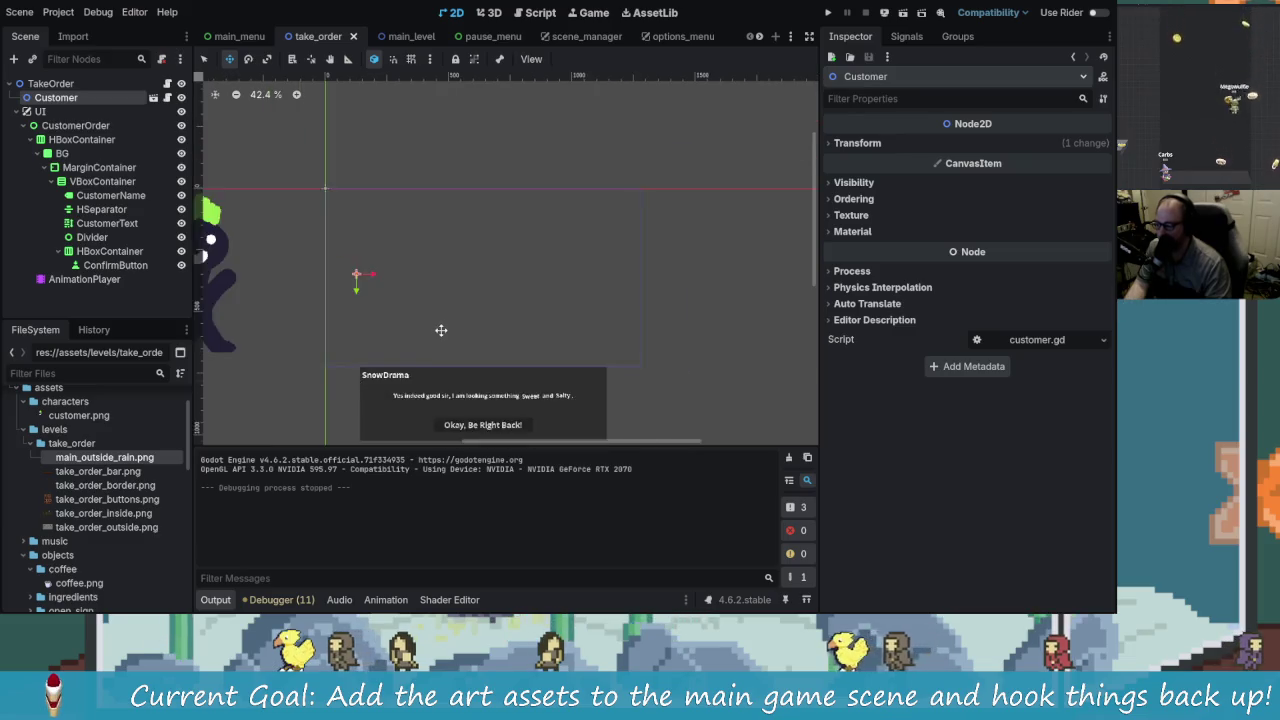
scroll(441, 330, "down", 1)
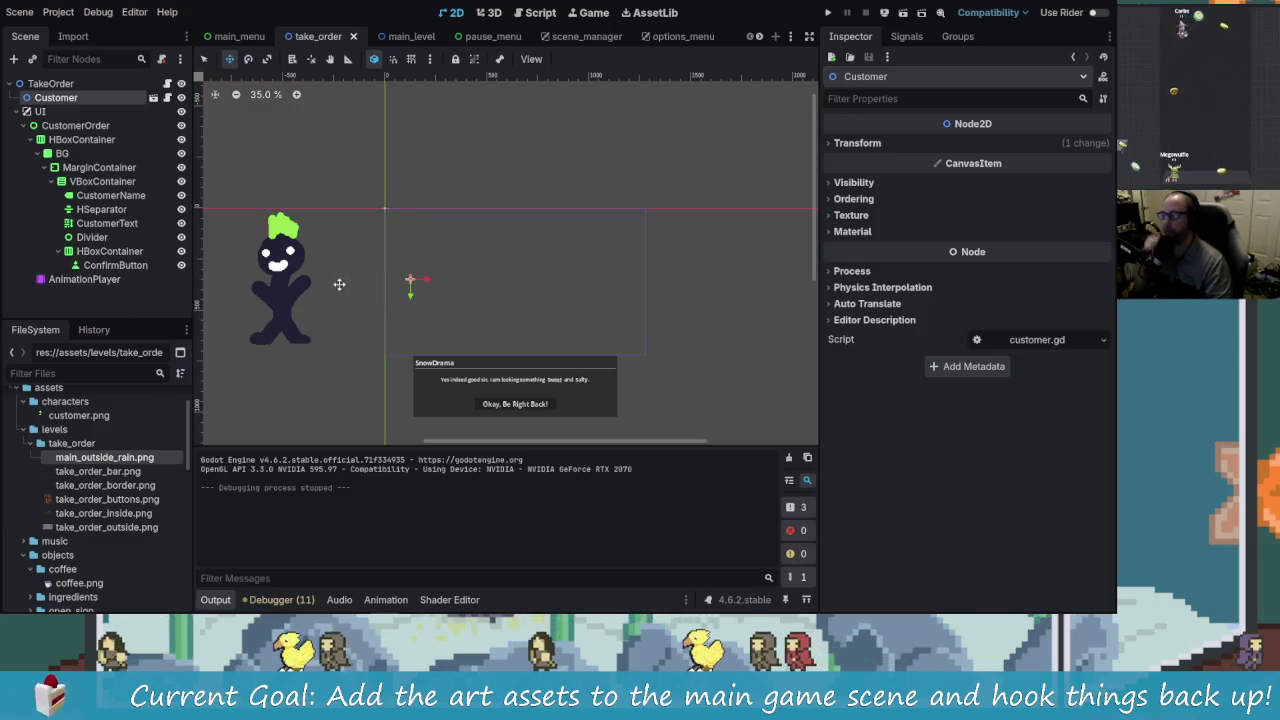
left_click(105, 281)
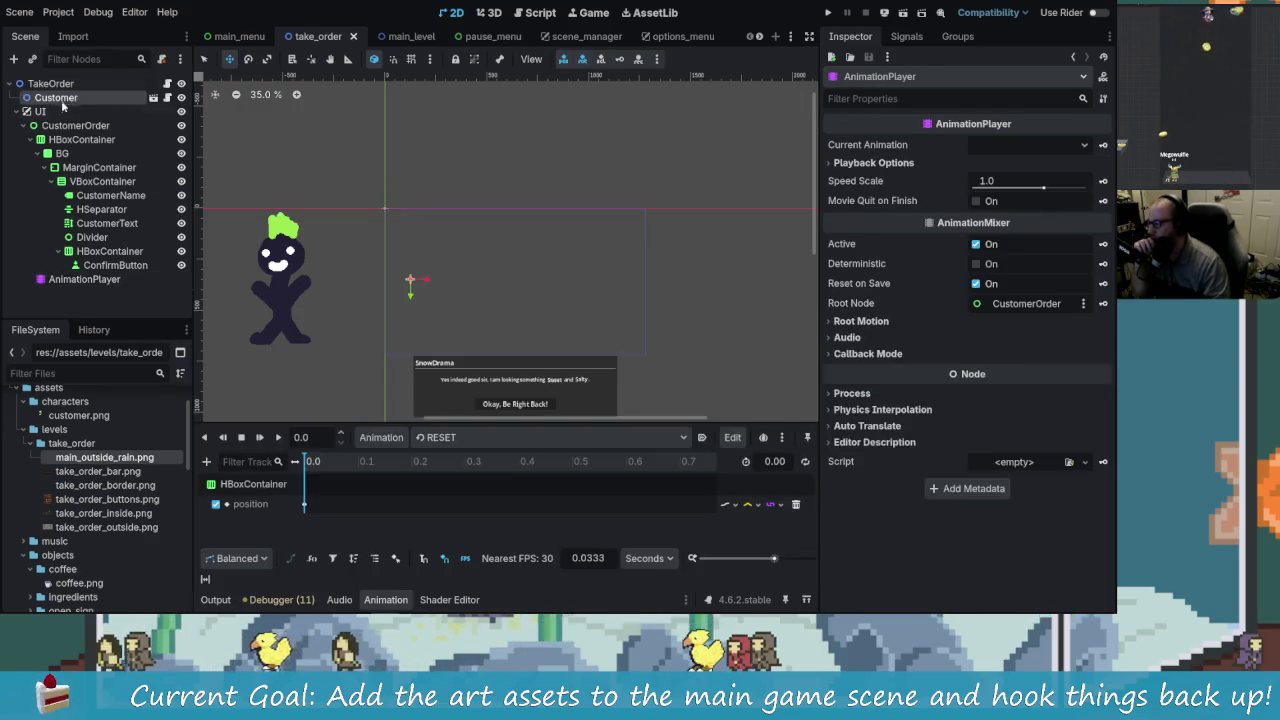
left_click(60, 97)
left_click(56, 97)
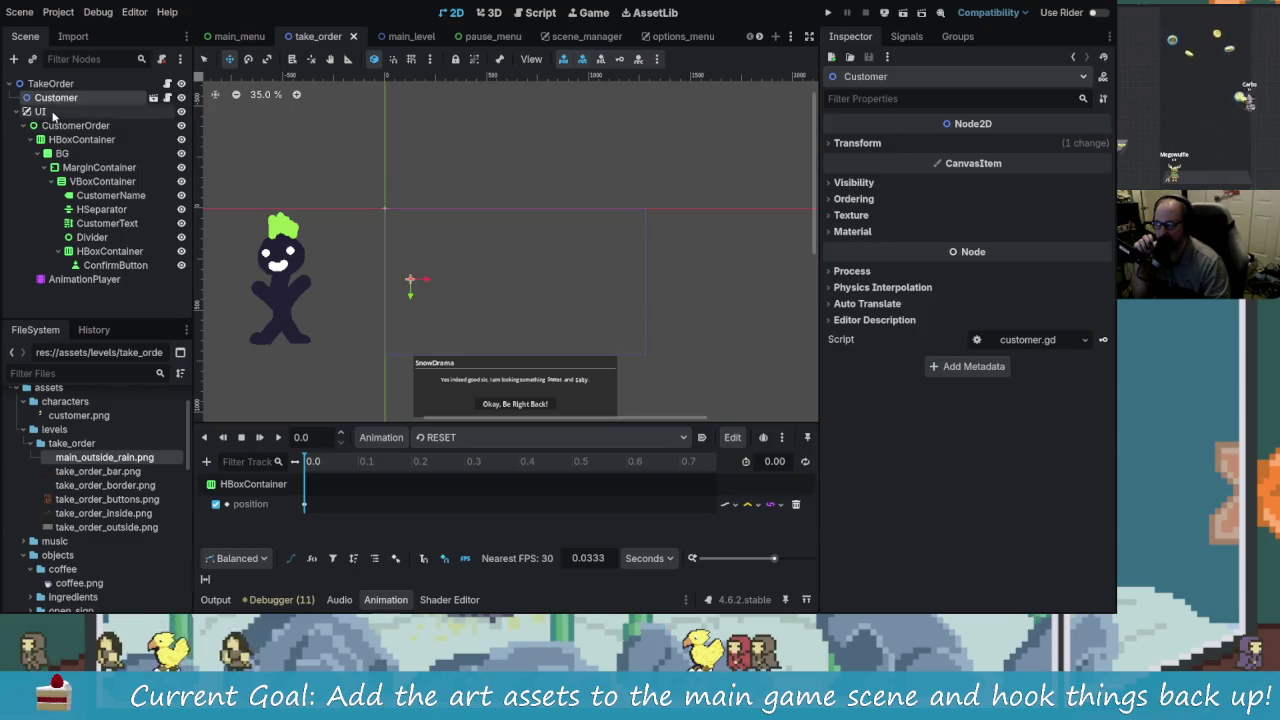
Step: View scene_manager, then return to main_level and select the MainLevel root
left_click(585, 36)
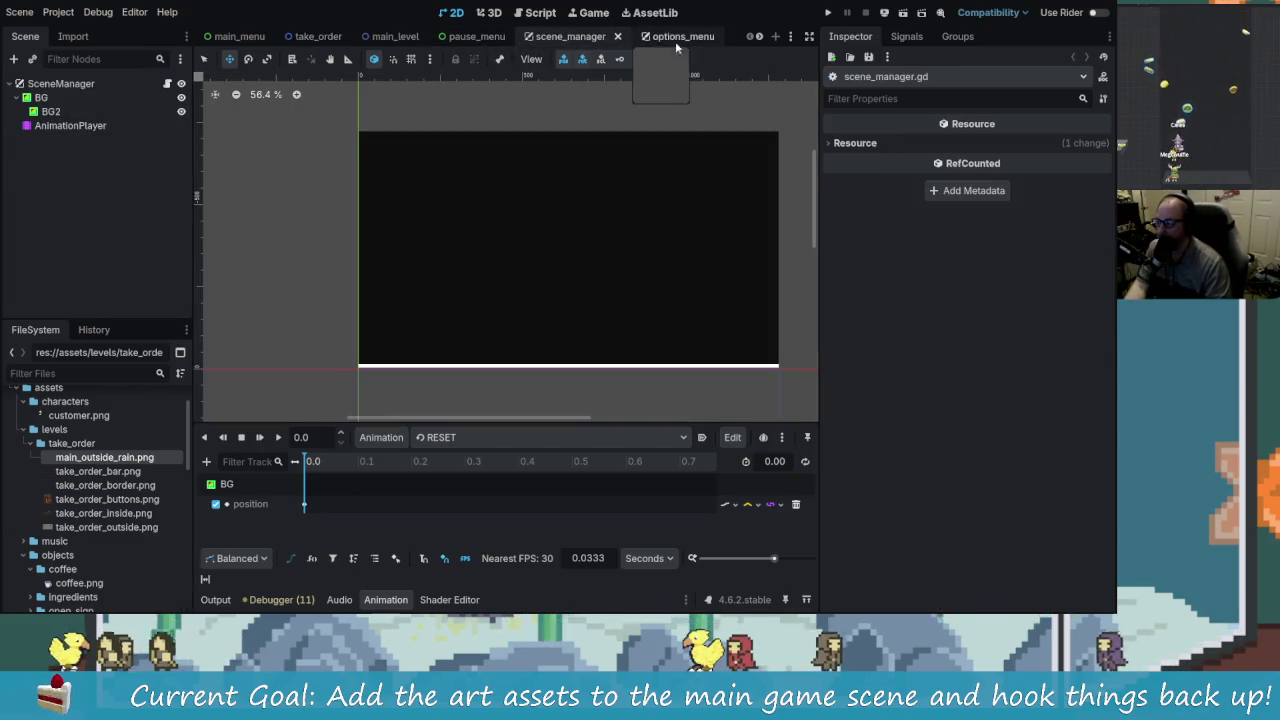
left_click(395, 36)
left_click(16, 97)
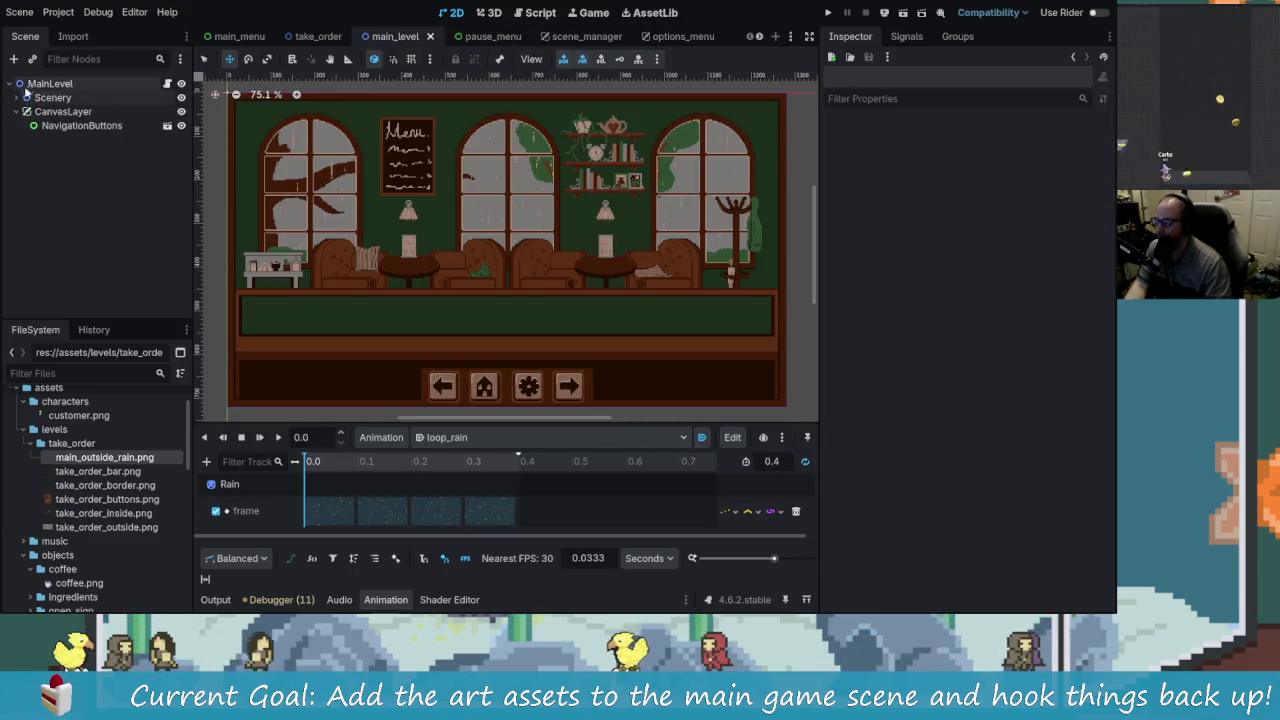
Step: Add a Node2D child under MainLevel and rename it Characters
left_click(16, 80)
key("ctrl+a")
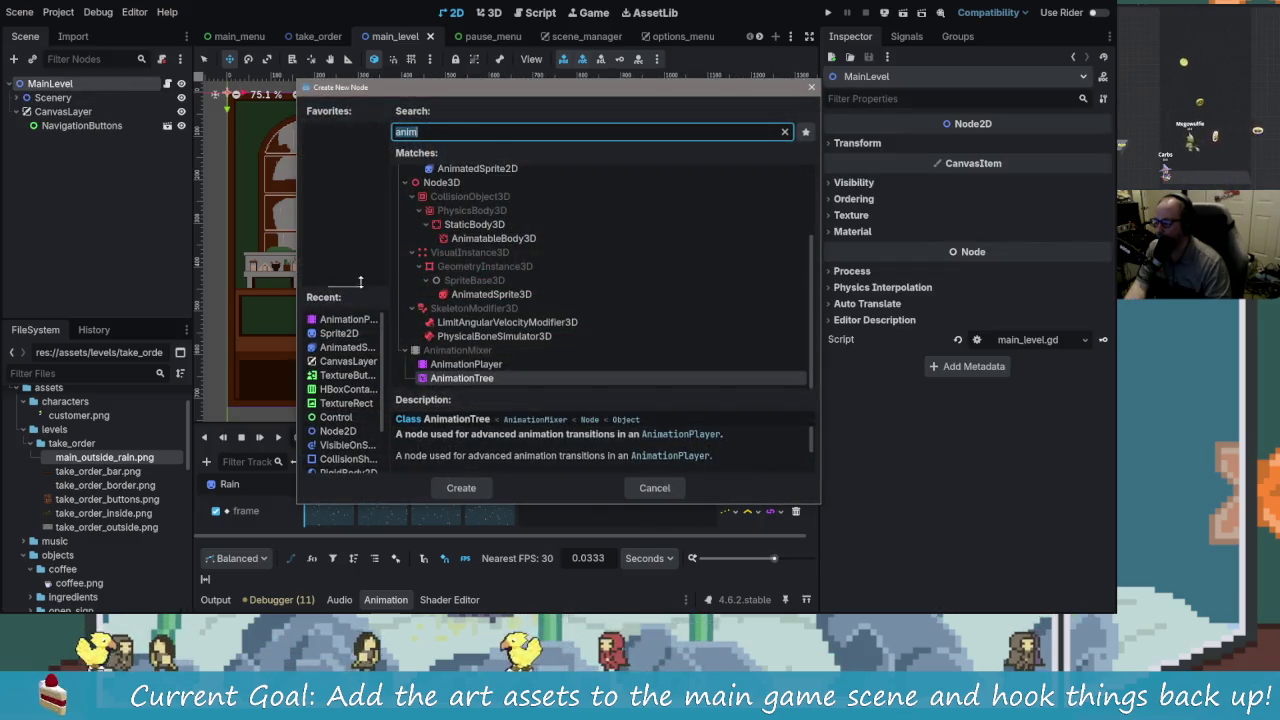
type("nod")
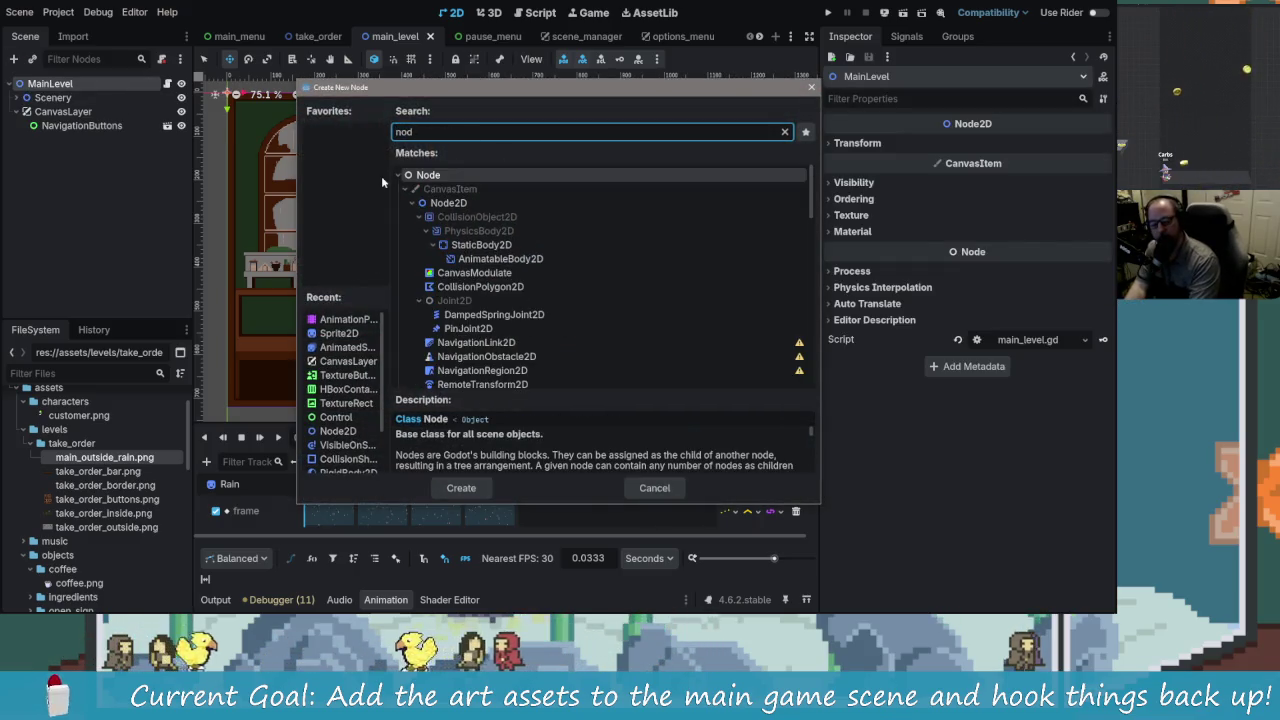
key("Down")
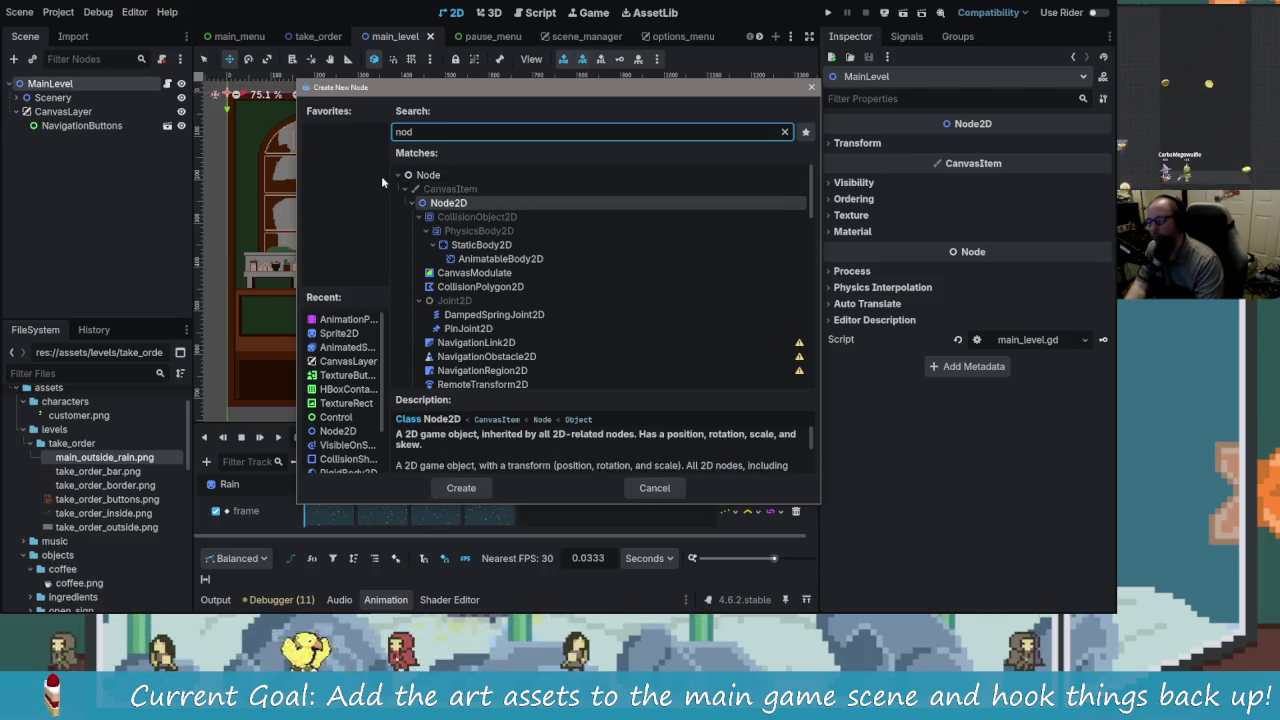
key("Return")
double_click(78, 143)
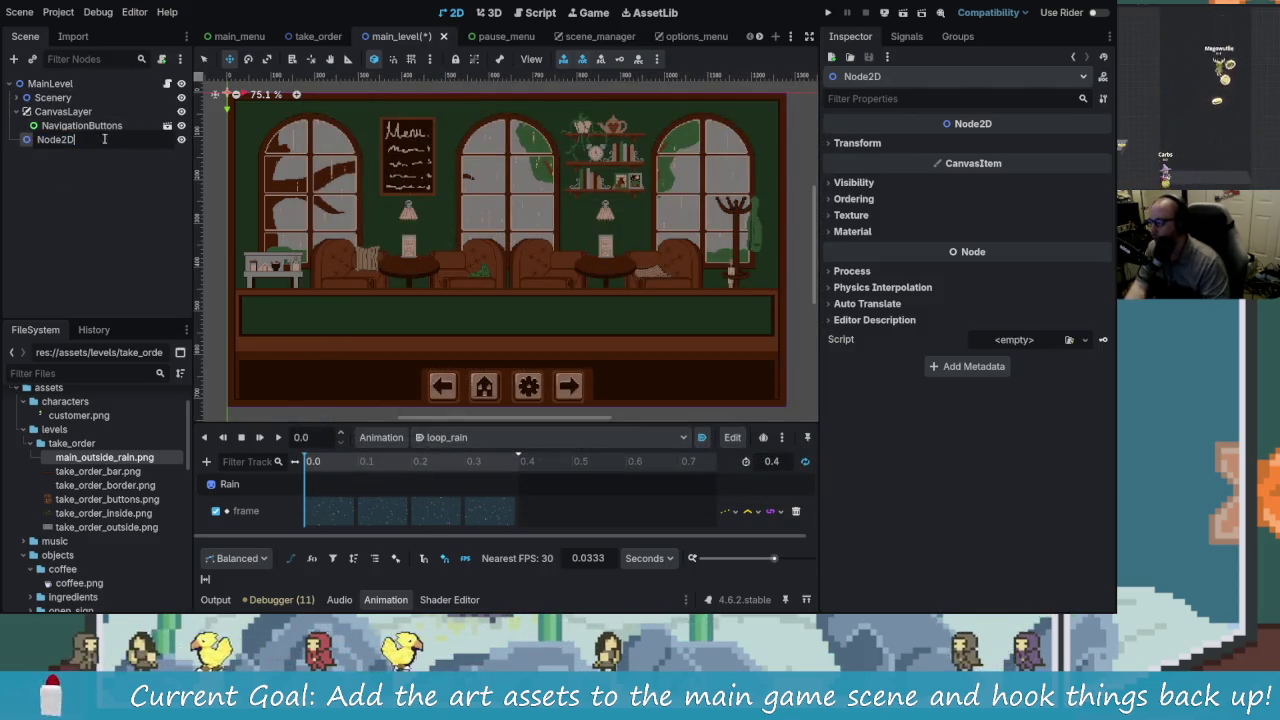
type("Characters")
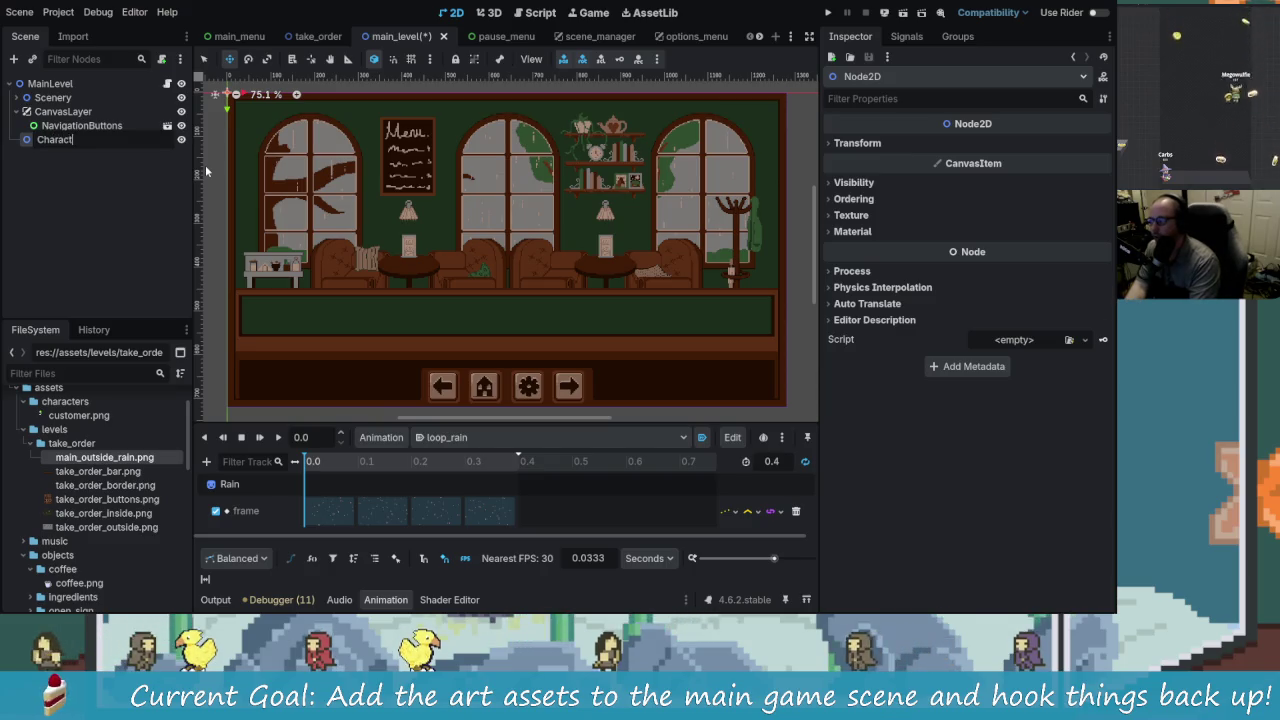
key("Return")
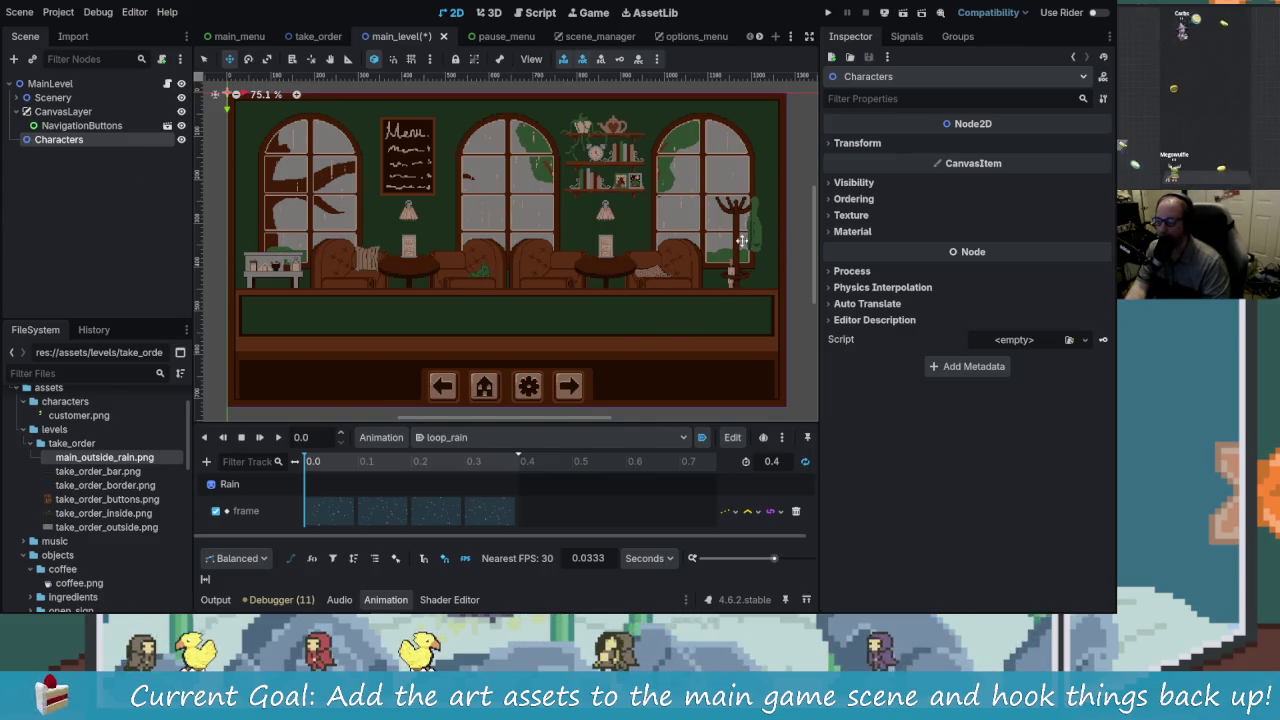
Step: Start and cancel adding another node, then switch to the take_order scene
left_click(82, 141)
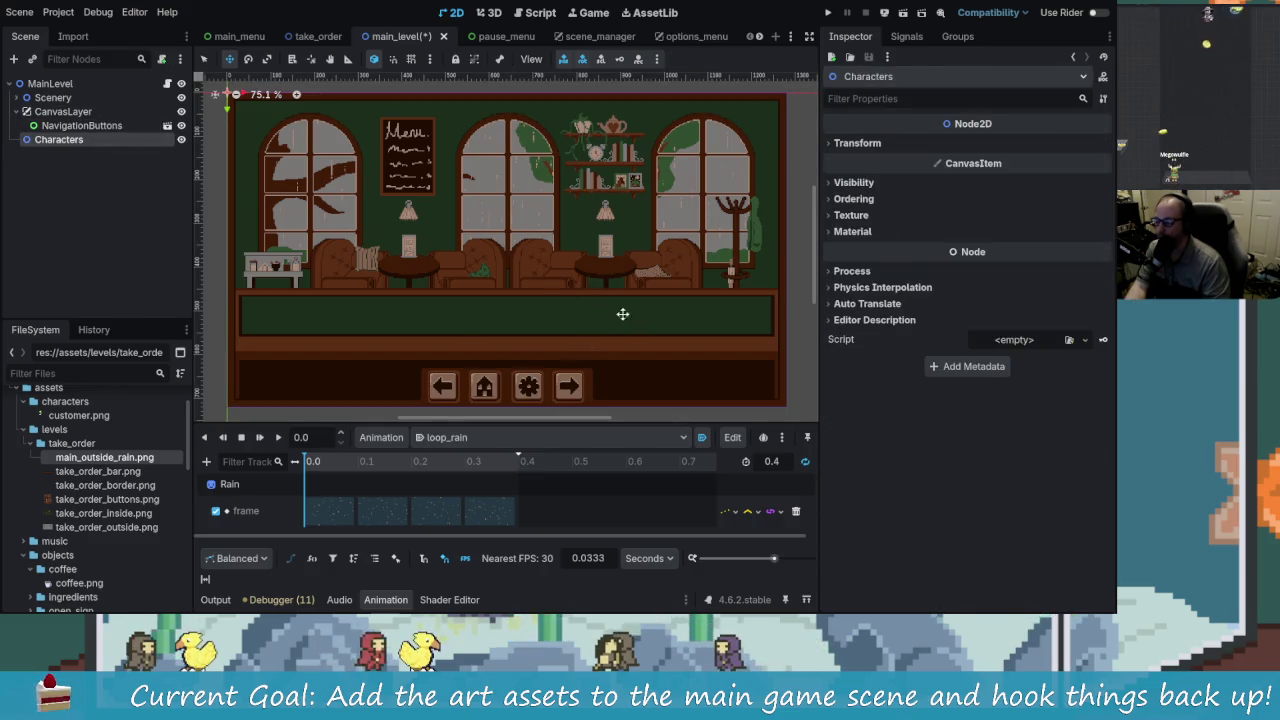
left_click(57, 141)
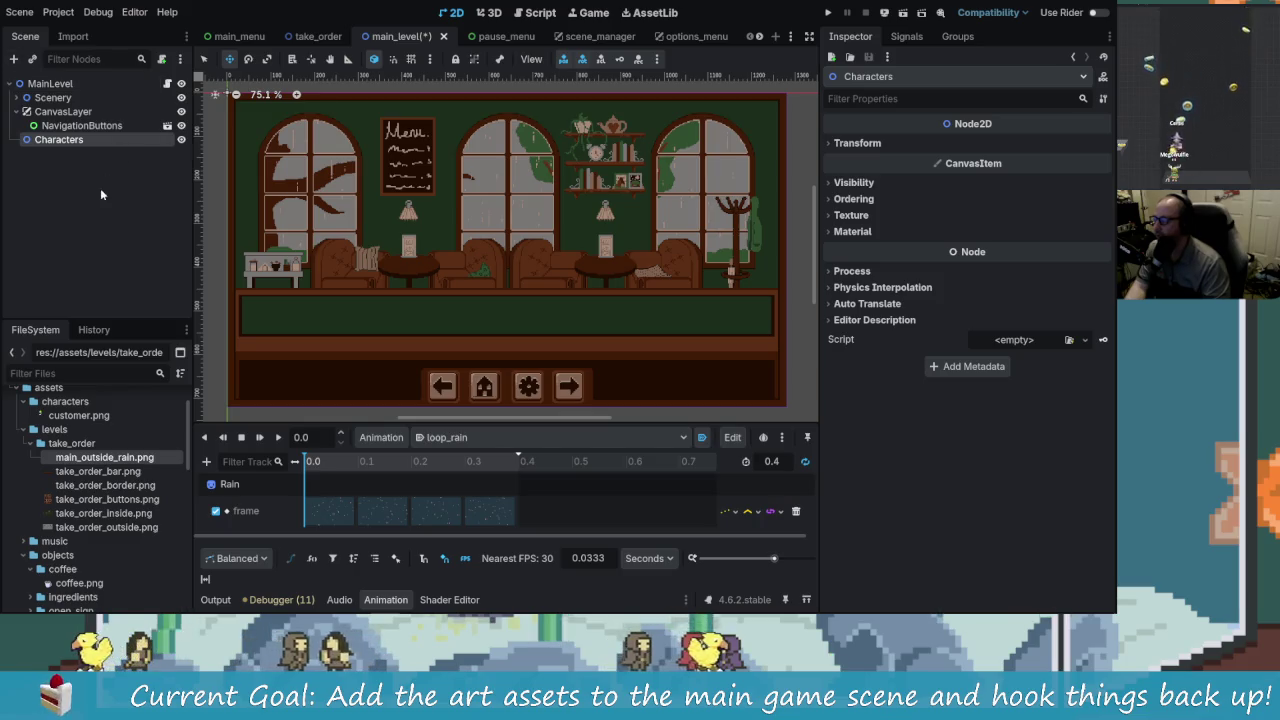
left_click(14, 58)
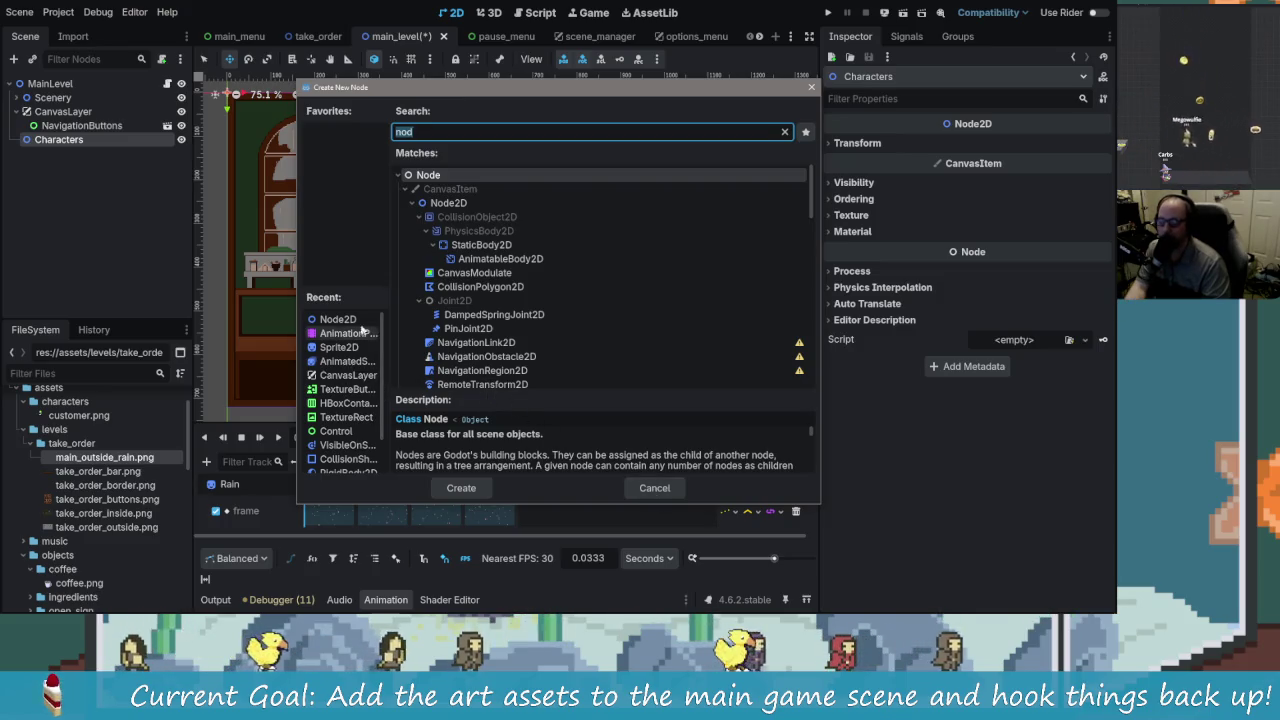
left_click(655, 490)
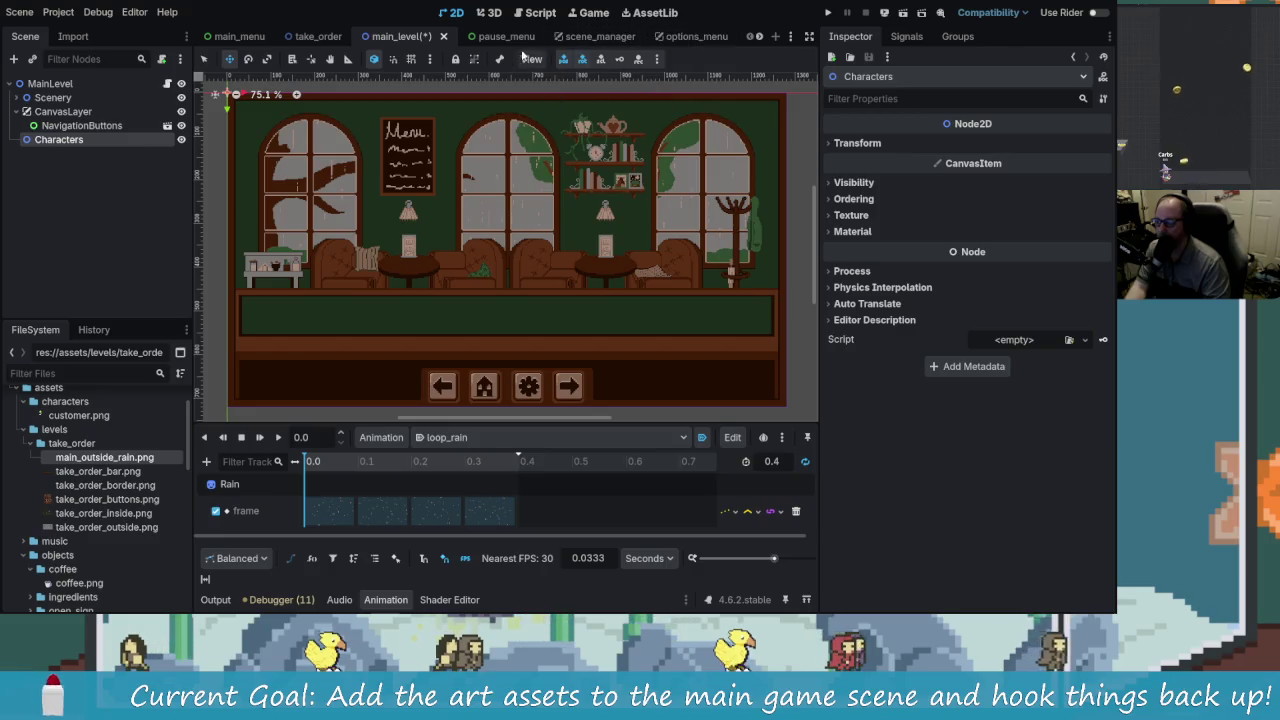
left_click(318, 36)
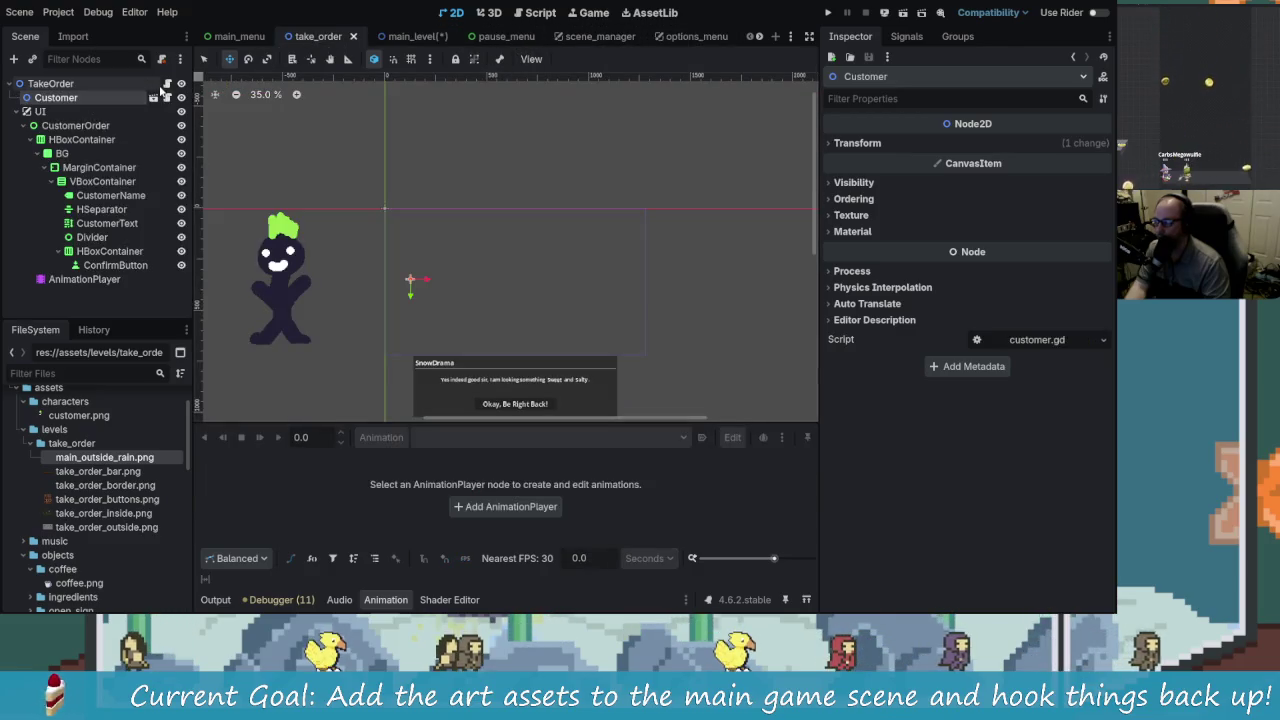
Step: Open take_order.gd and review its _update_customer_info function
left_click(166, 97)
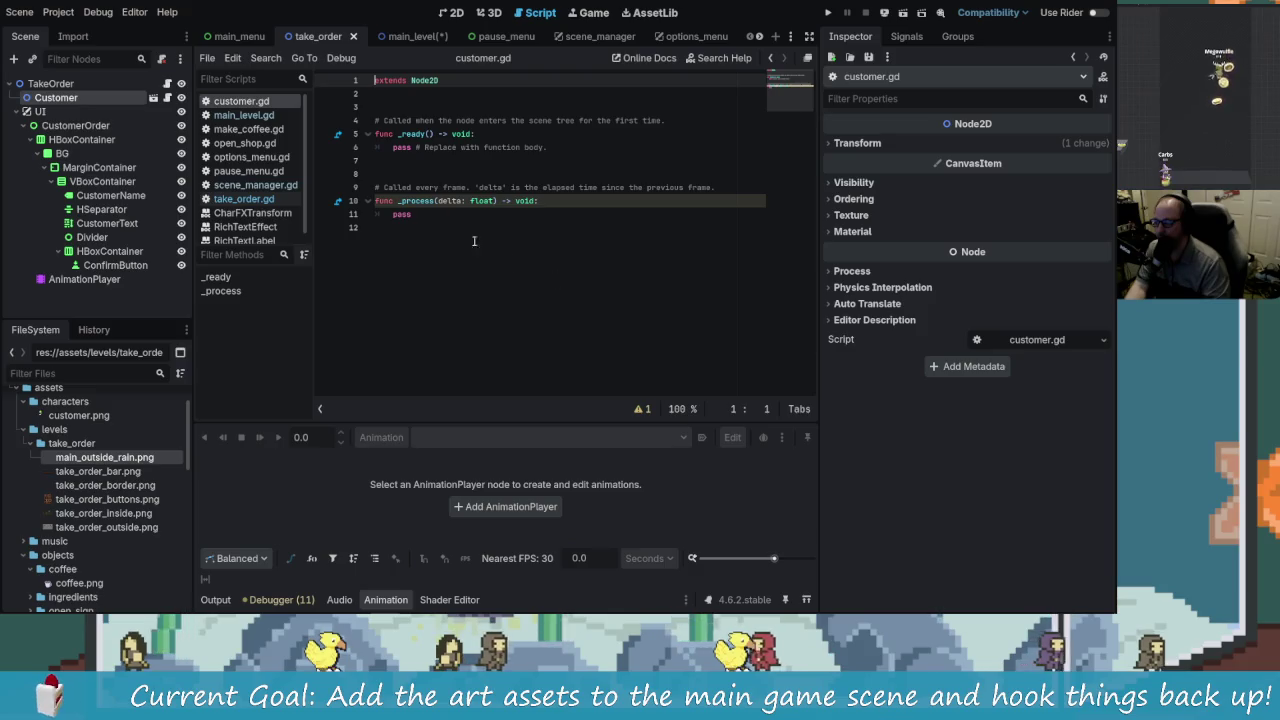
left_click(167, 83)
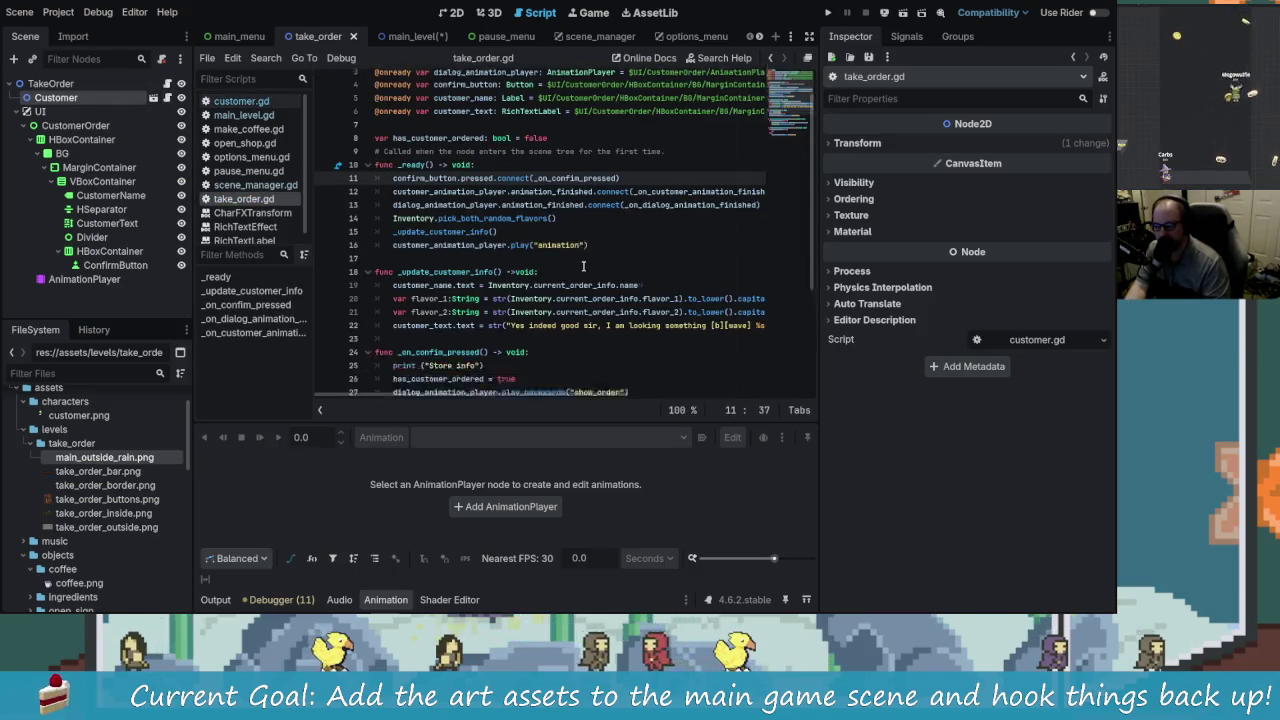
scroll(577, 245, "down", 5)
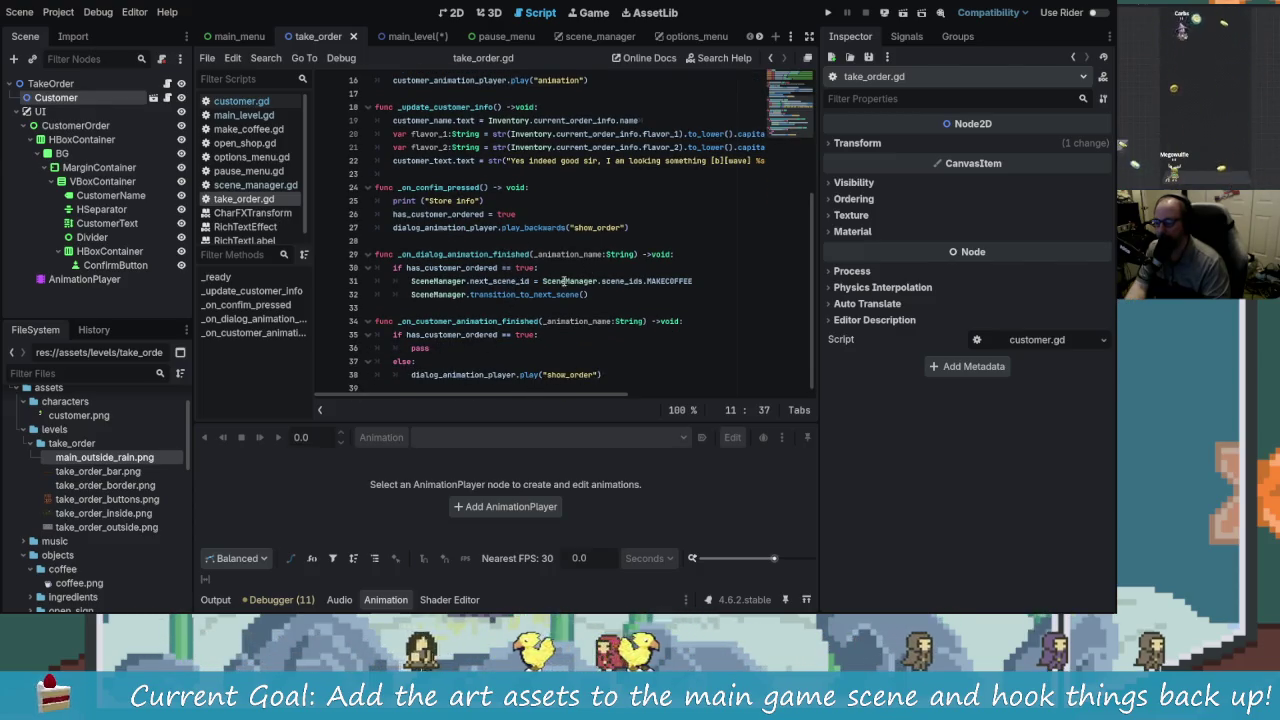
scroll(448, 316, "up", 4)
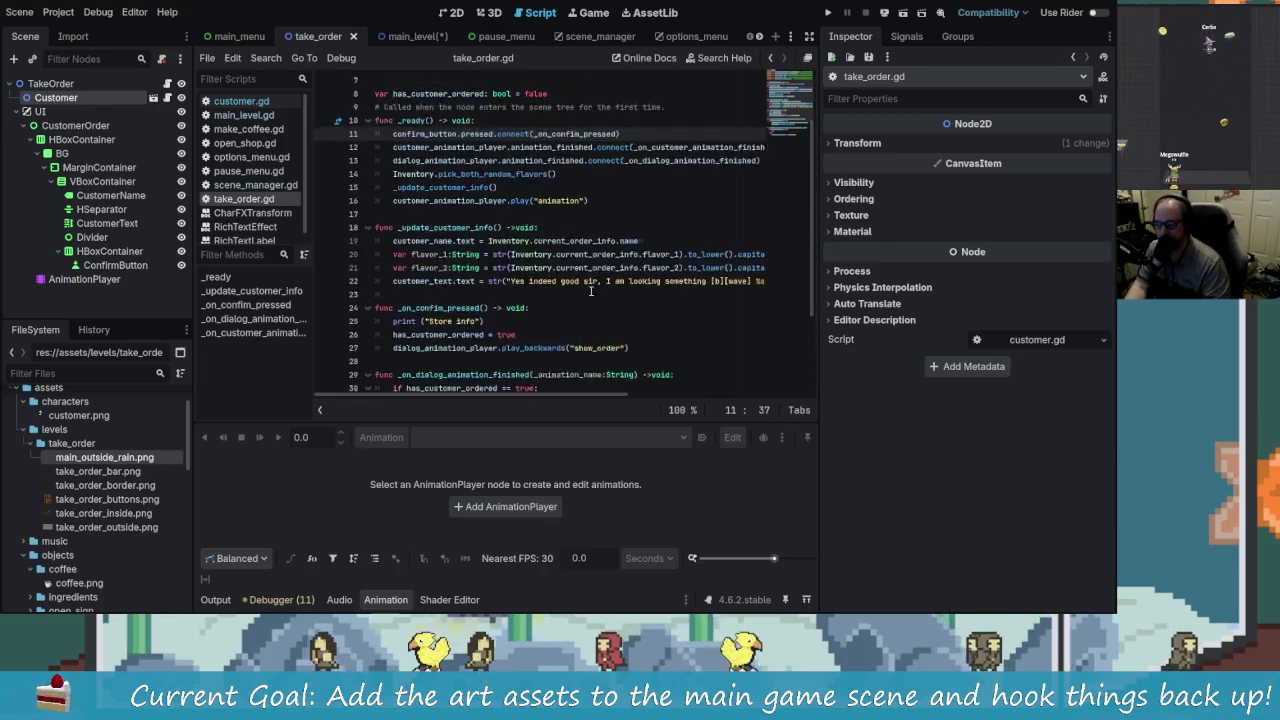
left_click(530, 322)
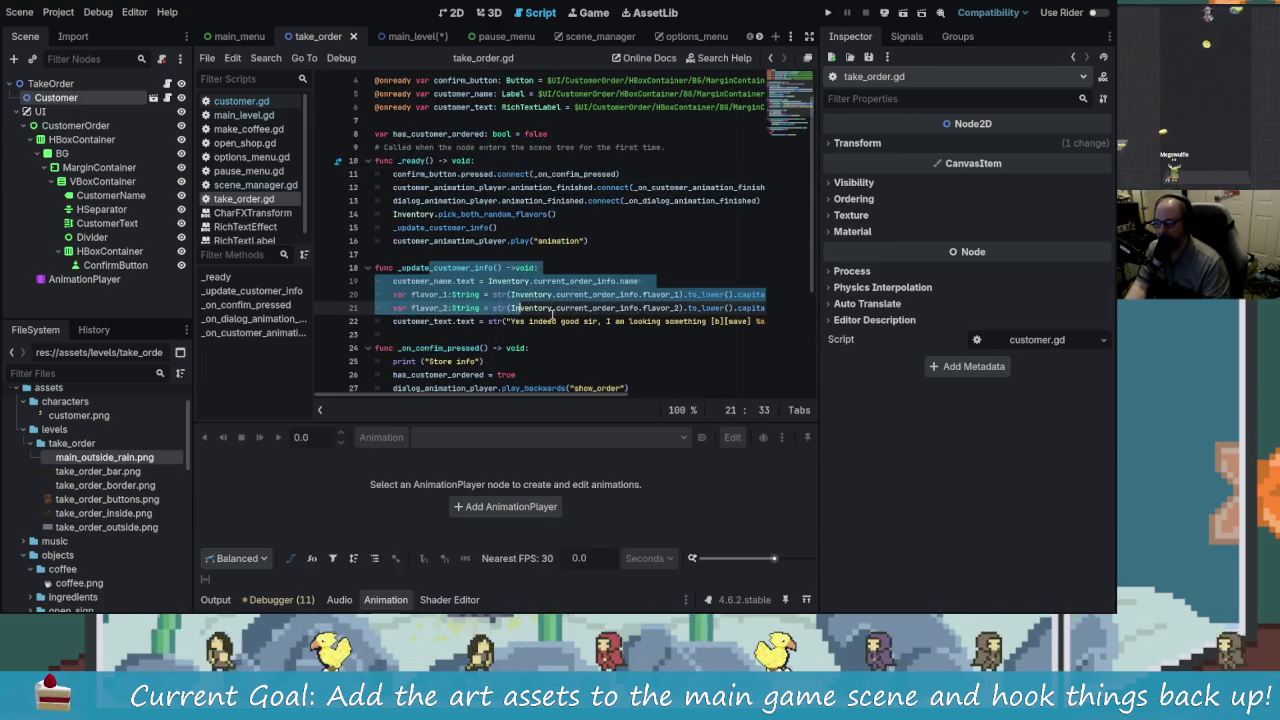
left_click_drag(530, 322, 410, 268)
left_click(497, 294)
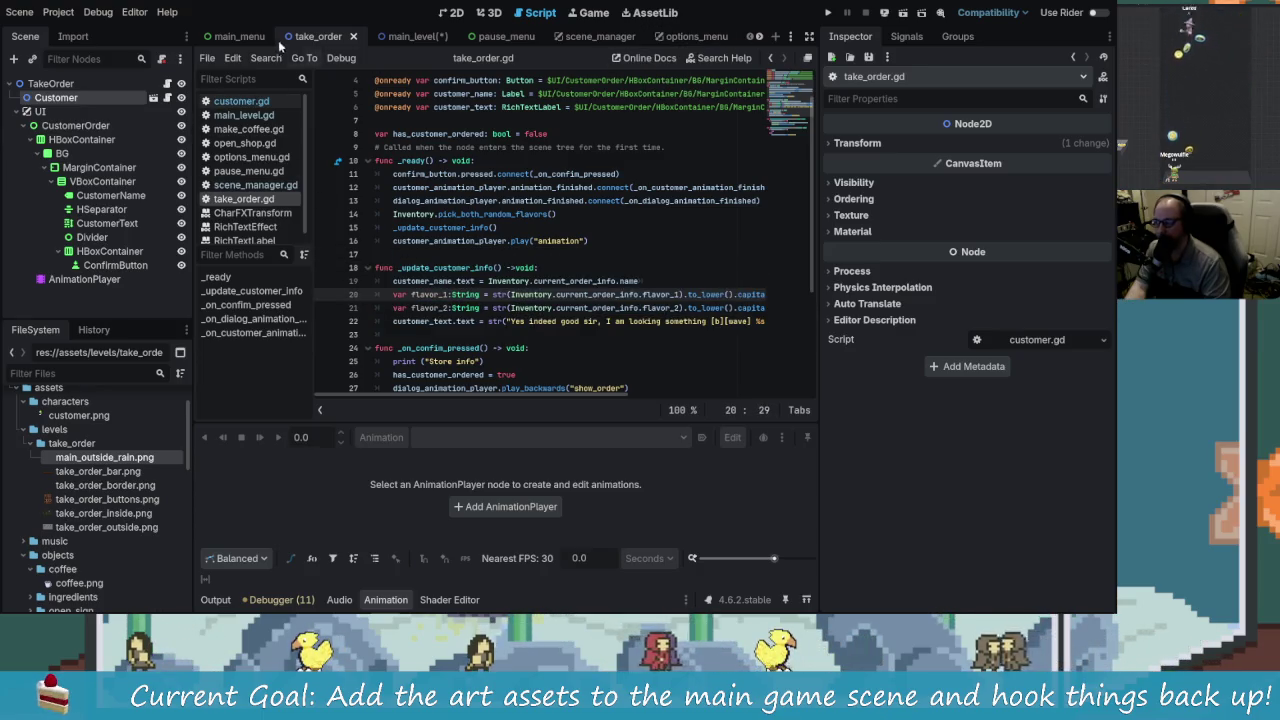
scroll(557, 285, "up", 1)
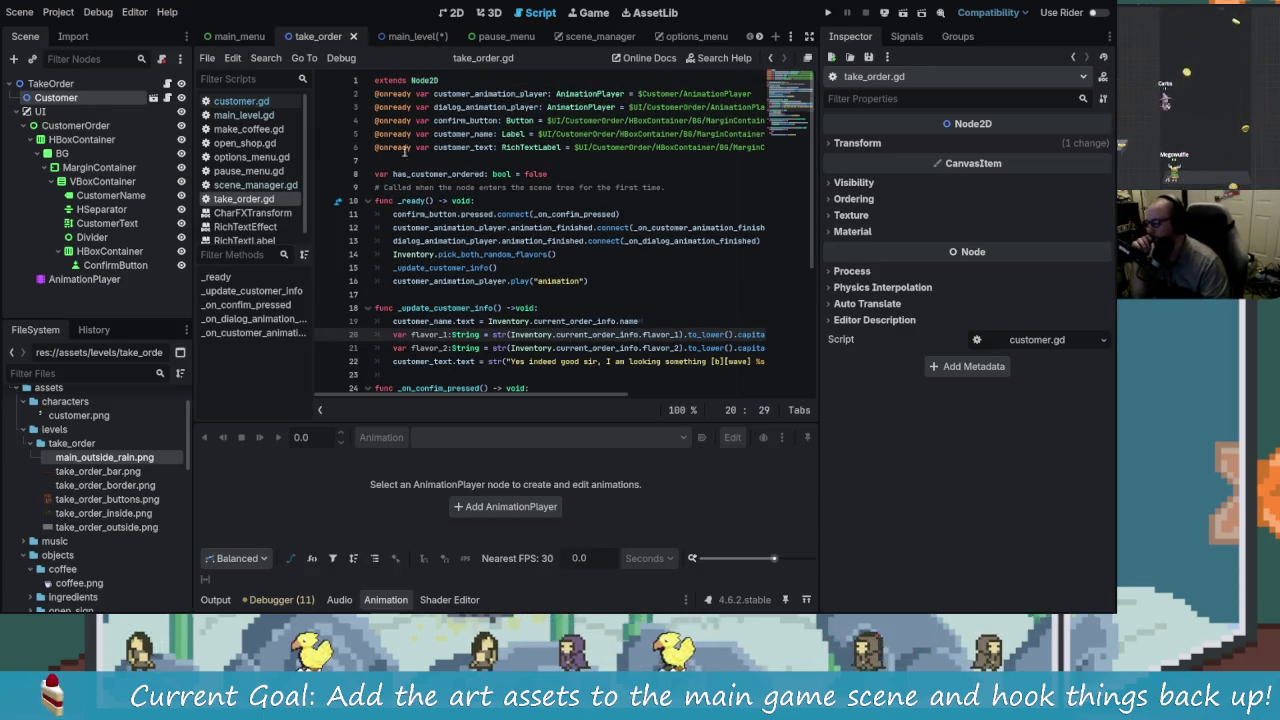
scroll(619, 286, "down", 5)
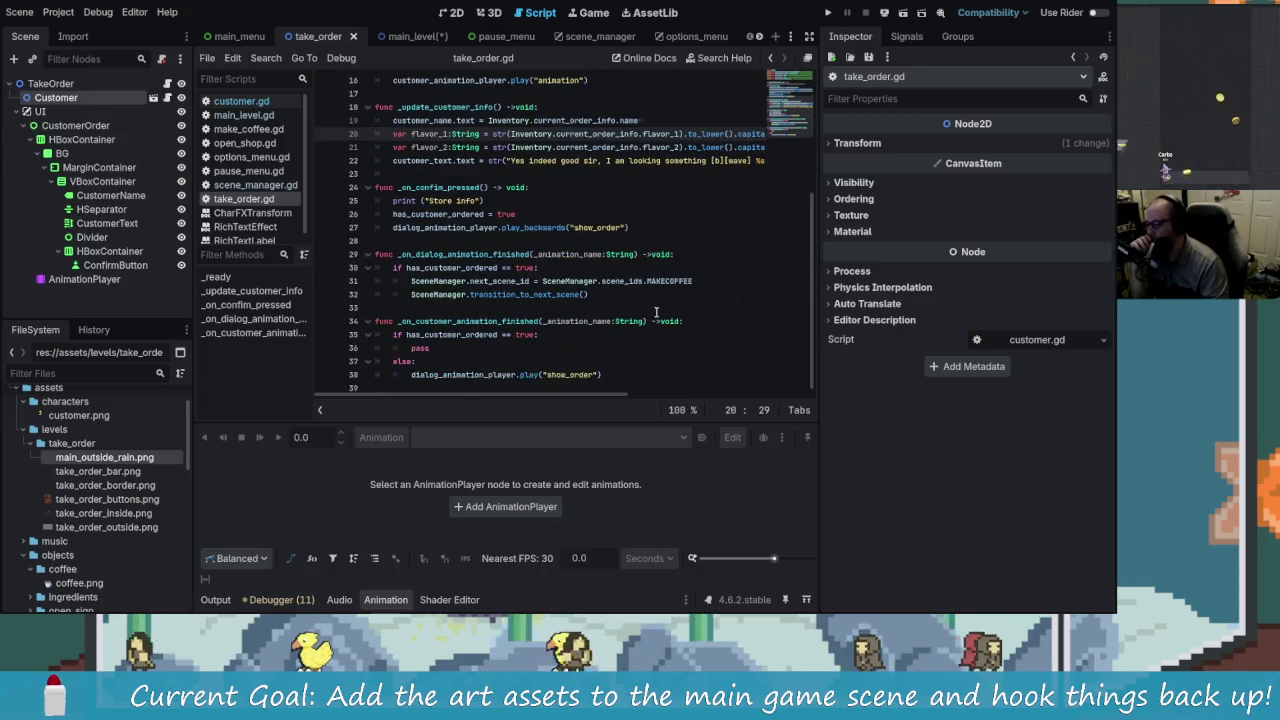
scroll(655, 310, "up", 5)
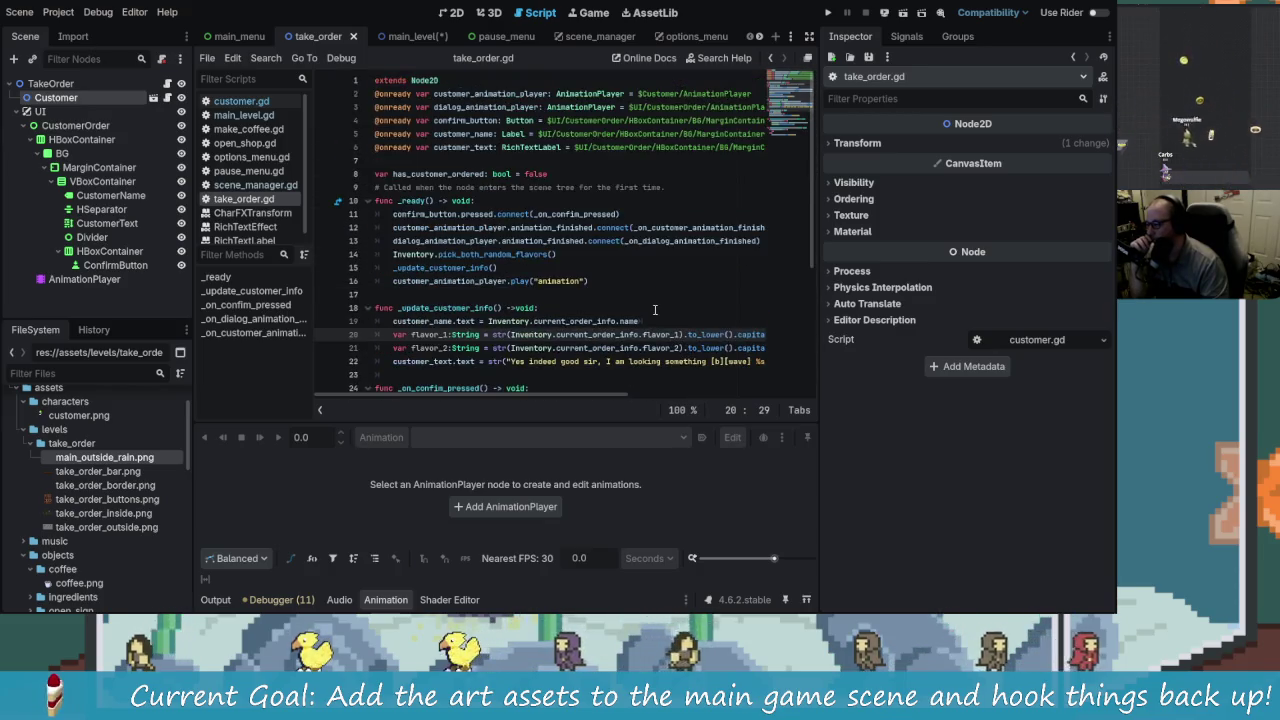
Step: Return to main_level and begin renaming Characters, removing its trailing s
left_click(401, 36)
double_click(91, 139)
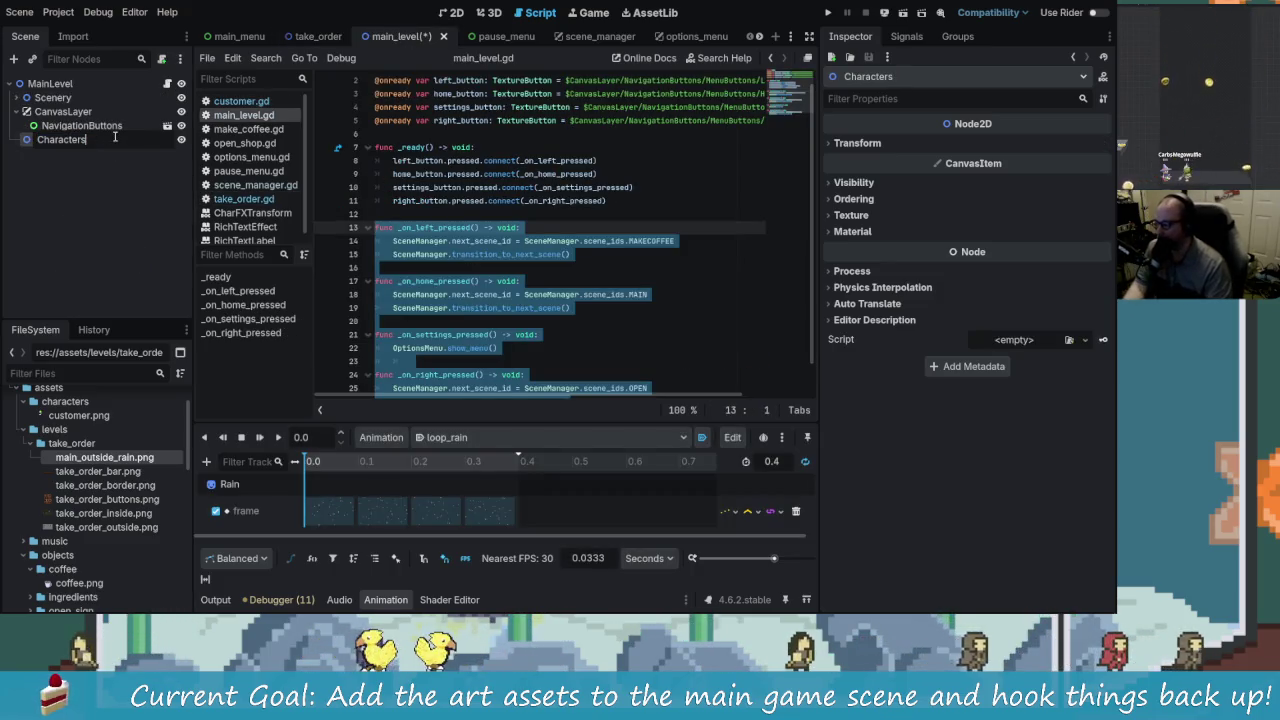
key("End")
key("BackSpace")
Step: Finish renaming the main_level node to CharacterManager and select it
type("<Manager")
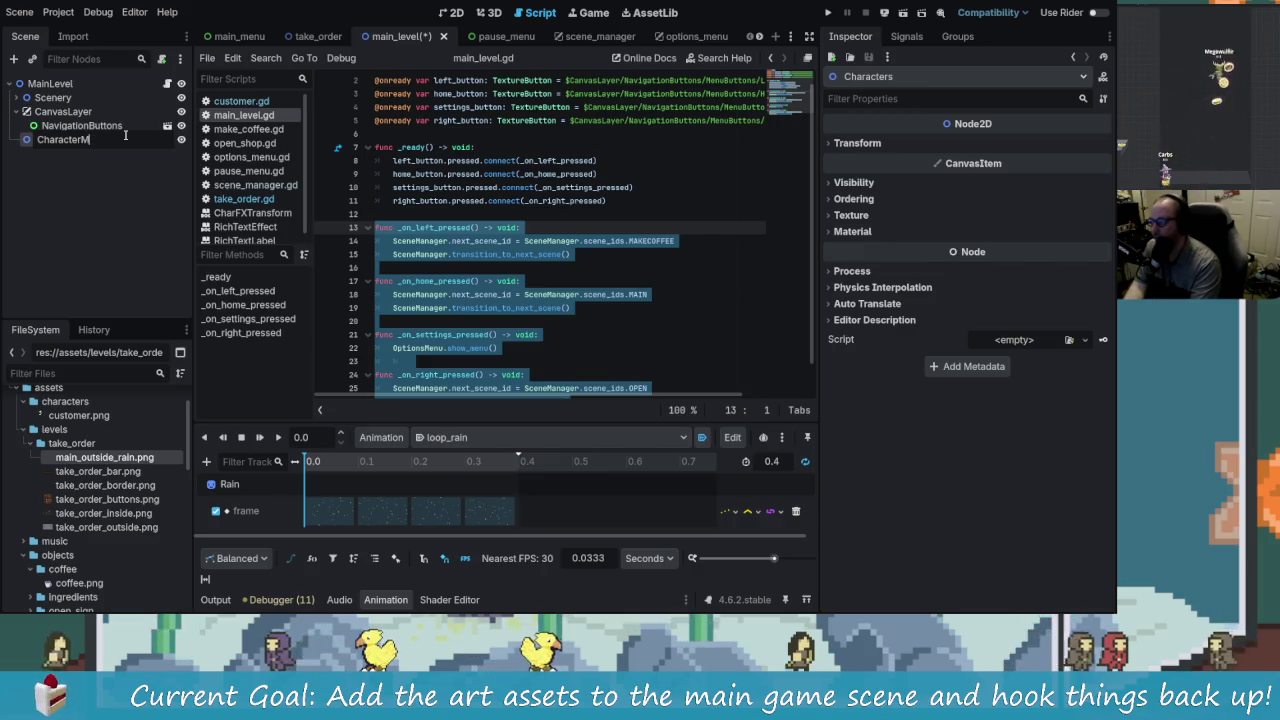
key("Return")
left_click(81, 125)
left_click(99, 141)
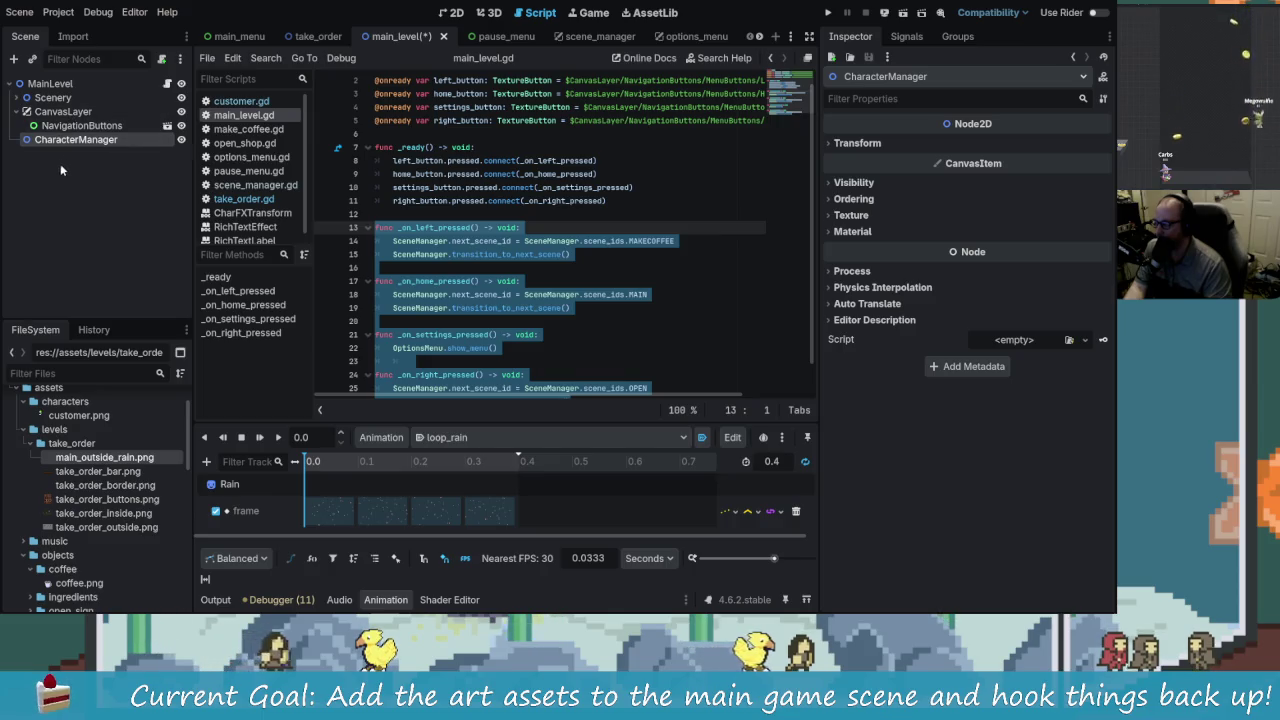
Step: Add a Sprite2D child and an AnimationPlayer child under CharacterManager
left_click(14, 59)
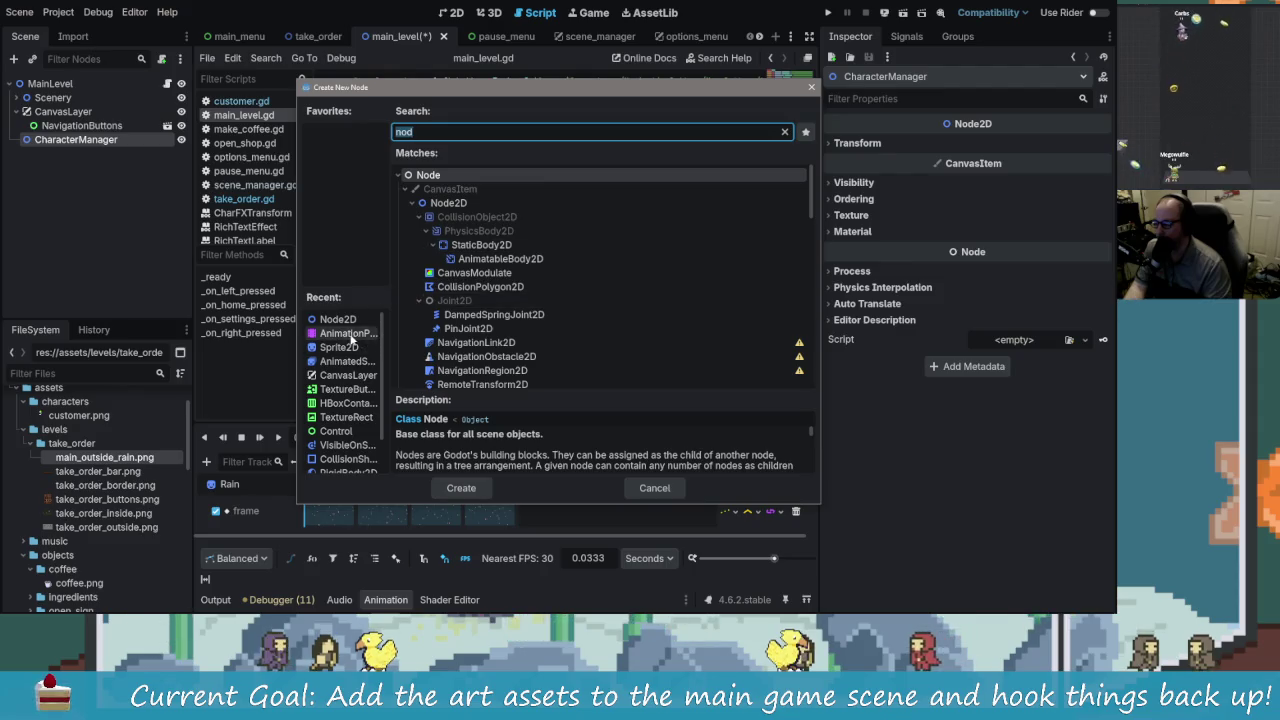
left_click(349, 346)
left_click(461, 484)
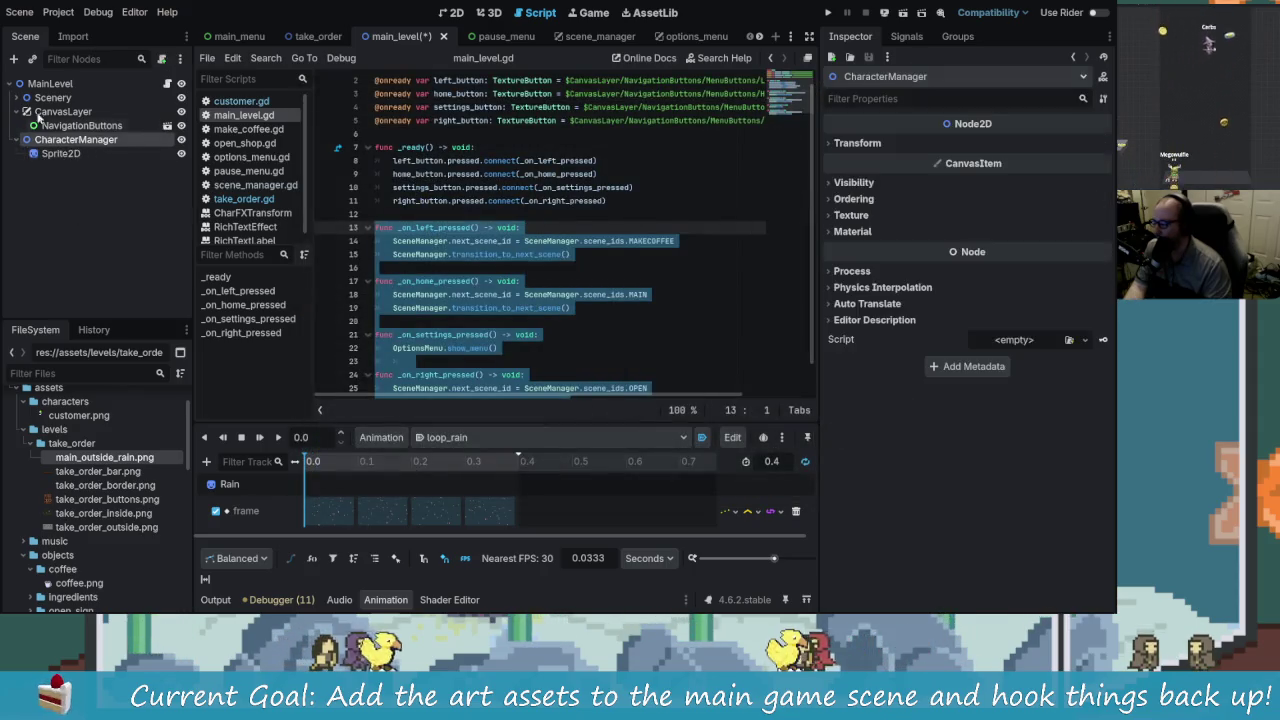
key("ctrl+a")
type("anim")
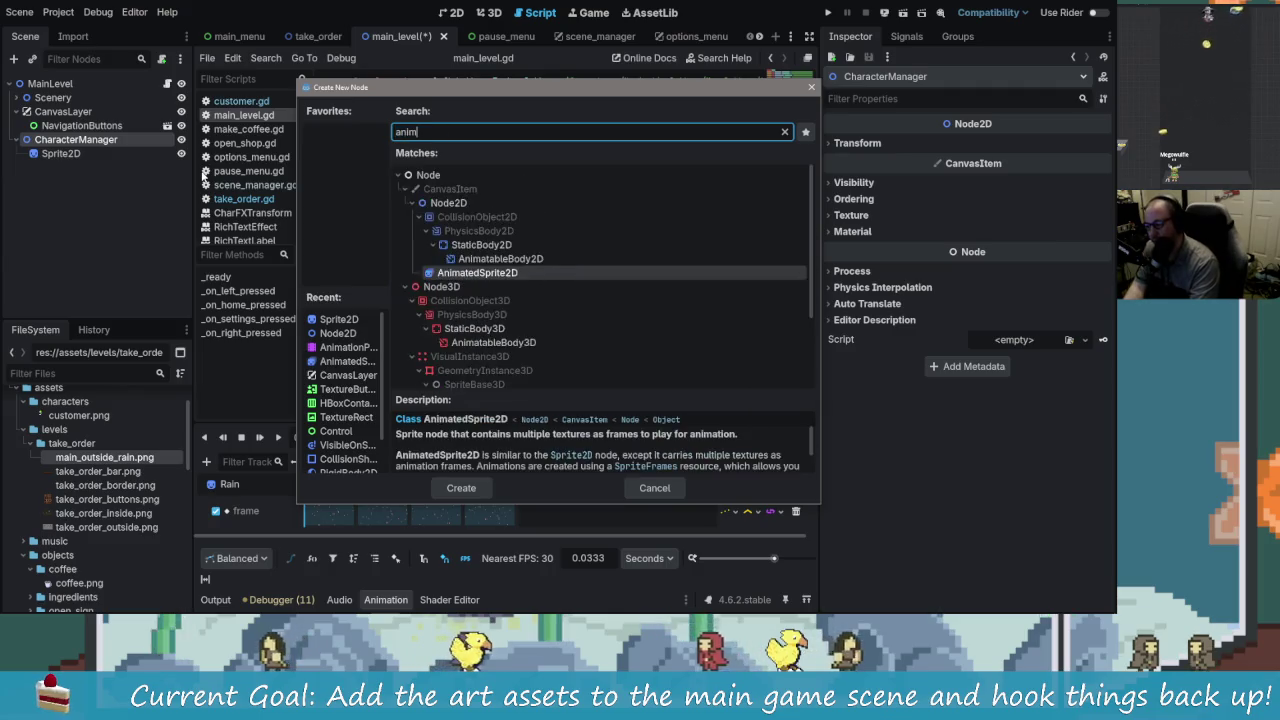
scroll(503, 377, "down", 4)
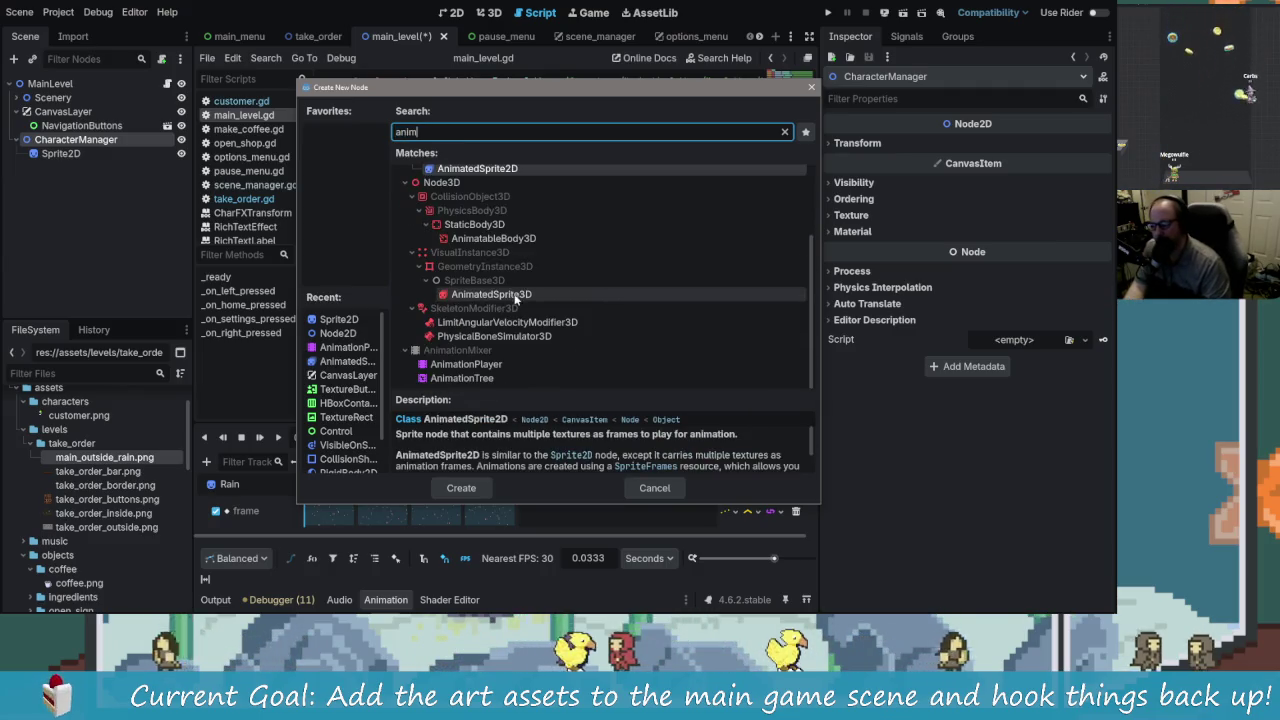
left_click(480, 378)
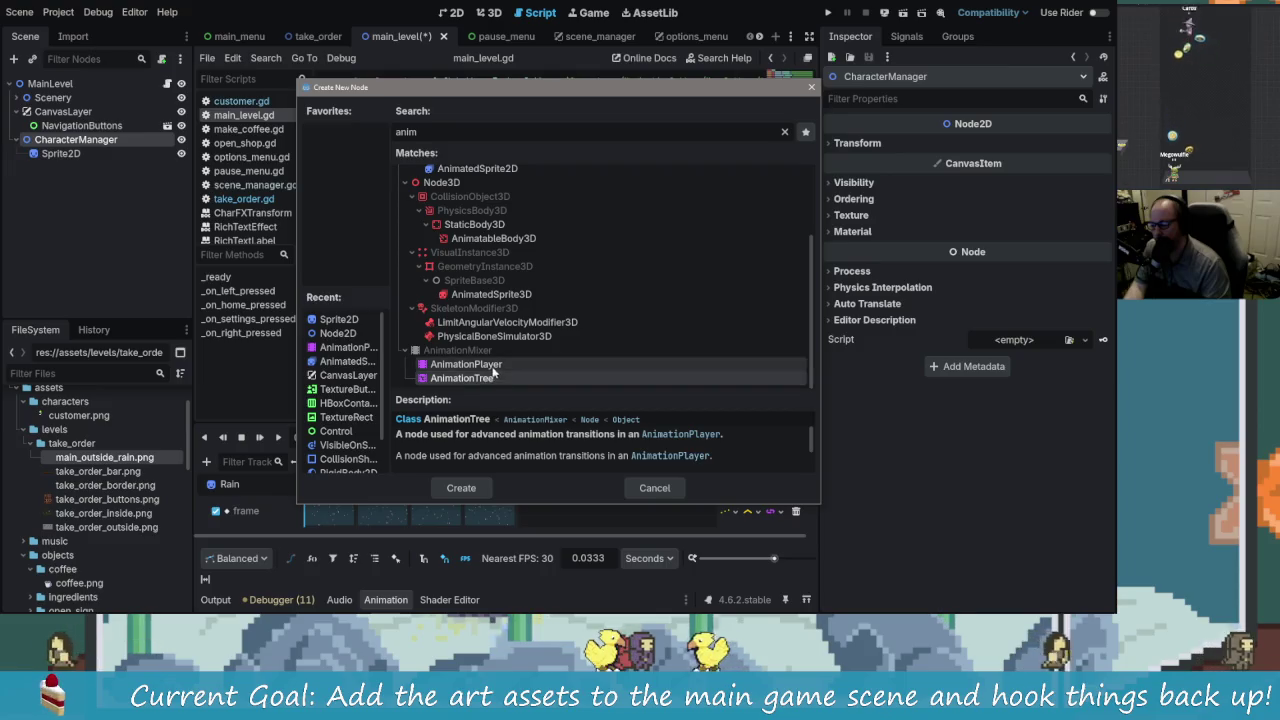
left_click(470, 364)
left_click(479, 489)
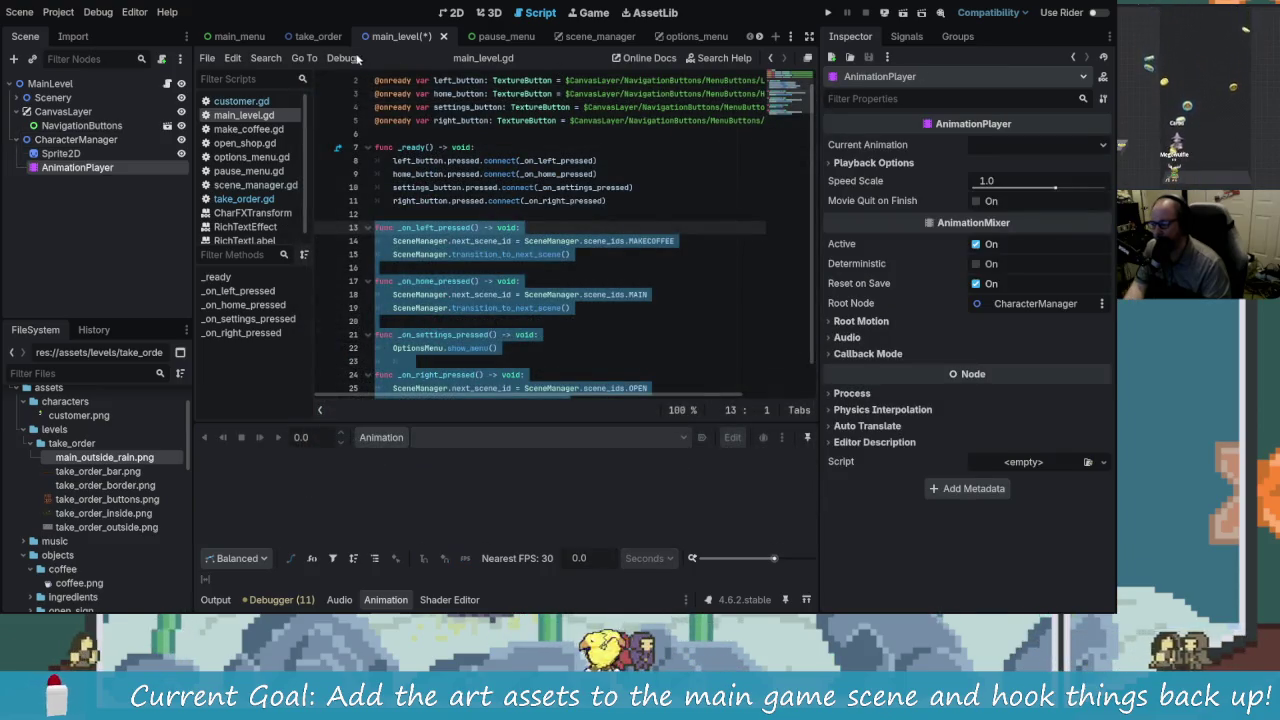
Step: Compare with the take_order scene, then review the new Sprite2D and AnimationPlayer nodes in main_level
left_click(316, 36)
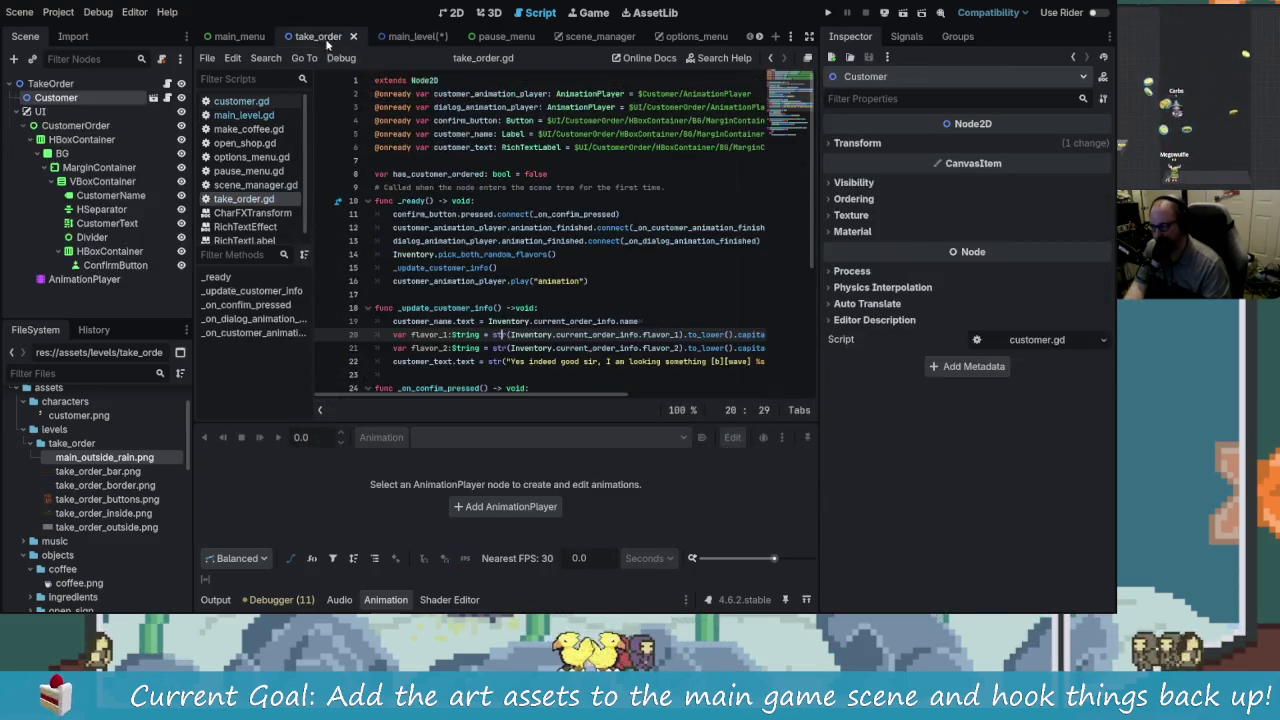
left_click(27, 111)
left_click(397, 40)
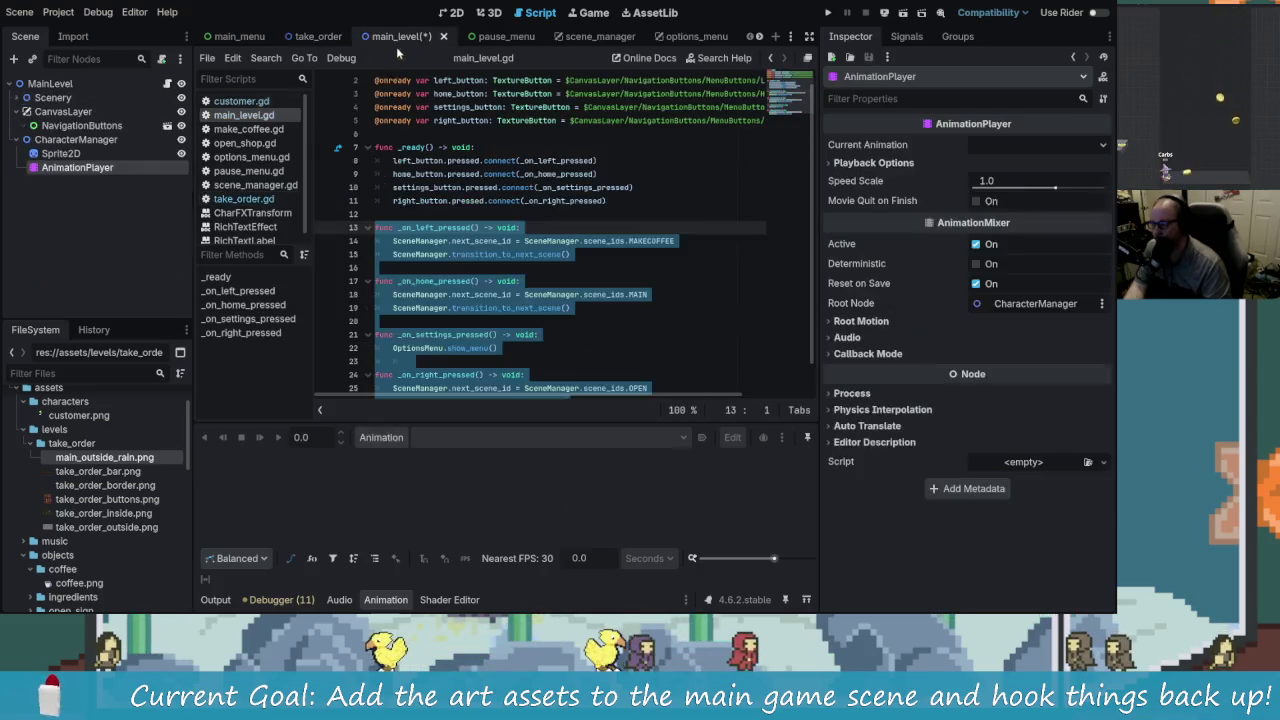
left_click(62, 153)
left_click(103, 155)
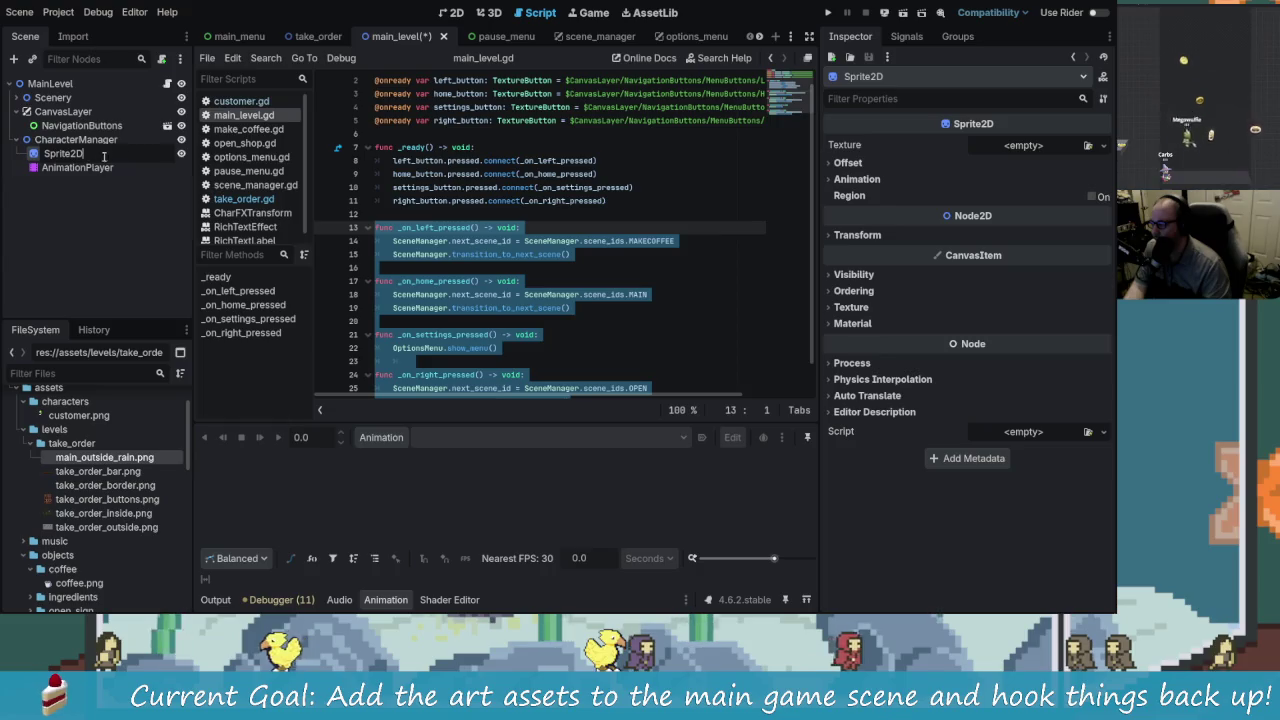
left_click(94, 166)
left_click(100, 151)
left_click(100, 162)
left_click(85, 140)
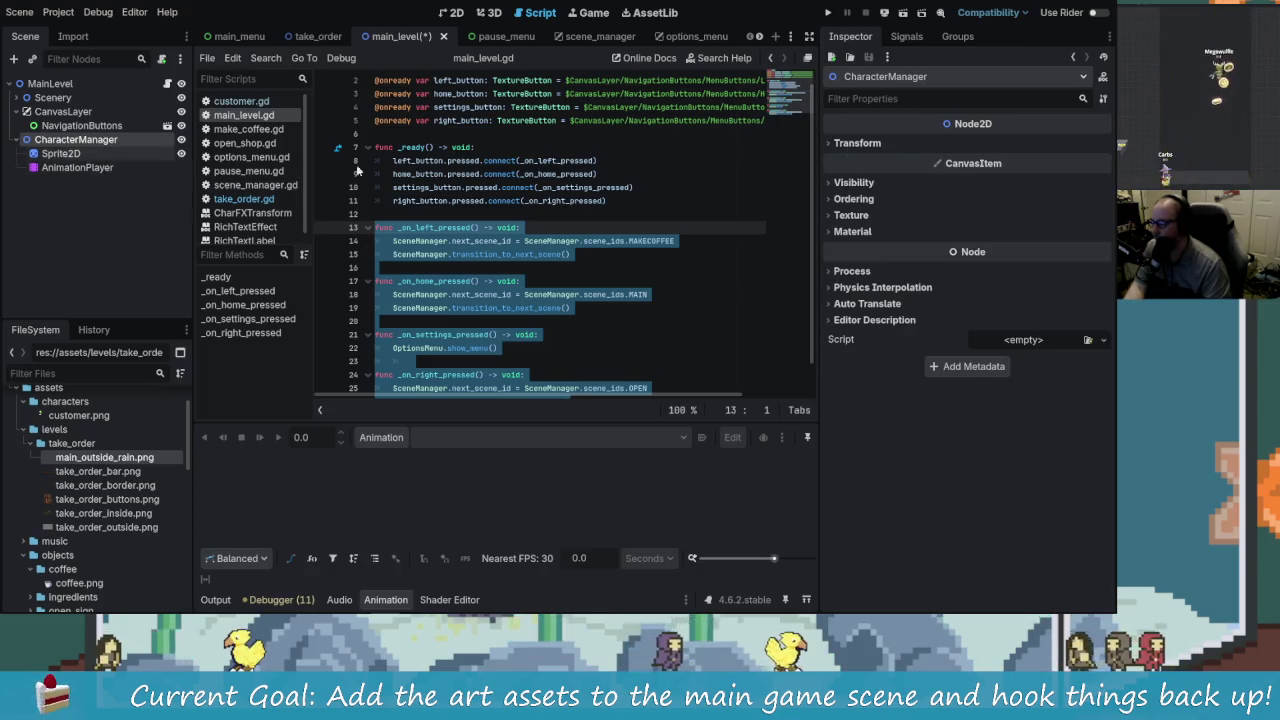
key("Down")
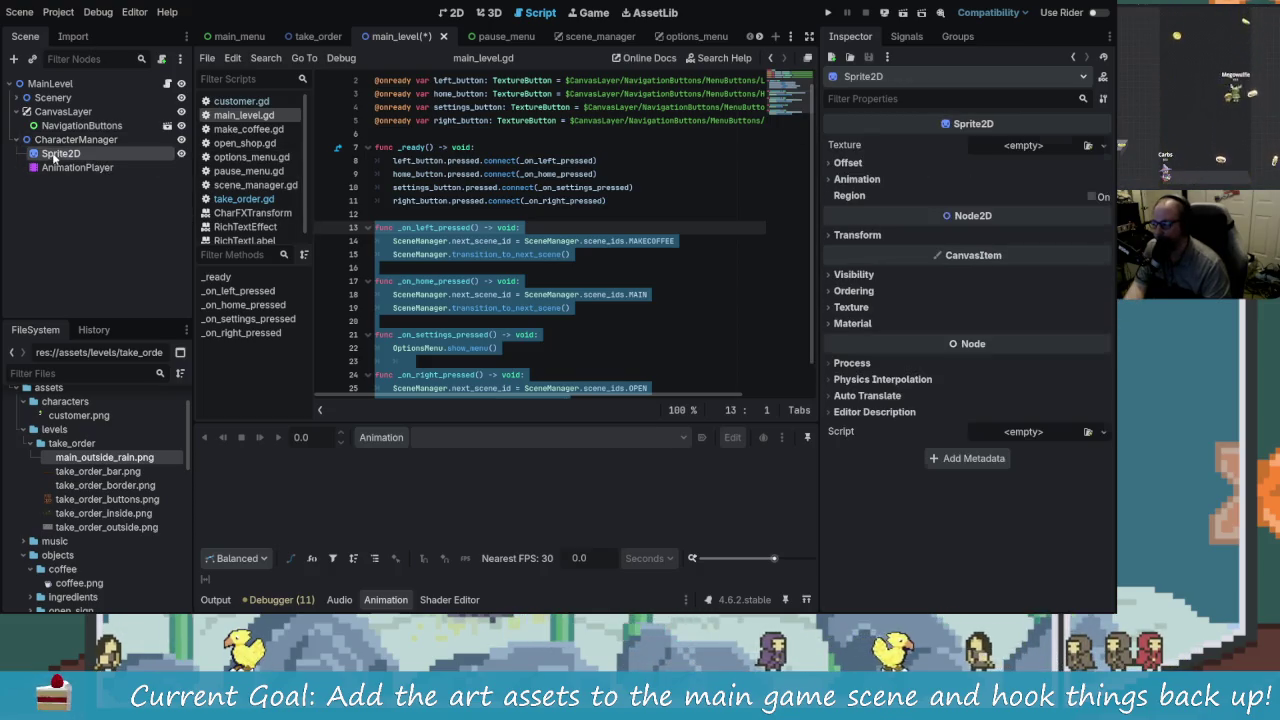
scroll(100, 487, "down", 2)
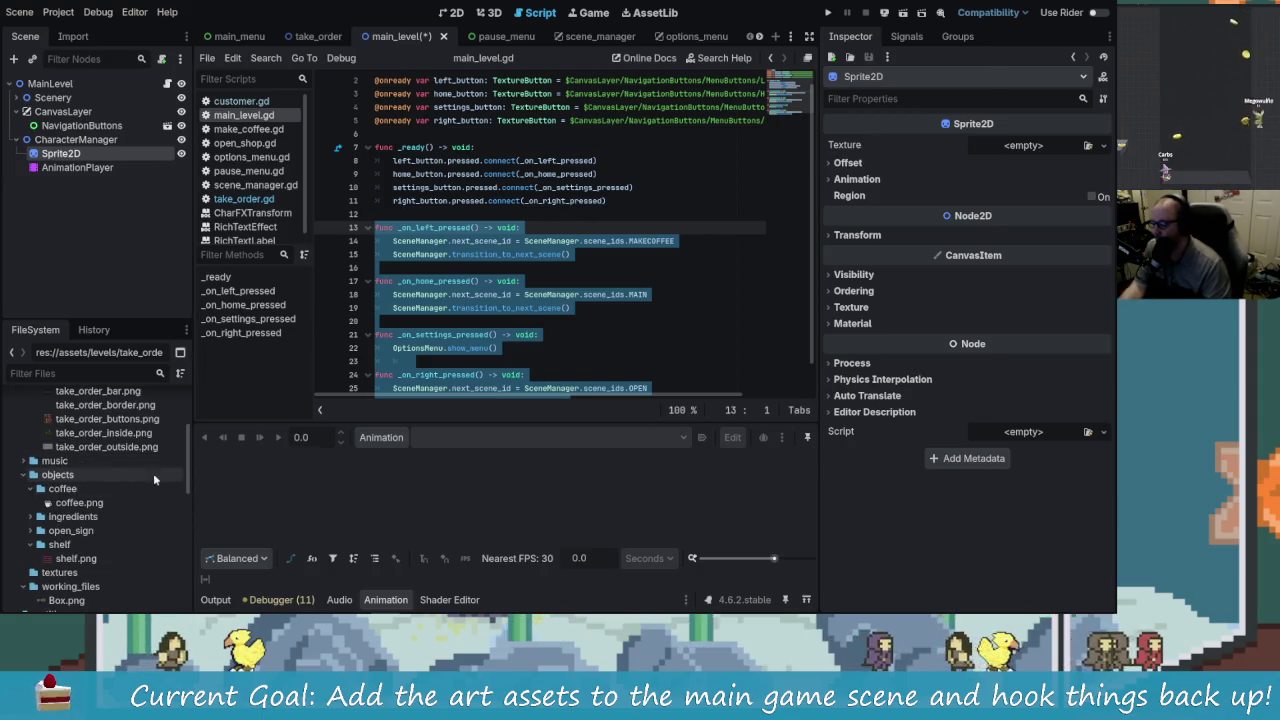
key("alt+Tab")
Step: Hide every layer in the Layers panel so only CustomerRacoon stays visible
scroll(314, 471, "up", 2)
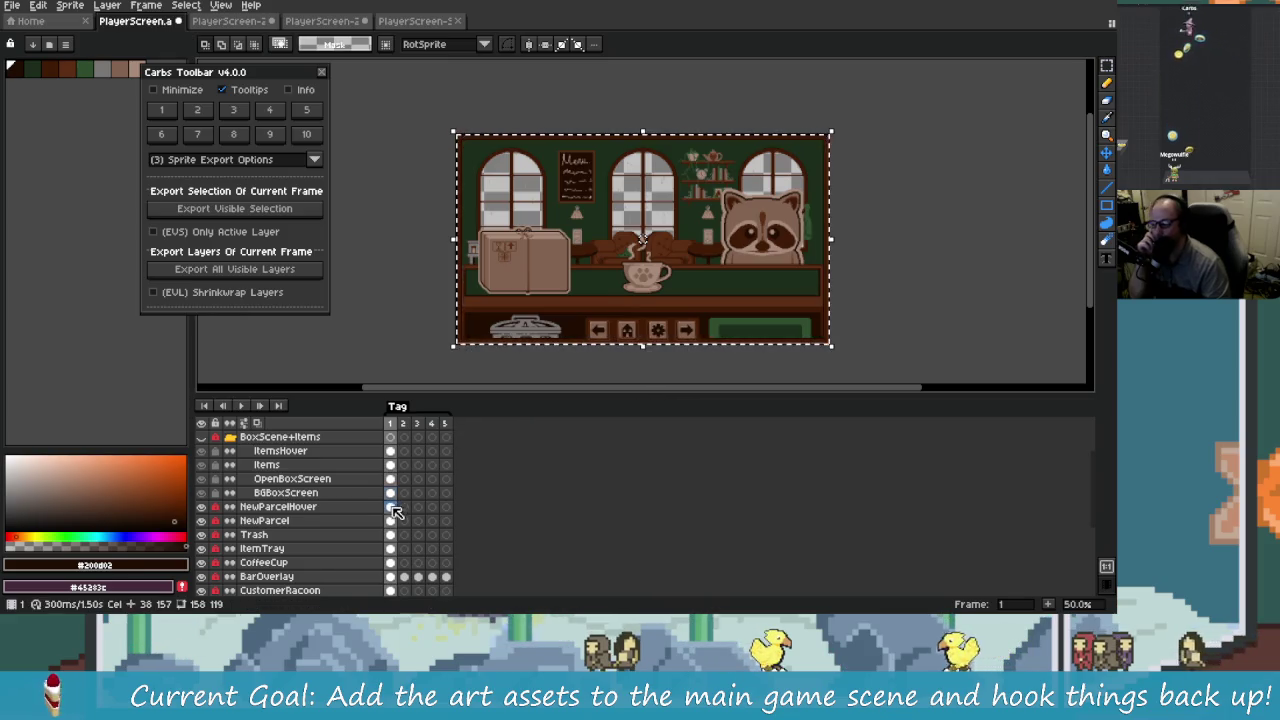
scroll(385, 512, "down", 2)
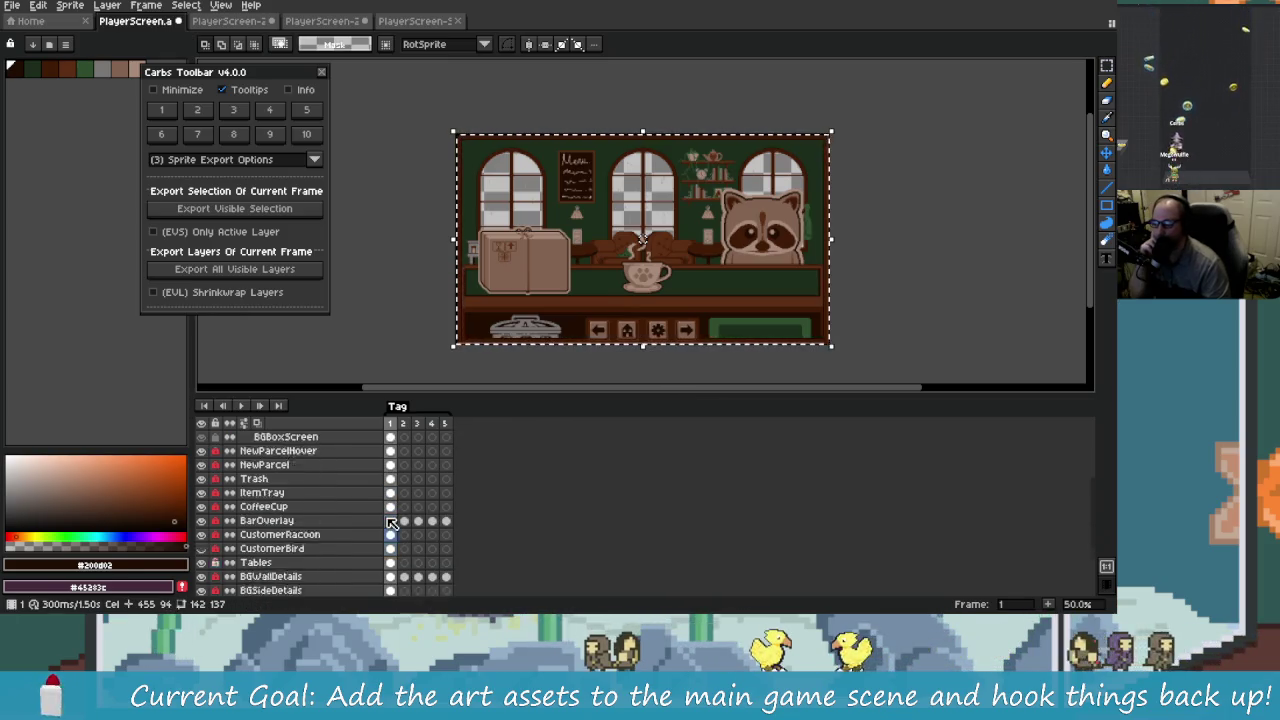
scroll(335, 547, "up", 1)
scroll(325, 548, "down", 3)
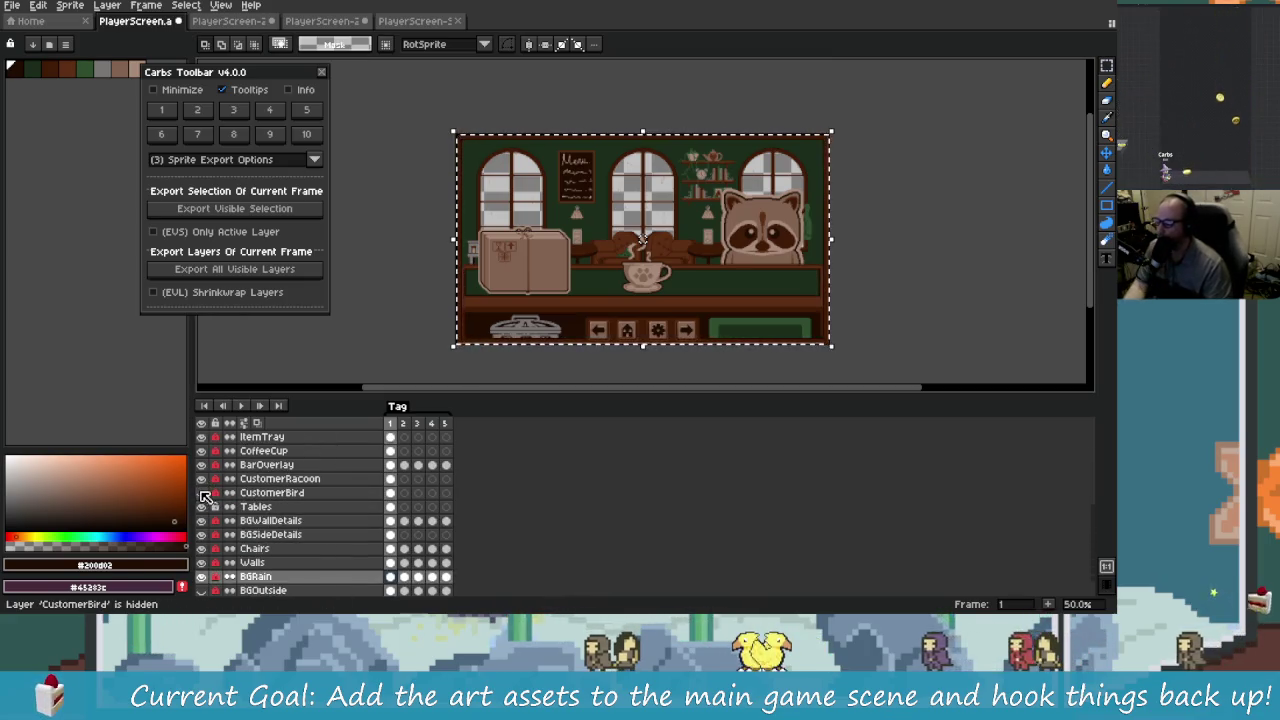
left_click(208, 436)
left_click(201, 422)
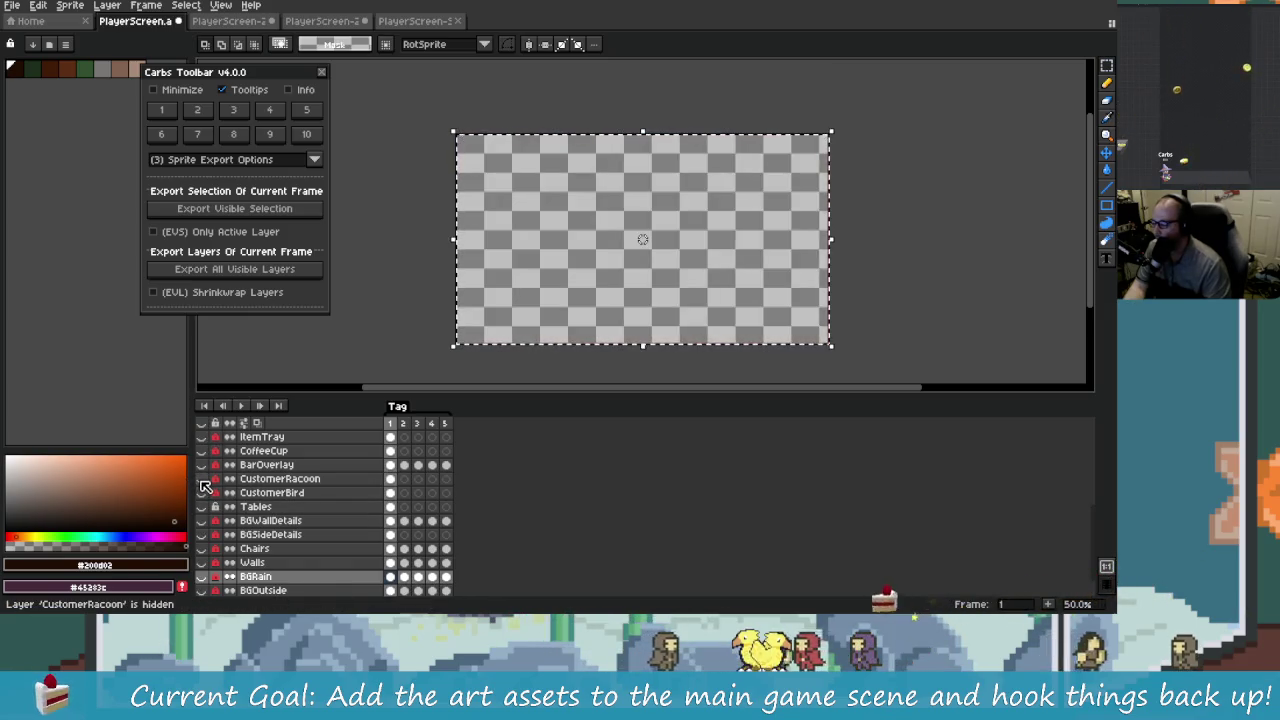
scroll(800, 257, "up", 3)
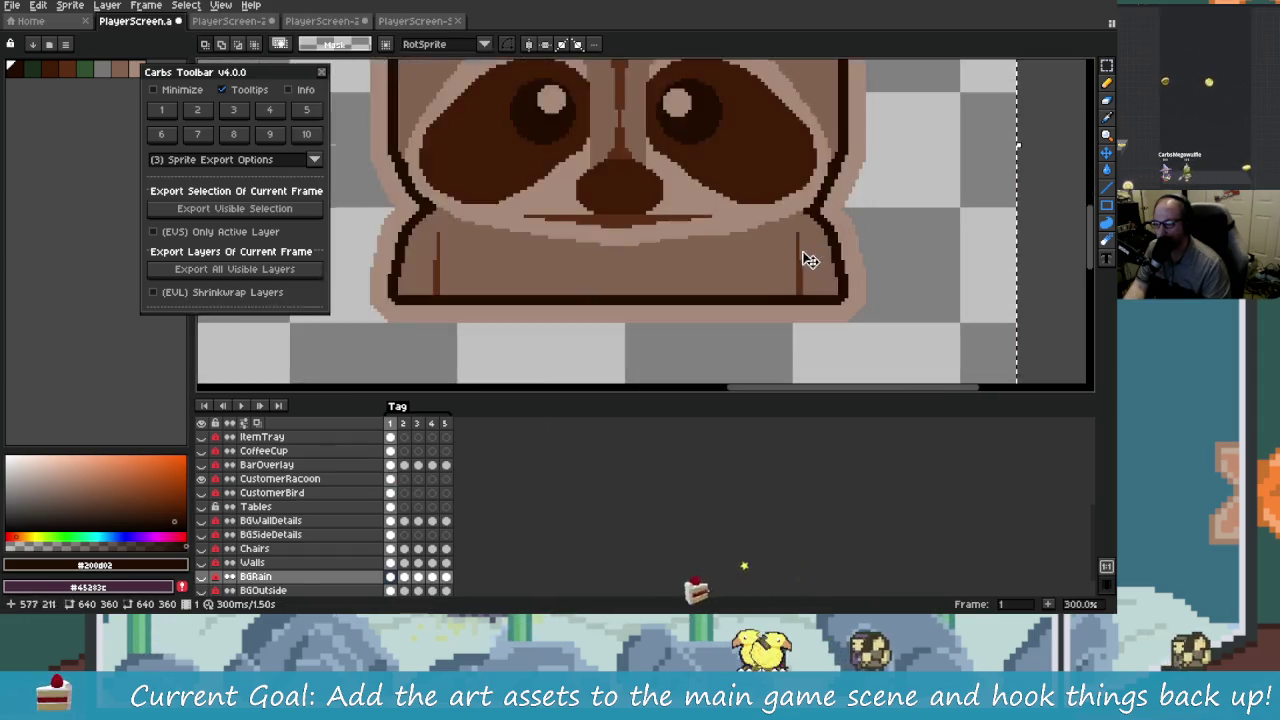
scroll(843, 257, "down", 2)
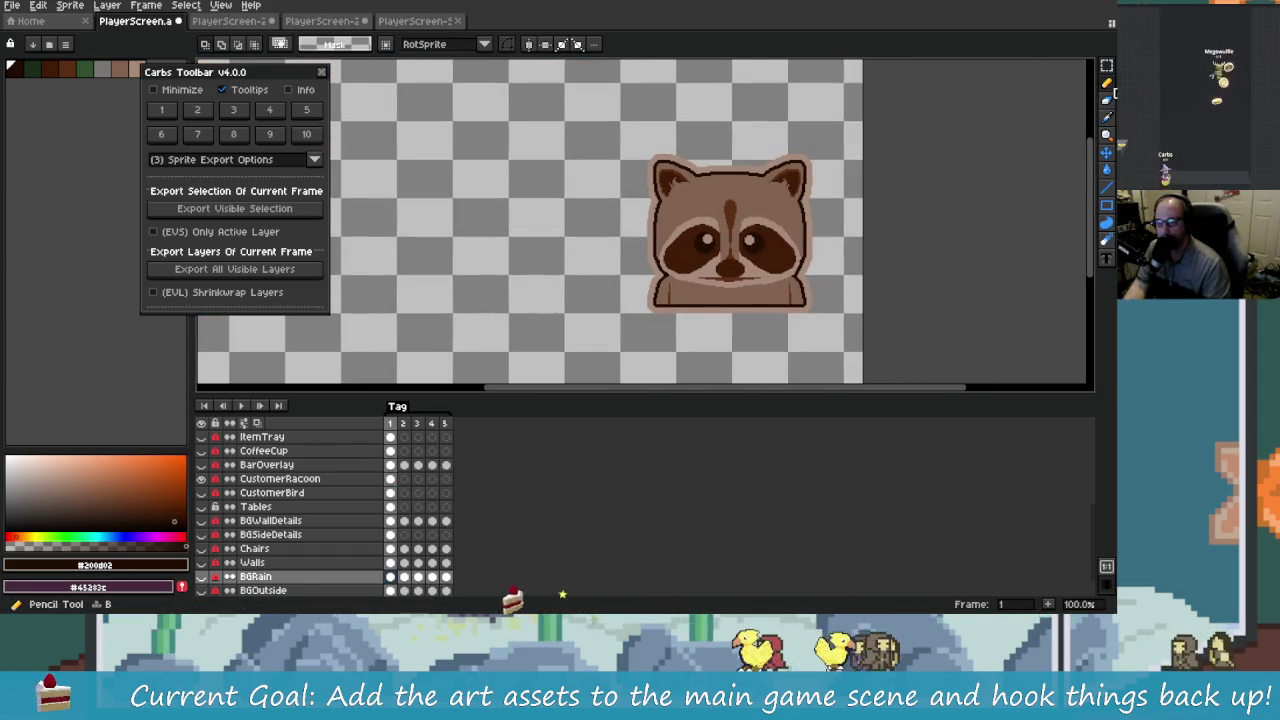
Step: Box-select around the raccoon, try Shrink Wrap Selection, then clear the selection
mouse_move(572, 111)
left_mouse_down()
mouse_move(857, 371)
mouse_move(859, 335)
left_mouse_up()
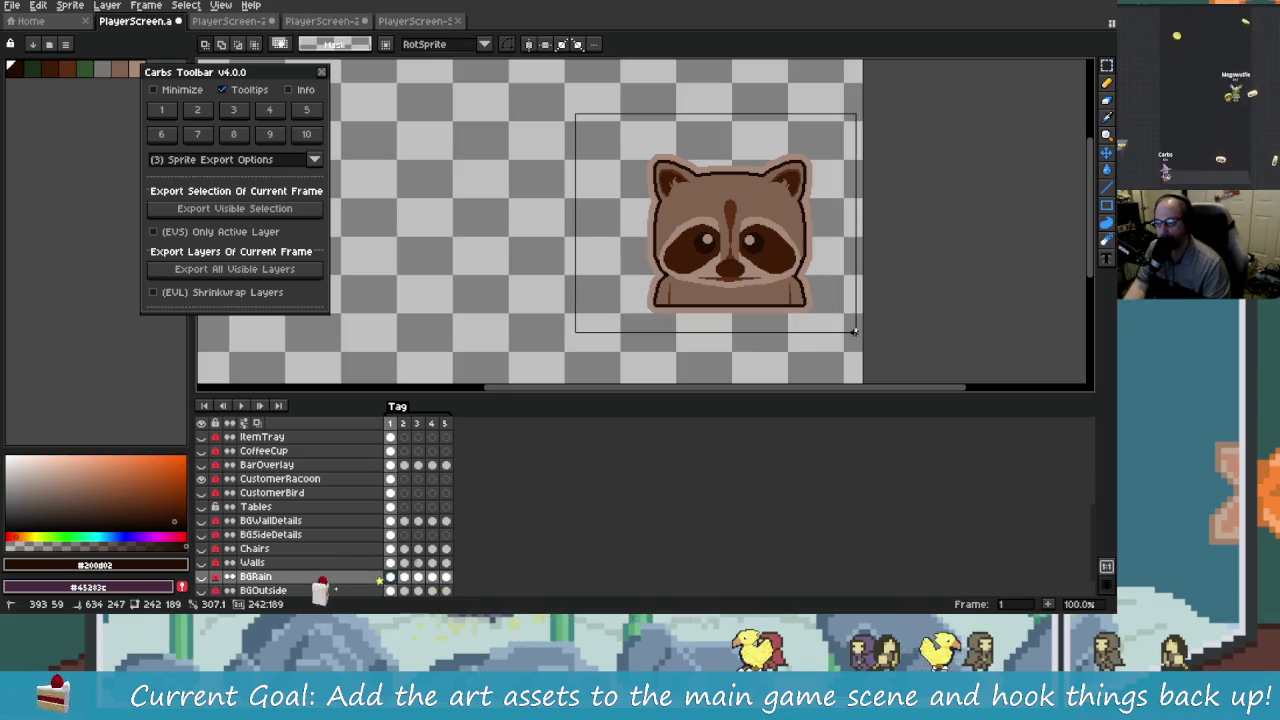
left_click(268, 136)
left_click(233, 110)
left_click(194, 110)
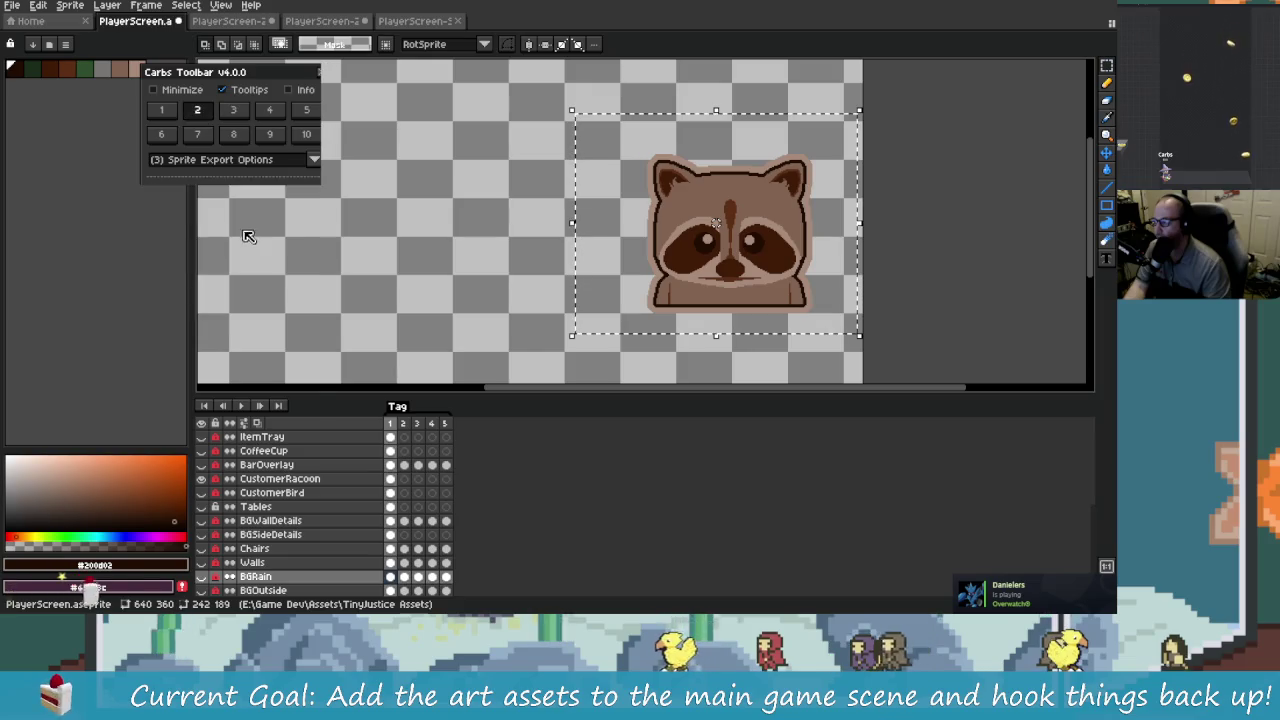
left_click(262, 191)
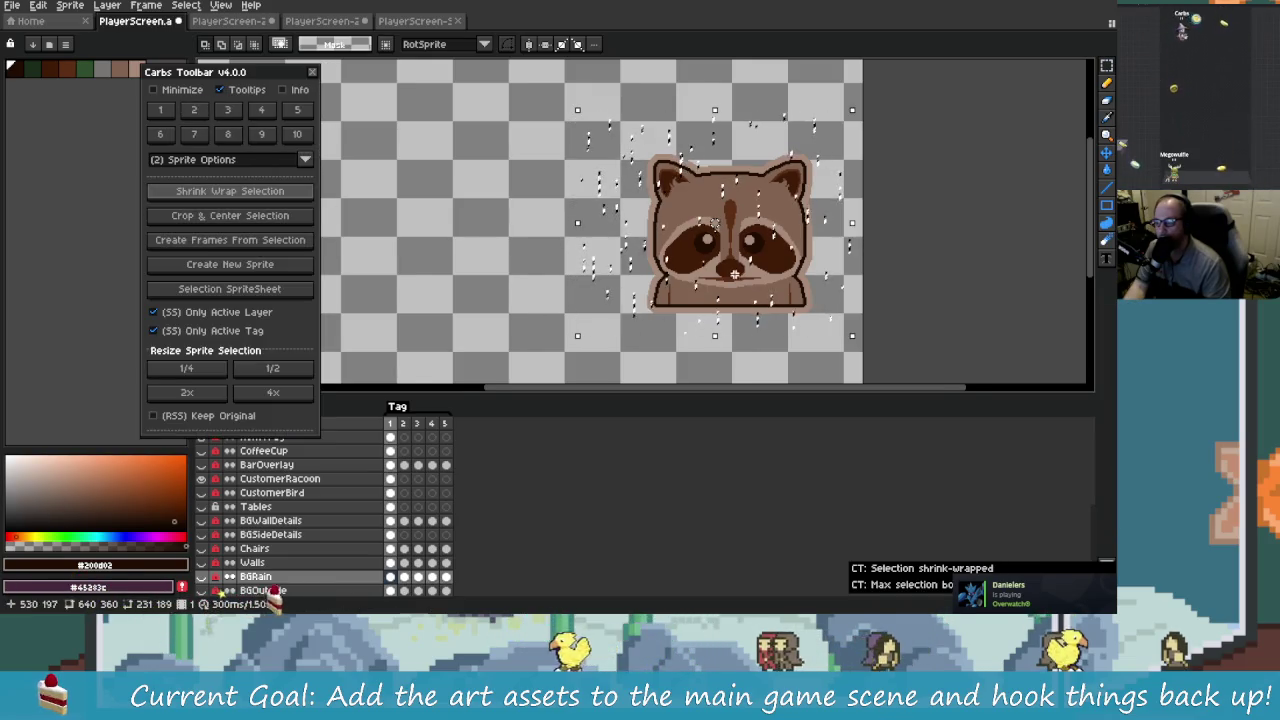
key("ctrl+d")
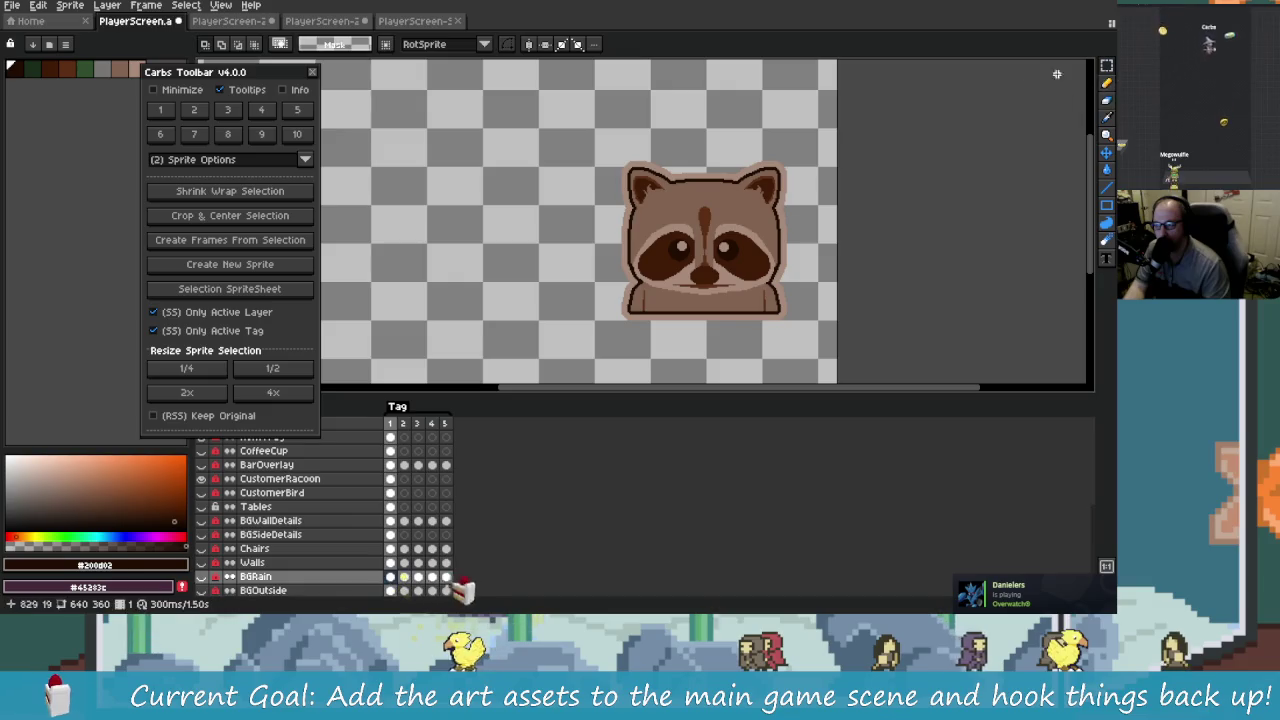
Step: On the CustomerRacoon layer, shrink-wrap the selection and make it a new 142×137 sprite
left_click_drag(835, 336, 836, 338)
scroll(360, 535, "up", 5)
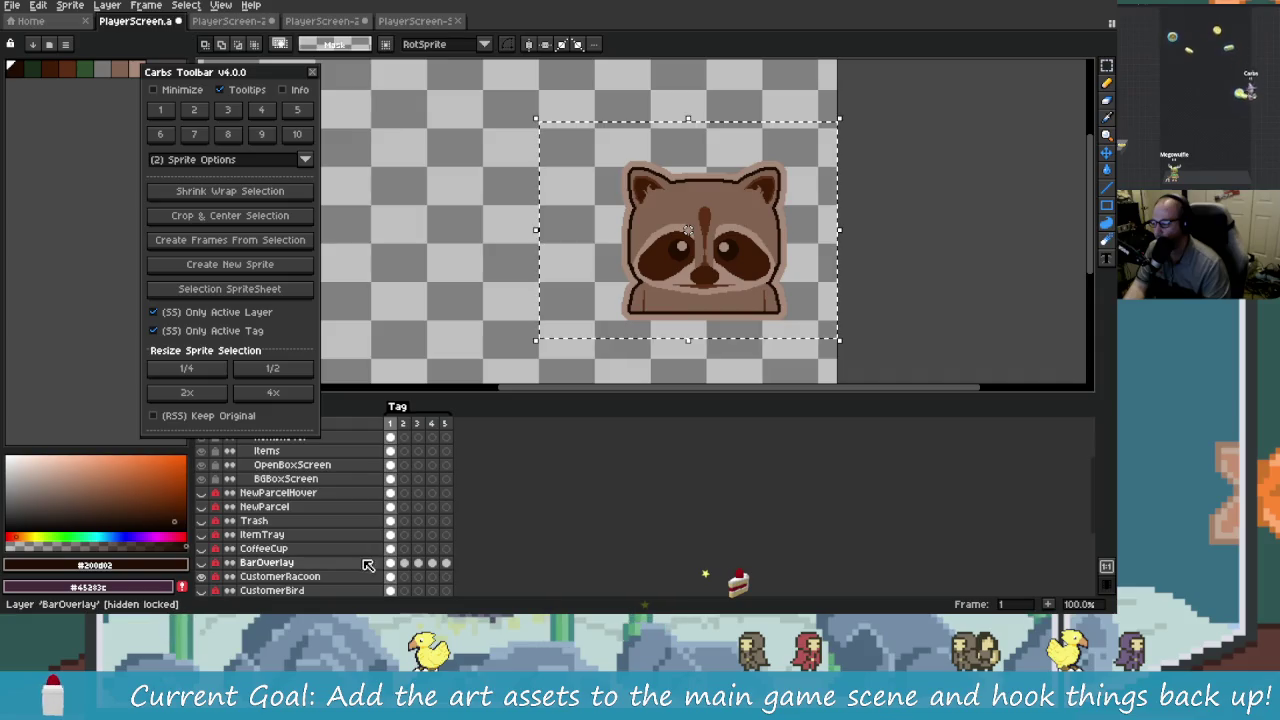
scroll(368, 566, "down", 1)
scroll(330, 528, "up", 2)
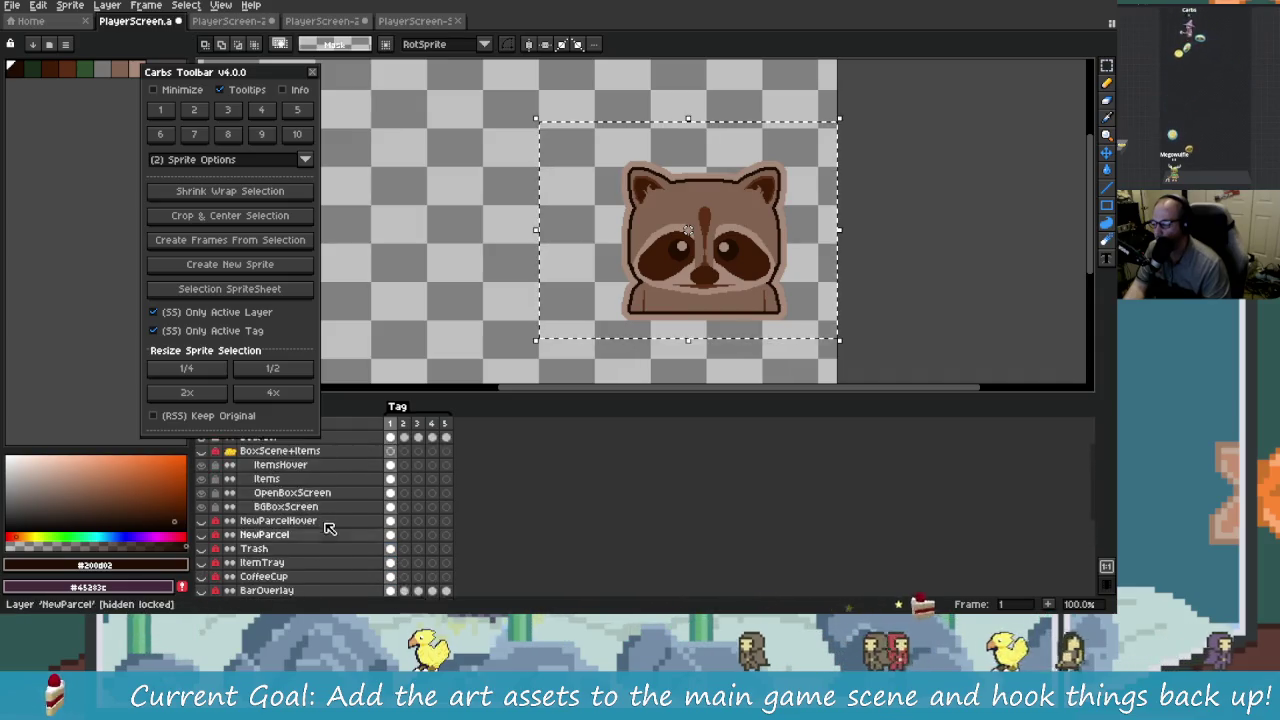
scroll(330, 528, "up", 1)
scroll(357, 534, "down", 5)
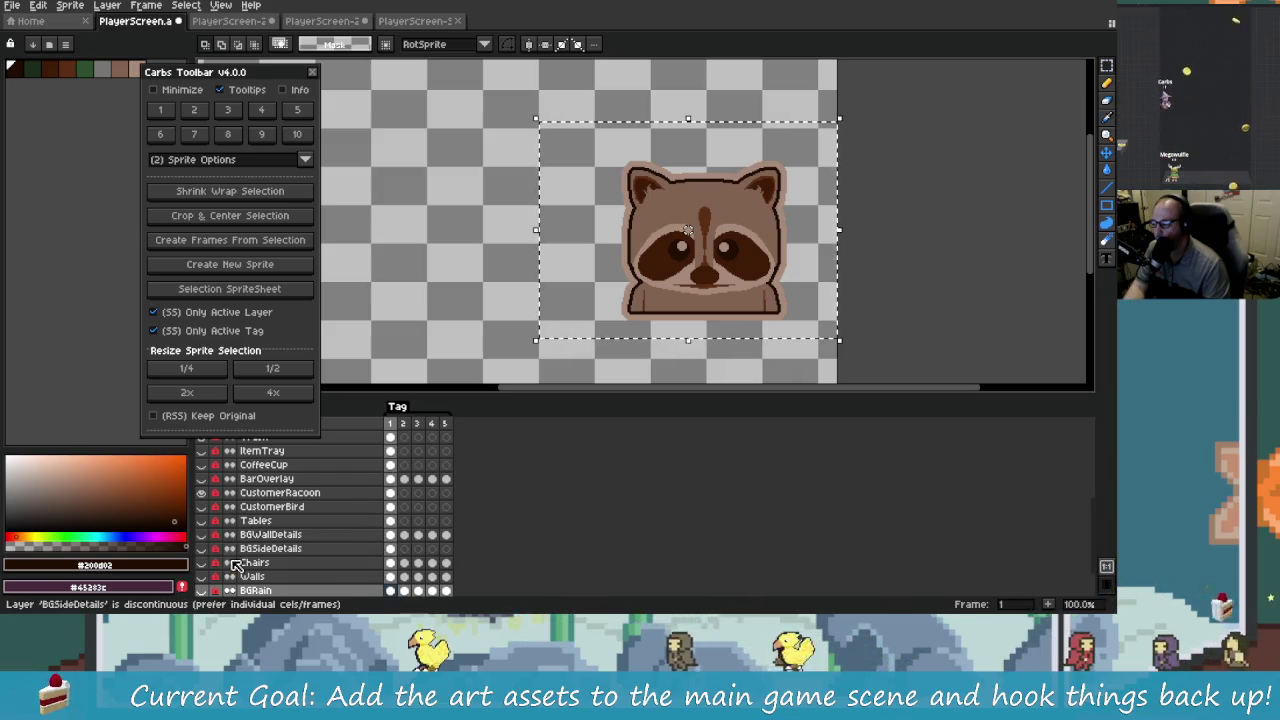
scroll(240, 560, "up", 2)
left_click(223, 537)
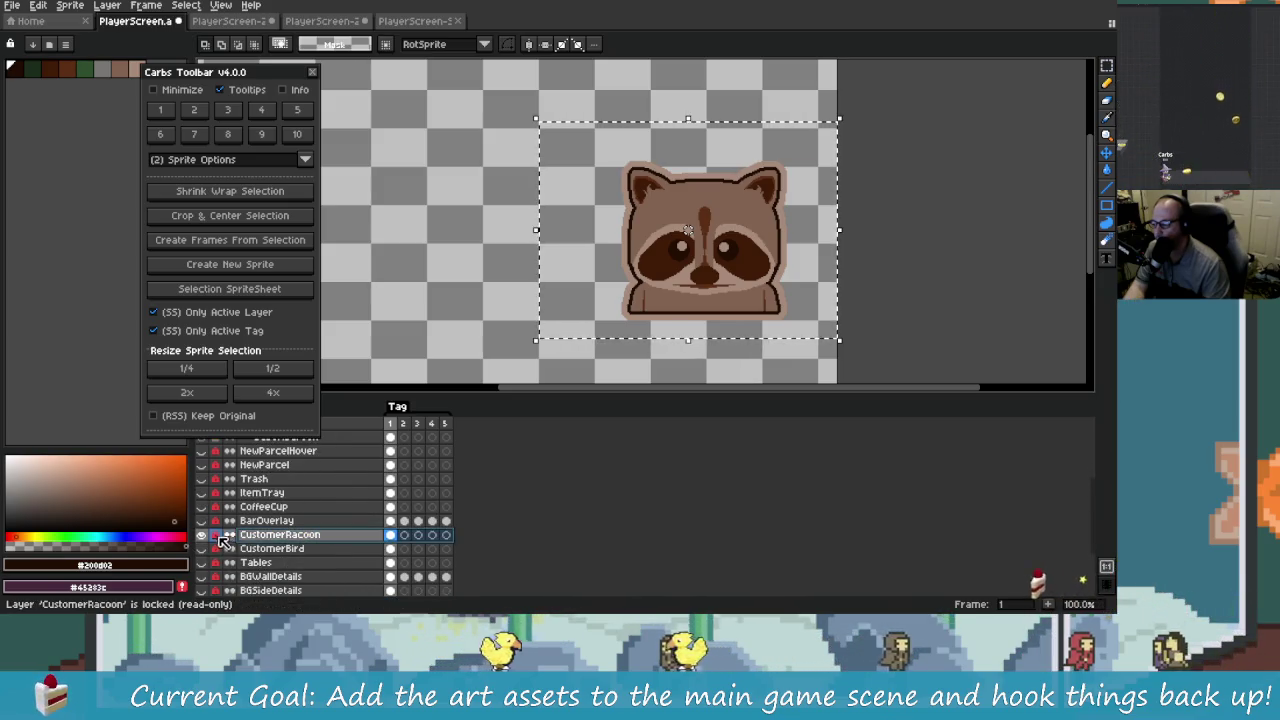
left_click(292, 191)
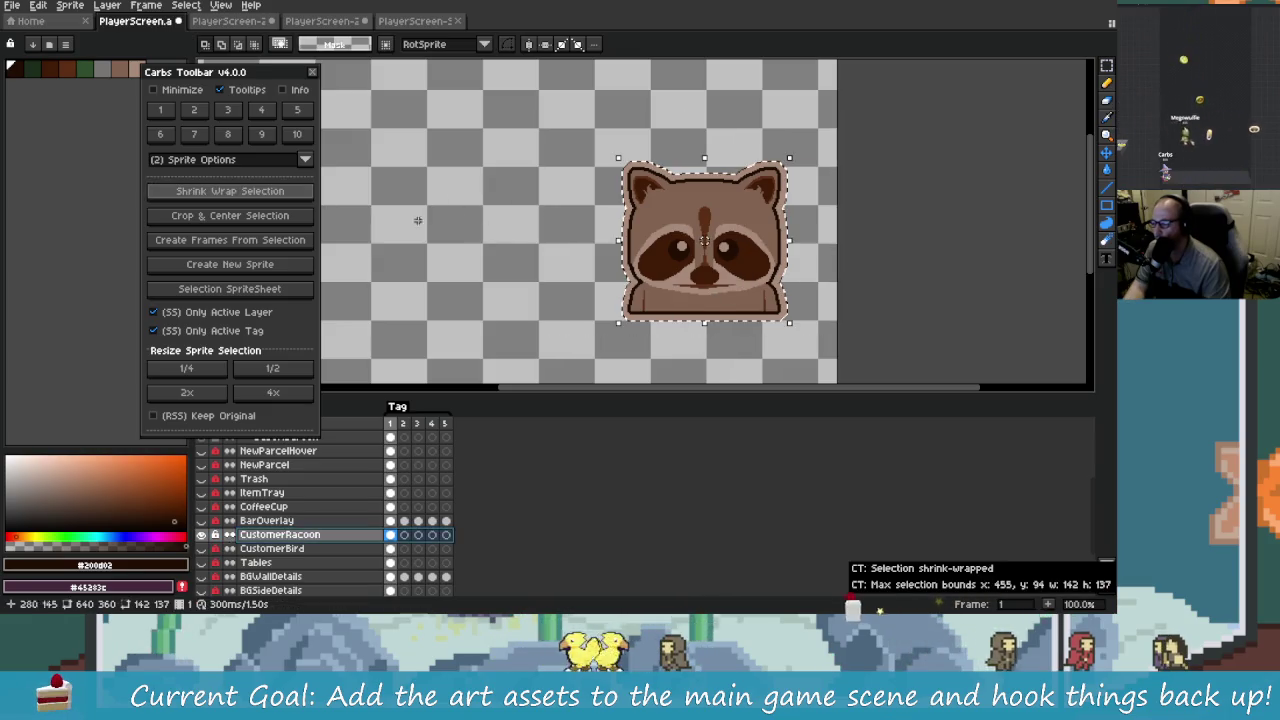
left_click(272, 266)
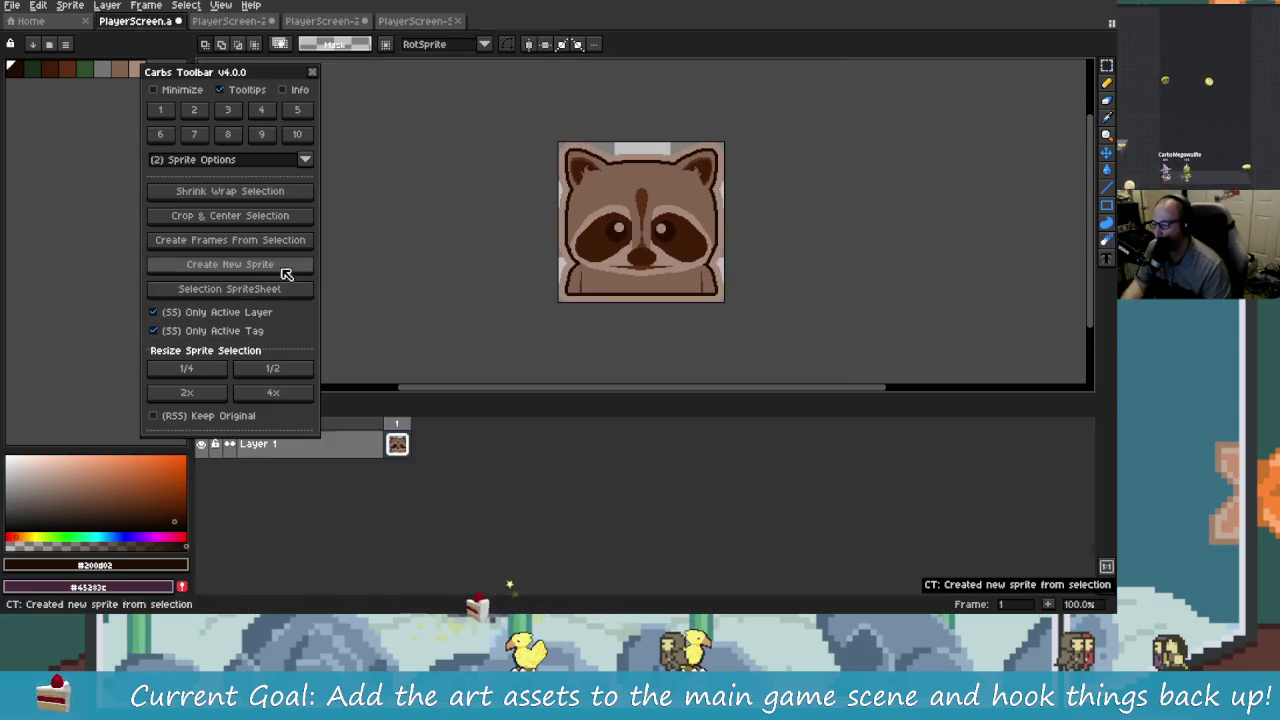
Step: Look through the extracted sprite tabs and return to the new raccoon sprite
left_click(412, 21)
left_click(356, 21)
left_click(420, 21)
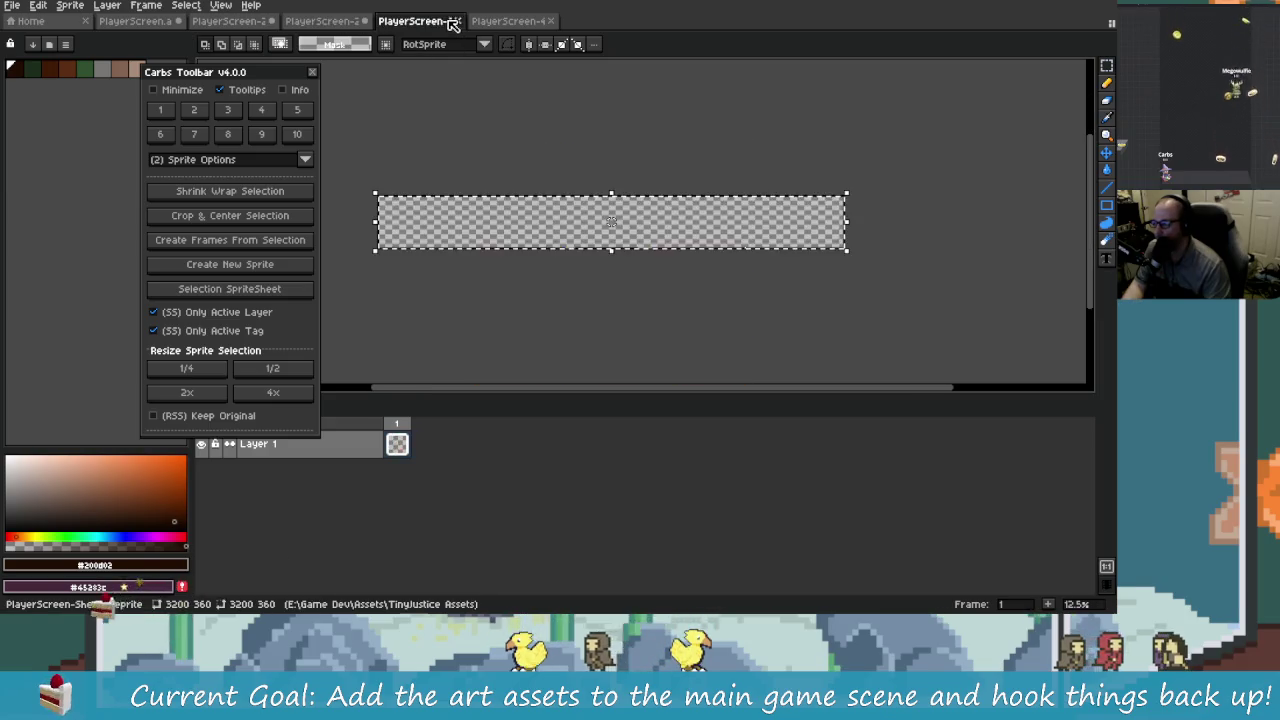
left_click(508, 21)
Step: Select the whole raccoon sprite, inspect it, then clear the selection
scroll(726, 246, "up", 2)
scroll(700, 270, "down", 2)
key("ctrl+a")
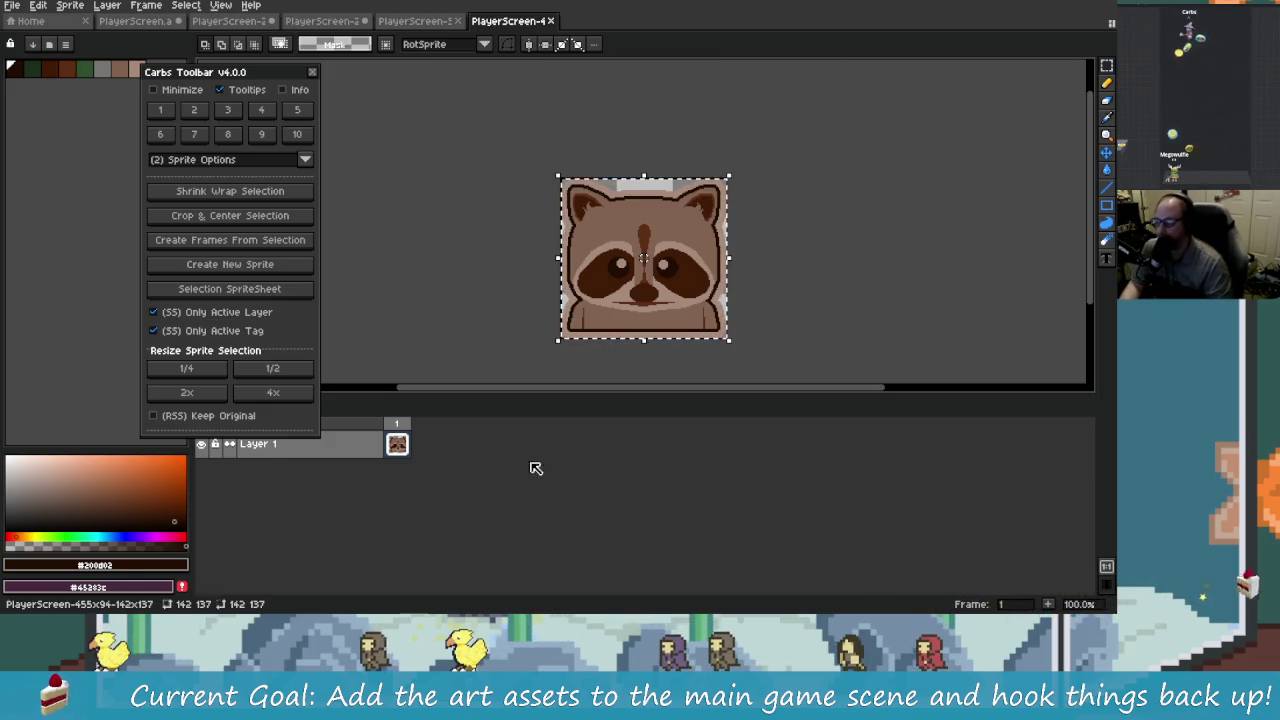
scroll(378, 452, "down", 2)
scroll(600, 300, "up", 3)
scroll(700, 300, "down", 1)
scroll(748, 256, "down", 2)
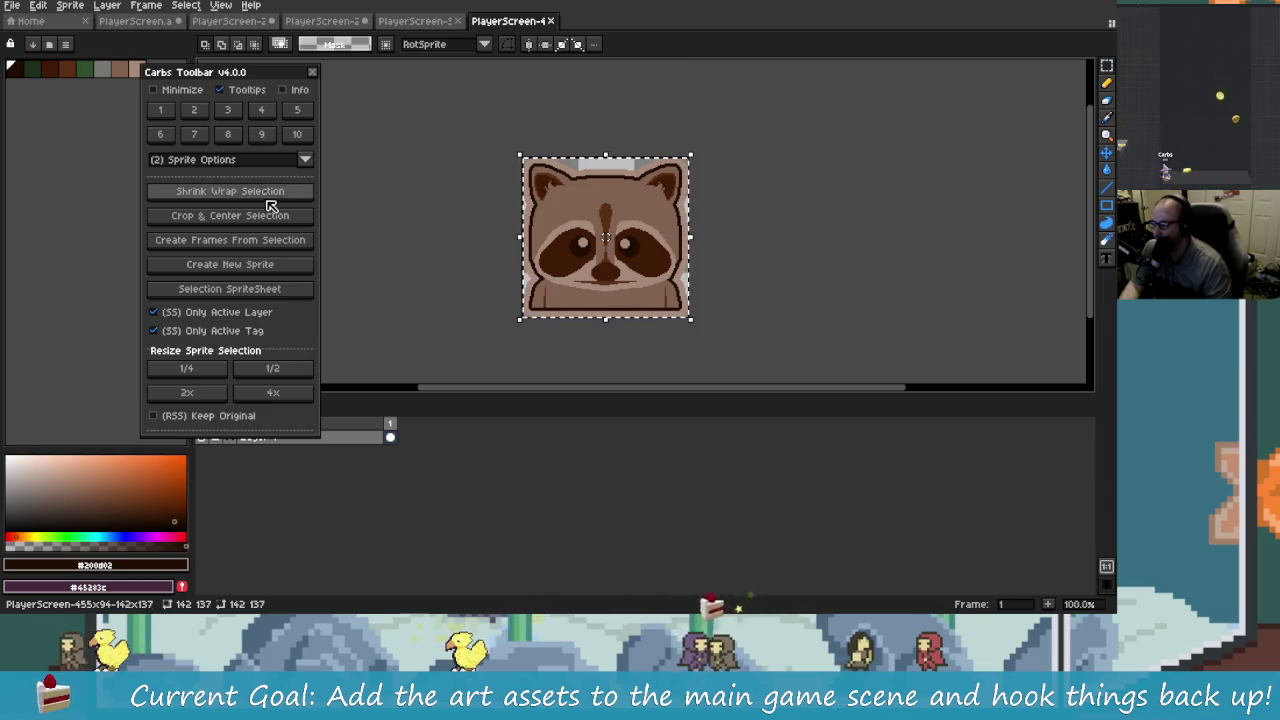
scroll(523, 266, "left", 1)
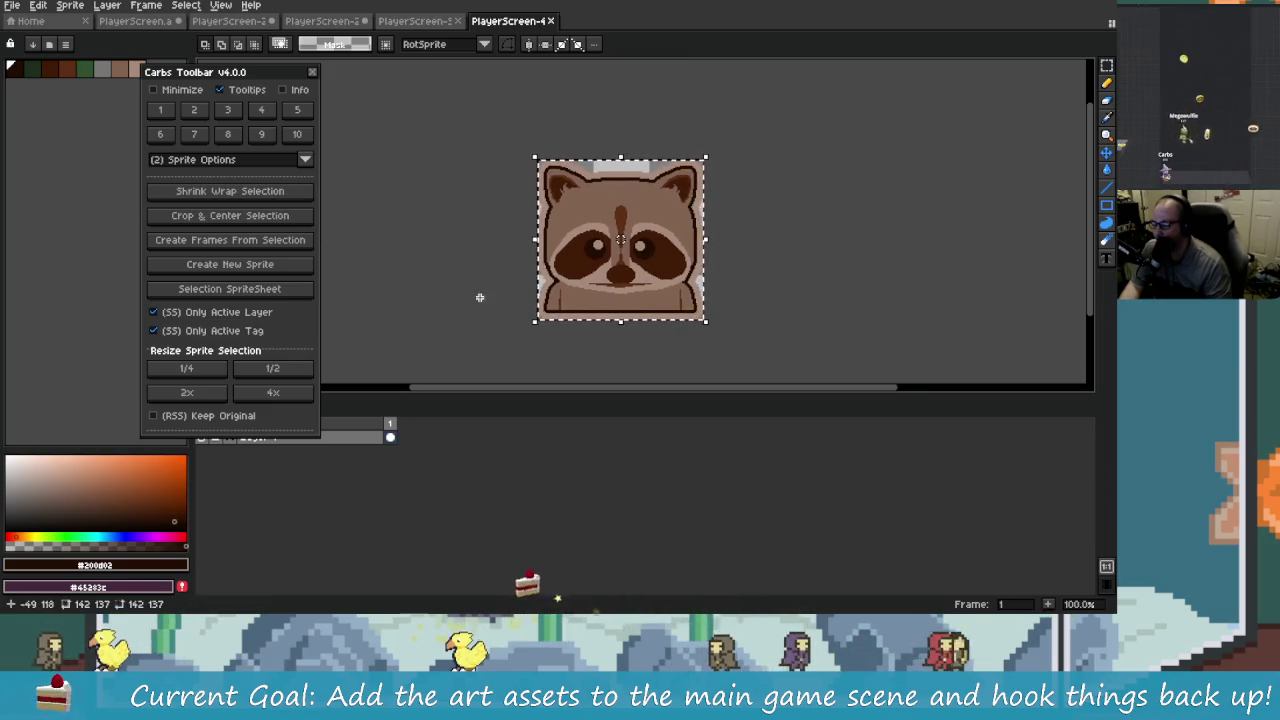
scroll(394, 299, "right", 3)
left_click_drag(584, 218, 557, 271)
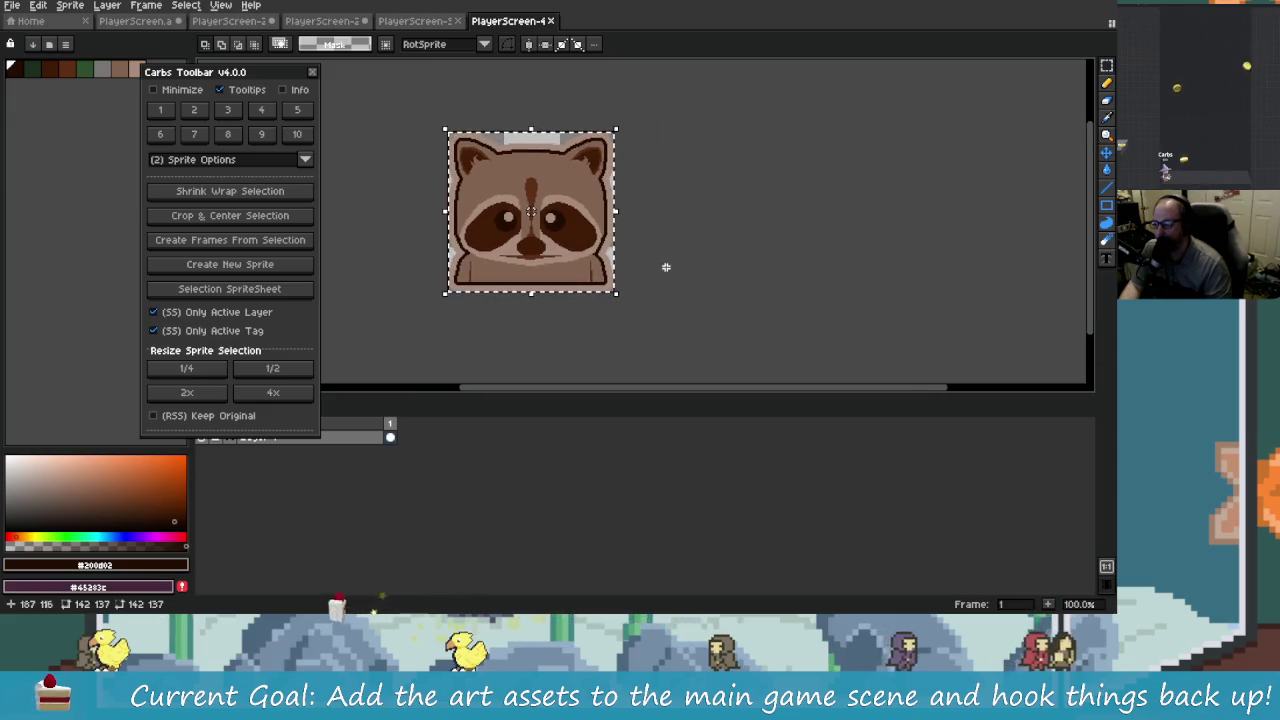
key("ctrl+d")
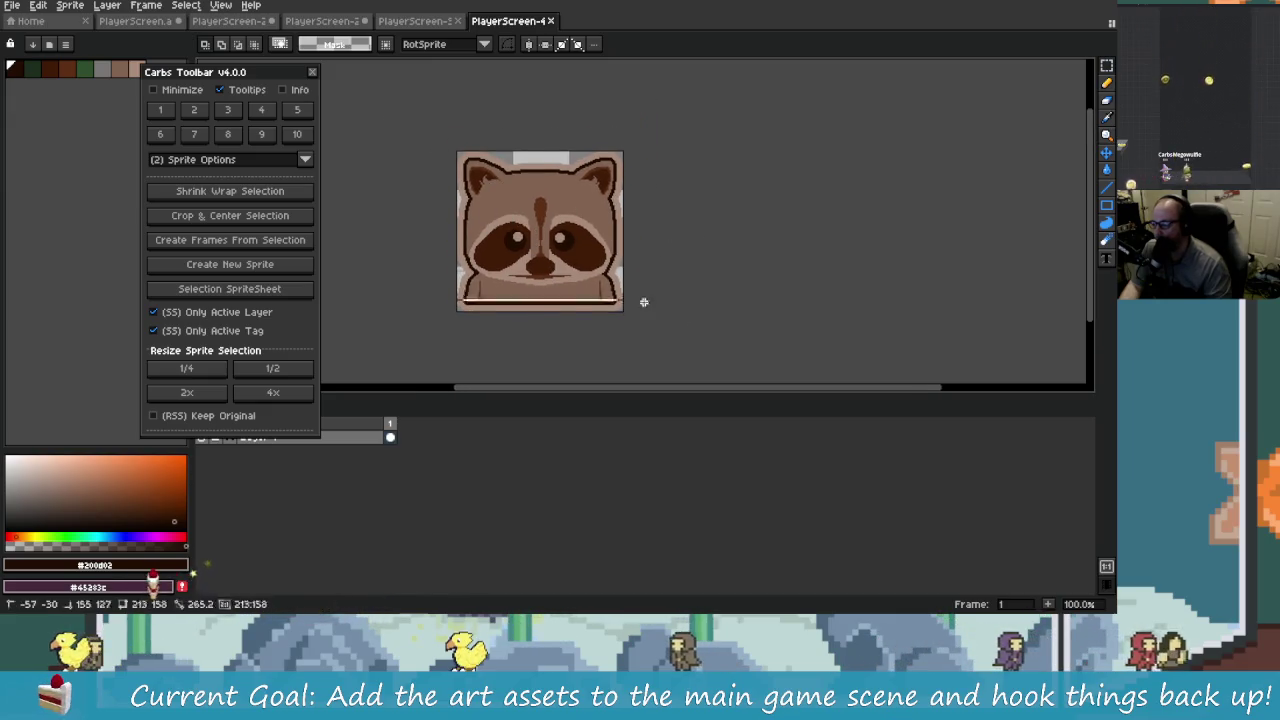
Step: Close the wide strip, arrow tile and button tile sprites without saving them
left_click(415, 21)
left_click(457, 21)
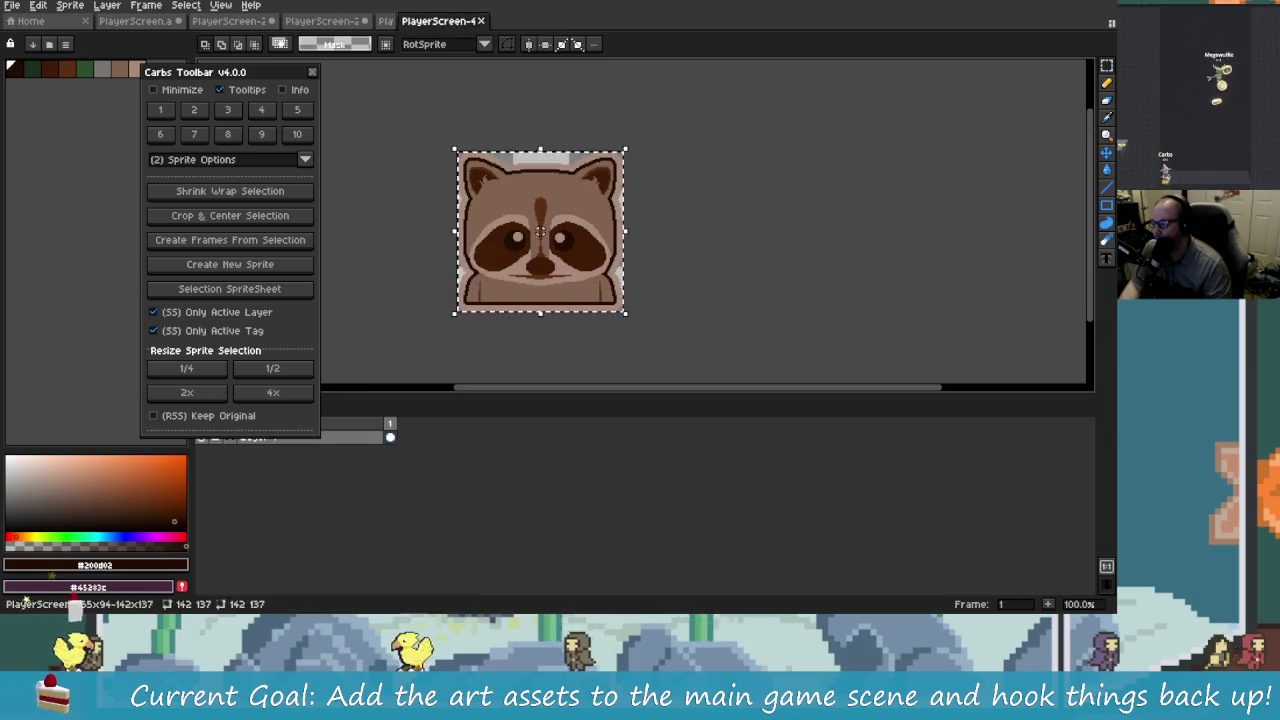
key("ctrl+w")
left_click(366, 21)
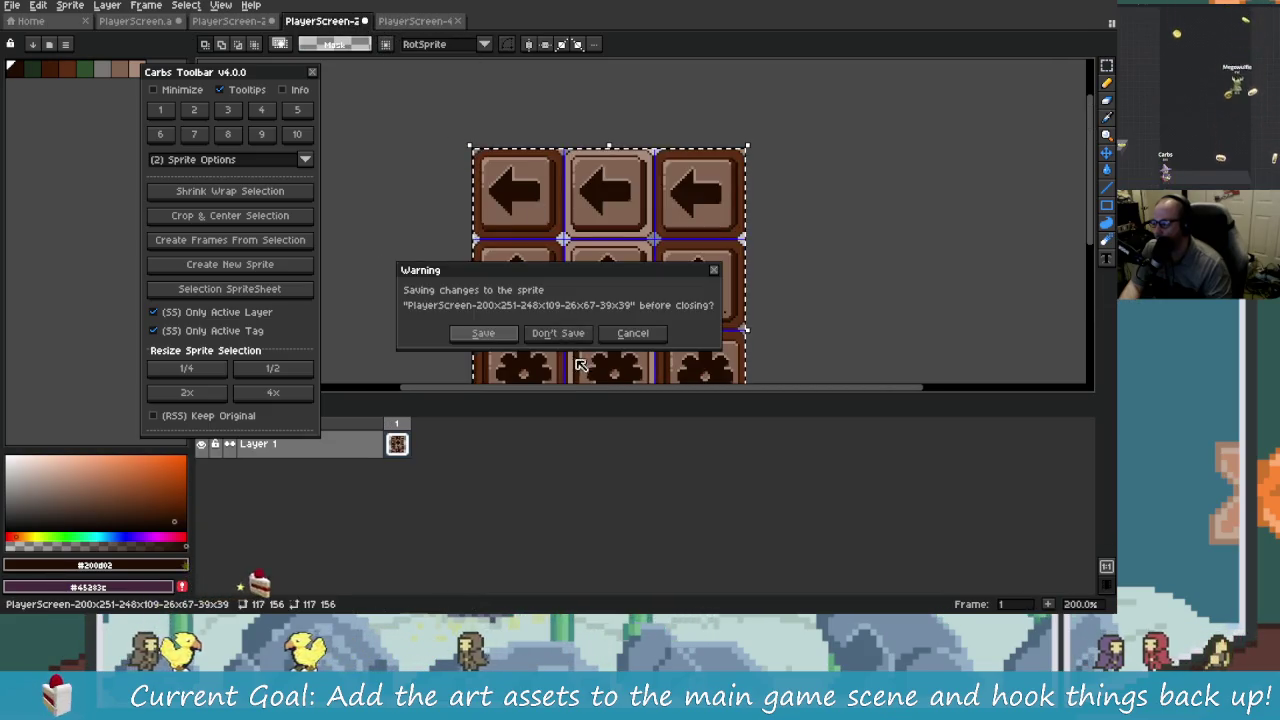
left_click(558, 333)
left_click(230, 21)
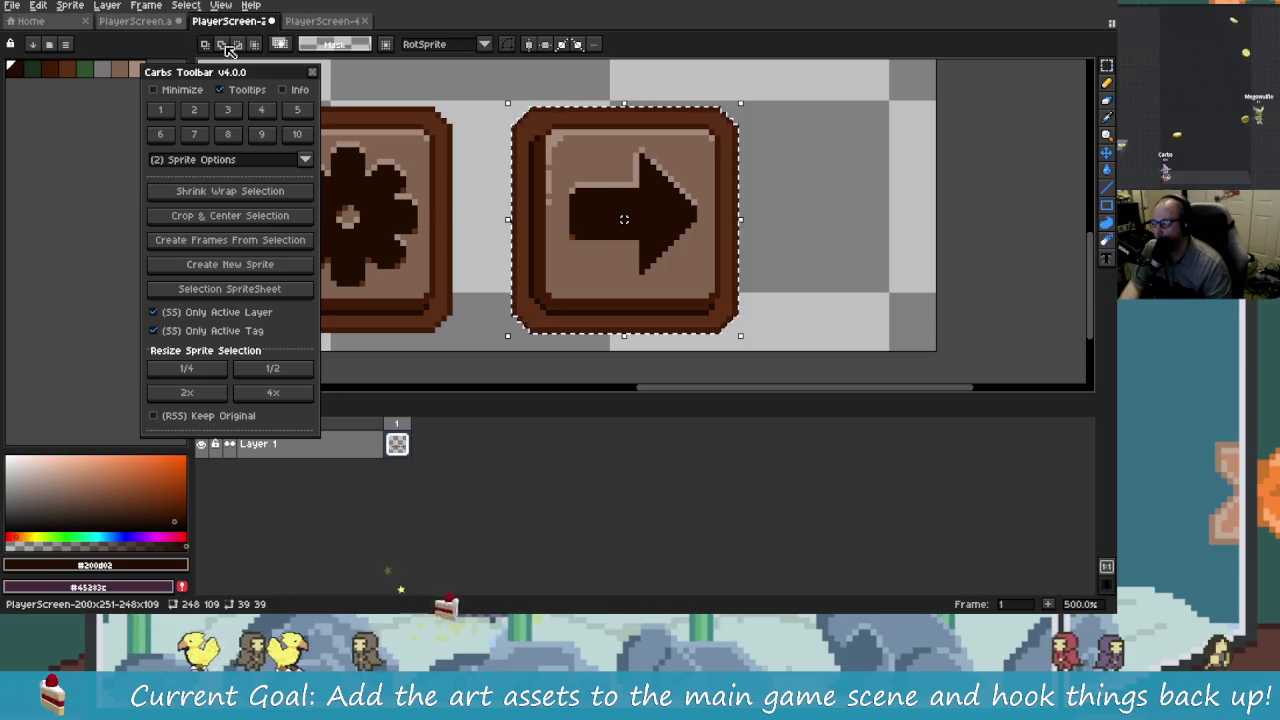
scroll(390, 200, "down", 3)
left_click(271, 21)
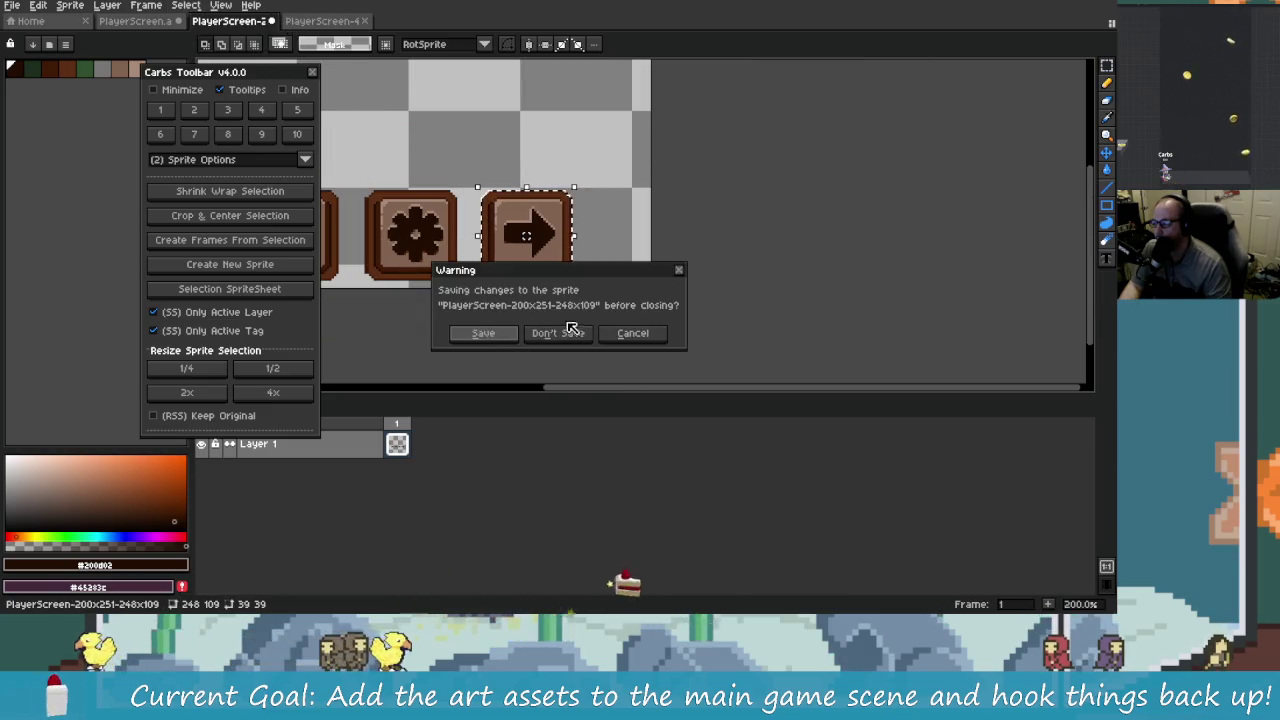
left_click(558, 333)
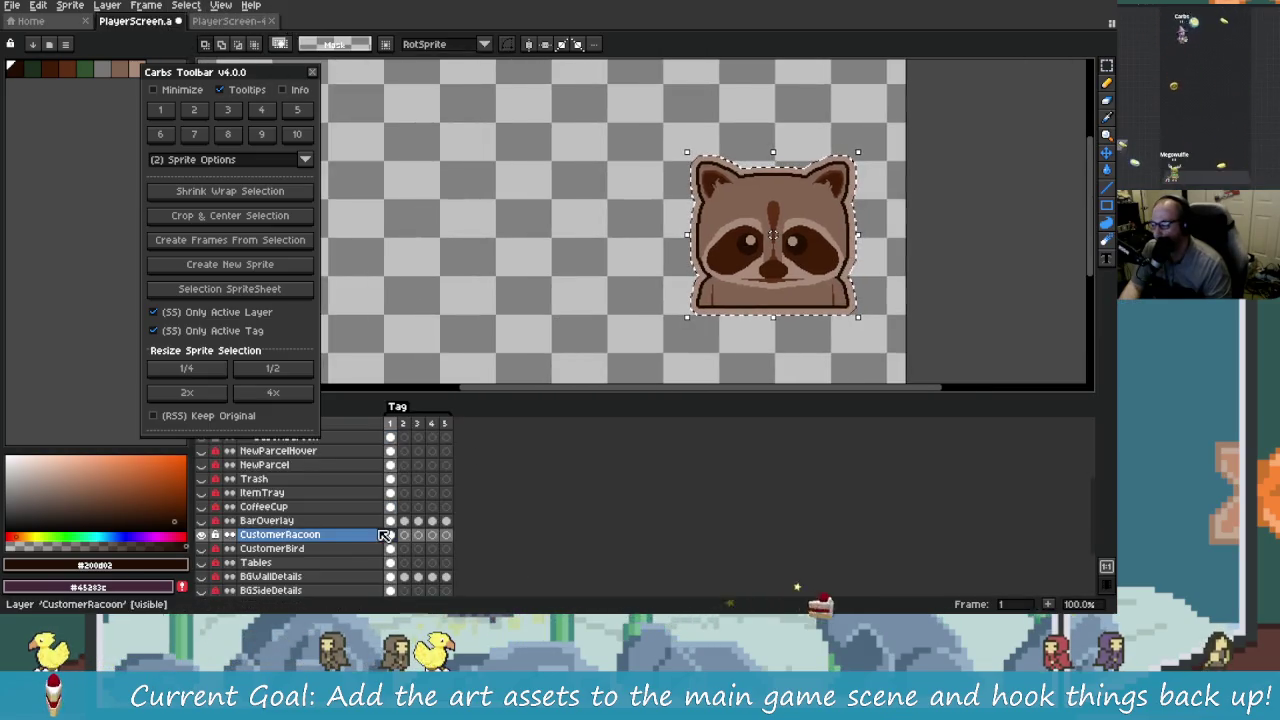
Step: In PlayerScreen, hide CustomerRacoon, show CustomerBird and box-select around the bird
left_click(201, 534)
left_click(201, 548)
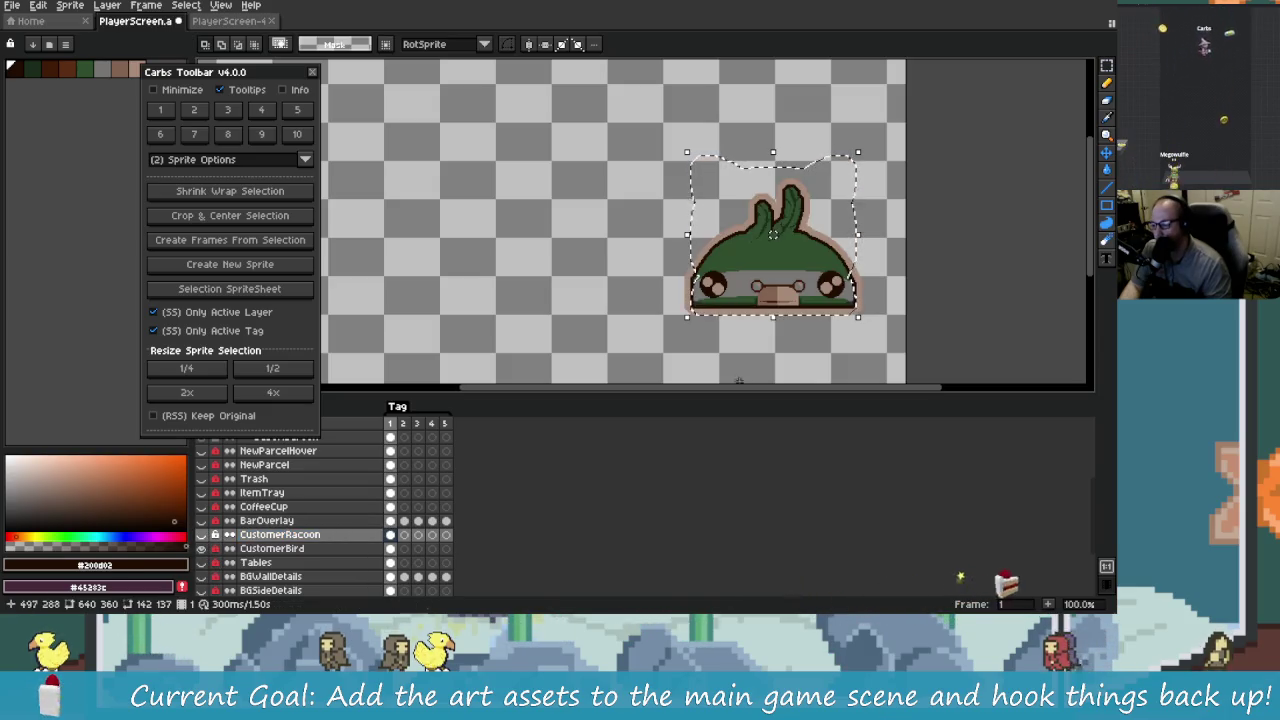
mouse_move(624, 122)
left_mouse_down()
mouse_move(640, 171)
mouse_move(892, 333)
left_mouse_up()
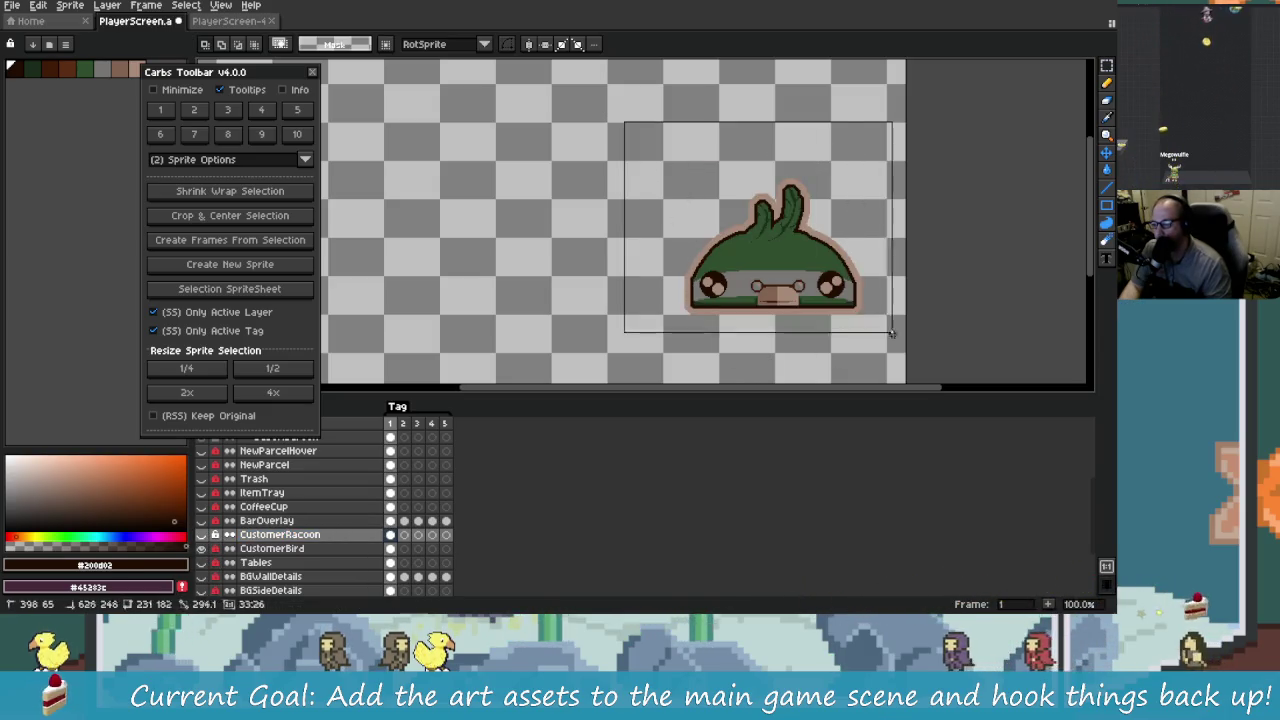
mouse_move(646, 93)
left_mouse_down()
mouse_move(786, 290)
mouse_move(907, 319)
mouse_move(884, 323)
left_mouse_up()
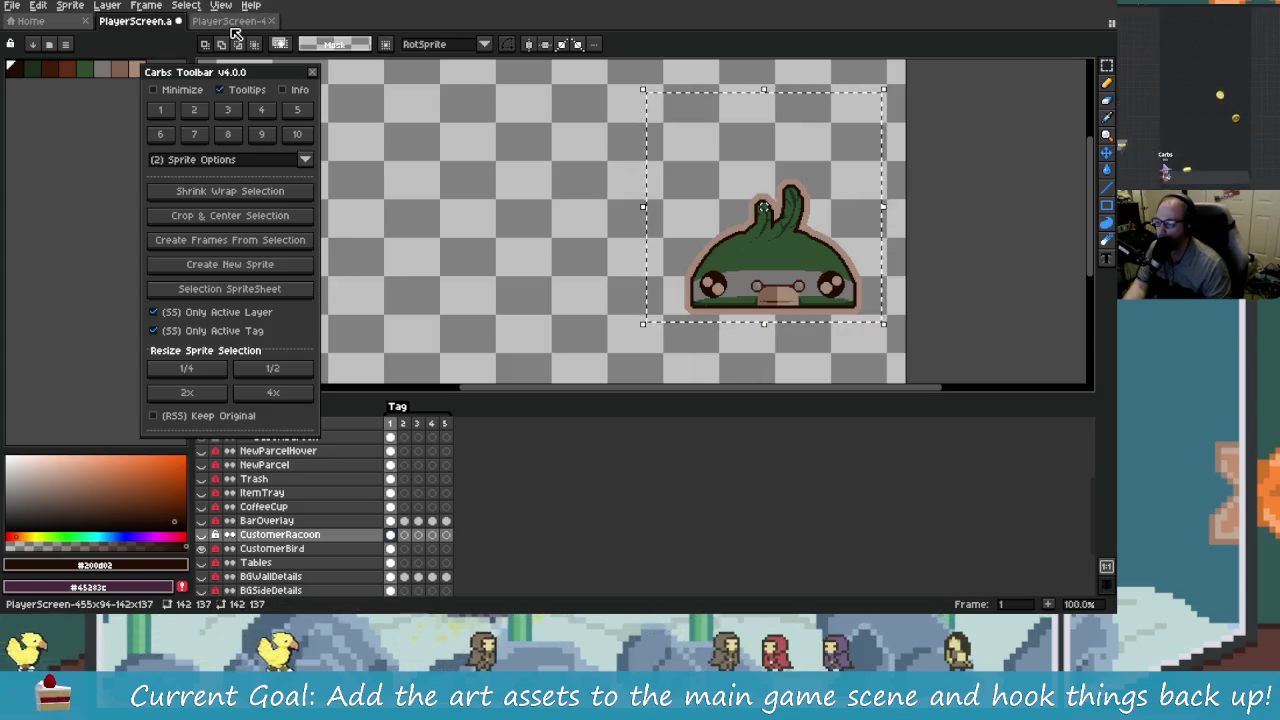
Step: Return to the raccoon sprite and cycle through the Carbs Toolbar helper pages
left_click(232, 22)
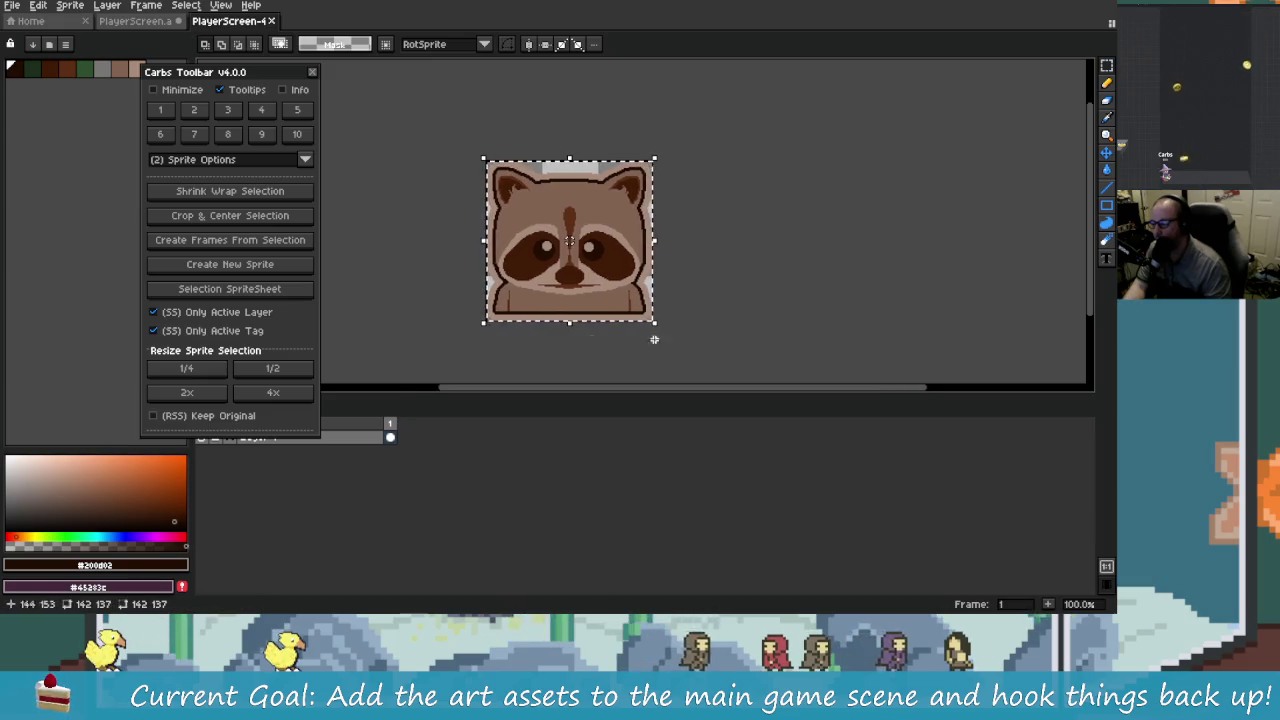
scroll(563, 291, "up", 2)
scroll(563, 293, "down", 2)
scroll(563, 291, "up", 1)
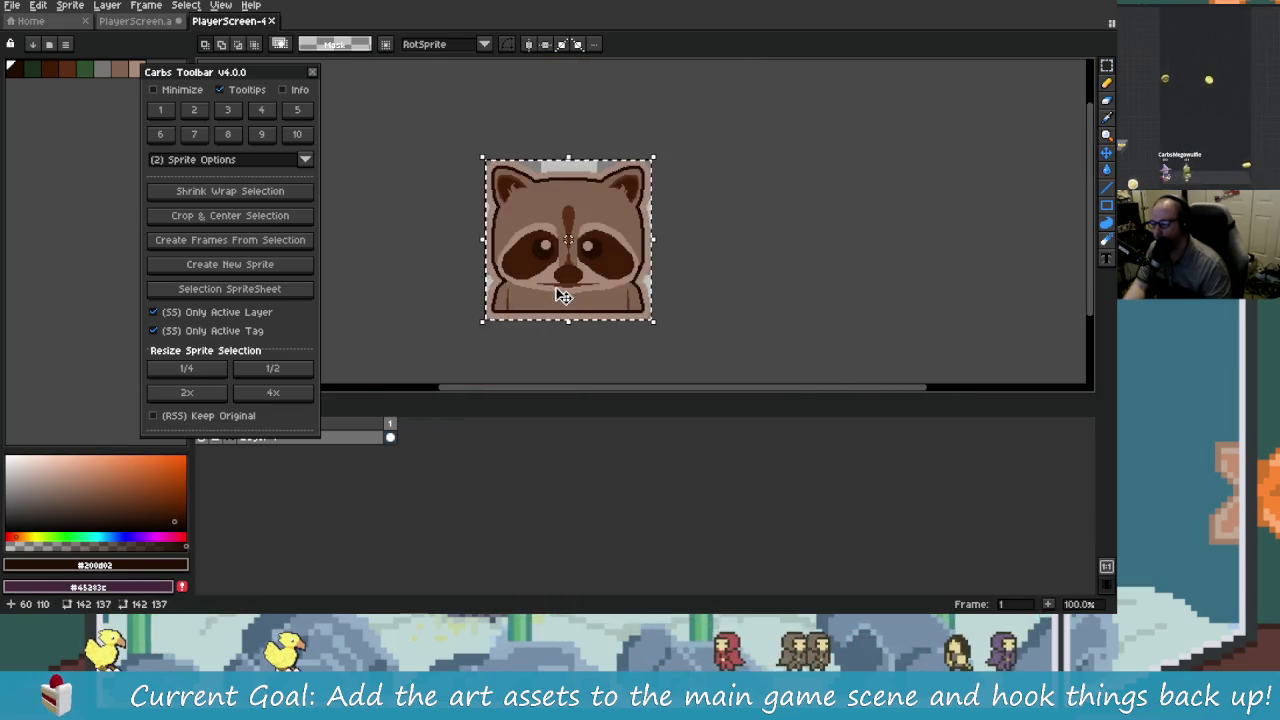
scroll(603, 257, "down", 1)
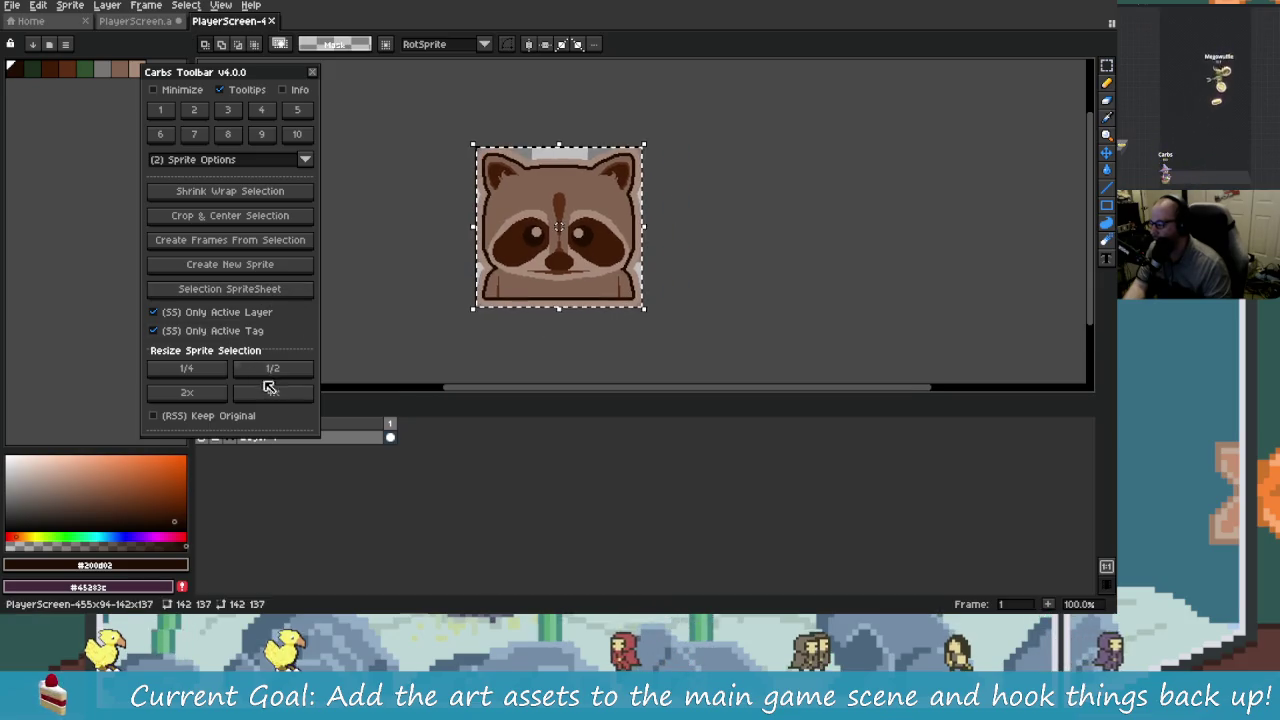
left_click(258, 112)
Step: Extend the raccoon canvas downward by 137px to 142×274
left_click(160, 134)
left_click(194, 134)
left_click(229, 240)
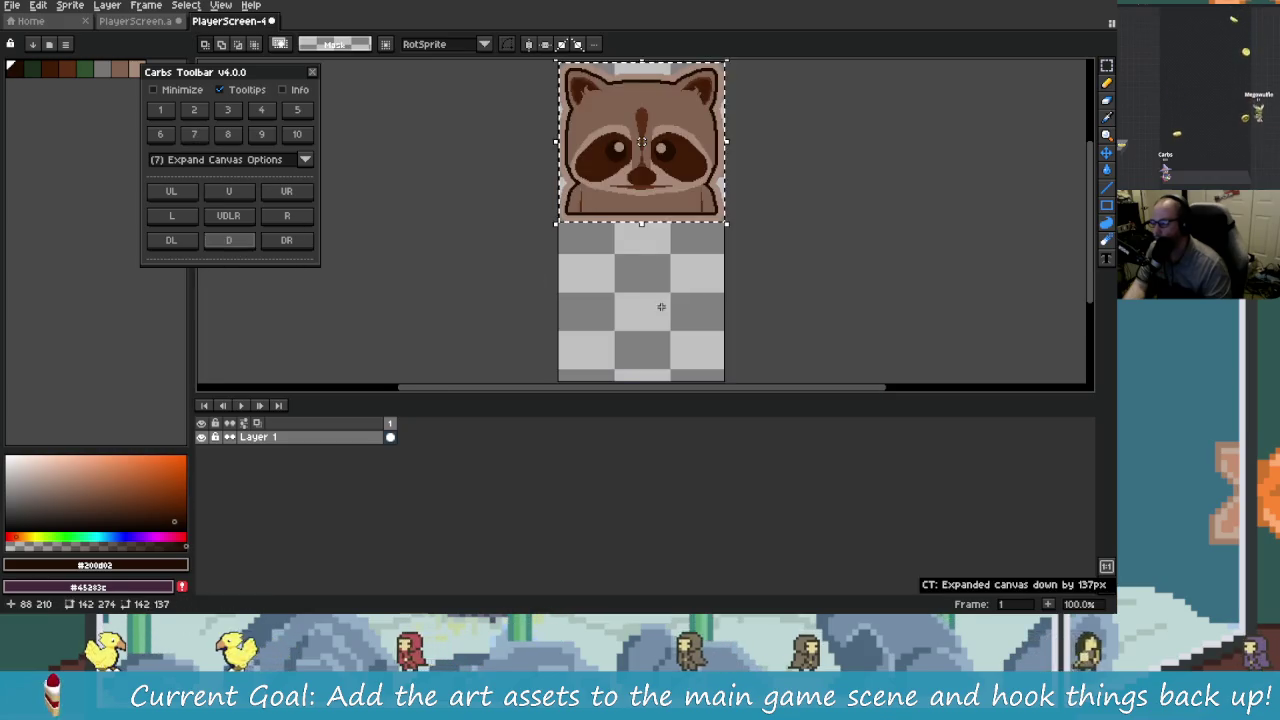
scroll(595, 320, "down", 1)
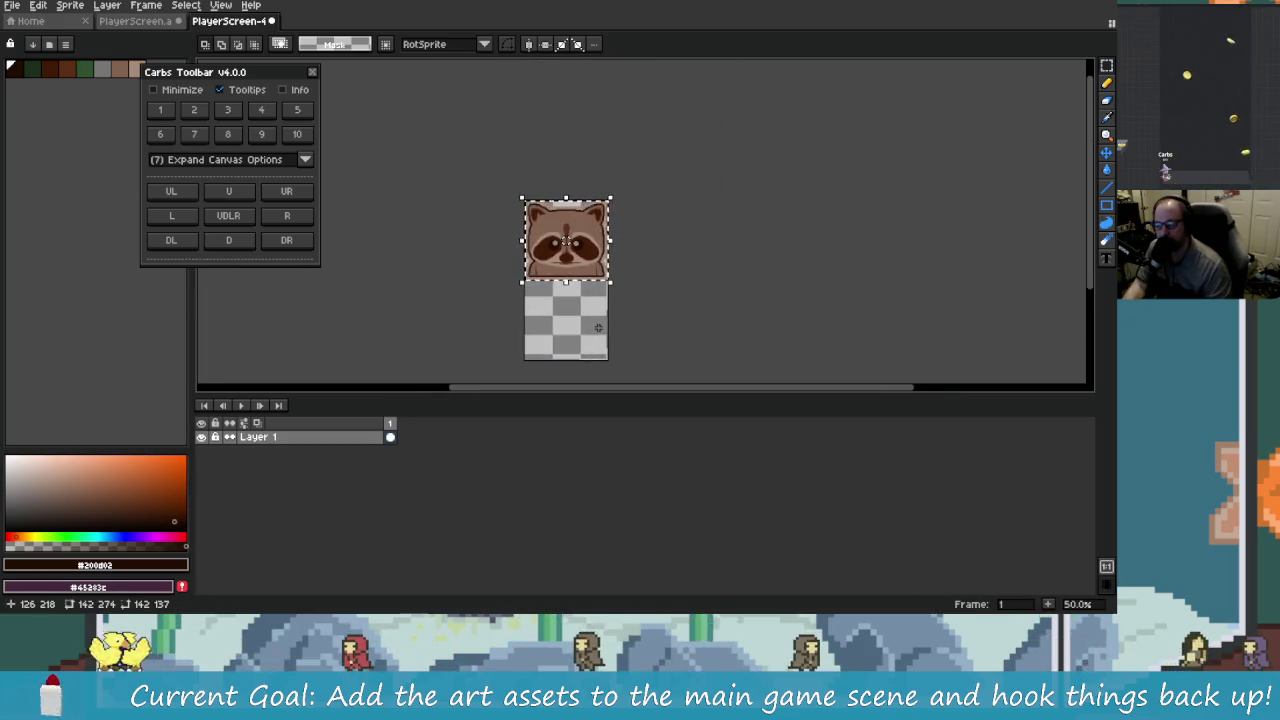
scroll(598, 327, "up", 1)
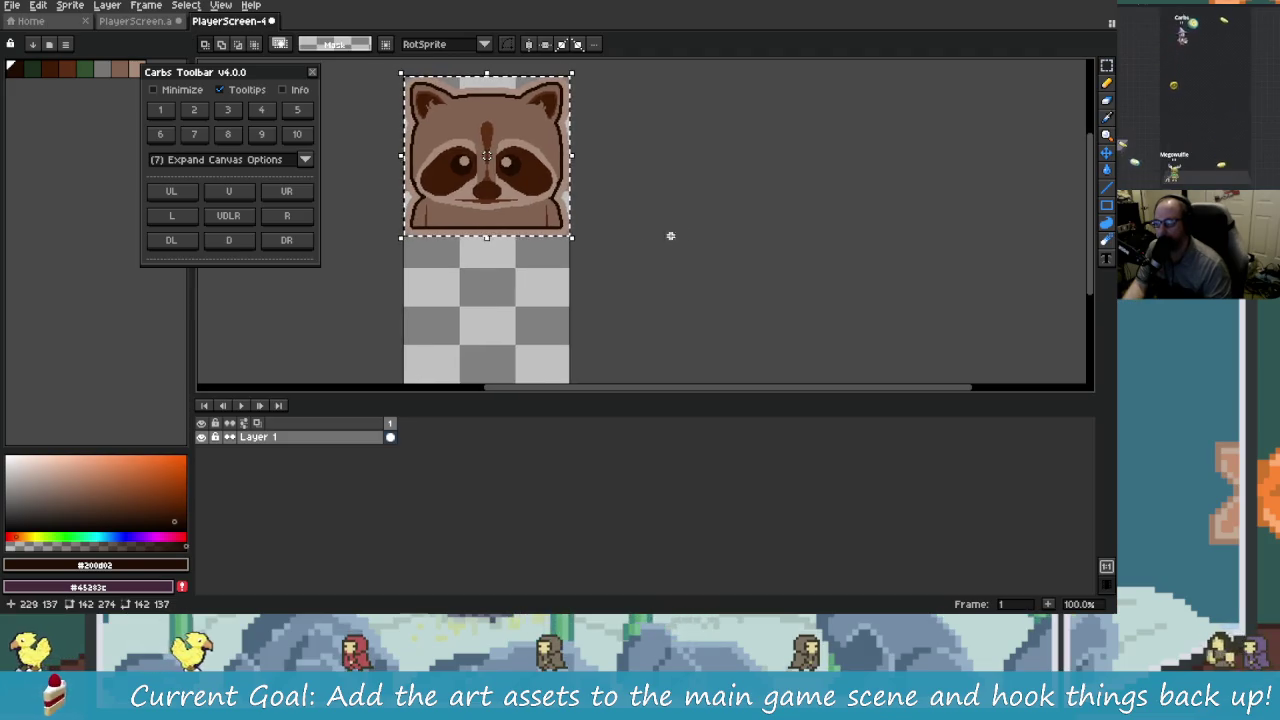
scroll(674, 226, "left", 1)
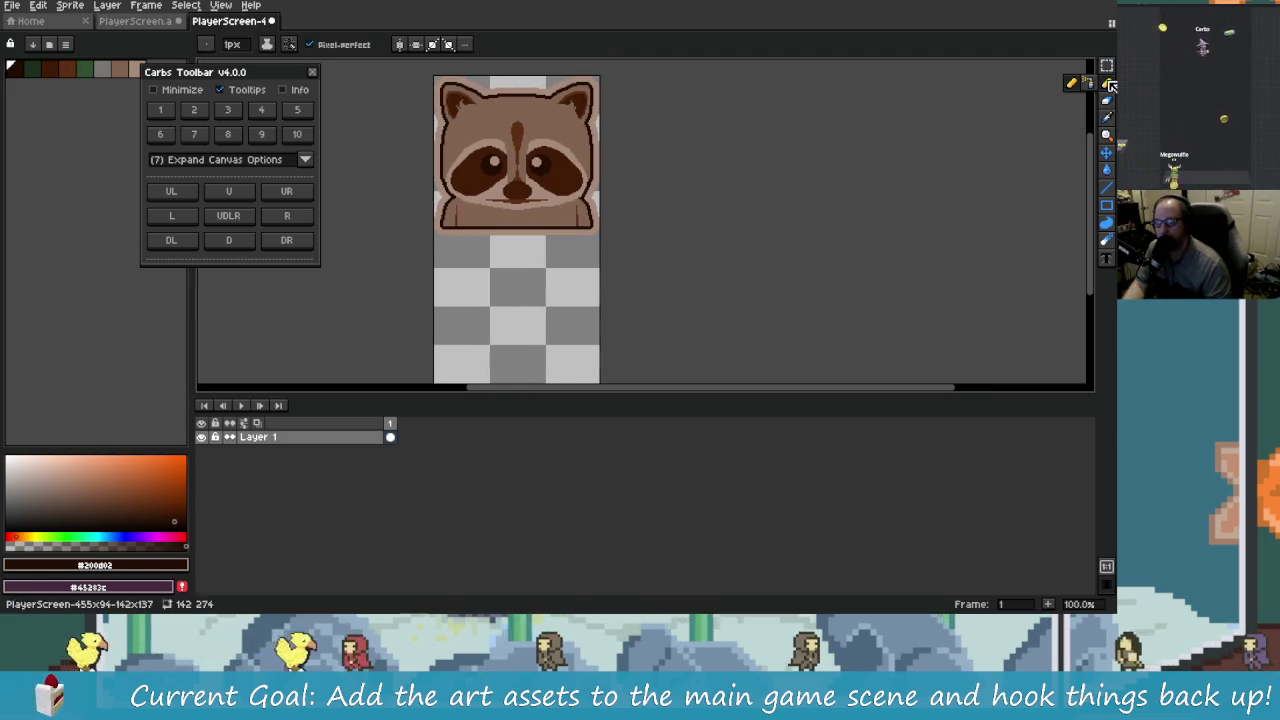
Step: Try selecting the raccoon by colour region, panning and reselecting around it
left_click(1102, 70)
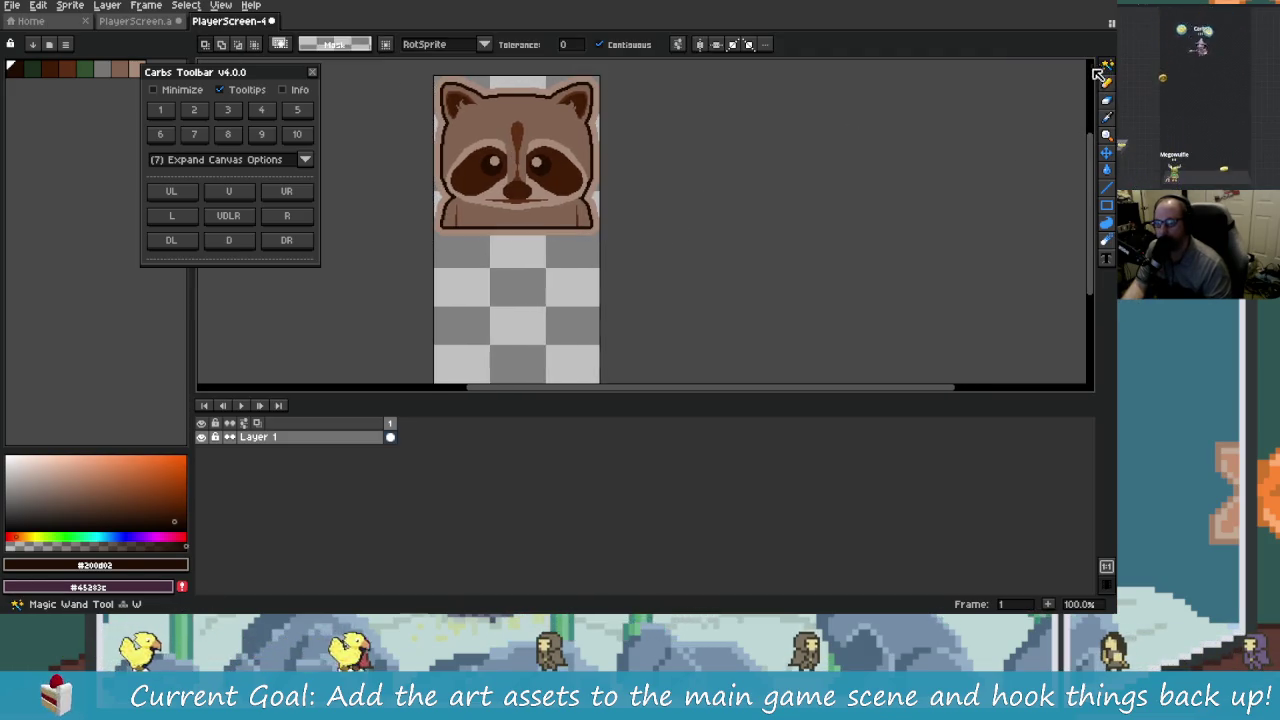
left_click(592, 126)
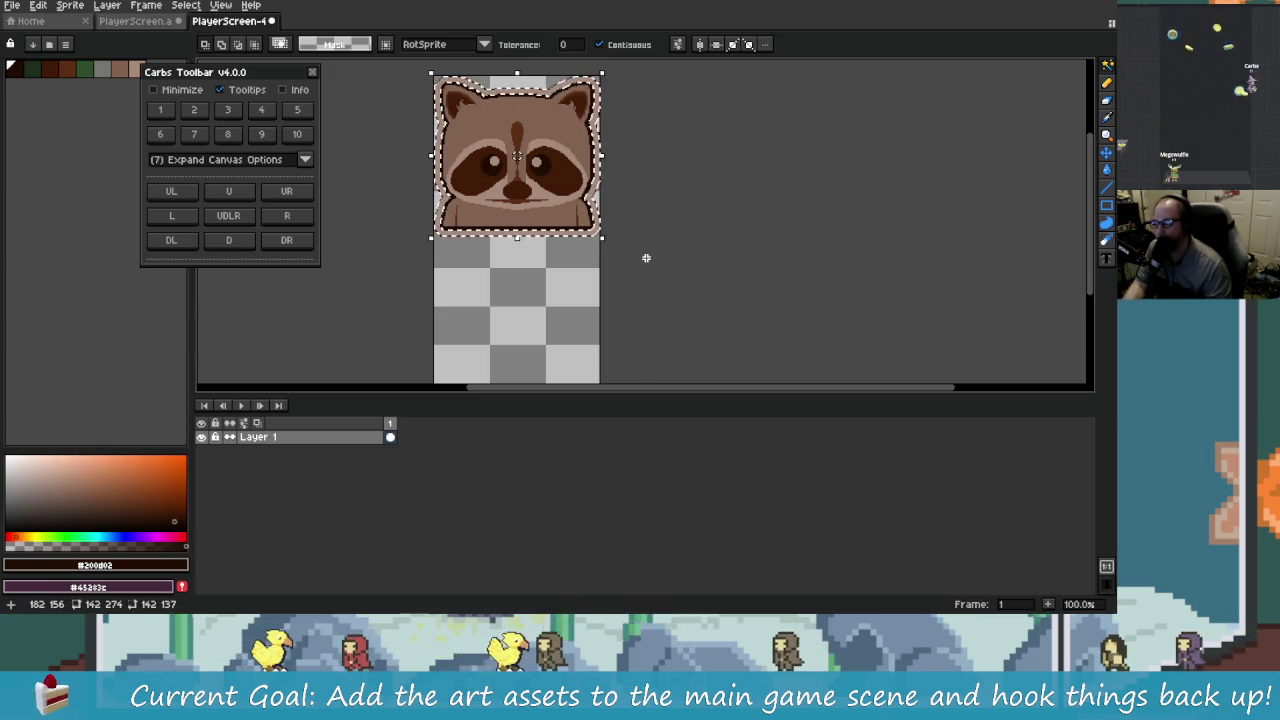
mouse_move(646, 209)
left_mouse_down()
mouse_move(654, 274)
mouse_move(671, 206)
left_mouse_up()
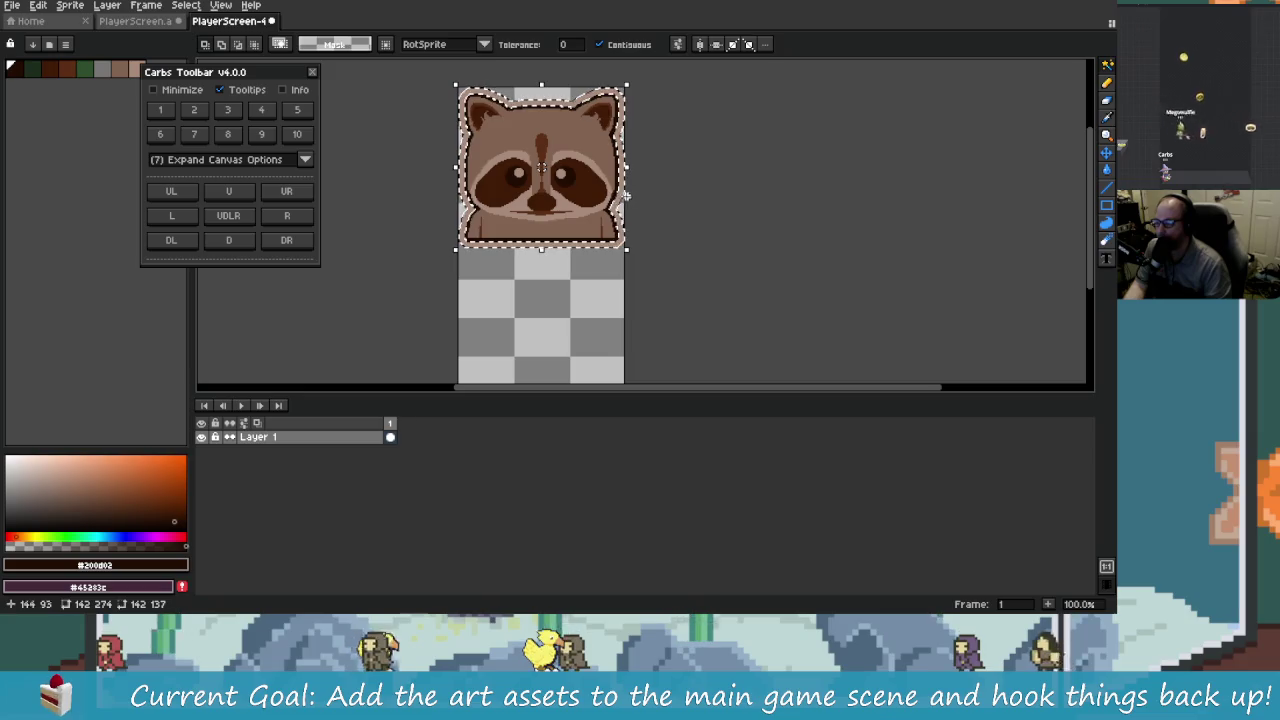
left_click_drag(652, 235, 615, 258)
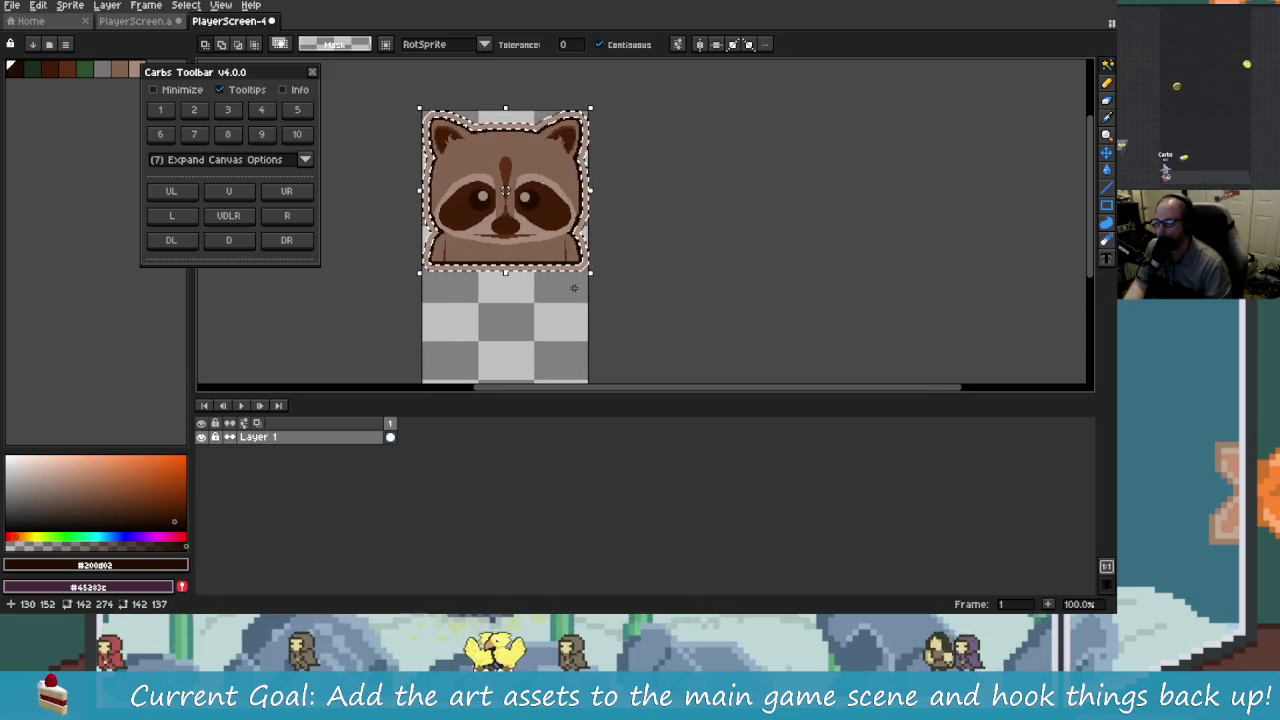
key("ctrl+d")
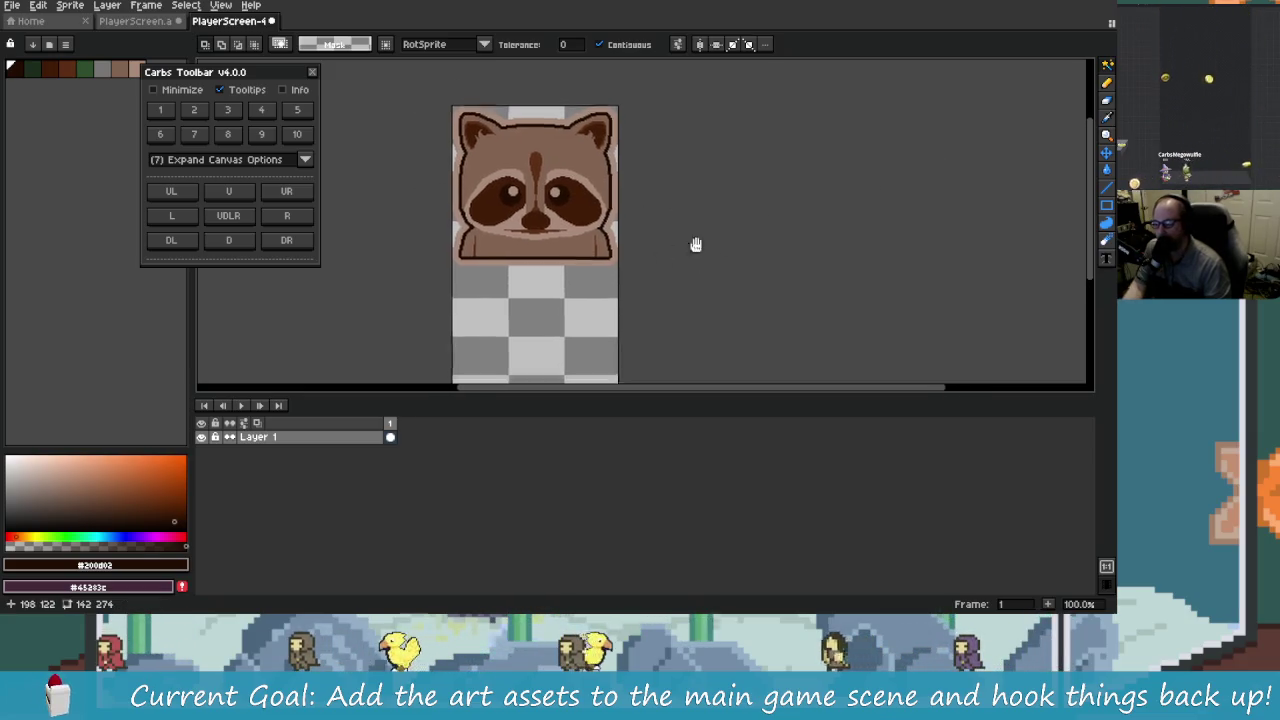
scroll(694, 240, "up", 2)
scroll(725, 235, "down", 2)
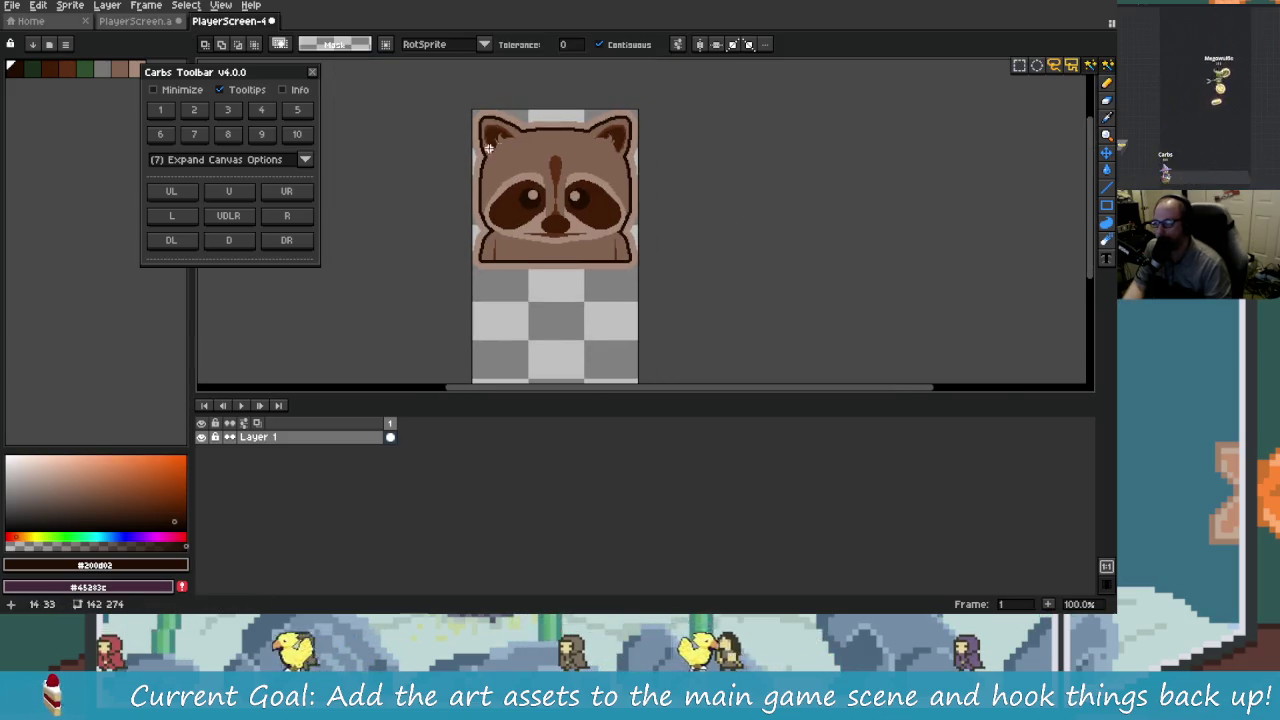
left_click(535, 162)
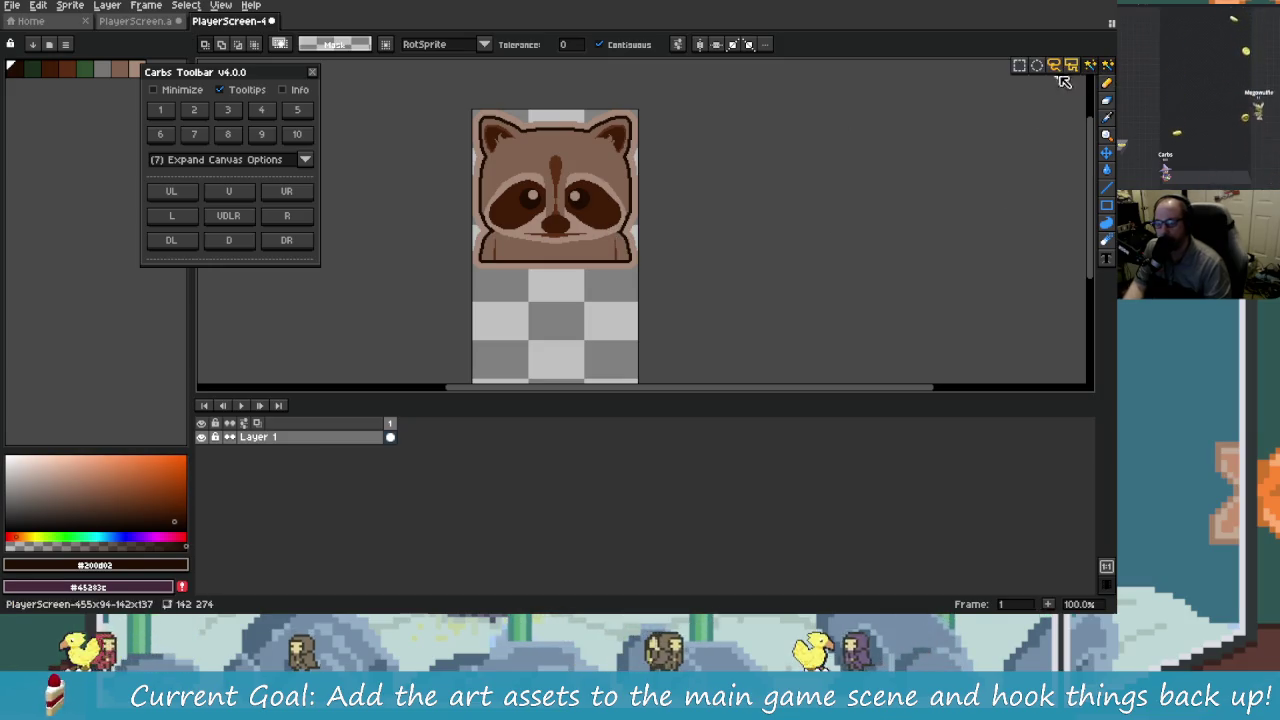
Step: Marquee-select the top 142×137 raccoon head and show the Grid Options page
key("m")
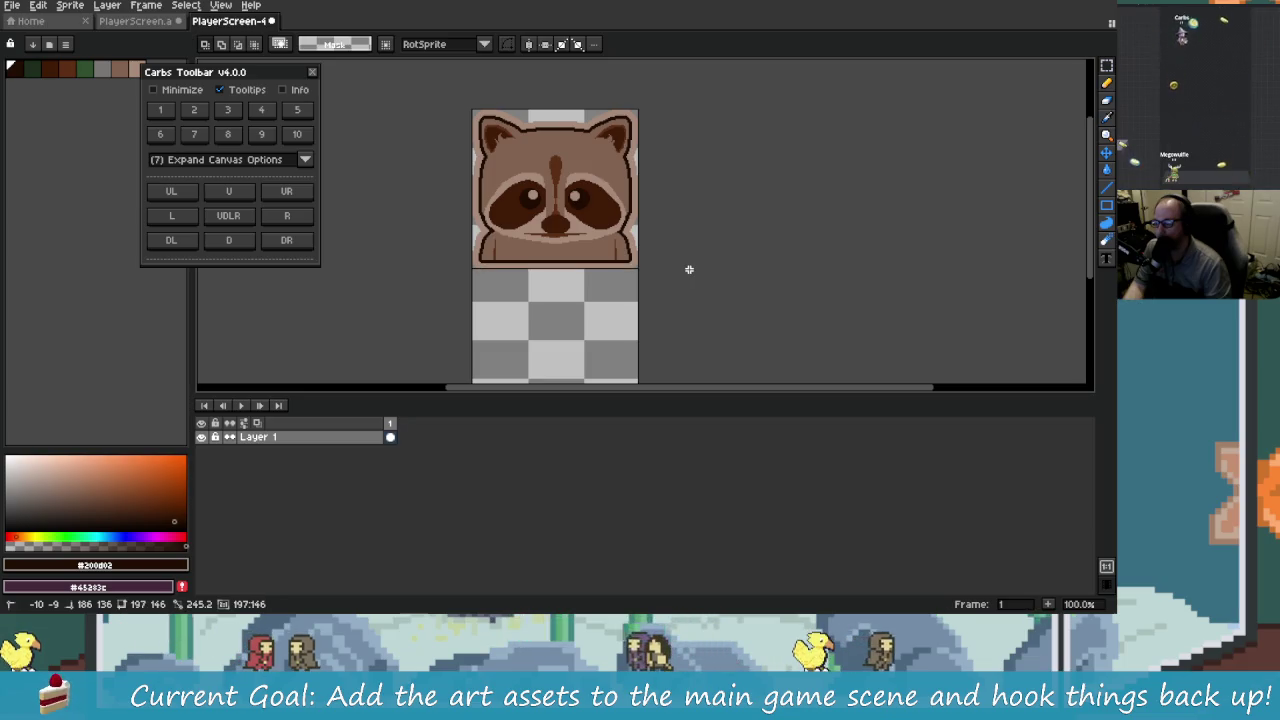
key("ctrl+z")
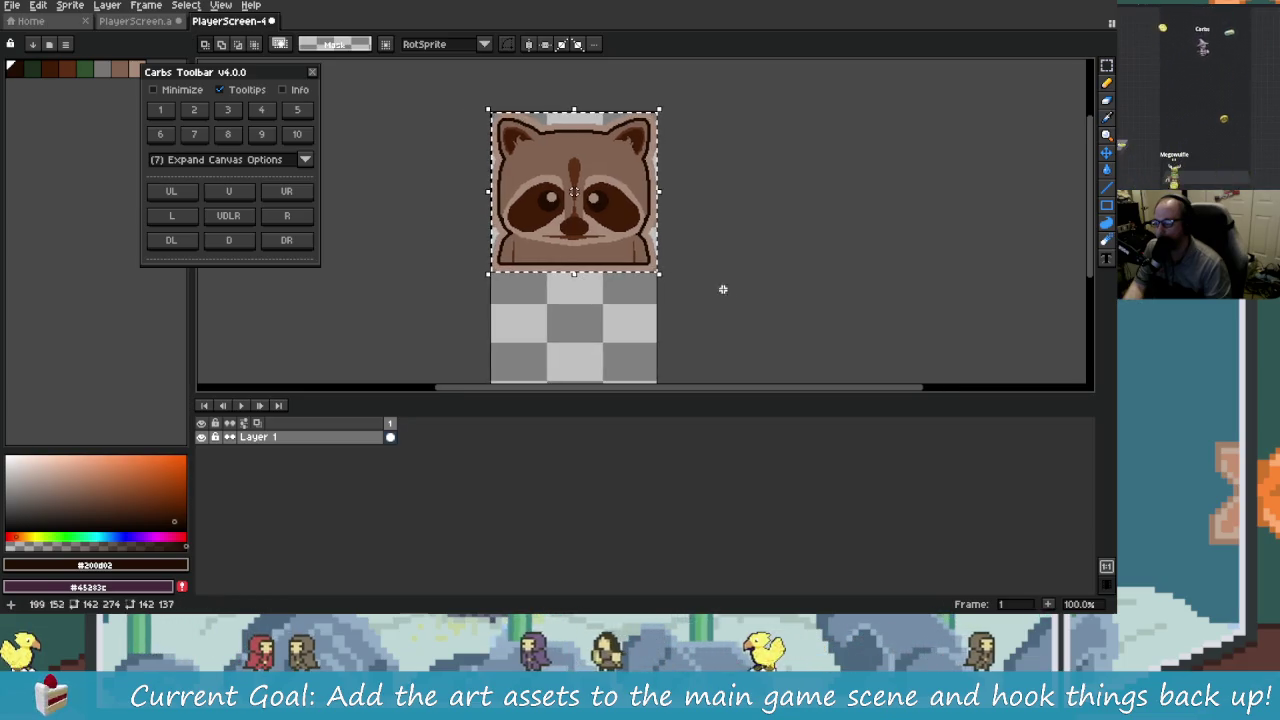
left_click(168, 113)
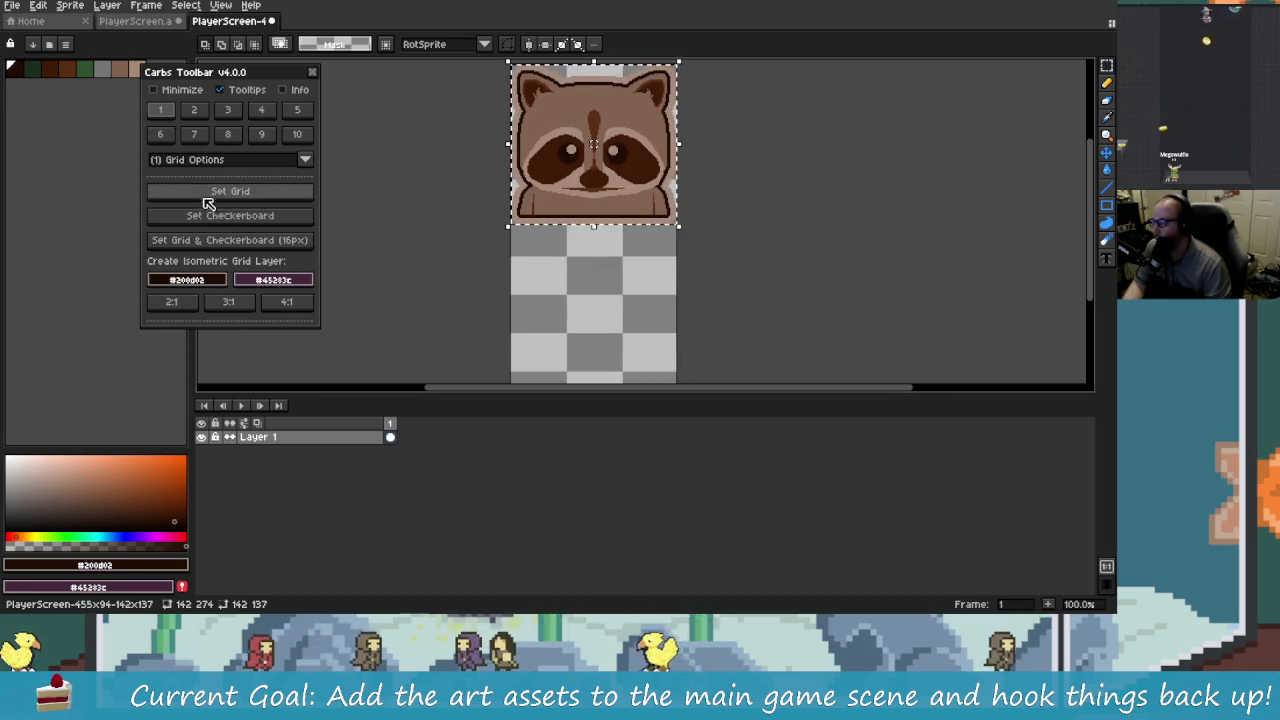
Step: Copy the selected raccoon head down into the empty lower half of the sheet
left_click_drag(577, 142, 565, 279)
scroll(641, 280, "up", 2)
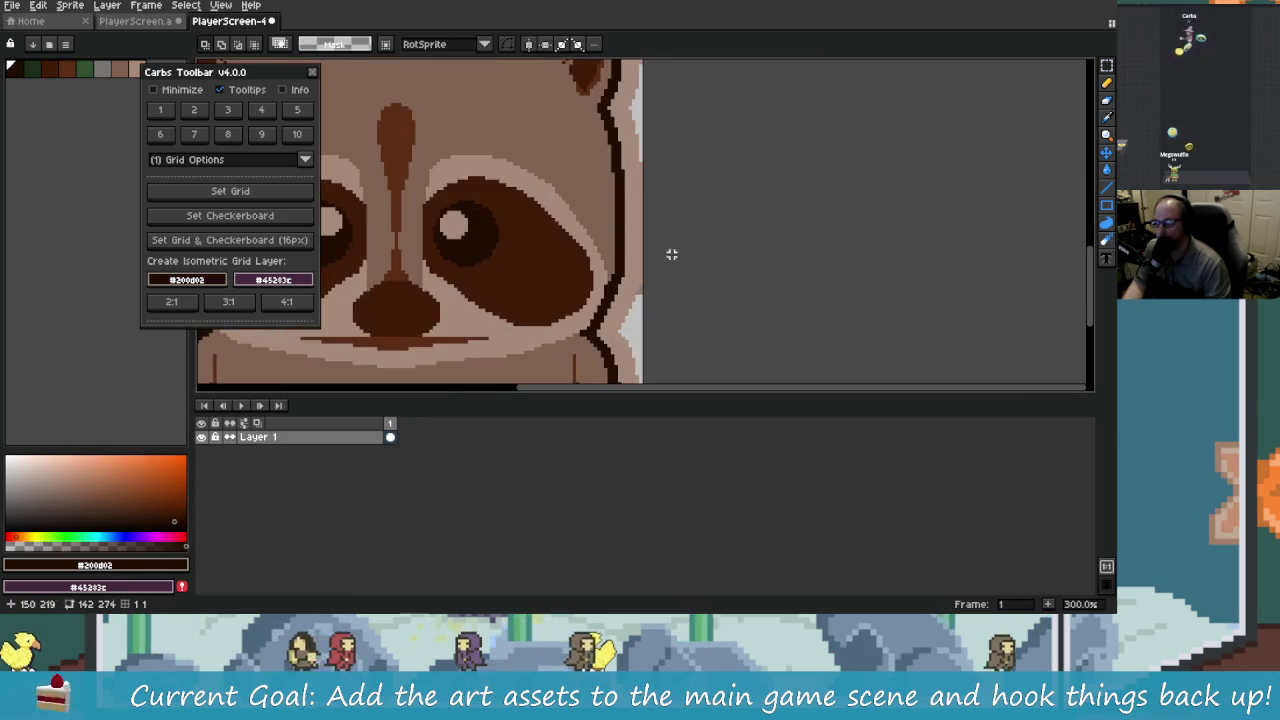
scroll(671, 254, "down", 2)
scroll(740, 283, "up", 1)
scroll(686, 223, "up", 2)
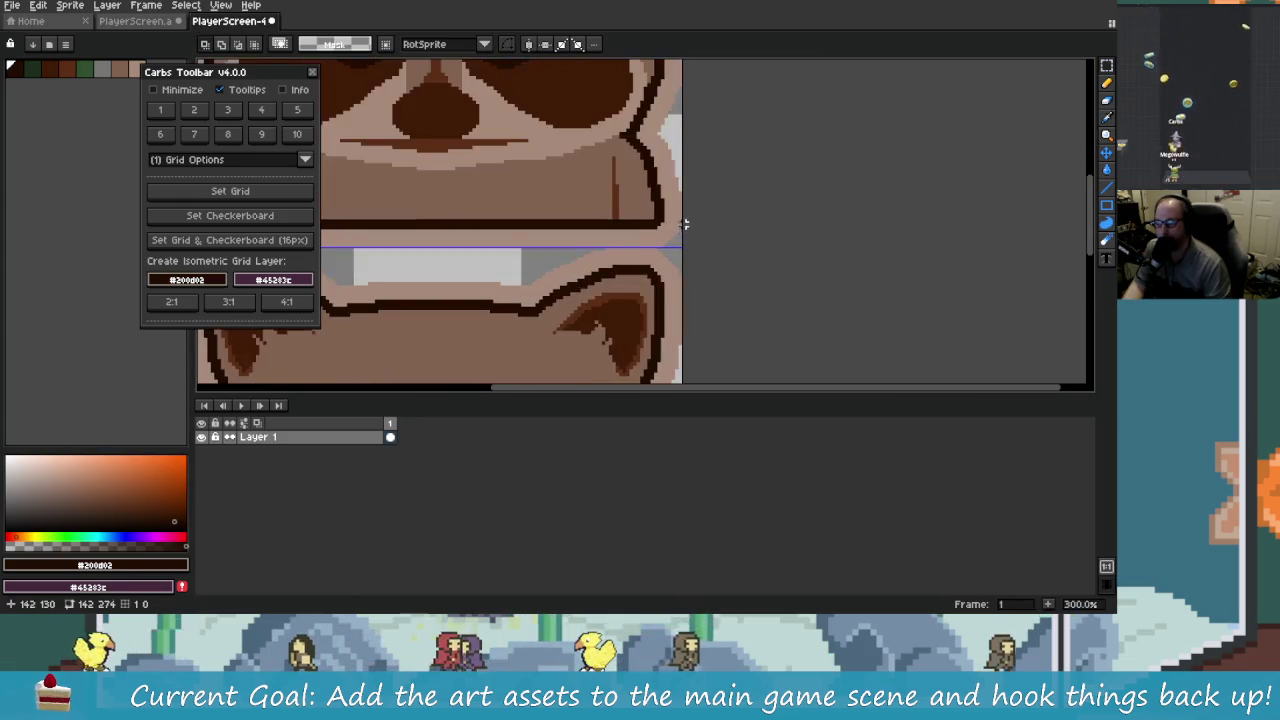
scroll(697, 251, "down", 2)
scroll(677, 281, "up", 1)
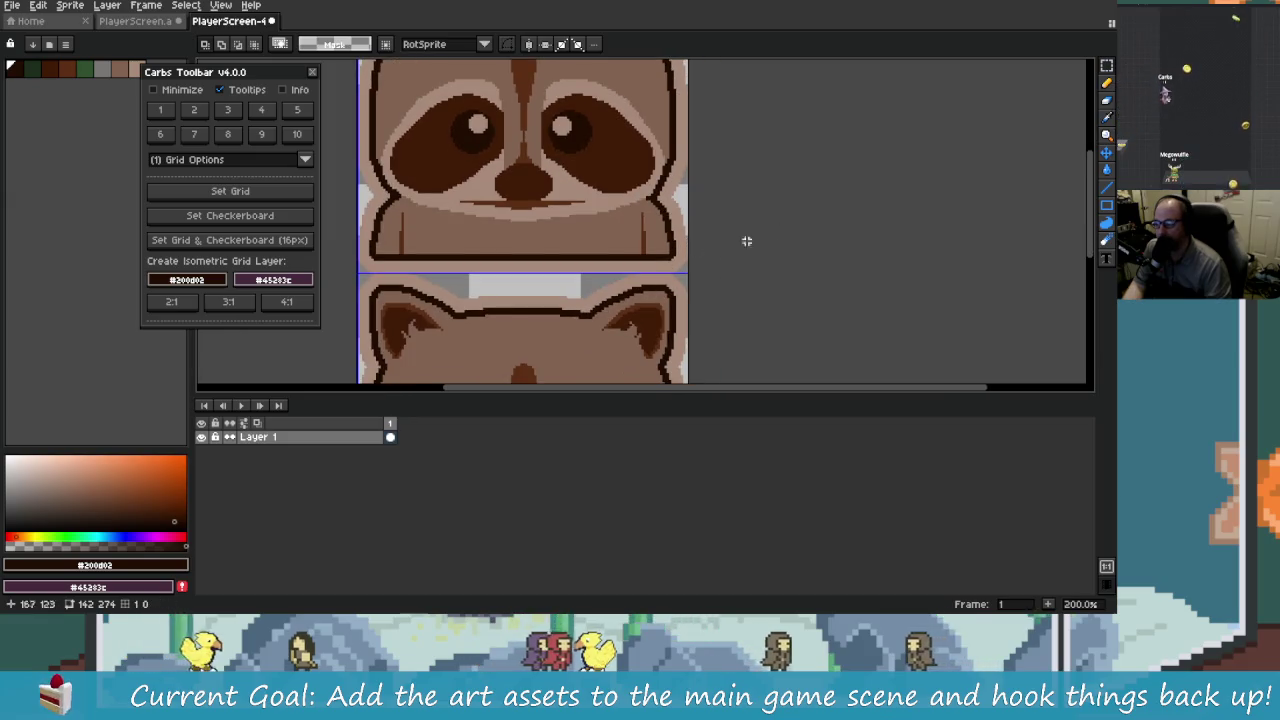
scroll(714, 240, "down", 1)
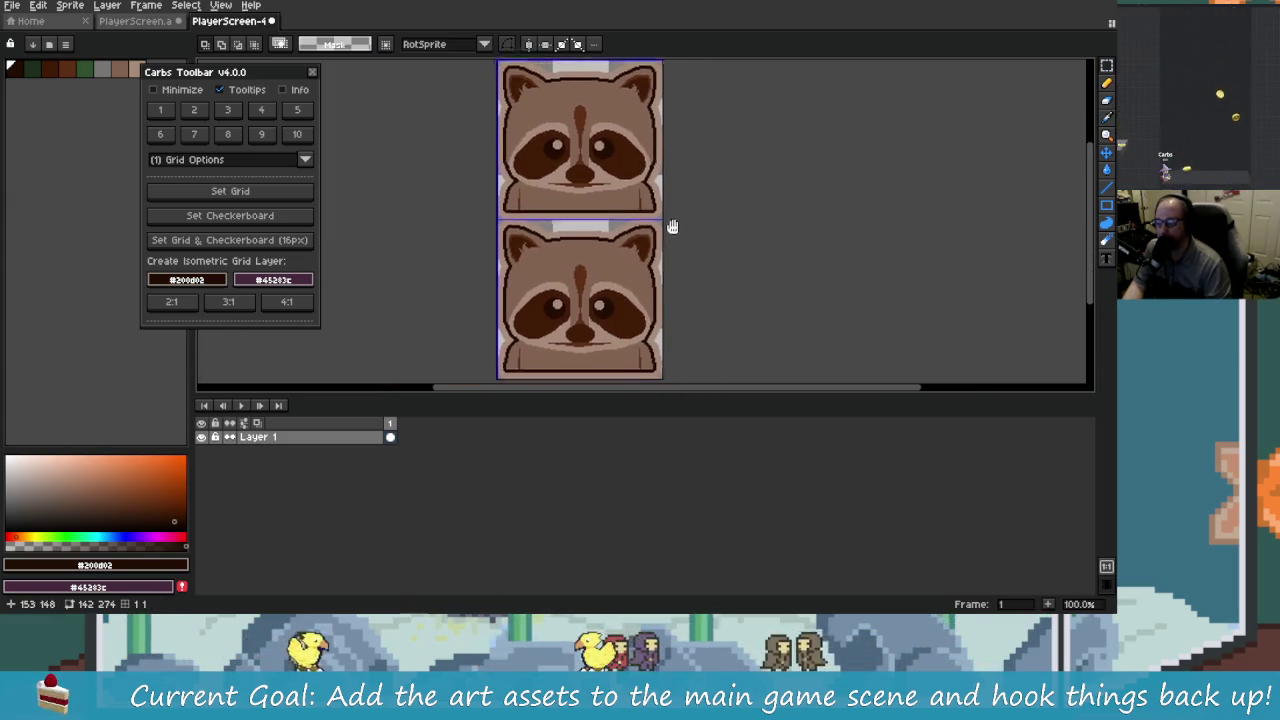
left_click_drag(672, 227, 669, 216)
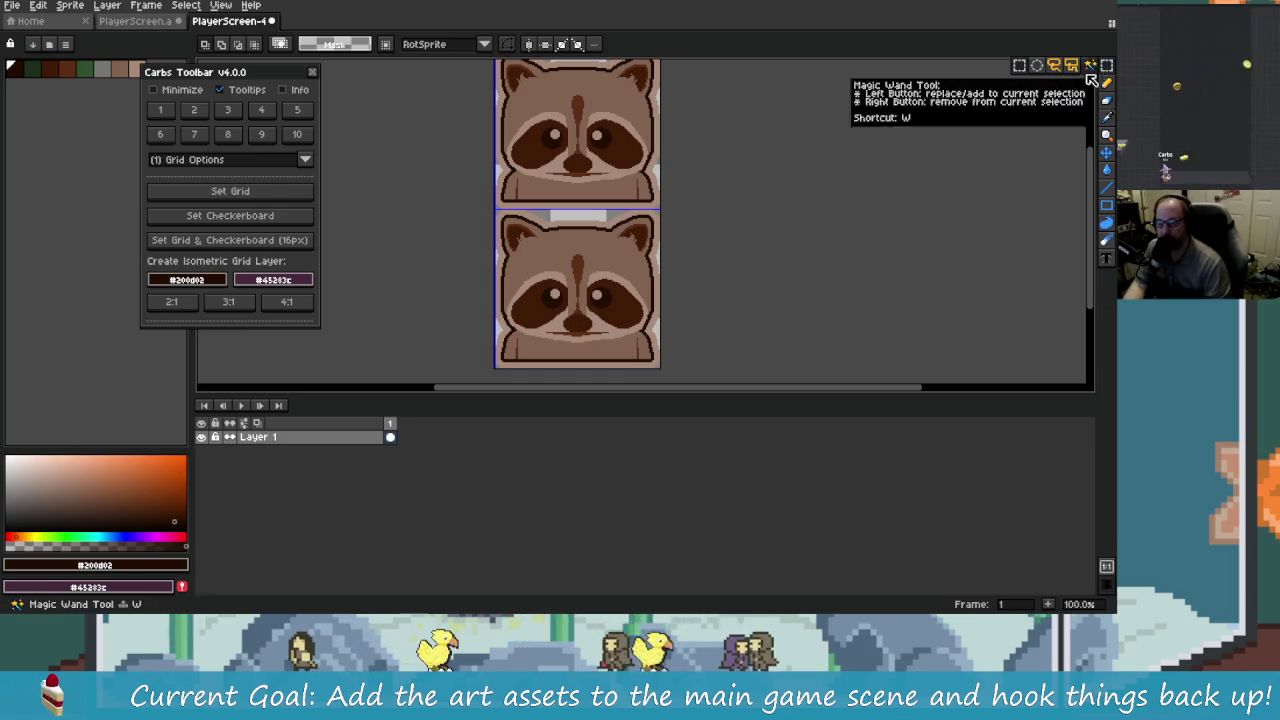
Step: Try a Magic Wand selection with Contiguous off, undo it, and pick the Pencil
key("w")
left_click_drag(648, 125, 686, 162)
left_click(694, 157)
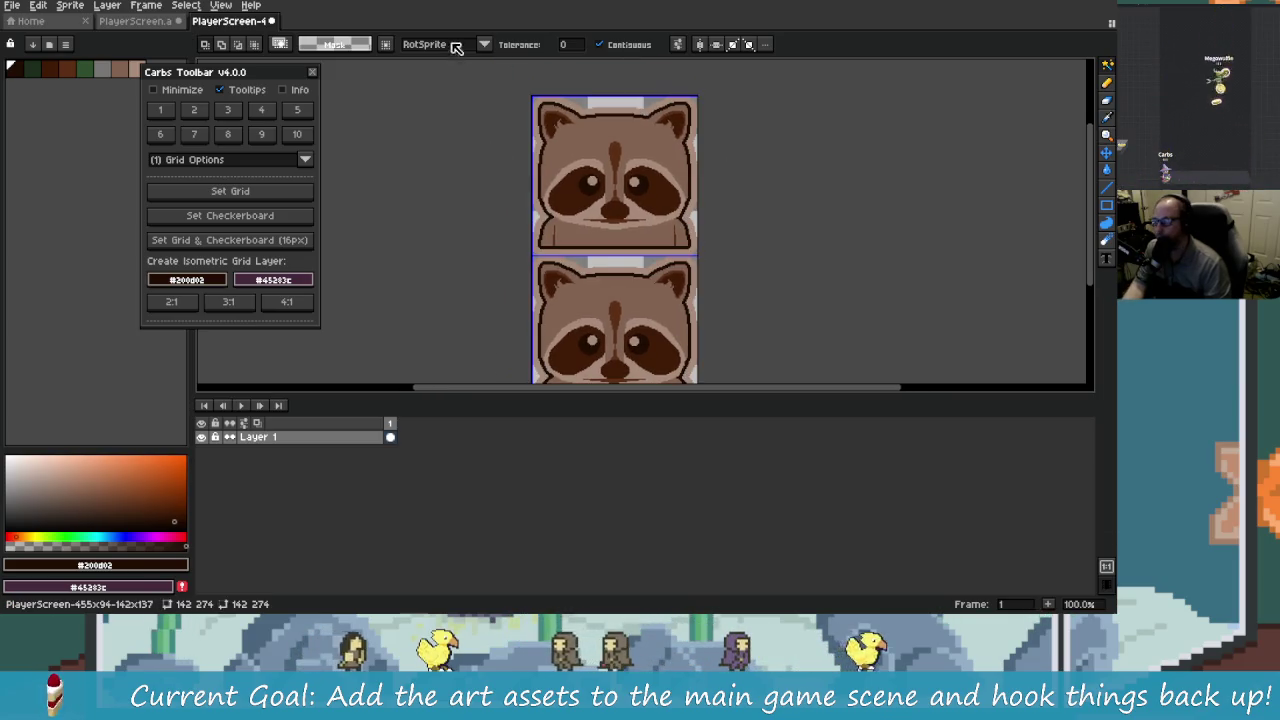
left_click(600, 44)
left_click(693, 140)
key("ctrl+z")
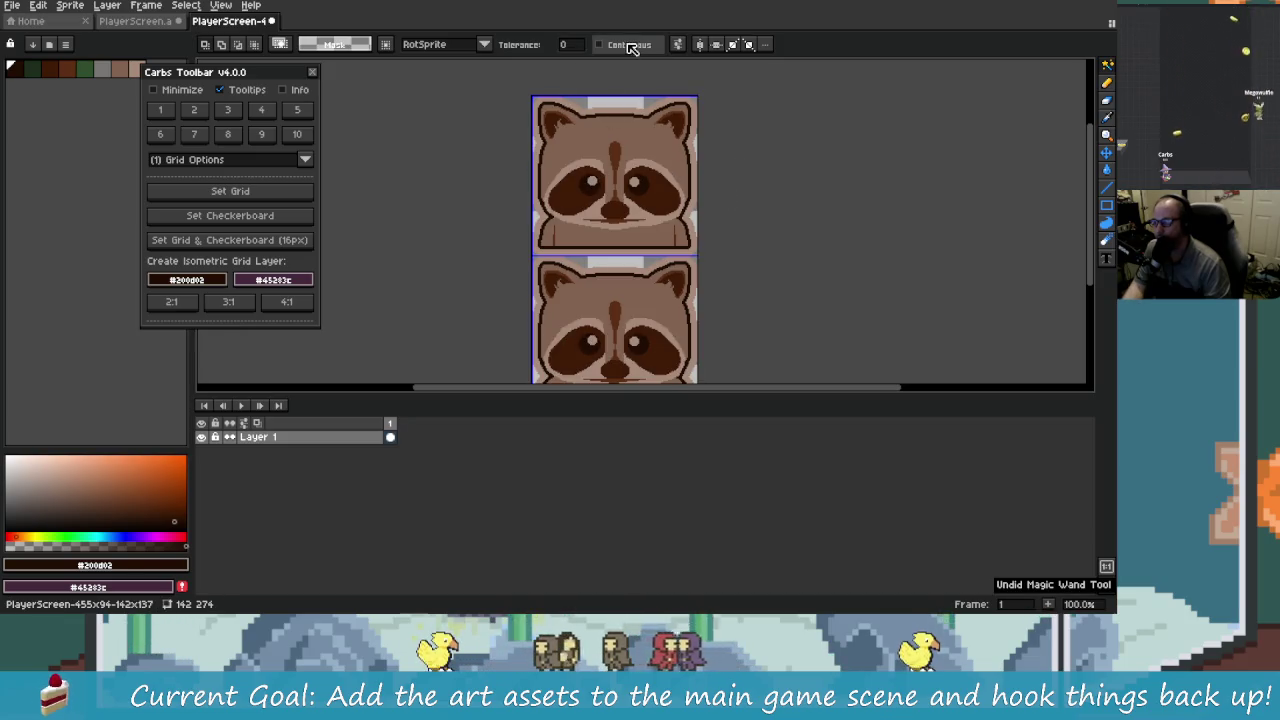
scroll(741, 246, "up", 4)
scroll(714, 277, "down", 2)
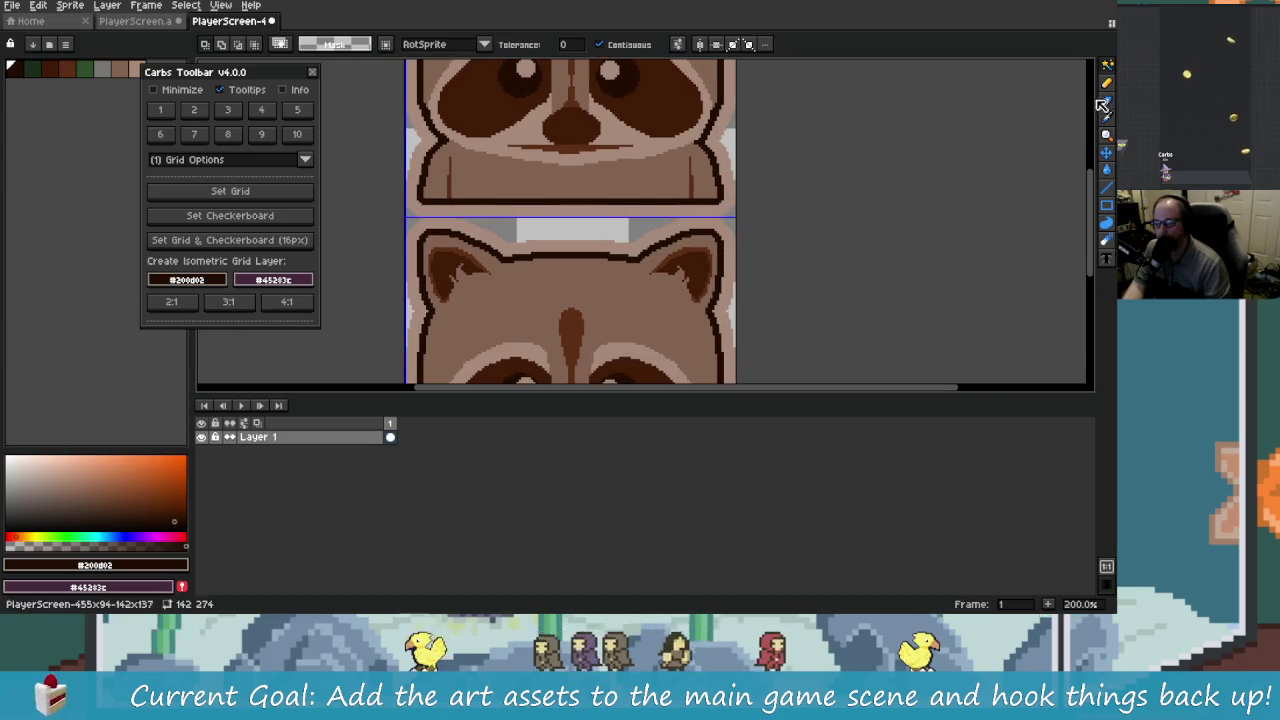
left_click(1107, 83)
scroll(713, 213, "up", 4)
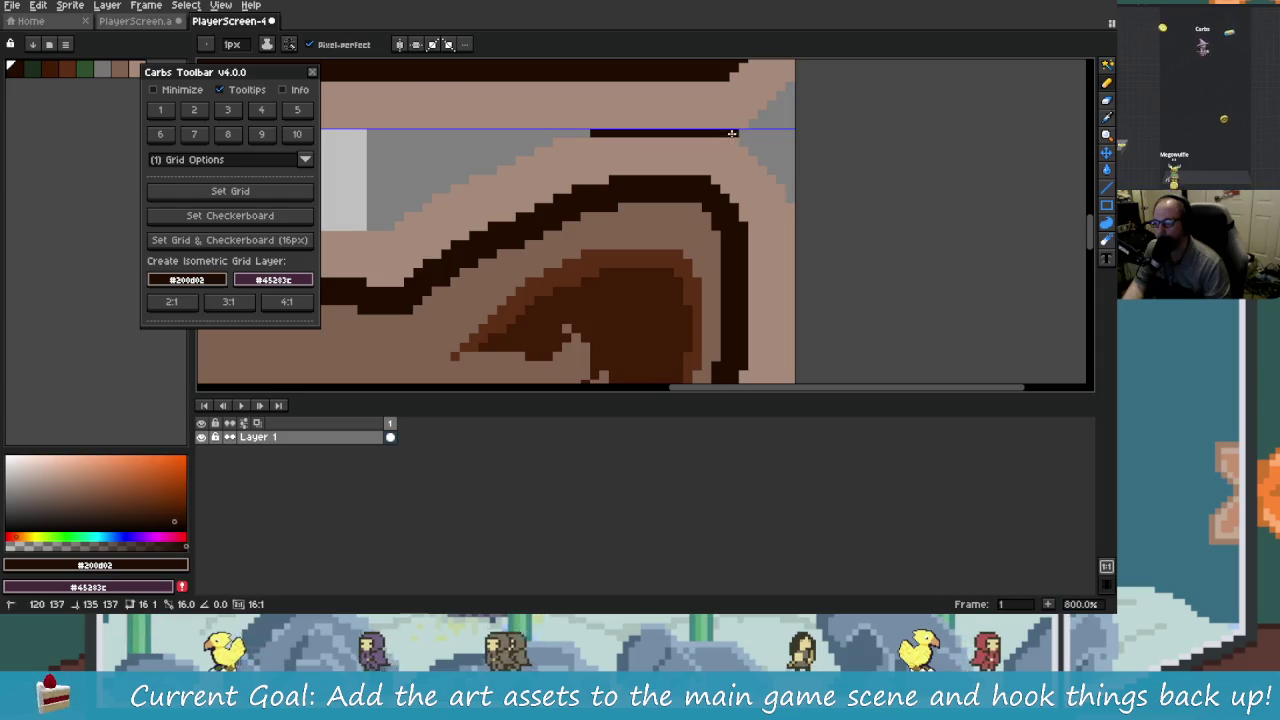
mouse_move(272, 195)
left_mouse_down()
mouse_move(437, 180)
mouse_move(680, 223)
left_mouse_up()
scroll(680, 223, "left", 5)
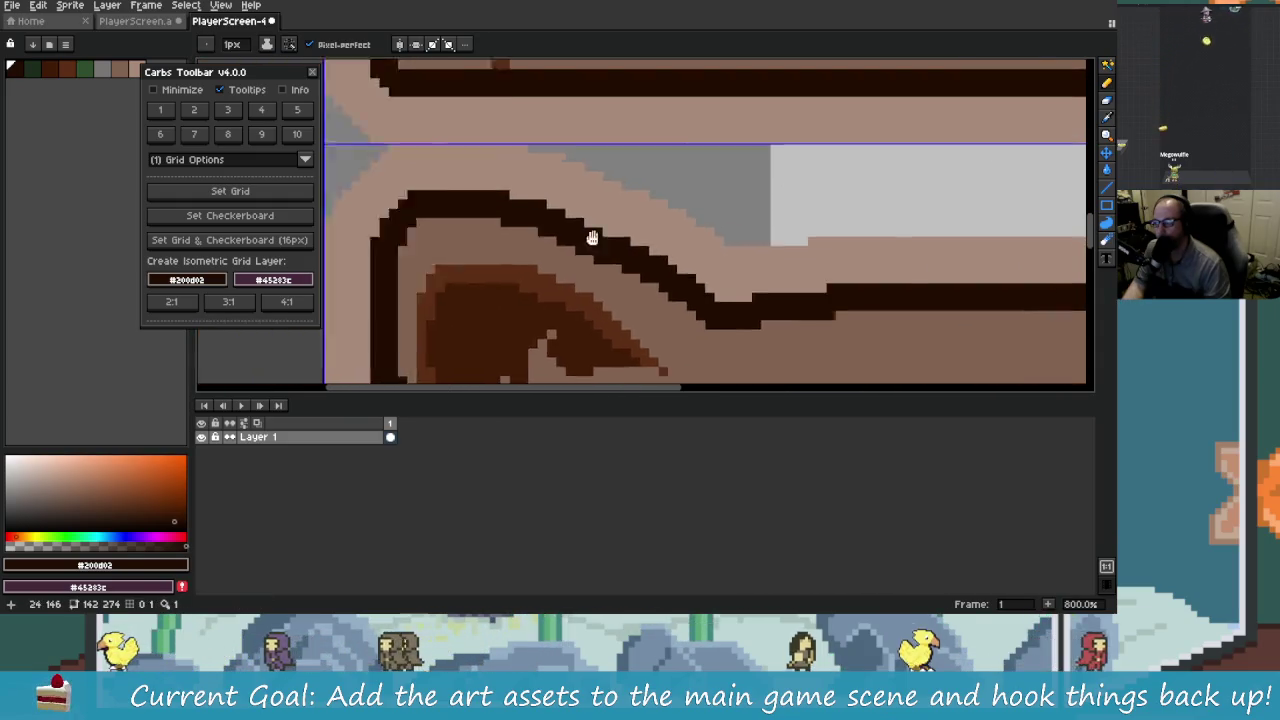
left_click_drag(622, 155, 477, 155)
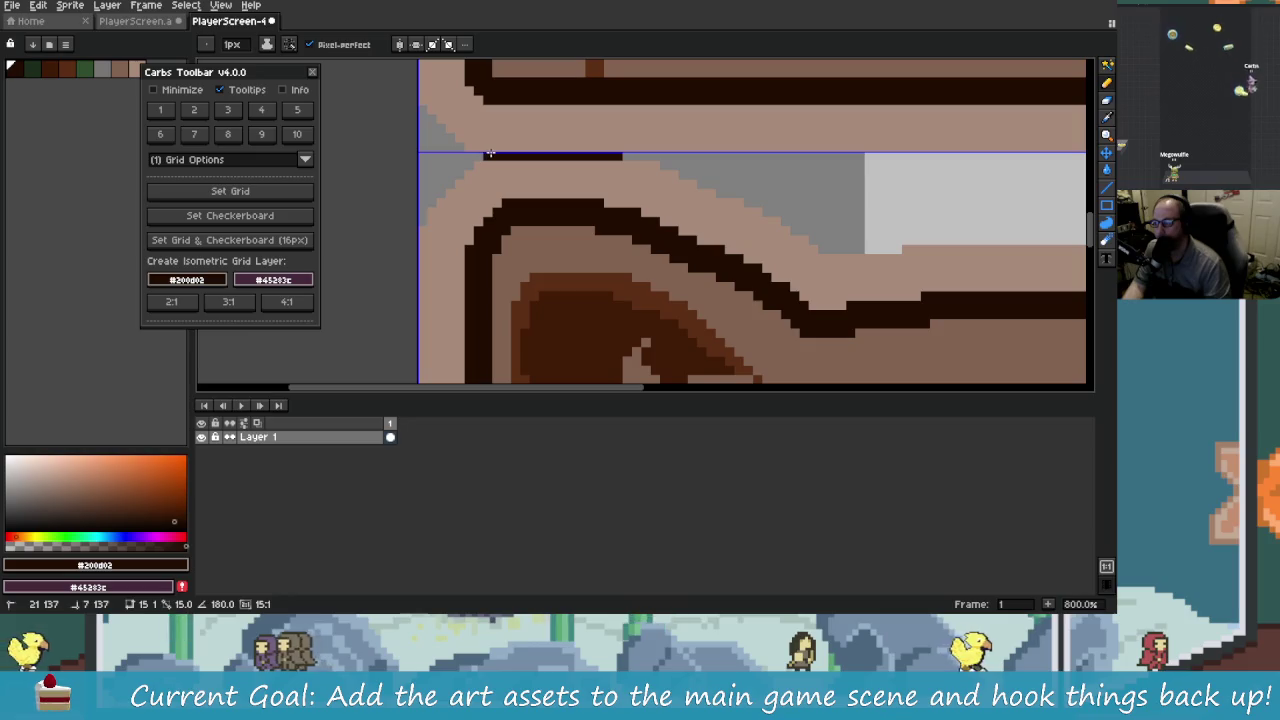
scroll(832, 193, "down", 6)
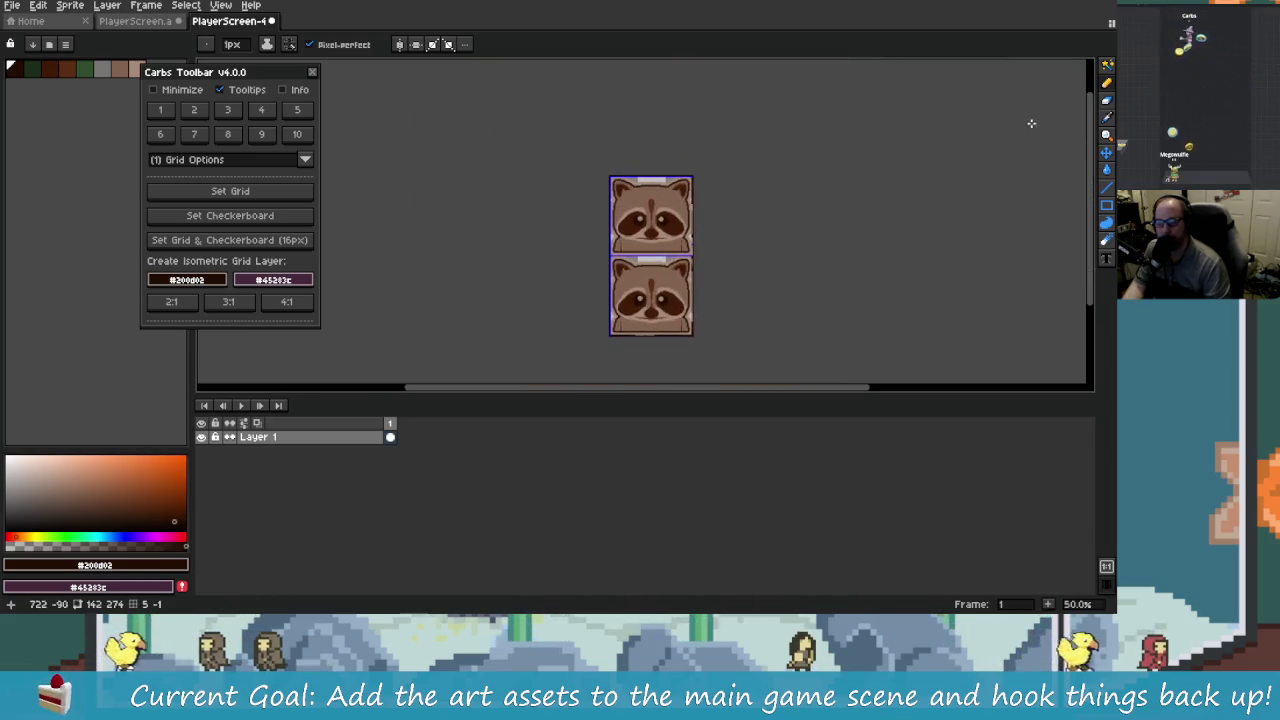
left_click(1108, 72)
scroll(677, 220, "up", 3)
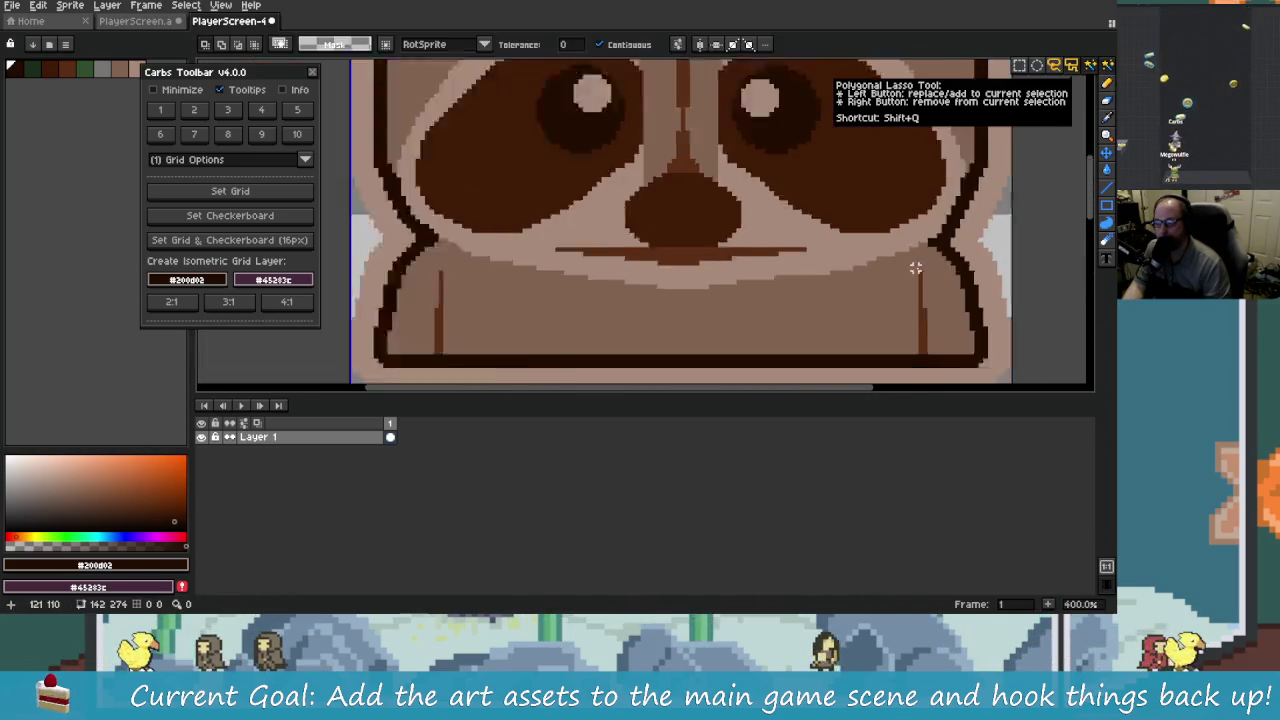
left_click_drag(951, 273, 793, 295)
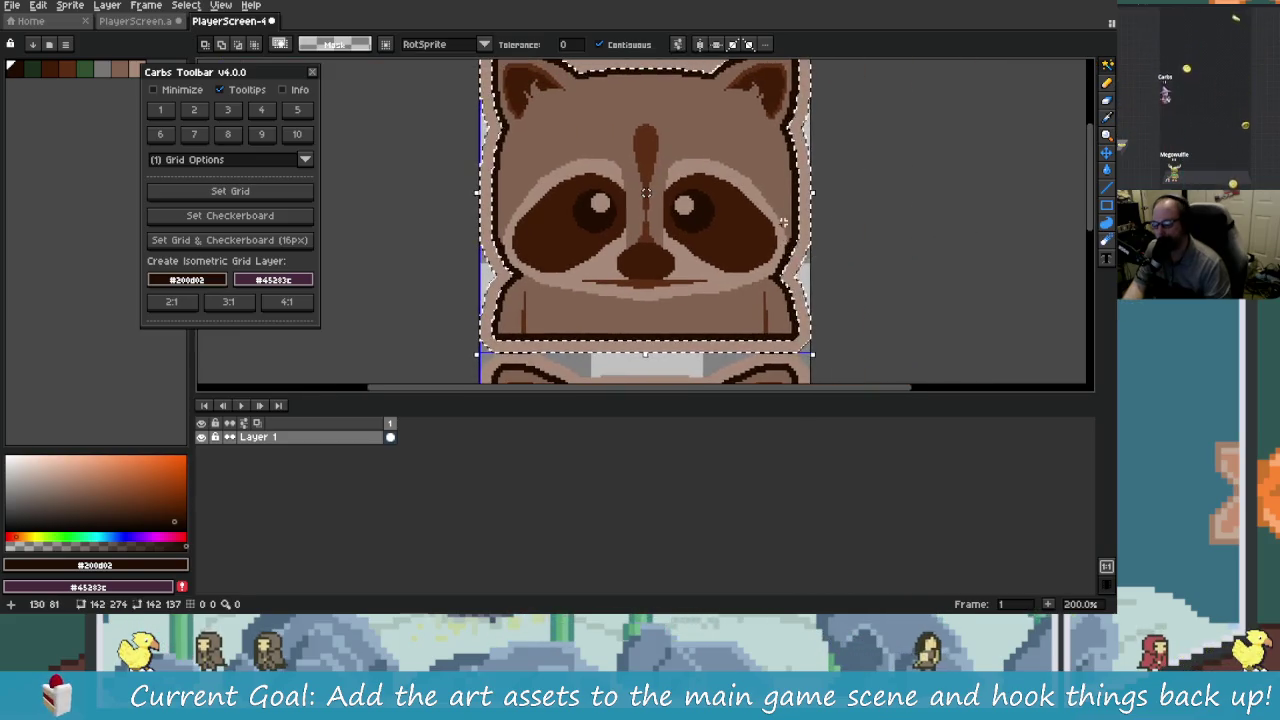
scroll(783, 222, "down", 1)
scroll(766, 215, "down", 1)
left_click_drag(766, 215, 623, 164)
scroll(610, 193, "up", 1)
scroll(656, 208, "down", 1)
scroll(634, 183, "up", 1)
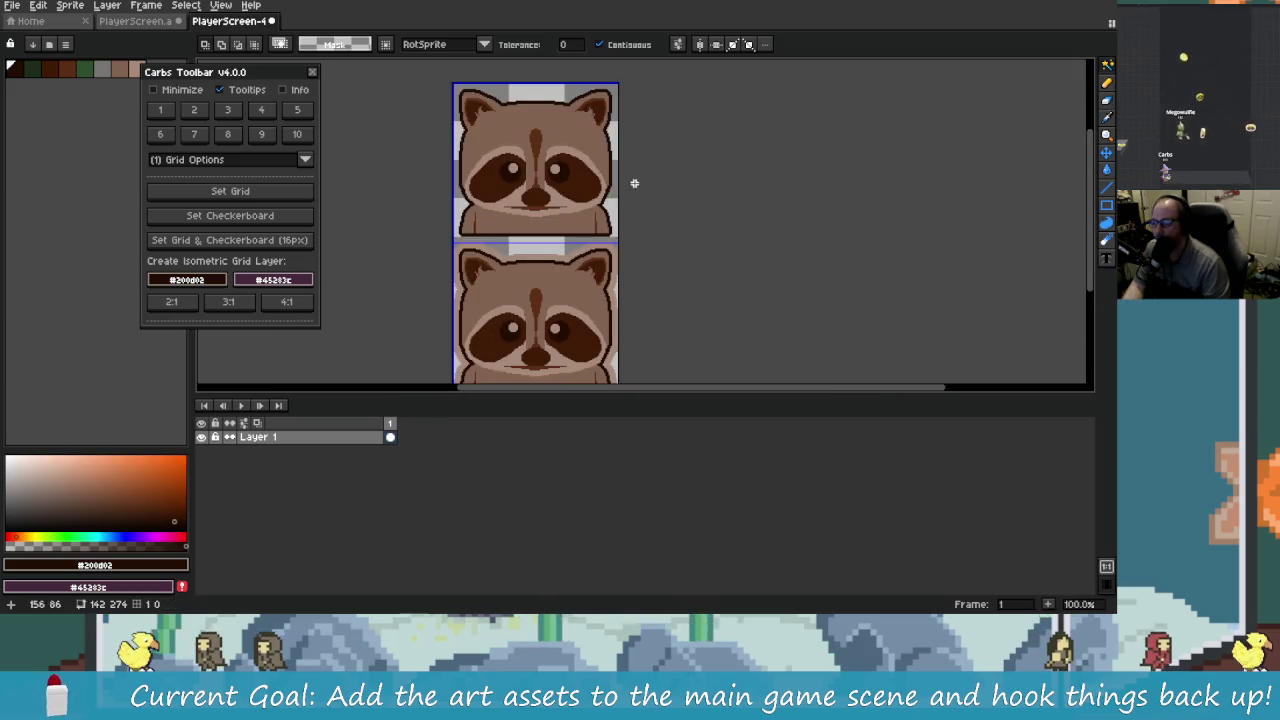
scroll(510, 222, "down", 1)
scroll(550, 125, "up", 1)
scroll(606, 262, "down", 1)
scroll(592, 224, "up", 1)
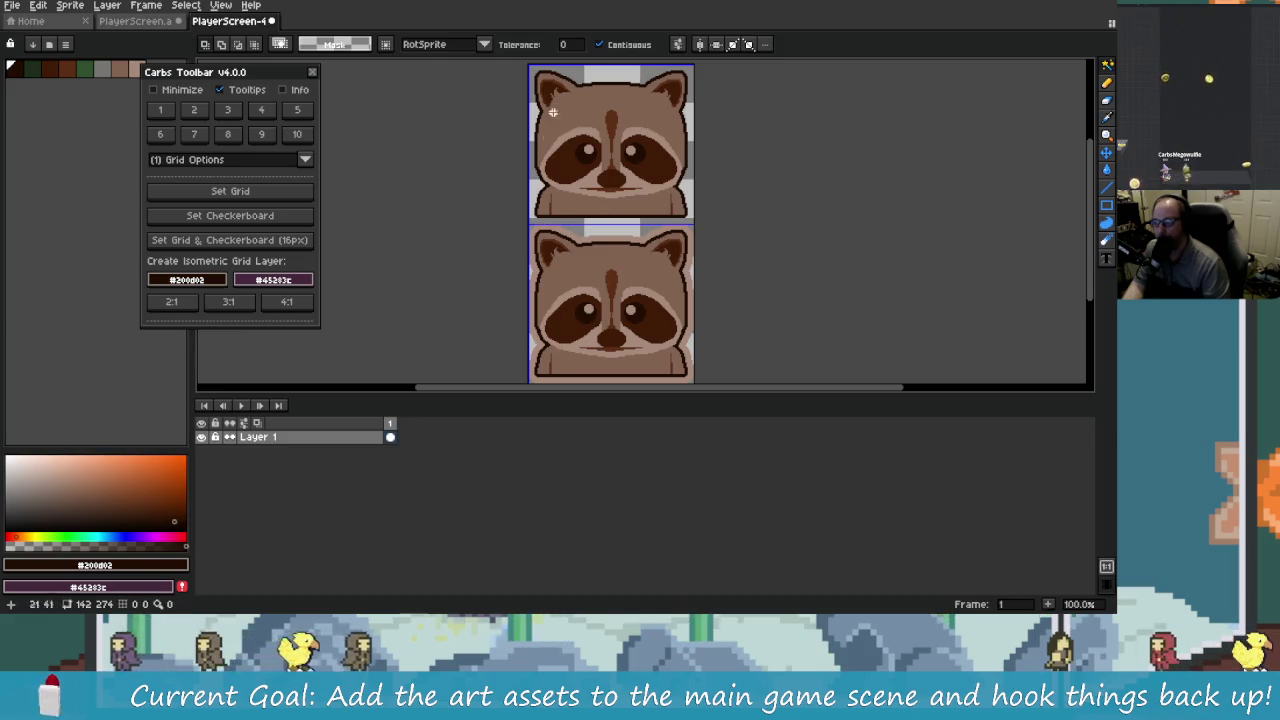
scroll(751, 277, "down", 1)
scroll(580, 210, "up", 1)
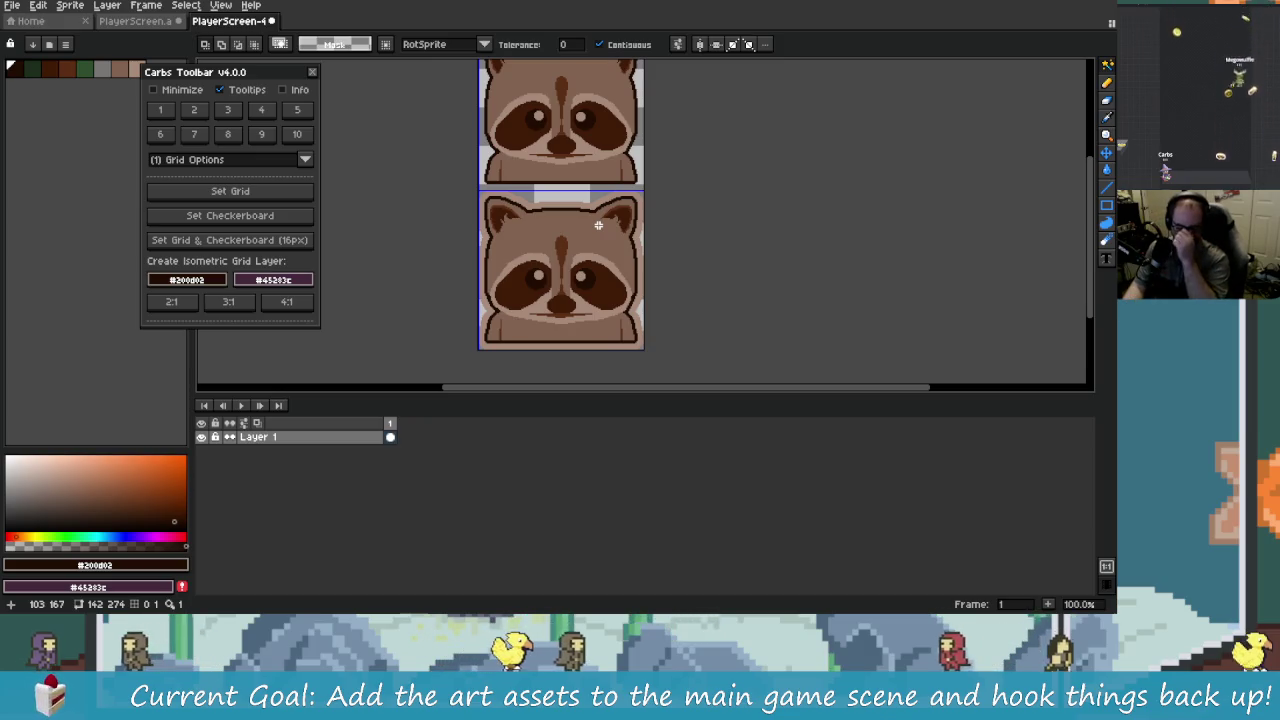
mouse_move(663, 125)
left_mouse_down()
mouse_move(628, 205)
mouse_move(711, 222)
mouse_move(812, 200)
left_mouse_up()
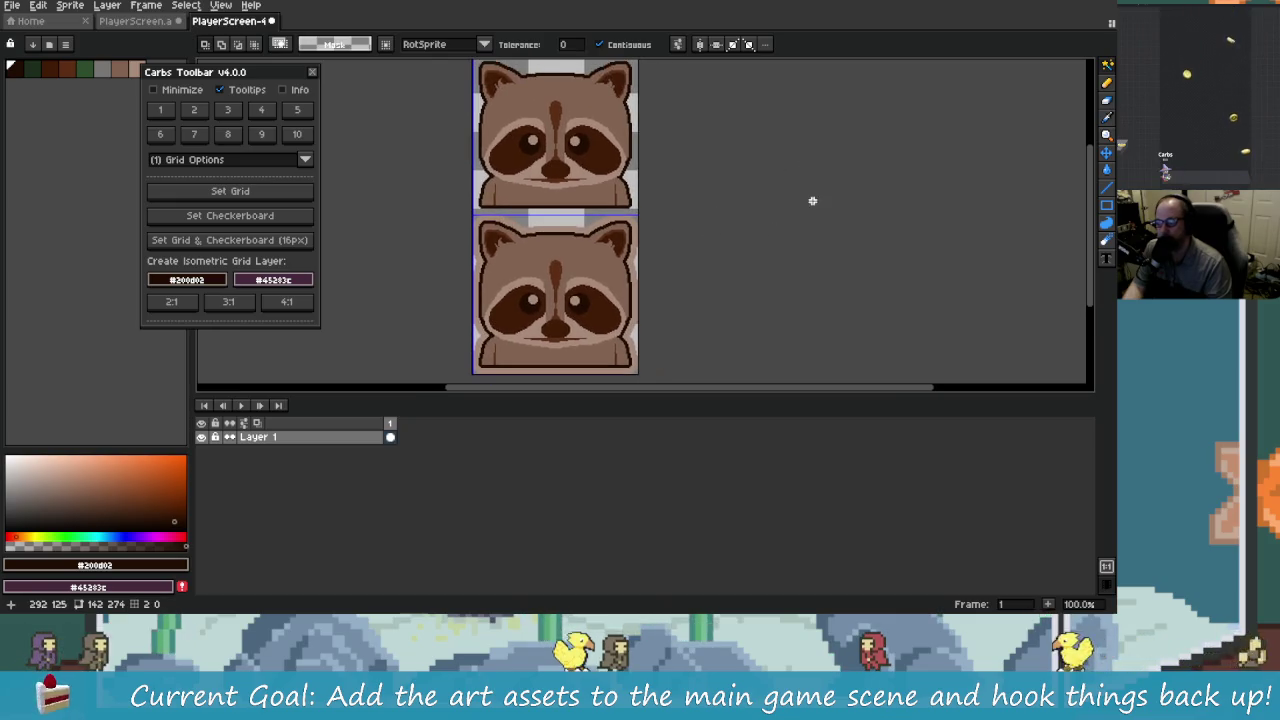
scroll(737, 226, "up", 6)
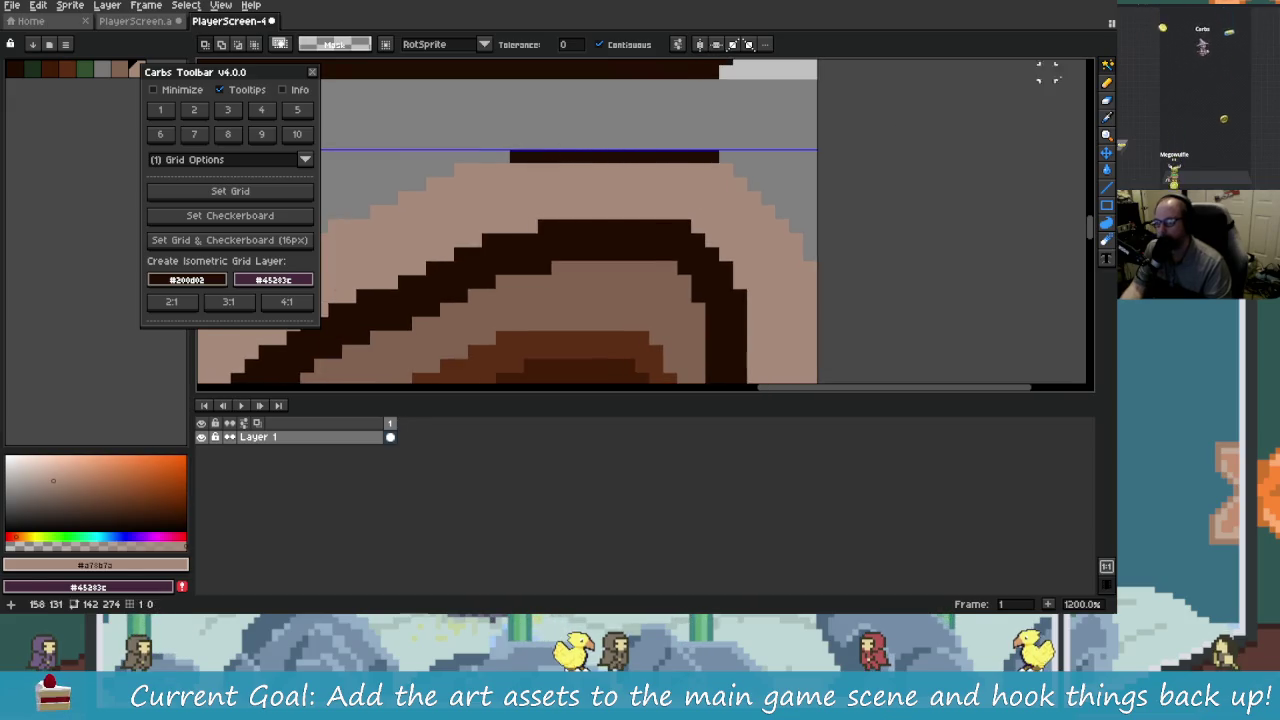
left_click(1108, 84)
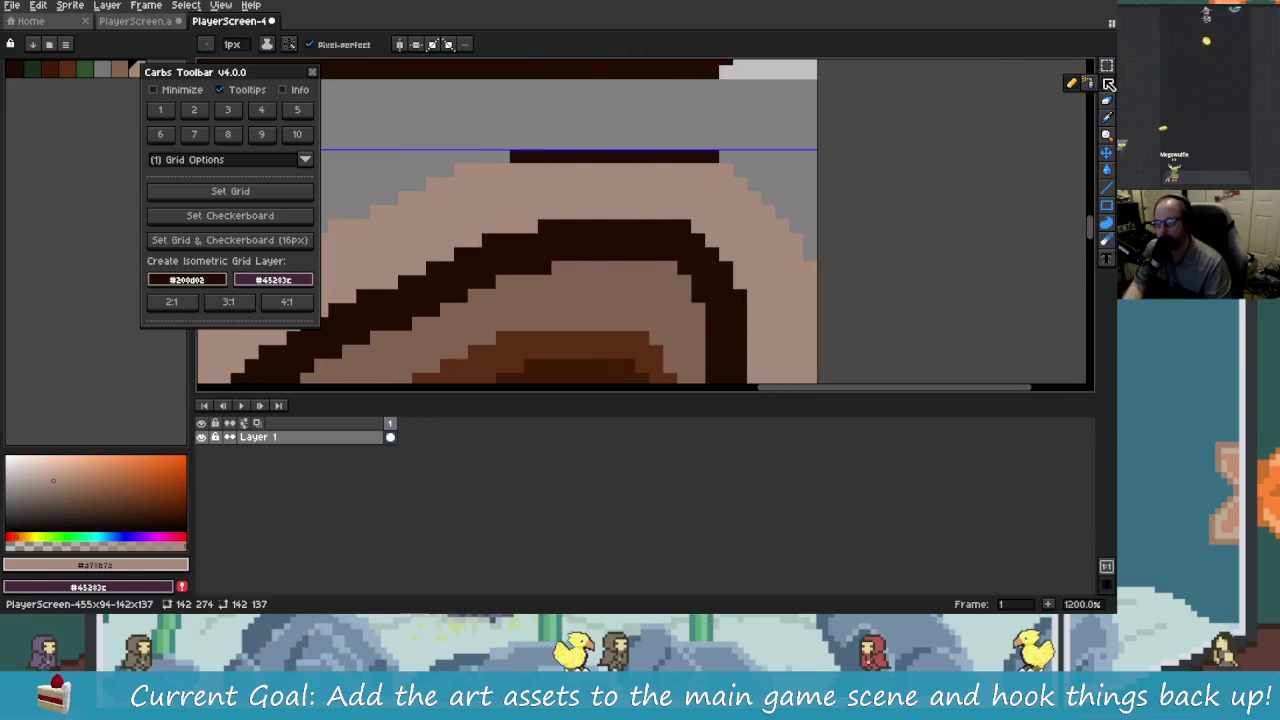
left_click_drag(521, 160, 734, 148)
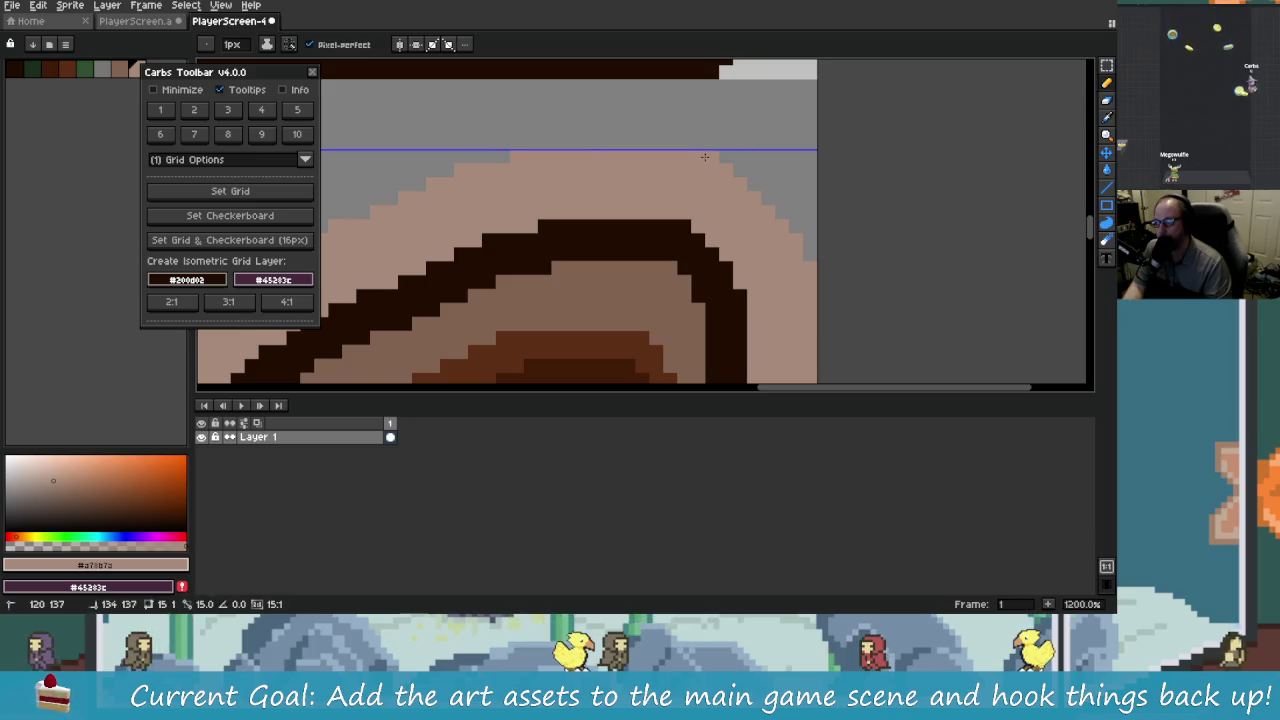
scroll(714, 157, "up", 2)
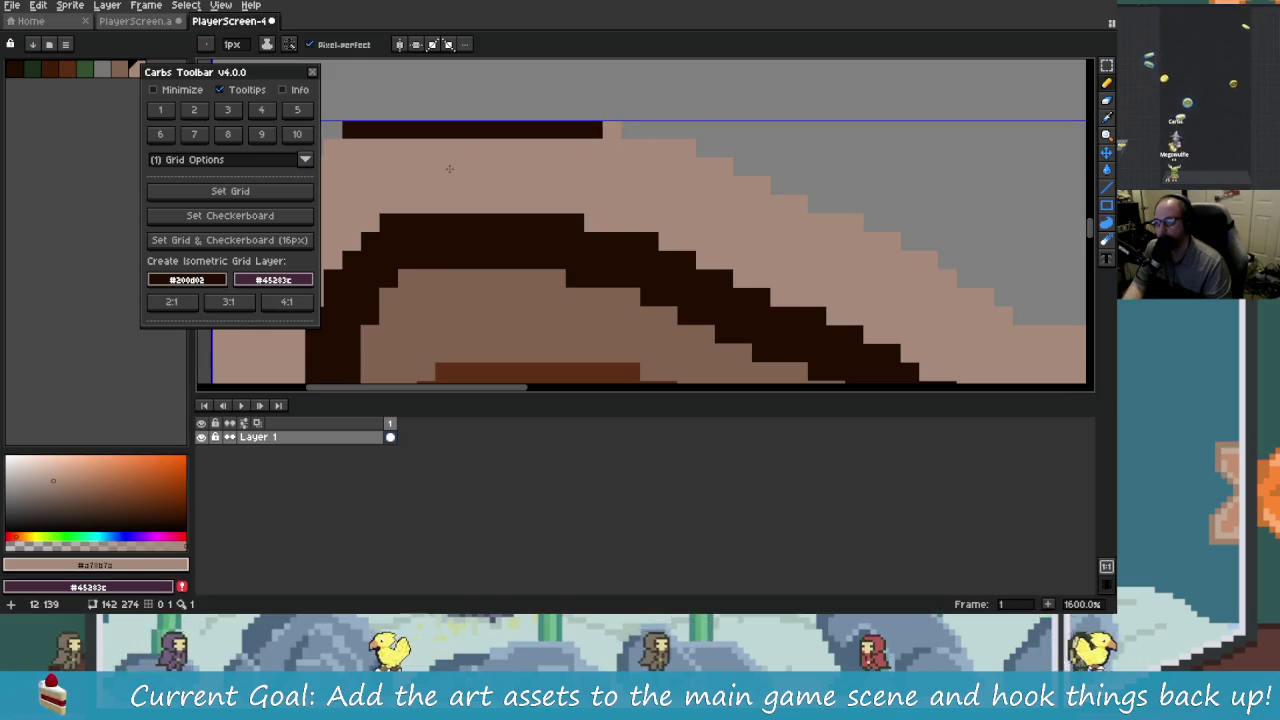
scroll(711, 179, "down", 6)
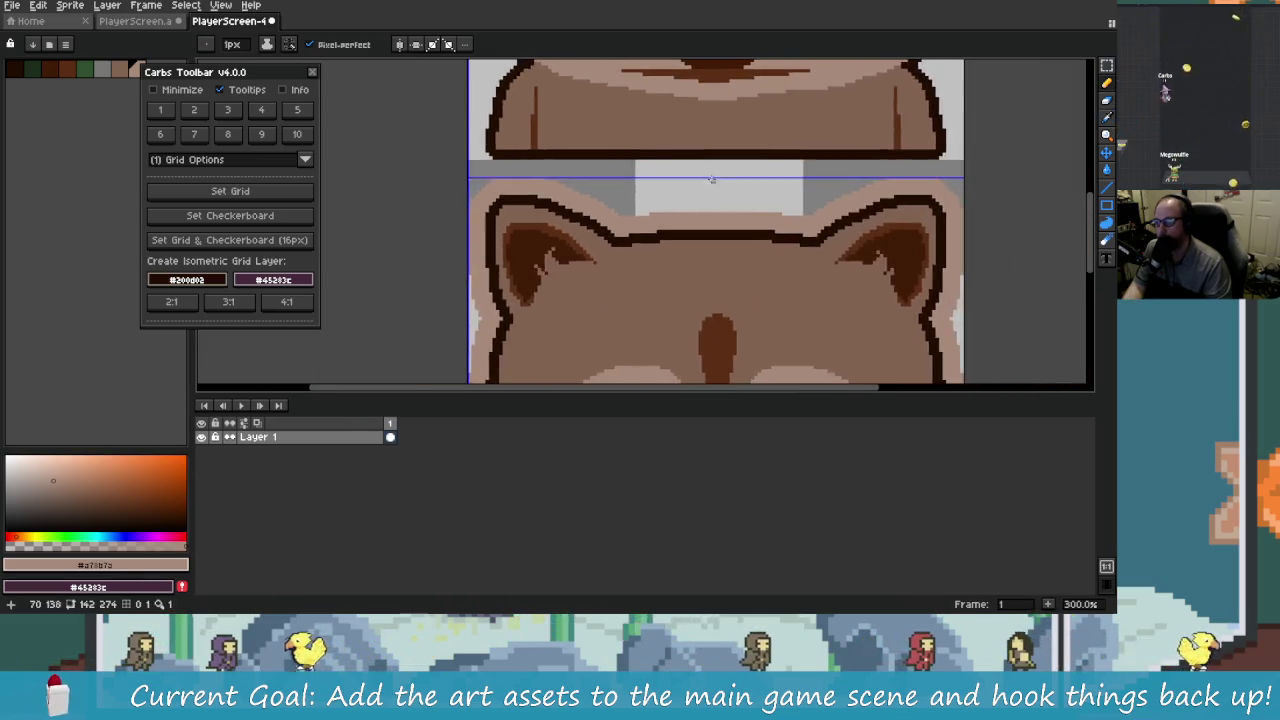
scroll(711, 179, "down", 5)
left_click_drag(711, 179, 611, 185)
scroll(650, 200, "up", 3)
scroll(698, 213, "down", 2)
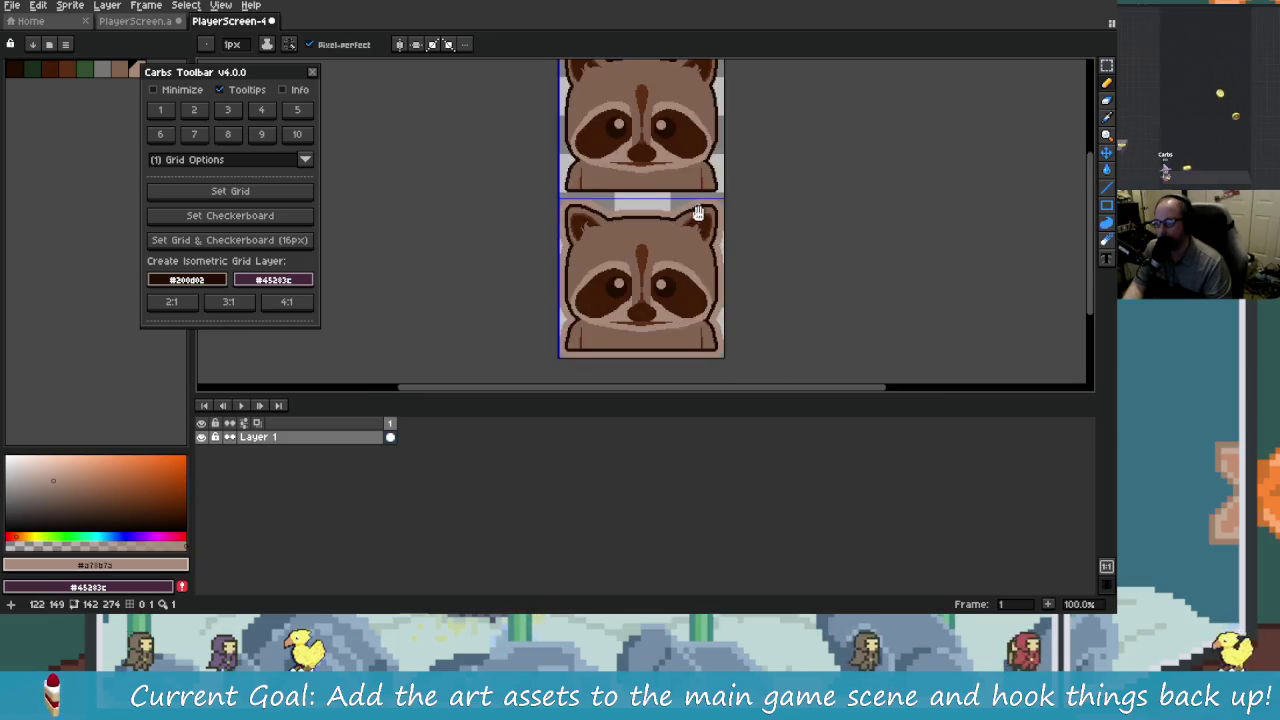
left_click_drag(698, 213, 626, 258)
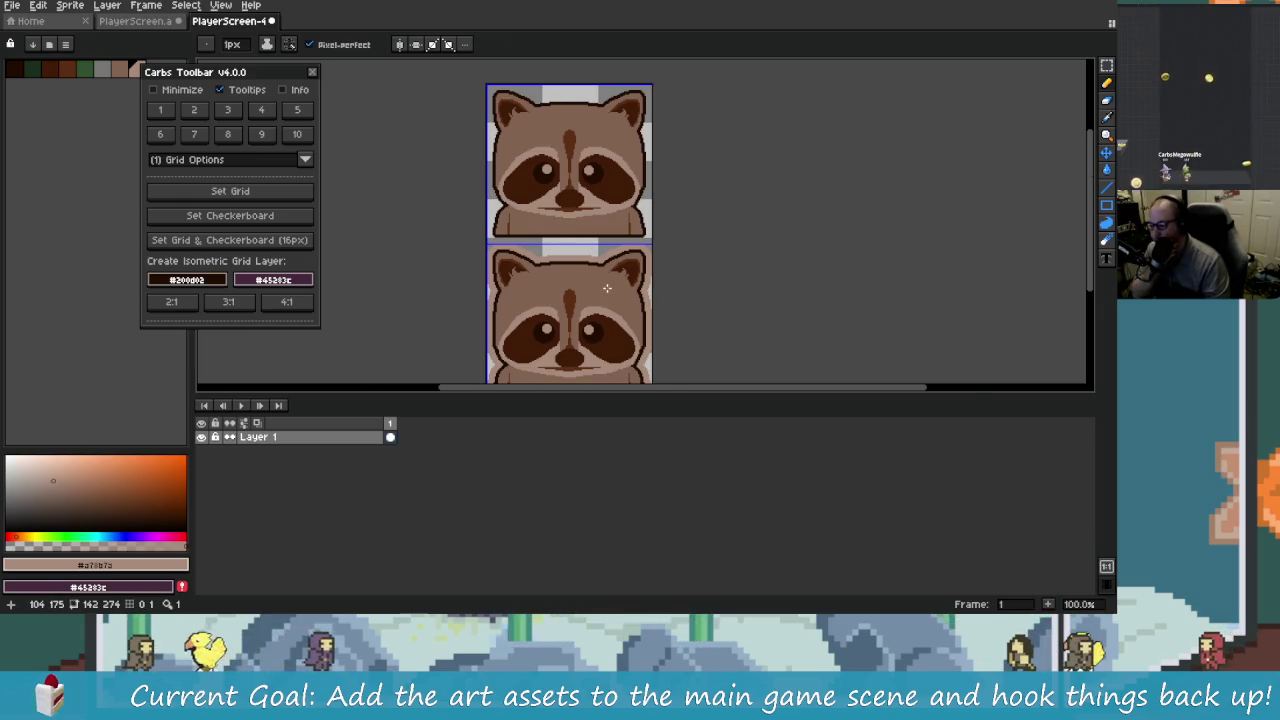
scroll(607, 288, "down", 2)
scroll(640, 309, "up", 4)
scroll(640, 309, "down", 2)
left_click_drag(599, 330, 618, 259)
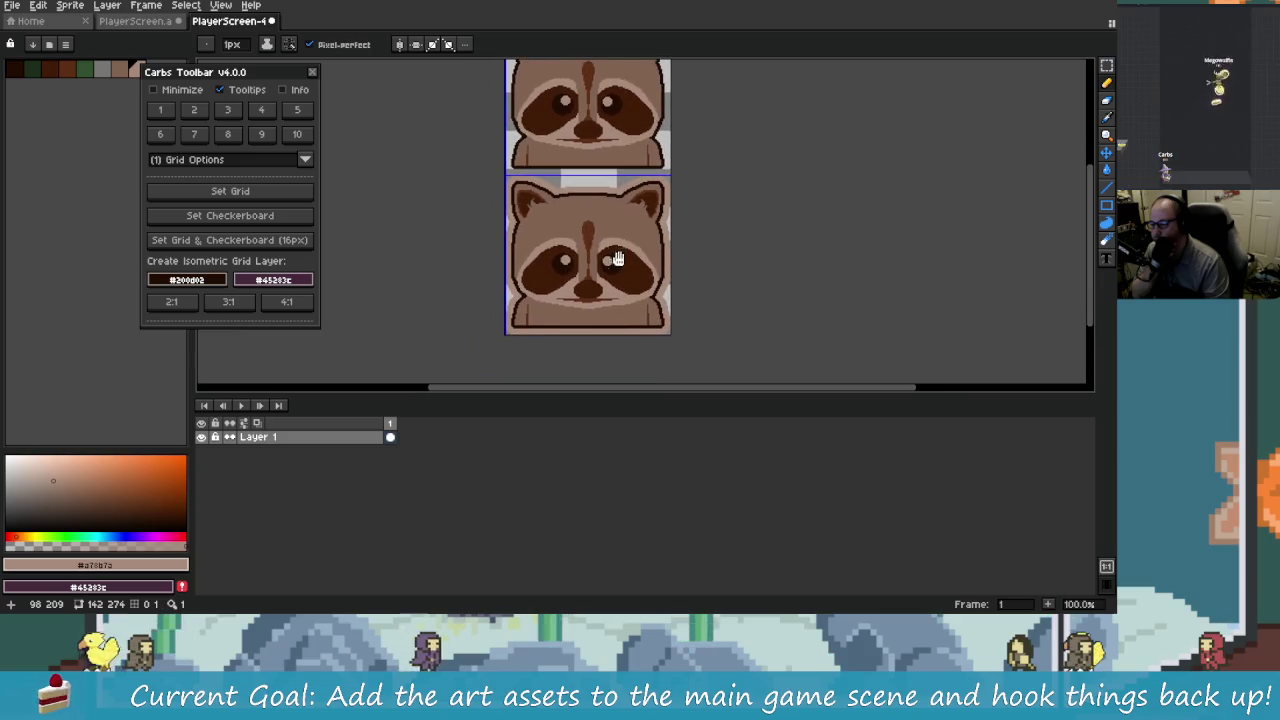
left_click_drag(546, 154, 541, 184)
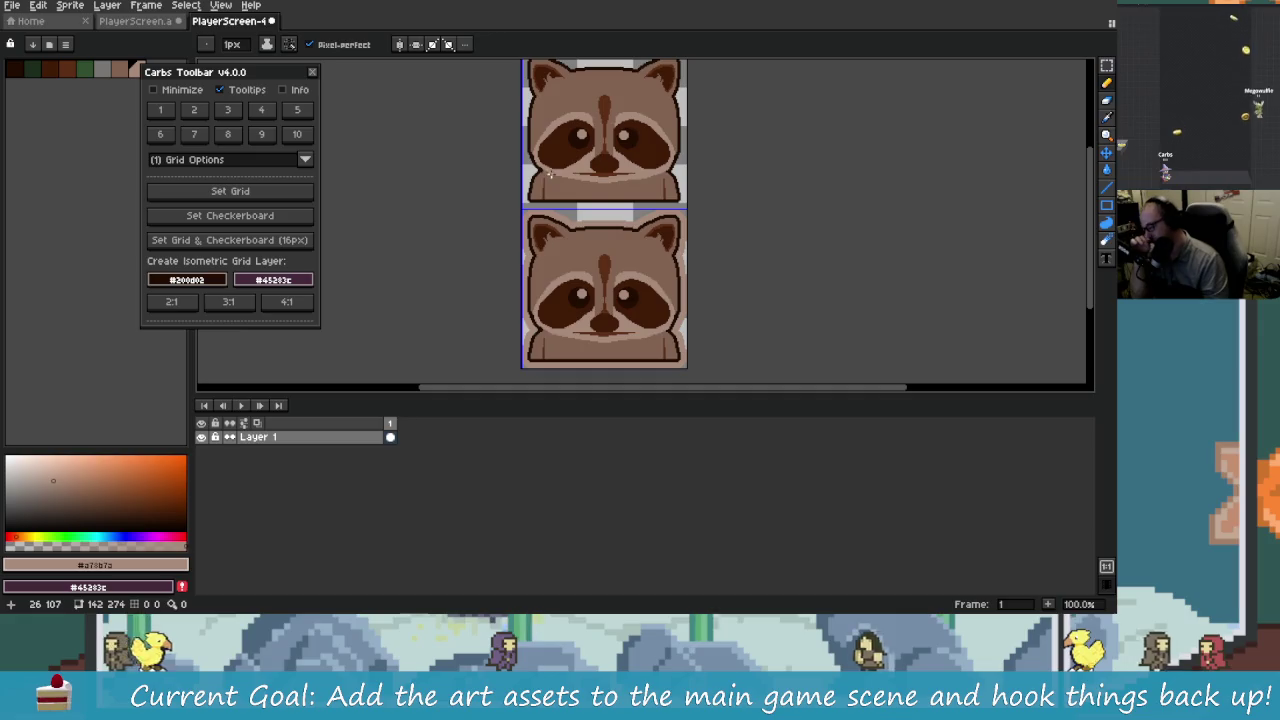
left_click_drag(615, 148, 573, 160)
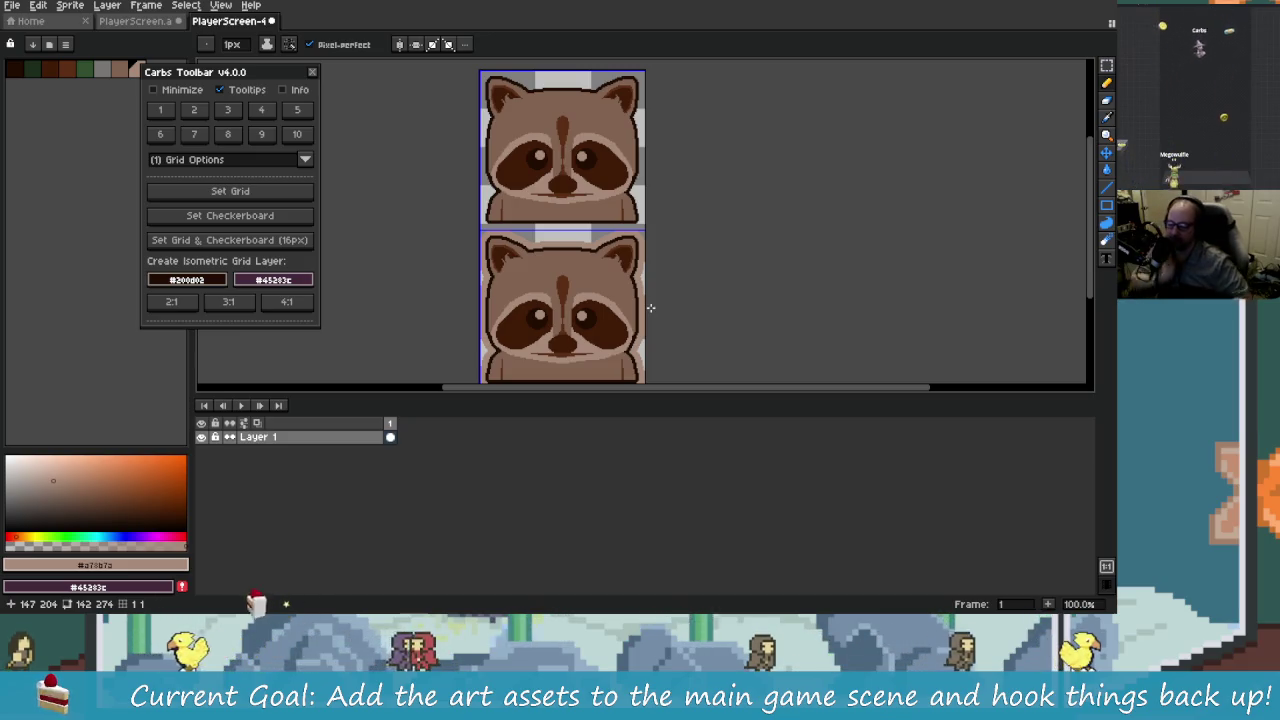
key("alt+Tab")
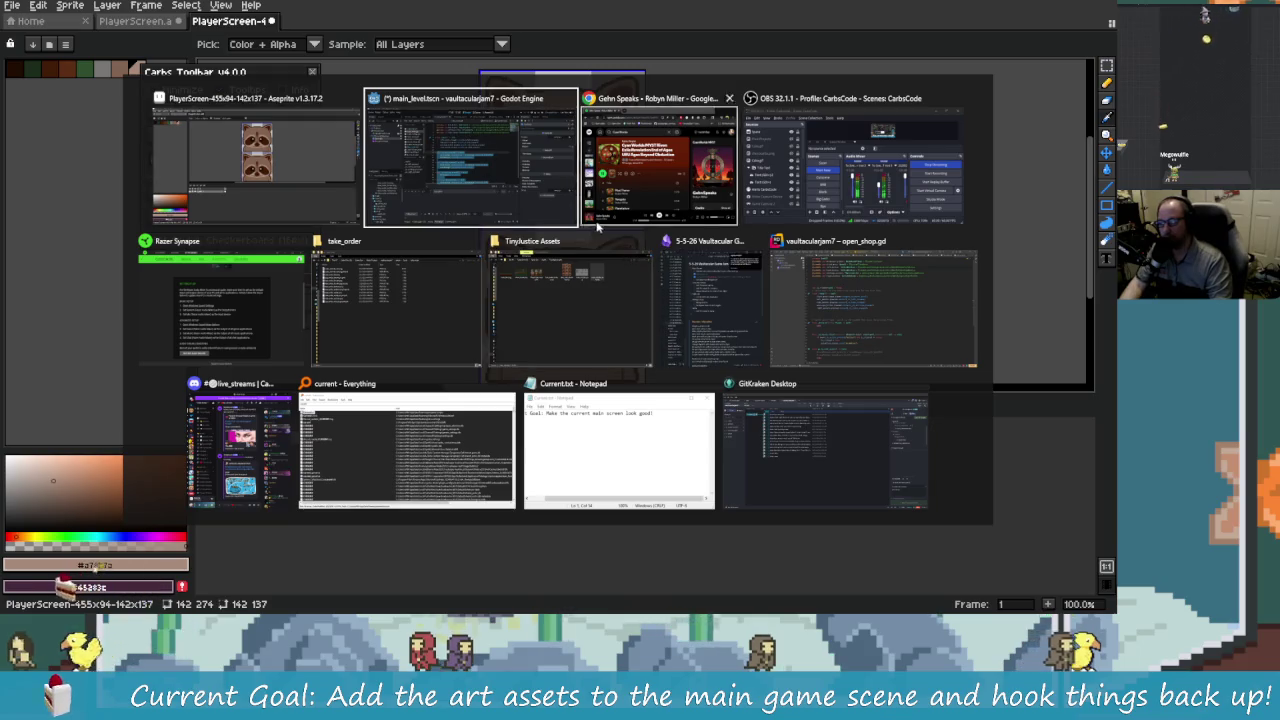
Step: Bring Godot forward in the 2D view and expand the Scenery node
left_click(473, 177)
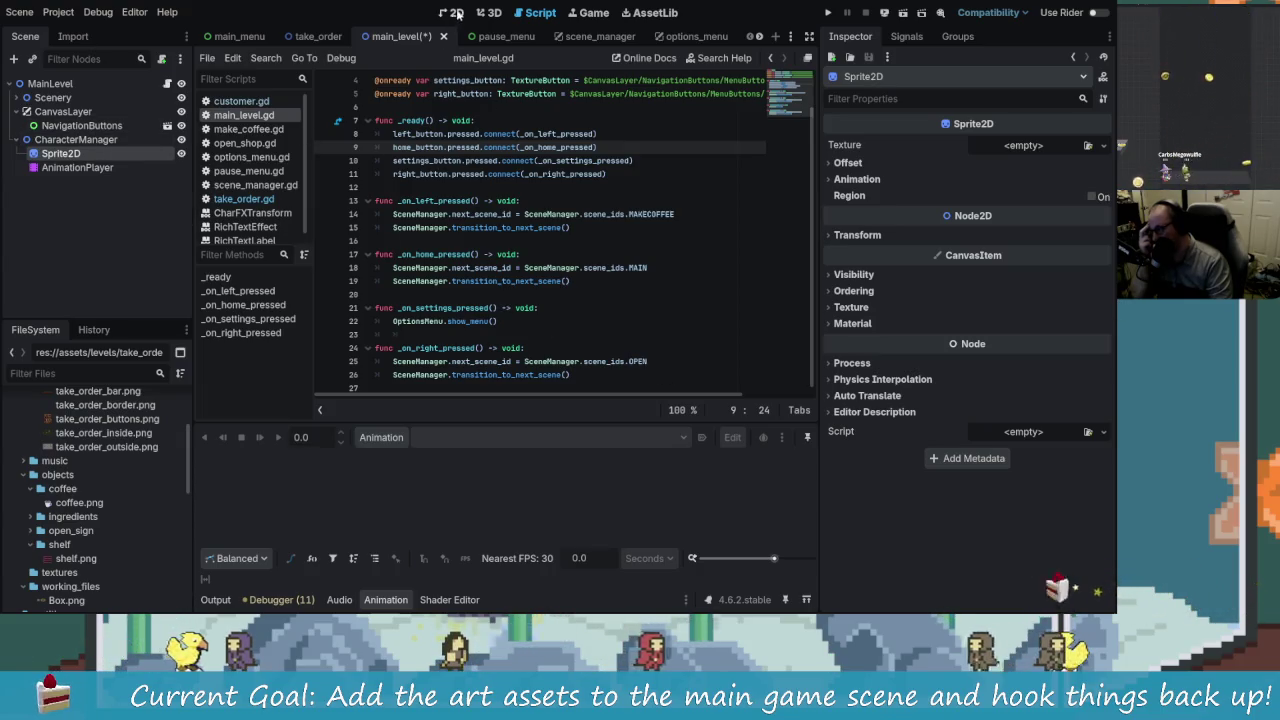
key("ctrl+F1")
left_click(53, 97)
left_click(27, 97)
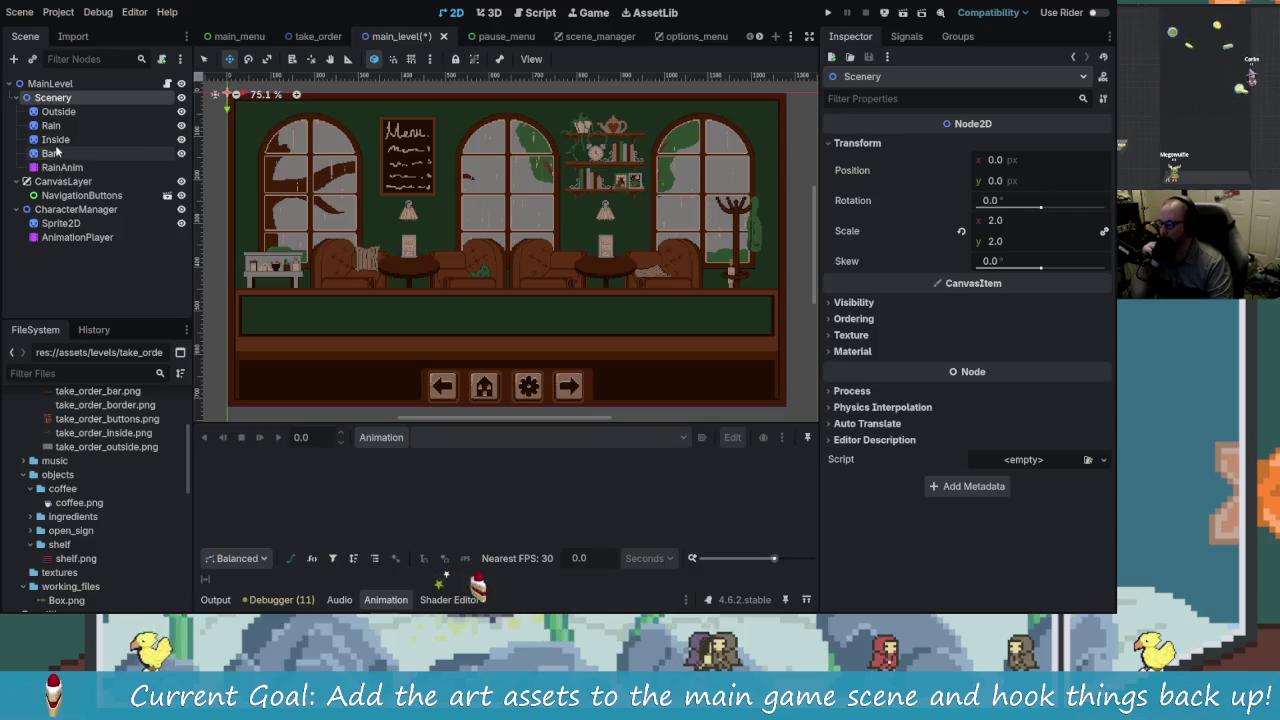
Step: Click through the Sprite2D and CharacterManager nodes, then head back to Aseprite
left_click(125, 268)
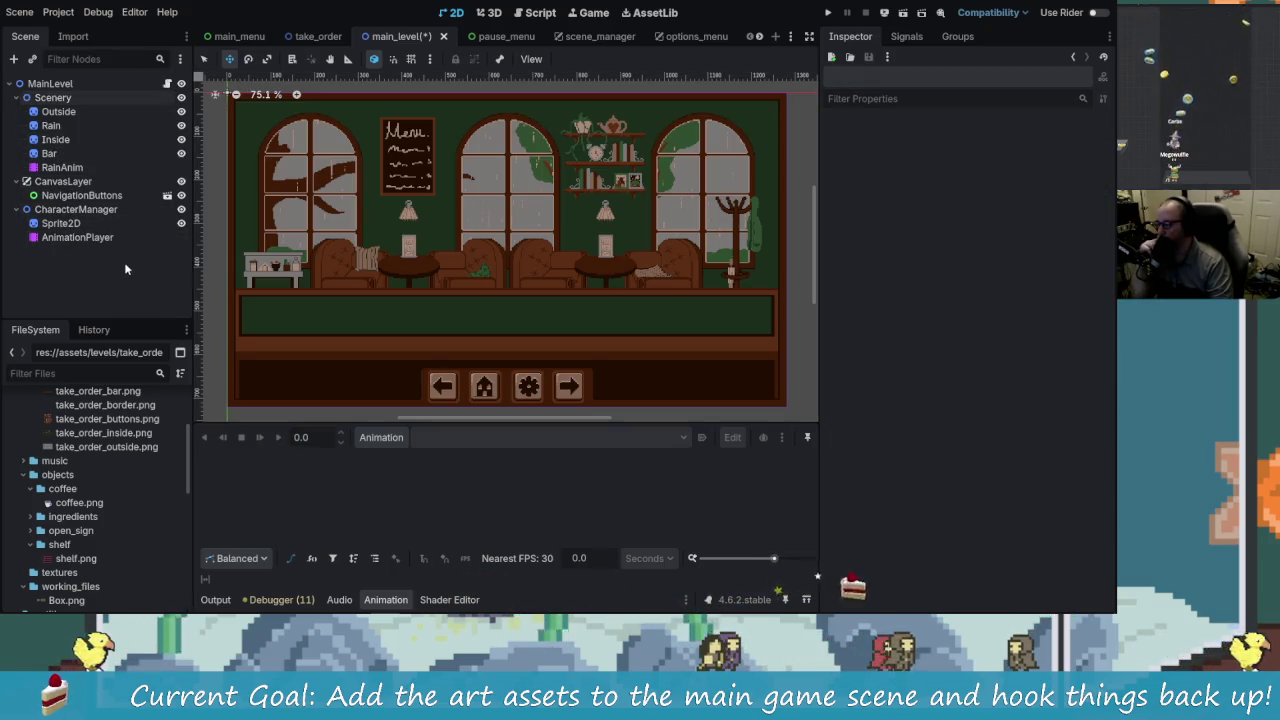
left_click(62, 223)
left_click(76, 209)
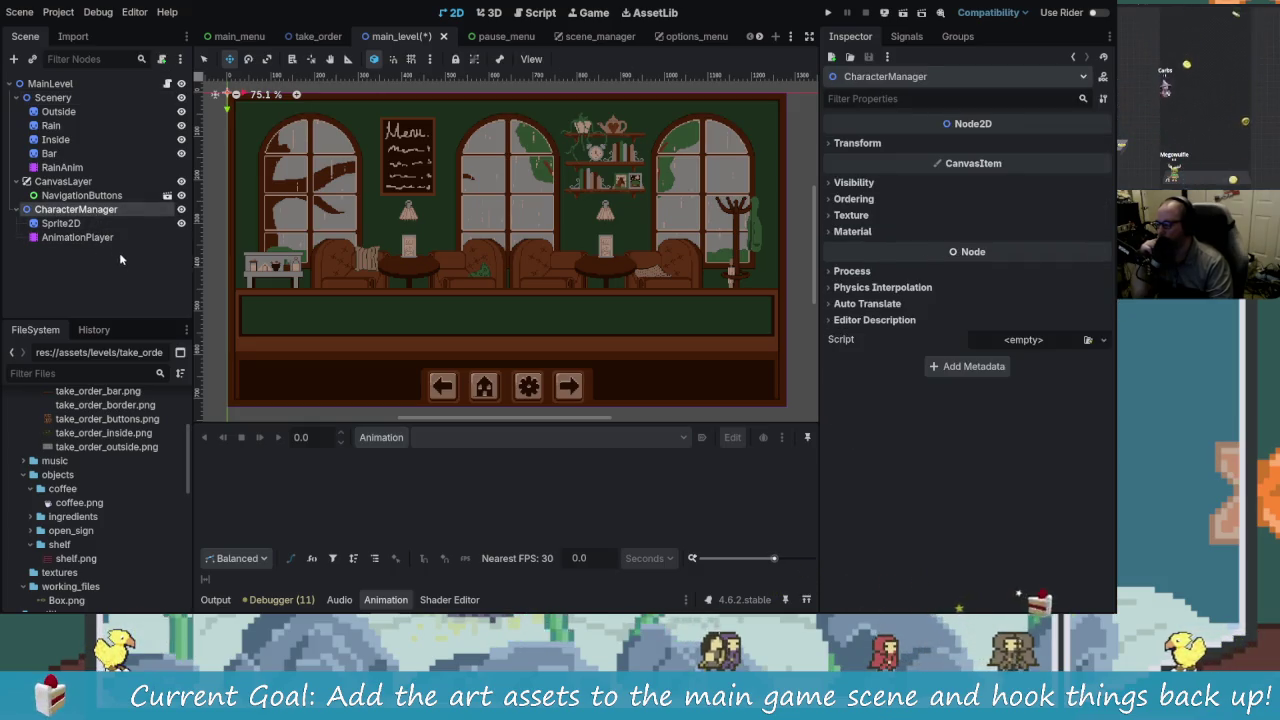
left_click(120, 259)
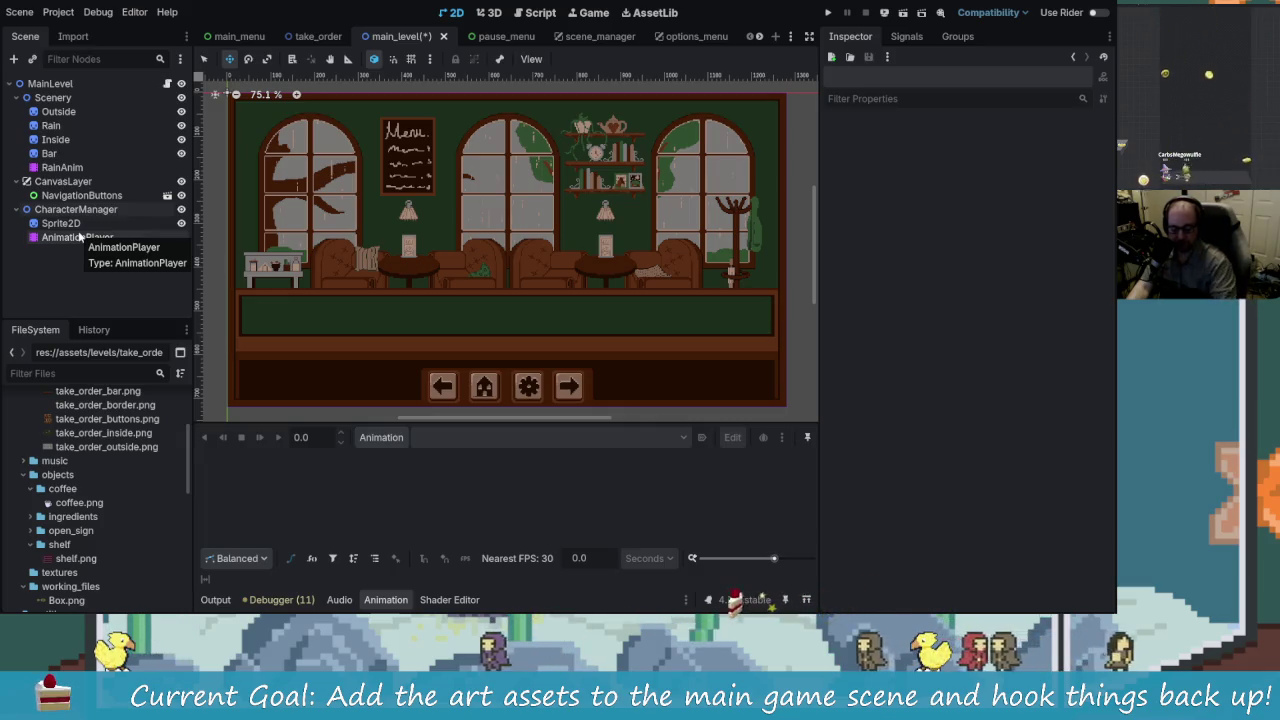
key("alt+Tab")
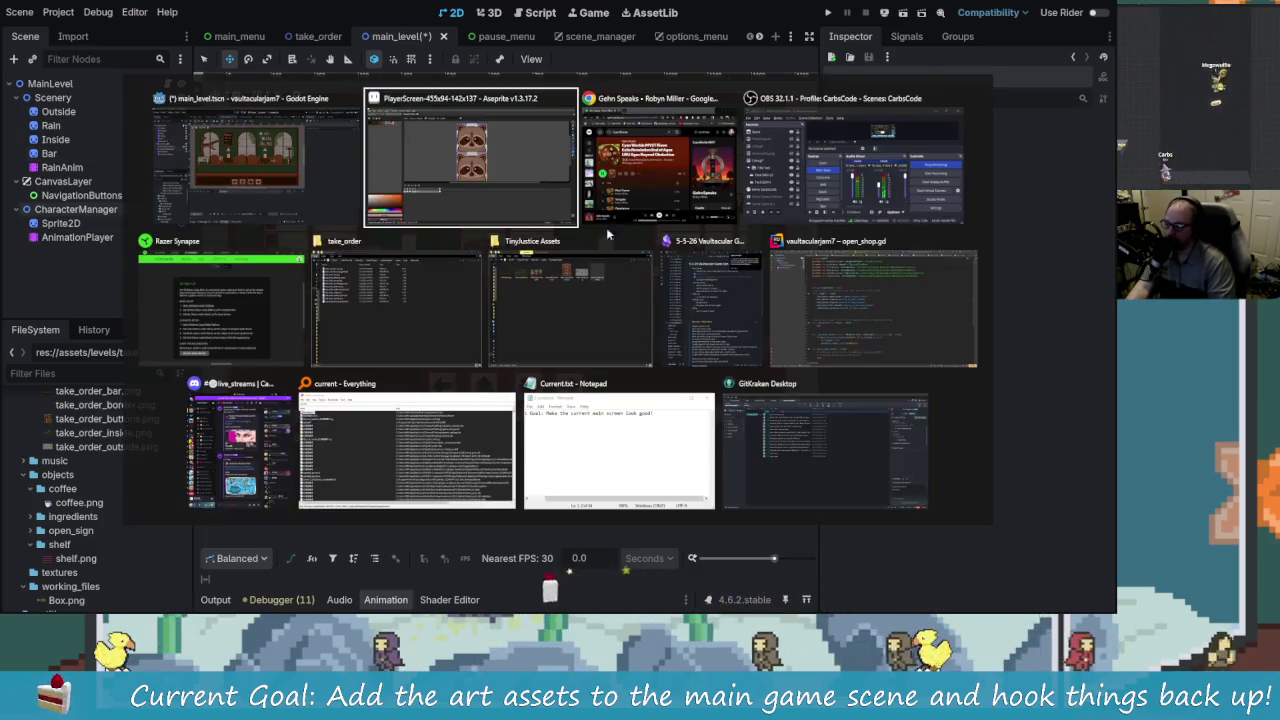
left_click(483, 190)
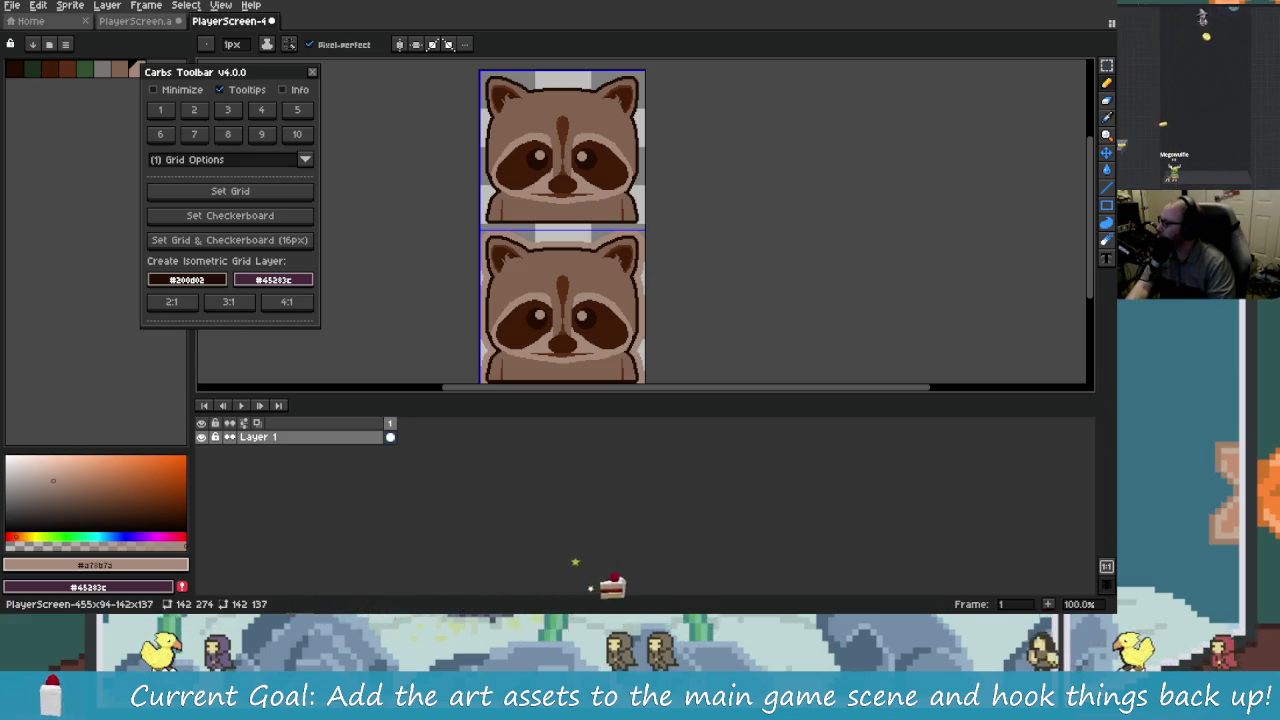
scroll(656, 270, "left", 1)
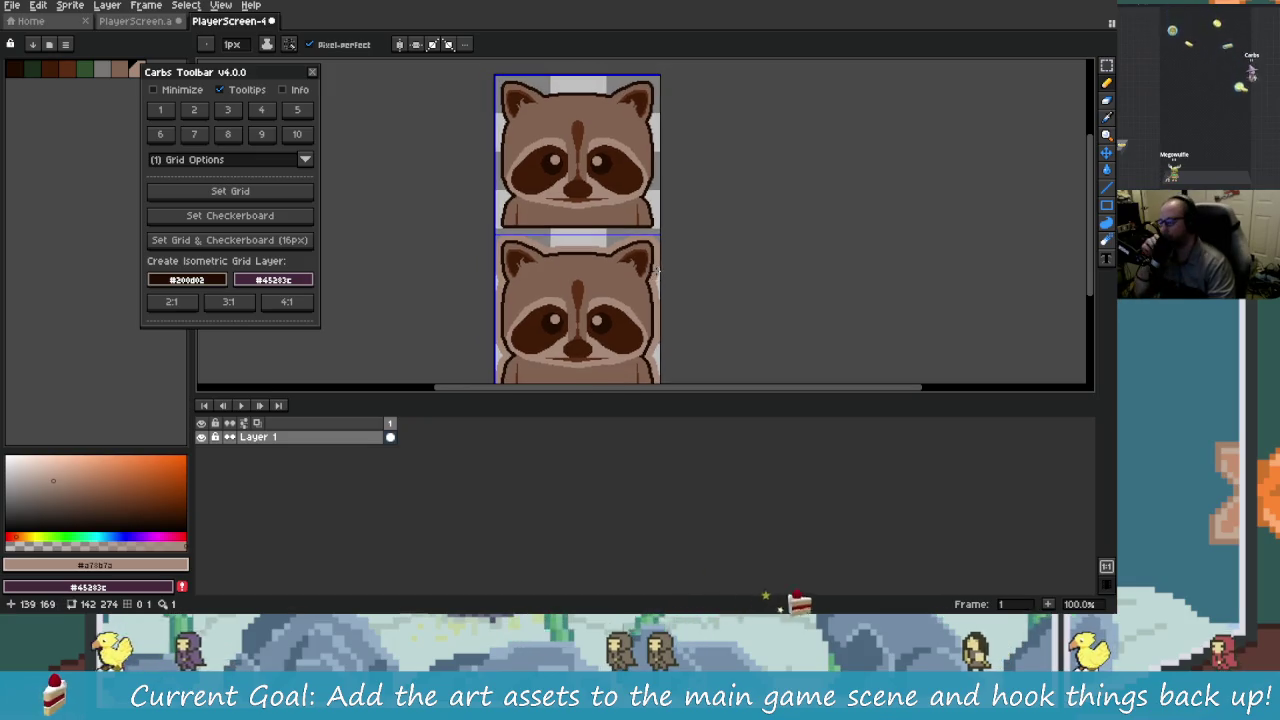
scroll(641, 276, "right", 1)
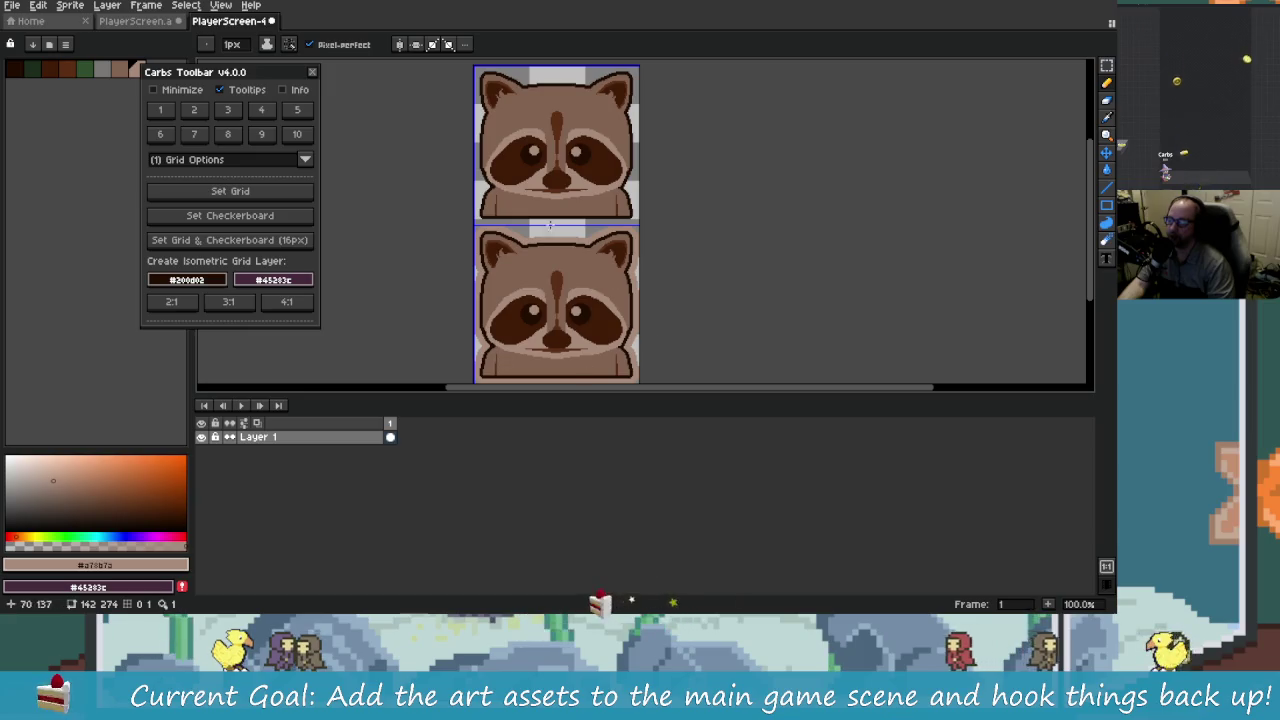
key("alt+Tab")
left_click(506, 195)
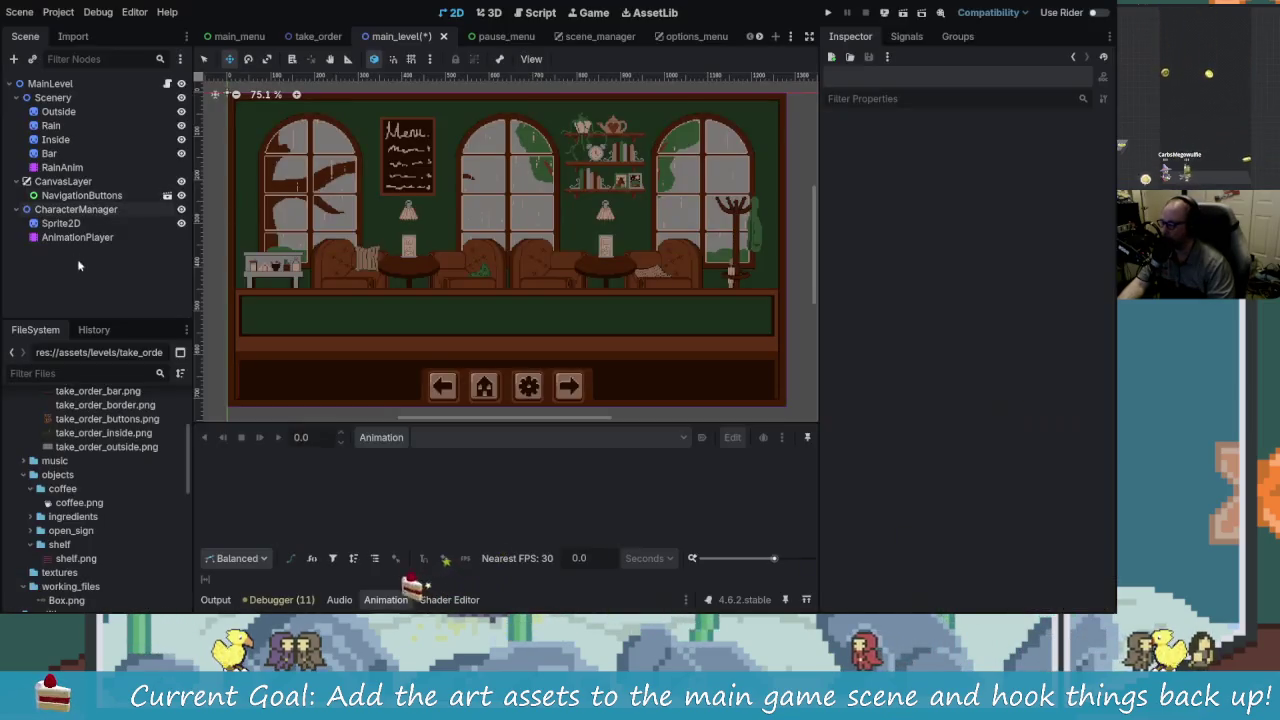
Step: Select Sprite2D under CharacterManager and glance at its Signals before returning to Inspector
left_click(61, 223)
left_click(910, 38)
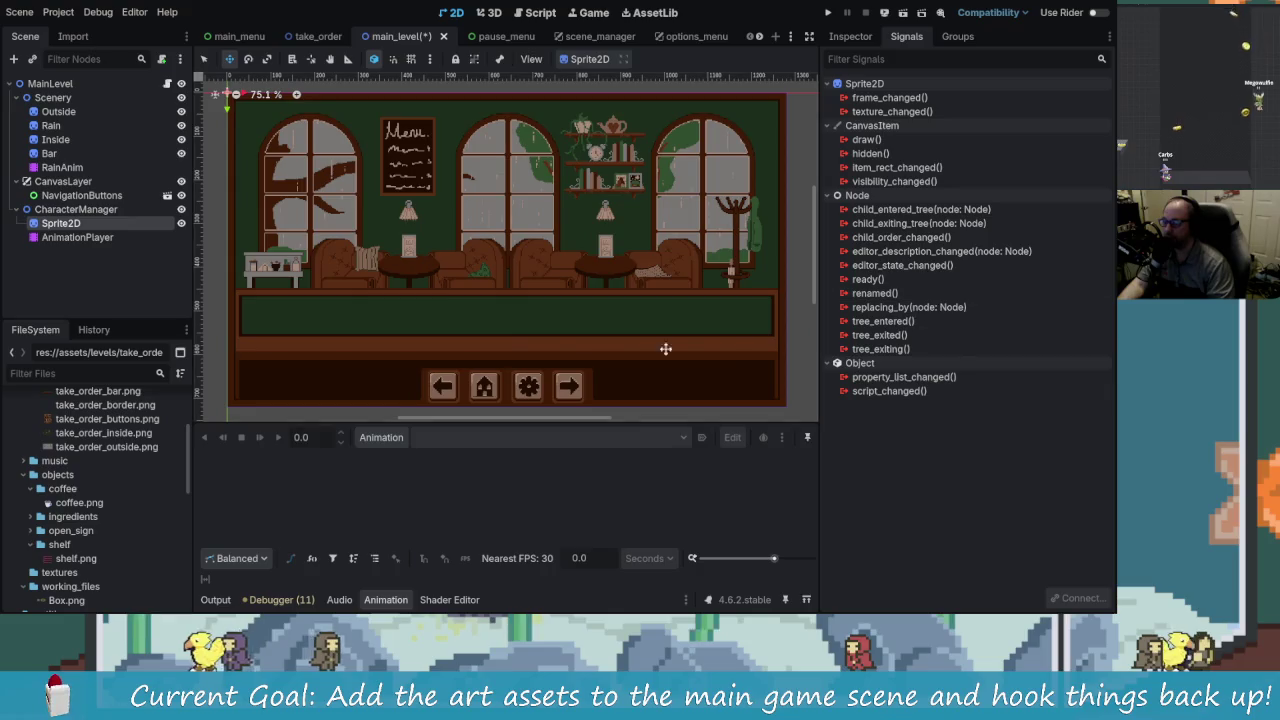
left_click(850, 36)
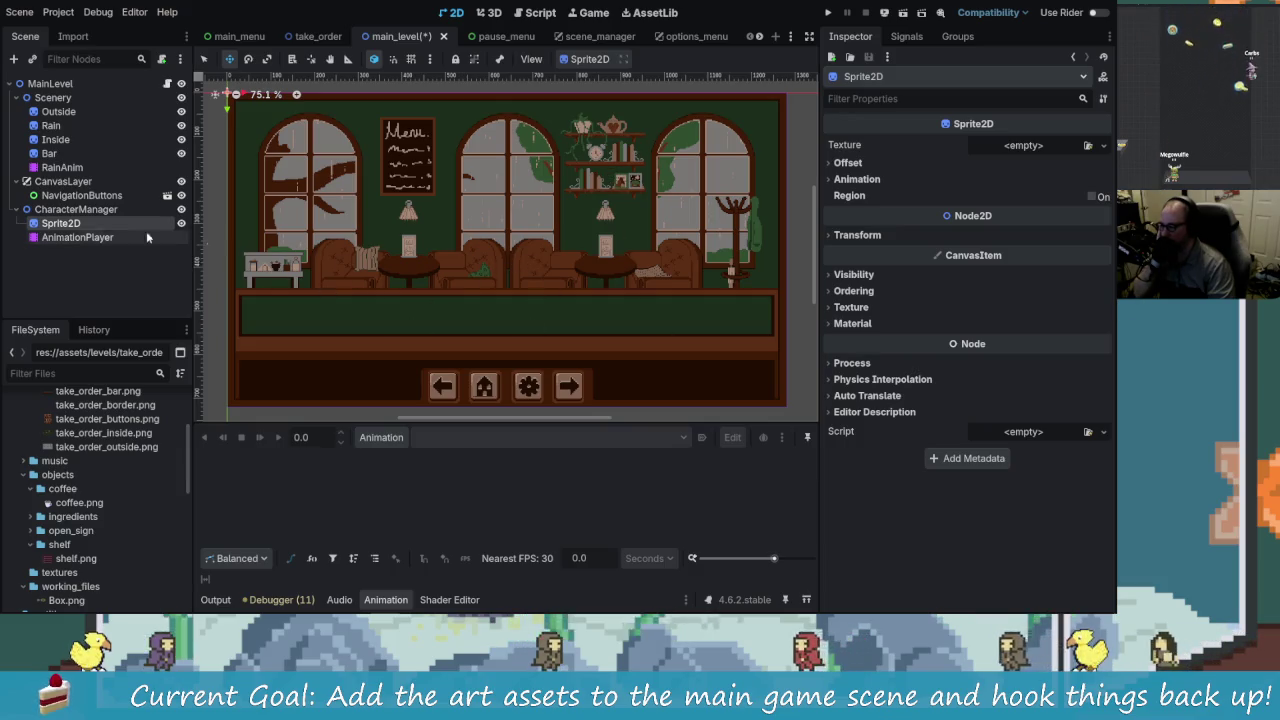
left_click(75, 209)
left_click(66, 224)
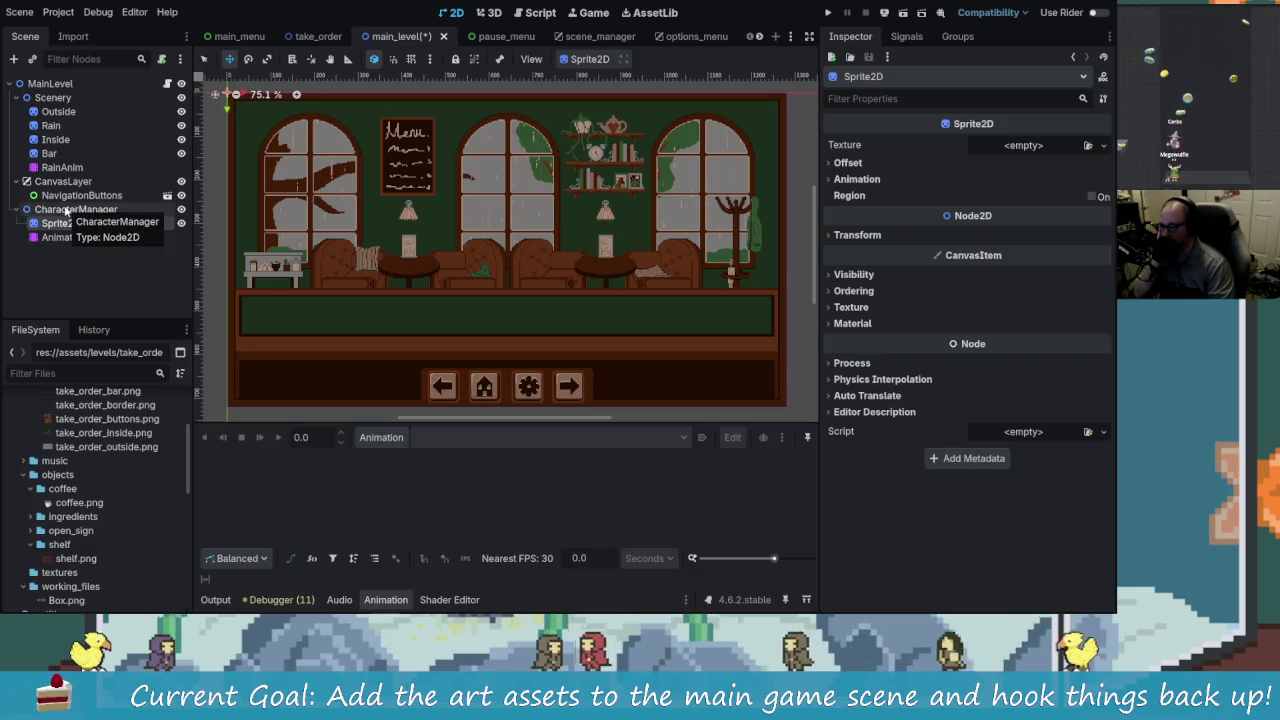
Step: Expand and collapse Sprite2D's Animation frame settings, then switch back to Aseprite
left_click(848, 179)
left_click(846, 176)
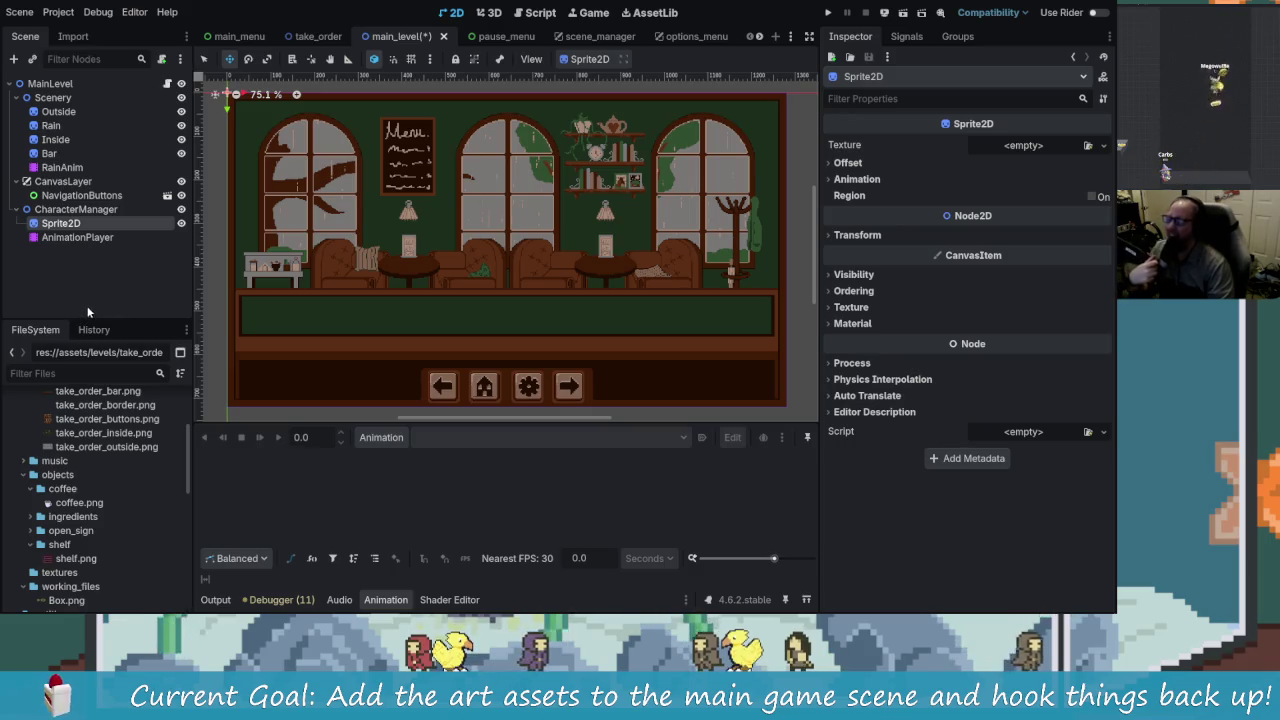
left_click(71, 268)
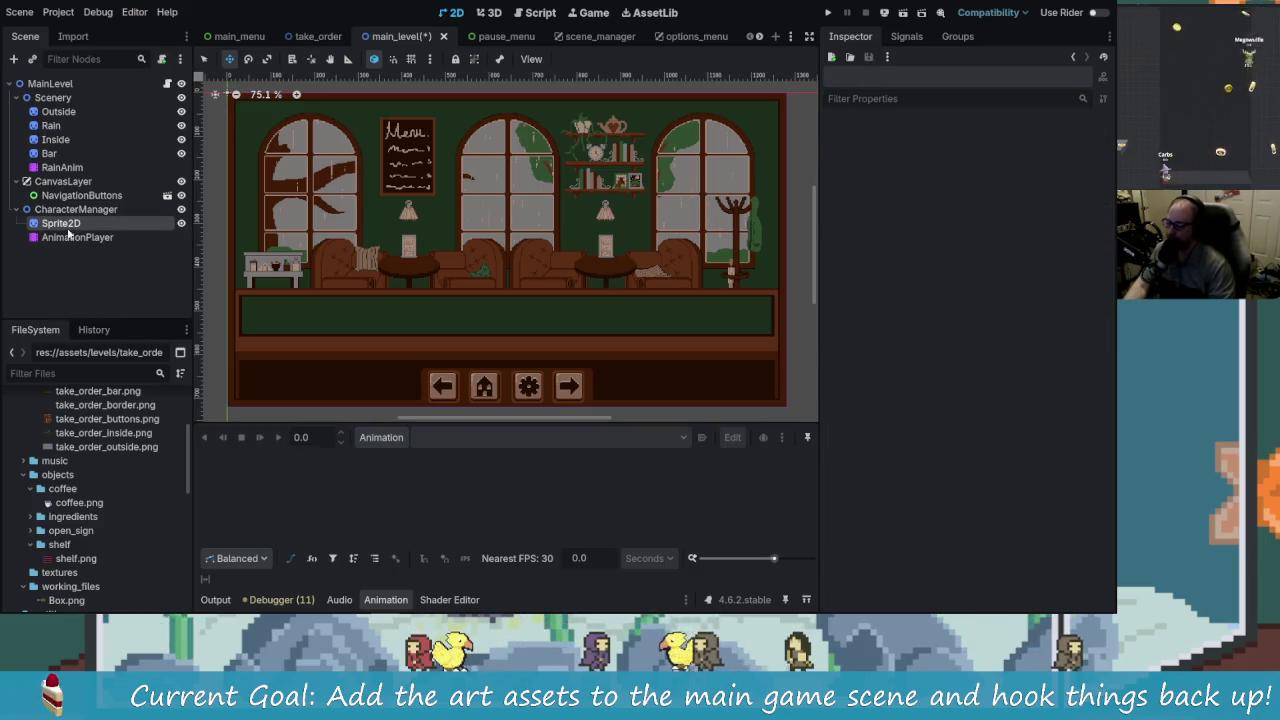
left_click(62, 223)
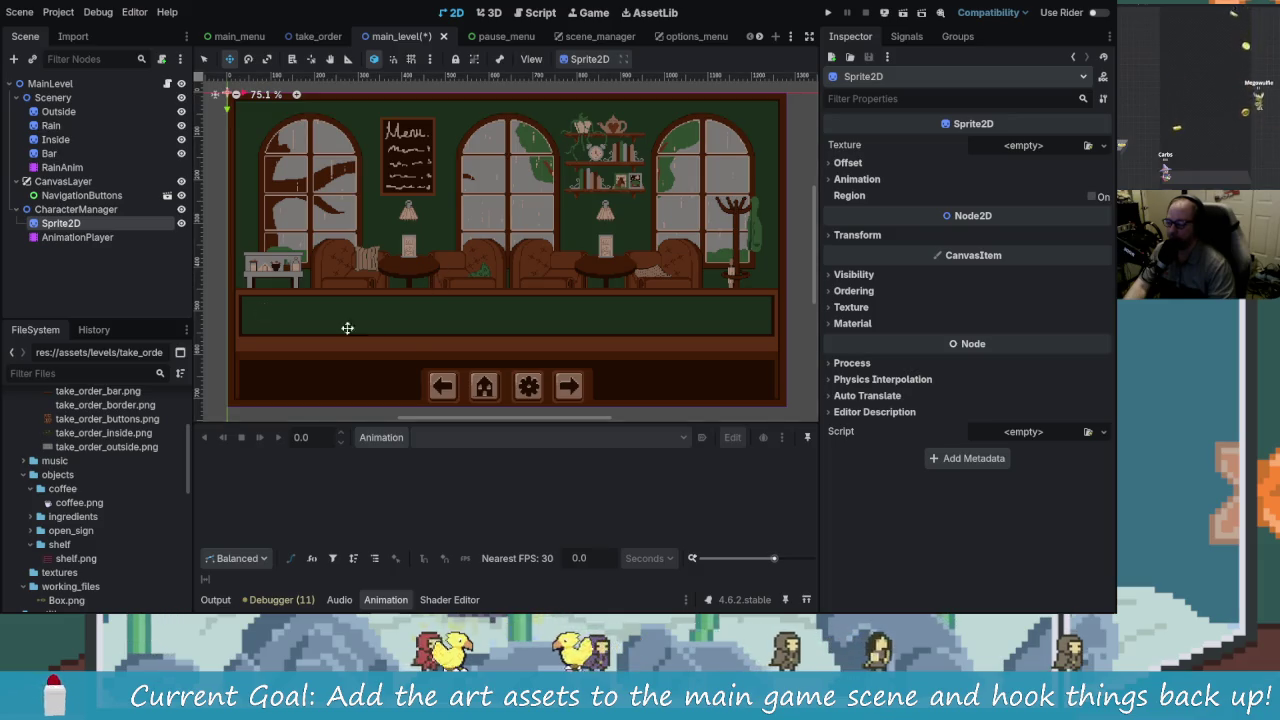
key("alt+Tab")
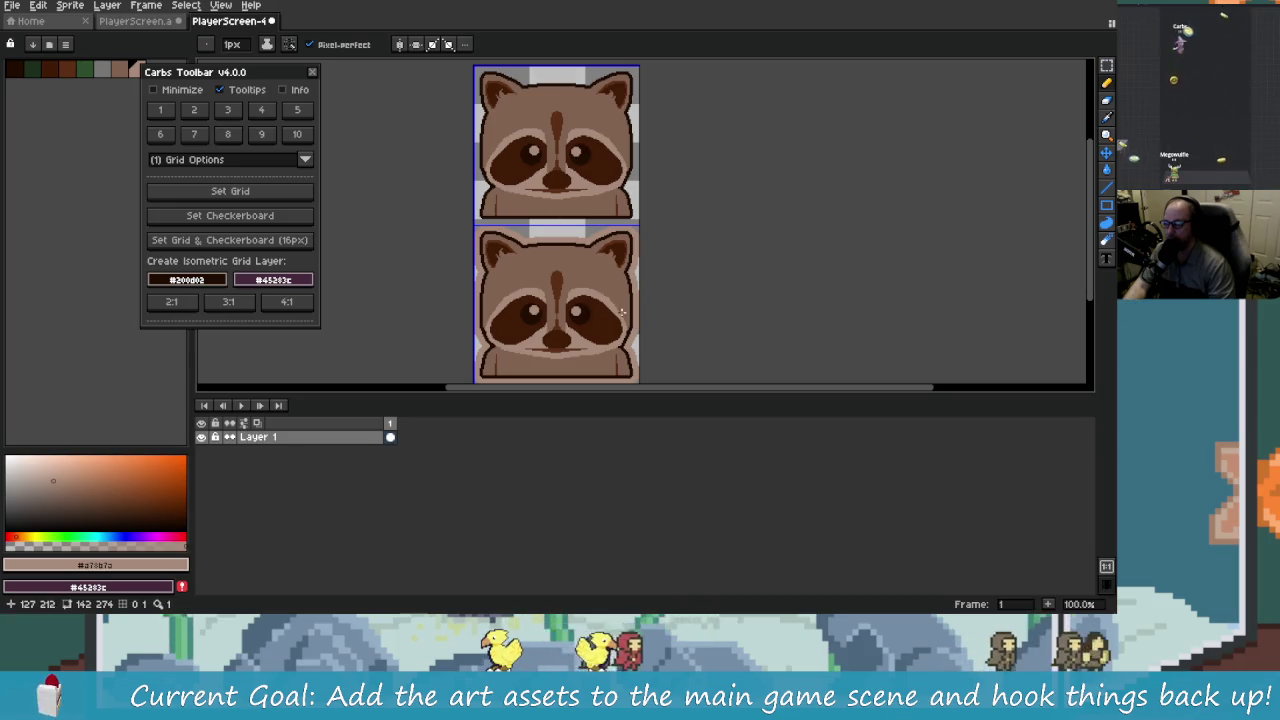
Step: Go to the PlayerScreen artwork and toggle the NewParcel, NewParcelHover and Trash layers' visibility
left_click(135, 20)
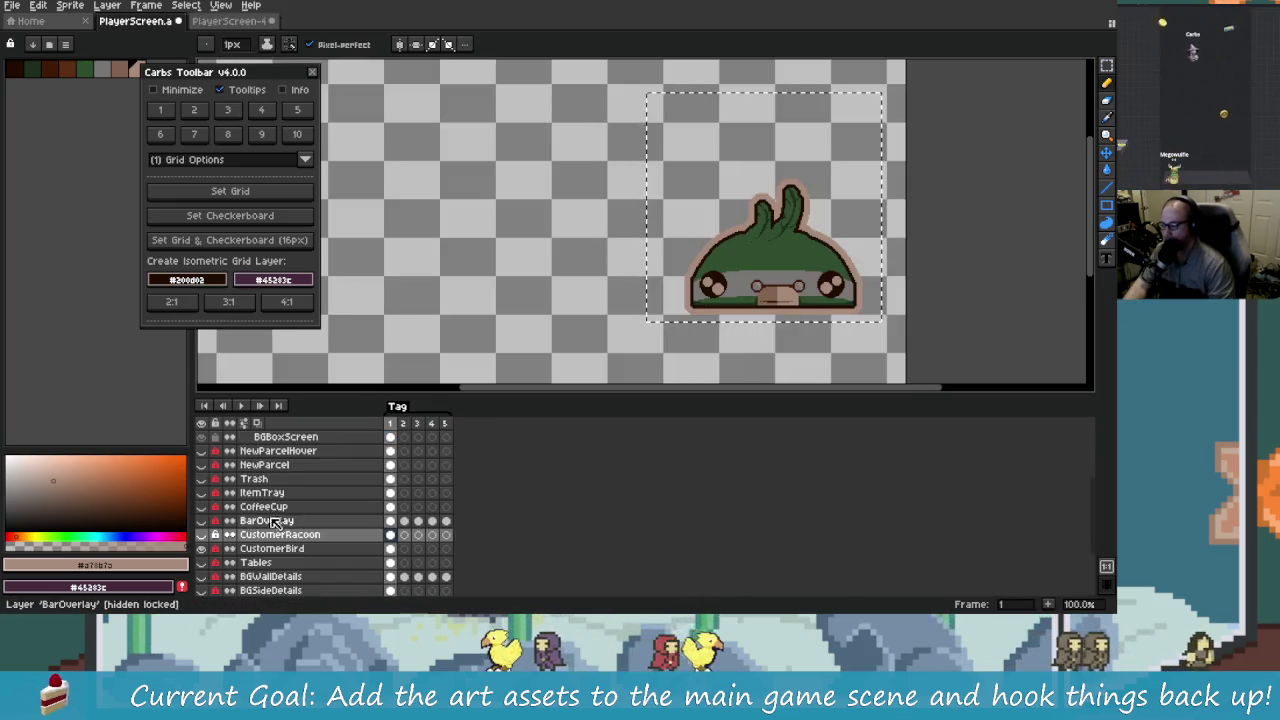
left_click(201, 465)
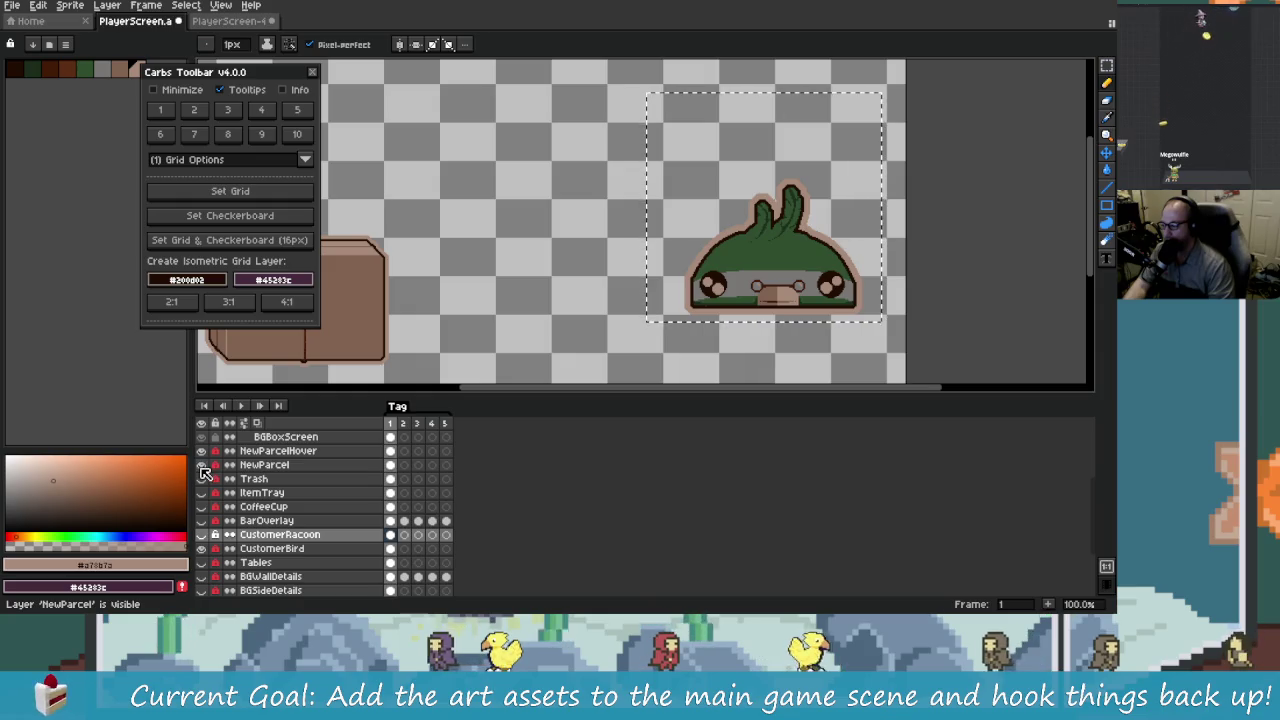
left_click(202, 452)
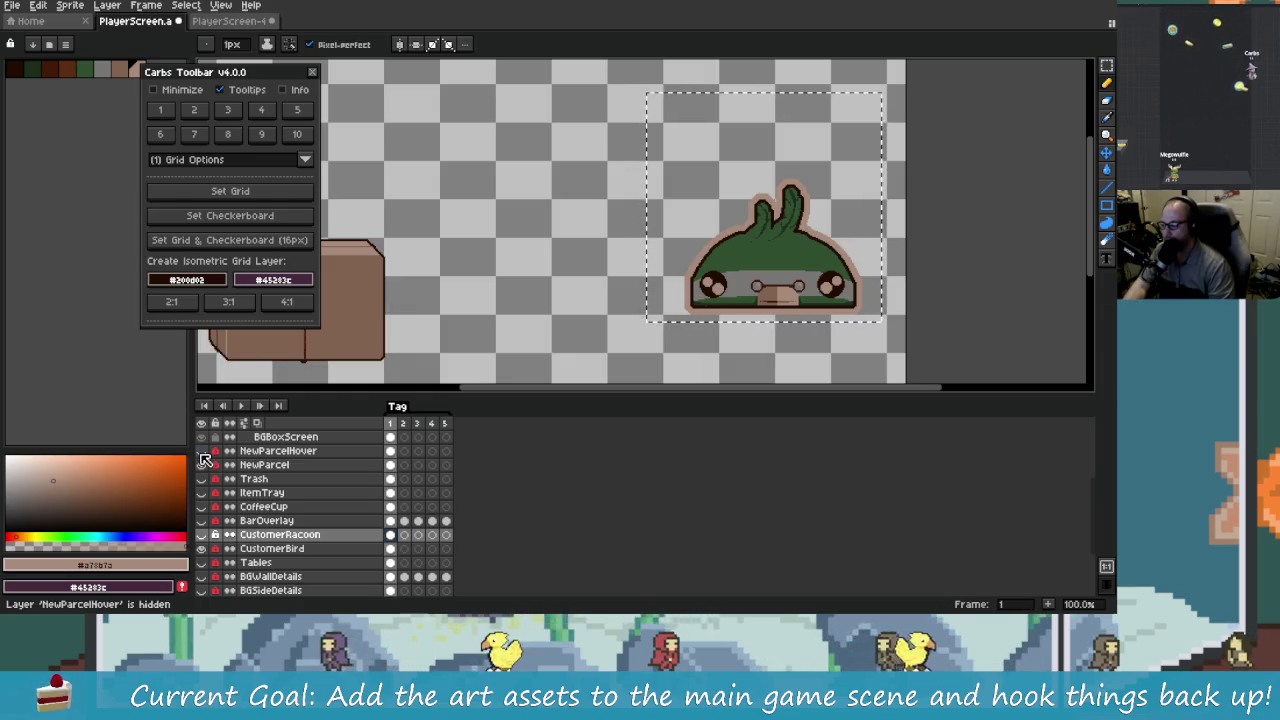
left_click(201, 479)
left_click(202, 451)
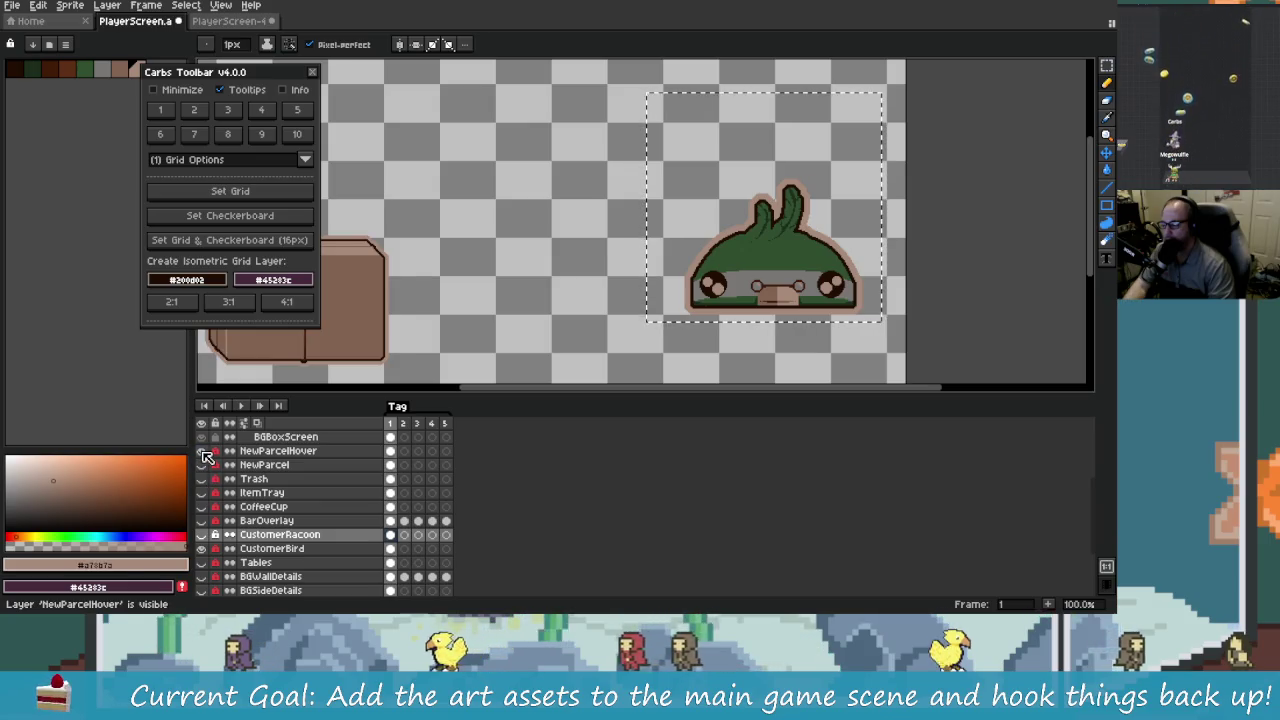
scroll(591, 323, "up", 2)
scroll(508, 313, "down", 1)
Step: Flip NewParcel and NewParcelHover visibility again to compare the parcel art, then return to Godot
left_click(202, 465)
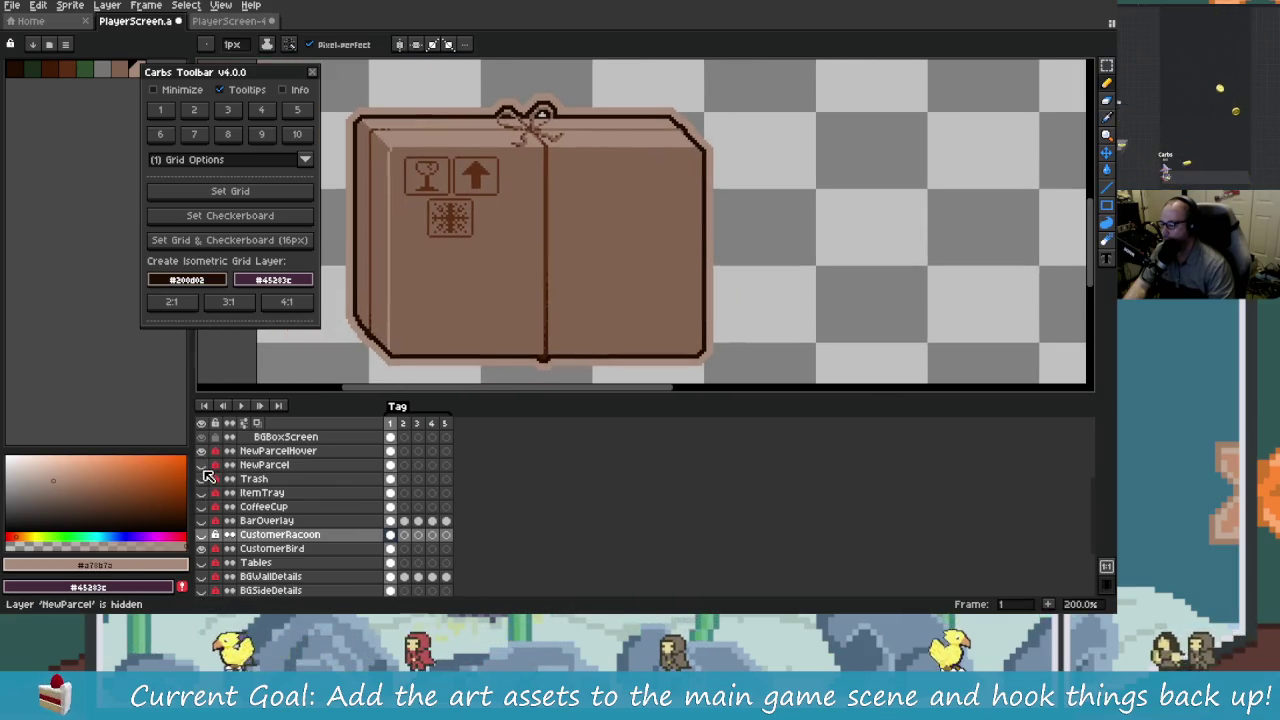
left_click(203, 466)
left_click_drag(203, 467, 203, 452)
left_click(203, 452)
left_click(203, 451)
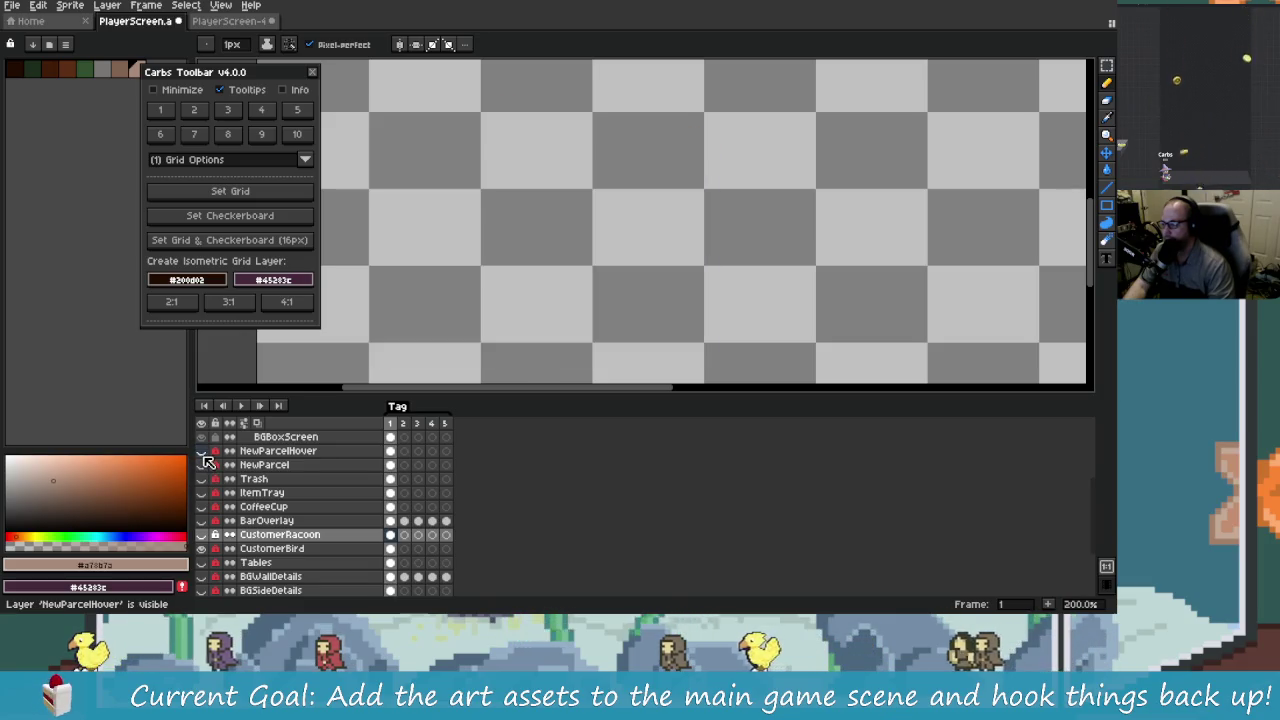
key("alt+Tab")
left_click(540, 197)
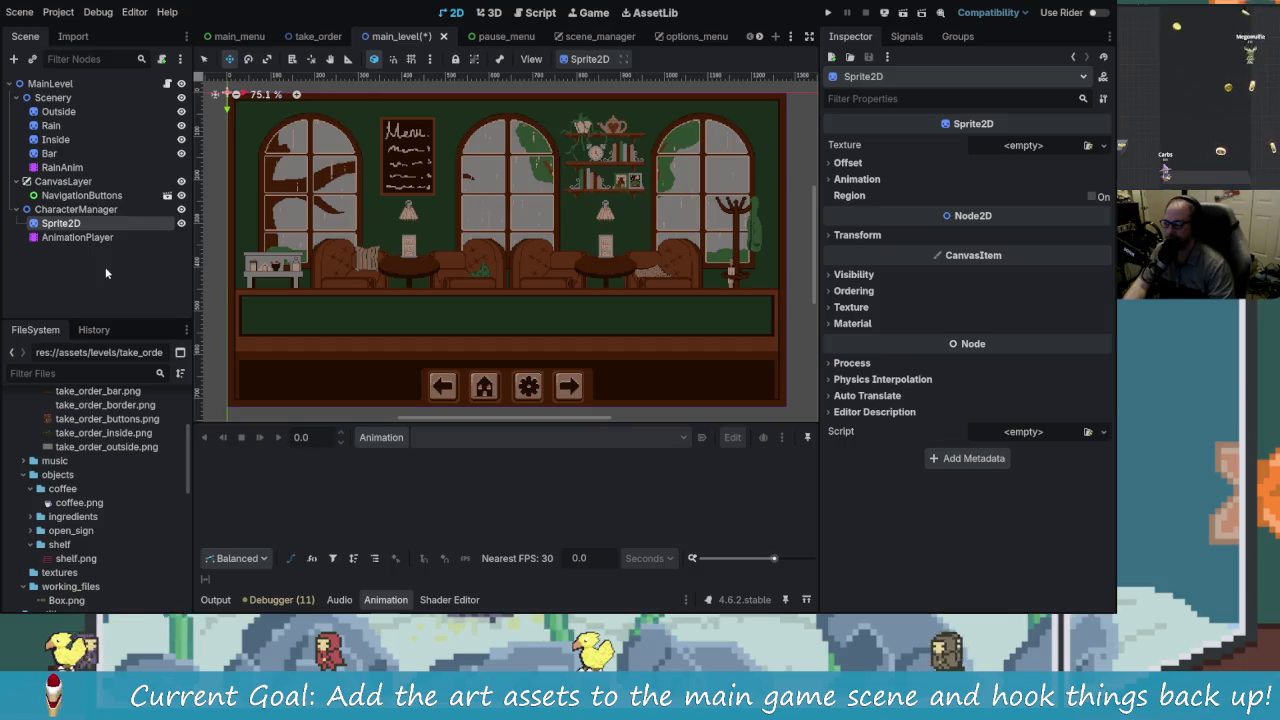
Step: Click through the AnimationPlayer, Sprite2D and CharacterManager nodes in the scene tree
left_click(88, 237)
left_click(95, 223)
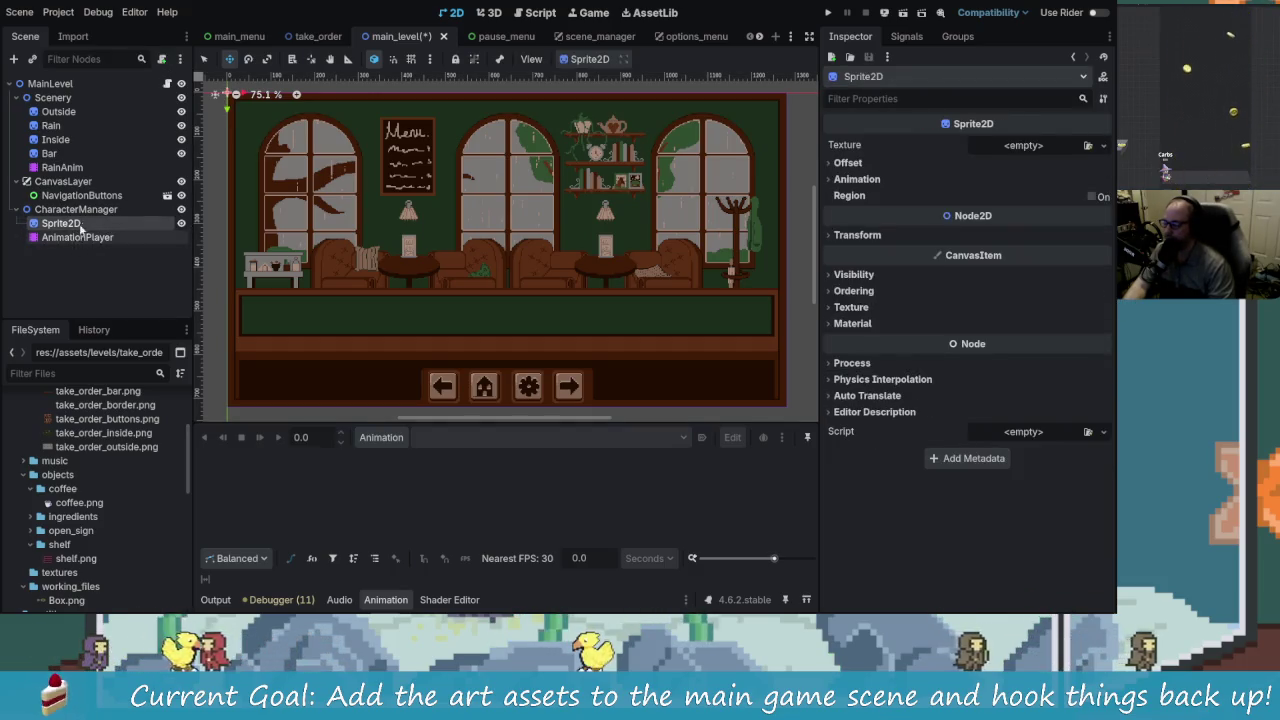
left_click(88, 209)
left_click(90, 209)
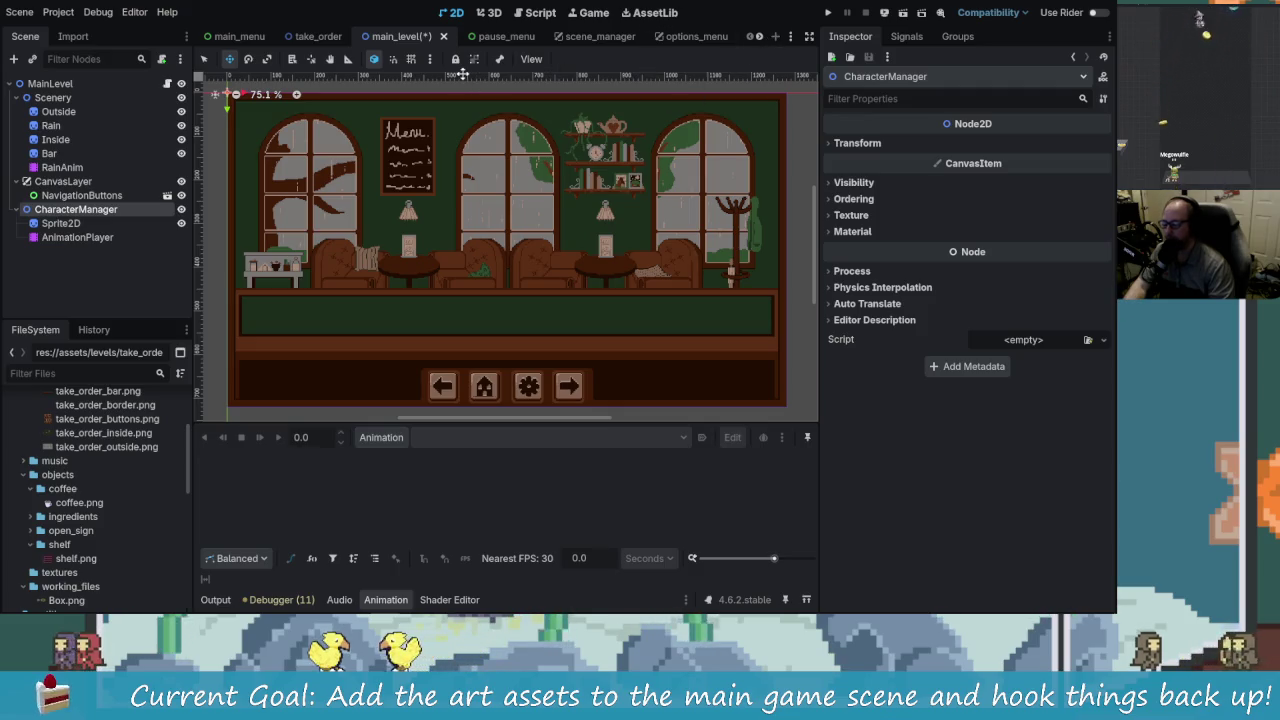
Step: Quick-open the customer.tscn scene by searching 'char'
key("ctrl+shift+o")
type("char")
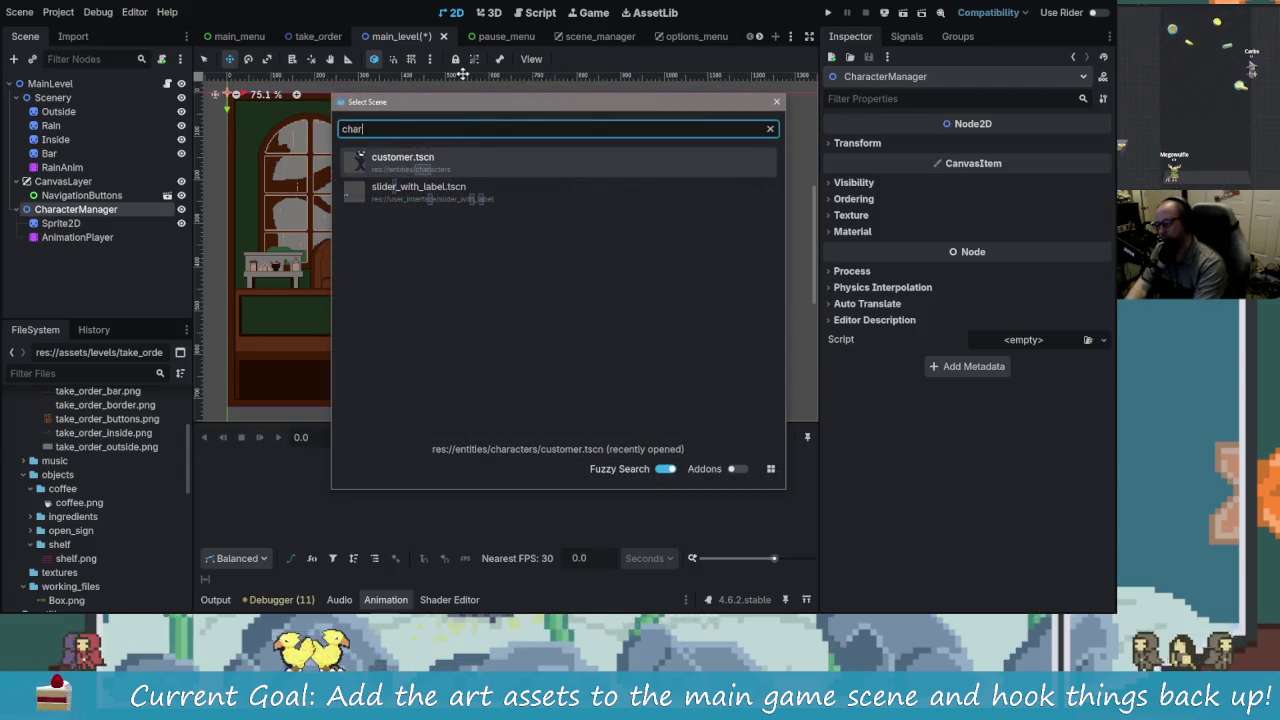
key("Return")
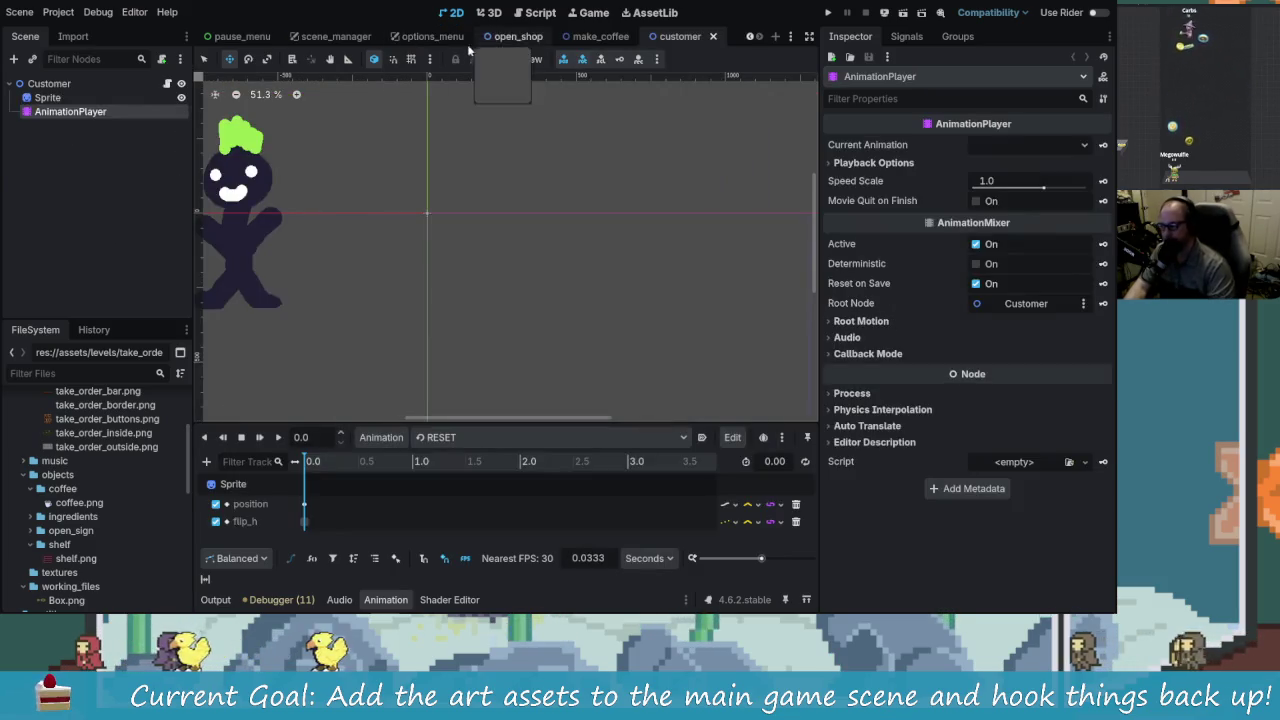
Step: Select the customer's AnimationPlayer, load 'animation' into the timeline and scrub to preview it
left_click(79, 97)
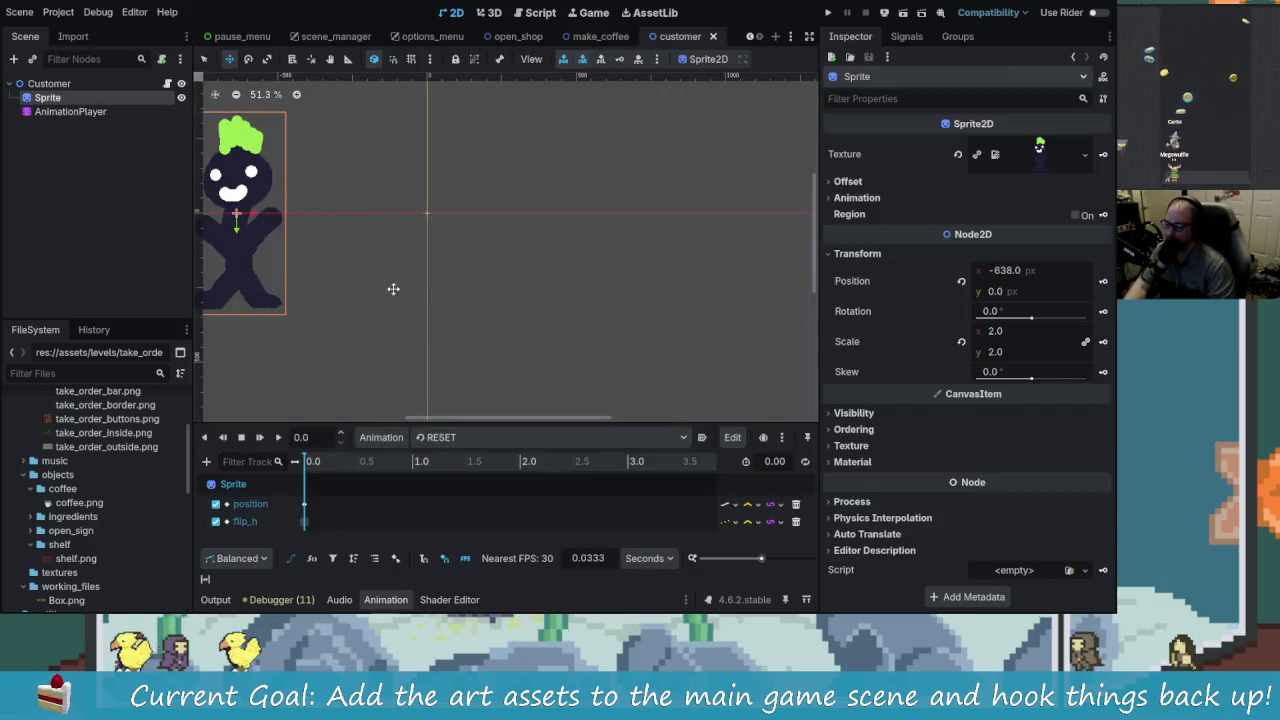
left_click(80, 86)
scroll(394, 280, "down", 3)
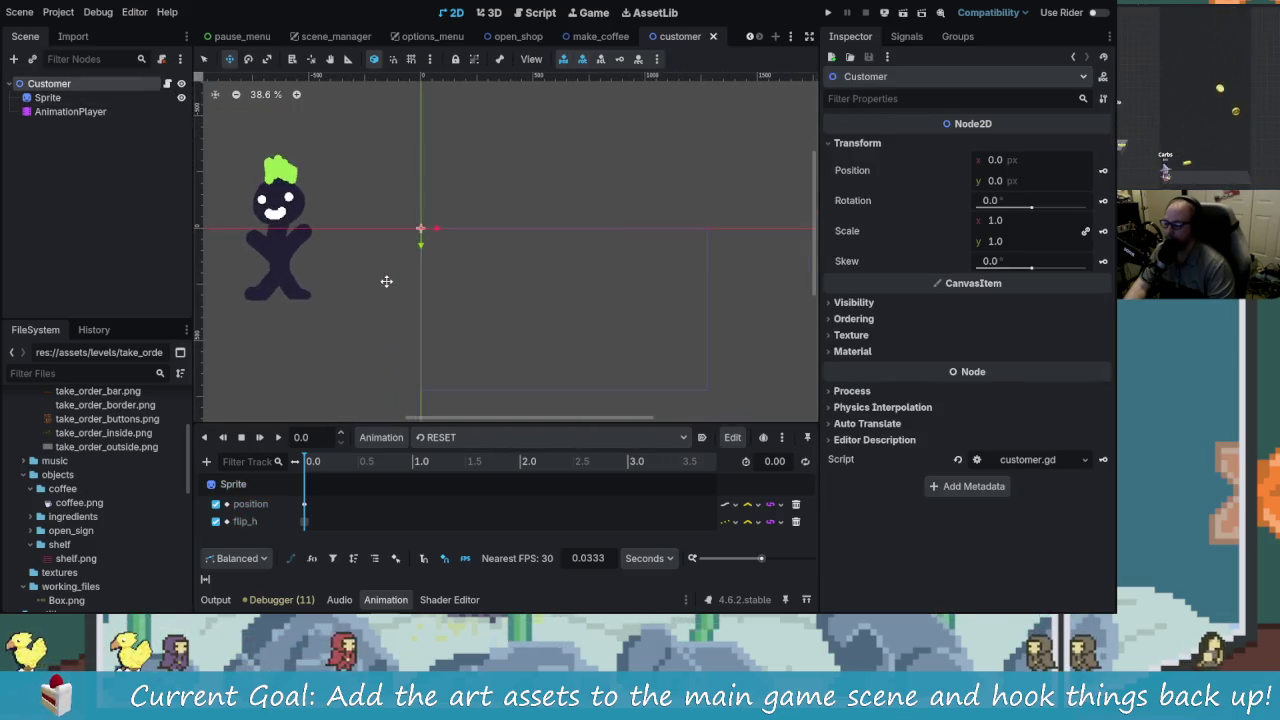
left_click(70, 111)
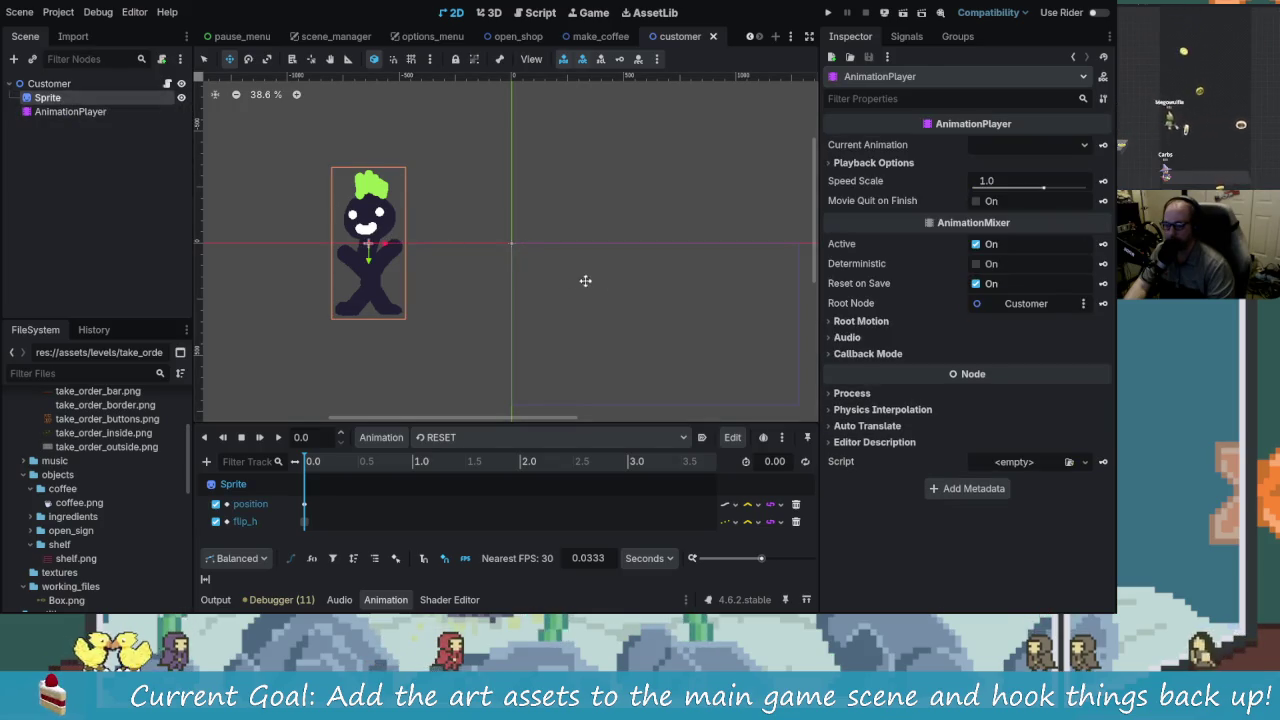
left_click(116, 111)
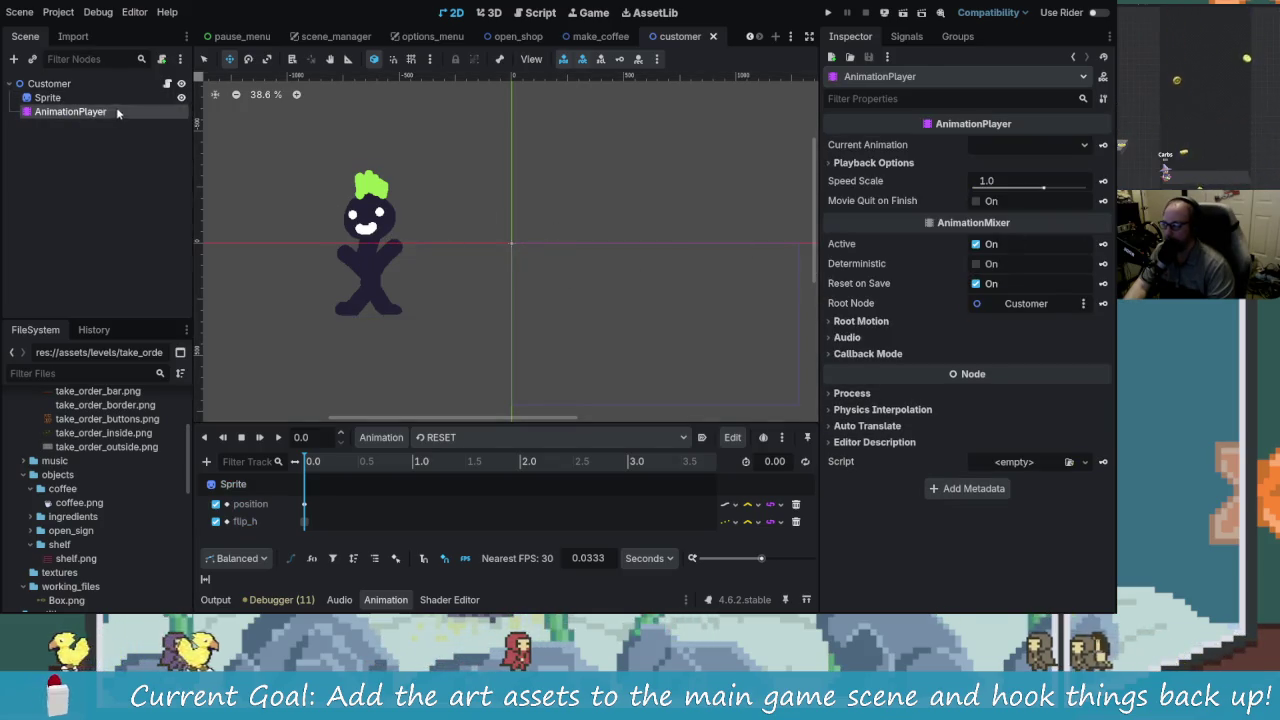
left_click(504, 442)
left_click(443, 469)
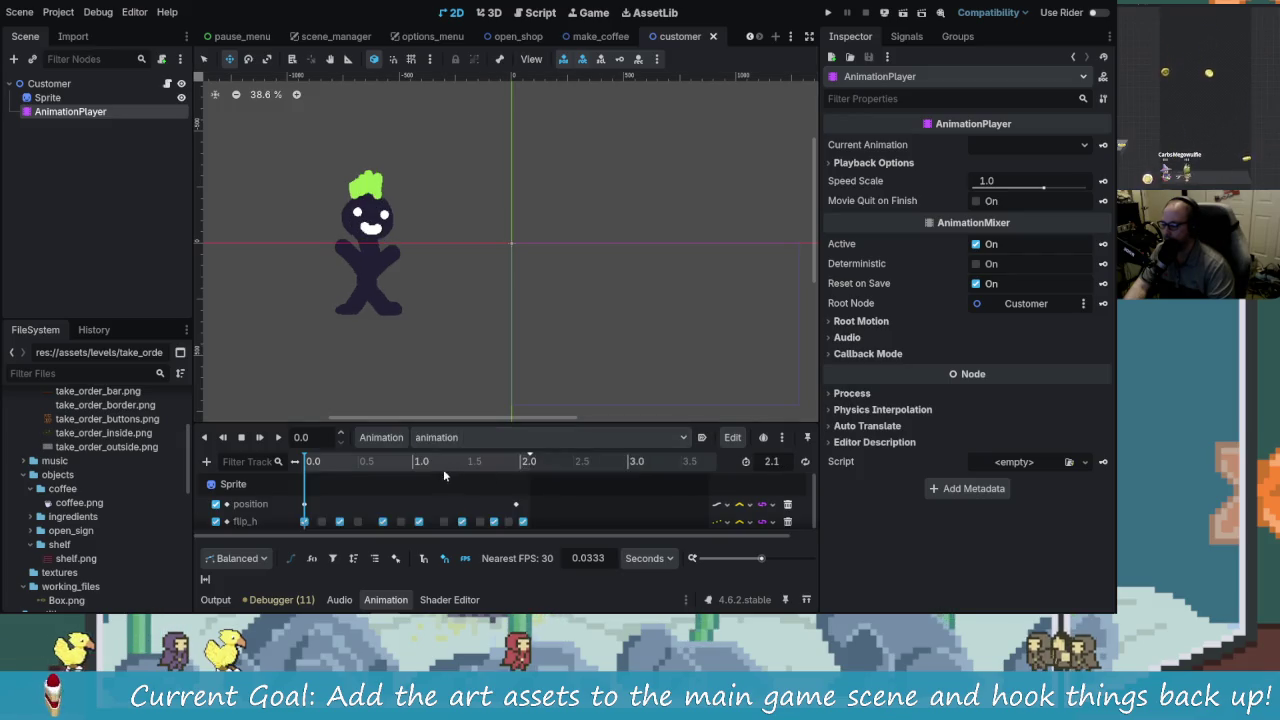
mouse_move(311, 481)
left_mouse_down()
mouse_move(369, 462)
mouse_move(528, 470)
mouse_move(334, 470)
mouse_move(530, 490)
mouse_move(311, 466)
mouse_move(530, 475)
mouse_move(269, 503)
left_mouse_up()
Step: Disable the flip_h track, preview the animation without flipping, and switch back to Aseprite
left_click(216, 521)
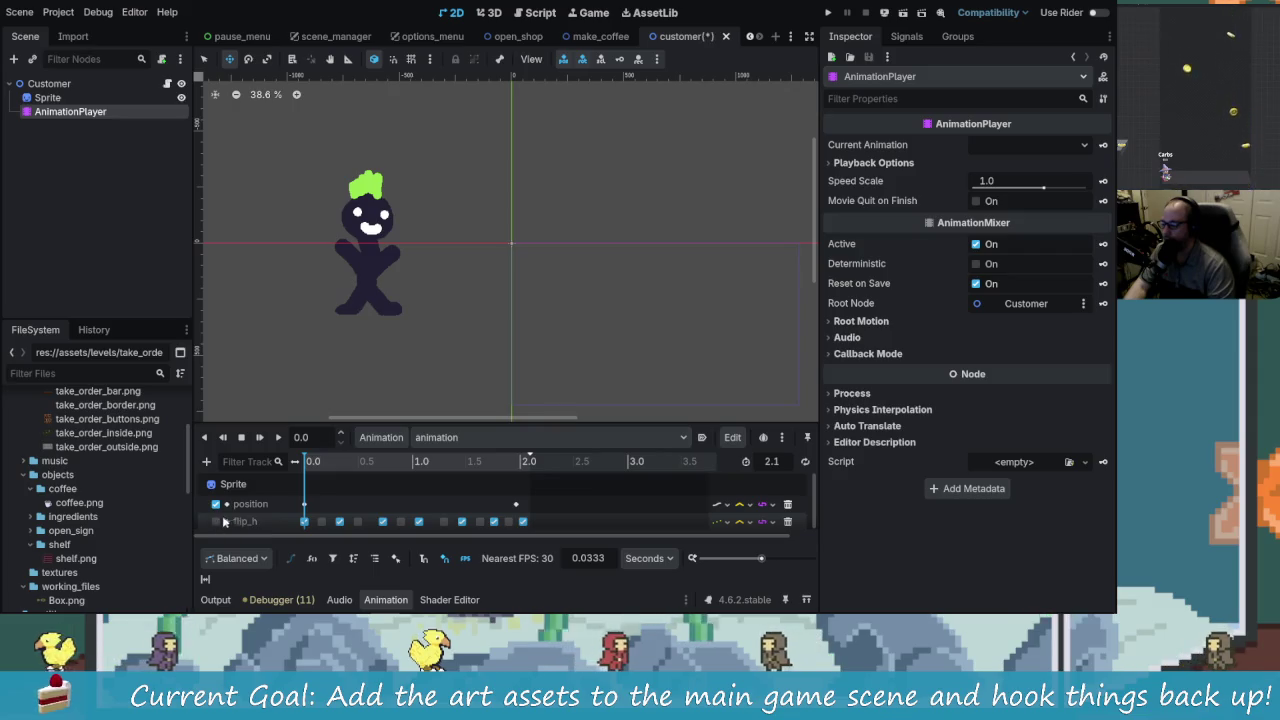
mouse_move(311, 466)
left_mouse_down()
mouse_move(528, 466)
mouse_move(273, 479)
left_mouse_up()
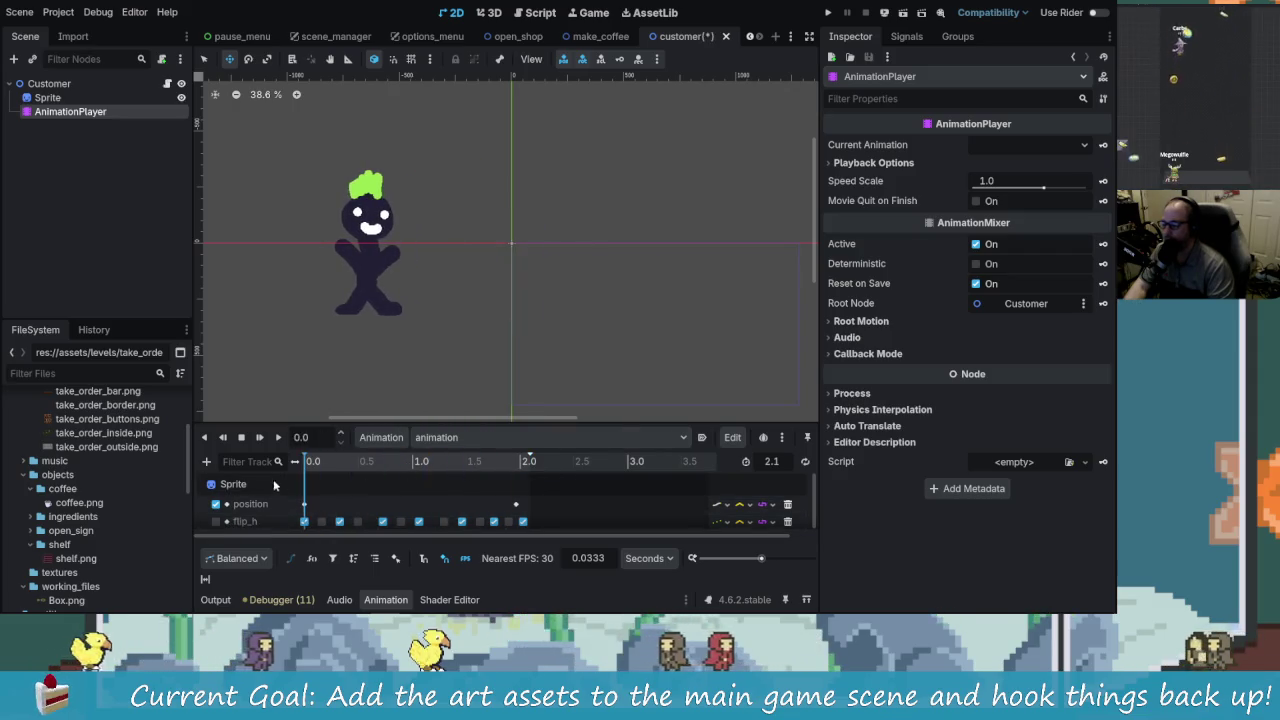
left_click(76, 98)
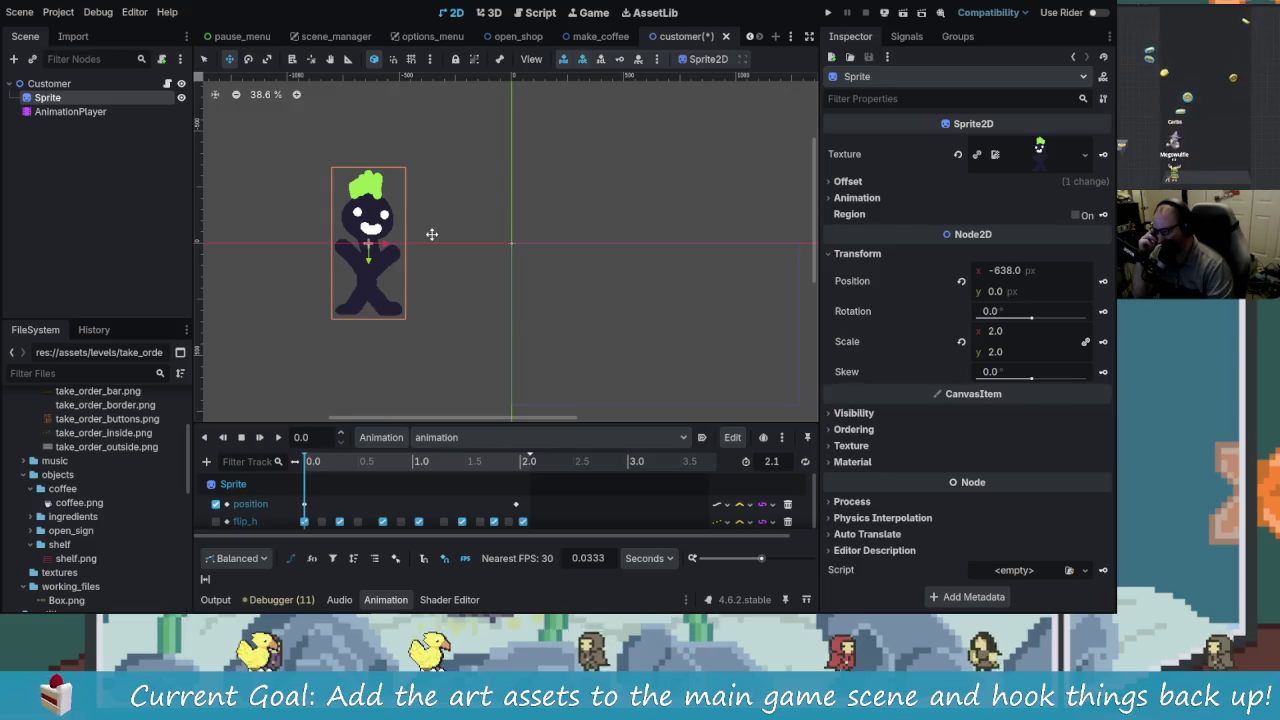
scroll(129, 540, "up", 2)
scroll(129, 534, "up", 3)
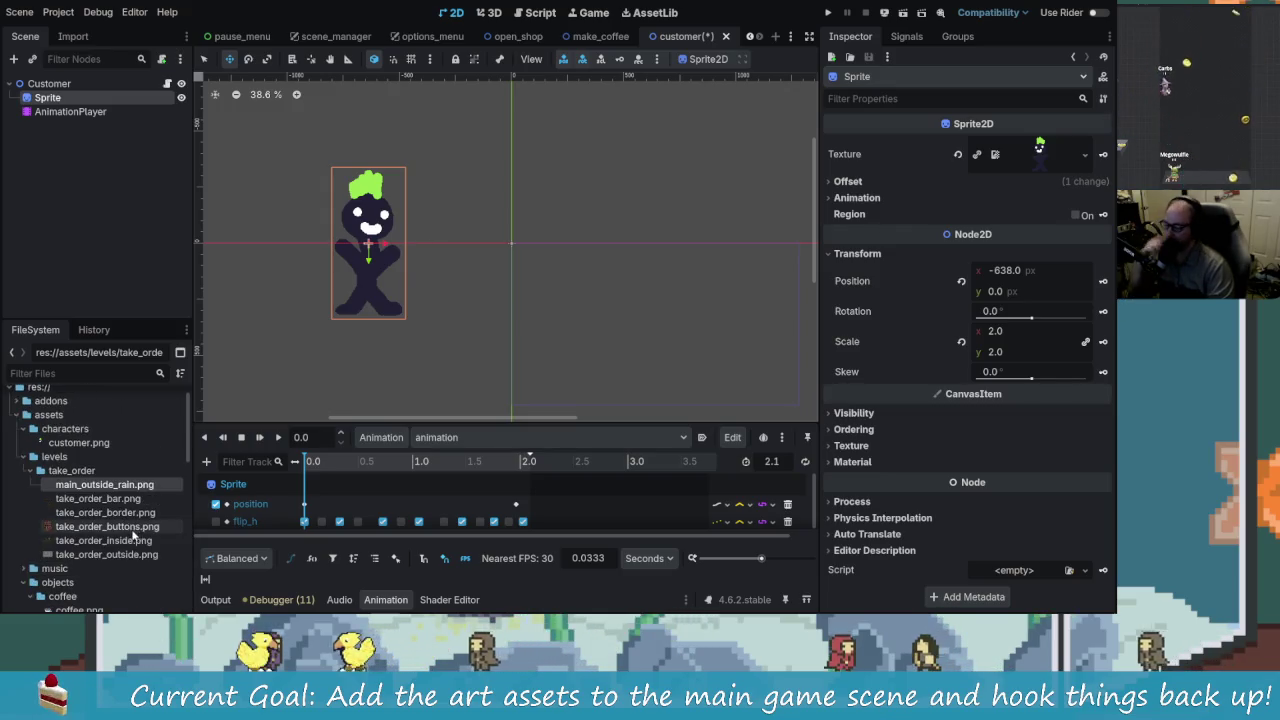
key("alt+Tab")
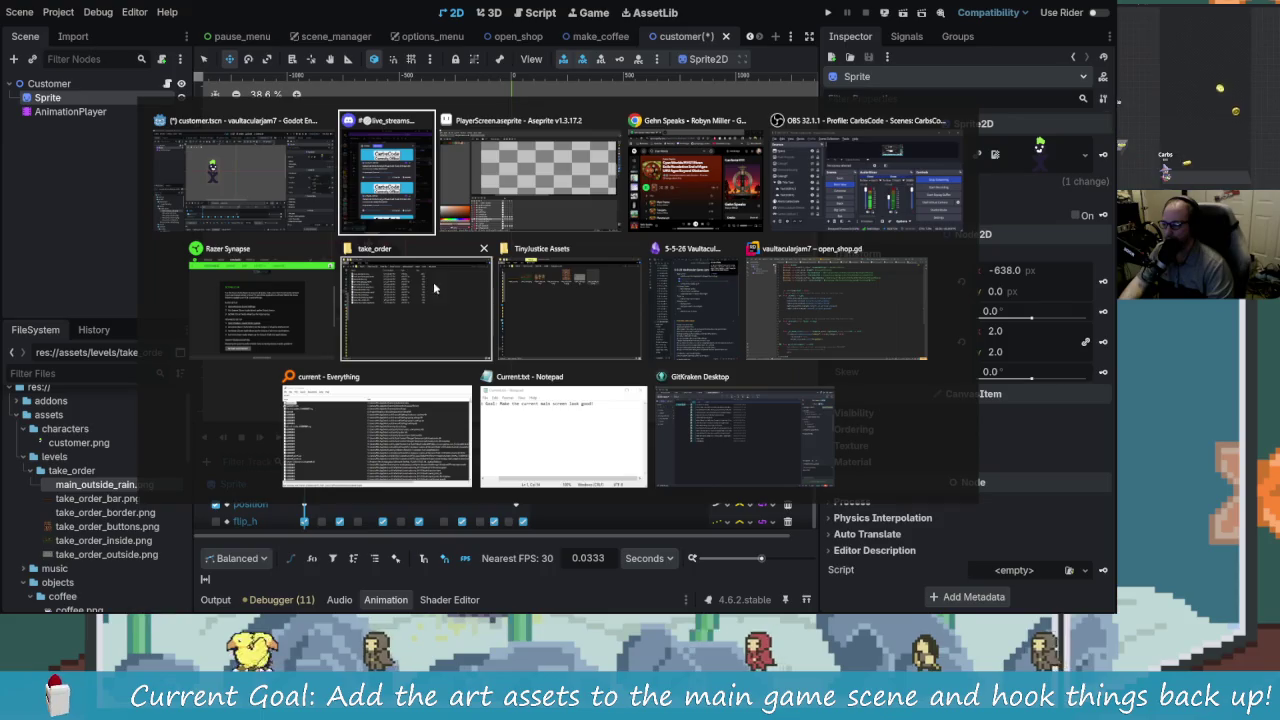
left_click(586, 195)
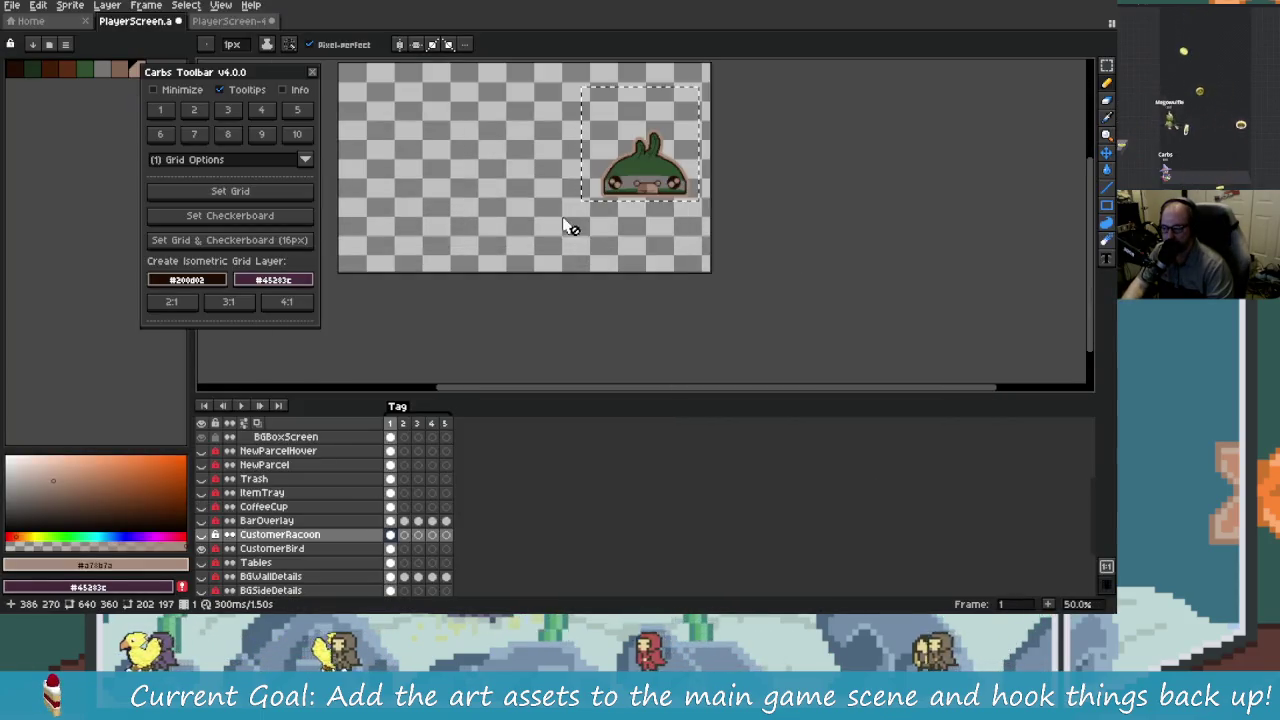
Step: Switch to the unsaved raccoon sprite copy, pick the Rectangular Marquee and zoom out
key("ctrl+Tab")
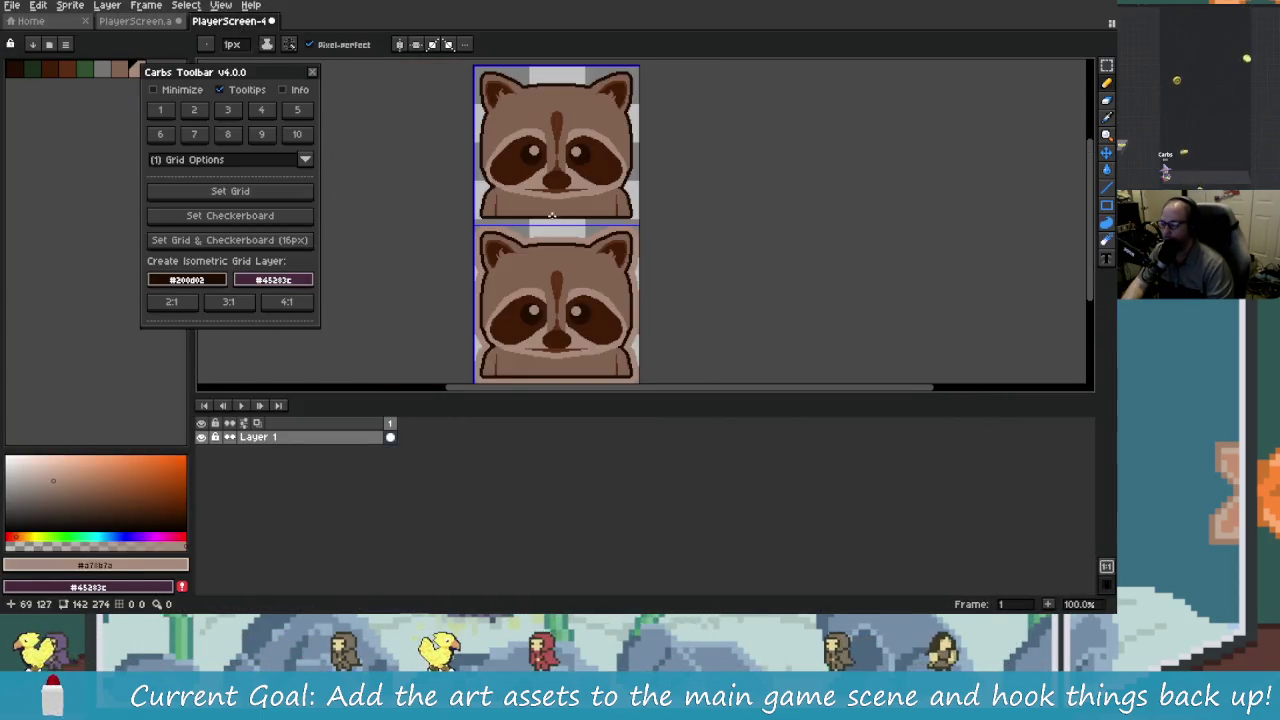
scroll(360, 189, "left", 3)
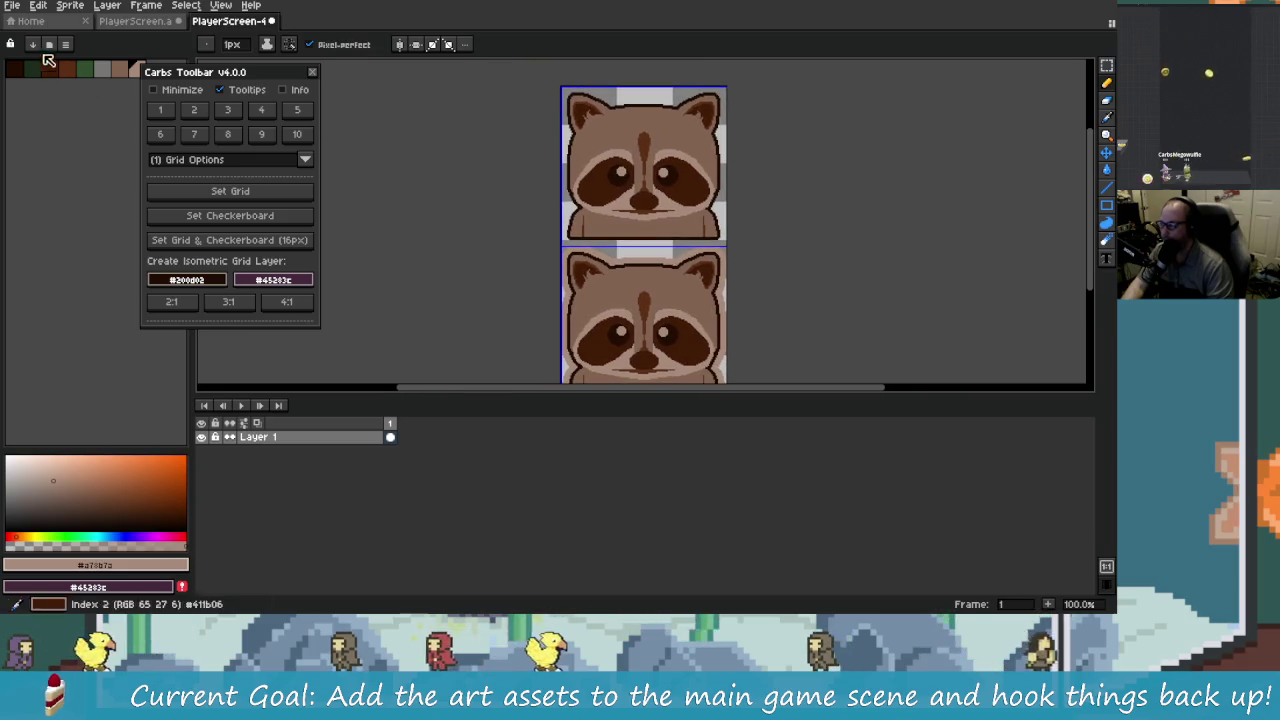
left_click(13, 10)
key("Escape")
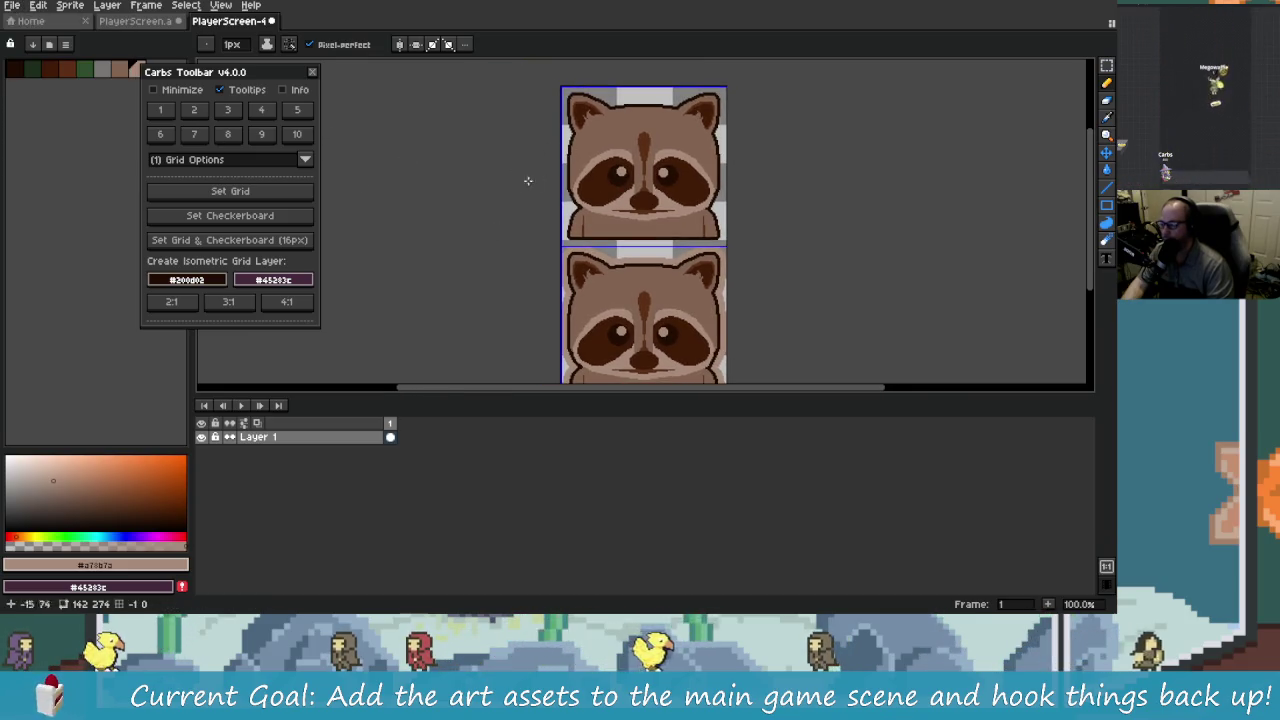
left_click(1107, 66)
key("minus")
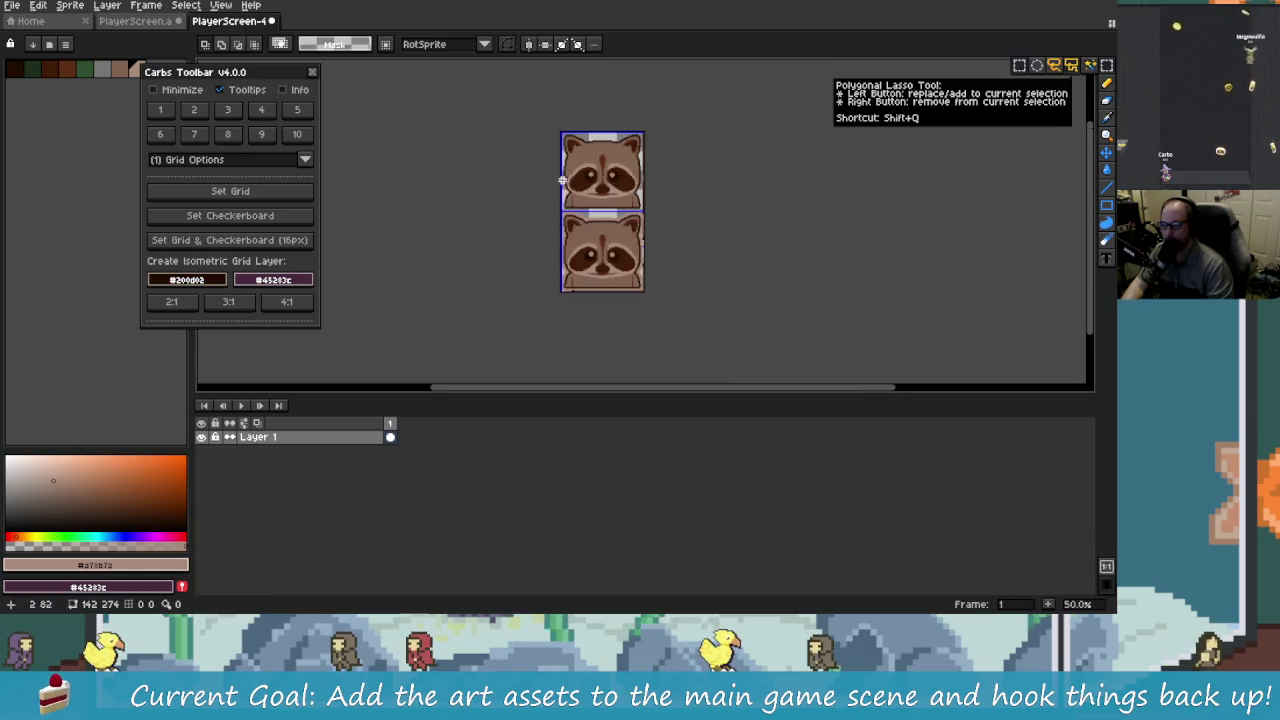
Step: Attempt Export Visible Selection twice, dismiss both no-export-folder warnings, and return to PlayerScreen.aseprite
left_click(243, 113)
left_click(310, 213)
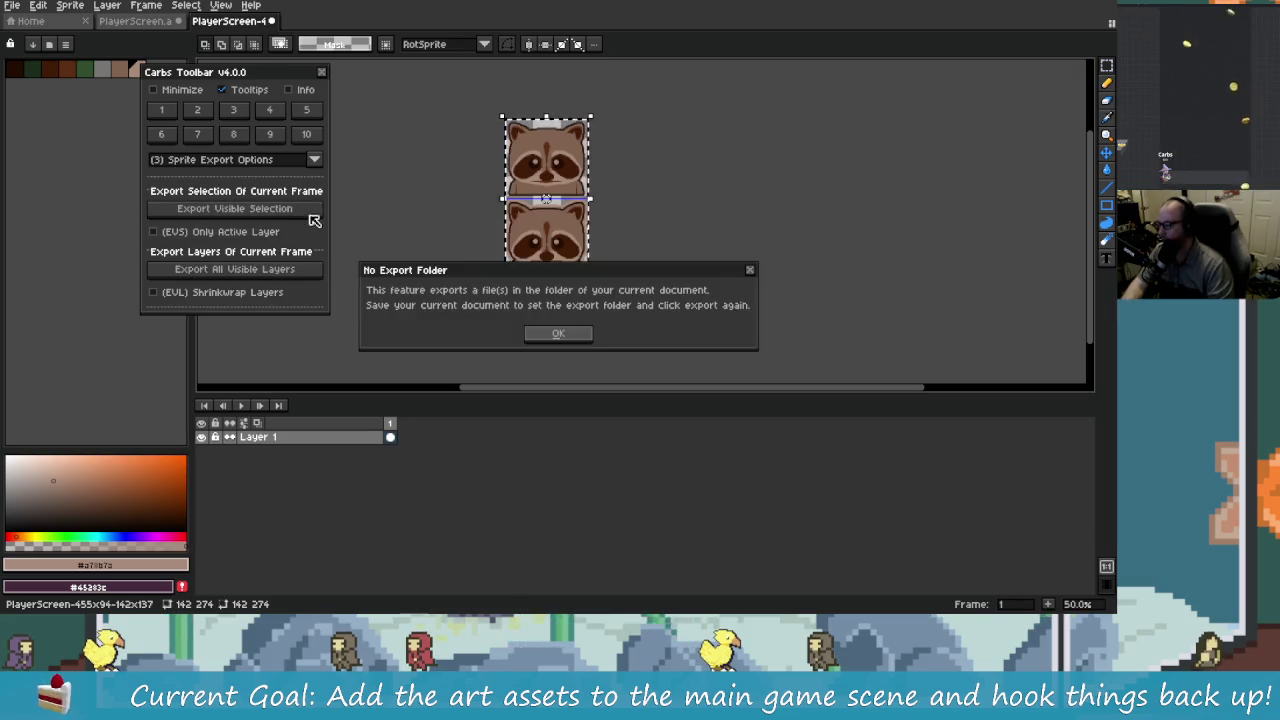
left_click(556, 334)
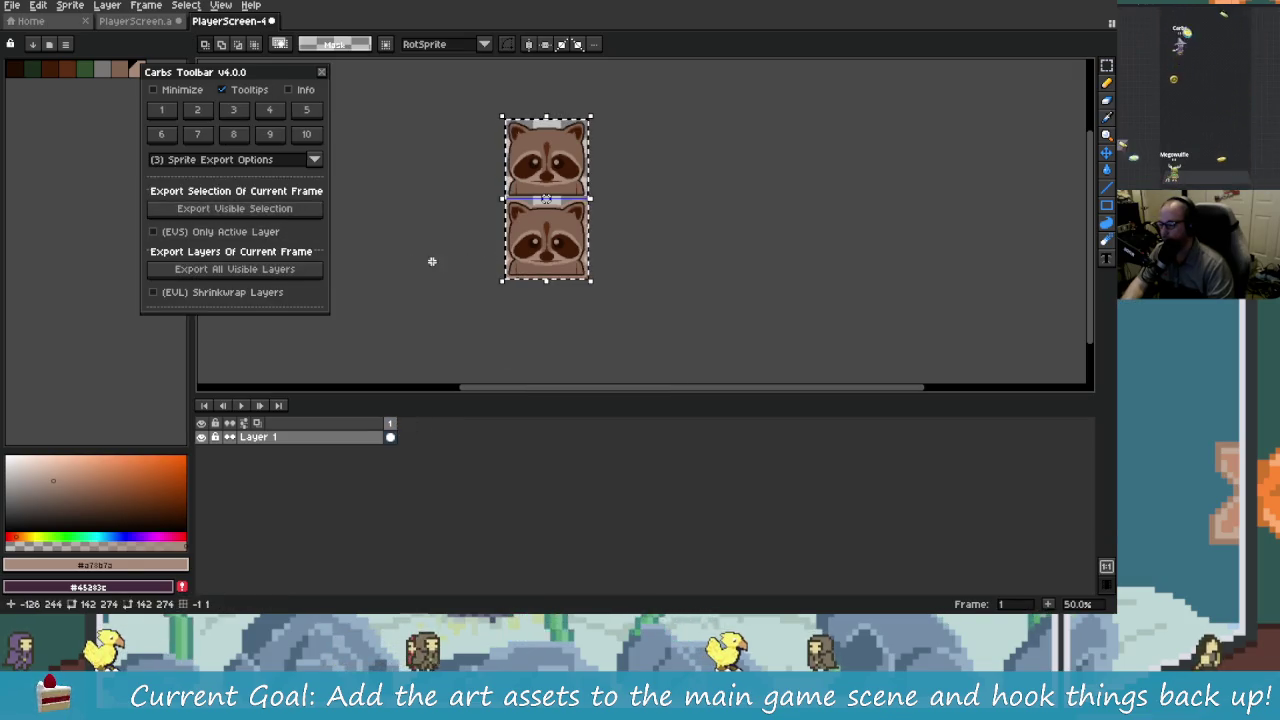
left_click(267, 212)
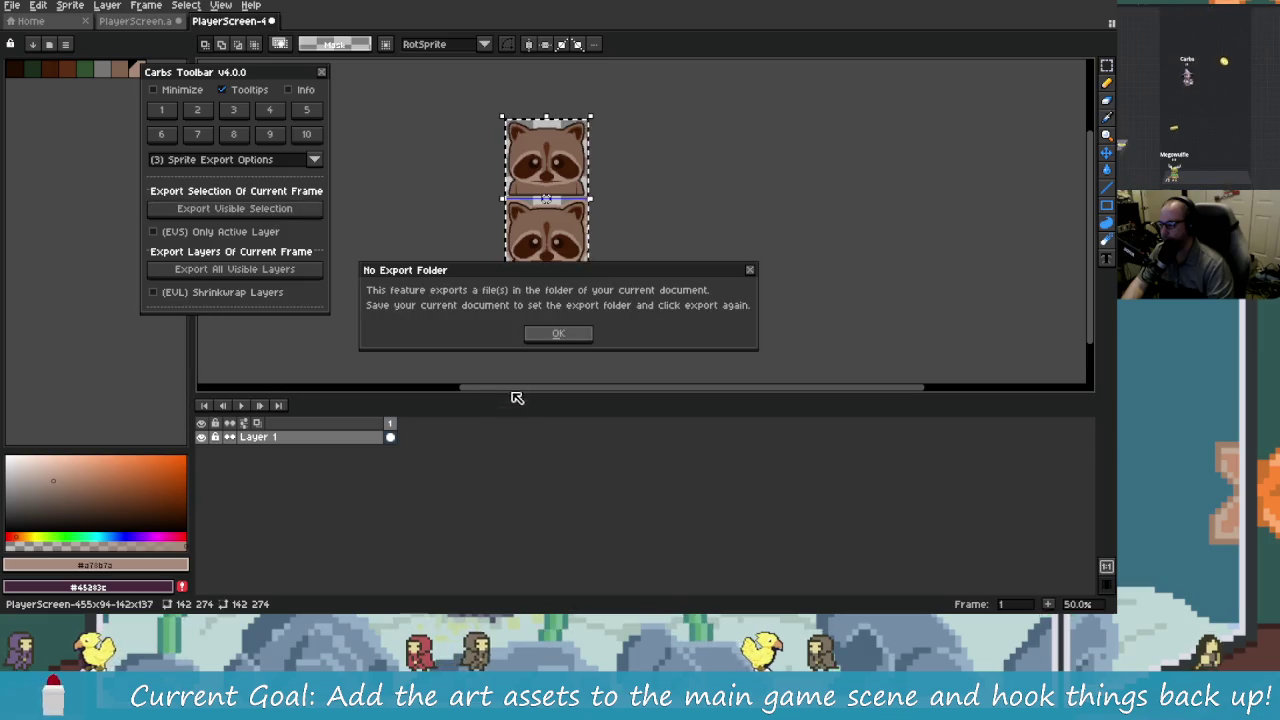
left_click(558, 334)
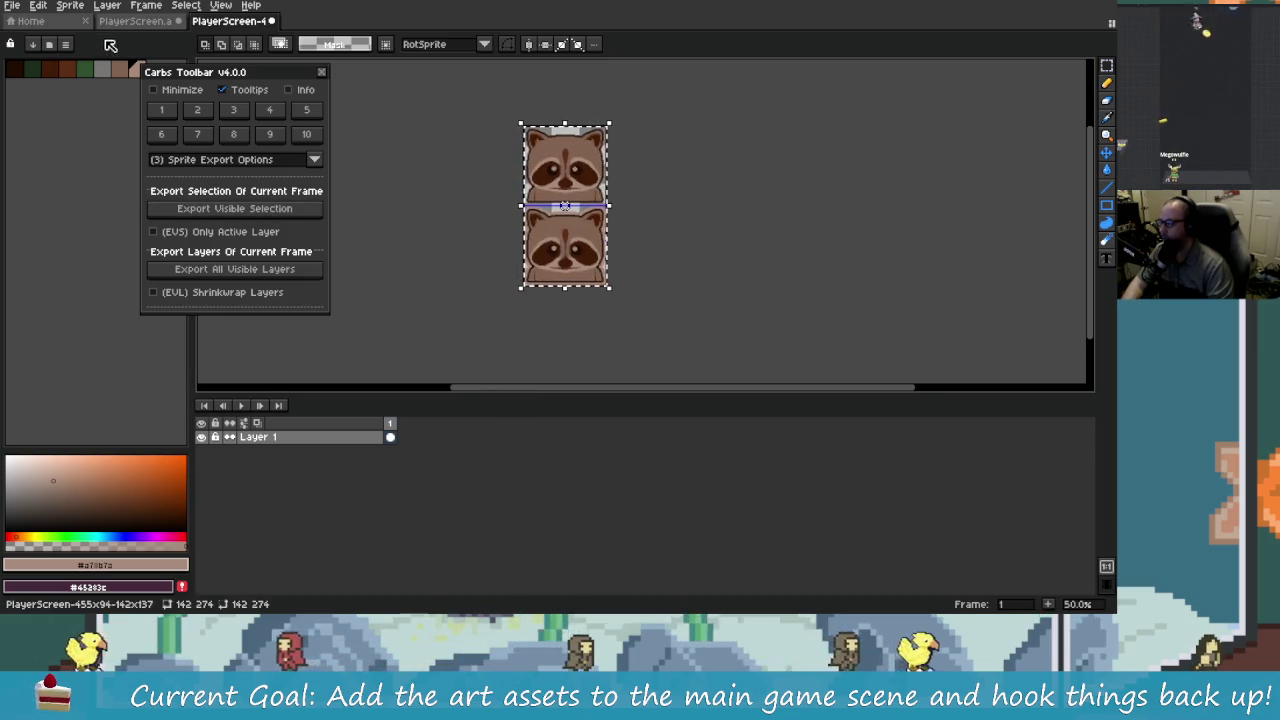
key("ctrl+shift+Tab")
scroll(572, 268, "down", 2)
Step: Paste the two stacked raccoon frames beside the single raccoon and try exporting, closing the error console
mouse_move(550, 261)
left_mouse_down()
mouse_move(541, 269)
mouse_move(582, 273)
left_mouse_up()
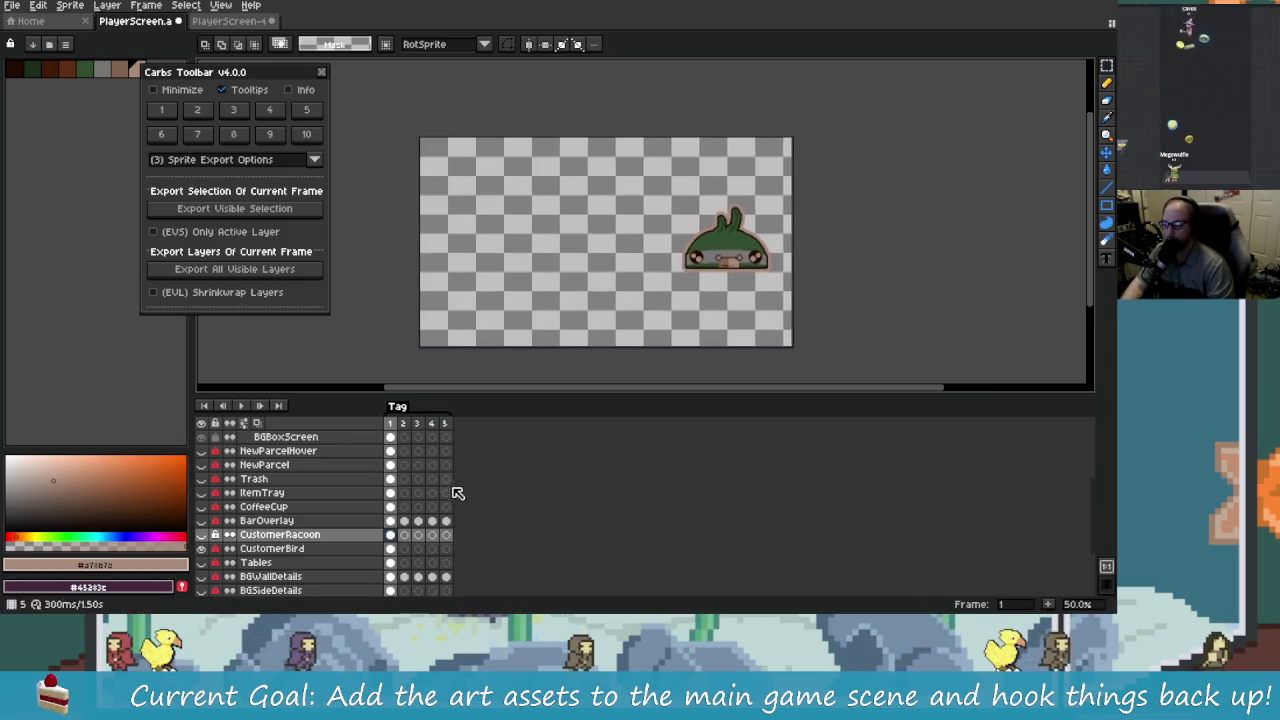
left_click_drag(201, 548, 205, 536)
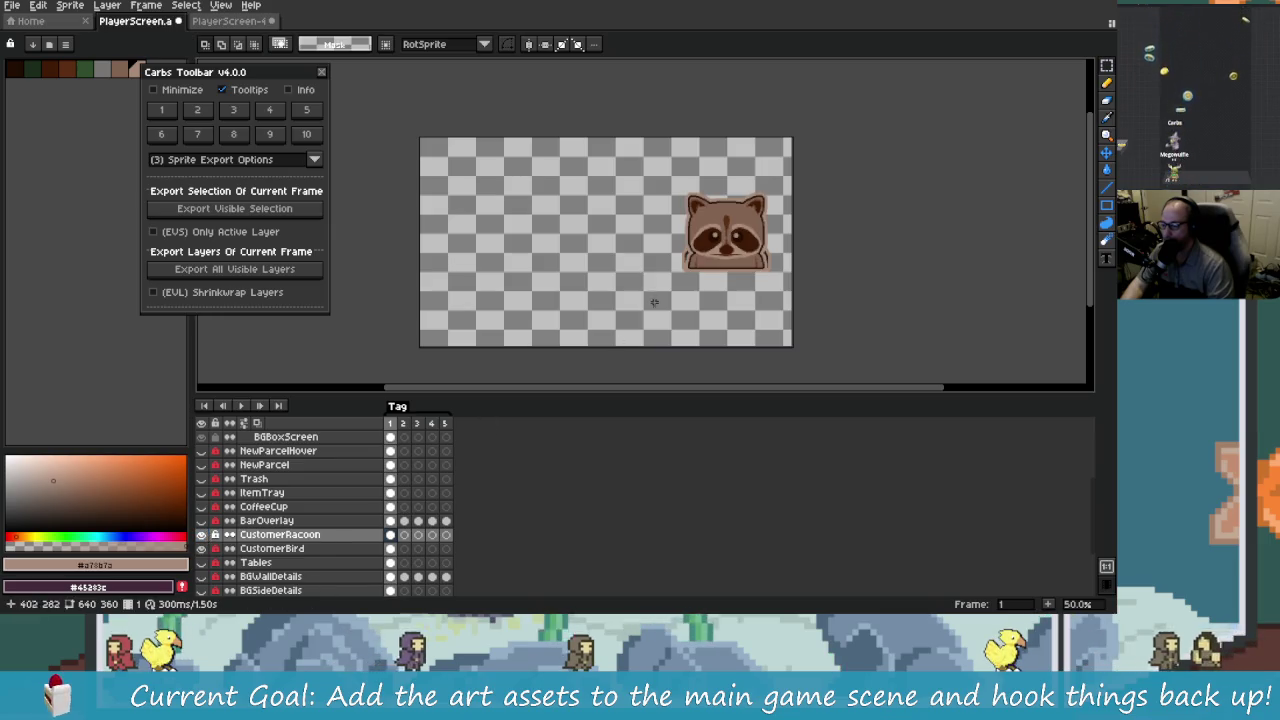
left_click_drag(718, 317, 680, 321)
key("ctrl+z")
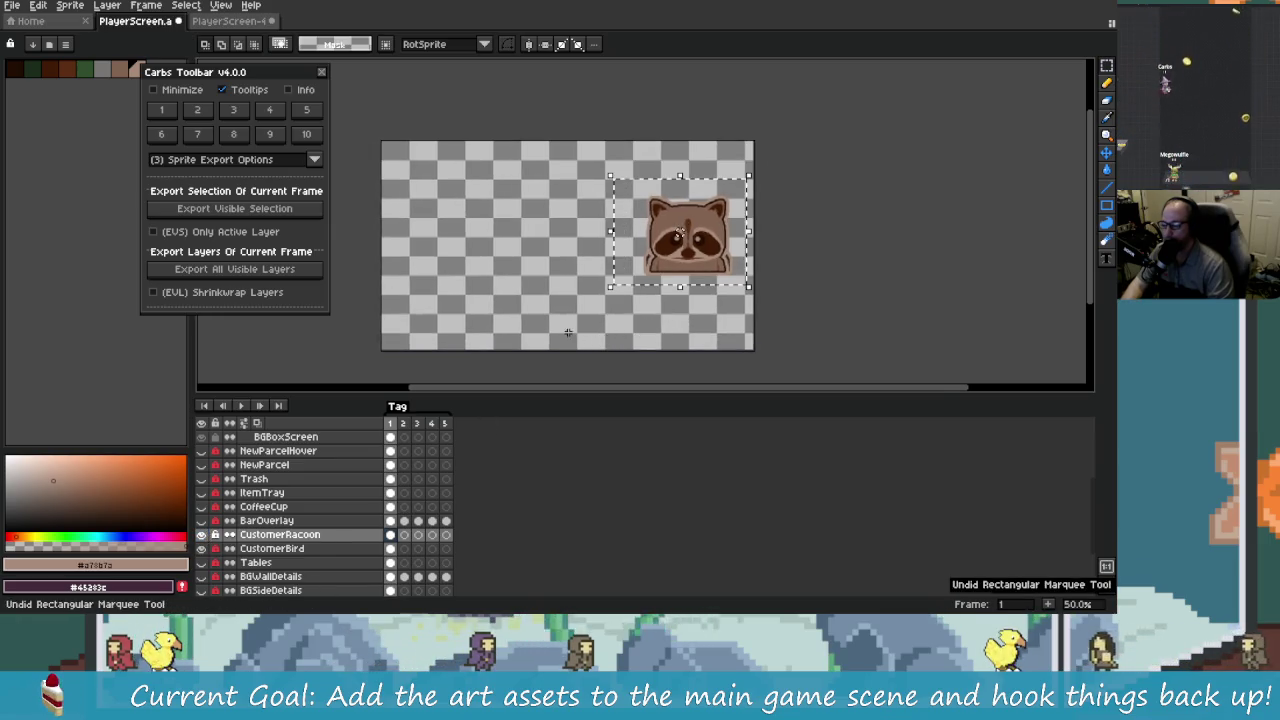
left_click(547, 331)
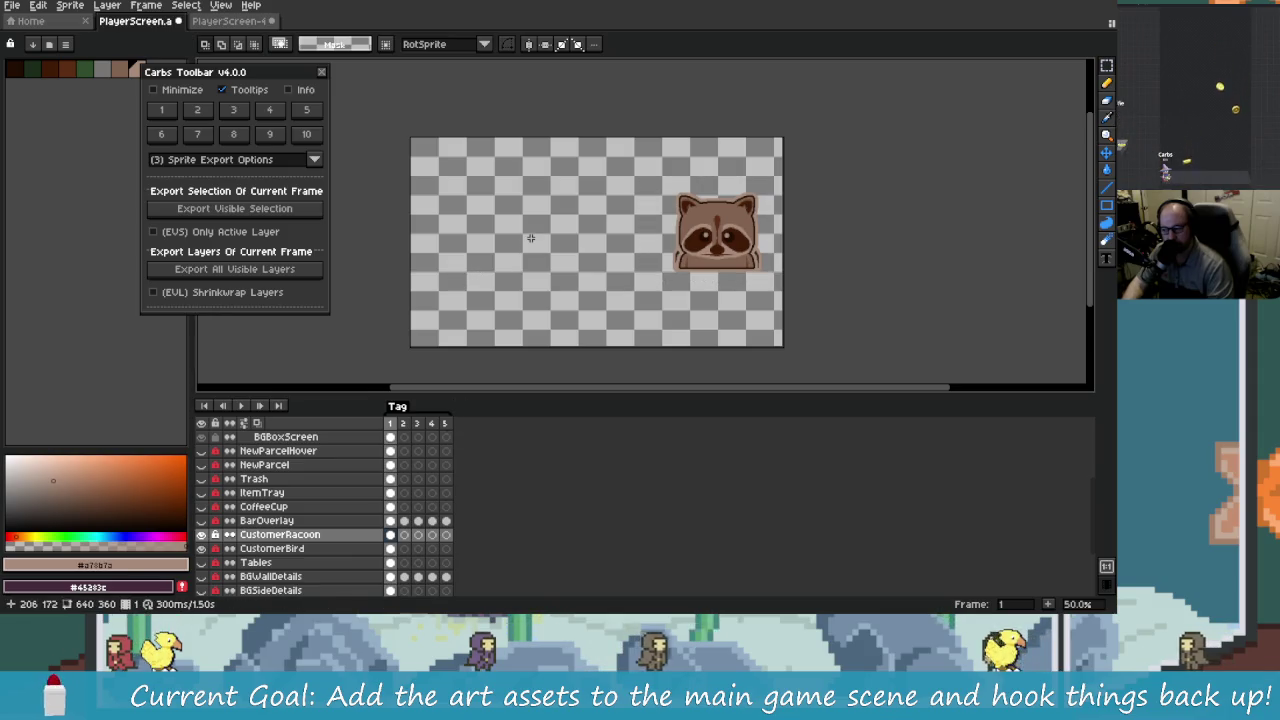
key("ctrl+v")
left_click_drag(463, 257, 526, 257)
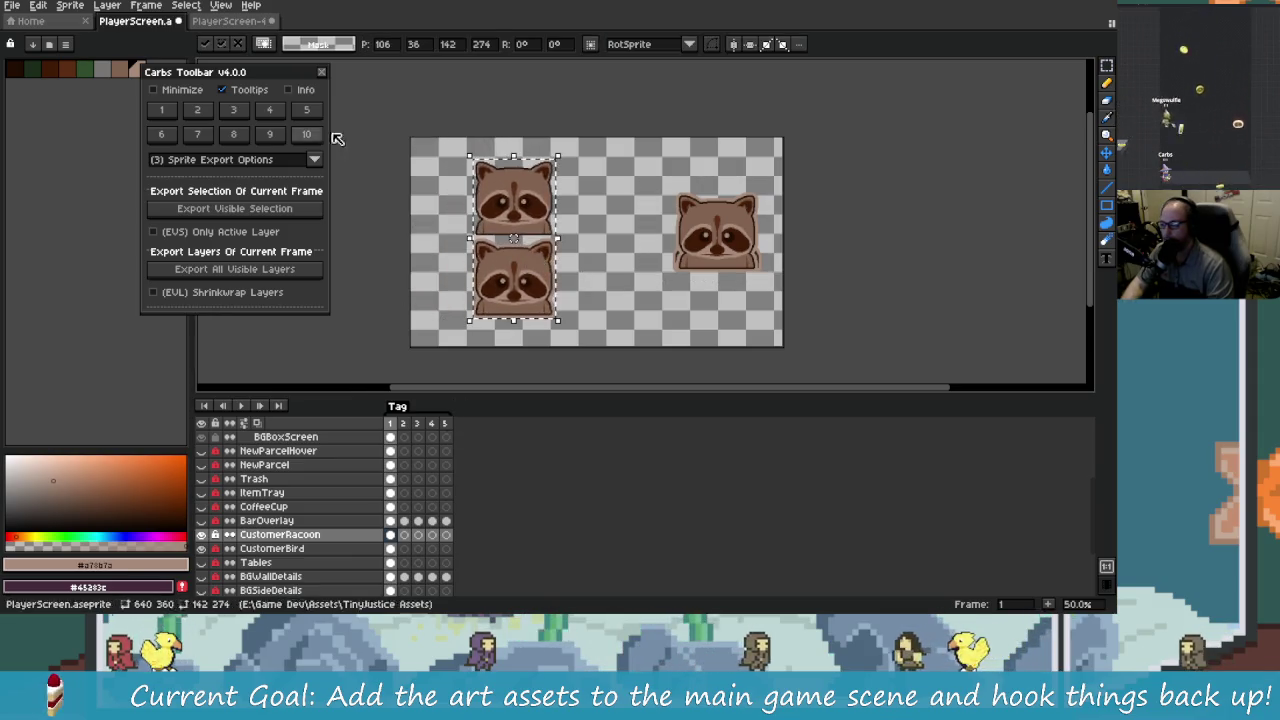
left_click(234, 208)
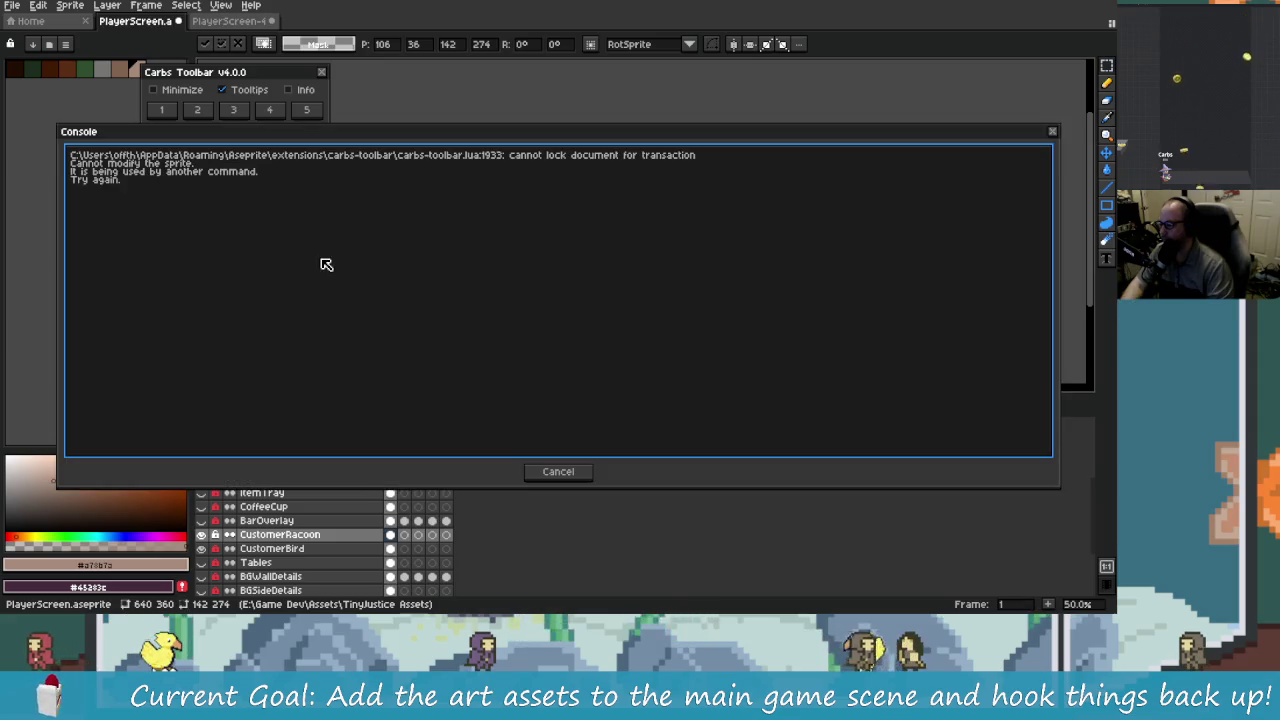
left_click(558, 471)
Step: Marquee the stacked raccoon pair, export it to the Assets folder, and shrink-wrap the selection
left_click_drag(441, 149, 588, 334)
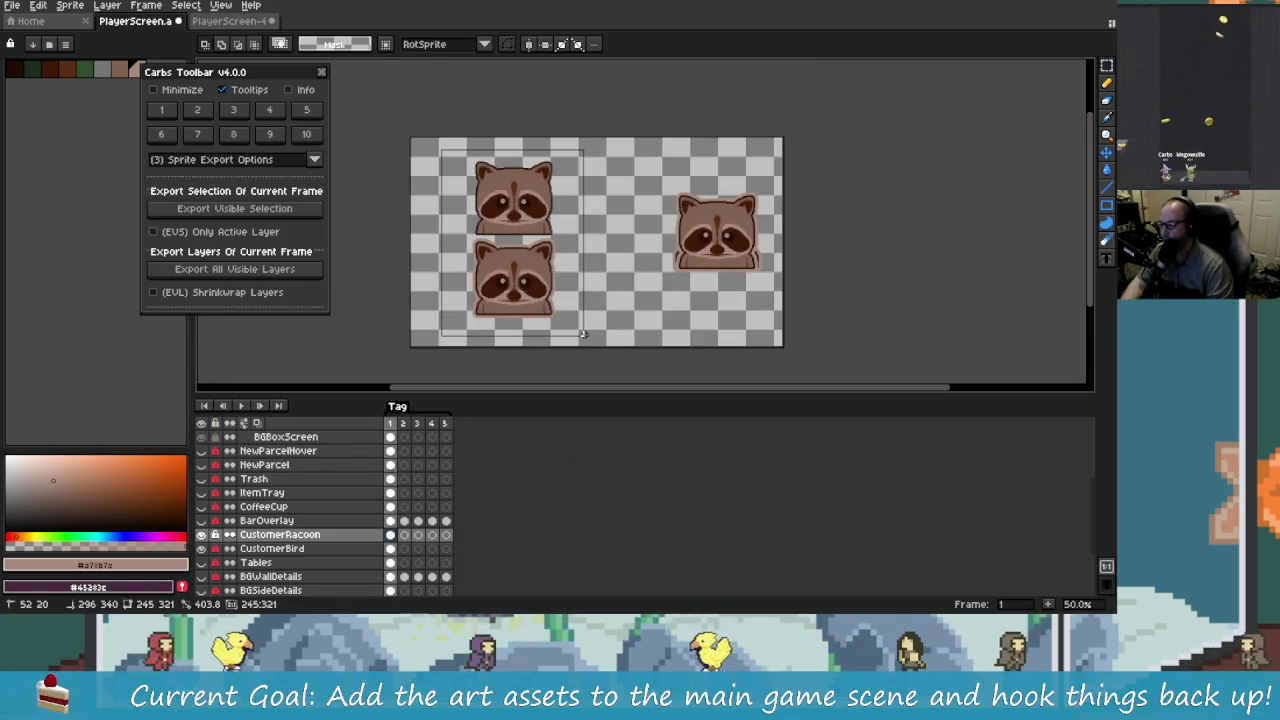
left_click(250, 110)
left_click(272, 213)
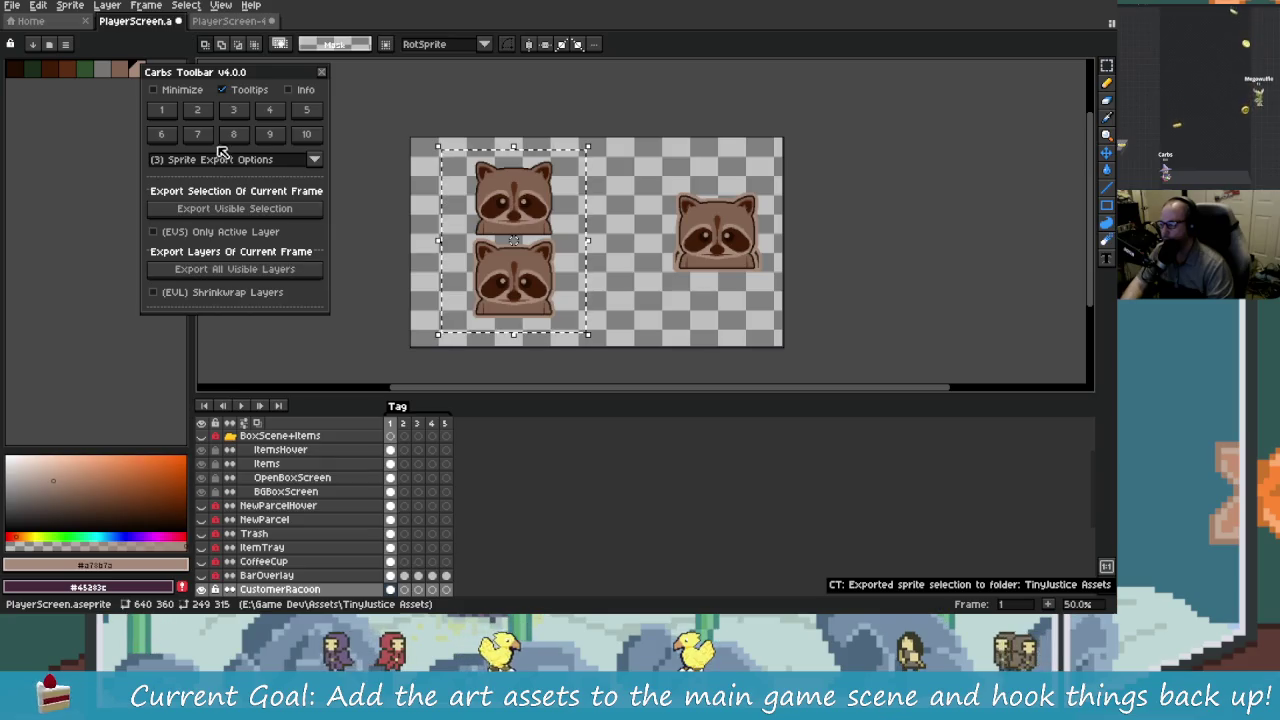
left_click(197, 110)
left_click(232, 191)
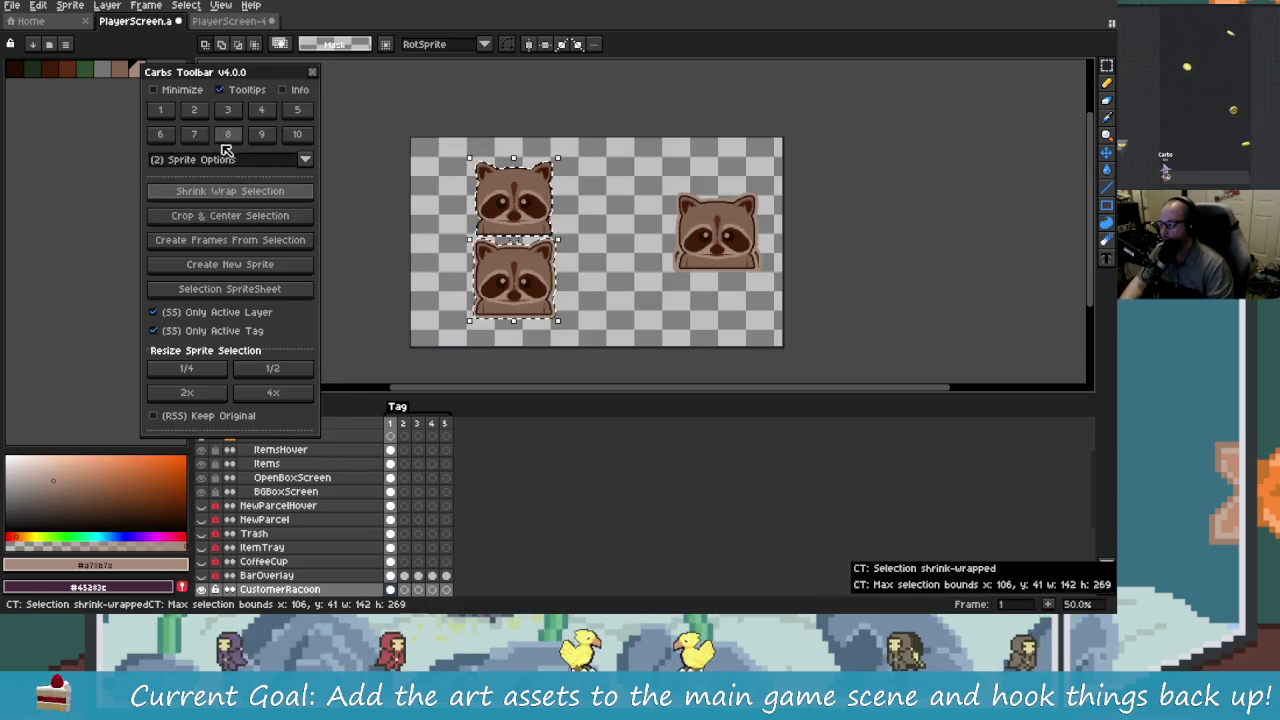
left_click(228, 110)
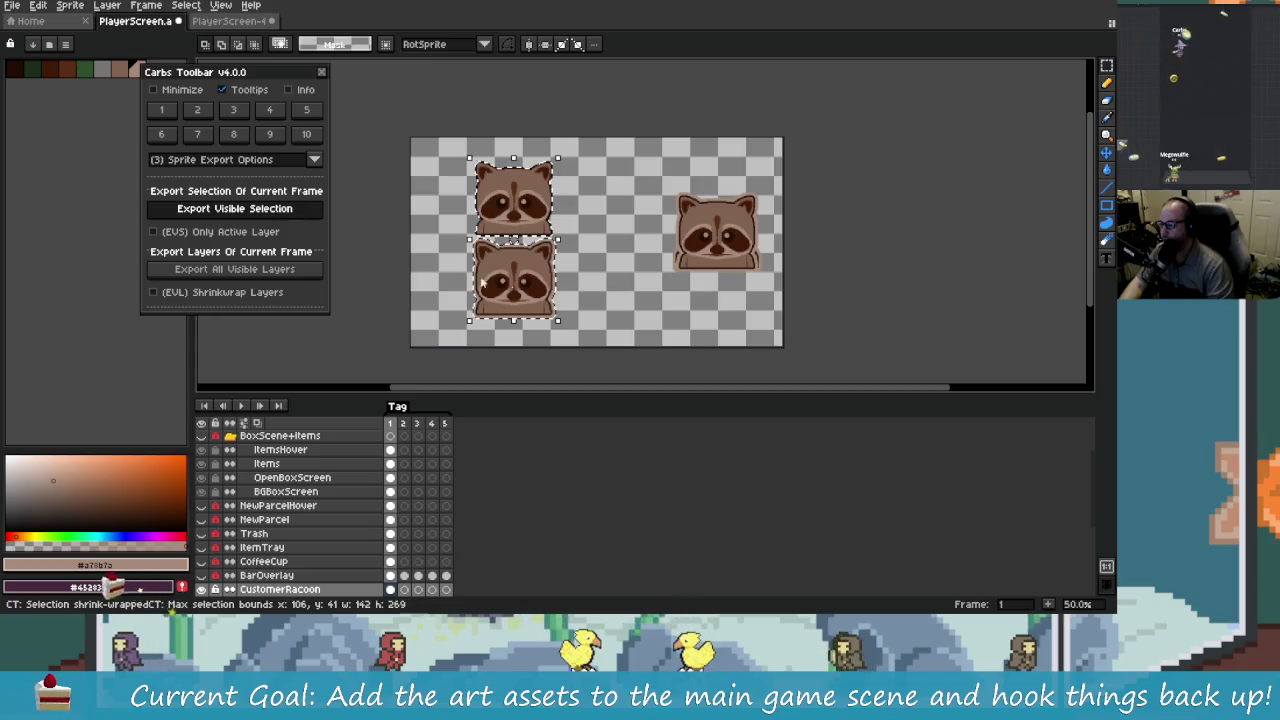
scroll(508, 287, "up", 2)
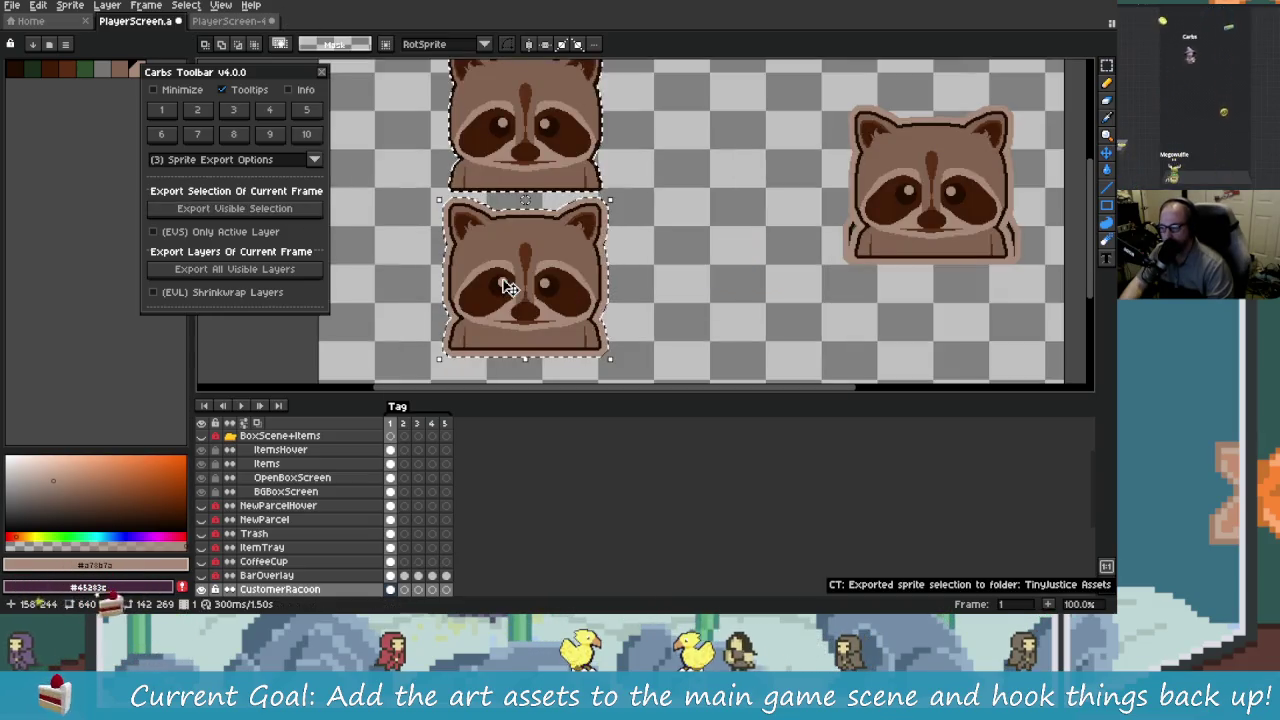
Step: Glance through the other open windows, then return to Aseprite and centre the raccoon sprites
scroll(500, 318, "left", 1)
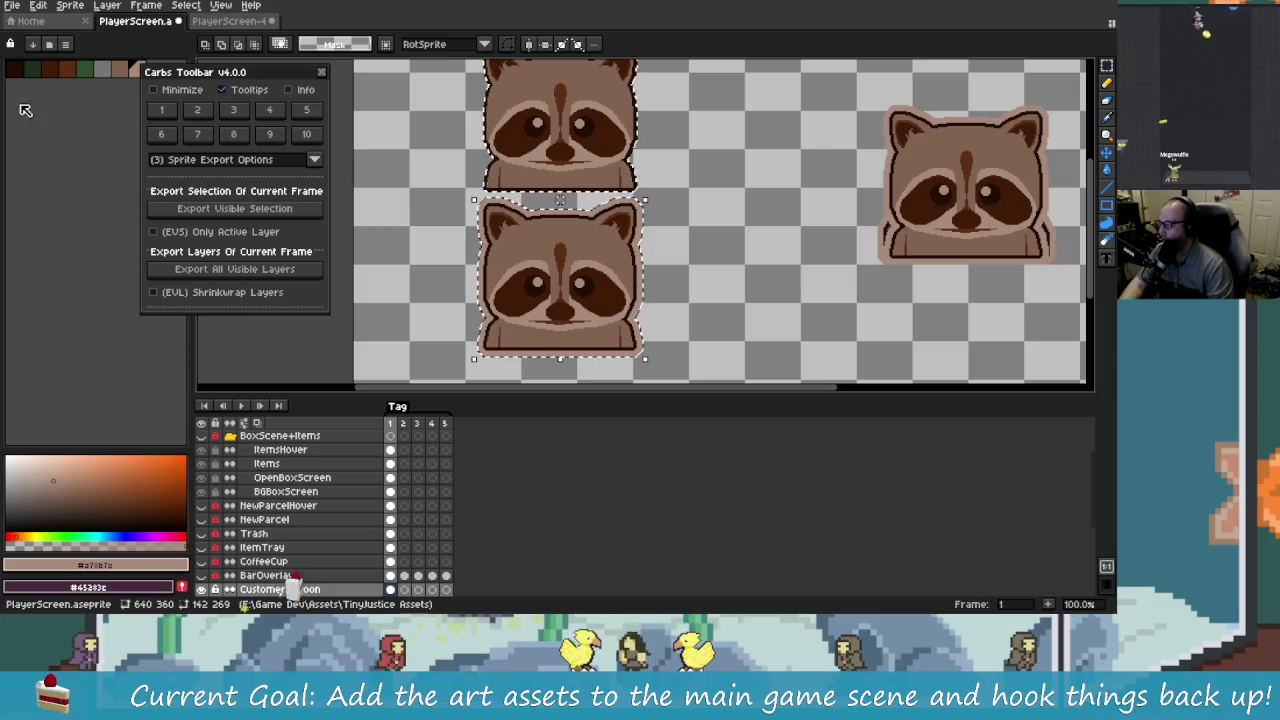
key("alt+Tab")
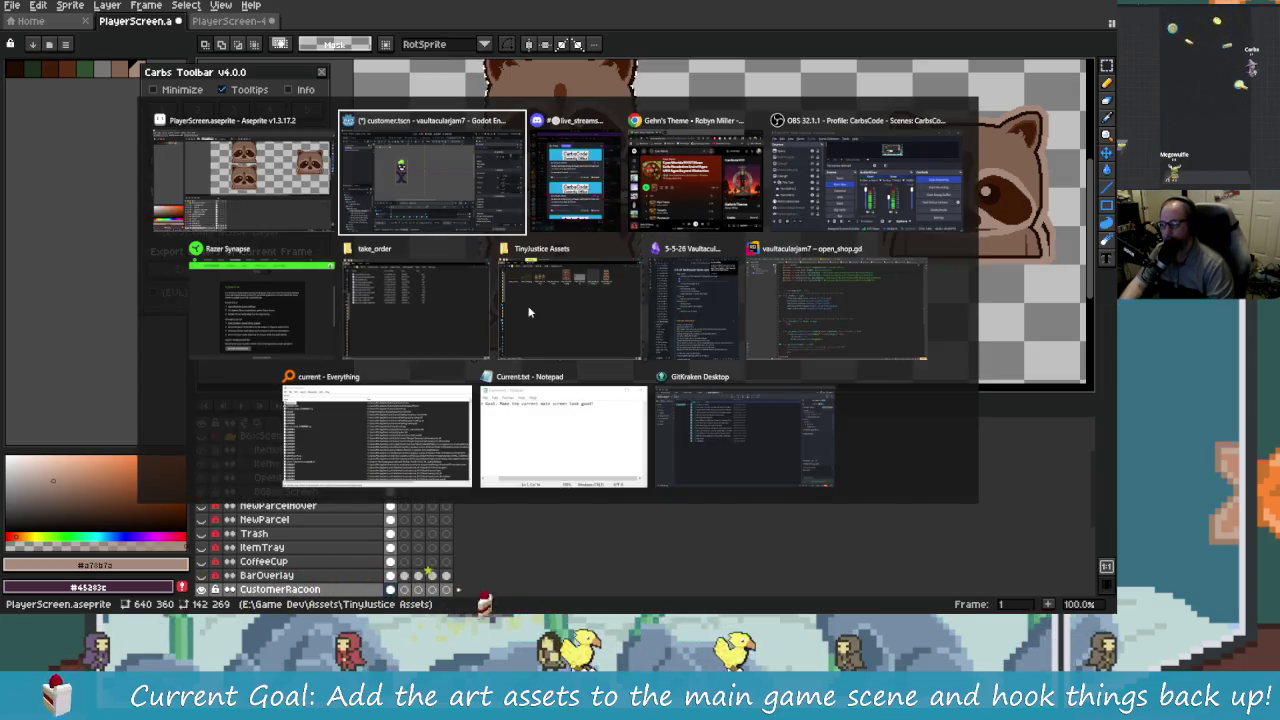
key("Escape")
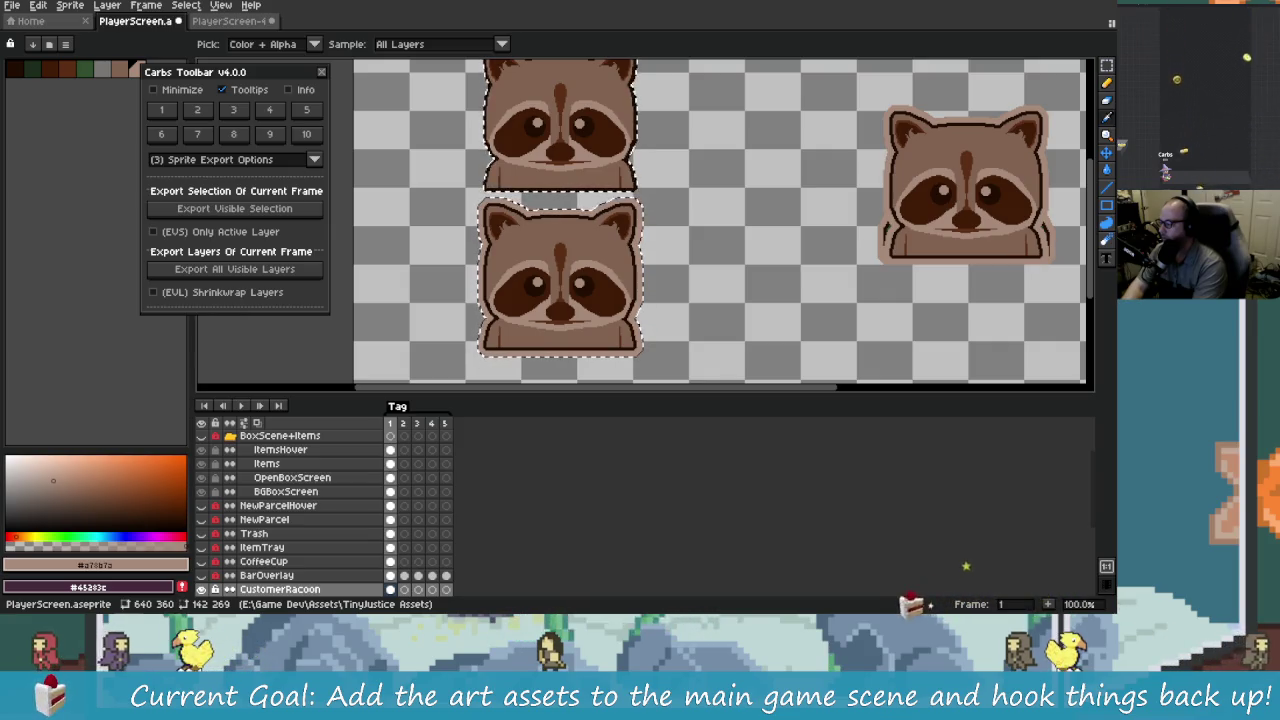
key("alt+Tab")
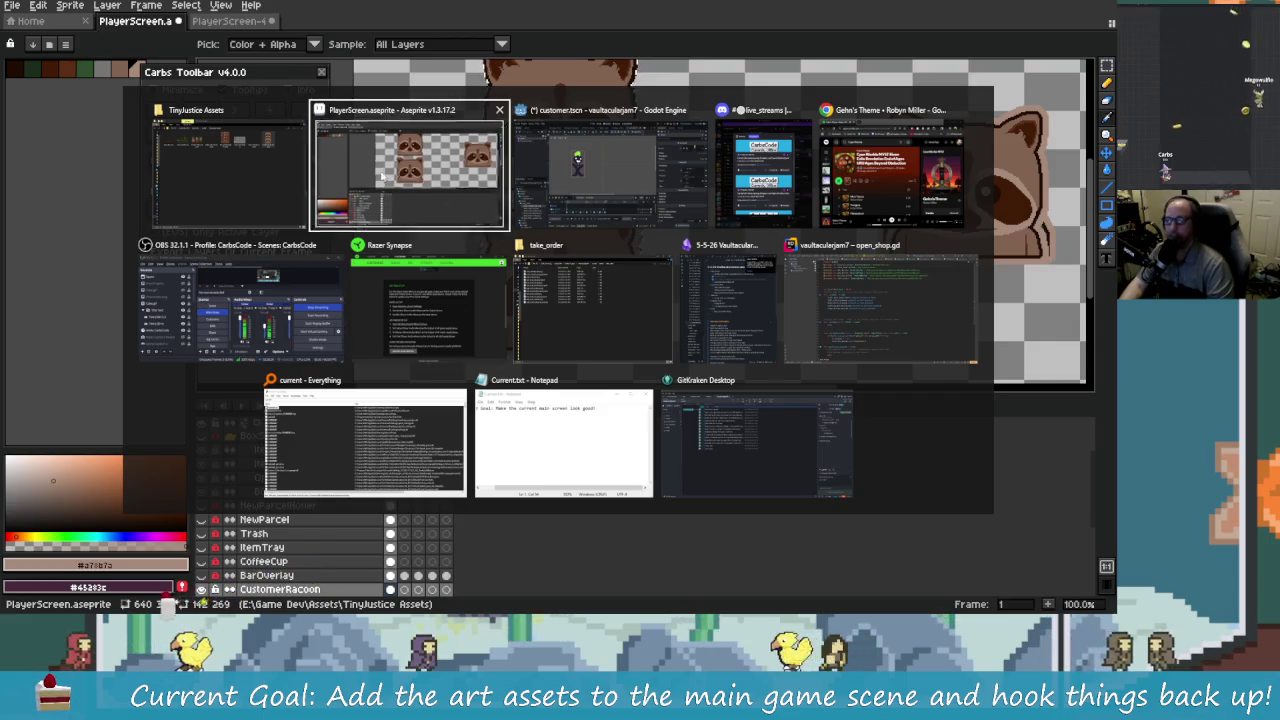
left_click(480, 215)
mouse_move(638, 228)
left_mouse_down()
mouse_move(600, 320)
mouse_move(519, 153)
left_mouse_up()
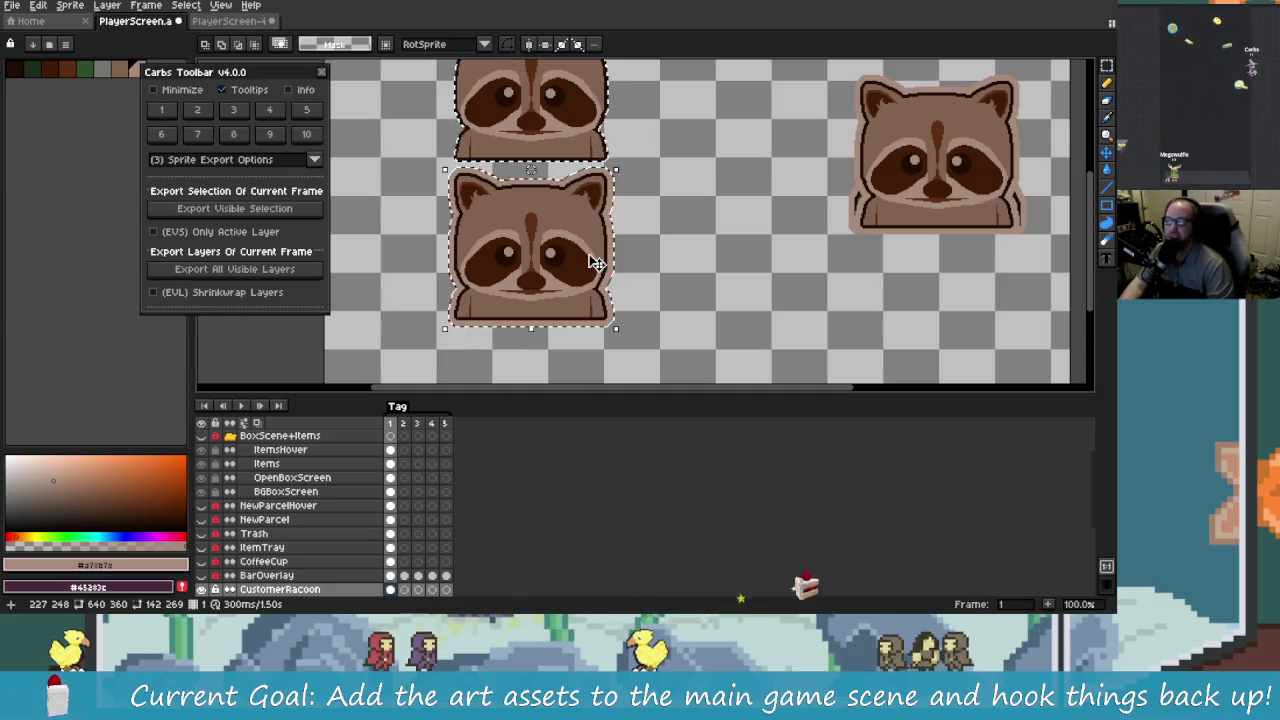
scroll(620, 290, "up", 4)
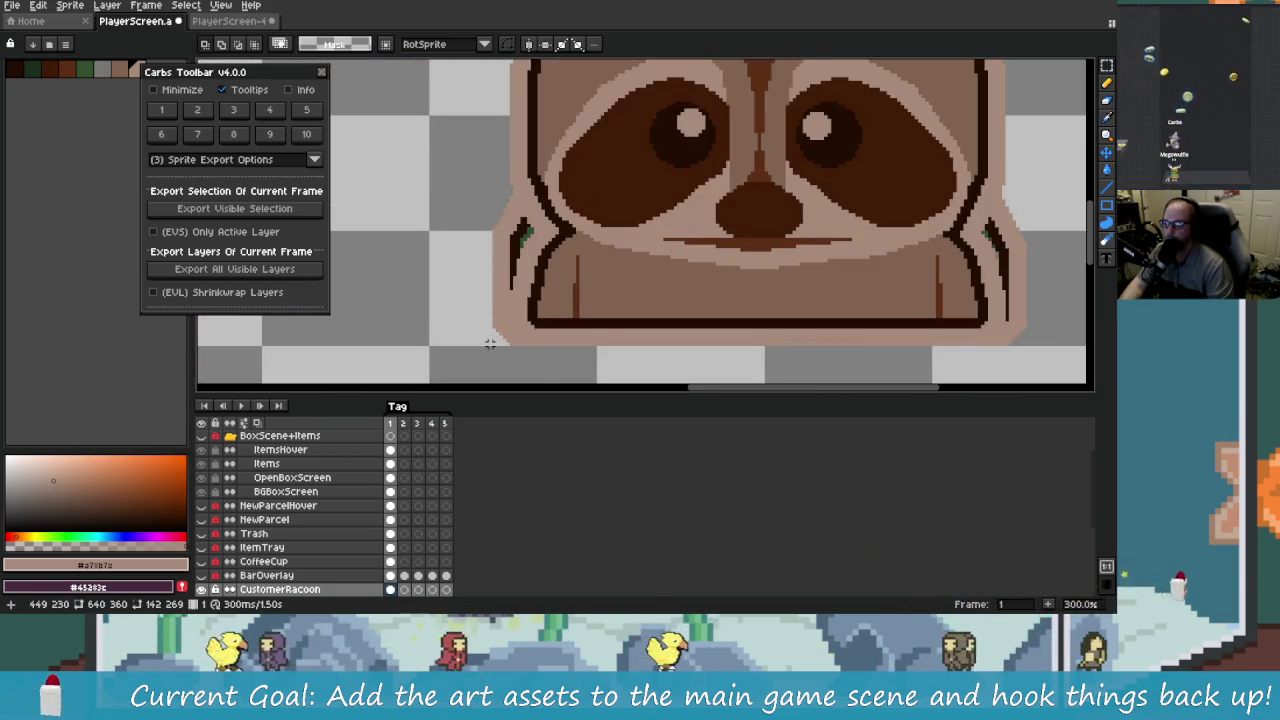
scroll(440, 355, "down", 2)
left_click_drag(572, 360, 604, 360)
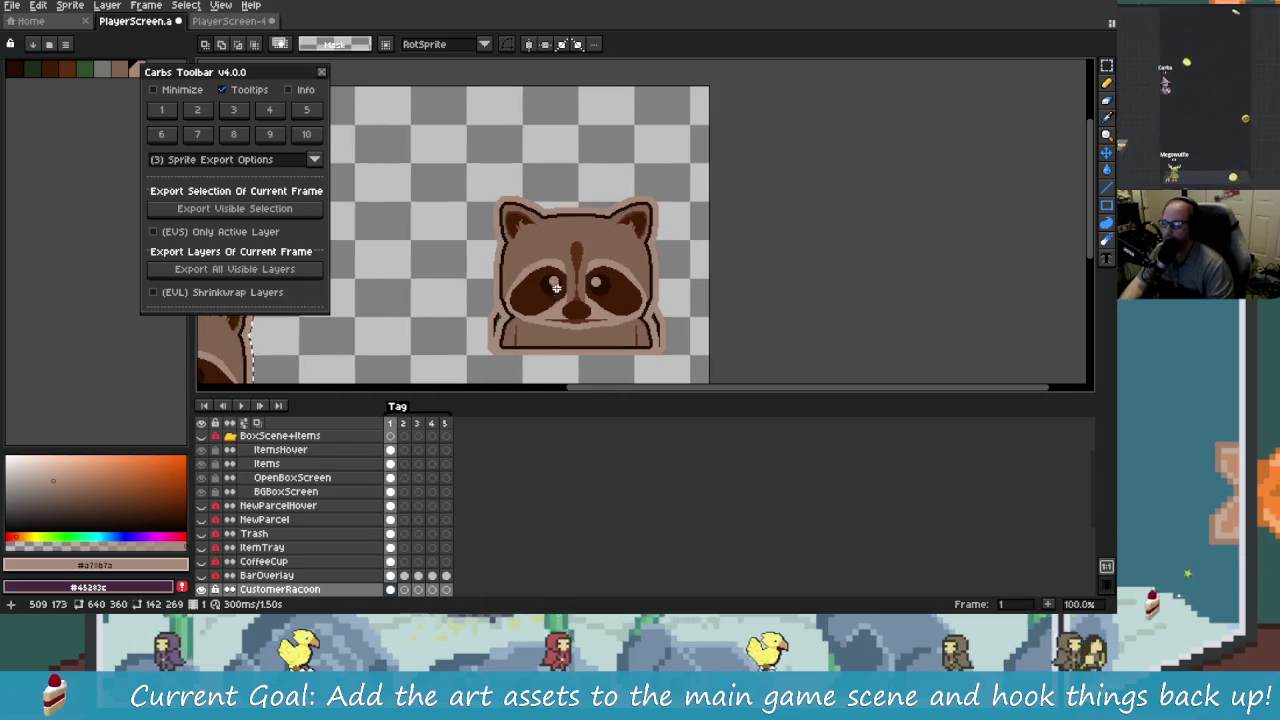
scroll(213, 589, "down", 1)
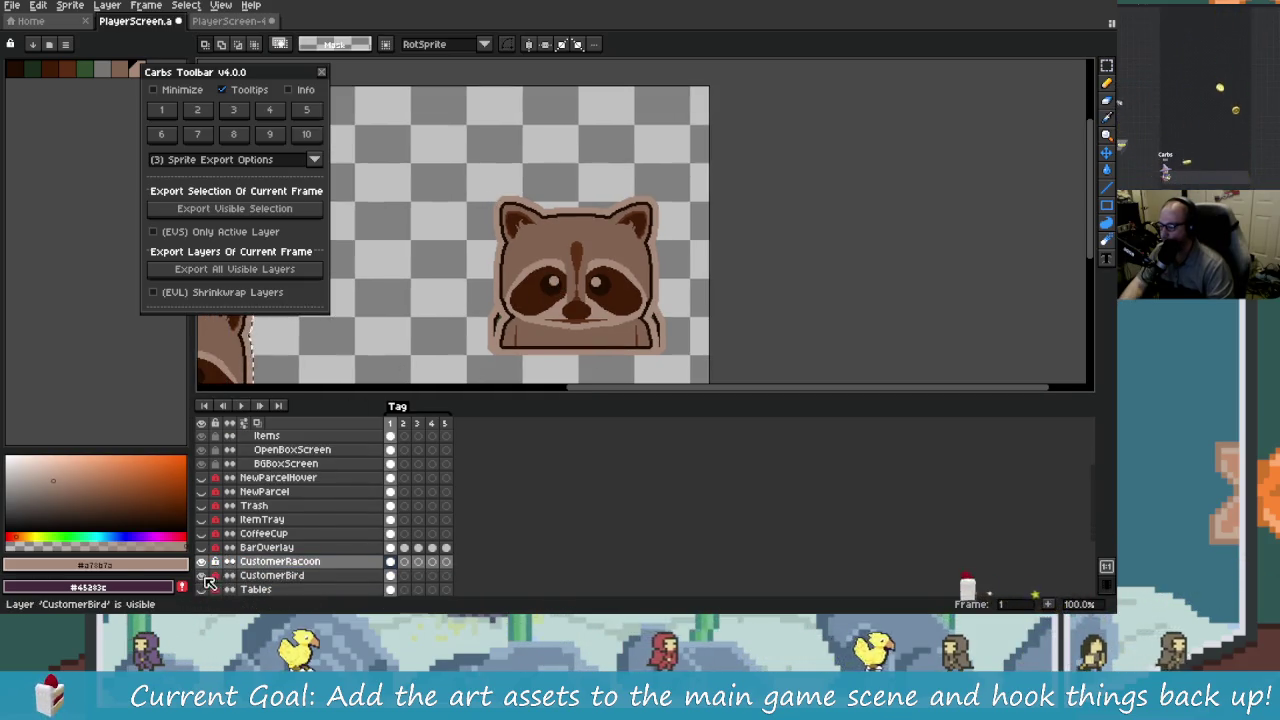
Step: Toggle the CustomerRacoon layer's visibility repeatedly to compare it with the bird, leaving it visible
left_click(203, 562)
left_click(203, 563)
left_click(203, 563)
left_click(203, 563)
left_click(203, 563)
left_click(203, 563)
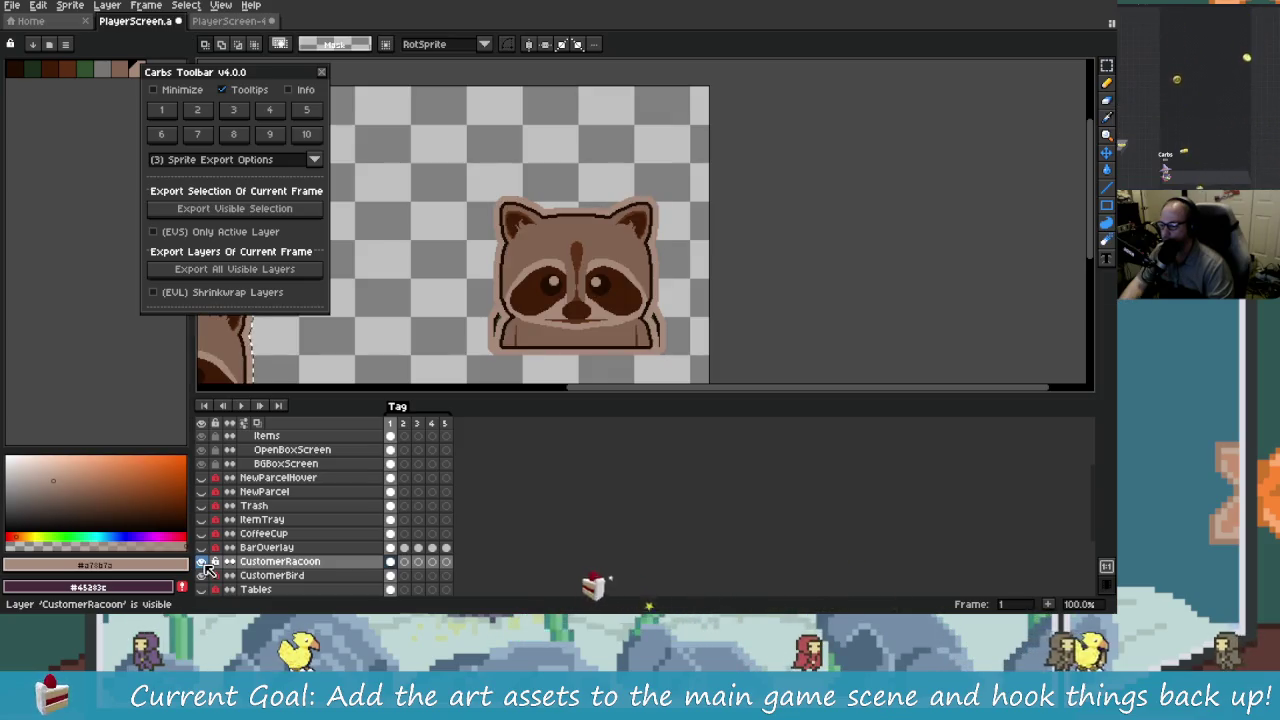
Step: Undo the shrink-wrap and cut the two stacked raccoon frames with Ctrl+X
mouse_move(408, 322)
left_mouse_down()
mouse_move(621, 256)
mouse_move(666, 214)
left_mouse_up()
key("ctrl+z")
left_click_drag(523, 309, 587, 331)
key("ctrl+x")
mouse_move(700, 297)
left_mouse_down()
mouse_move(529, 337)
mouse_move(614, 290)
left_mouse_up()
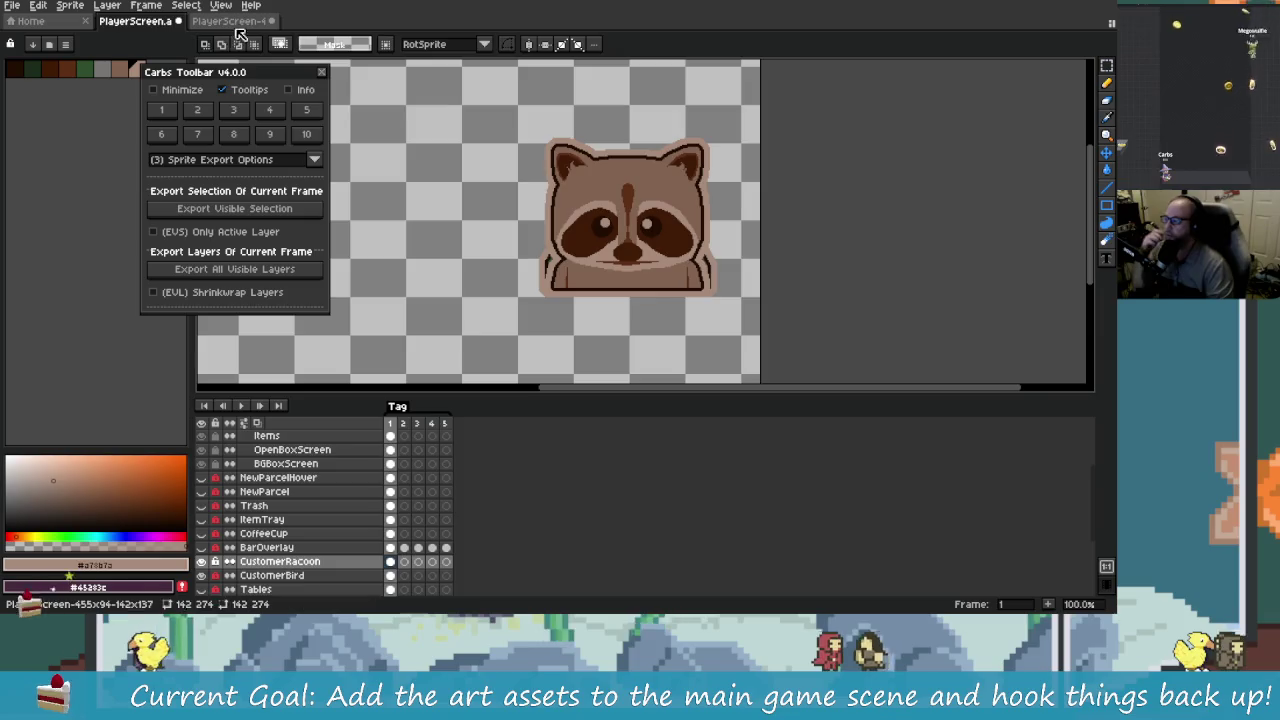
Step: Paste the two raccoon frames into the other open sprite
key("ctrl+Tab")
key("ctrl+v")
scroll(619, 247, "up", 2)
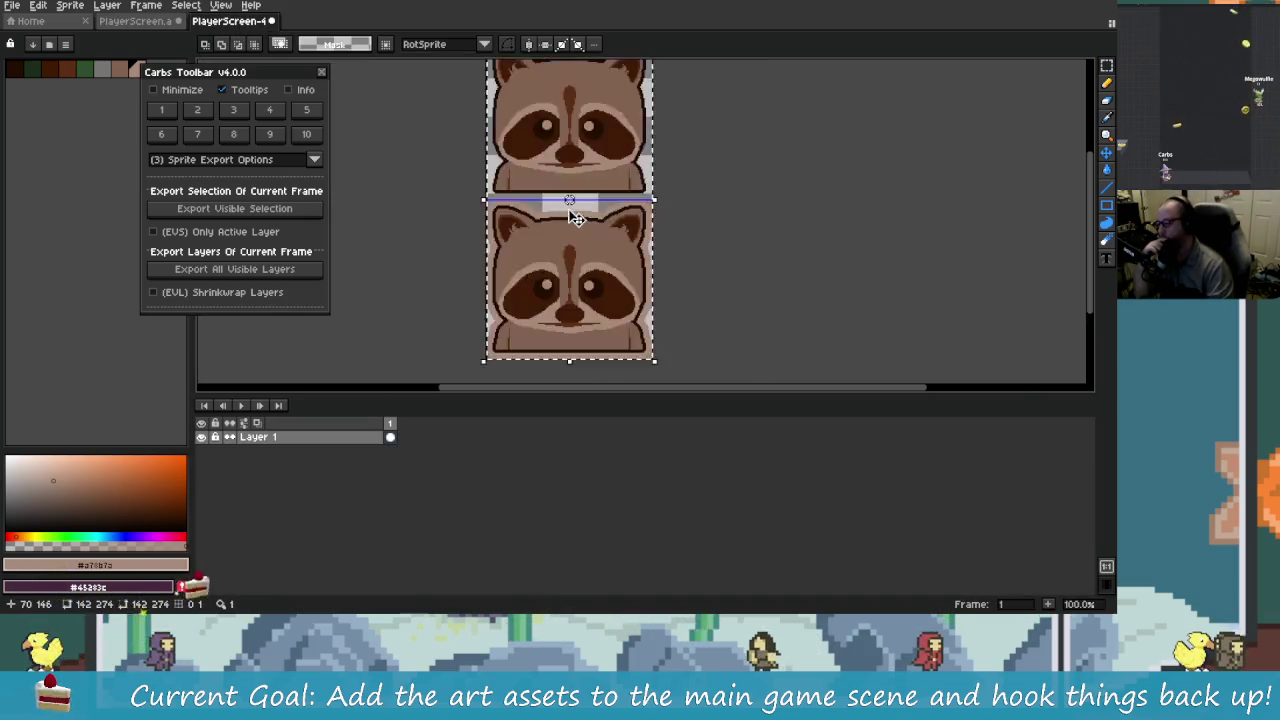
scroll(656, 234, "down", 2)
left_click_drag(656, 234, 566, 241)
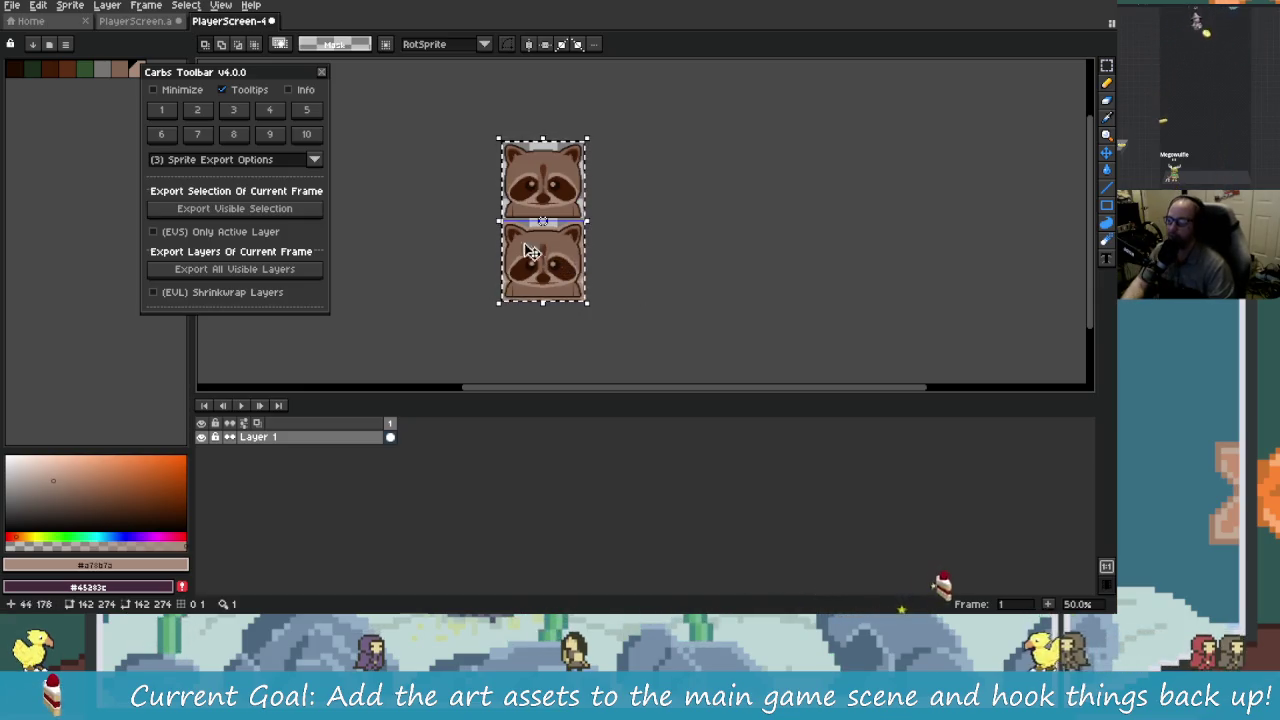
Step: Confirm the canvas size is 142×274 px and close Canvas Size without changes
key("ctrl+alt+c")
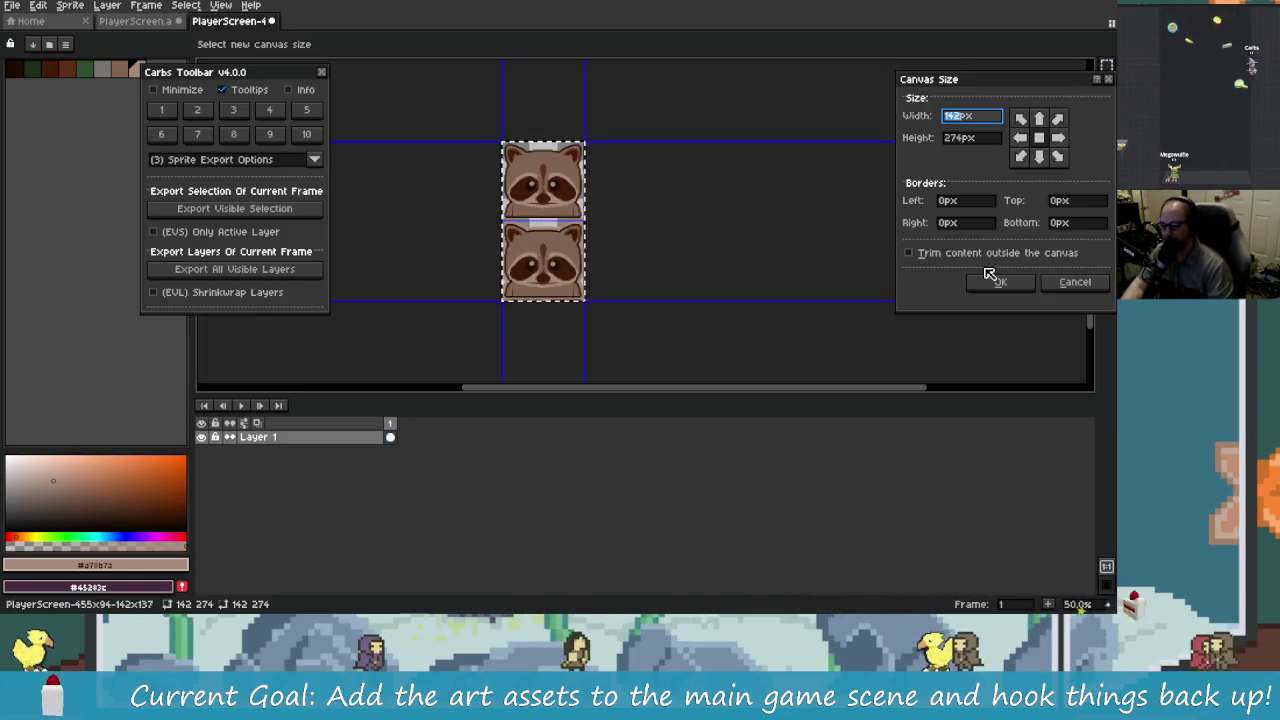
scroll(645, 213, "up", 4)
scroll(645, 213, "down", 3)
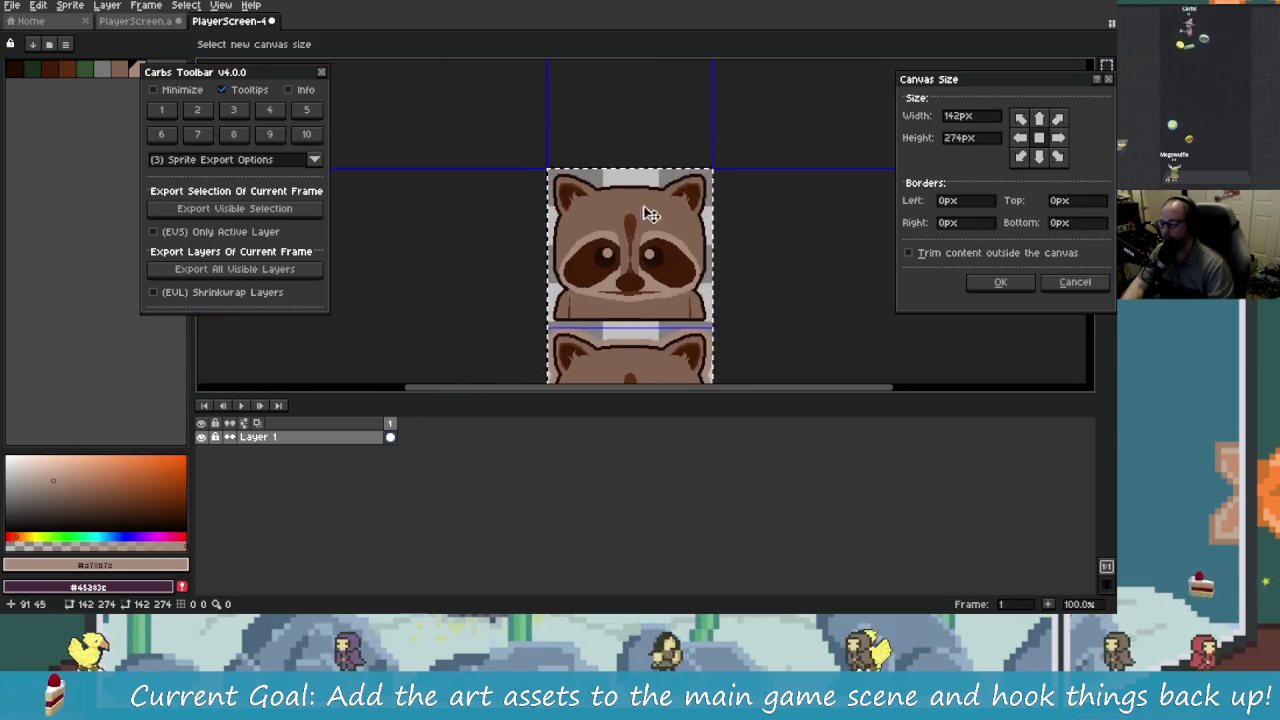
mouse_move(645, 213)
left_mouse_down()
mouse_move(566, 172)
mouse_move(737, 194)
left_mouse_up()
left_click_drag(594, 140, 674, 153)
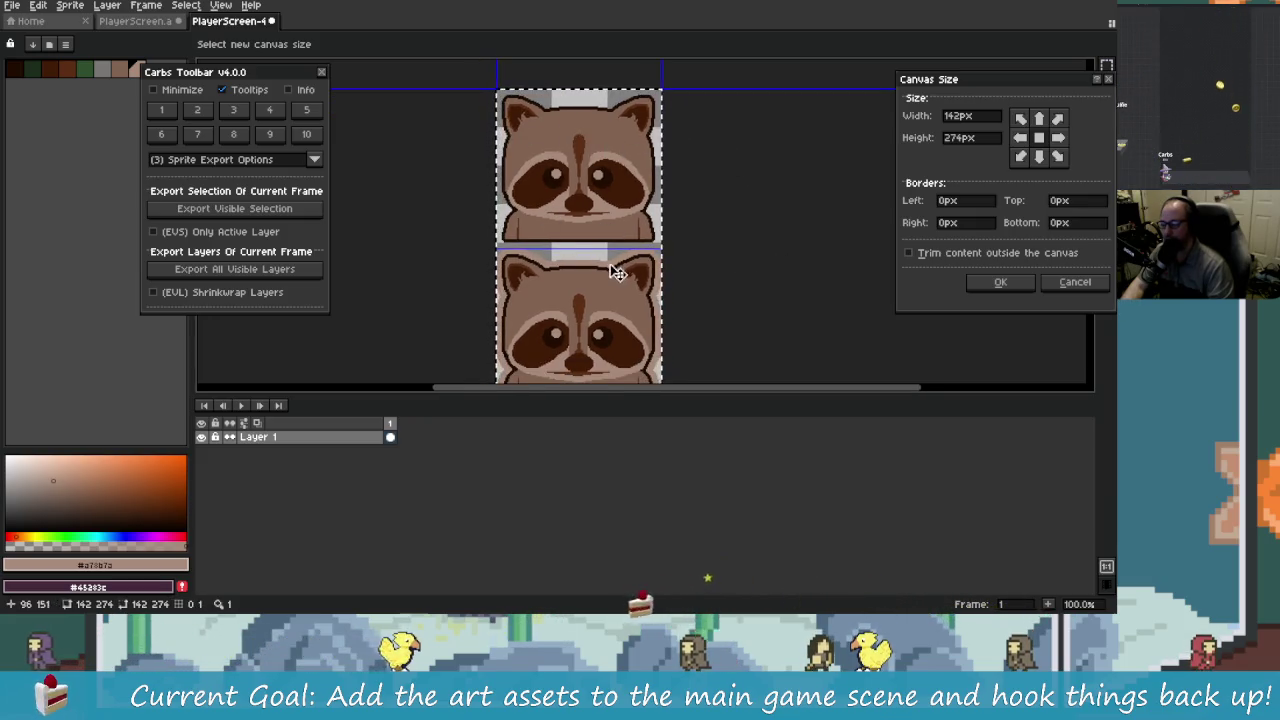
key("Escape")
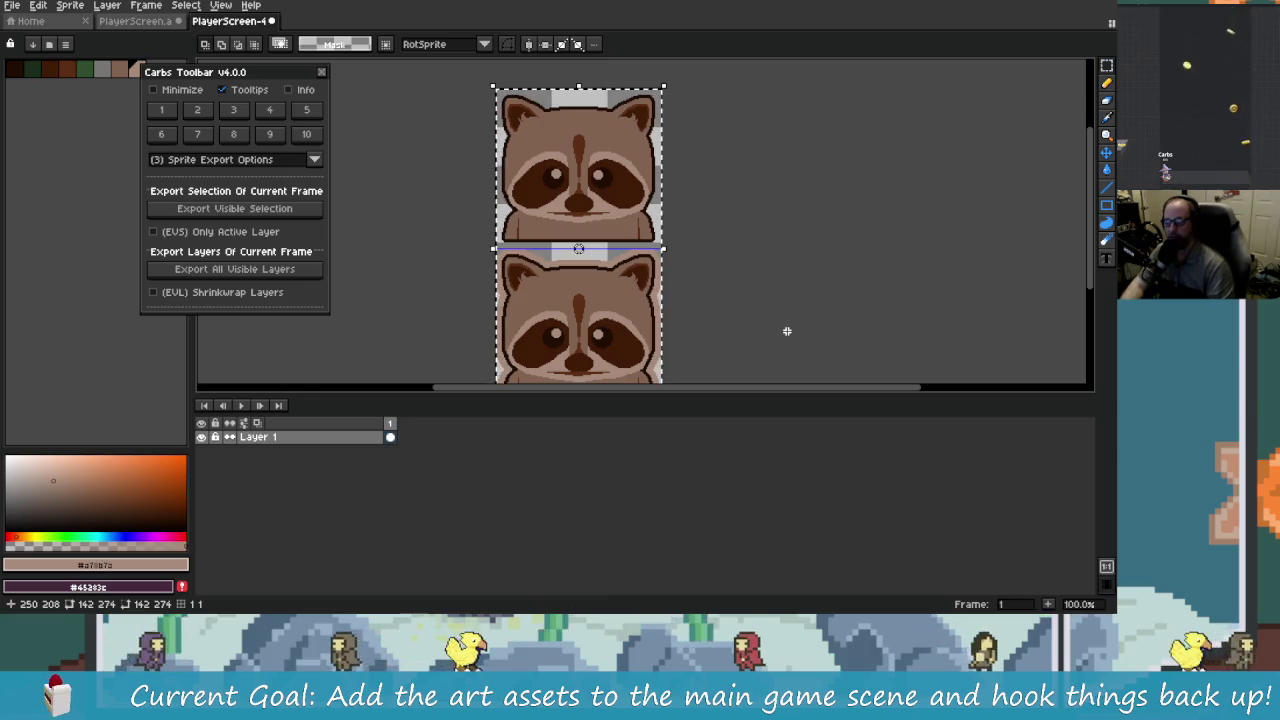
scroll(683, 317, "down", 1)
scroll(683, 317, "left", 1)
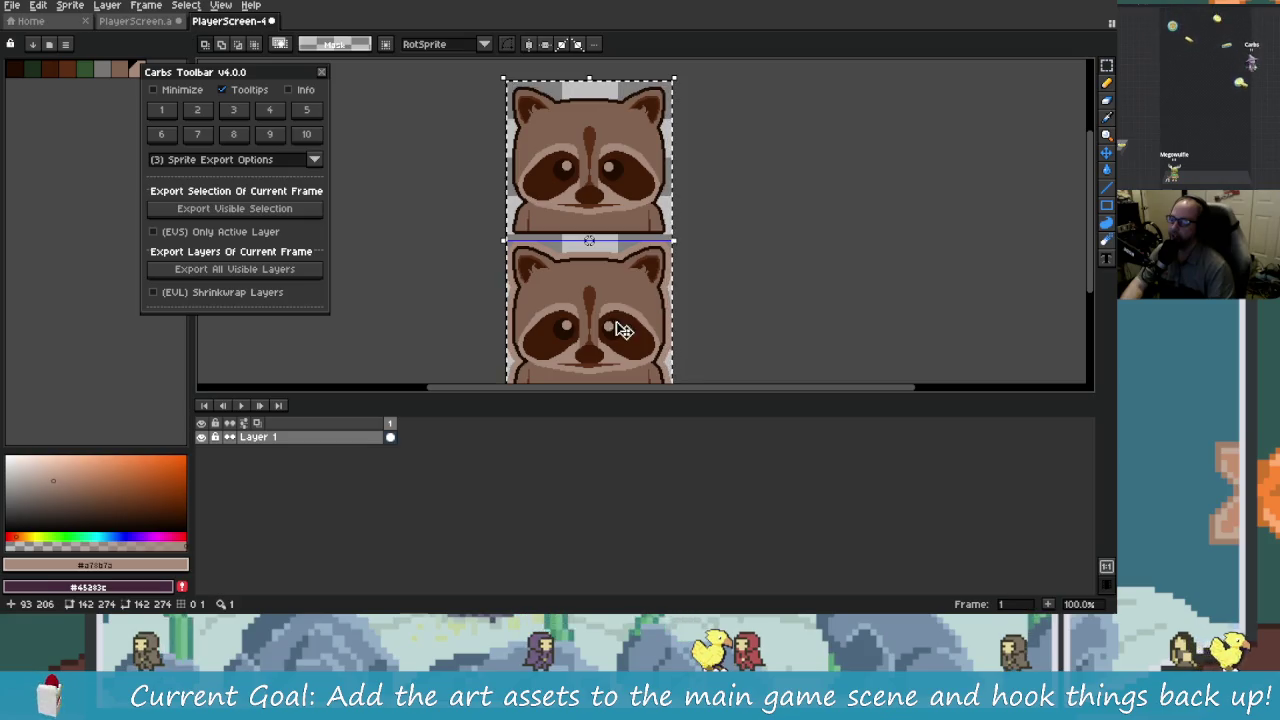
scroll(737, 292, "up", 1)
scroll(697, 280, "down", 1)
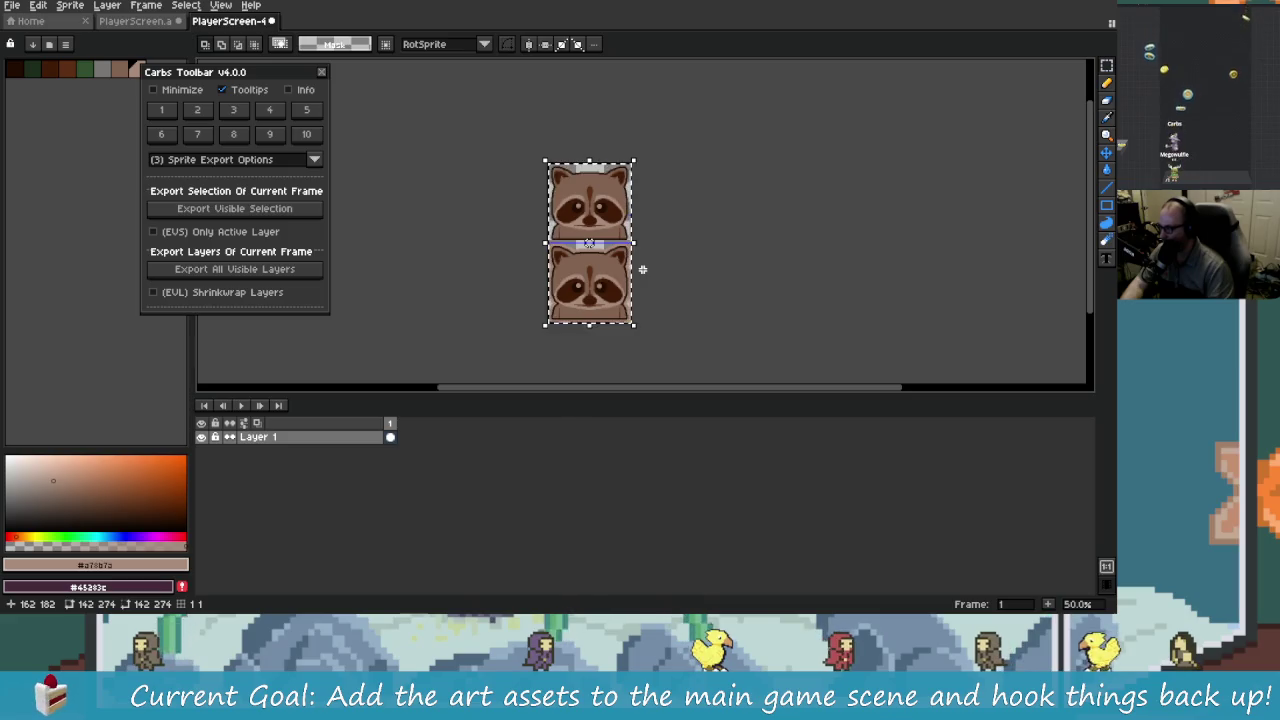
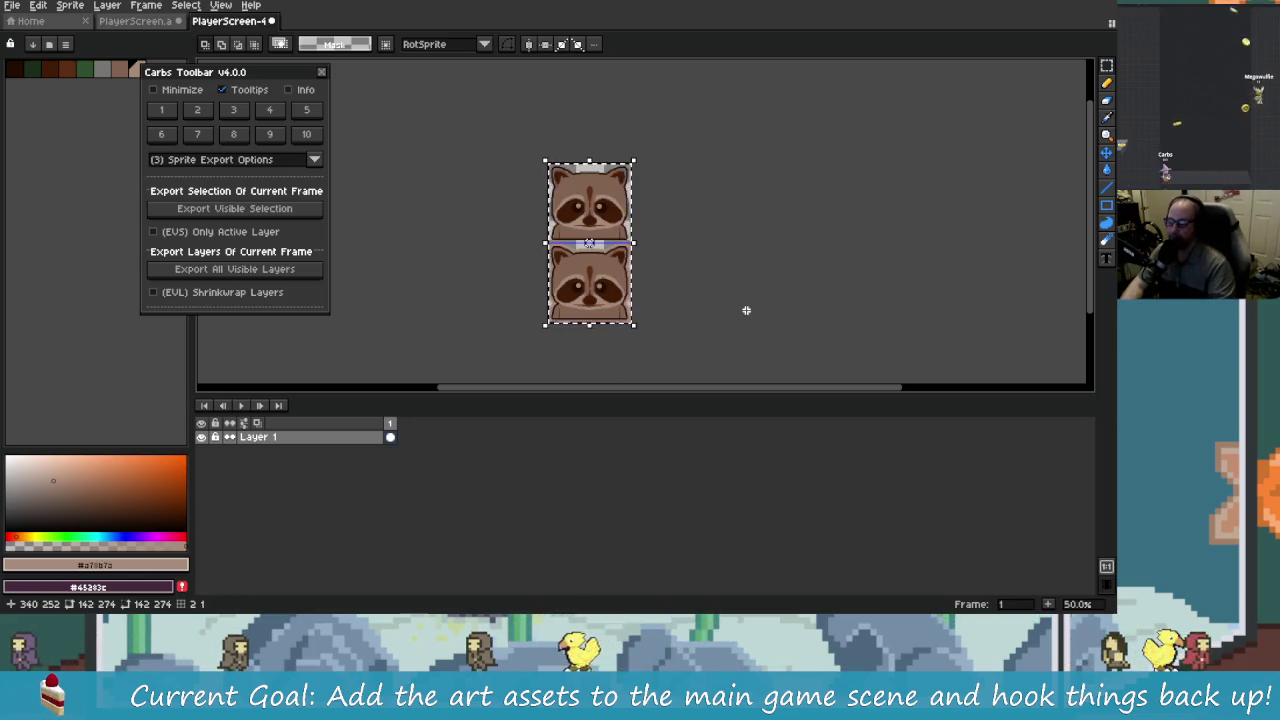
Step: Switch from Aseprite to the Godot editor showing customer.tscn
key("alt+Tab")
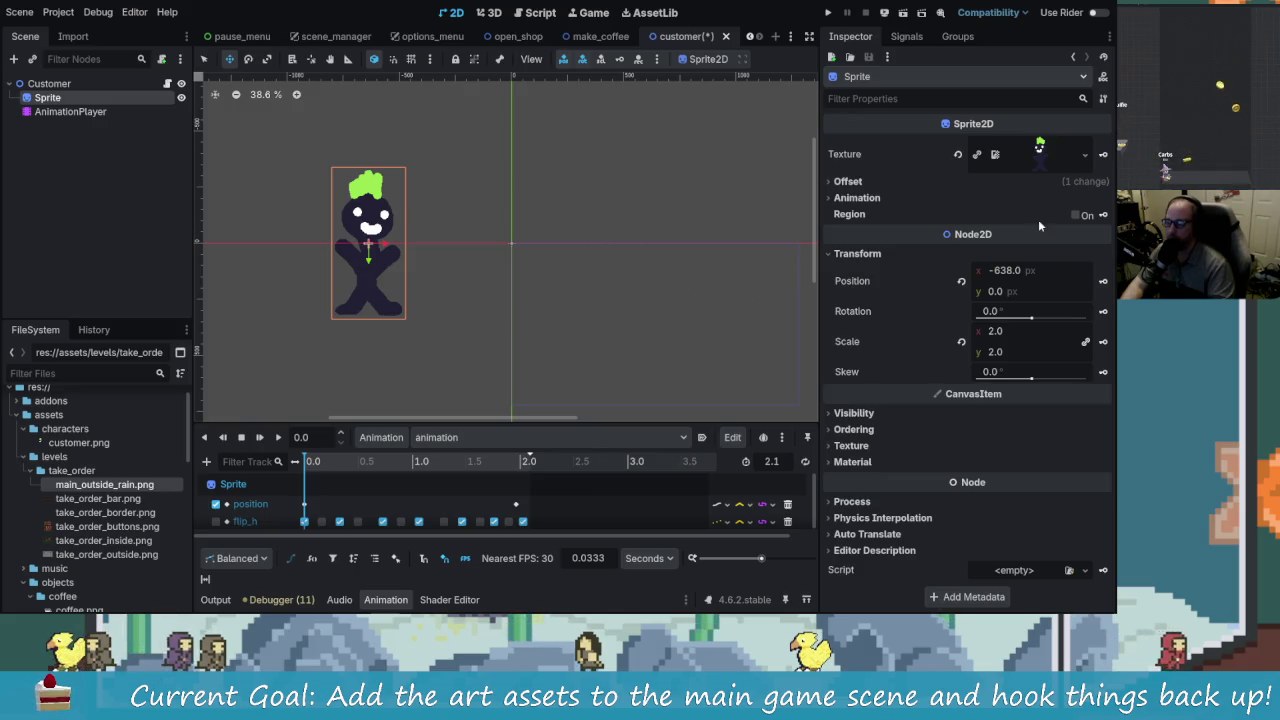
Step: Check the Customer root node has customer.gd attached, then return to Aseprite
key("alt+Tab")
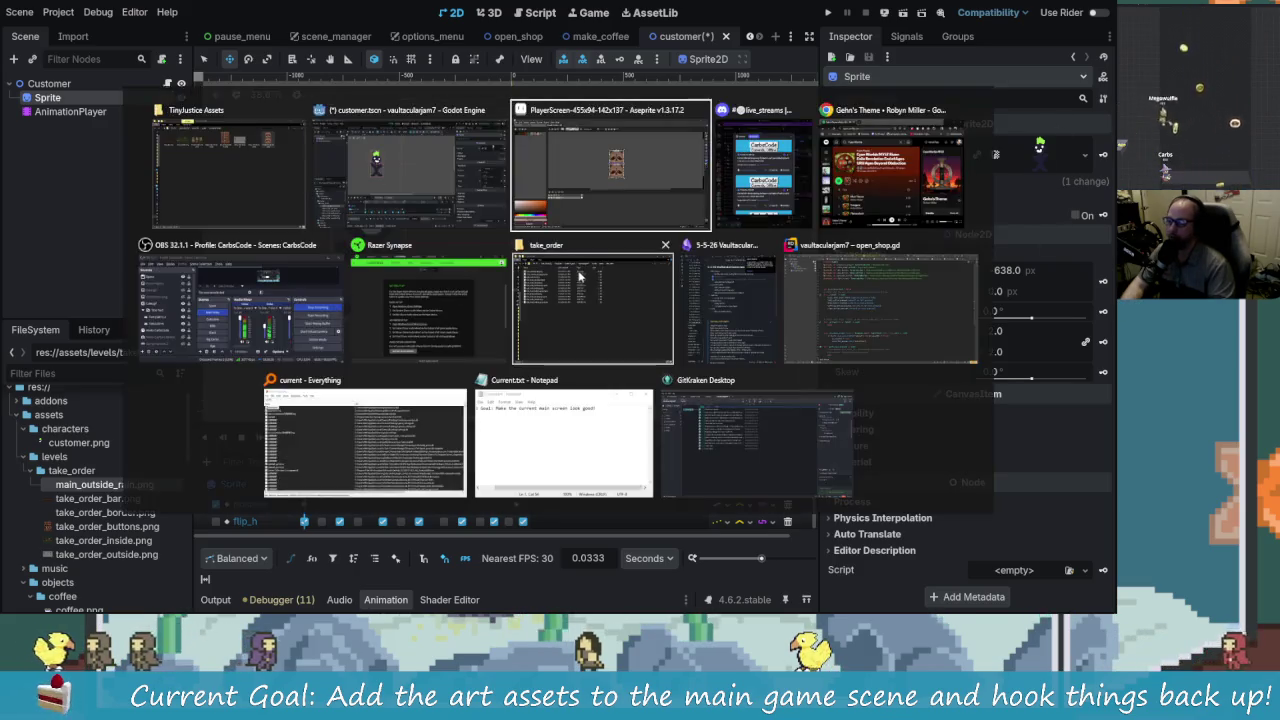
key("alt+Tab")
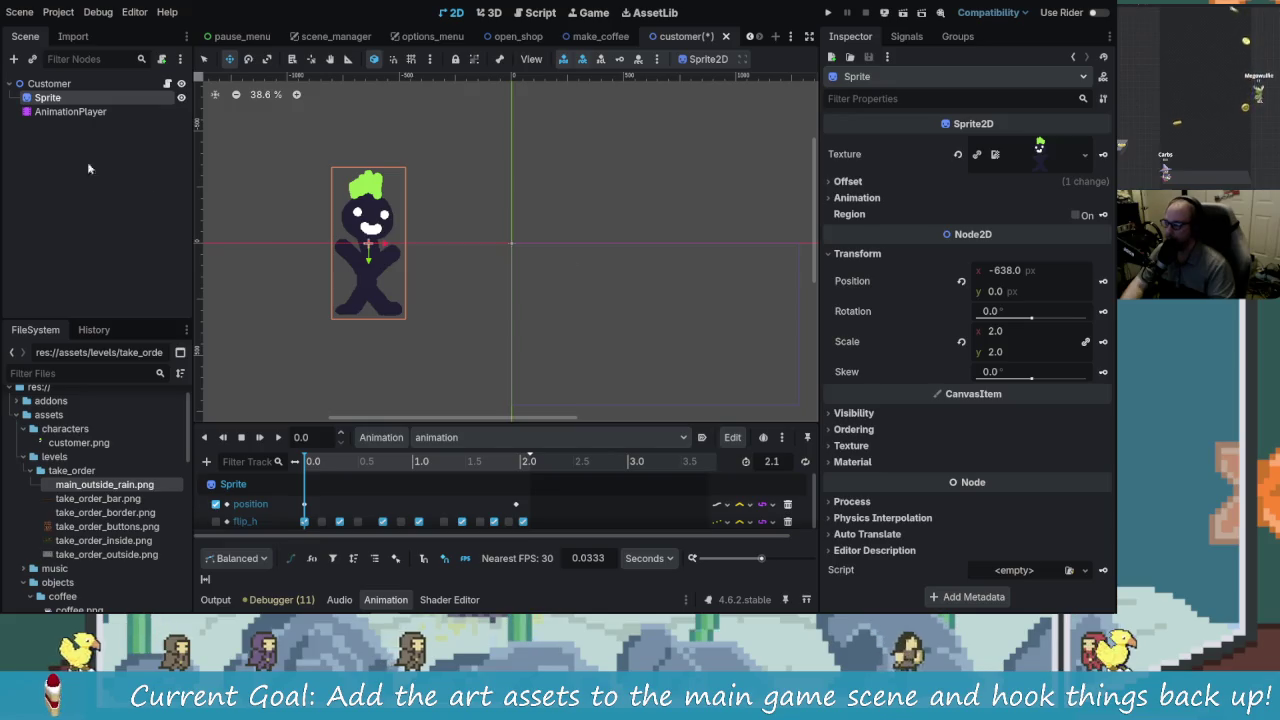
left_click(50, 83)
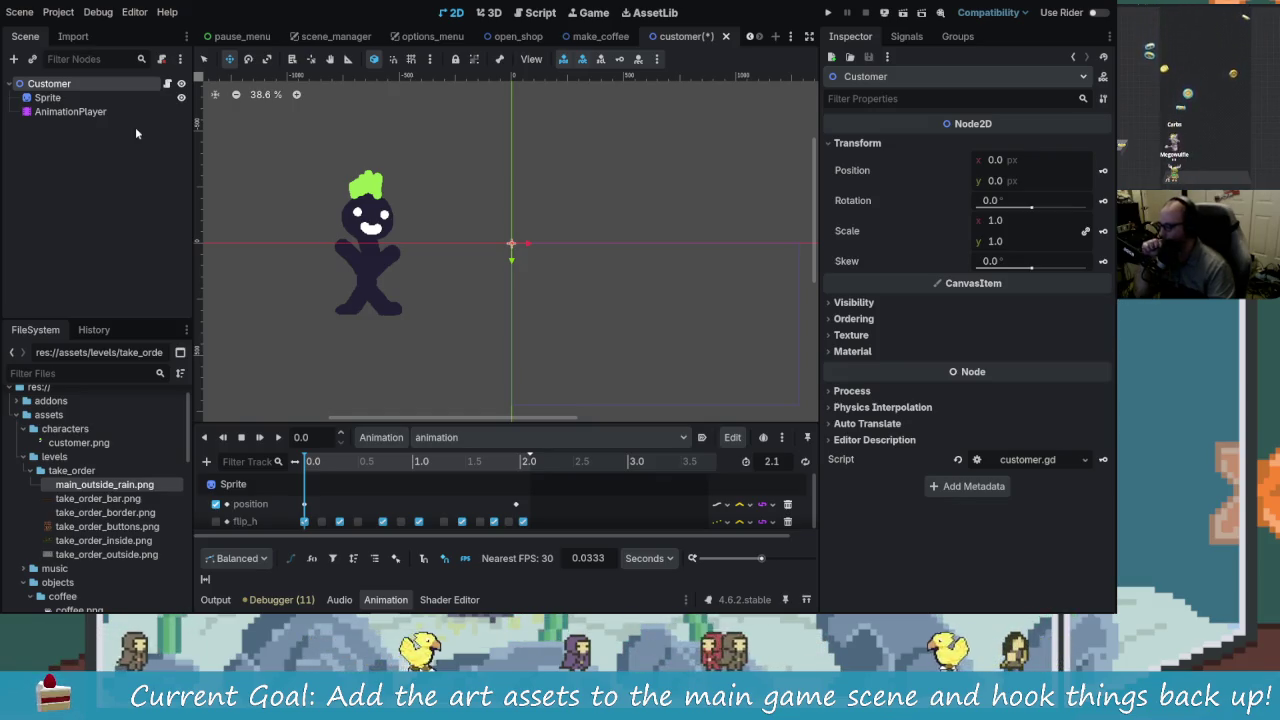
key("alt+Tab")
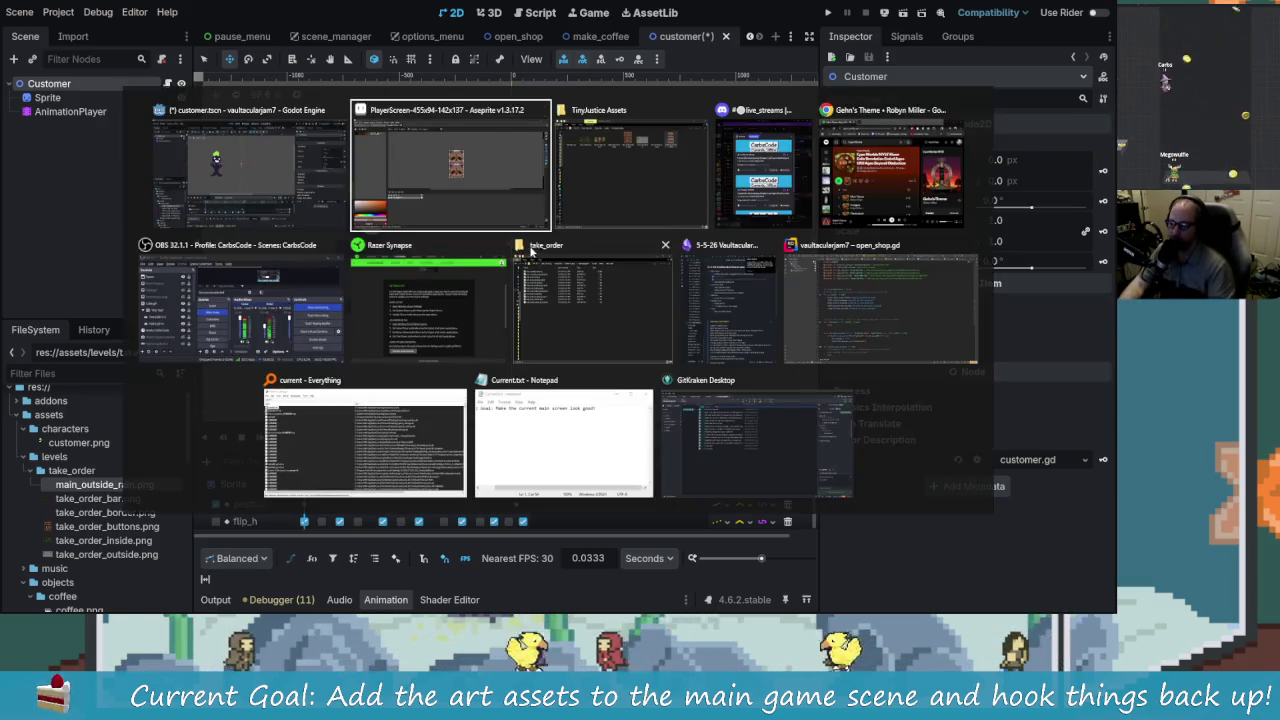
Step: Open PlayerScreen.aseprite and make CustomerRacoon the active layer
scroll(570, 234, "up", 2)
scroll(570, 234, "down", 2)
scroll(671, 237, "up", 4)
scroll(686, 257, "down", 3)
scroll(620, 262, "up", 1)
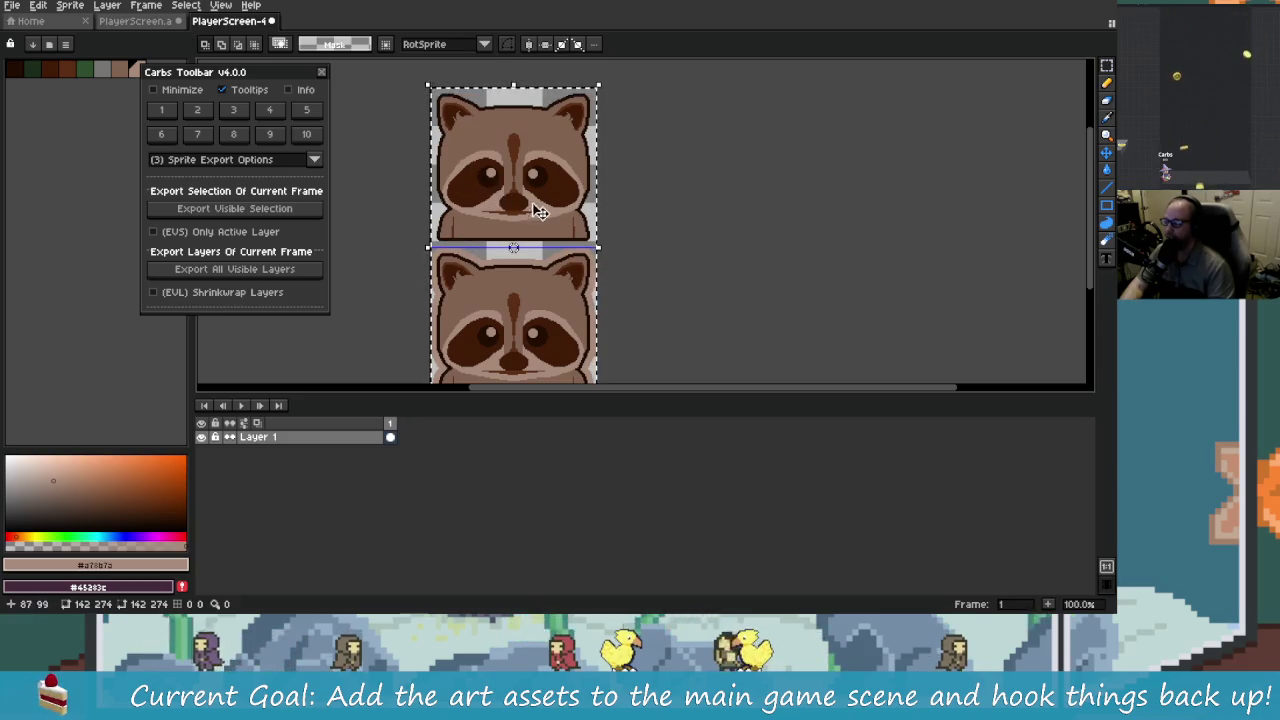
mouse_move(490, 205)
left_mouse_down()
mouse_move(389, 174)
mouse_move(562, 196)
left_mouse_up()
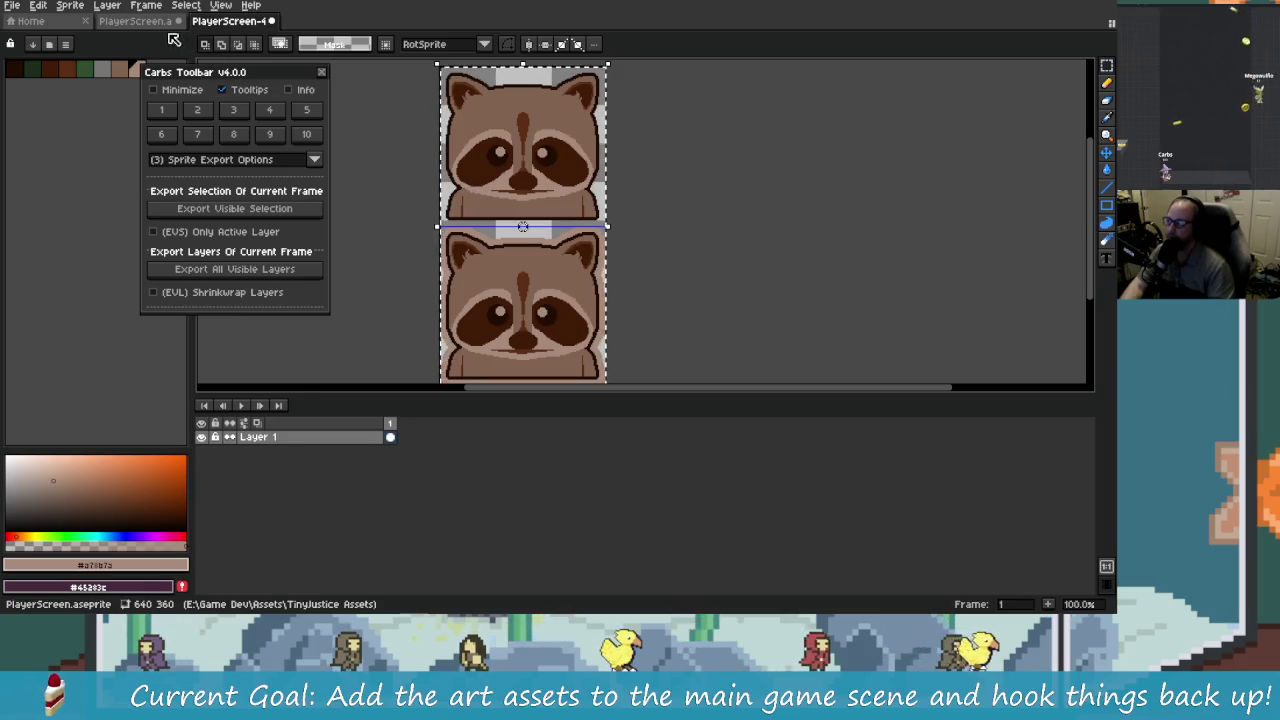
left_click(135, 20)
scroll(615, 240, "up", 2)
scroll(615, 240, "down", 2)
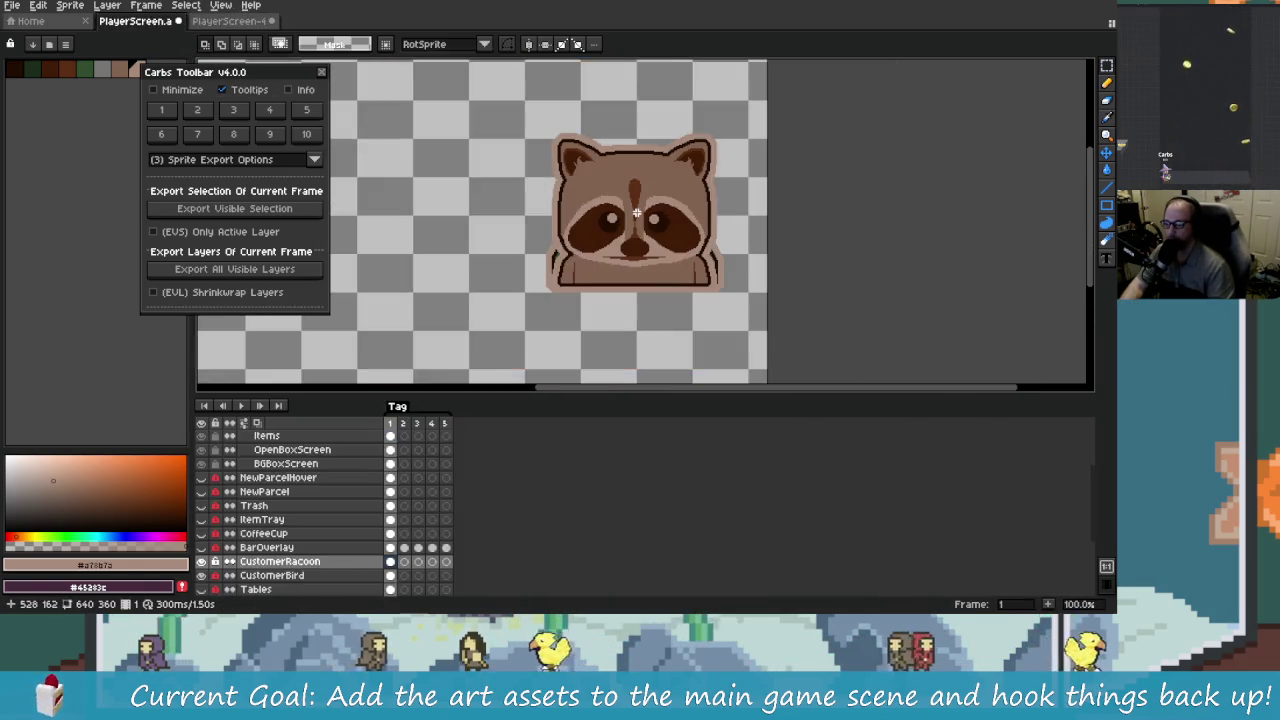
left_click_drag(653, 240, 615, 240)
left_click(262, 563)
double_click(203, 563)
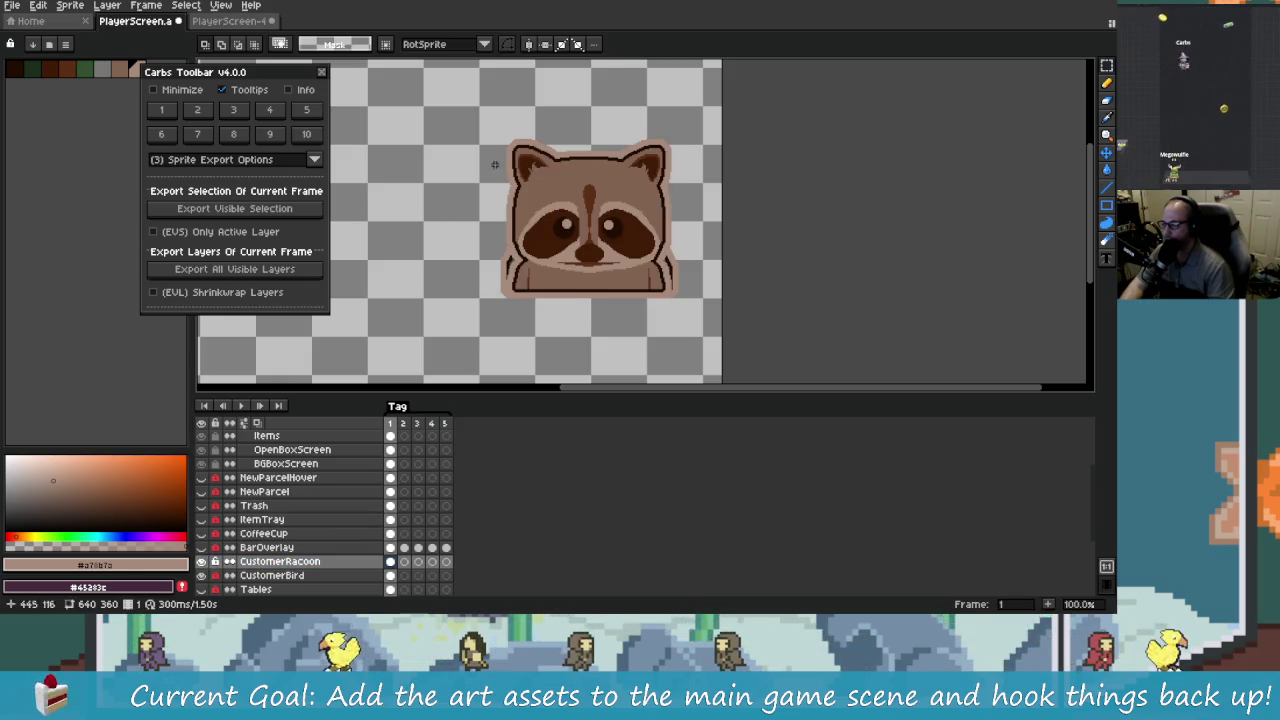
Step: Draw a 158×139 rectangular selection around the raccoon portrait
mouse_move(498, 137)
left_mouse_down()
mouse_move(685, 309)
mouse_move(679, 297)
left_mouse_up()
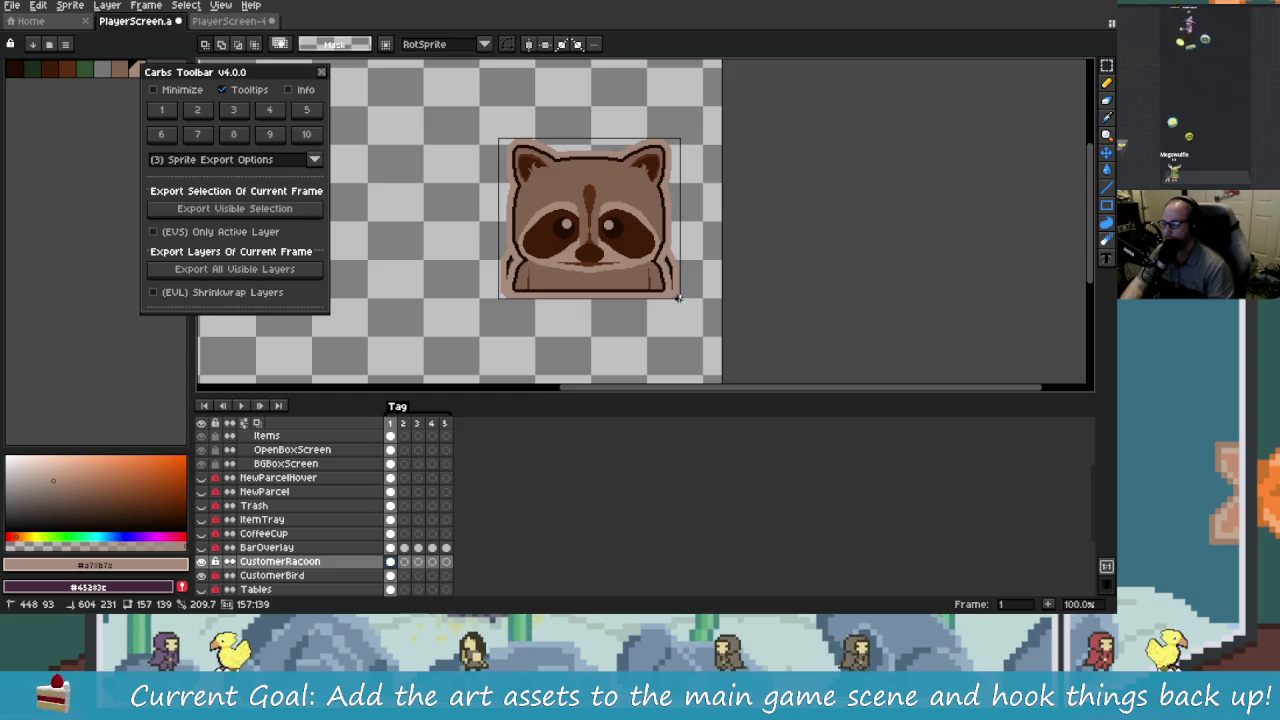
left_click_drag(679, 297, 680, 297)
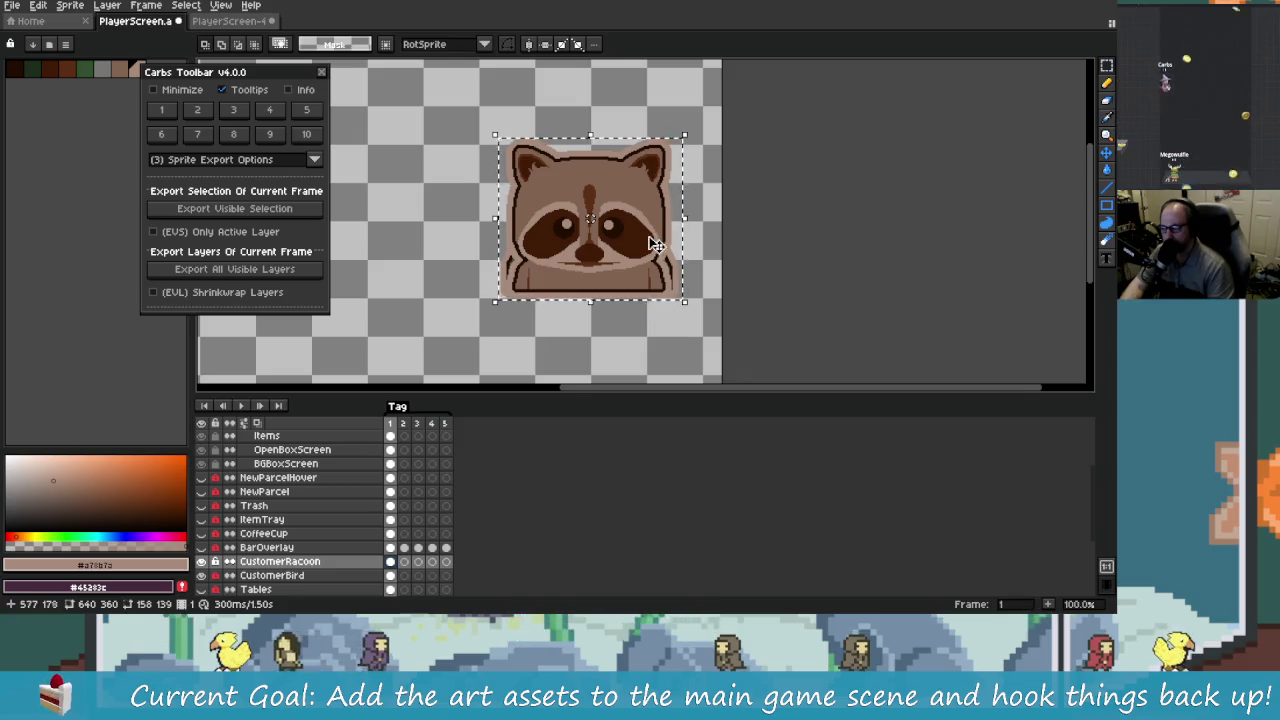
scroll(655, 245, "up", 5)
scroll(660, 250, "down", 4)
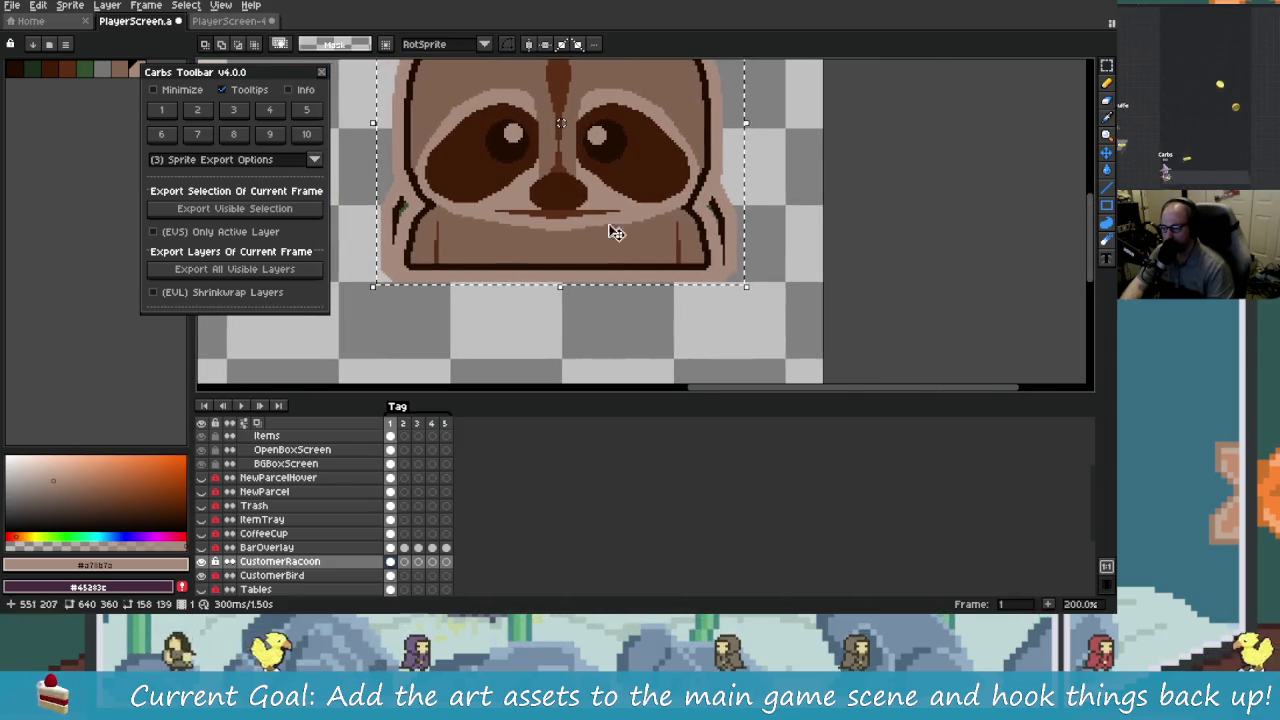
scroll(508, 149, "down", 1)
scroll(452, 157, "up", 1)
mouse_move(452, 157)
left_mouse_down()
mouse_move(452, 132)
mouse_move(604, 268)
mouse_move(523, 171)
mouse_move(523, 229)
mouse_move(545, 272)
mouse_move(526, 178)
left_mouse_up()
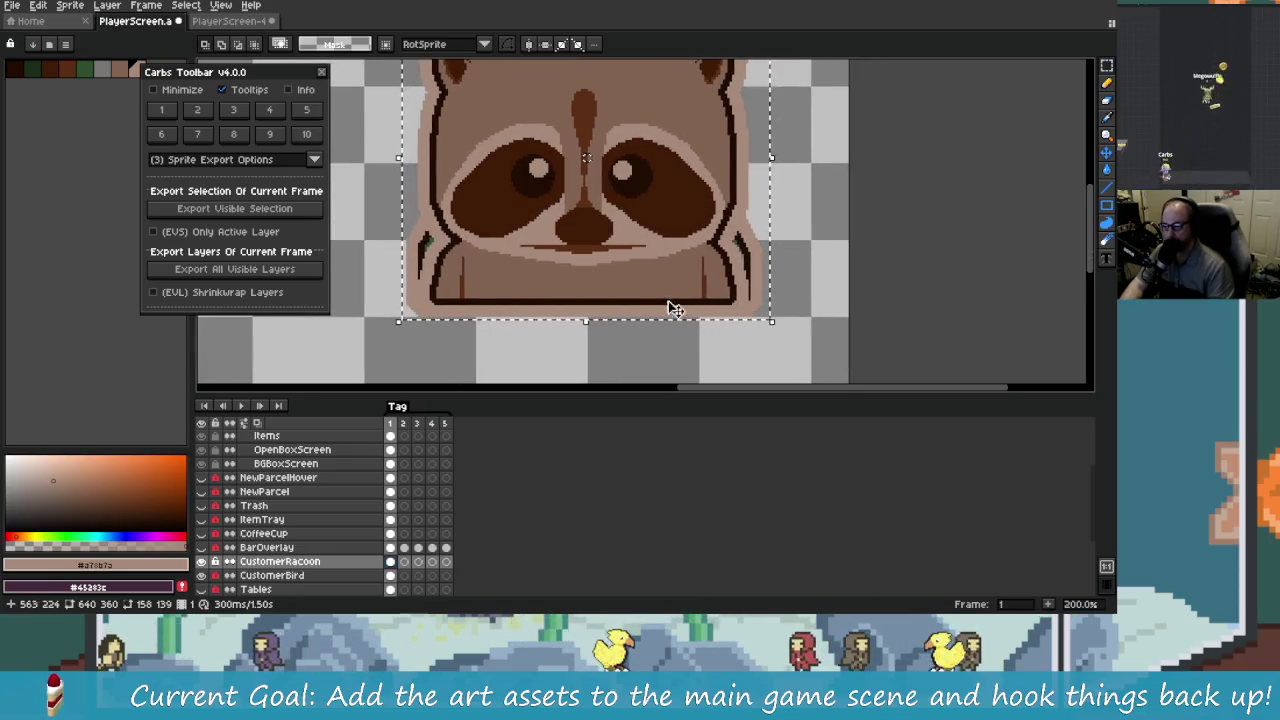
mouse_move(491, 223)
left_mouse_down()
mouse_move(543, 257)
mouse_move(540, 273)
mouse_move(588, 251)
left_mouse_up()
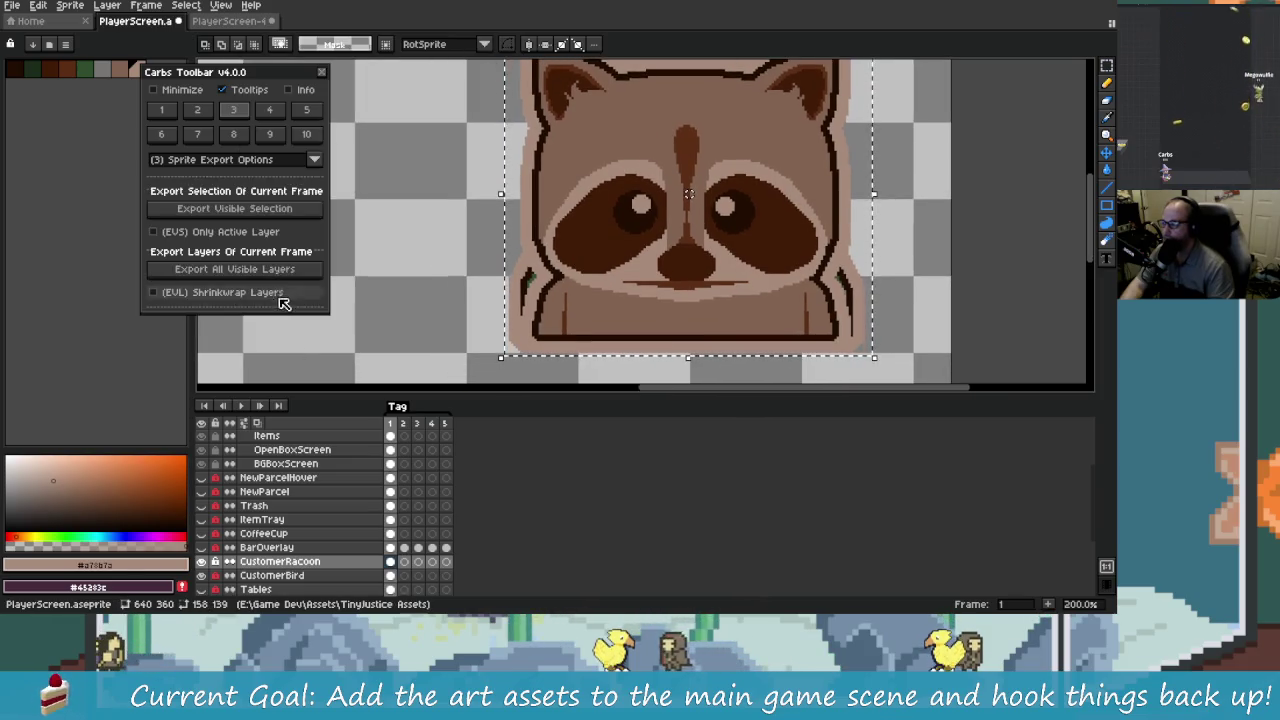
scroll(563, 286, "down", 2)
scroll(582, 291, "up", 2)
left_click_drag(582, 291, 680, 297)
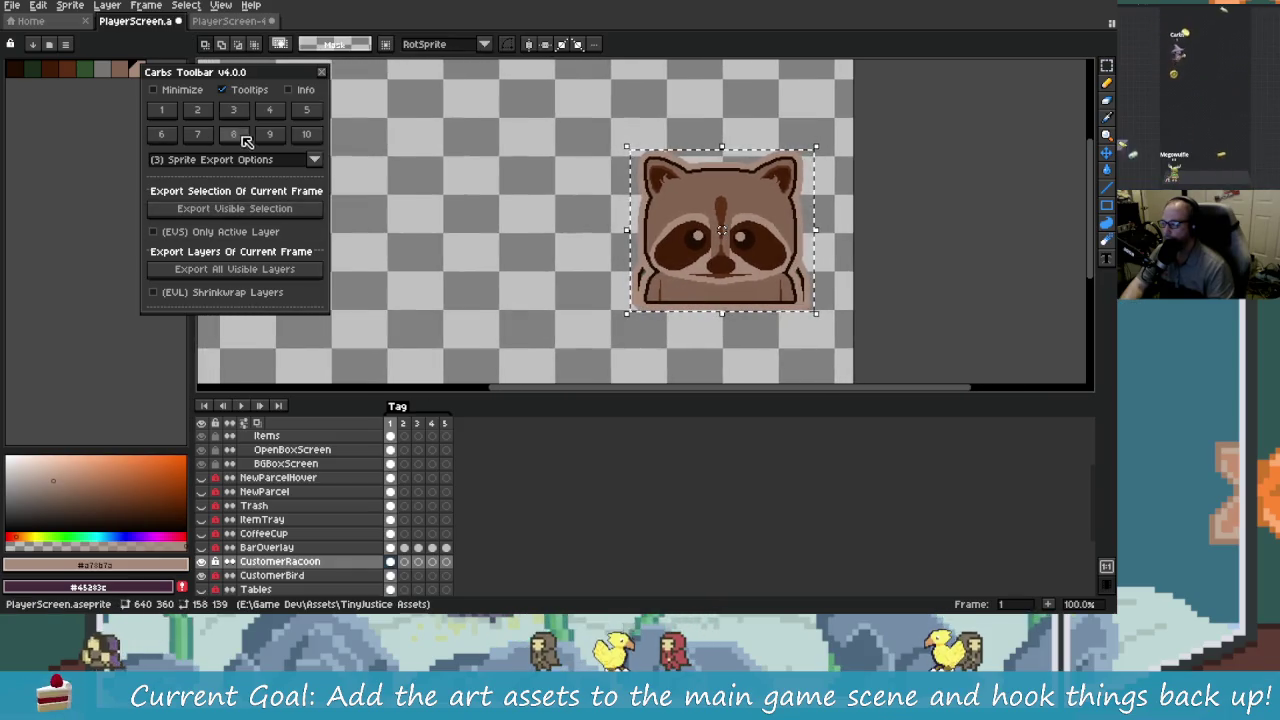
left_click(200, 114)
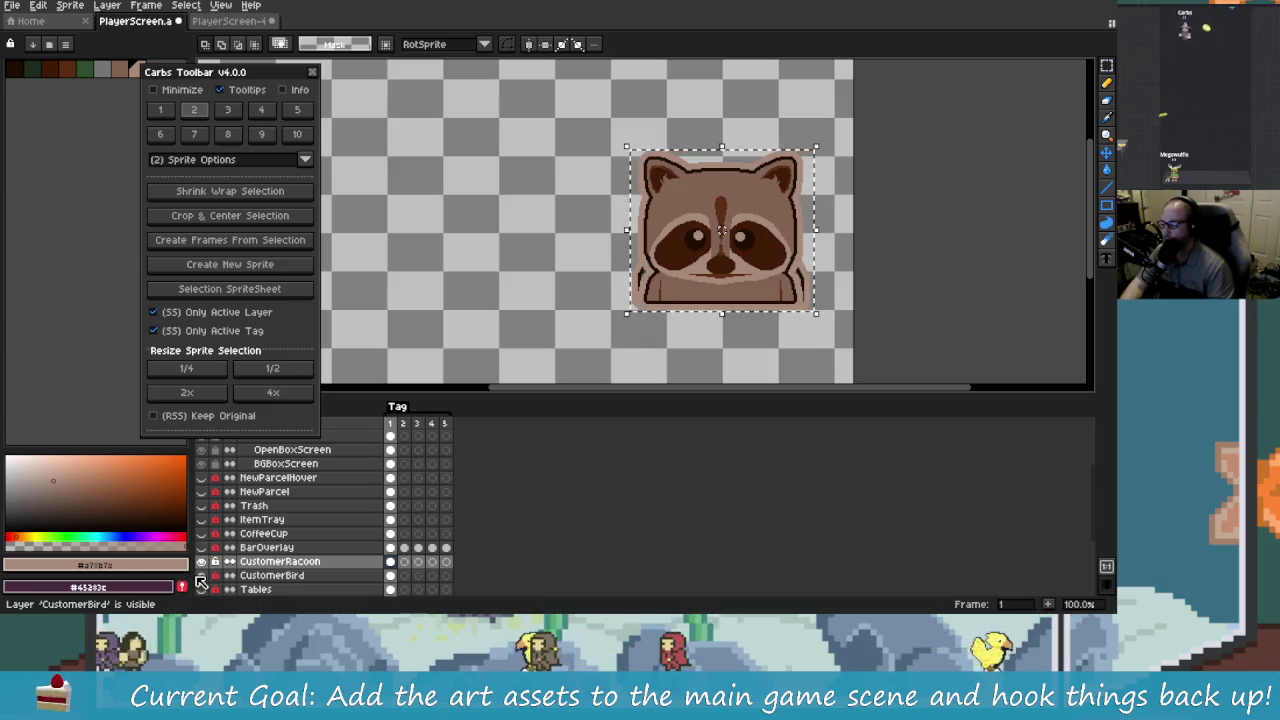
Step: Create a new sprite from the raccoon selection, closing the empty duplicate
left_click(277, 266)
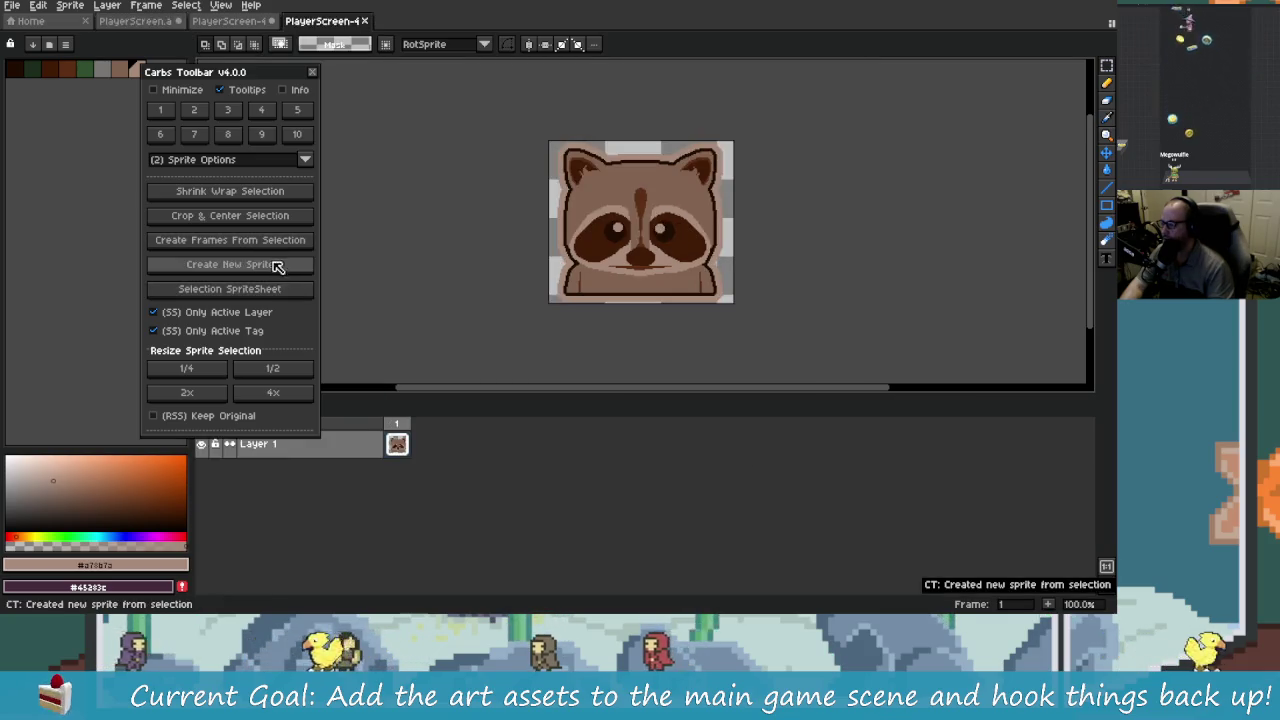
left_click(135, 20)
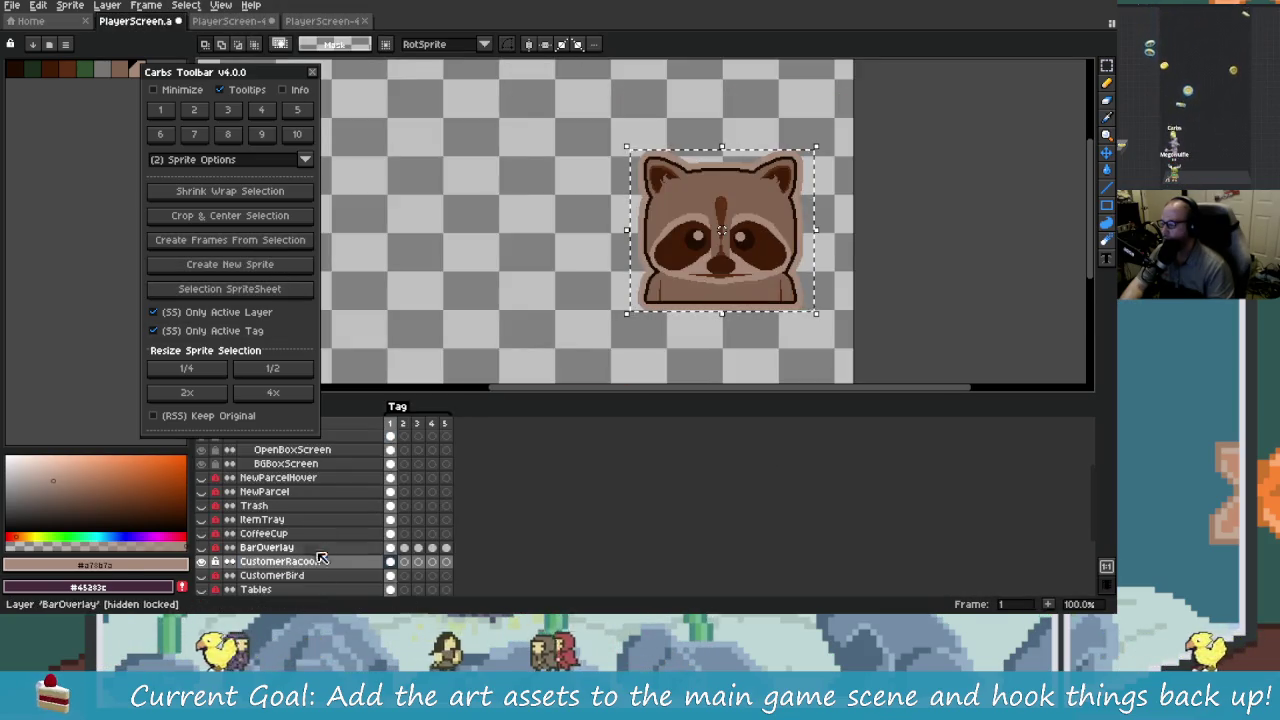
left_click(201, 562)
left_click(201, 563)
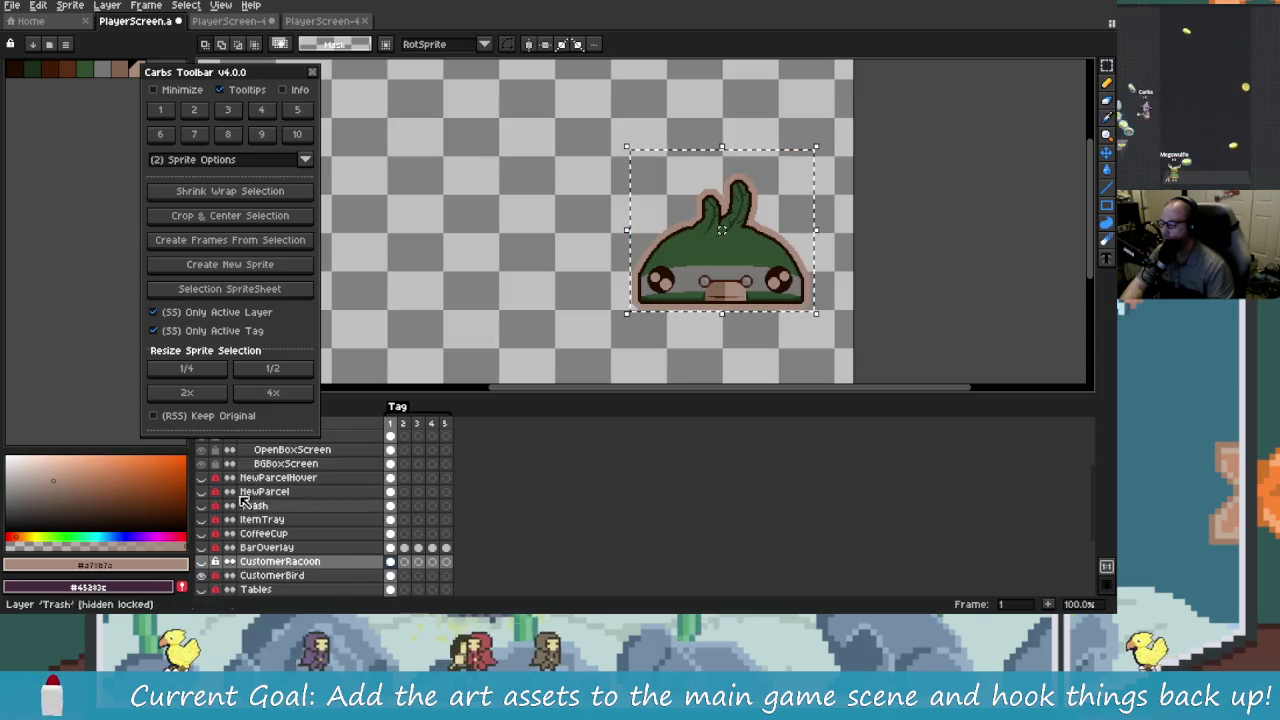
left_click(277, 266)
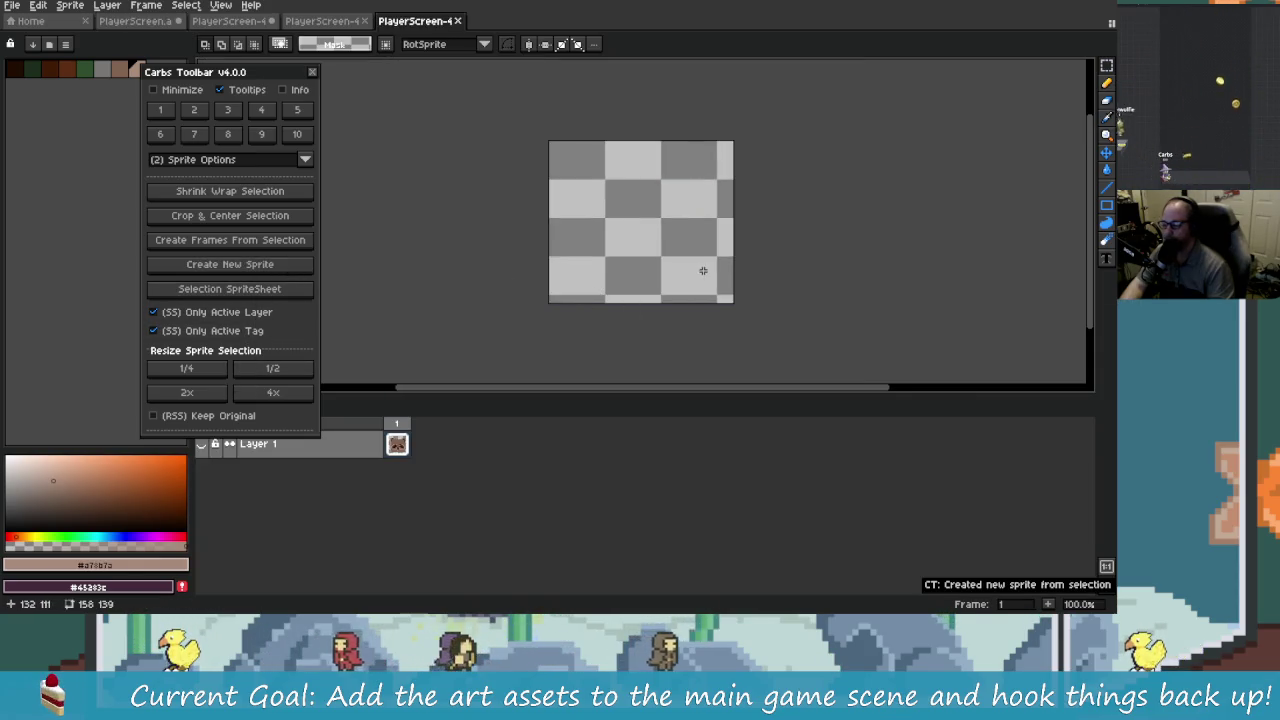
left_click_drag(647, 273, 677, 269)
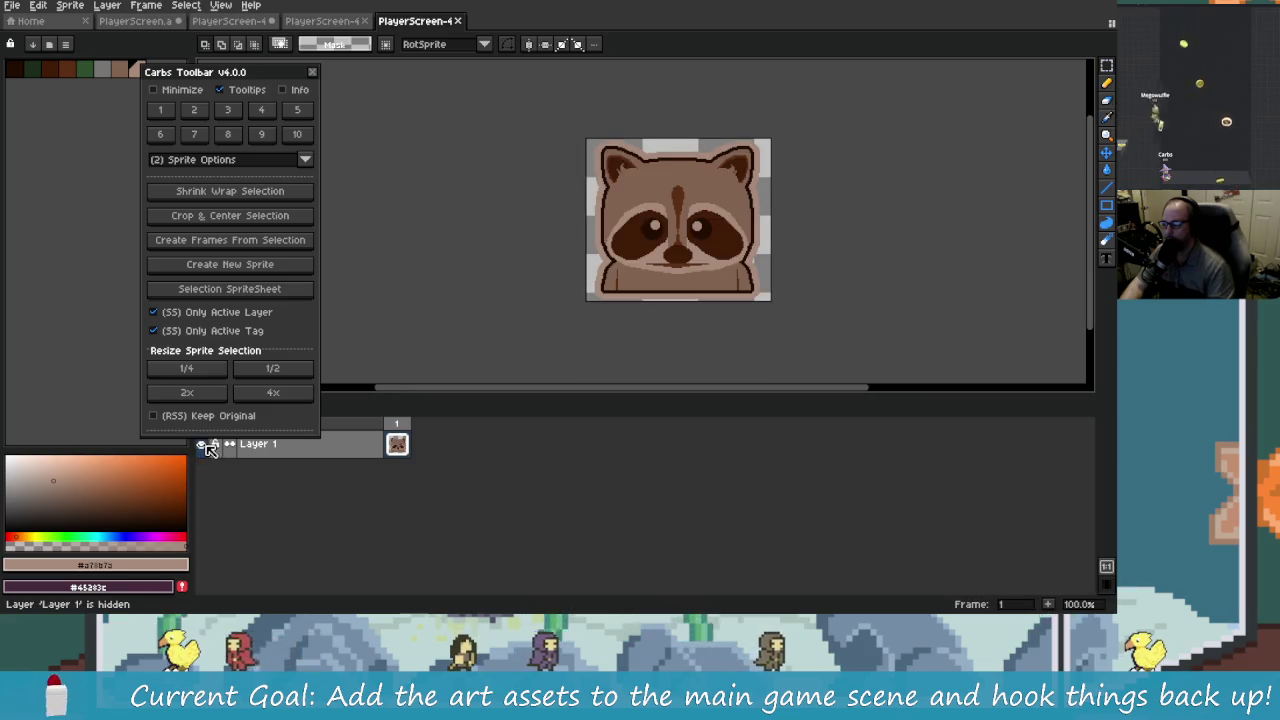
left_click(457, 21)
Step: Create a second new sprite from the CustomerBird layer's selection
left_click(224, 27)
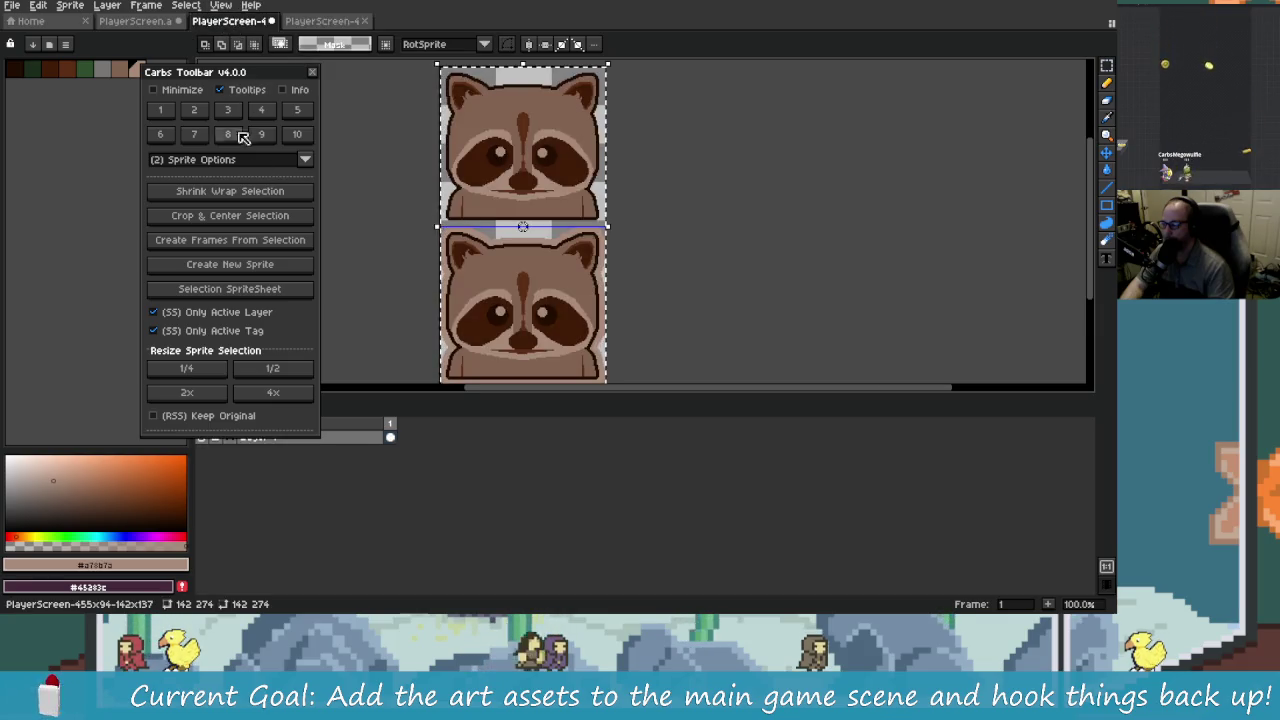
left_click(135, 21)
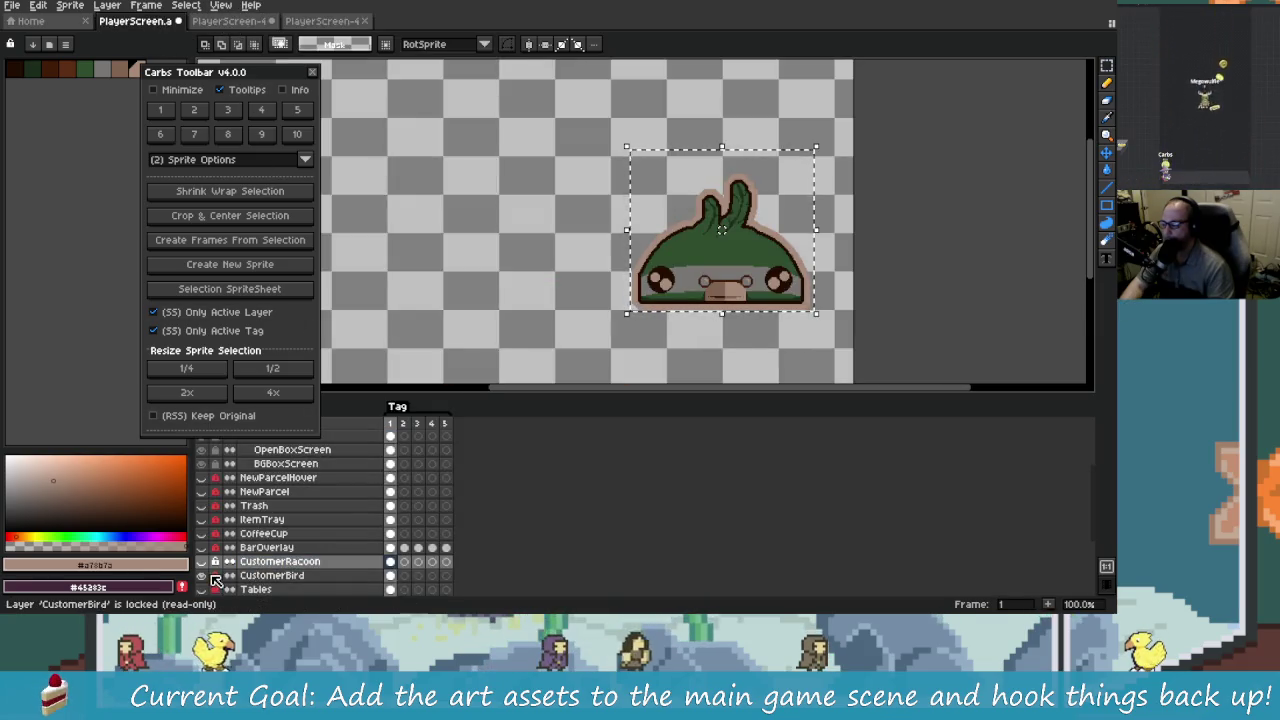
left_click(265, 575)
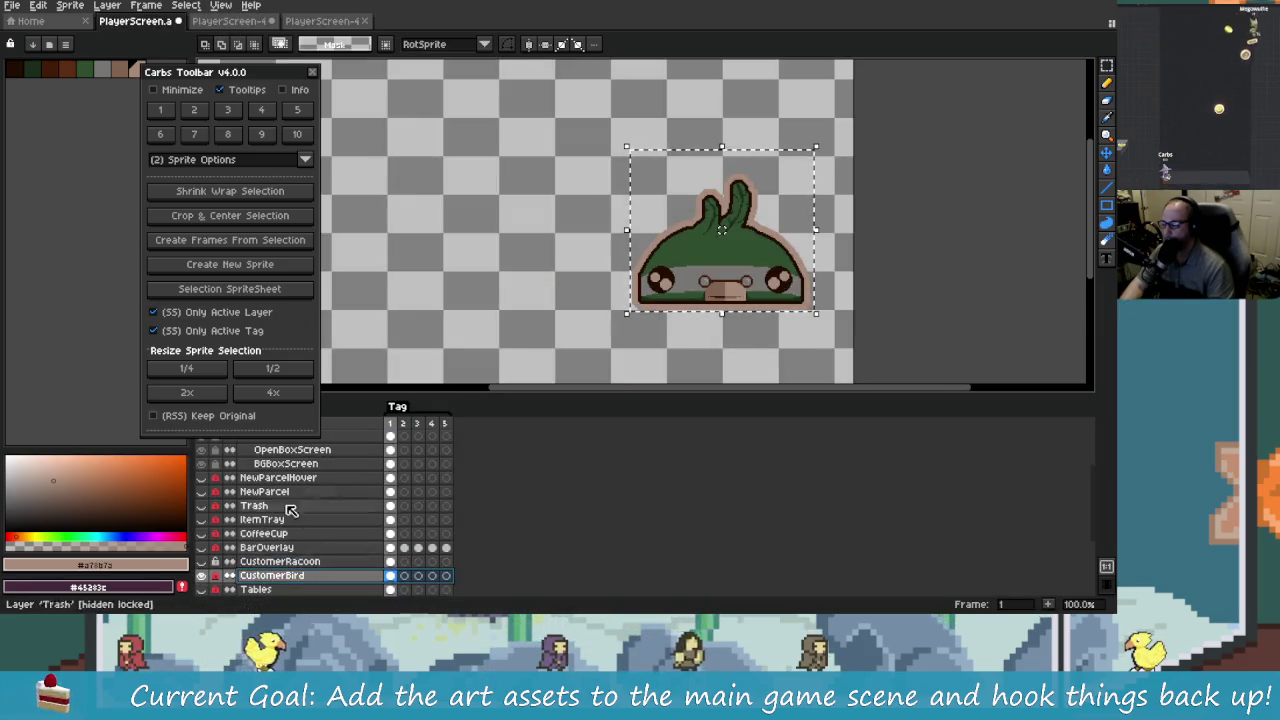
left_click(280, 264)
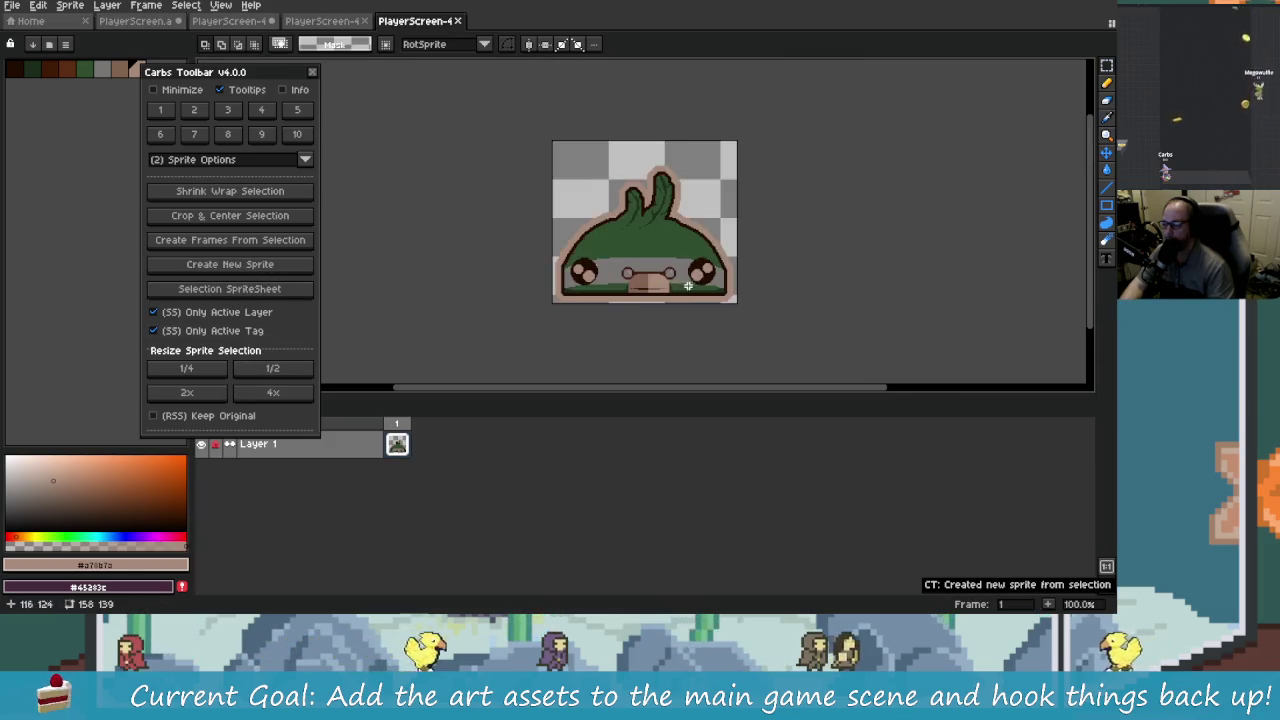
left_click(334, 22)
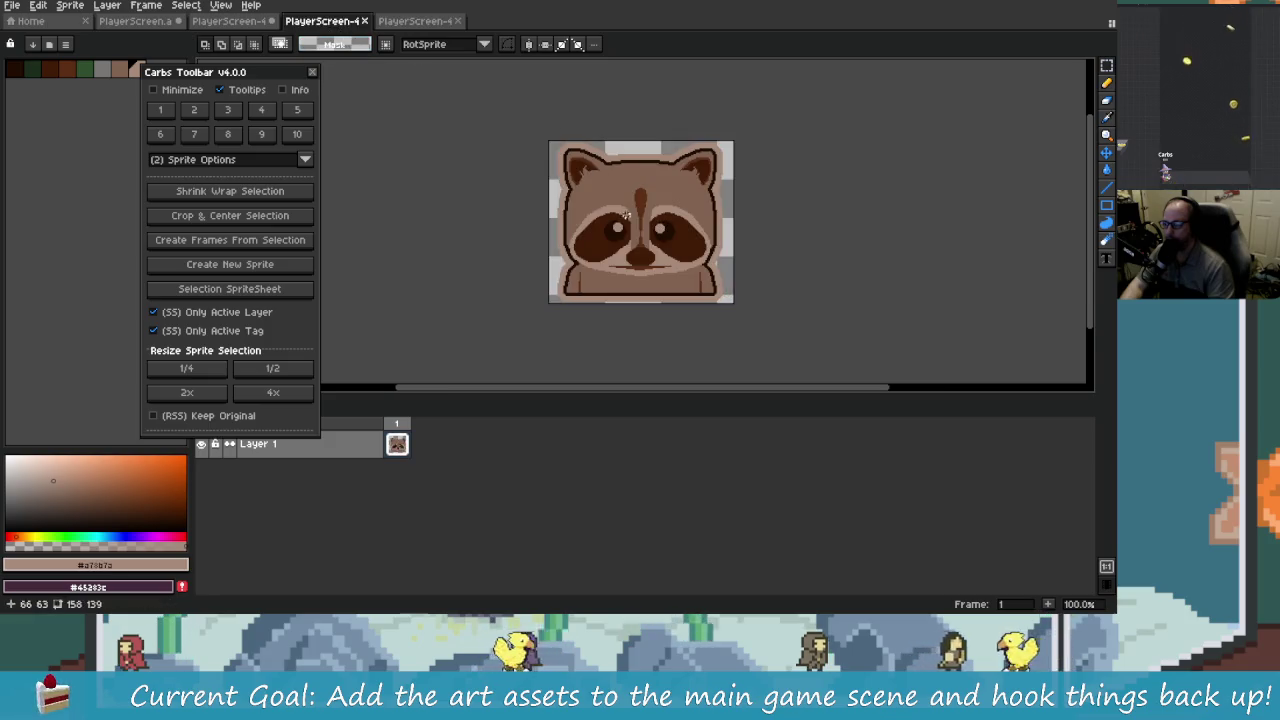
Step: Expand the raccoon canvas one sprite right and one sprite down to 316×278
left_click(227, 112)
left_click(162, 113)
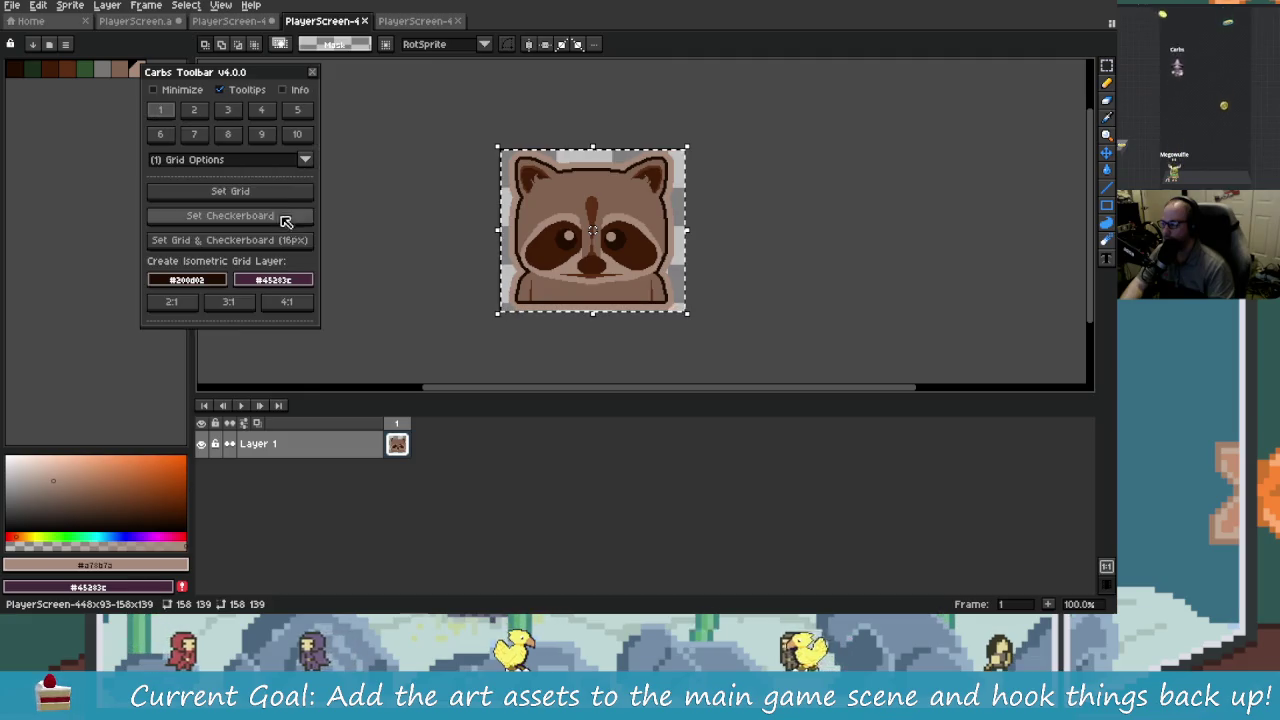
left_click(277, 191)
left_click(228, 110)
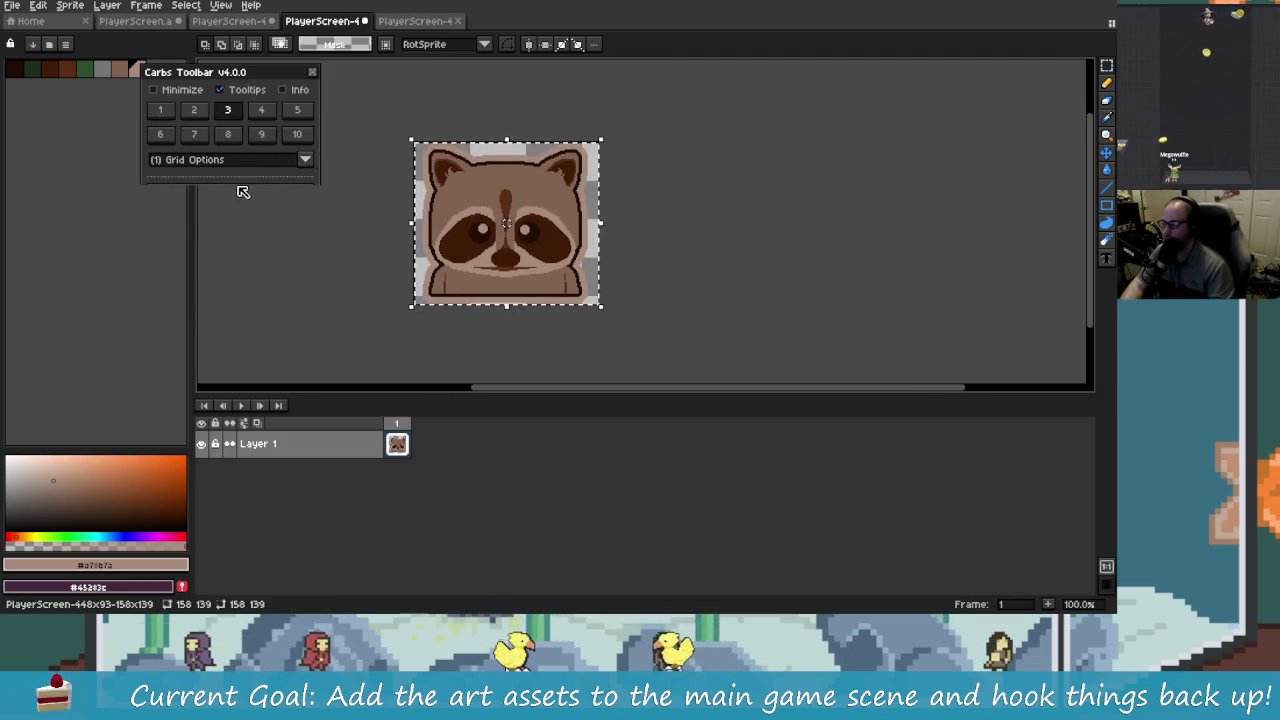
left_click(210, 135)
left_click(308, 226)
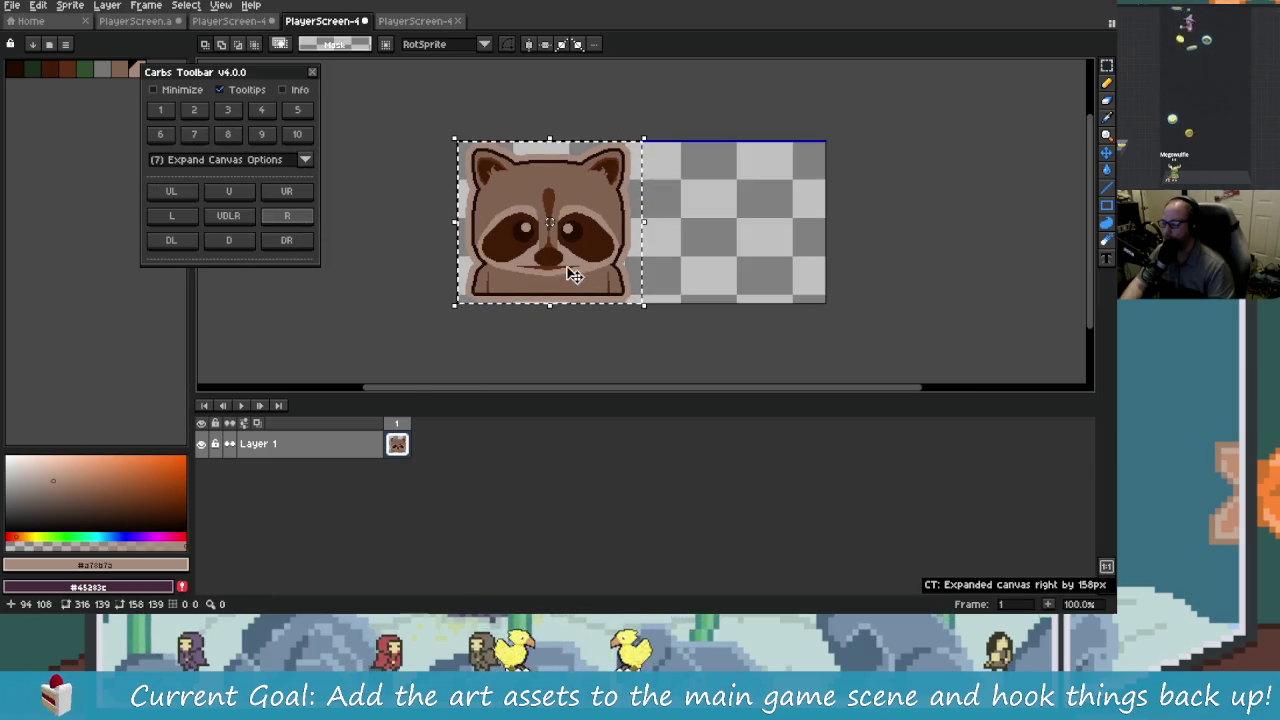
left_click(229, 241)
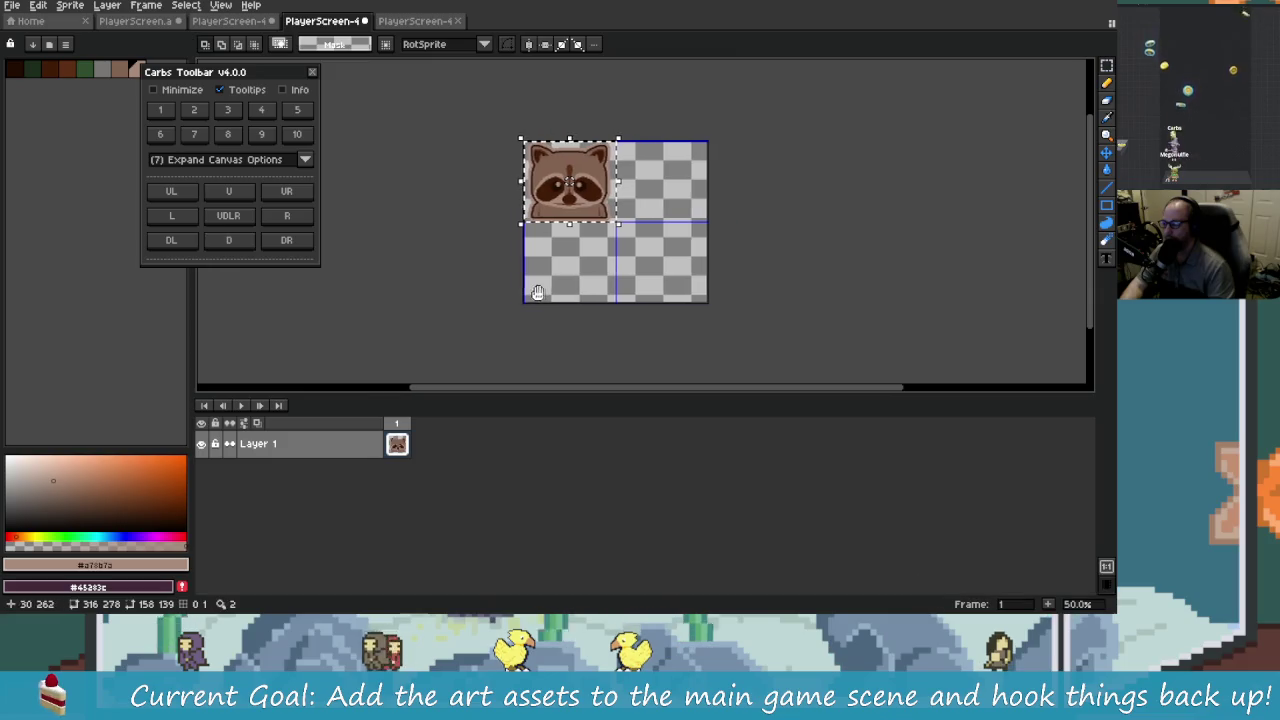
scroll(548, 263, "up", 1)
mouse_move(585, 304)
left_mouse_down()
mouse_move(563, 277)
mouse_move(545, 290)
mouse_move(625, 241)
left_mouse_up()
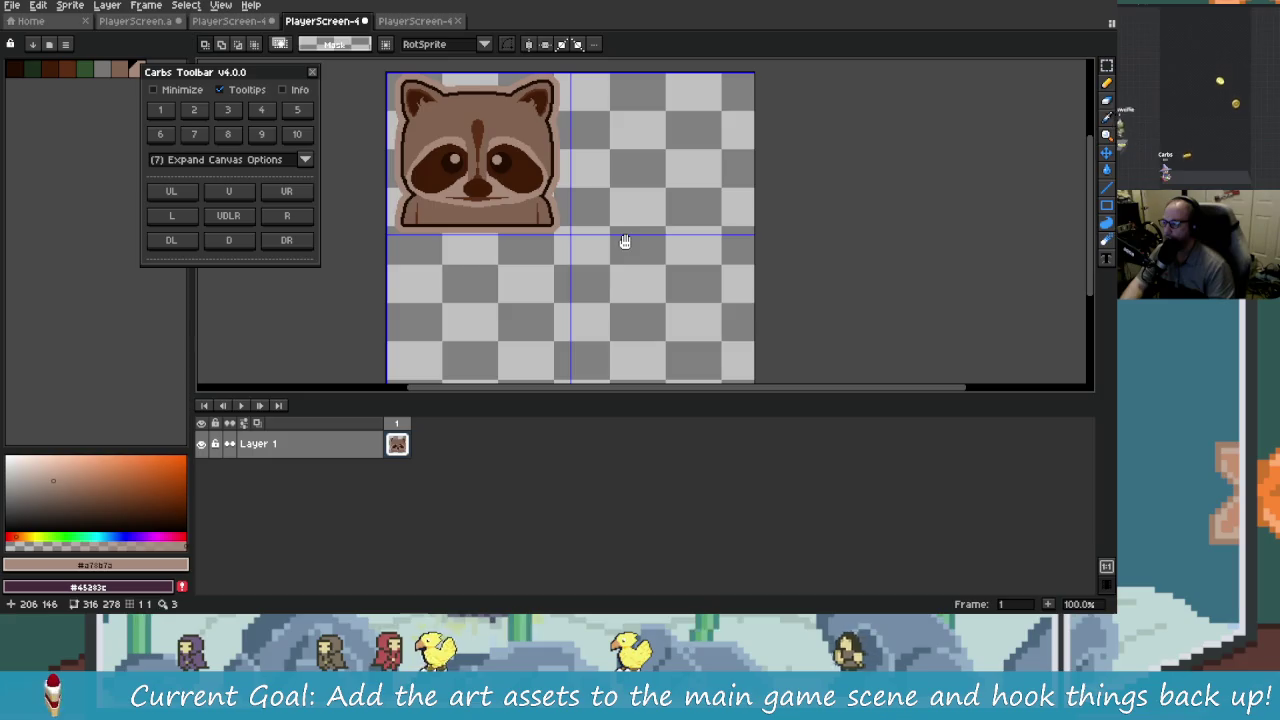
Step: Paste the green creature into the raccoon sheet's top-right cell
left_click(423, 22)
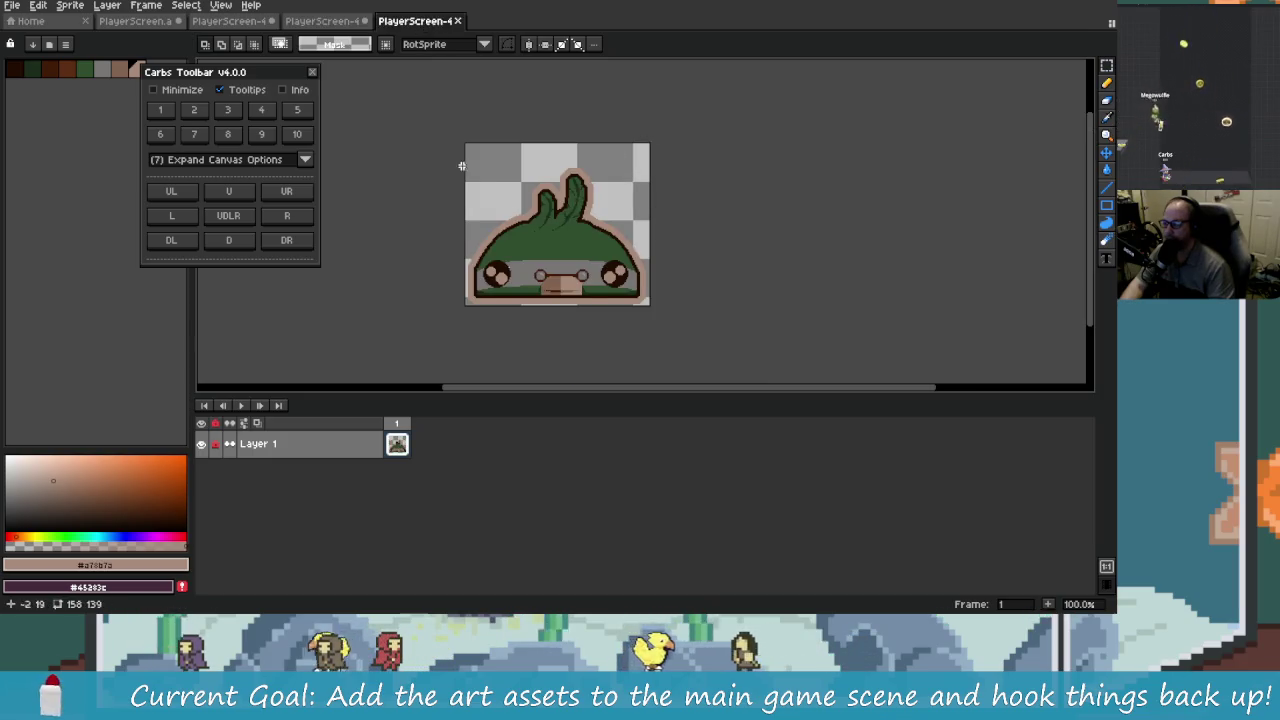
left_click(358, 22)
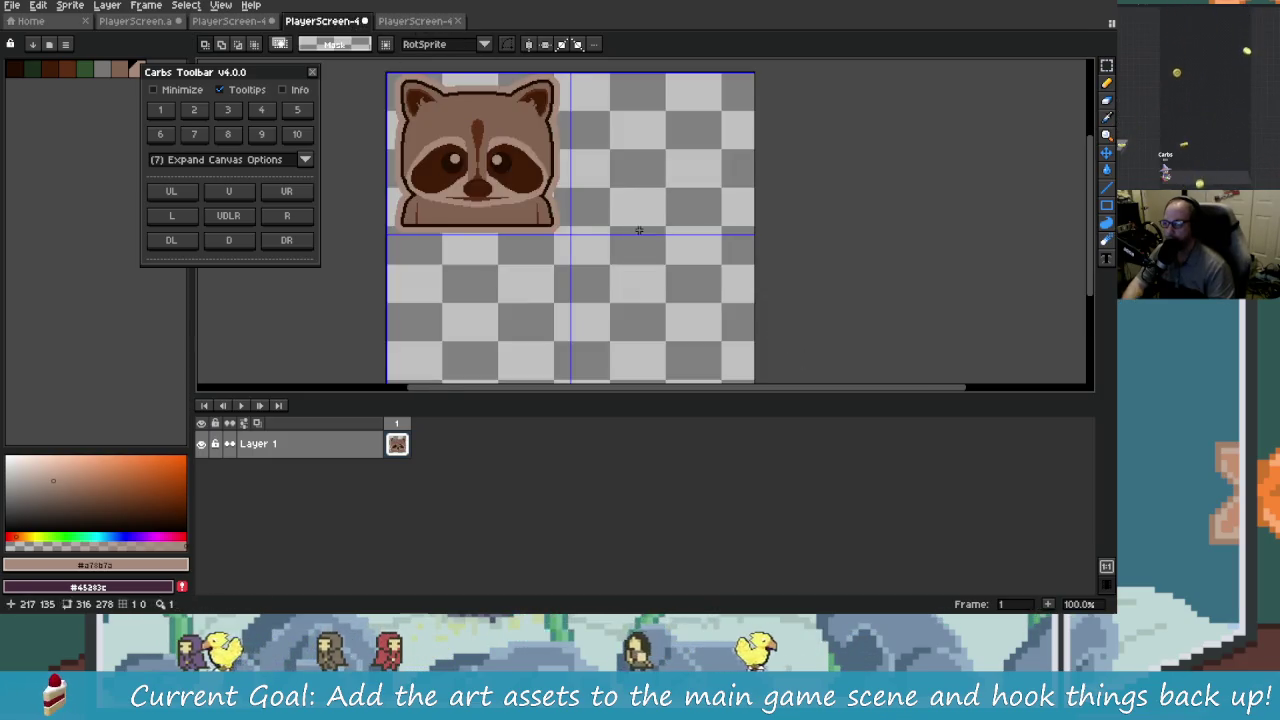
key("ctrl+v")
left_click_drag(525, 199, 703, 199)
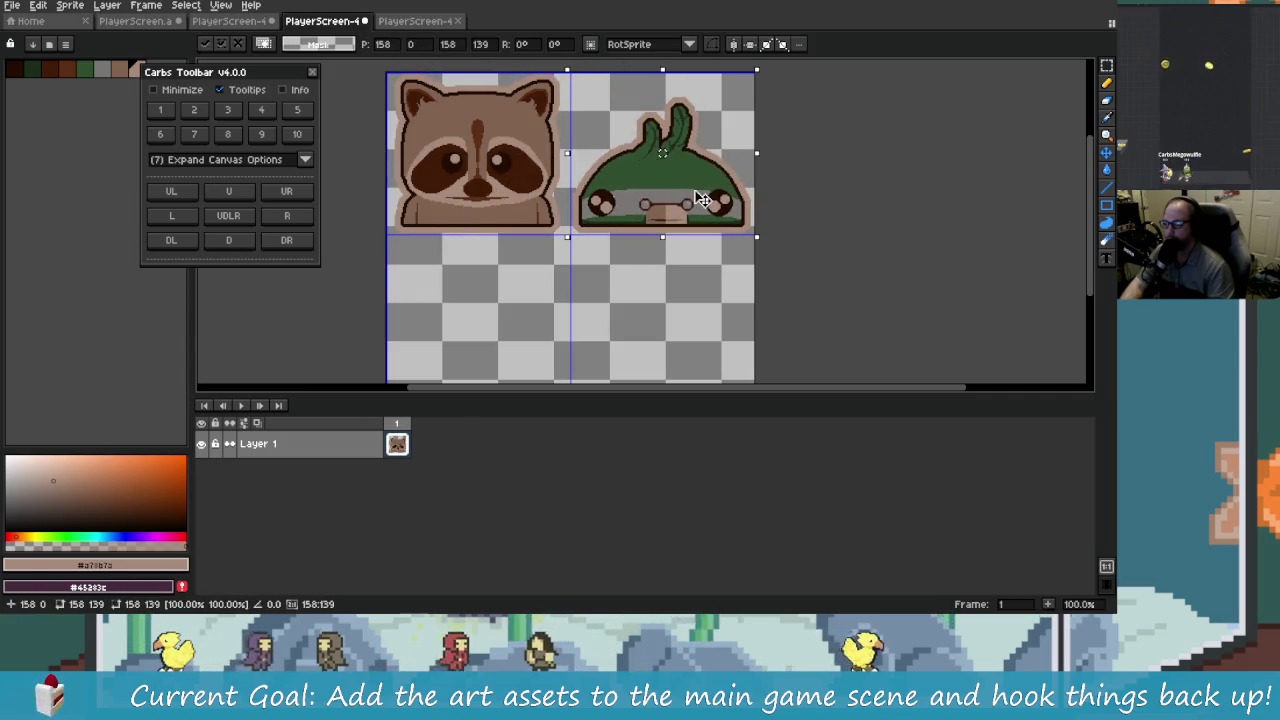
Step: Commit the green creature in the top-right cell beside the raccoon
scroll(680, 246, "up", 3)
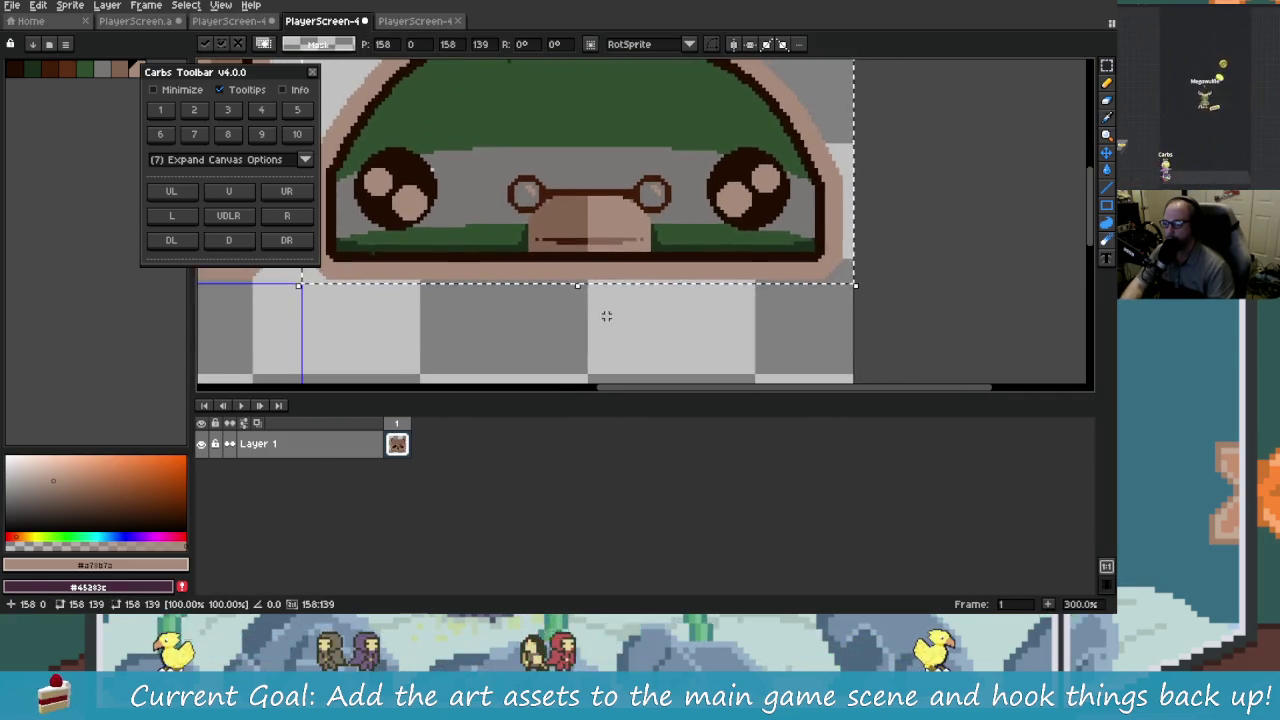
scroll(606, 316, "down", 3)
key("Return")
scroll(572, 200, "up", 1)
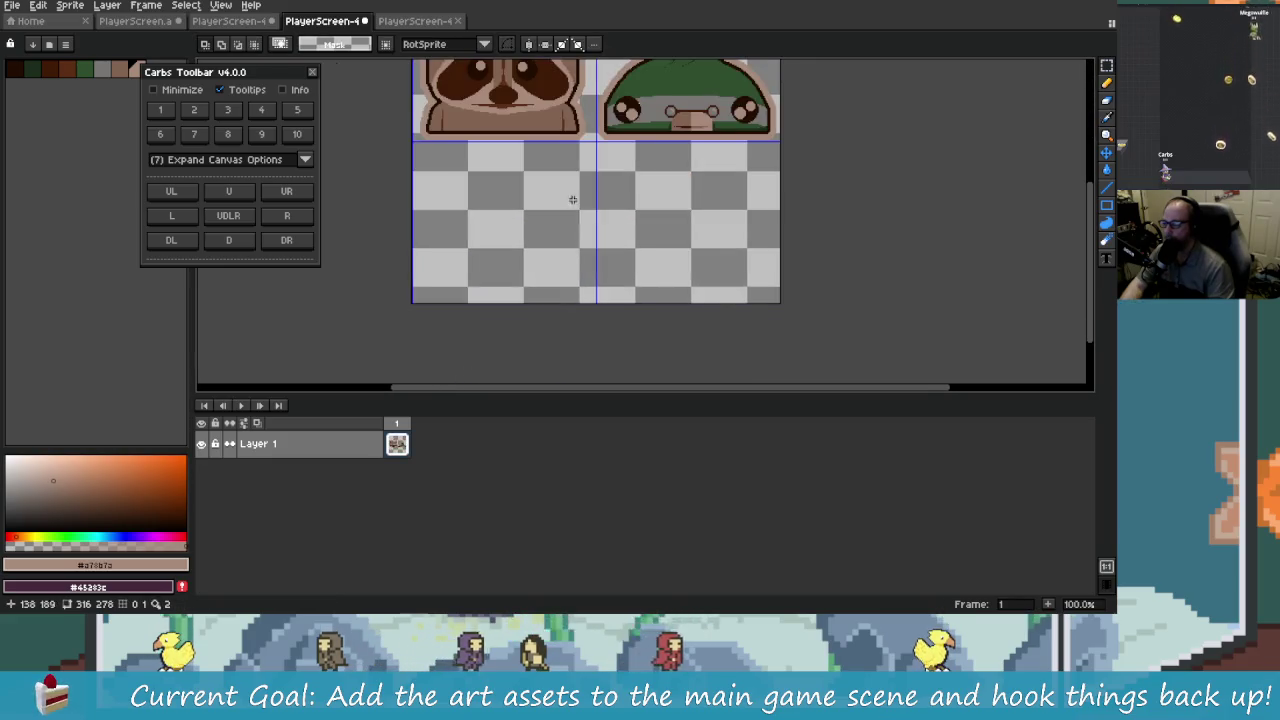
left_click_drag(572, 200, 559, 294)
scroll(591, 246, "up", 1)
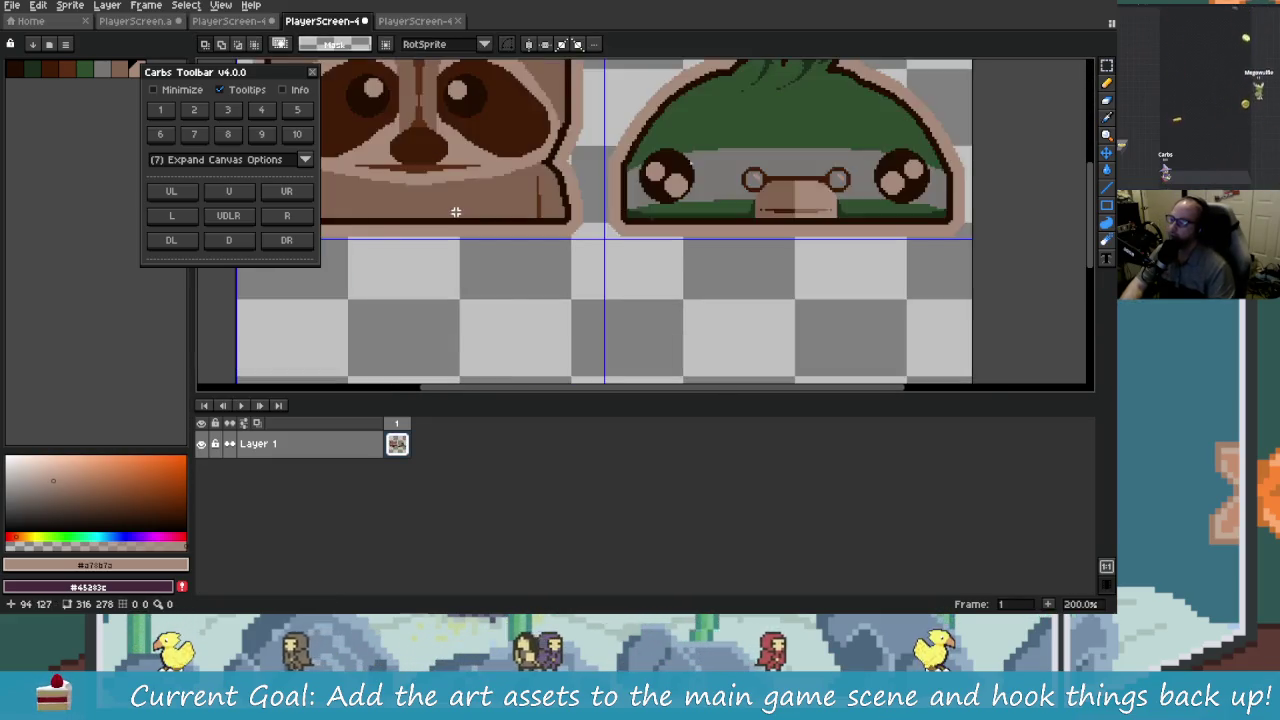
scroll(591, 246, "down", 1)
Step: Duplicate the raccoon and green creature into the lower-left and lower-right cells
key("i")
left_click(490, 235)
mouse_move(488, 192)
left_mouse_down()
mouse_move(486, 300)
mouse_move(486, 186)
mouse_move(481, 291)
mouse_move(553, 143)
left_mouse_up()
scroll(438, 307, "right", 2)
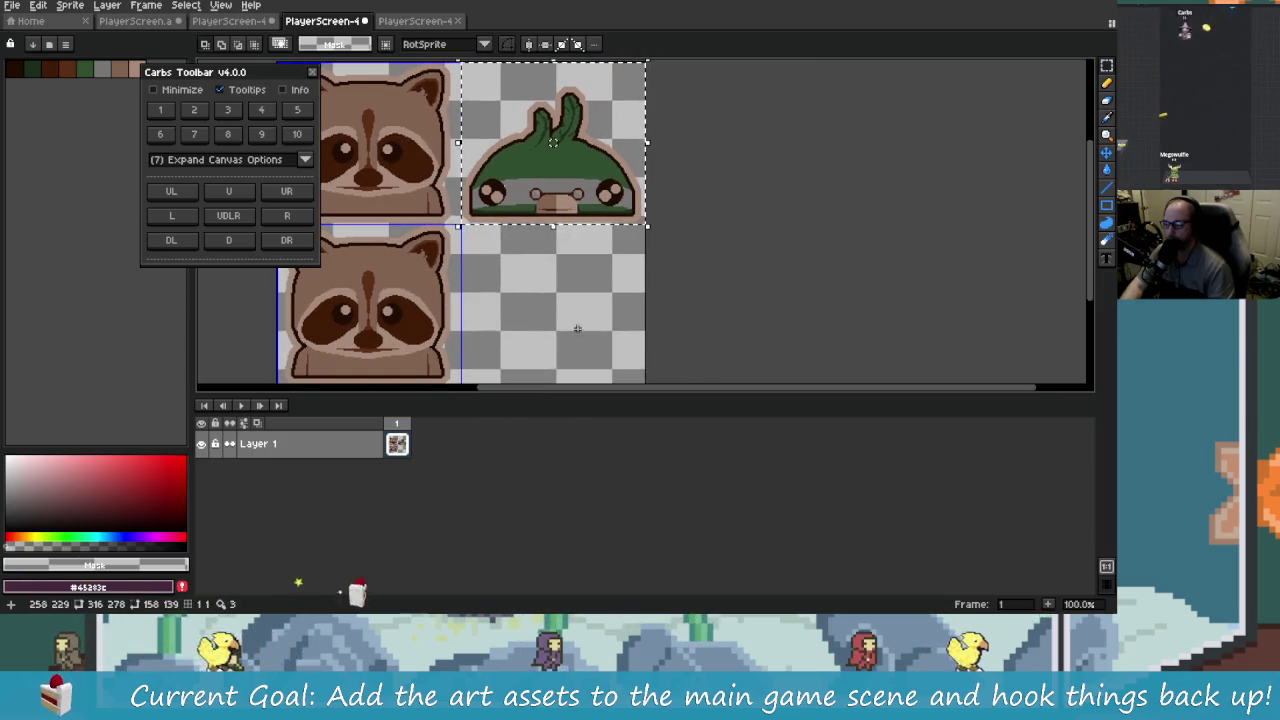
left_click_drag(609, 190, 609, 281)
left_click(668, 259)
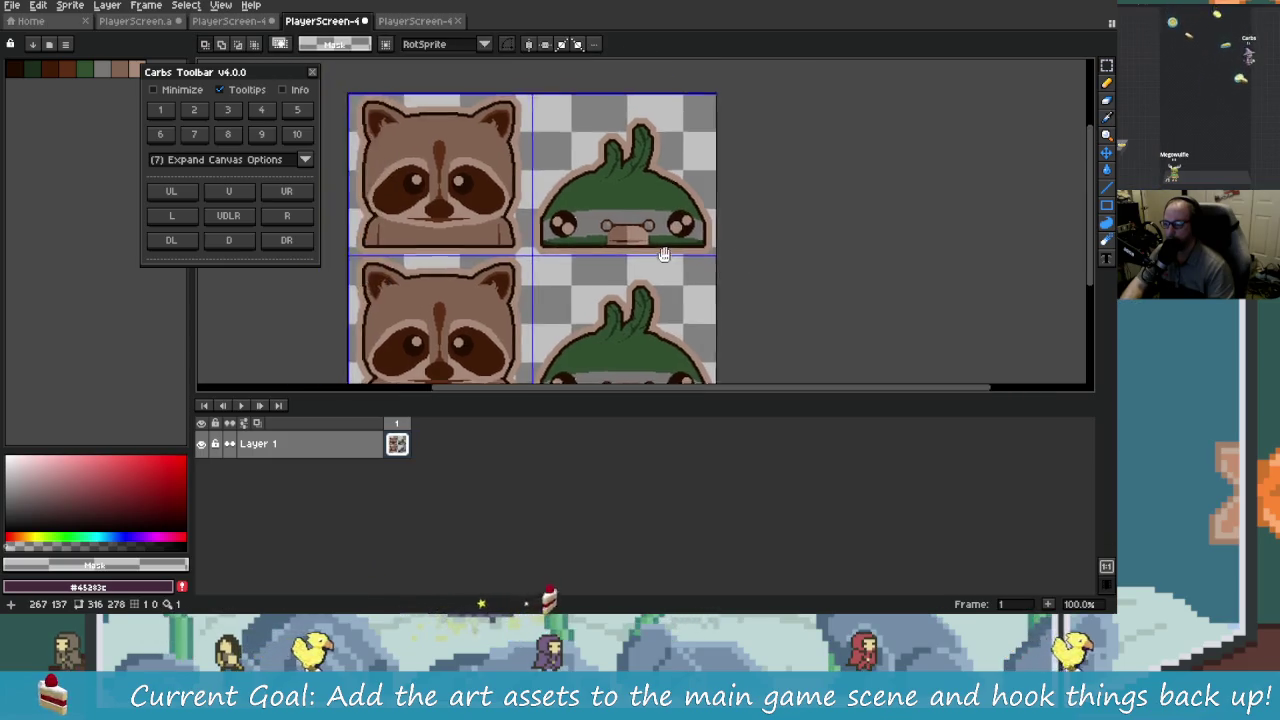
Step: Select the raccoon and creature shapes by connected colour, then deselect
scroll(570, 263, "up", 3)
scroll(570, 263, "down", 2)
left_click_drag(570, 263, 780, 288)
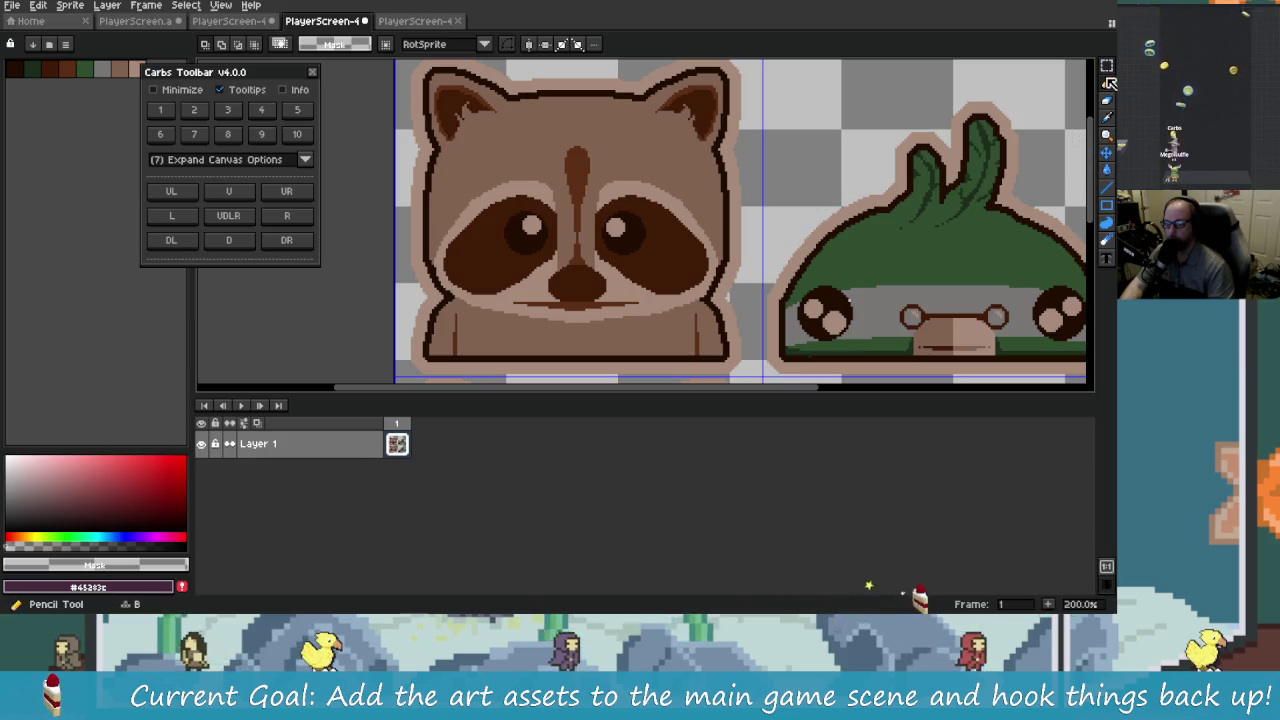
left_click(1109, 83)
left_click(735, 112)
scroll(665, 194, "down", 1)
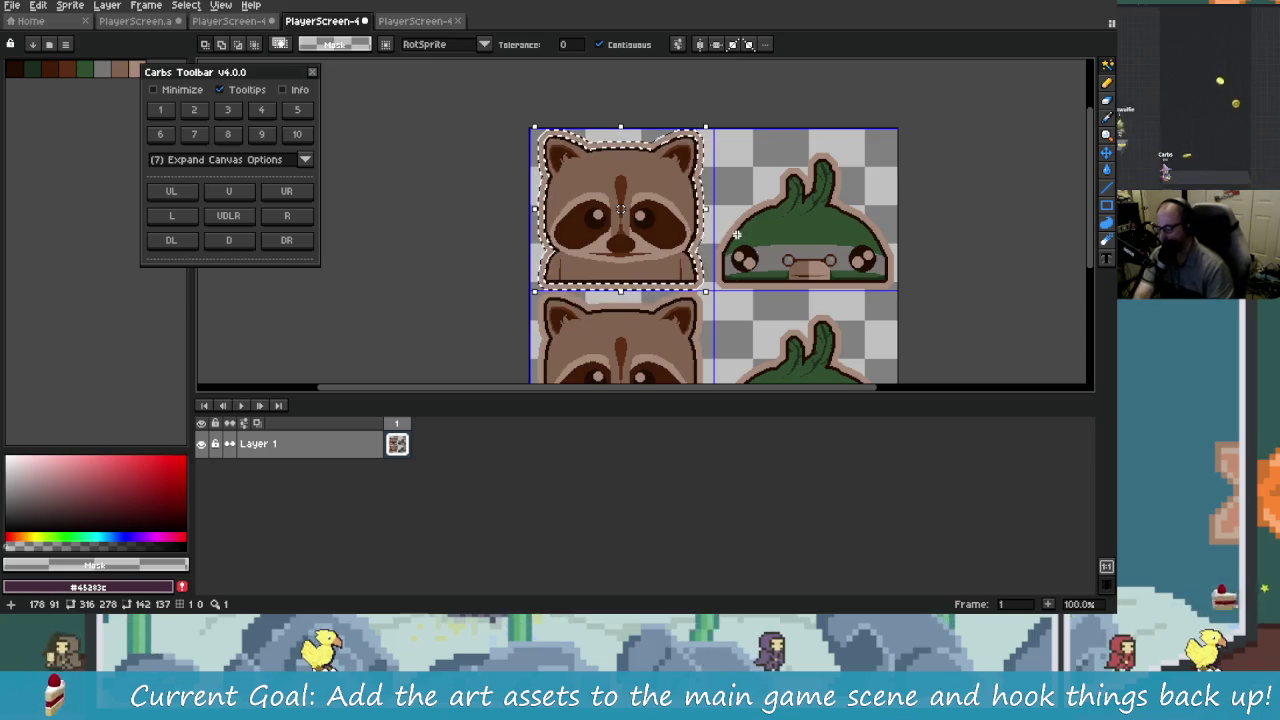
key("ctrl+d")
left_click_drag(737, 235, 635, 228)
left_click(635, 228)
key("ctrl+d")
Step: Select the entire sprite sheet and return to PlayerScreen.aseprite
scroll(700, 245, "right", 2)
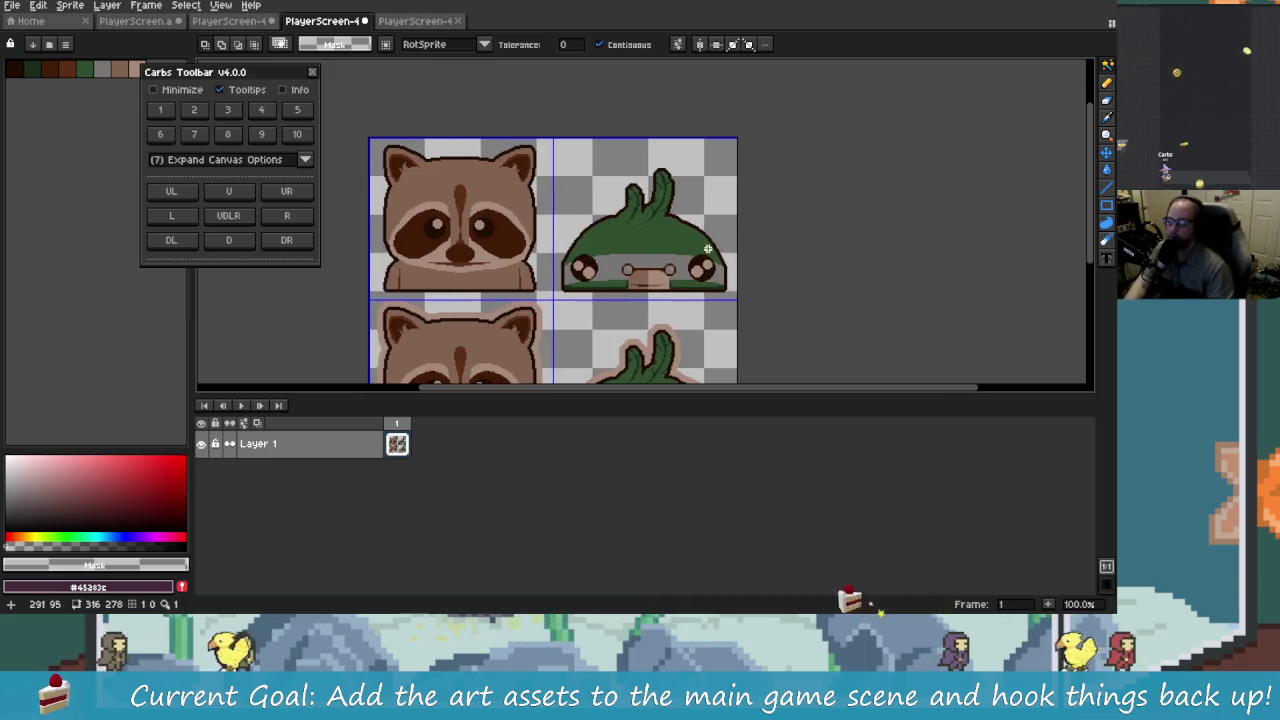
scroll(680, 240, "right", 1)
scroll(630, 225, "down", 2)
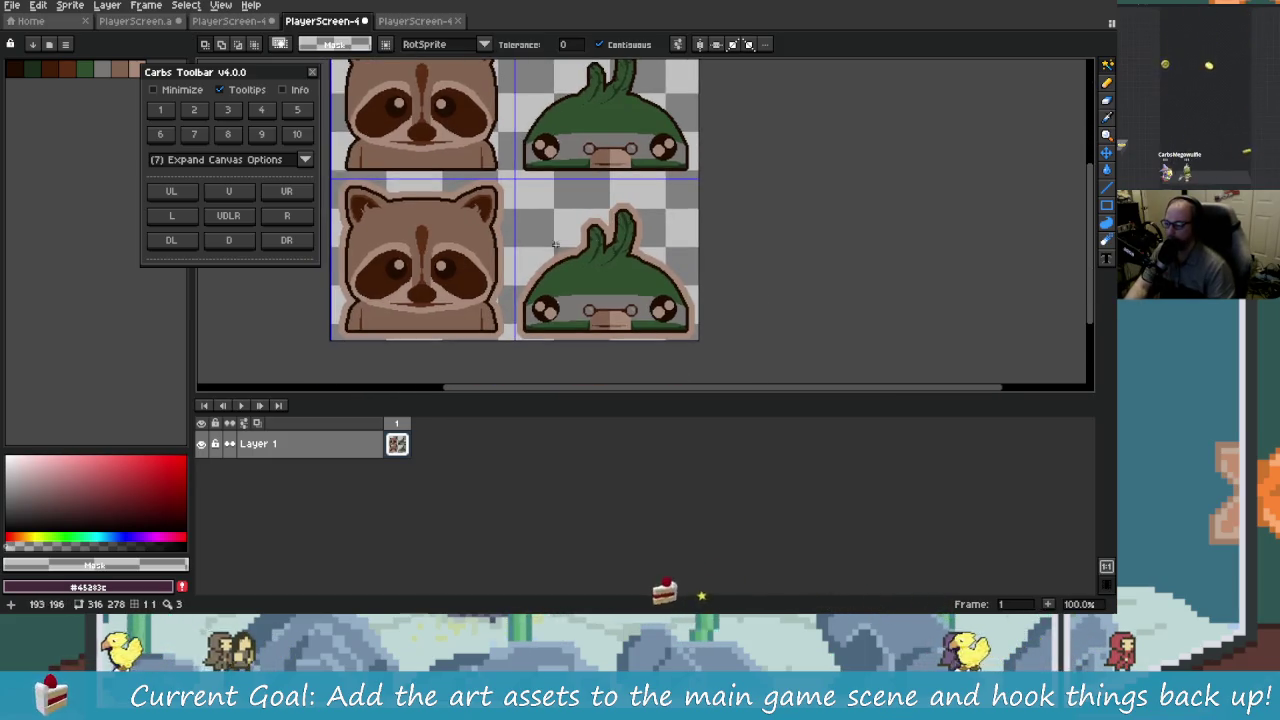
scroll(555, 244, "left", 3)
scroll(540, 180, "up", 1)
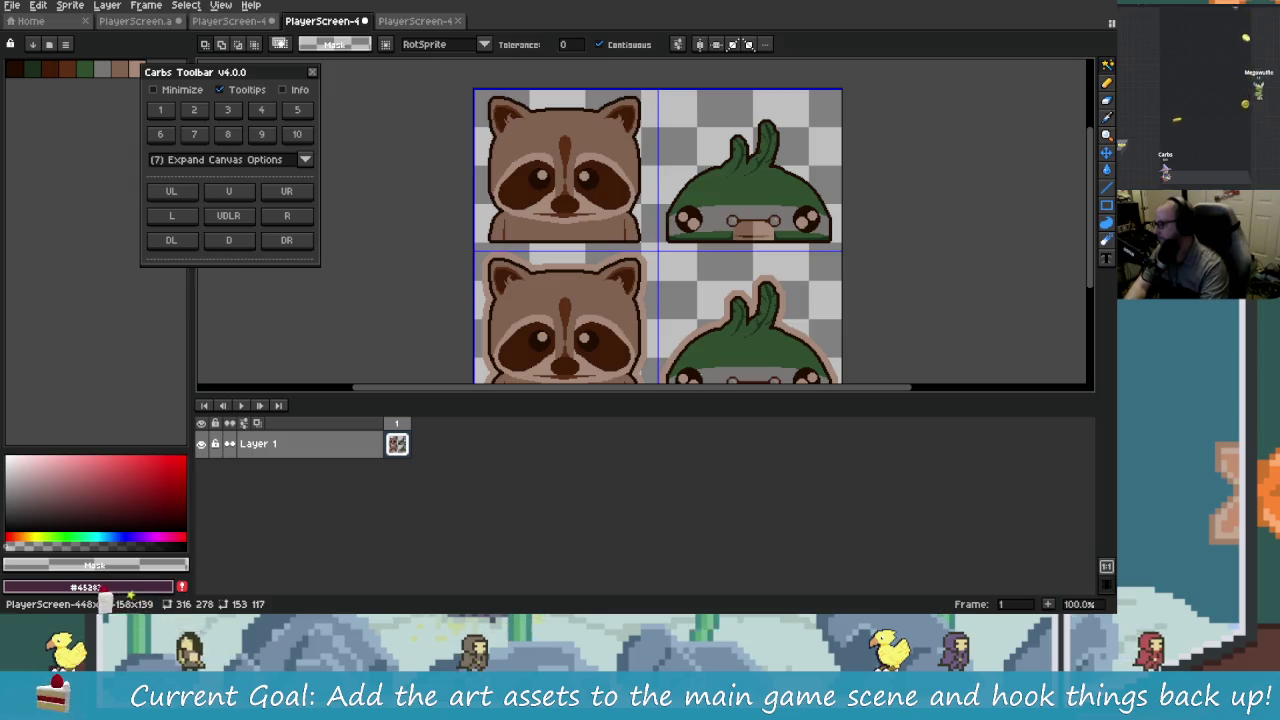
mouse_move(509, 253)
left_mouse_down()
mouse_move(458, 251)
mouse_move(492, 248)
mouse_move(504, 228)
left_mouse_up()
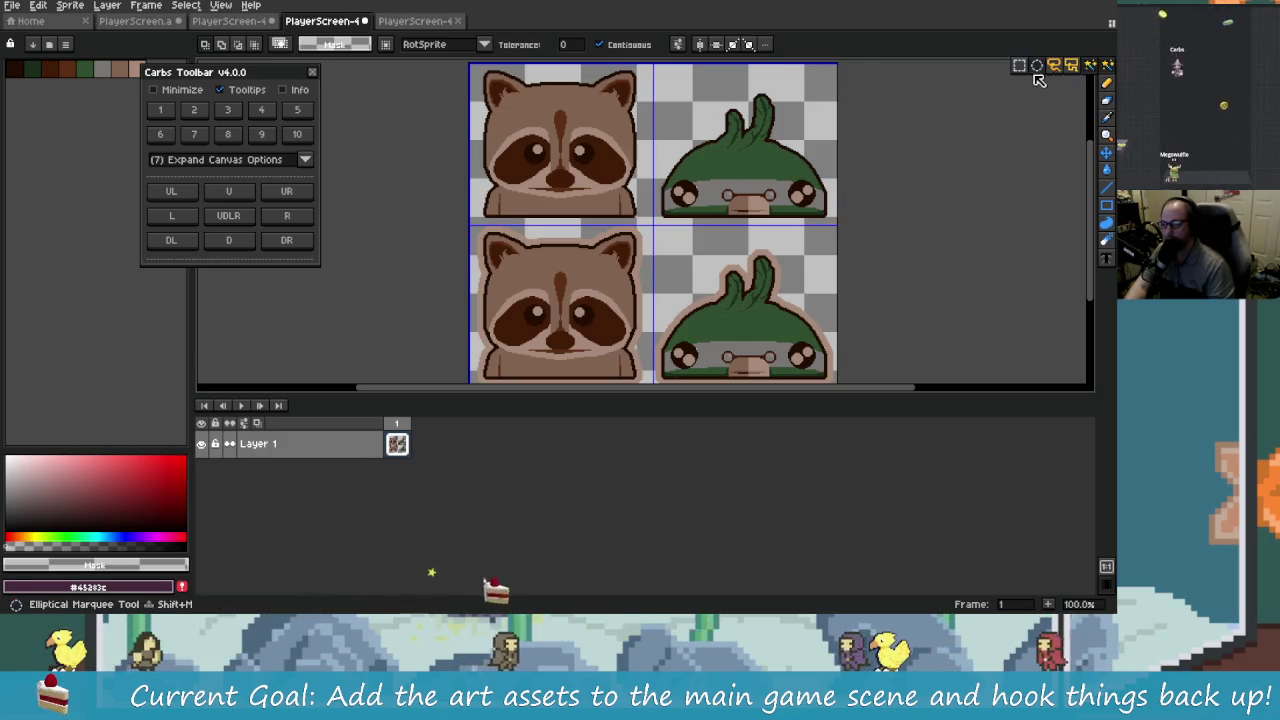
left_click(1107, 65)
scroll(920, 209, "down", 1)
key("ctrl+a")
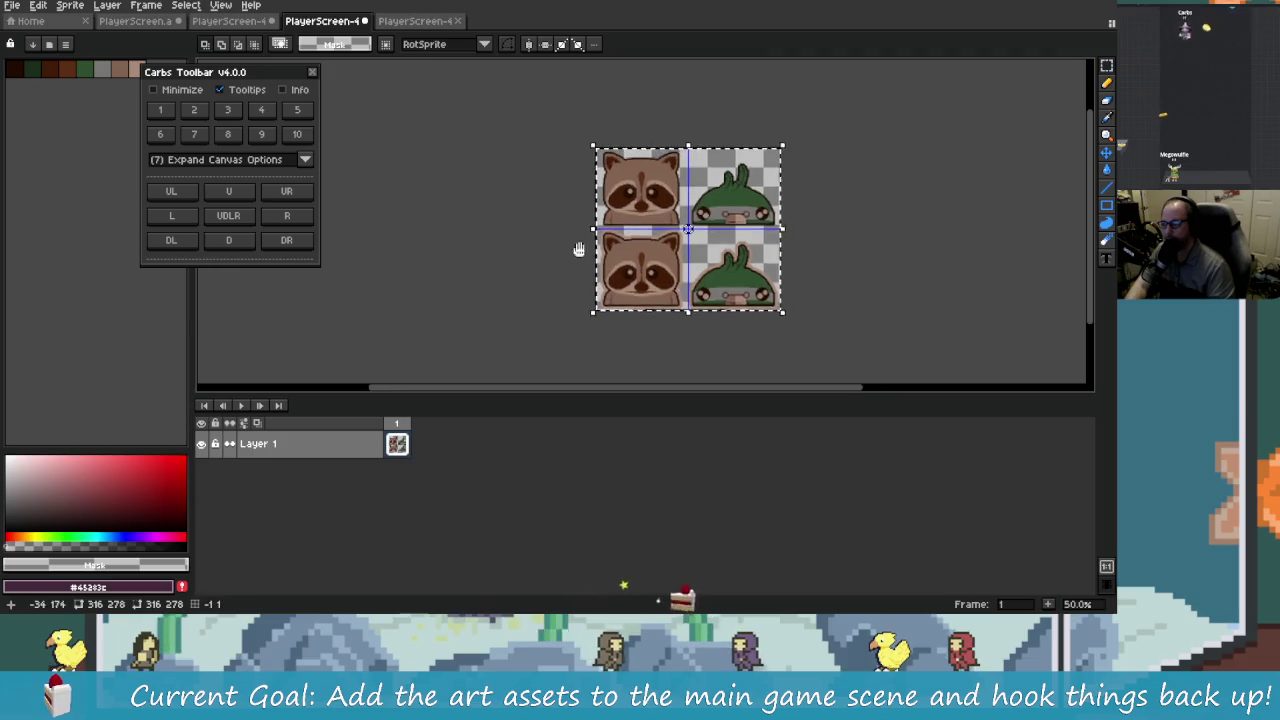
left_click(228, 20)
left_click(135, 20)
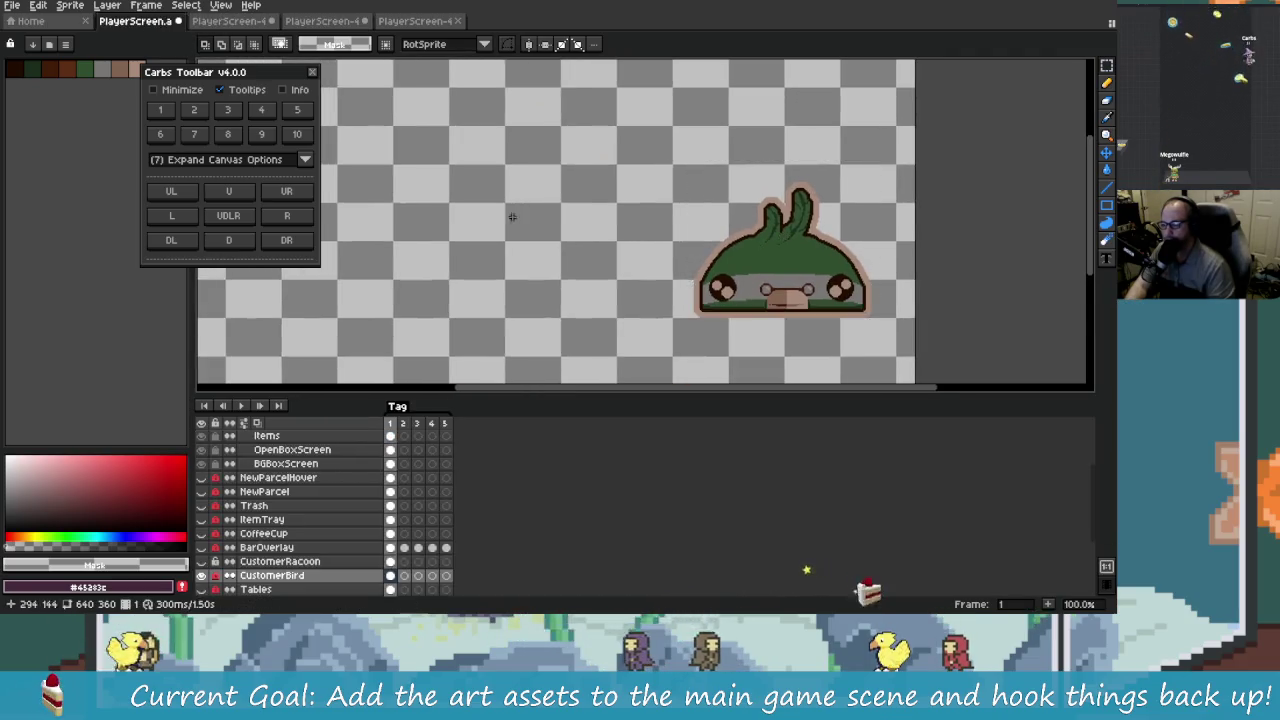
Step: Paste the raccoon and creature sheet into the CustomerBird layer
scroll(648, 228, "down", 2)
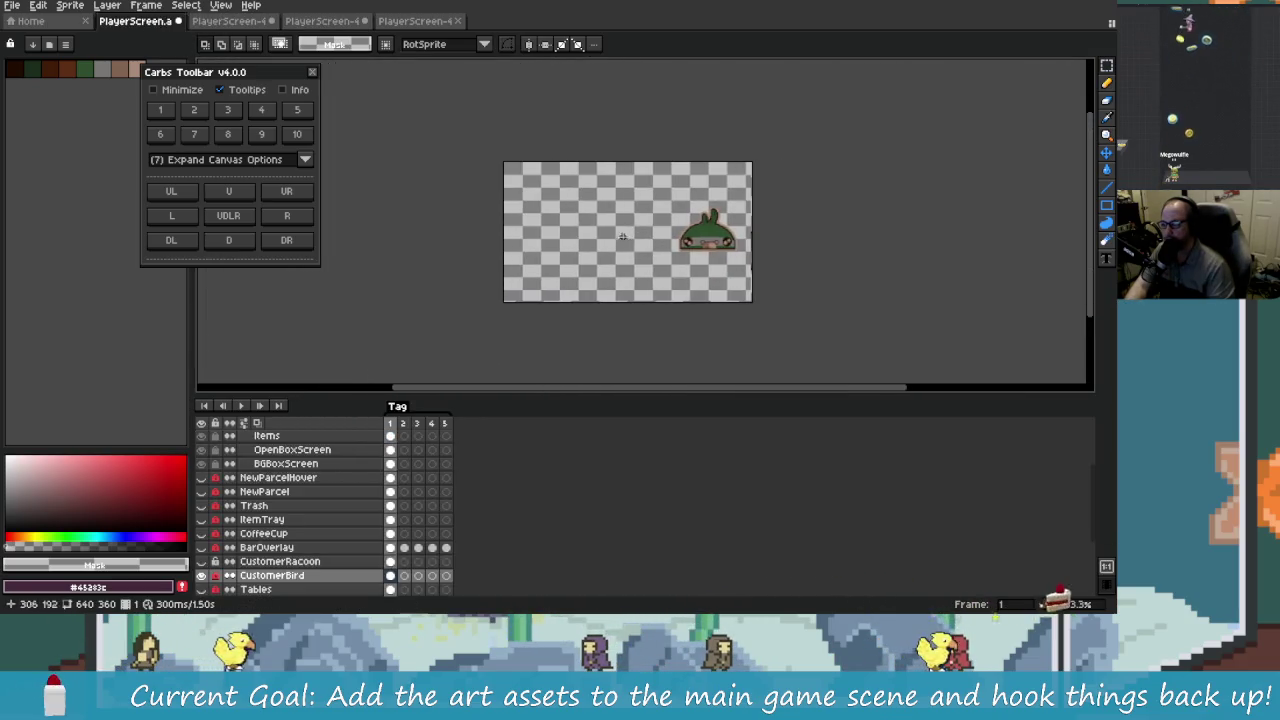
left_click(264, 576, "ctrl")
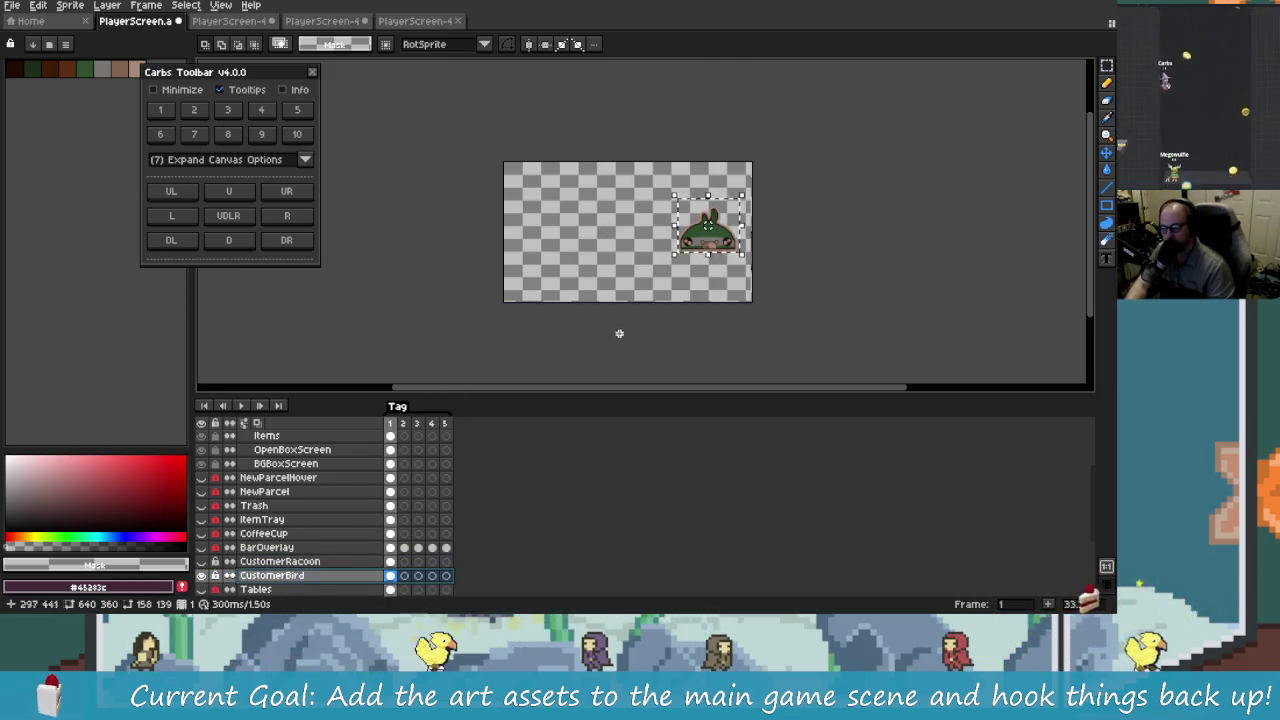
key("ctrl+v")
left_click(398, 316)
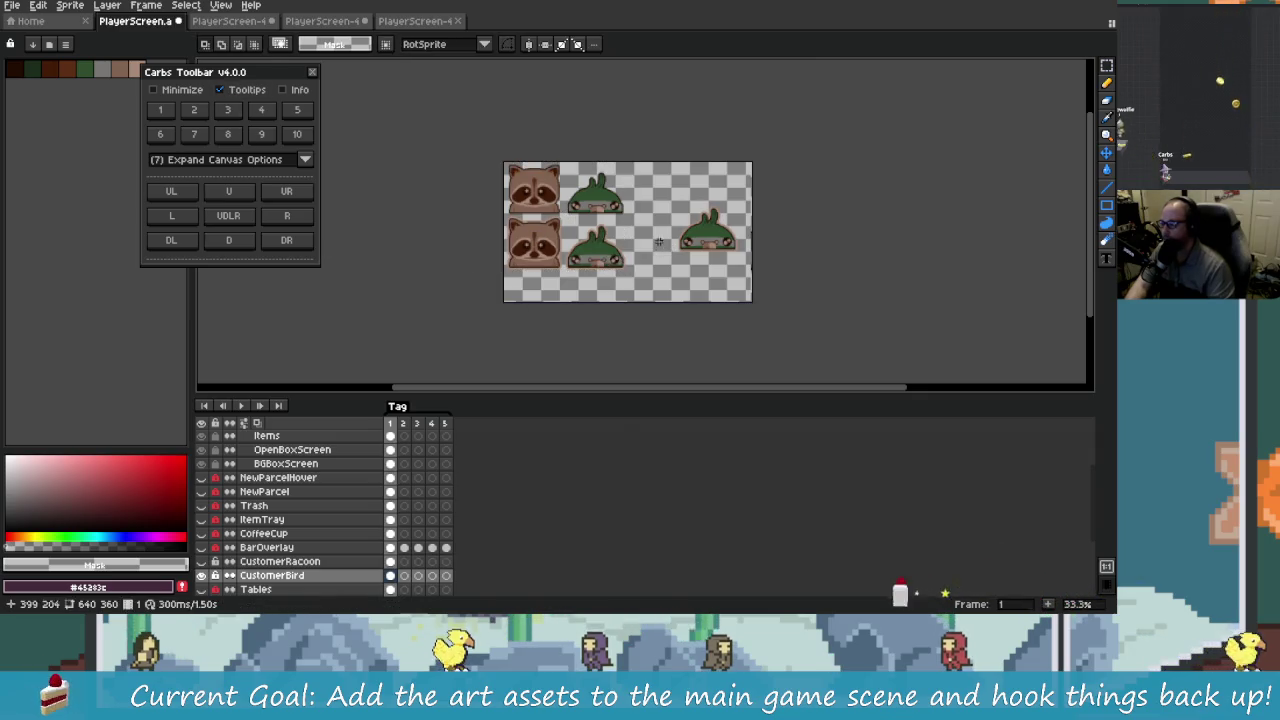
Step: Shrink-wrap the selection to 306×271 and export it to TinyJustice Assets
left_click(228, 110)
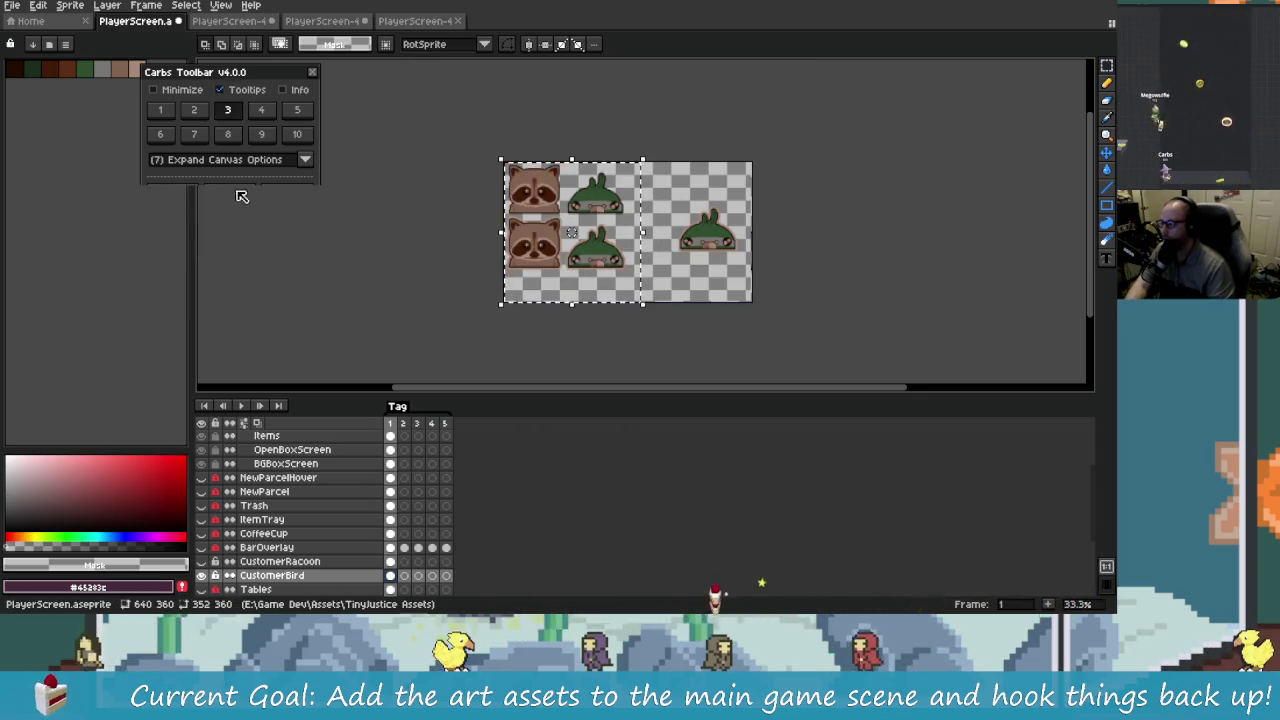
left_click(243, 212)
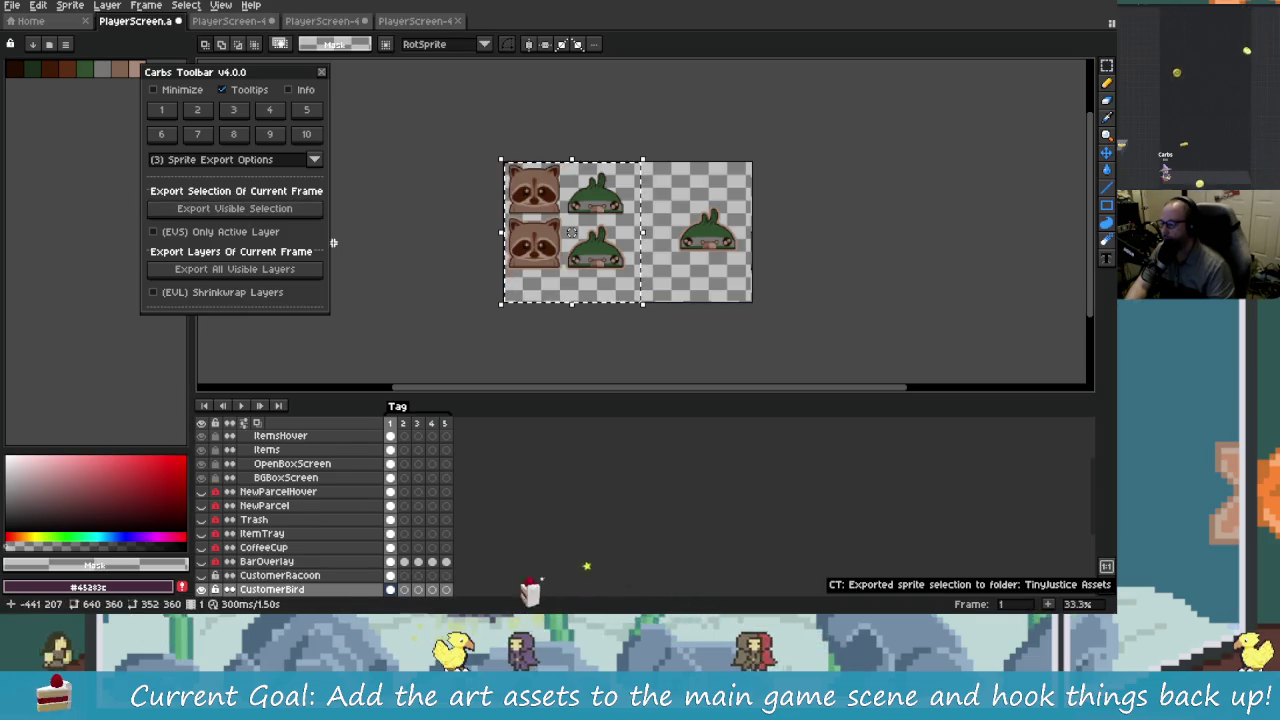
left_click(197, 110)
left_click(232, 191)
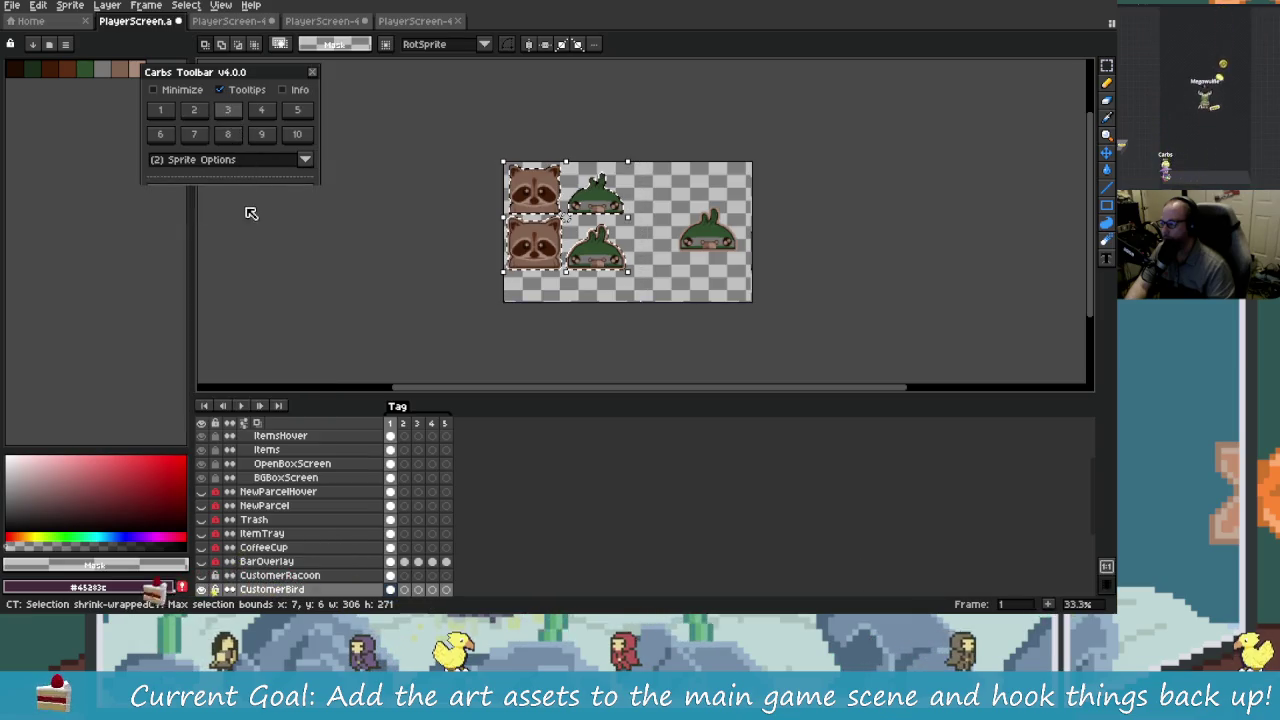
left_click(240, 207)
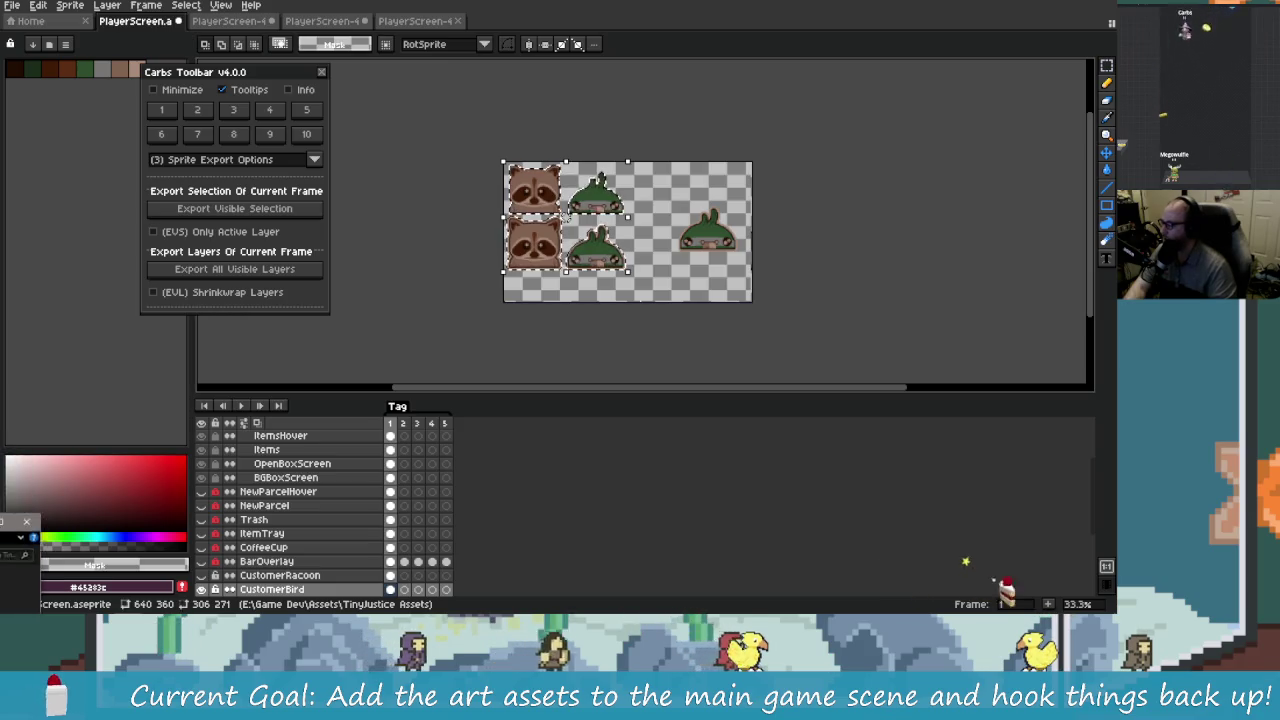
Step: Switch from Aseprite back to the Godot editor
key("alt+Tab")
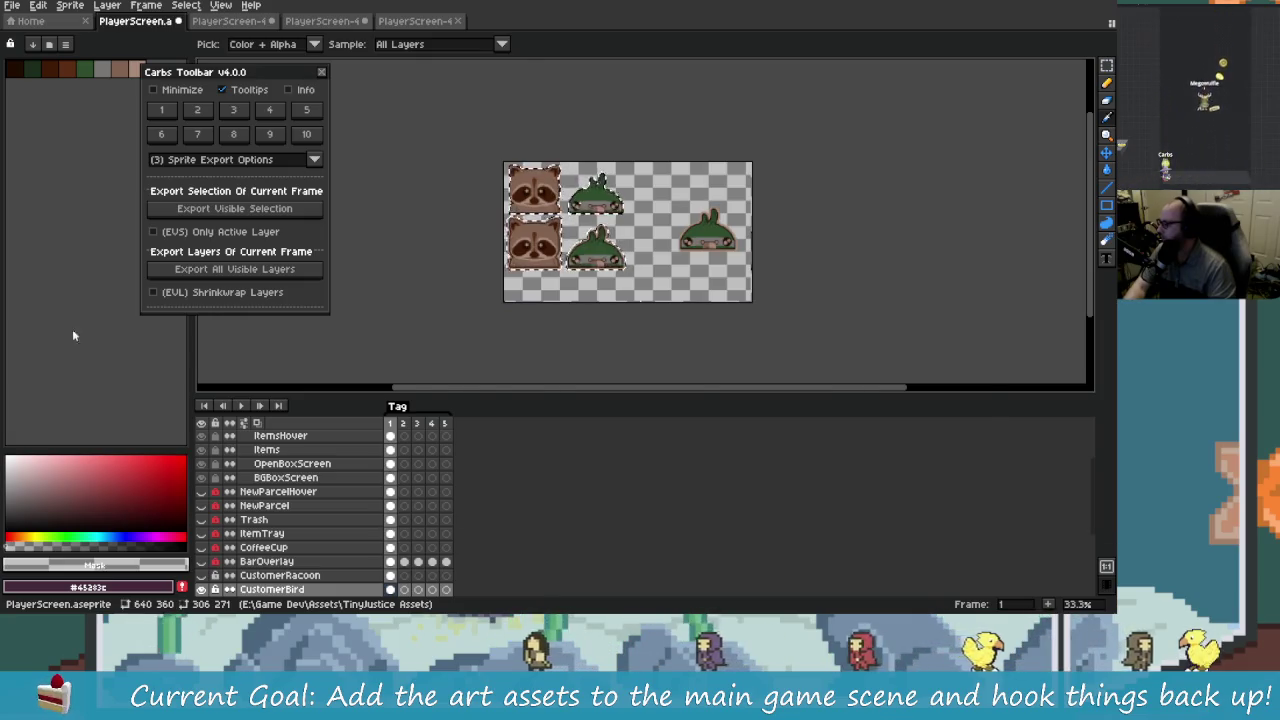
key("alt+Tab")
key("alt+Tab")
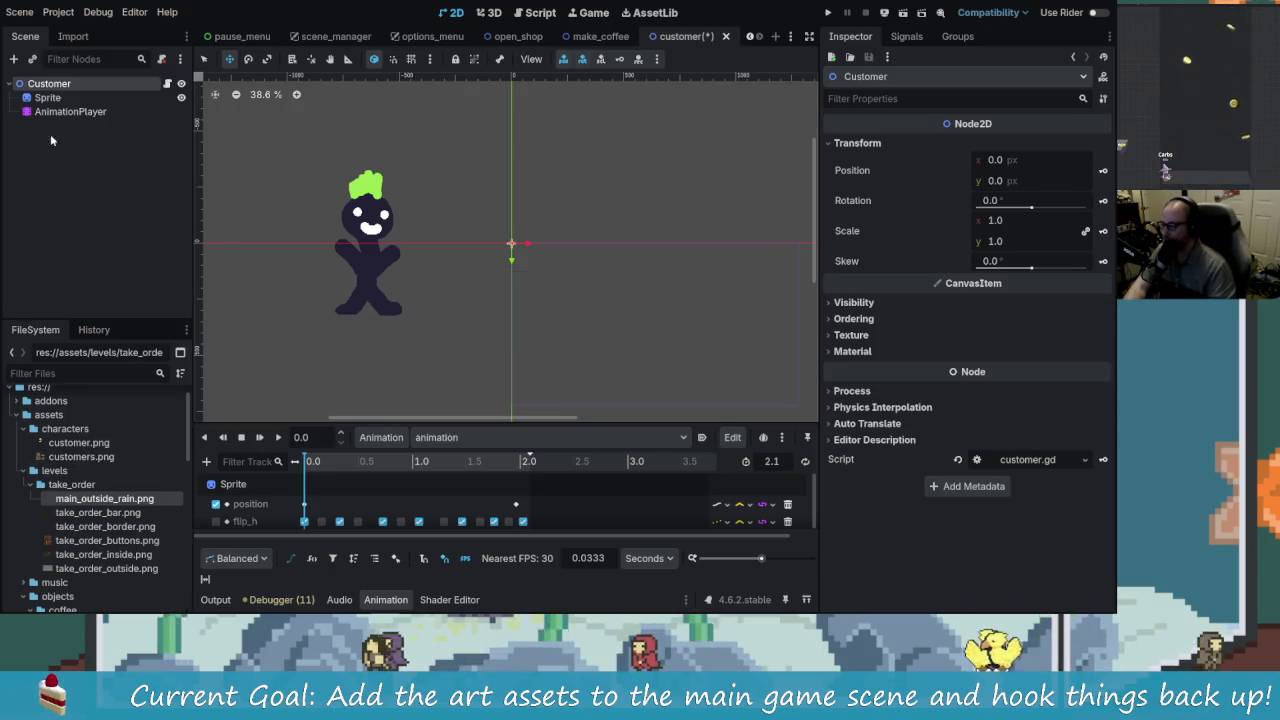
Step: Assign customers.png as the customer Sprite's texture
key("Down")
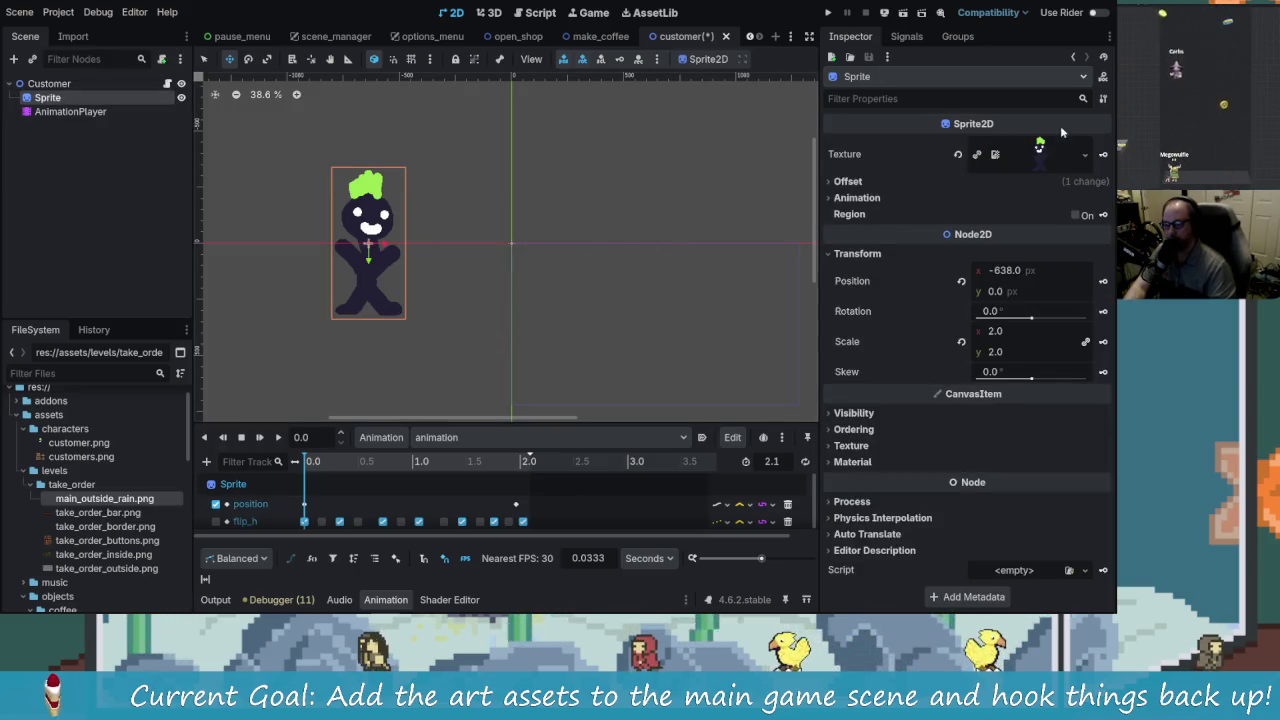
left_click(853, 198)
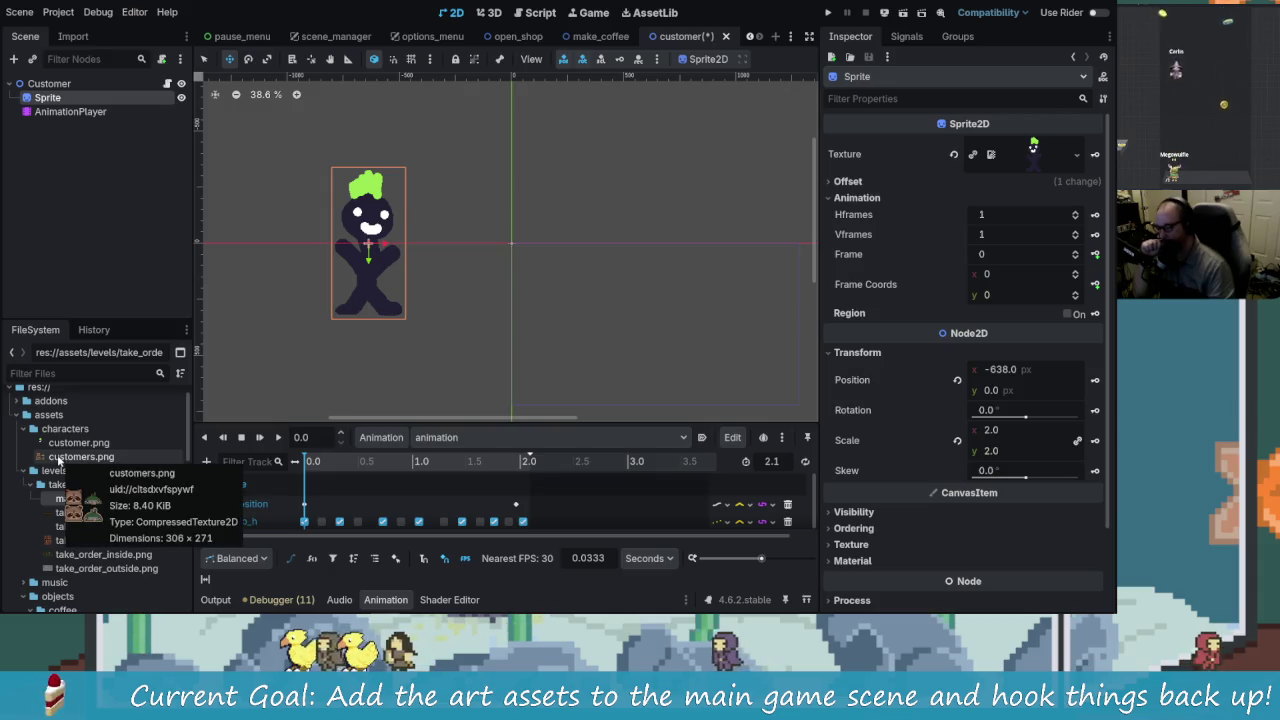
left_click_drag(58, 460, 557, 467)
left_click_drag(1033, 145, 1035, 152)
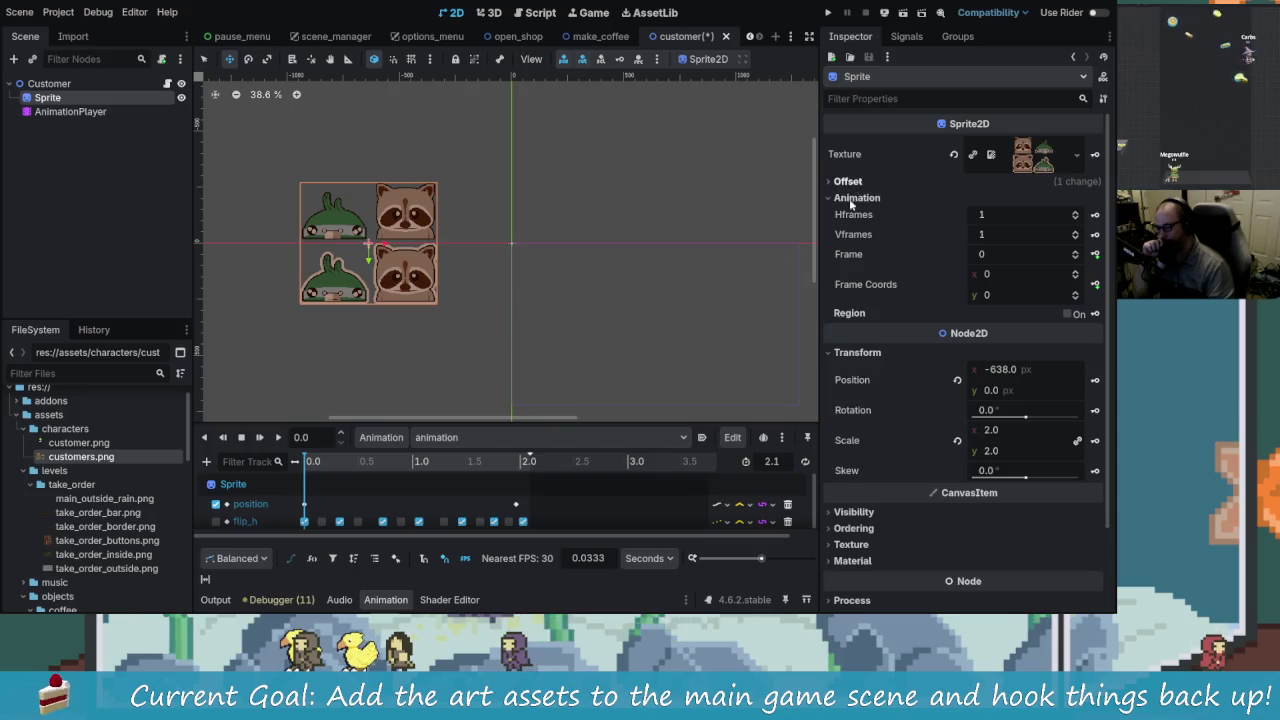
Step: Set Hframes and Vframes to 2, preview the frames, and return to frame 0
left_click(1078, 213)
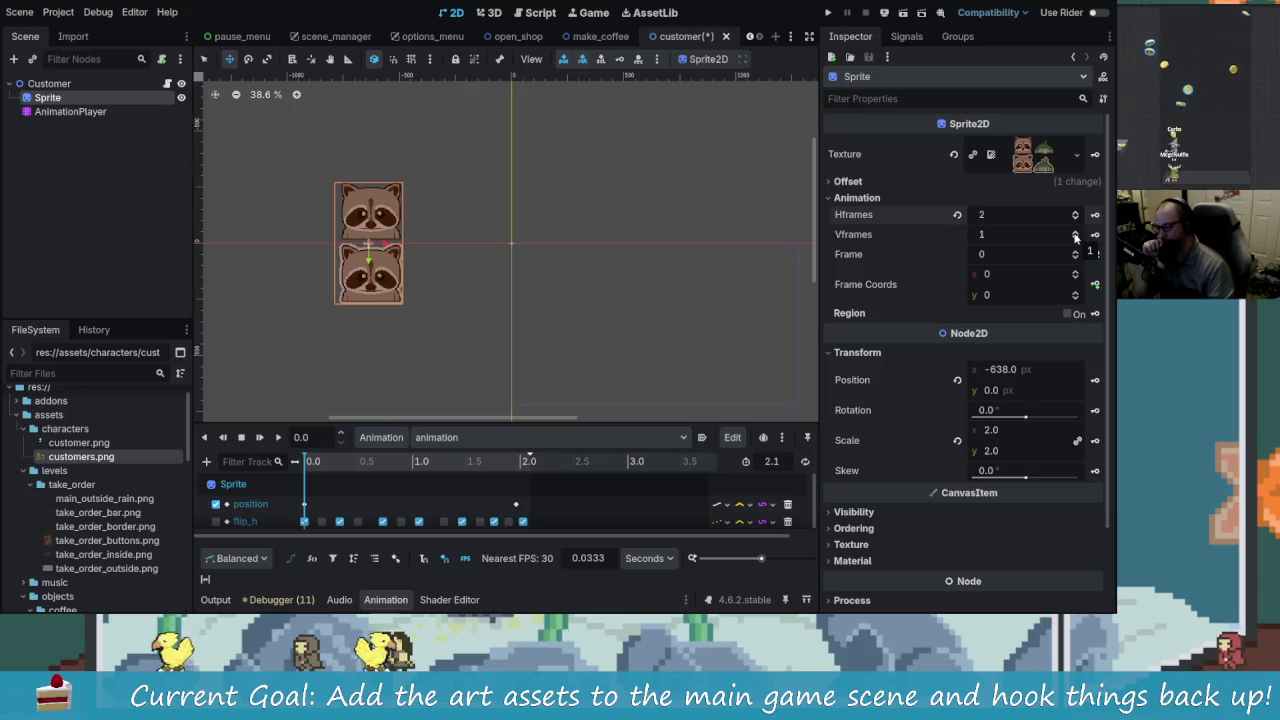
left_click(1075, 232)
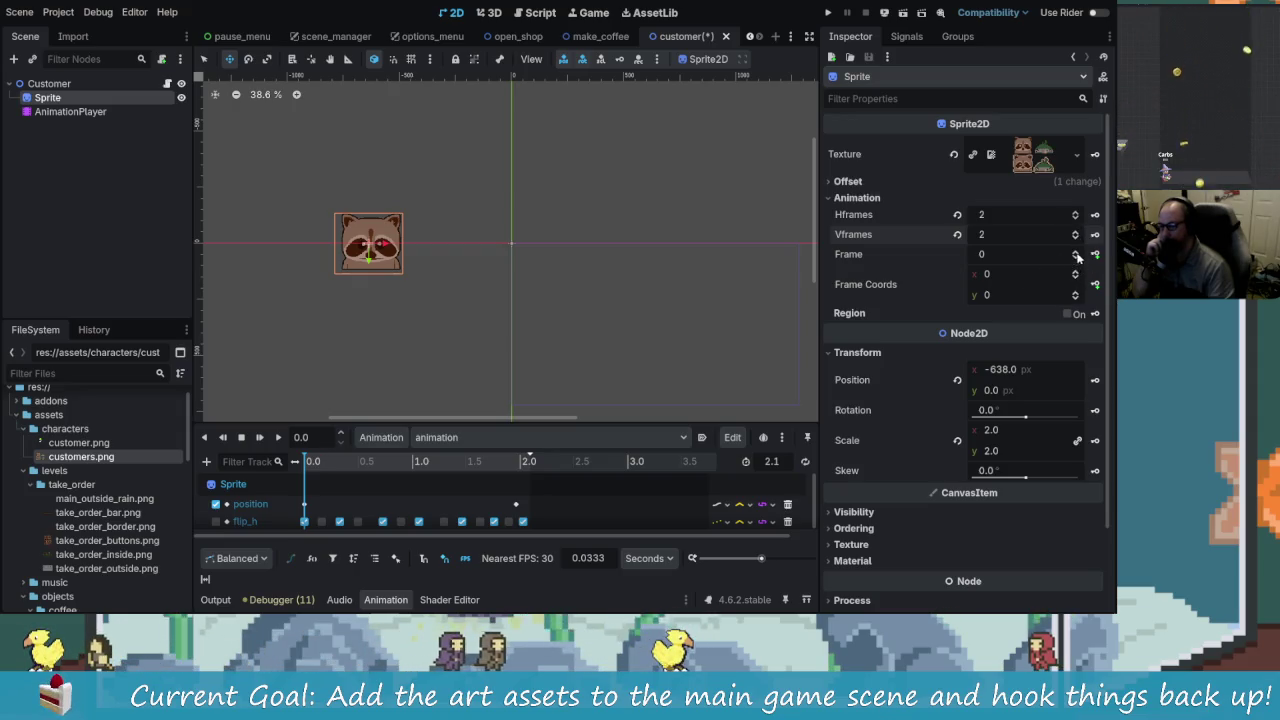
left_click(1076, 253)
left_click(1076, 253)
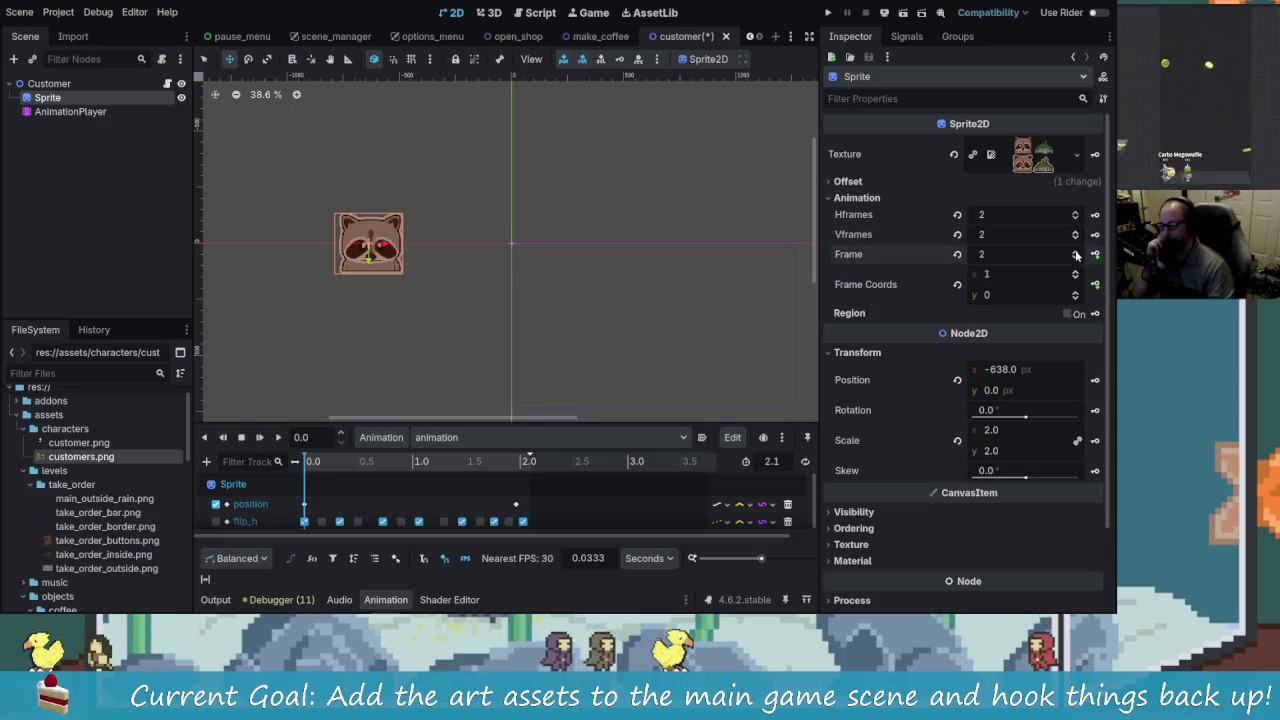
scroll(385, 265, "up", 6)
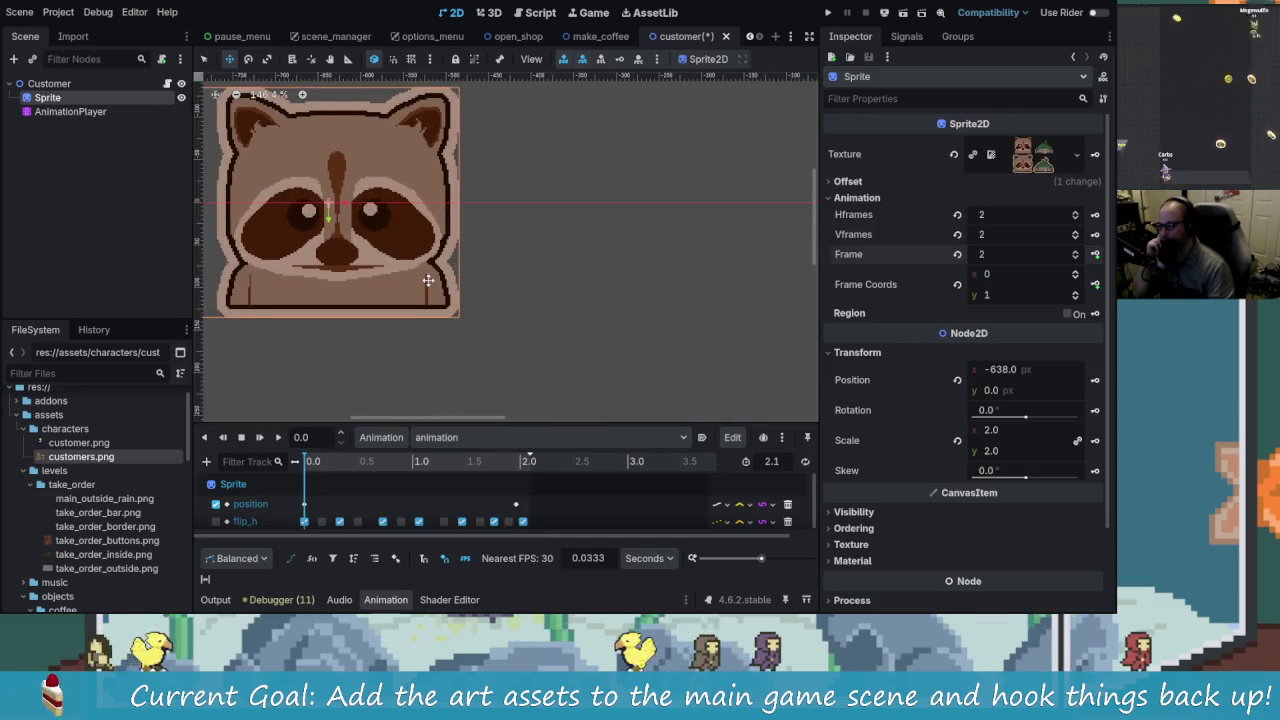
scroll(427, 280, "down", 4)
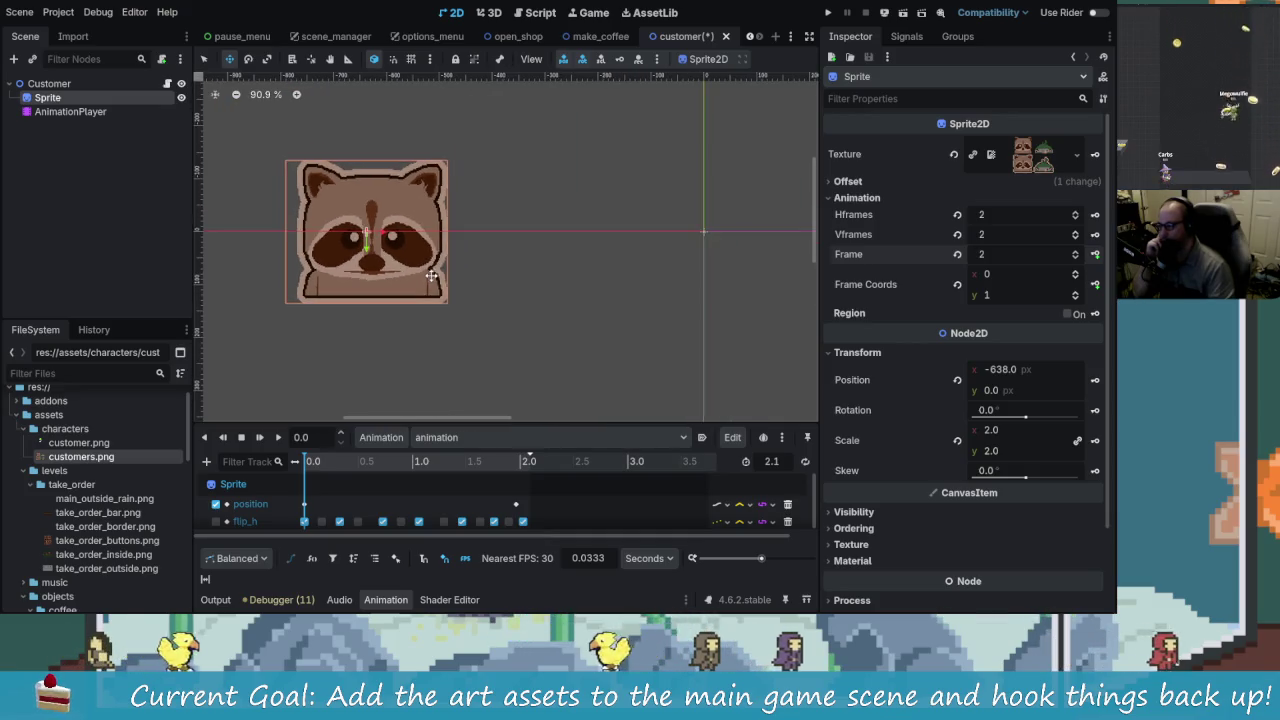
left_click(1076, 259)
left_click(1076, 259)
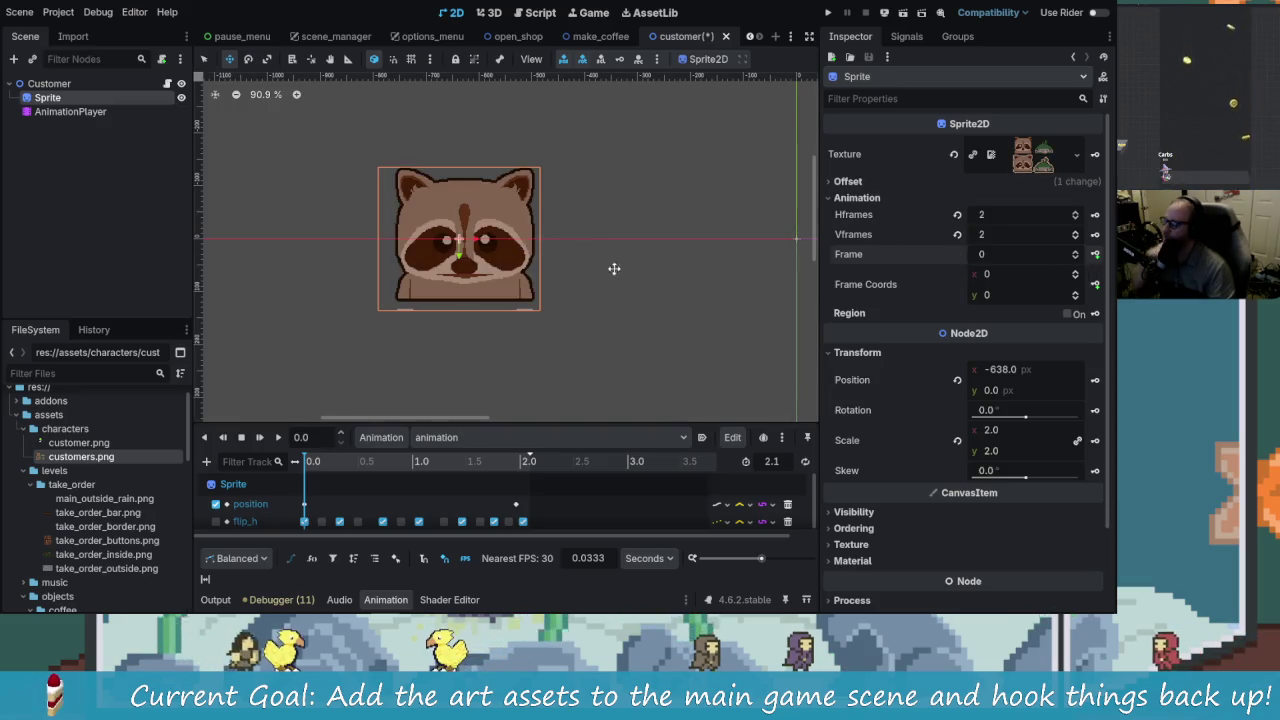
scroll(413, 301, "up", 8)
Step: In Aseprite, zoom over the raccoon and bird sheet and copy the bird into a new sprite document
key("alt+Tab")
key("alt+Tab")
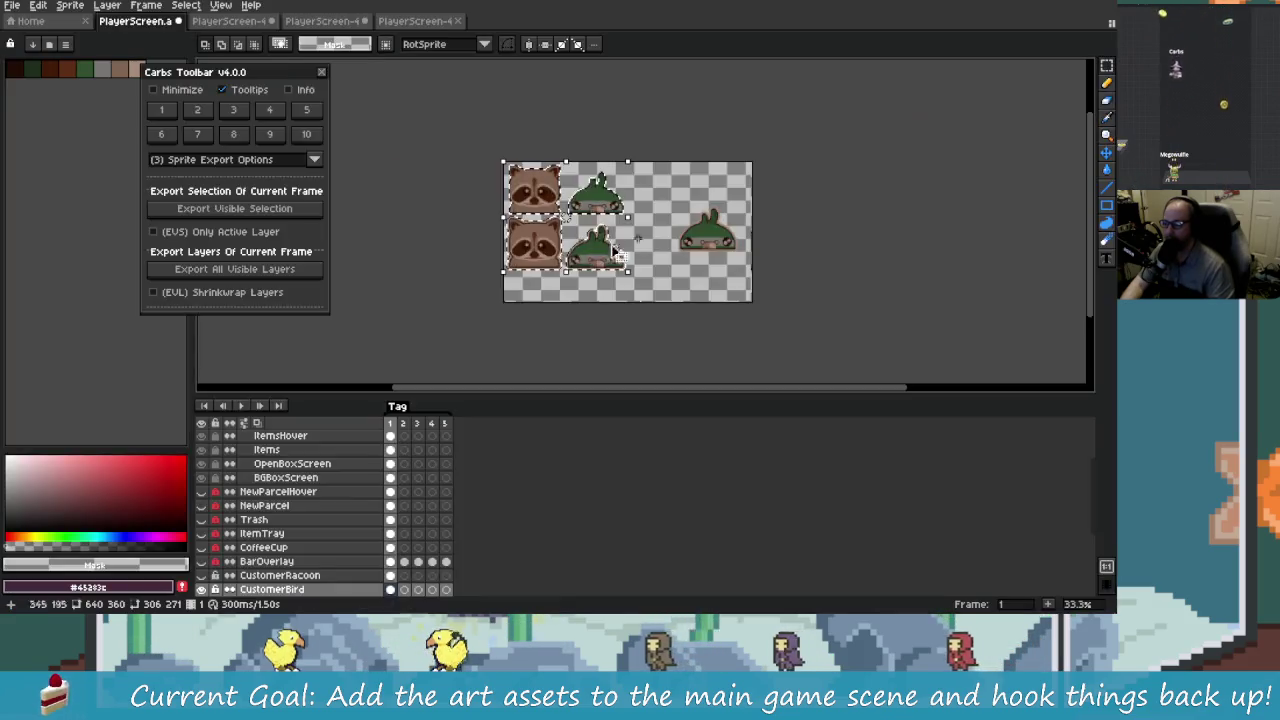
scroll(617, 254, "up", 5)
scroll(693, 317, "down", 2)
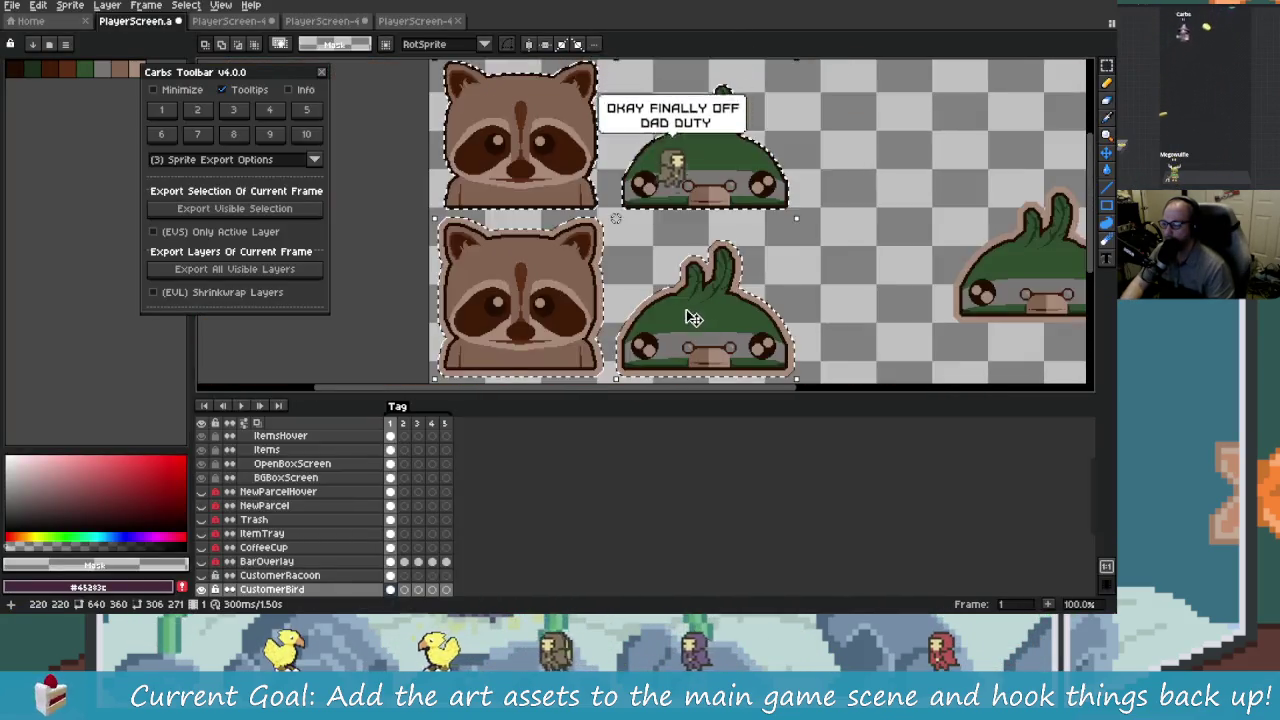
scroll(685, 312, "up", 2)
scroll(670, 306, "down", 2)
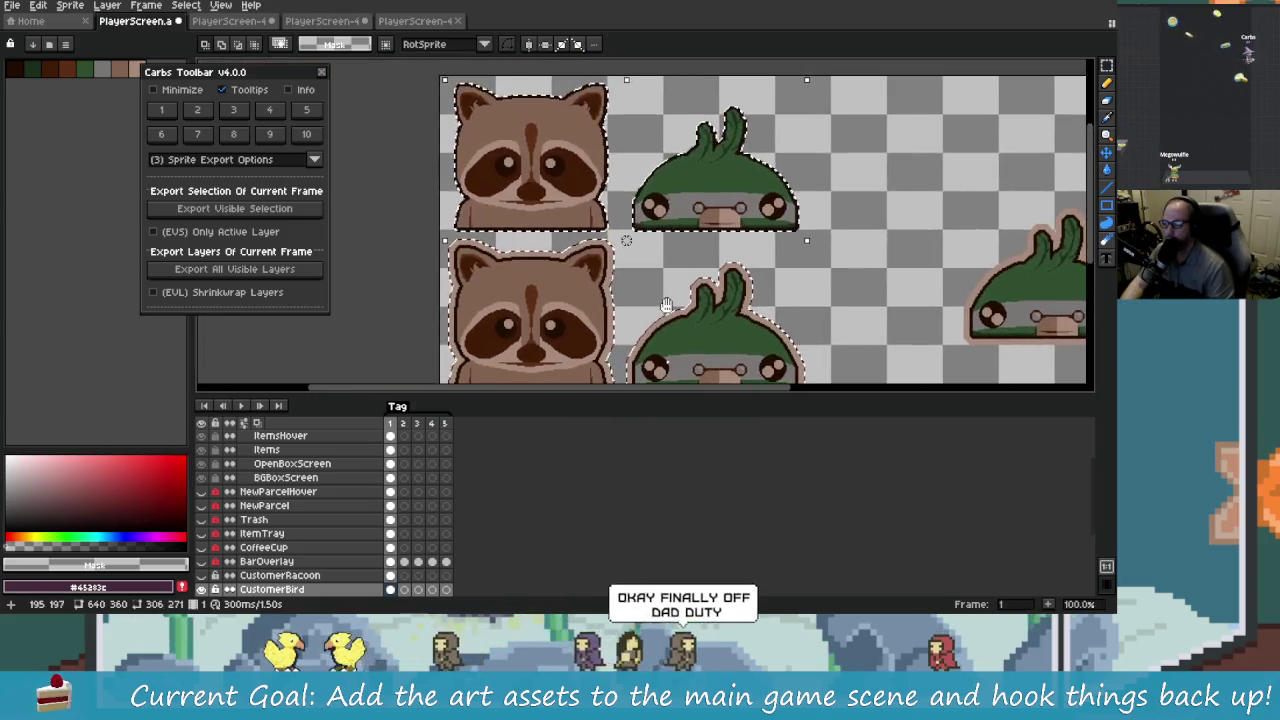
scroll(661, 253, "up", 1)
scroll(661, 253, "down", 1)
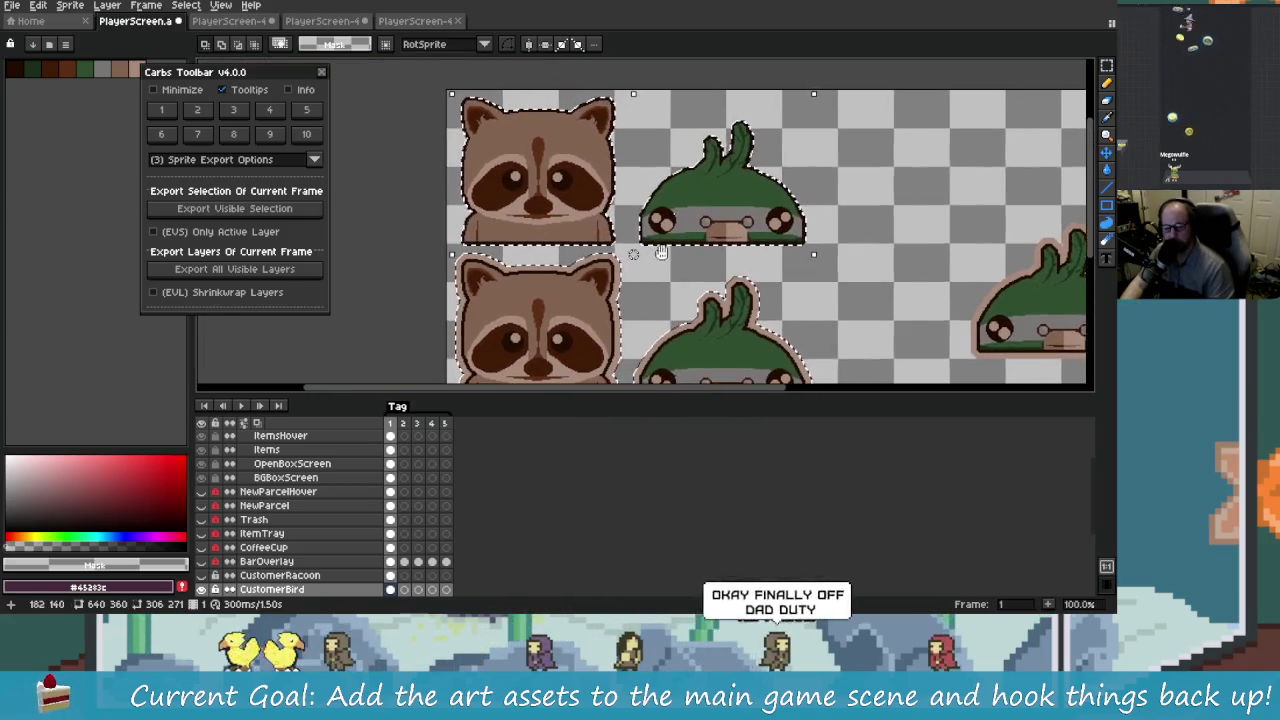
key("ctrl+alt+n")
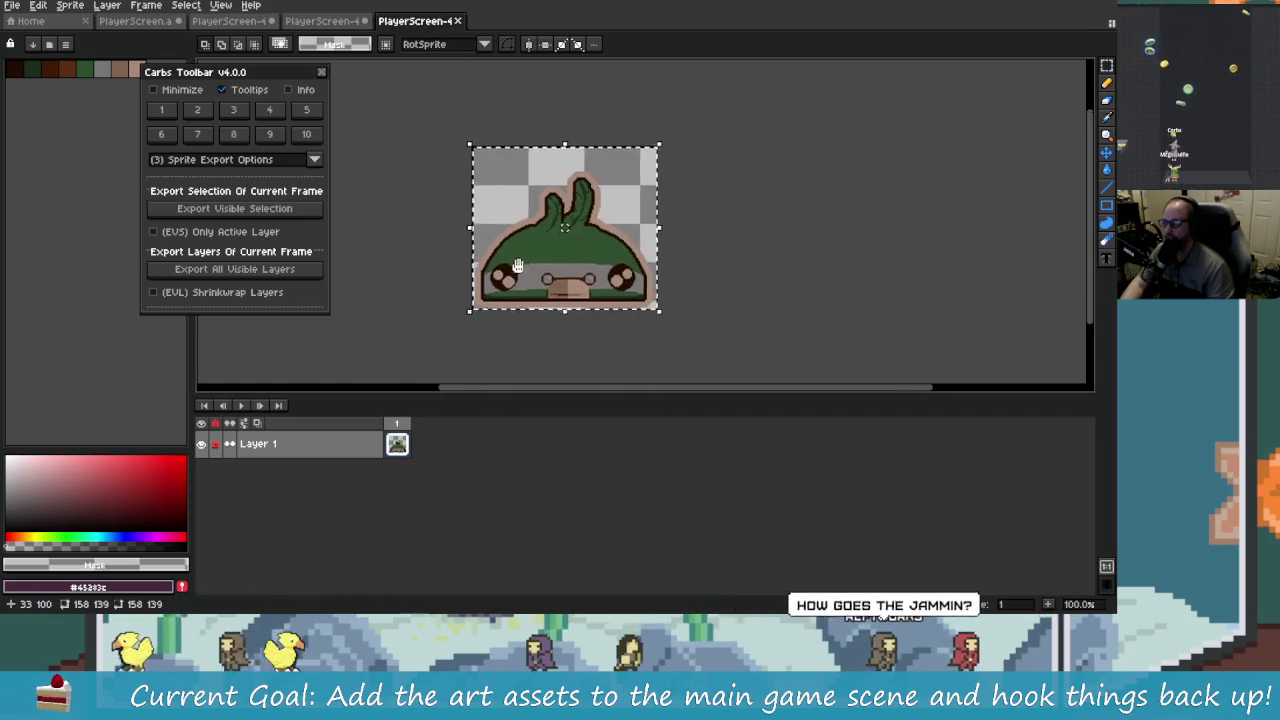
scroll(590, 272, "up", 2)
scroll(620, 280, "down", 1)
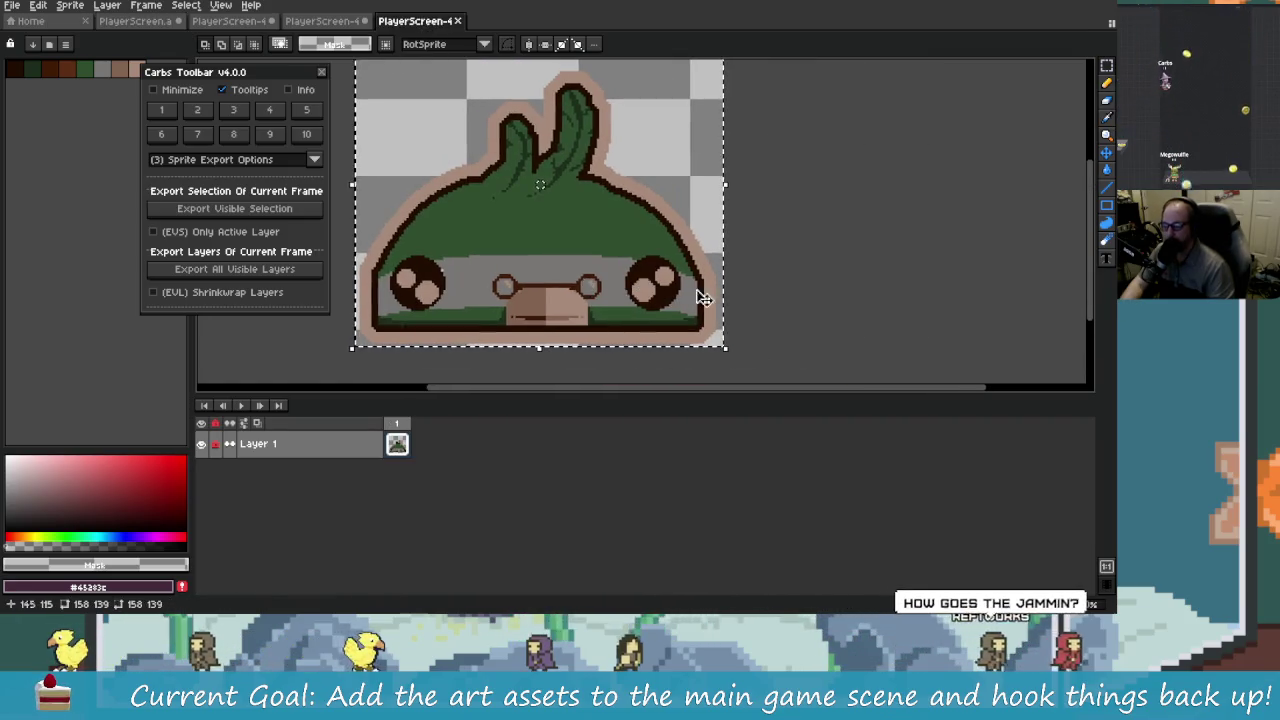
Step: Look over the raccoon and bird sheet again, then glance back at the Godot editor
key("ctrl+shift+Tab")
scroll(743, 290, "up", 2)
scroll(743, 290, "down", 2)
scroll(686, 286, "up", 1)
scroll(675, 267, "up", 1)
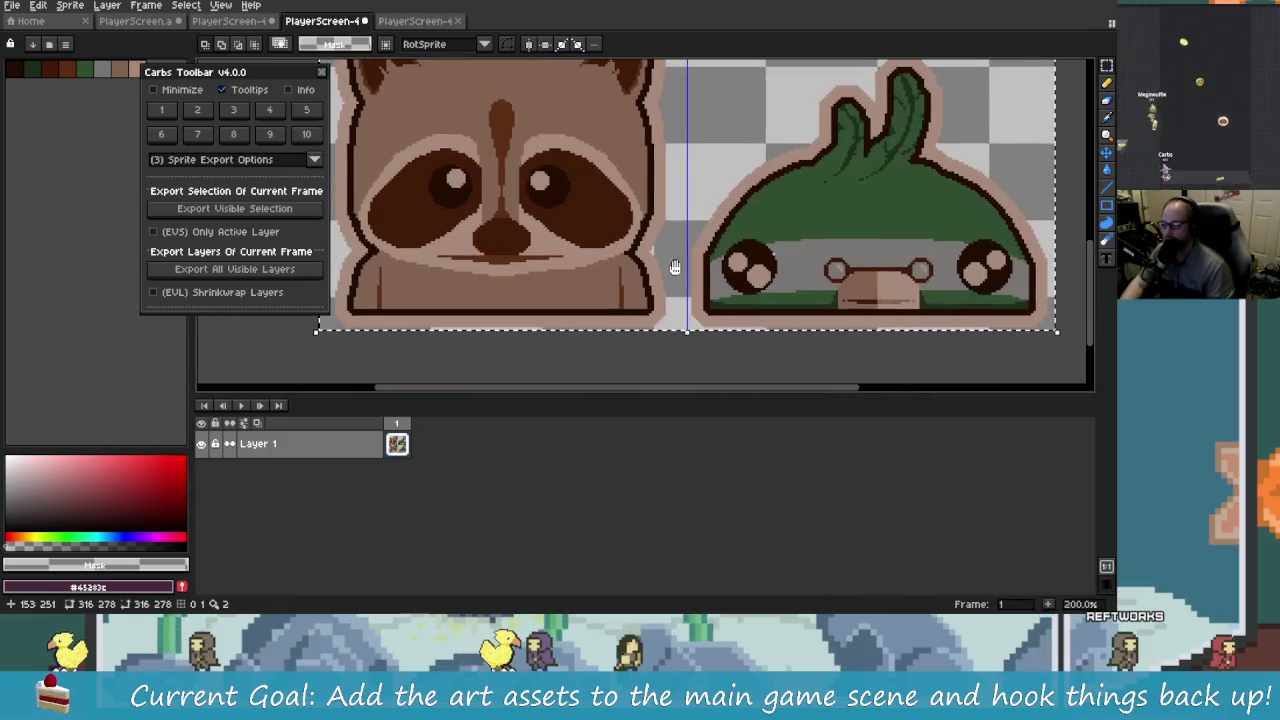
scroll(680, 290, "down", 3)
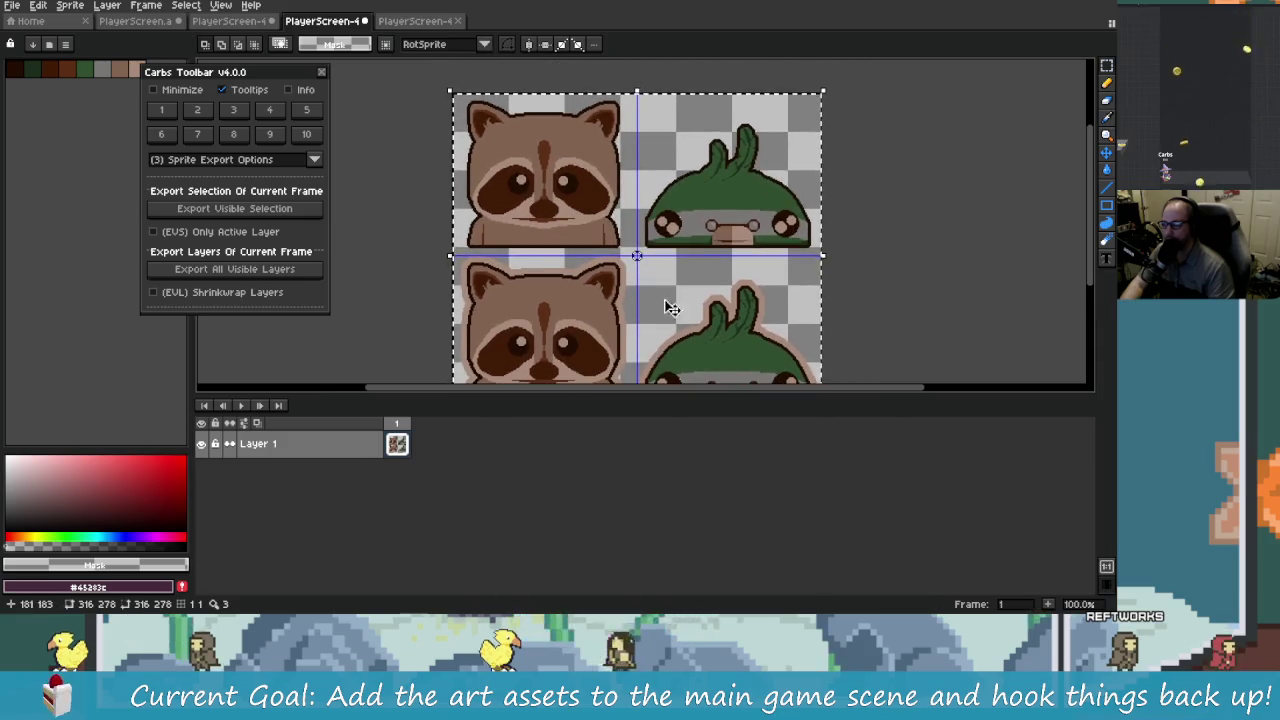
scroll(710, 302, "right", 2)
key("alt+Tab")
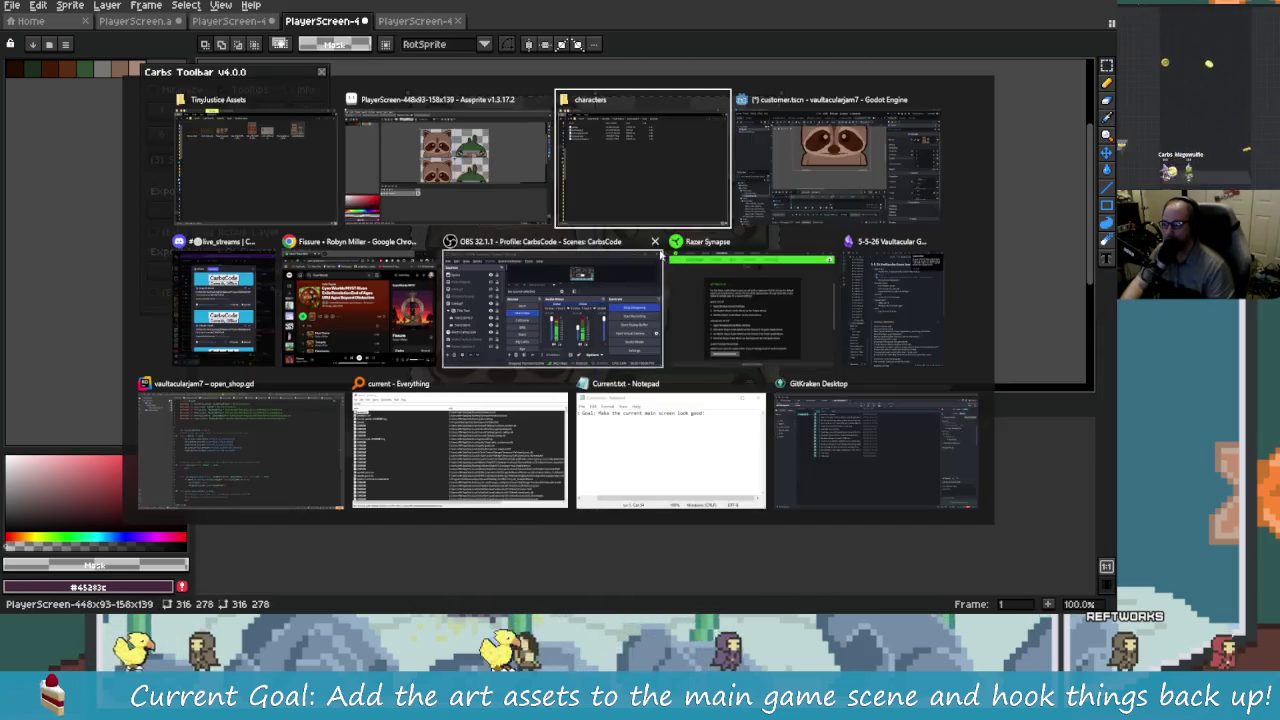
scroll(563, 286, "down", 2)
scroll(580, 297, "up", 1)
Step: Pan across the enlarged sprites and compare the bird, raccoon sheet and PlayerScreen documents, then return to Godot
key("alt+Tab")
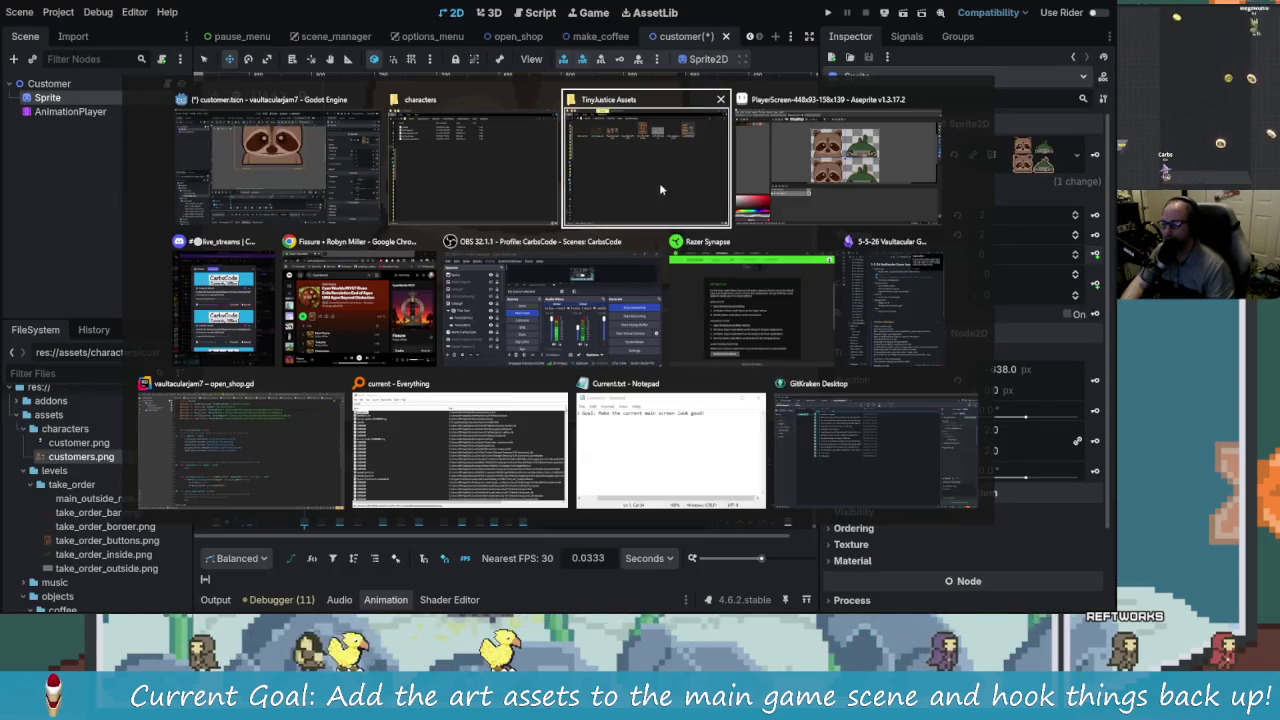
scroll(482, 263, "up", 3)
mouse_move(481, 263)
left_mouse_down()
mouse_move(640, 306)
mouse_move(686, 334)
mouse_move(455, 303)
left_mouse_up()
scroll(455, 303, "down", 4)
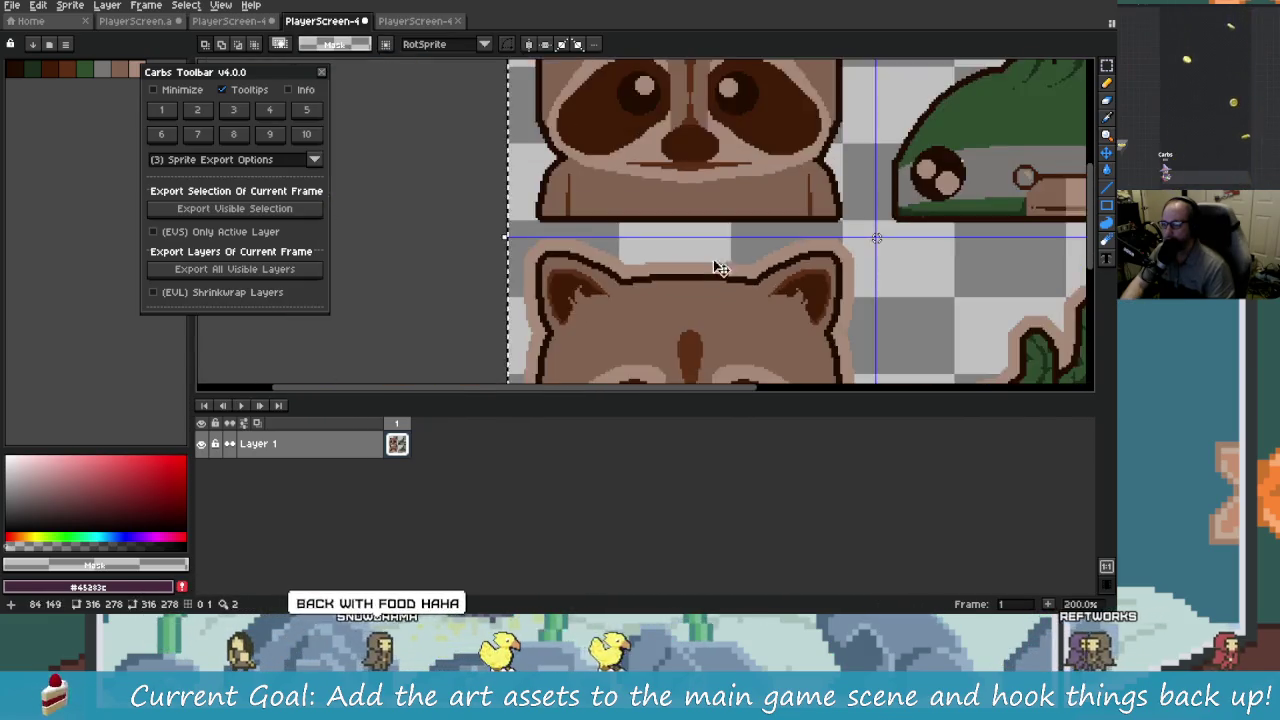
left_click(425, 21)
left_click(230, 21)
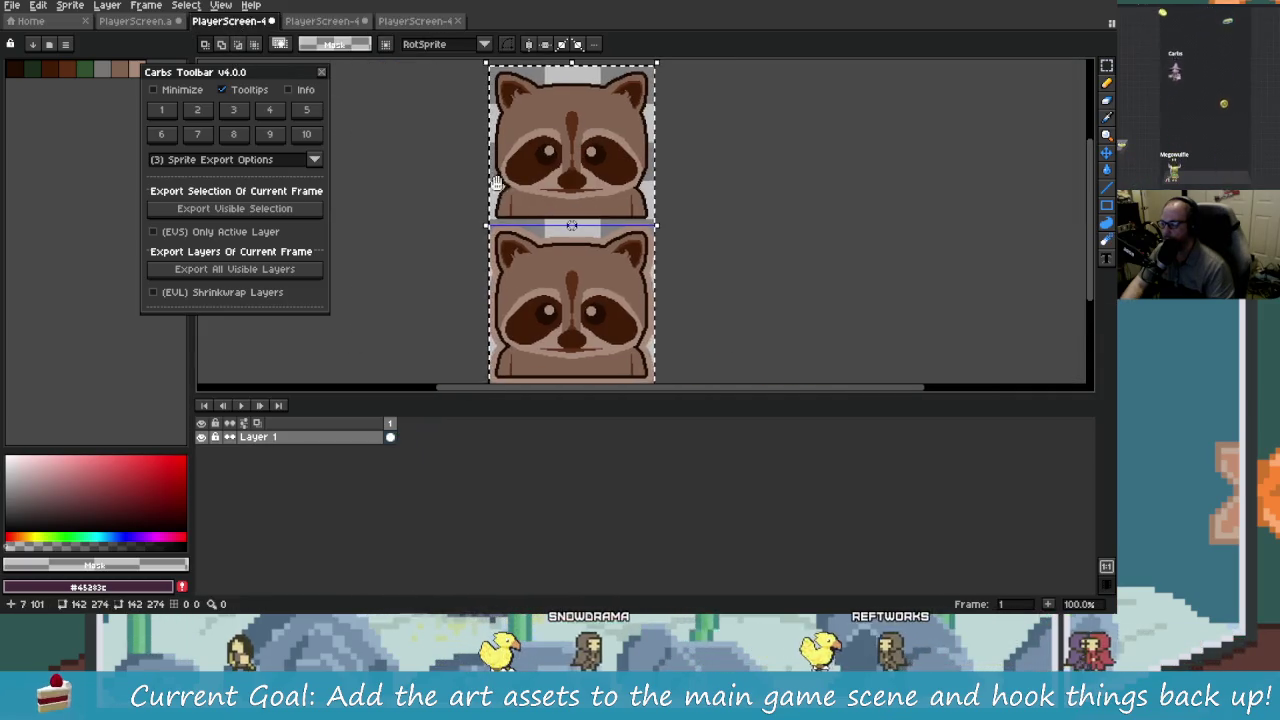
left_click(135, 21)
scroll(558, 208, "up", 3)
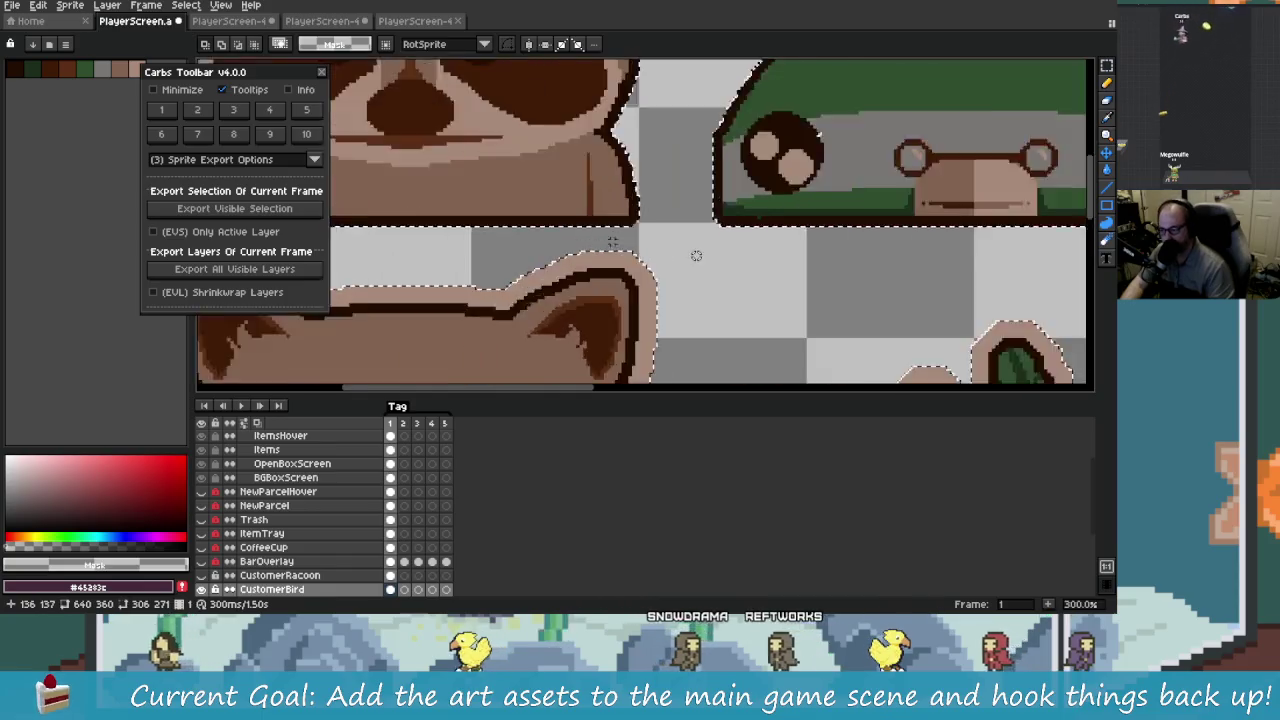
scroll(558, 208, "down", 3)
key("alt+Tab")
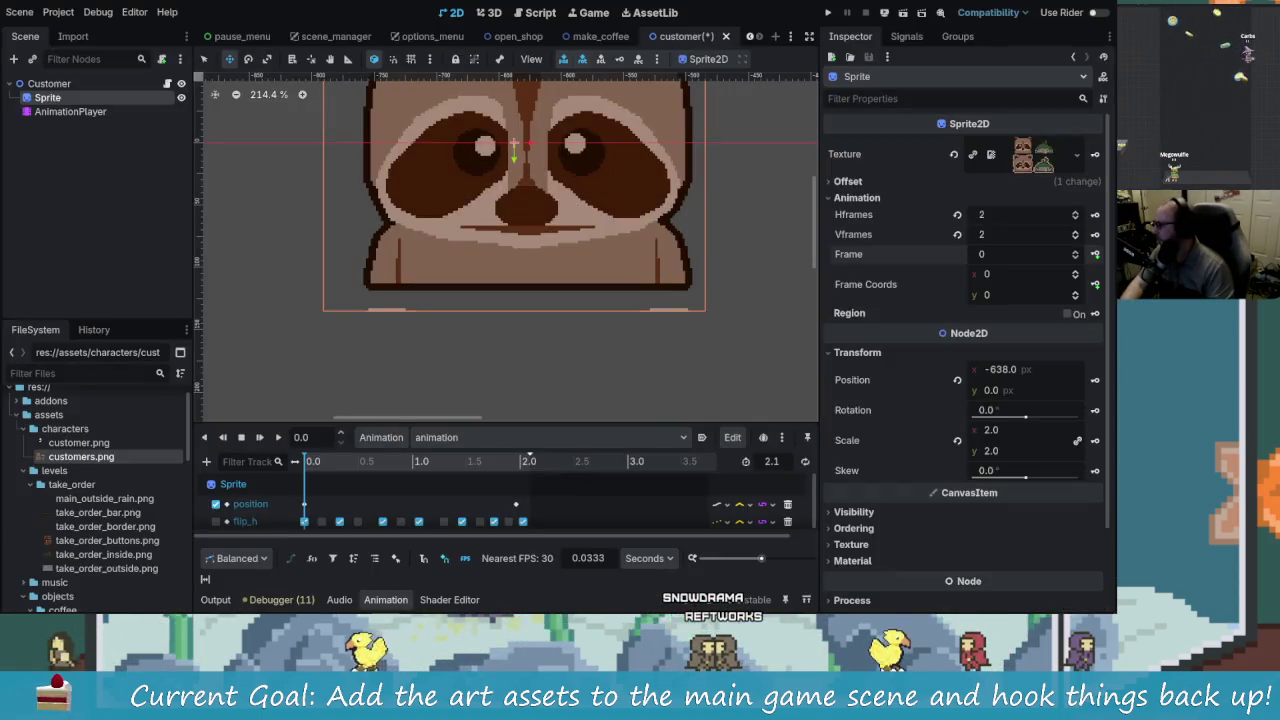
key("alt+Tab")
key("alt+Tab")
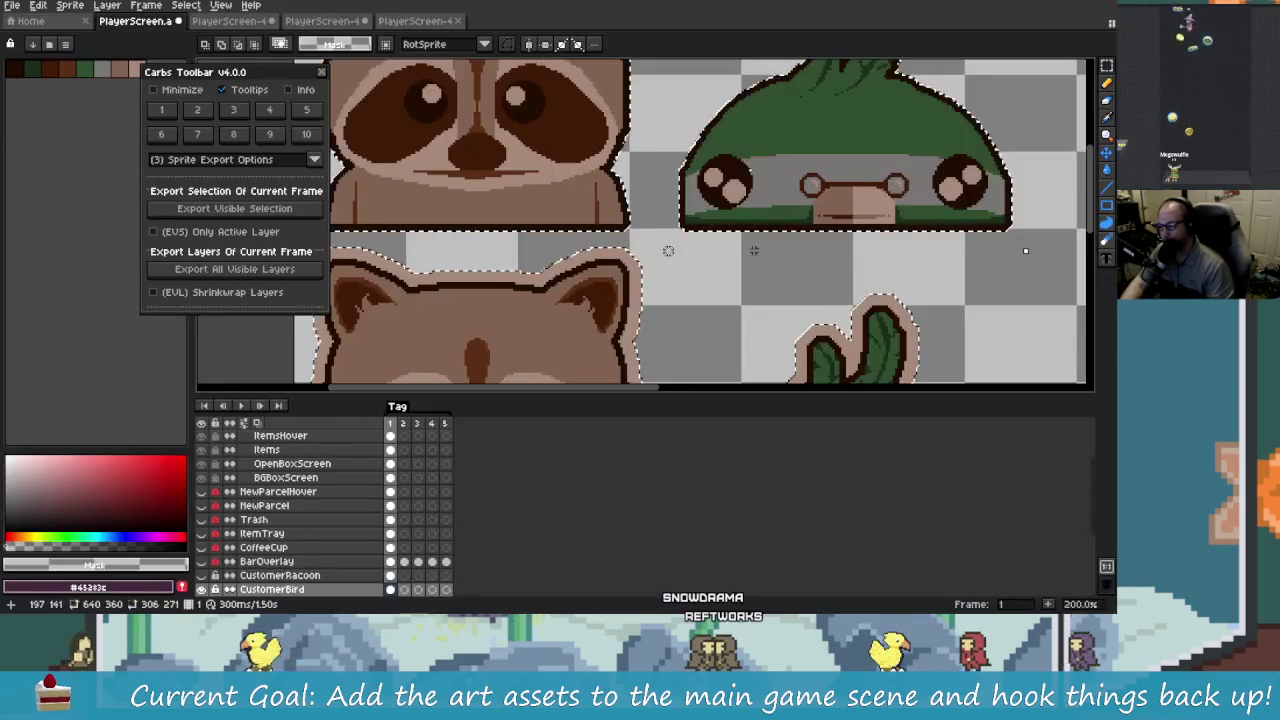
scroll(632, 265, "down", 2)
scroll(632, 265, "up", 2)
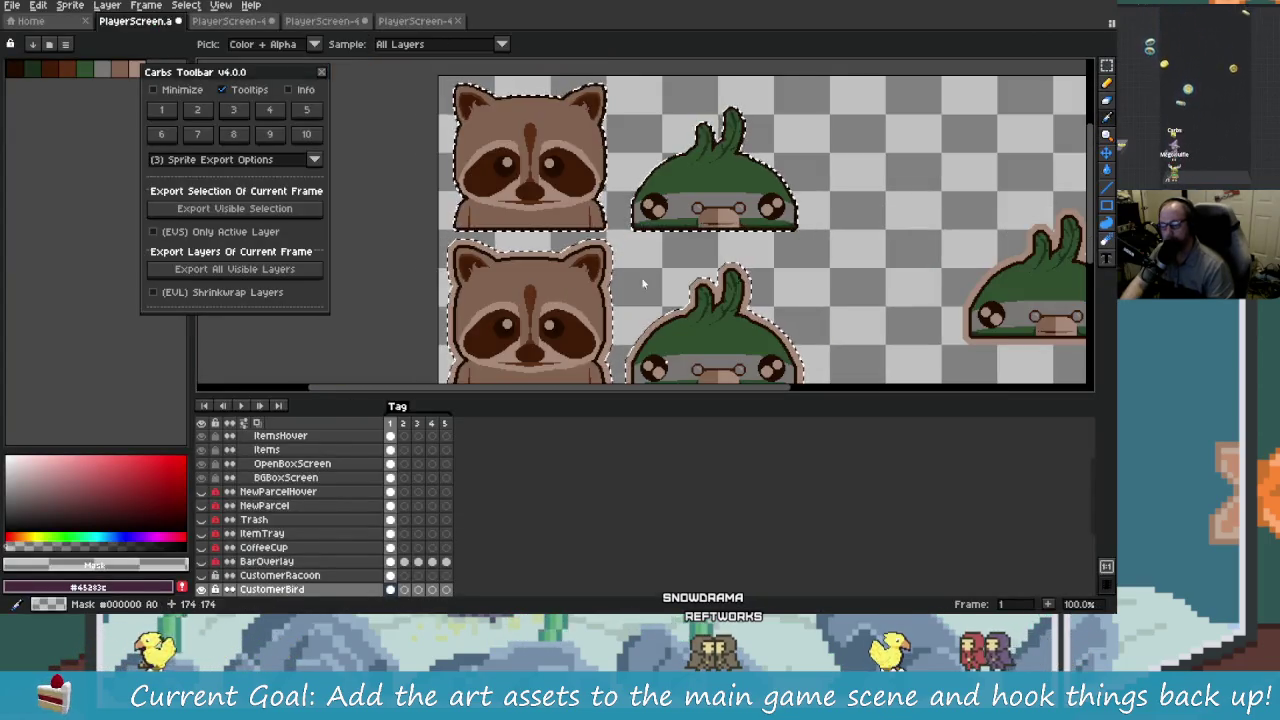
key("alt+Tab")
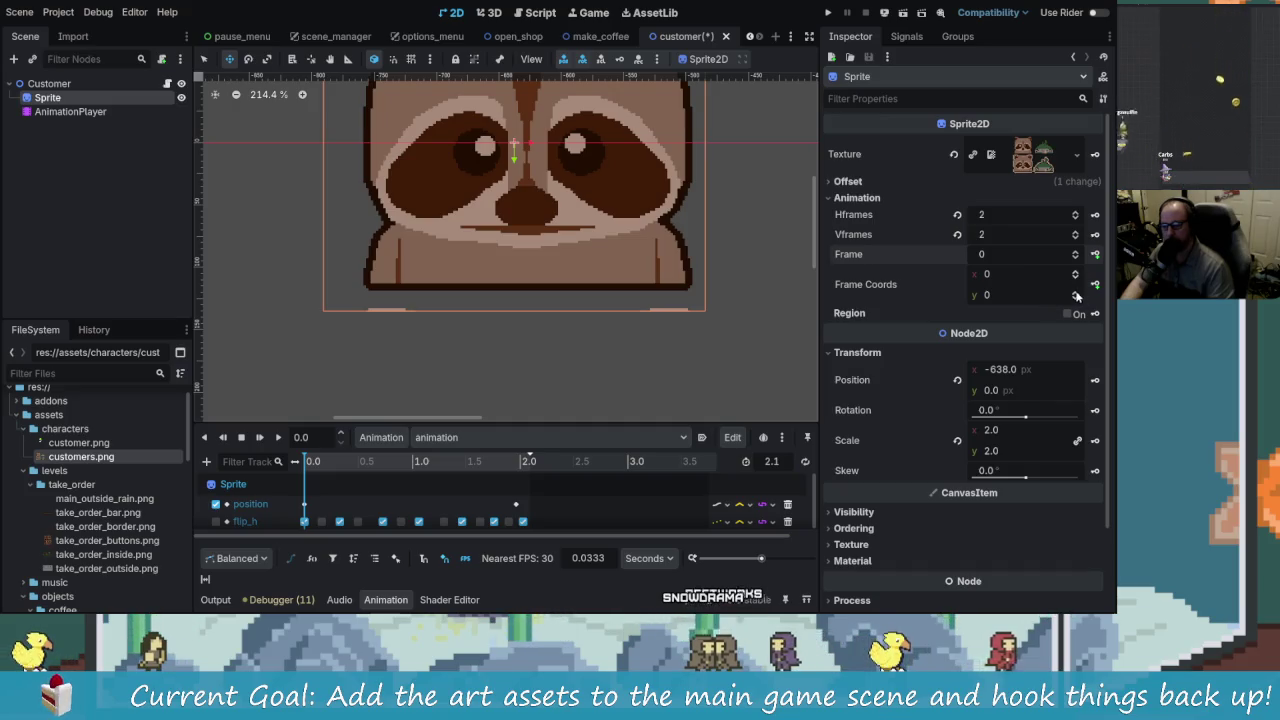
left_click(1076, 296)
left_click(1075, 300)
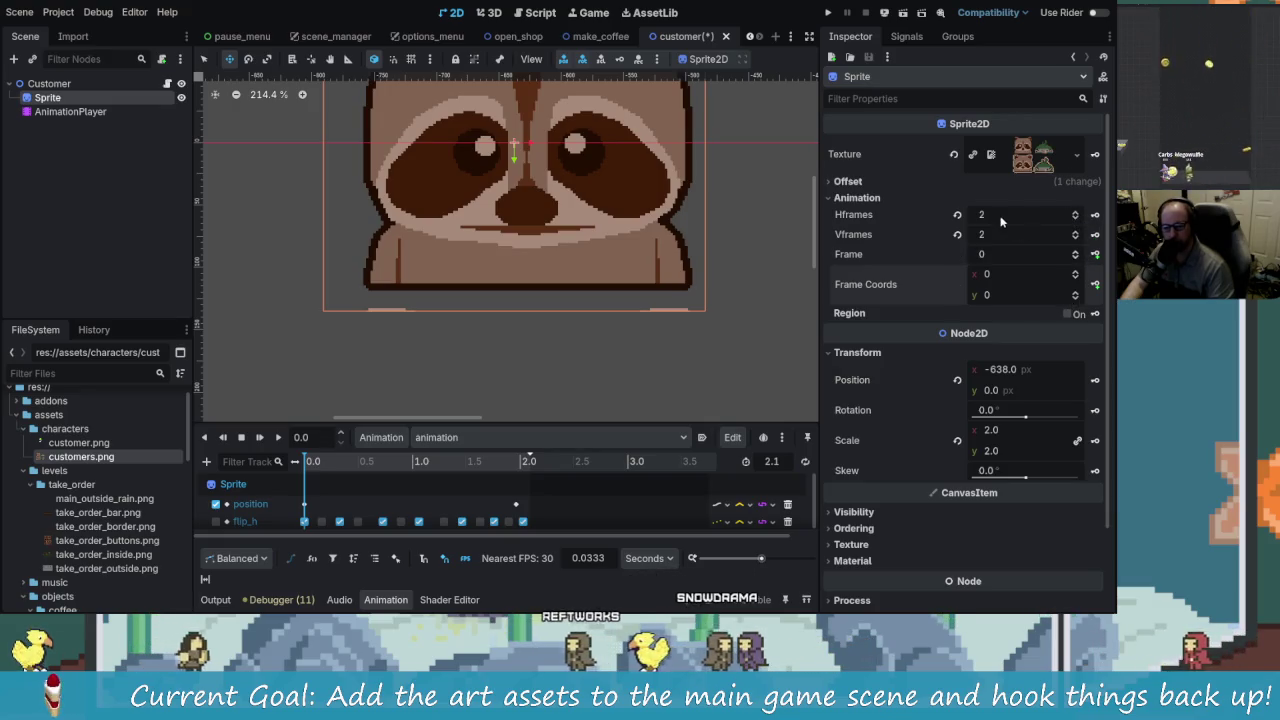
left_click(1077, 220)
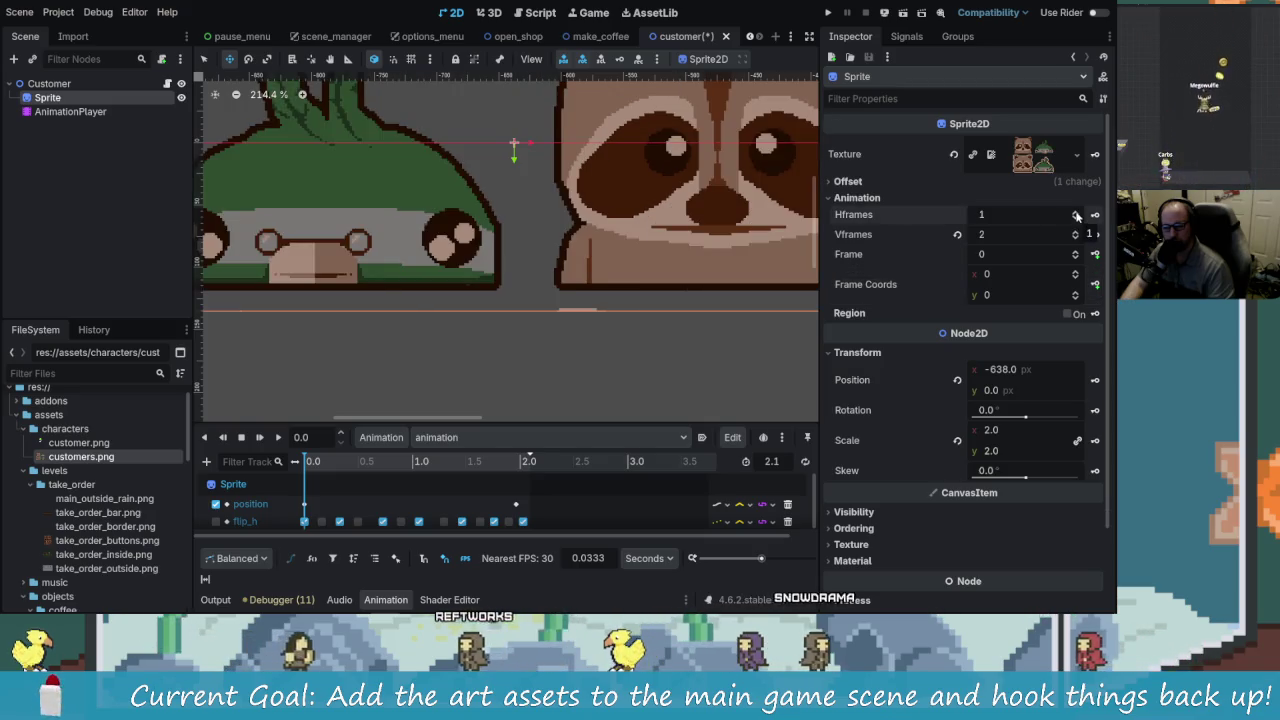
left_click(1076, 211)
scroll(690, 284, "down", 1)
scroll(690, 284, "down", 9)
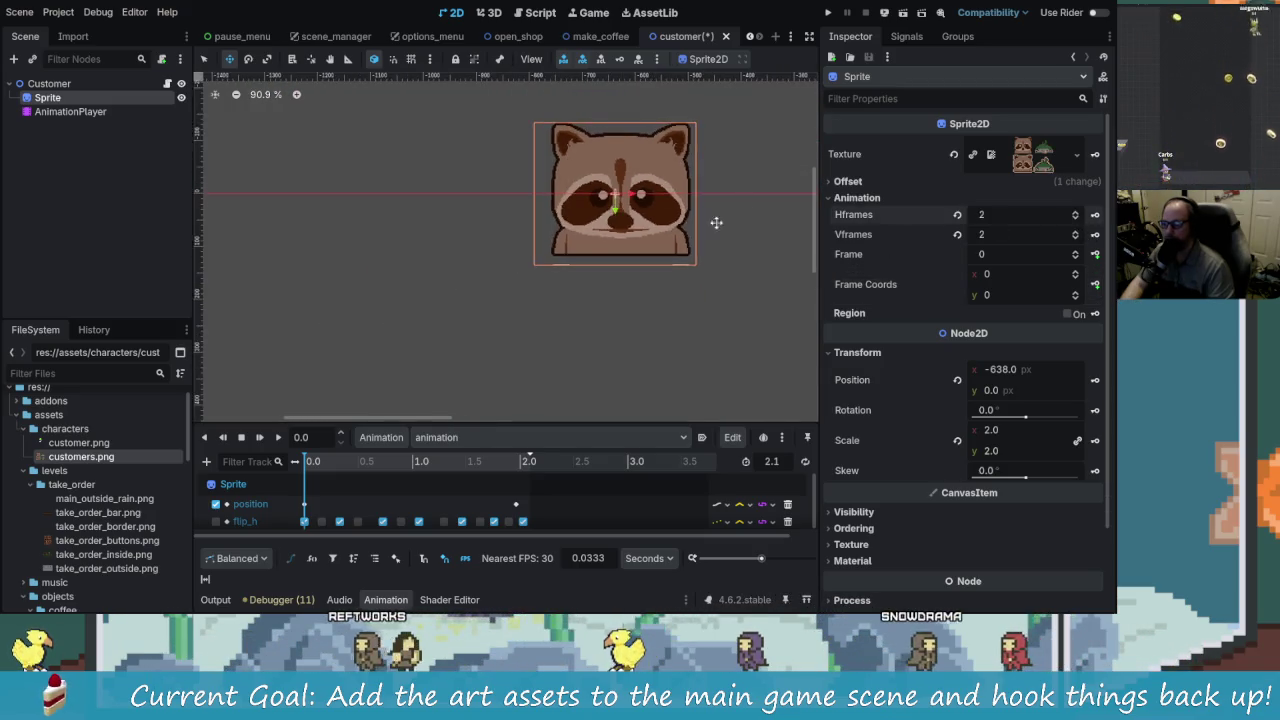
scroll(512, 284, "up", 8)
scroll(512, 284, "down", 2)
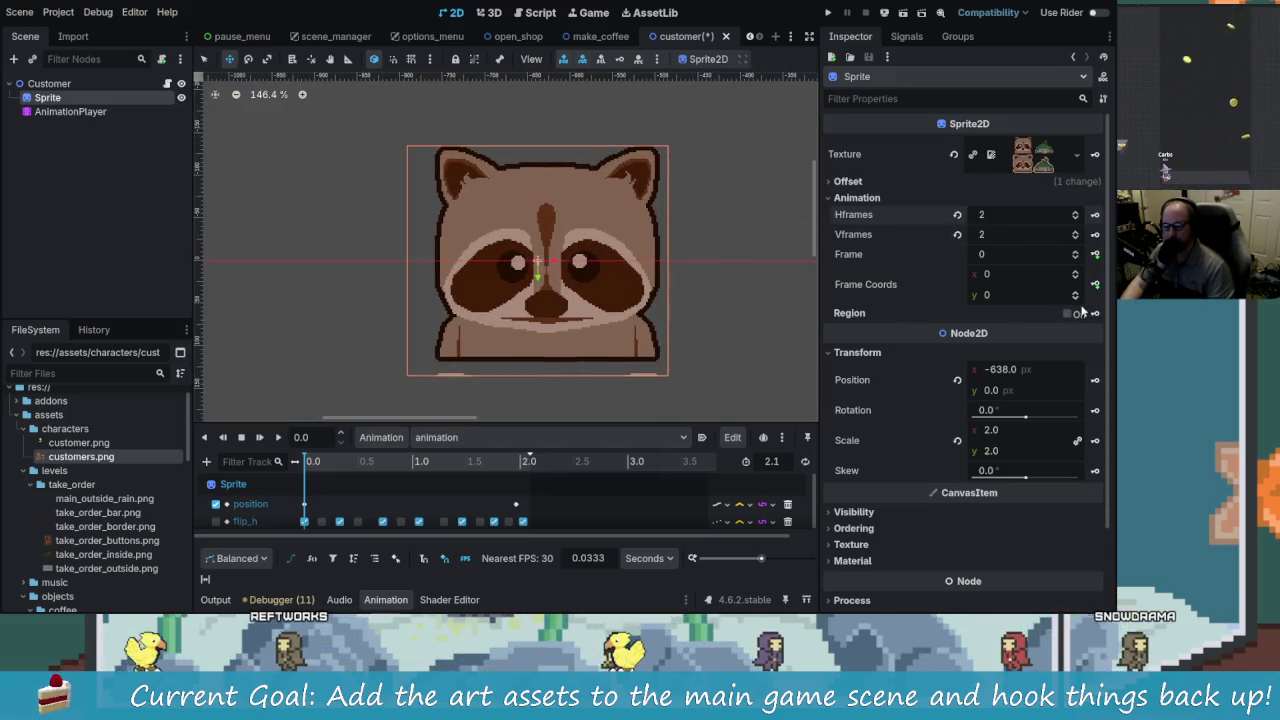
key("alt+Tab")
Step: Bring up the PlayerScreen sheet that holds the customer sprites
scroll(505, 271, "up", 3)
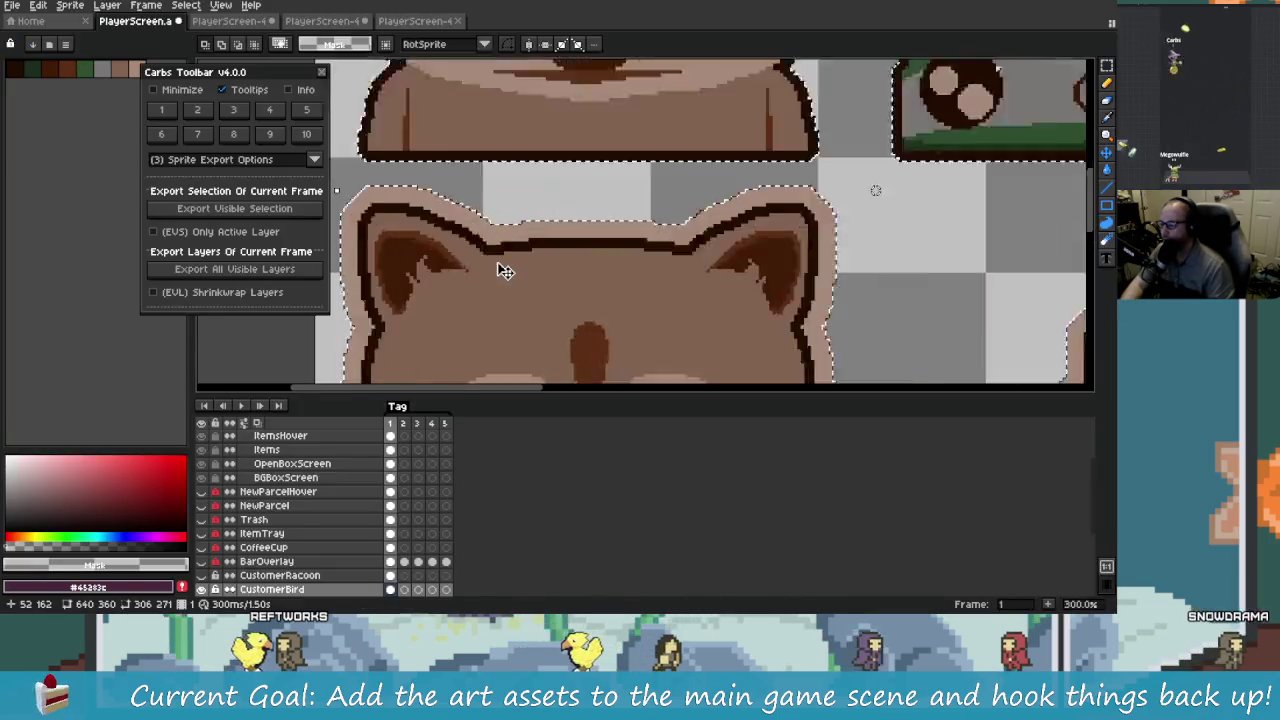
scroll(505, 271, "down", 3)
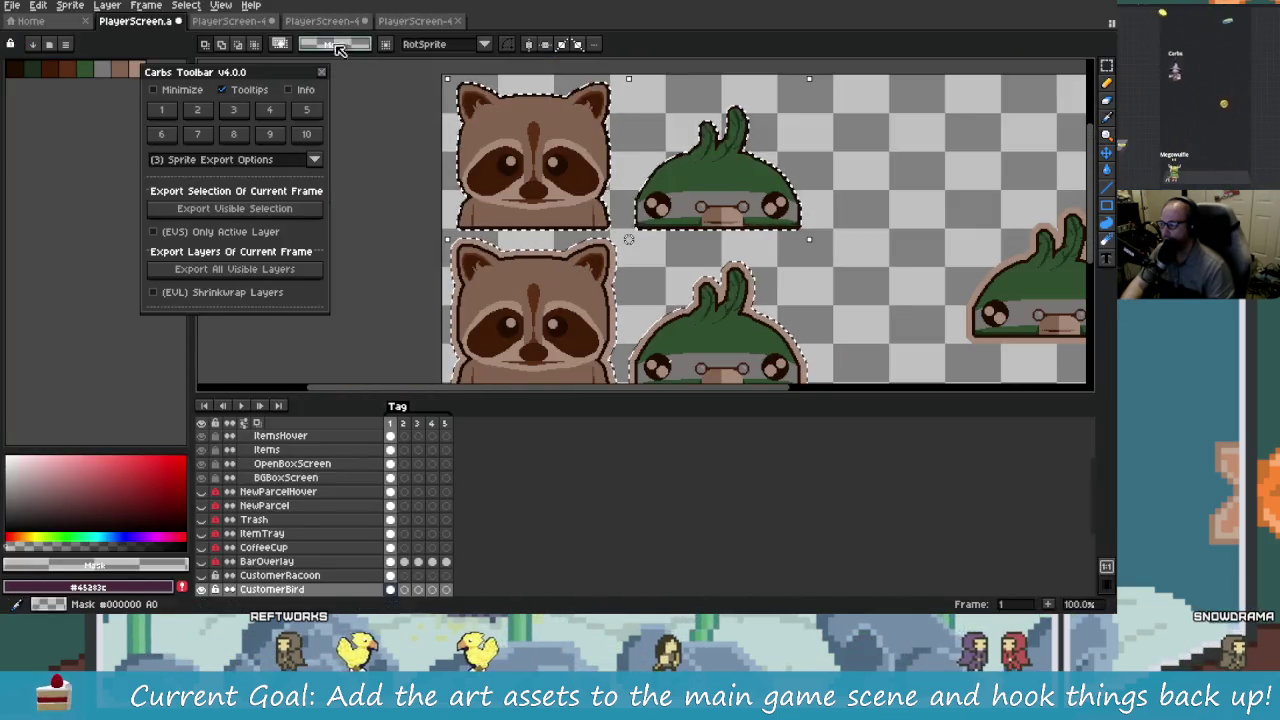
left_click(425, 20)
left_click(322, 20)
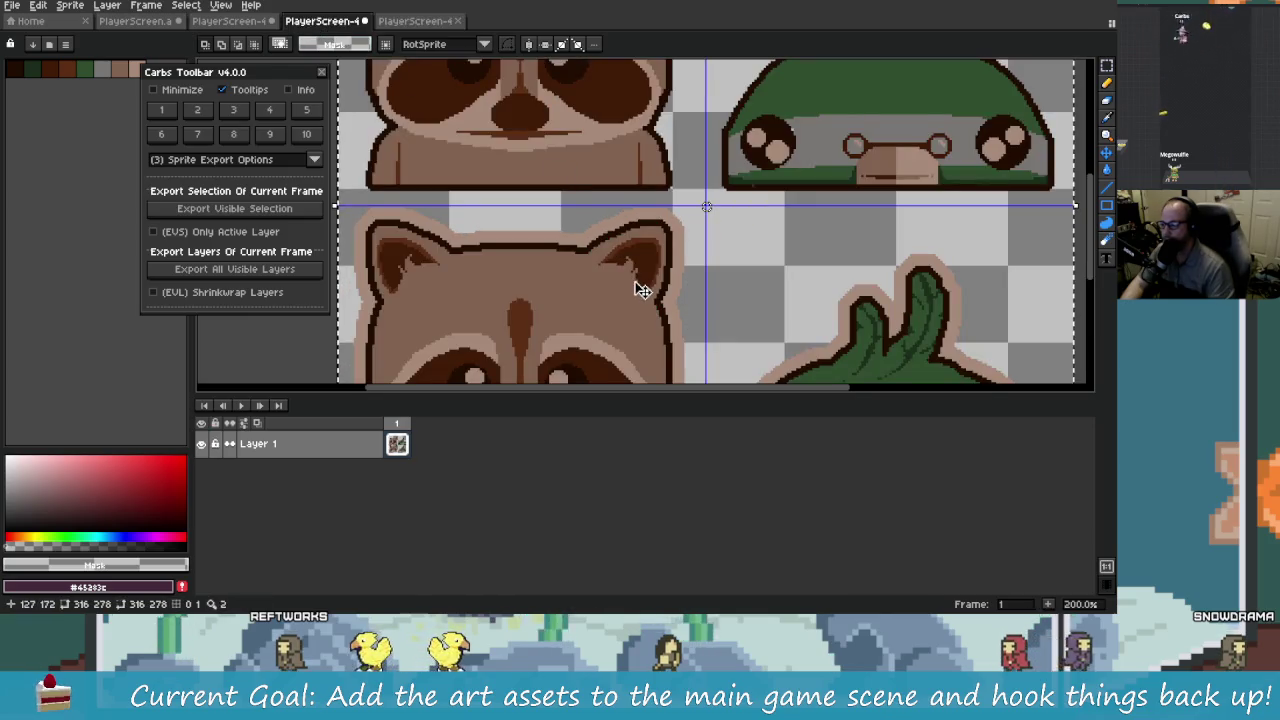
scroll(615, 247, "up", 2)
scroll(612, 245, "up", 1)
scroll(608, 240, "down", 4)
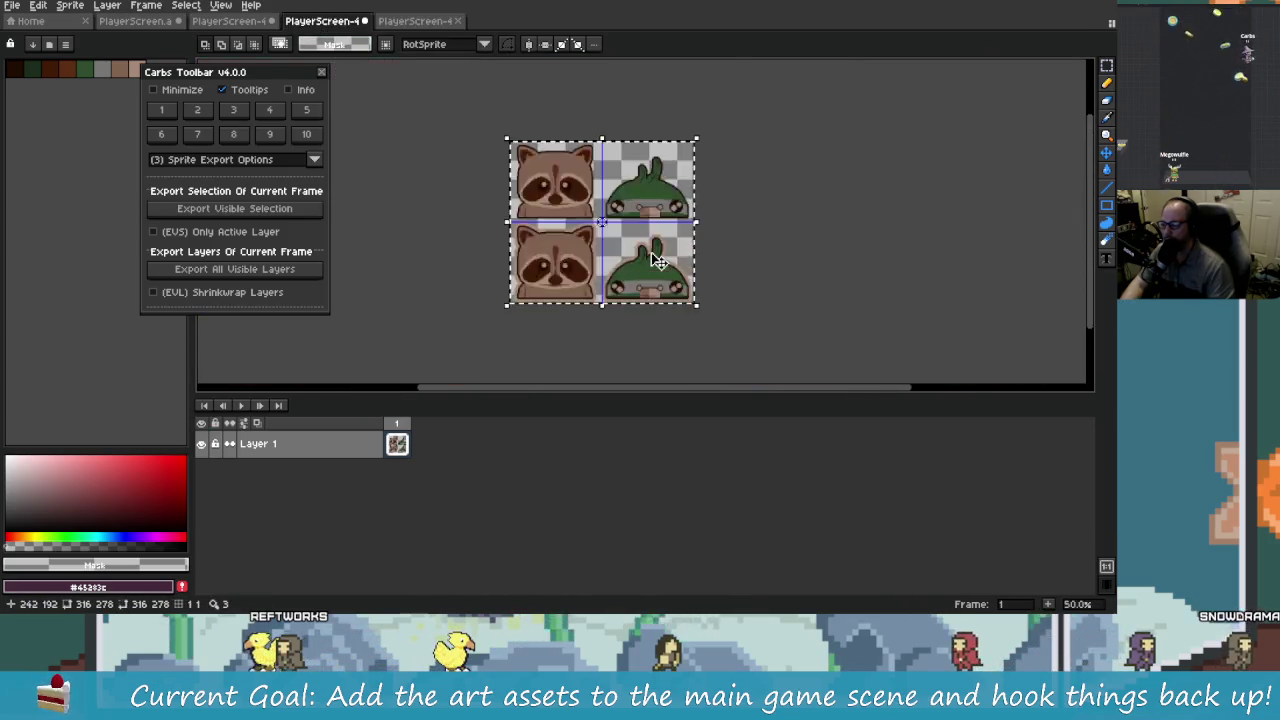
scroll(685, 270, "up", 1)
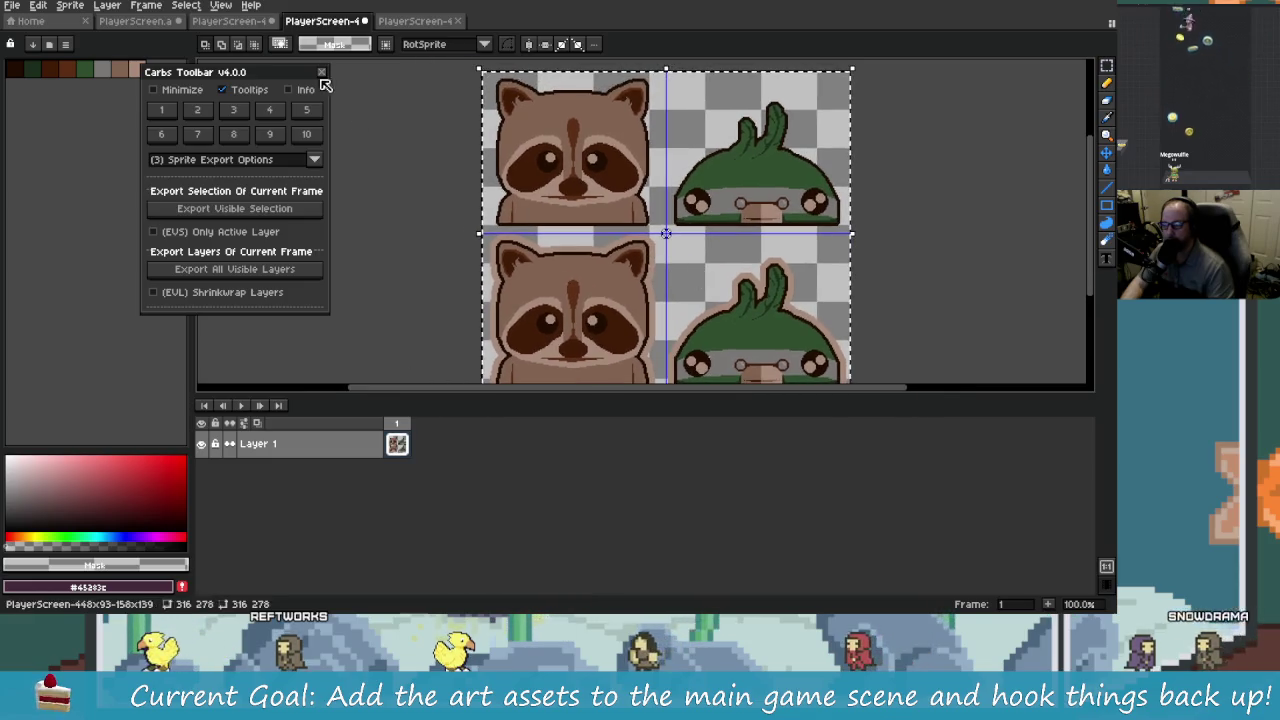
Step: Save the sheet as customers.png in the characters folder, overwriting the existing file
left_click(12, 5)
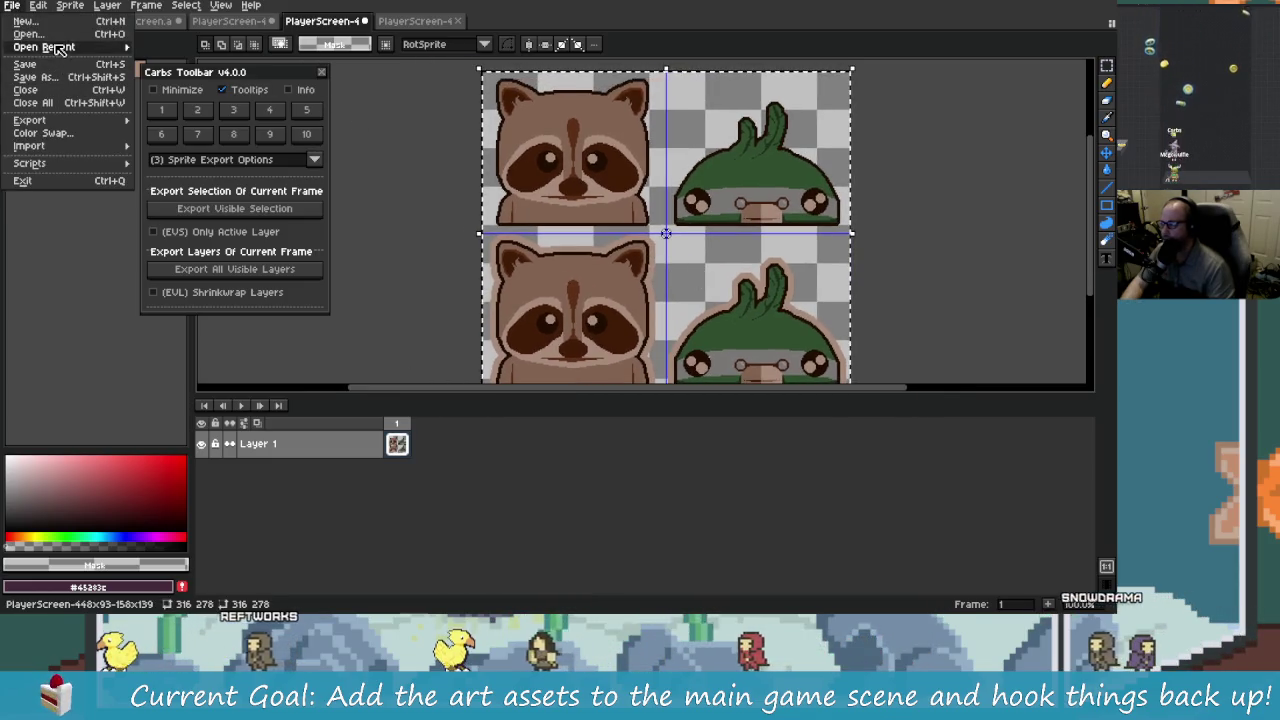
left_click(36, 77)
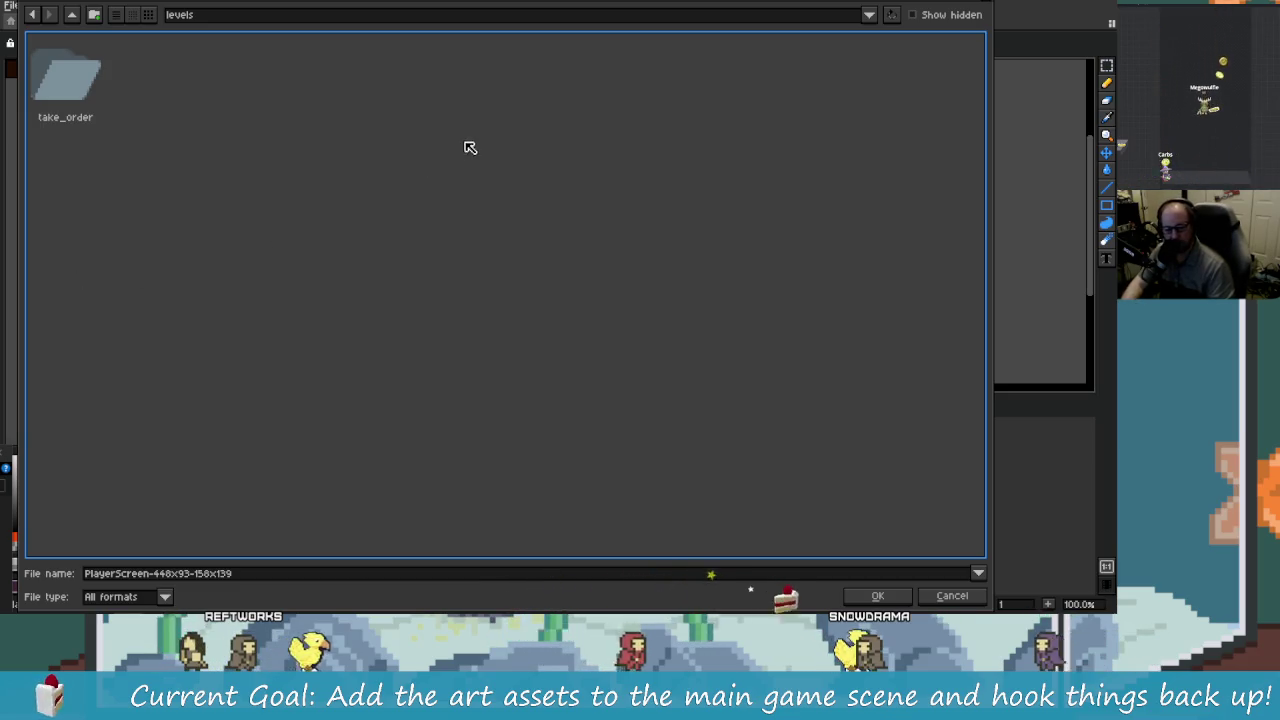
left_click(220, 16)
left_click(295, 572)
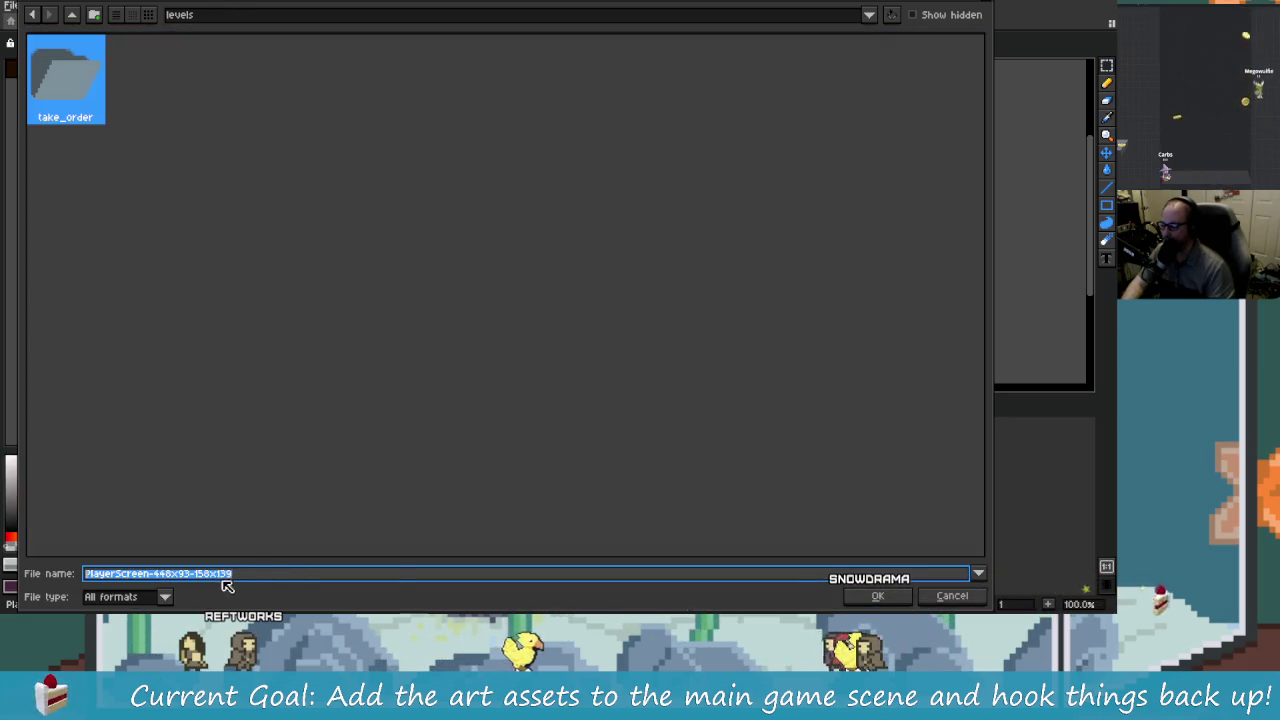
key("Return")
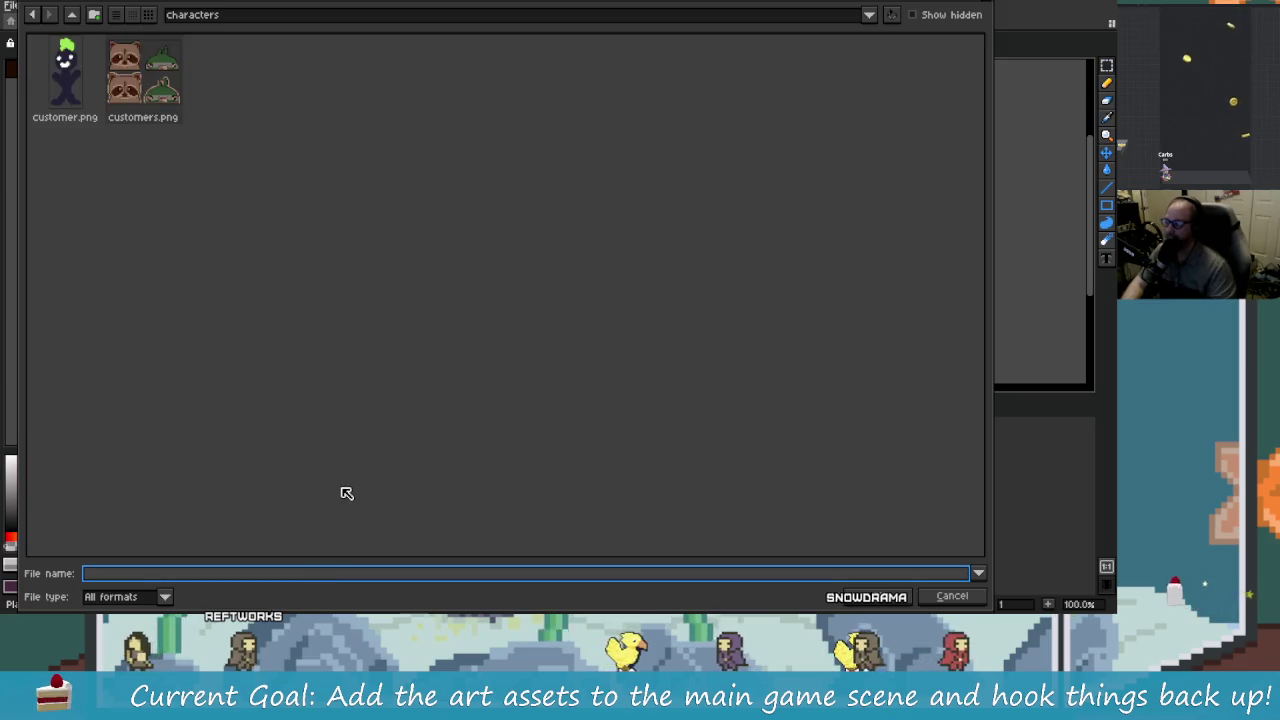
left_click(141, 106)
left_click(880, 597)
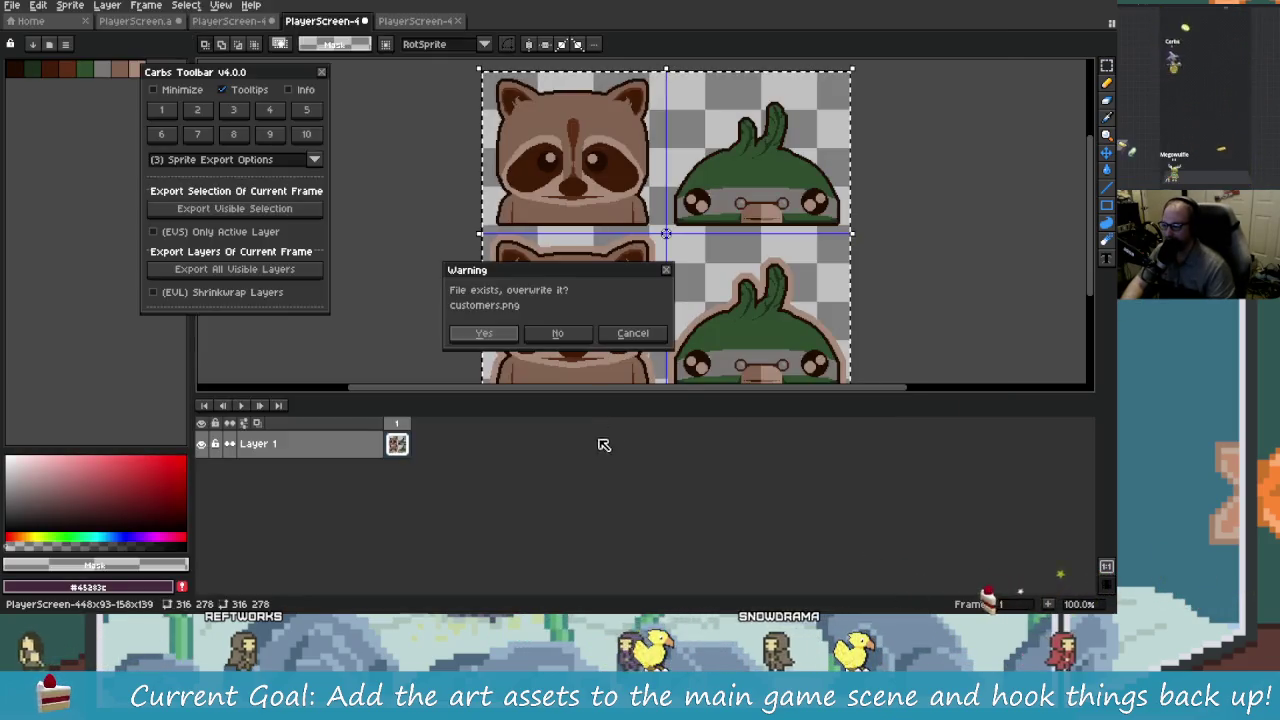
left_click(508, 338)
key("alt+Tab")
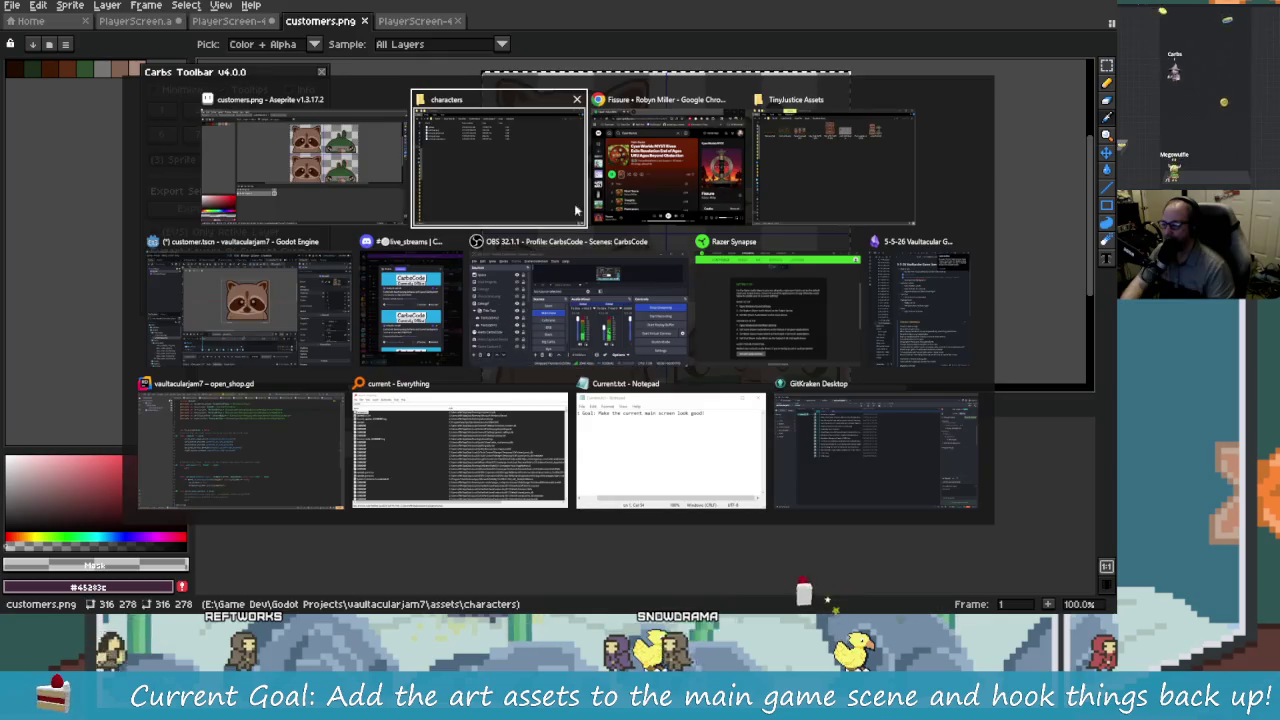
Step: Step the customer Sprite's Frame through 1, 2 and 3, then back to the raccoon at frame 0
key("Tab")
key("Tab")
key("Tab")
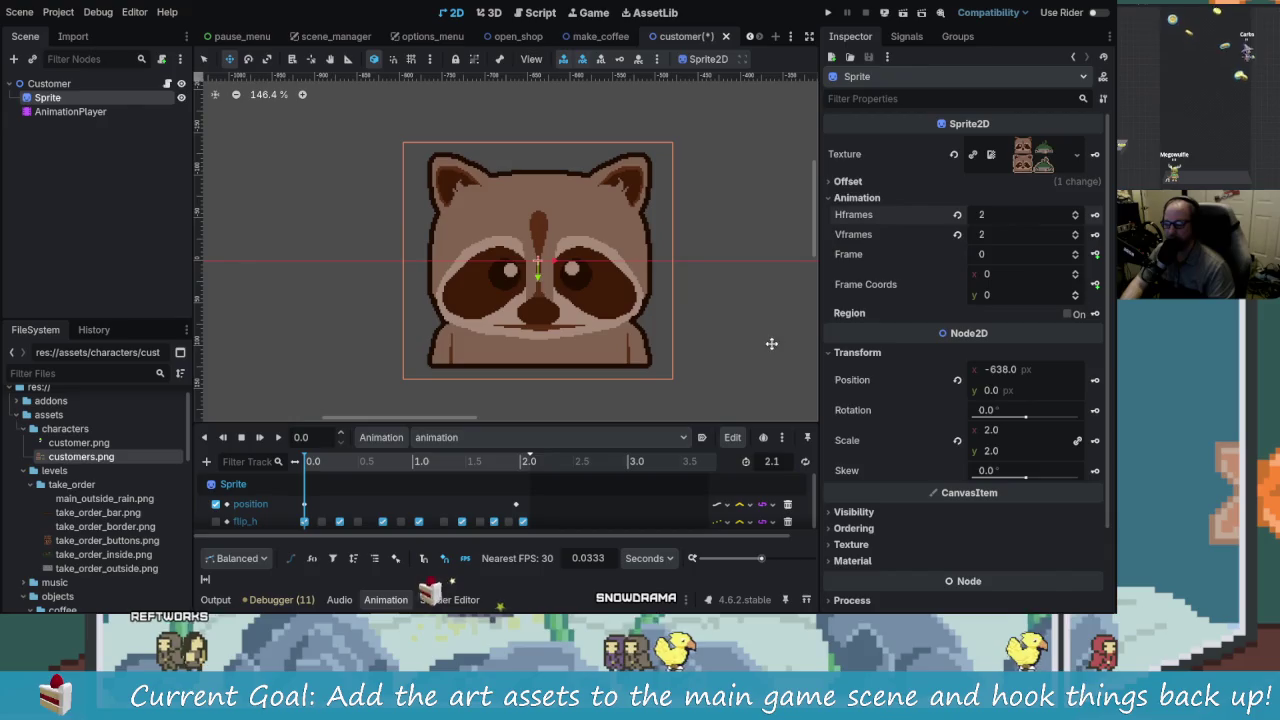
left_click(1076, 253)
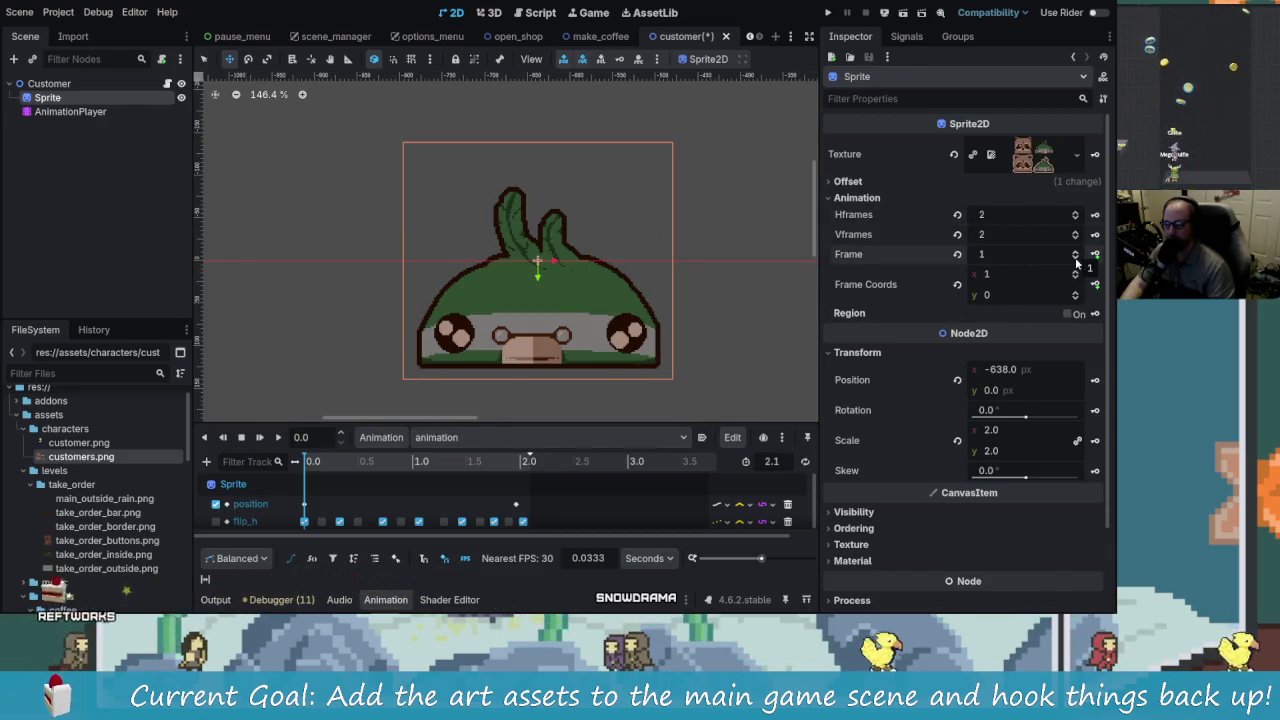
left_click(1076, 258)
left_click(1076, 252)
left_click(1076, 254)
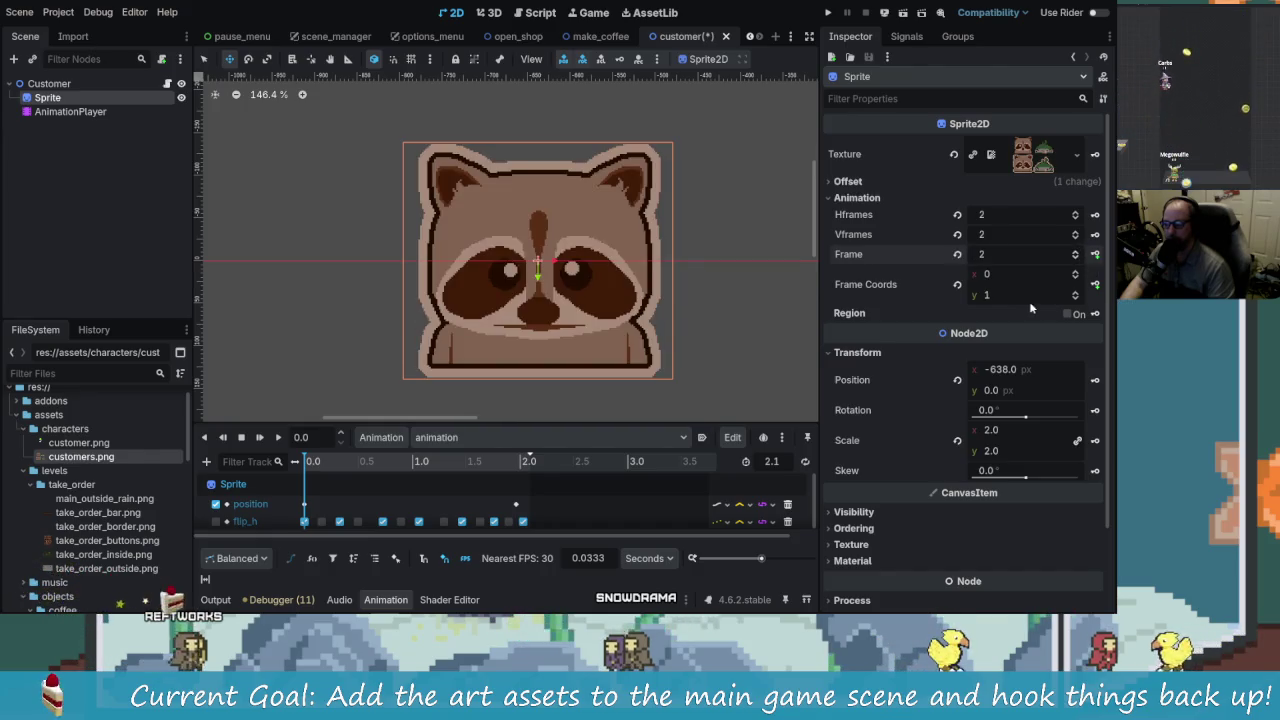
left_click(1076, 254)
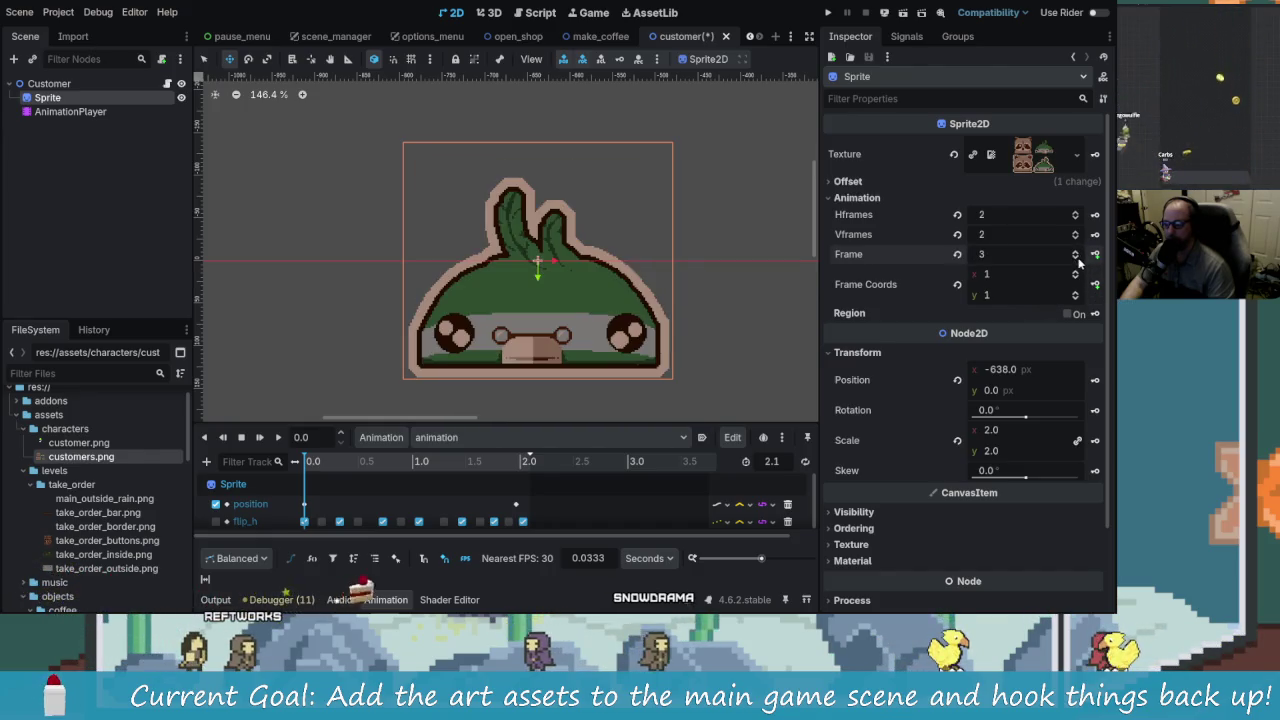
left_click(1076, 258)
left_click(1076, 258)
left_click(1076, 258)
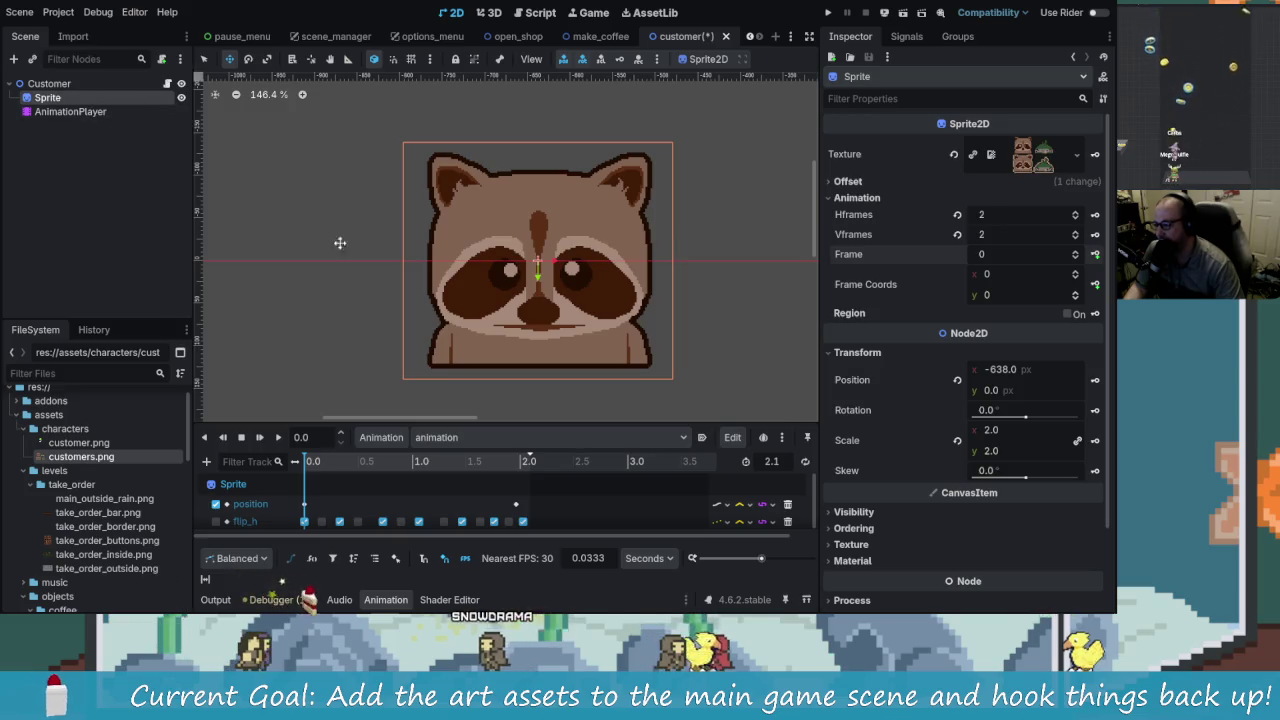
Step: Preview the customer's position animation from the AnimationPlayer and save the scene
left_click(238, 187)
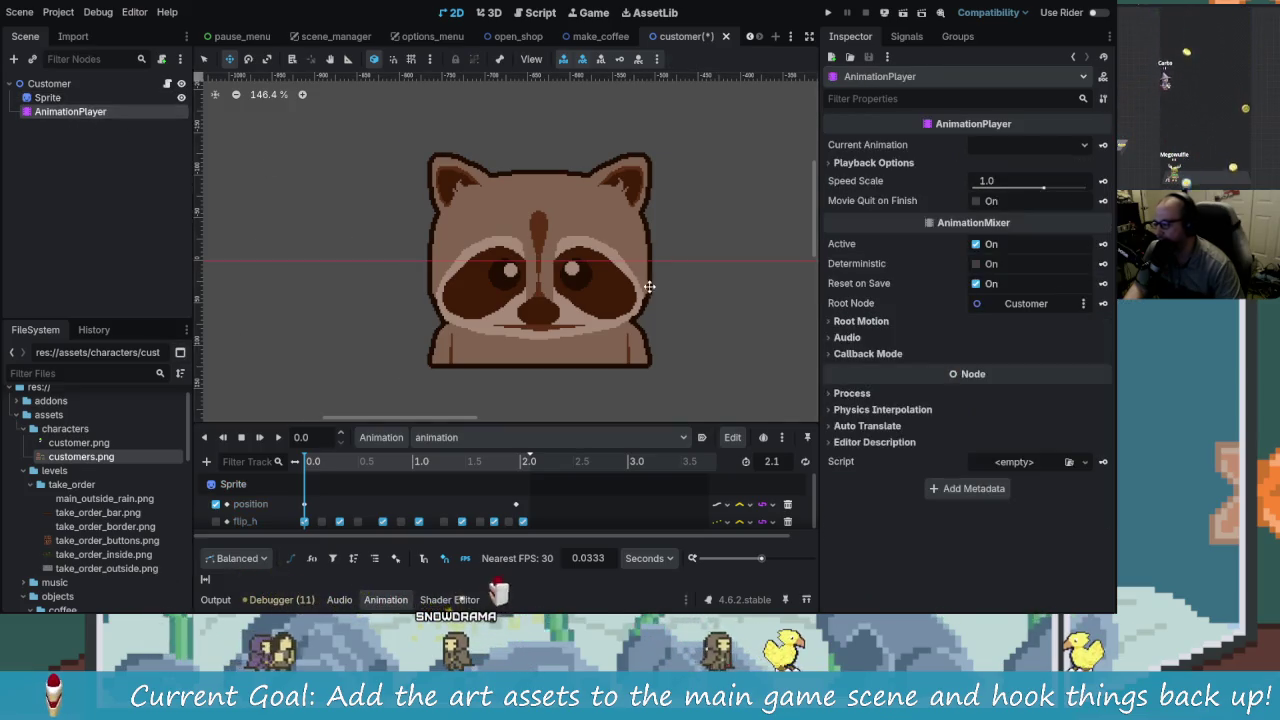
scroll(512, 302, "down", 4)
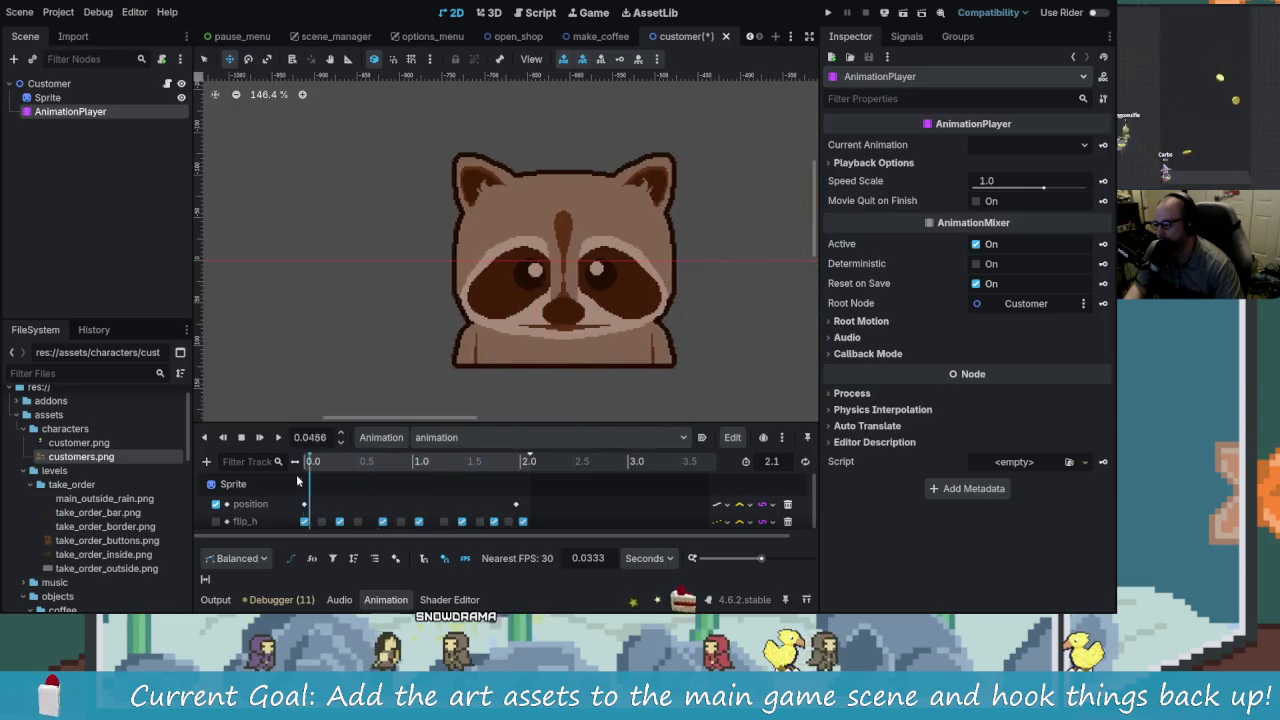
scroll(512, 302, "down", 4)
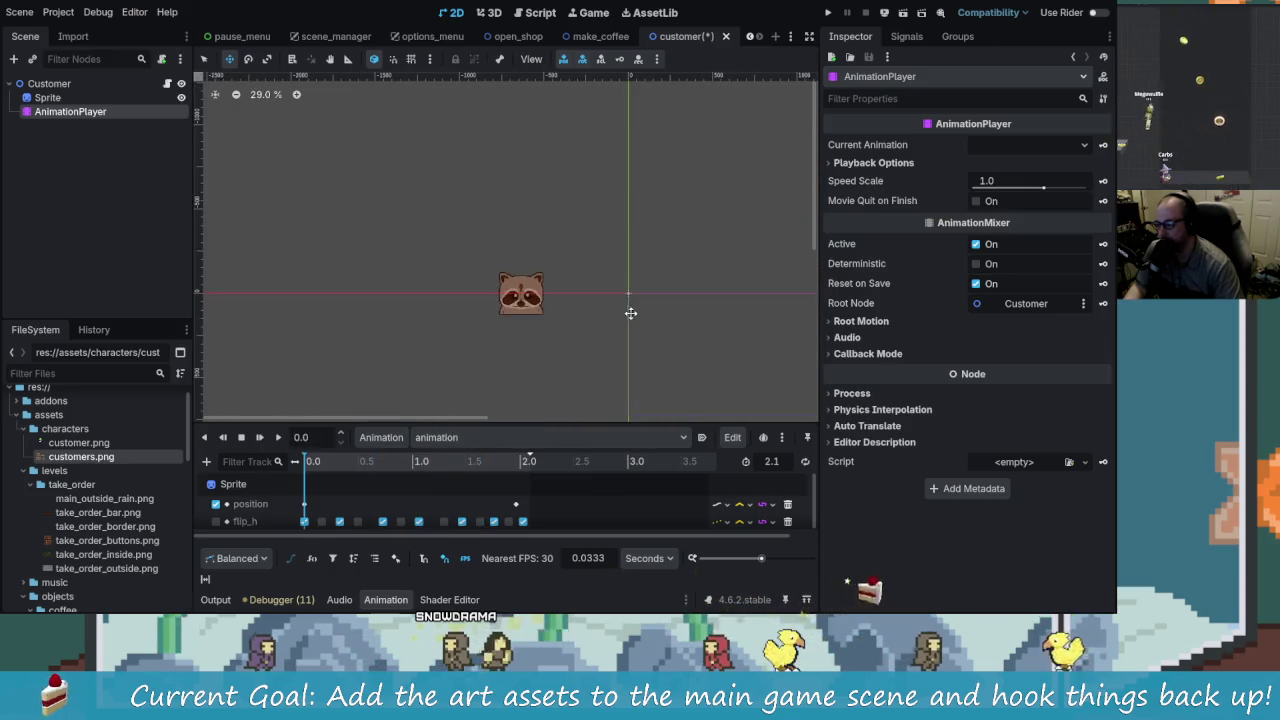
scroll(450, 310, "right", 4)
mouse_move(318, 470)
left_mouse_down()
mouse_move(507, 472)
mouse_move(320, 476)
mouse_move(432, 493)
left_mouse_up()
key("ctrl+s")
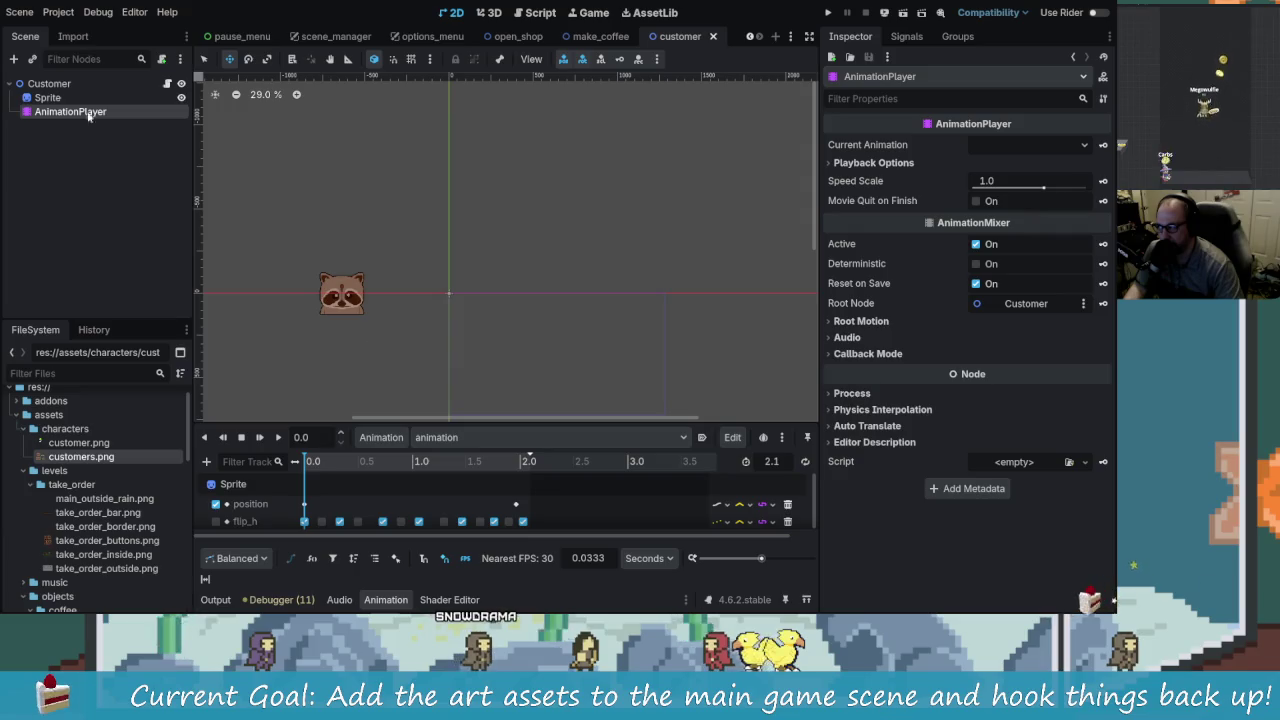
Step: Mirror the Customer root node by setting its Scale x to -1
left_click(50, 84)
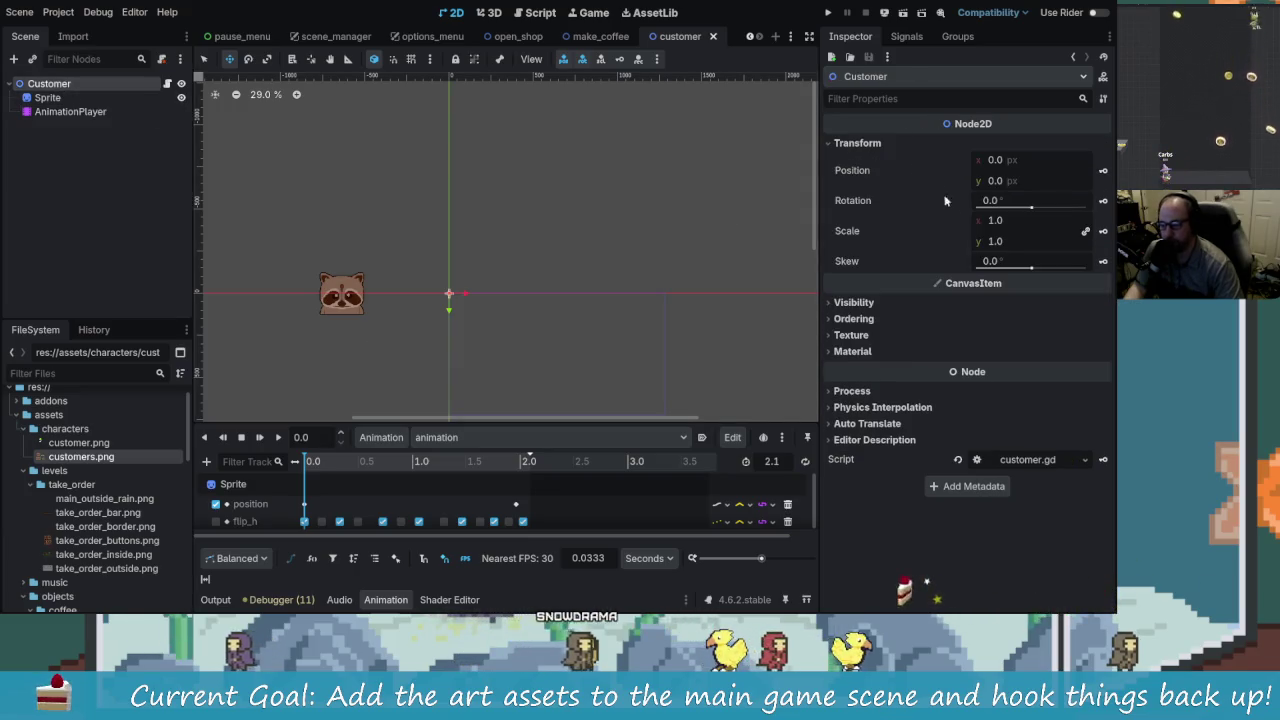
left_click(1000, 220)
type("-1")
key("Return")
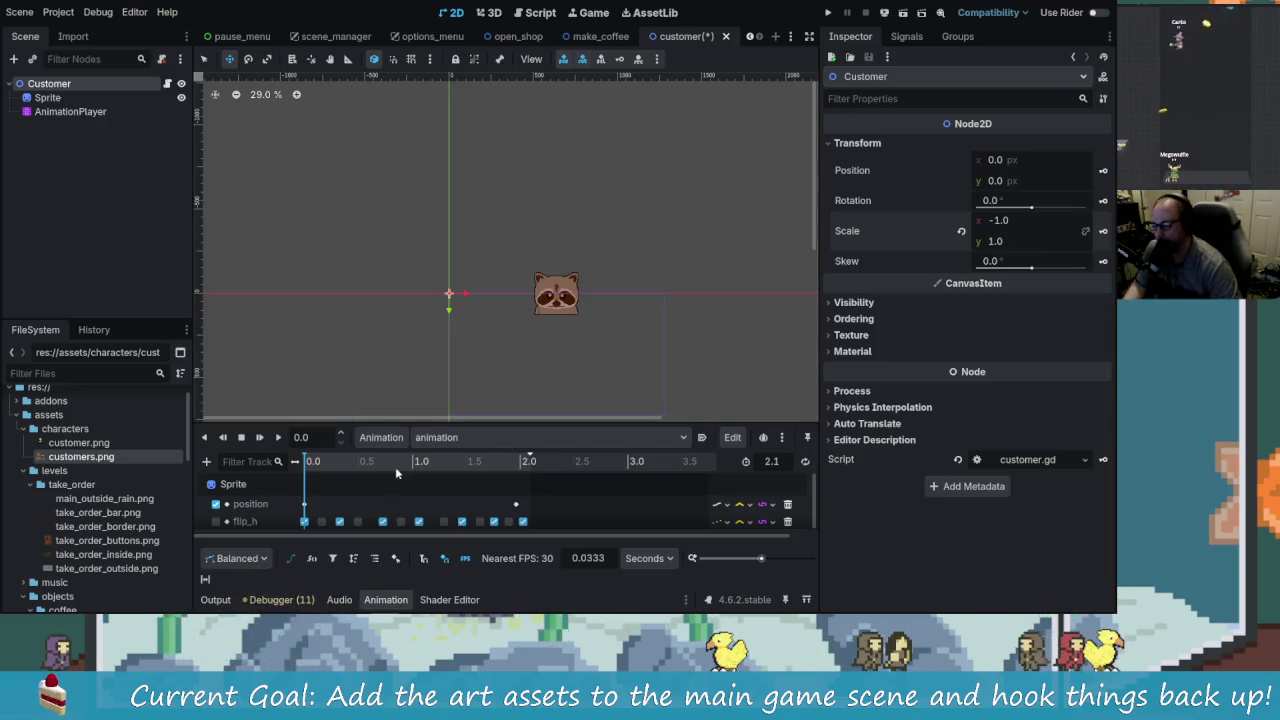
Step: Move the last position keyframe from about 2.0 s to 1.0 s
mouse_move(320, 467)
left_mouse_down()
mouse_move(534, 495)
mouse_move(340, 495)
mouse_move(532, 507)
mouse_move(305, 503)
left_mouse_up()
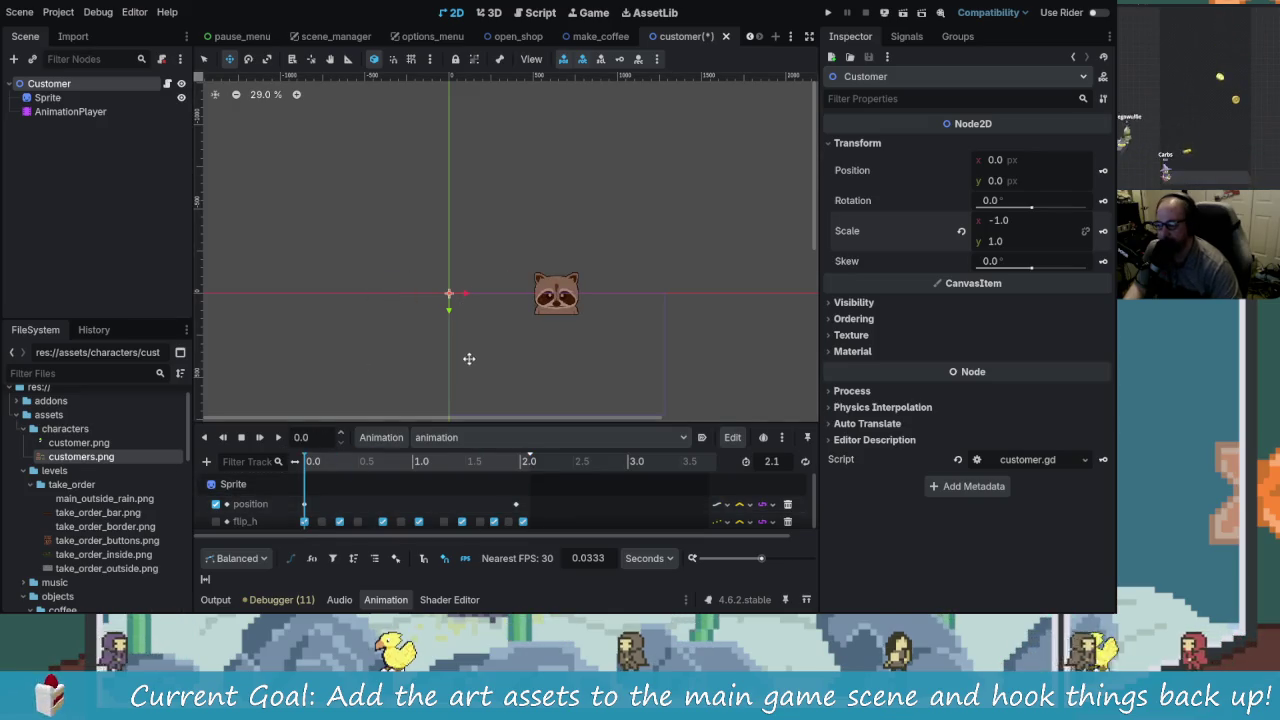
mouse_move(337, 461)
left_mouse_down()
mouse_move(550, 471)
mouse_move(297, 482)
mouse_move(490, 490)
mouse_move(530, 505)
left_mouse_up()
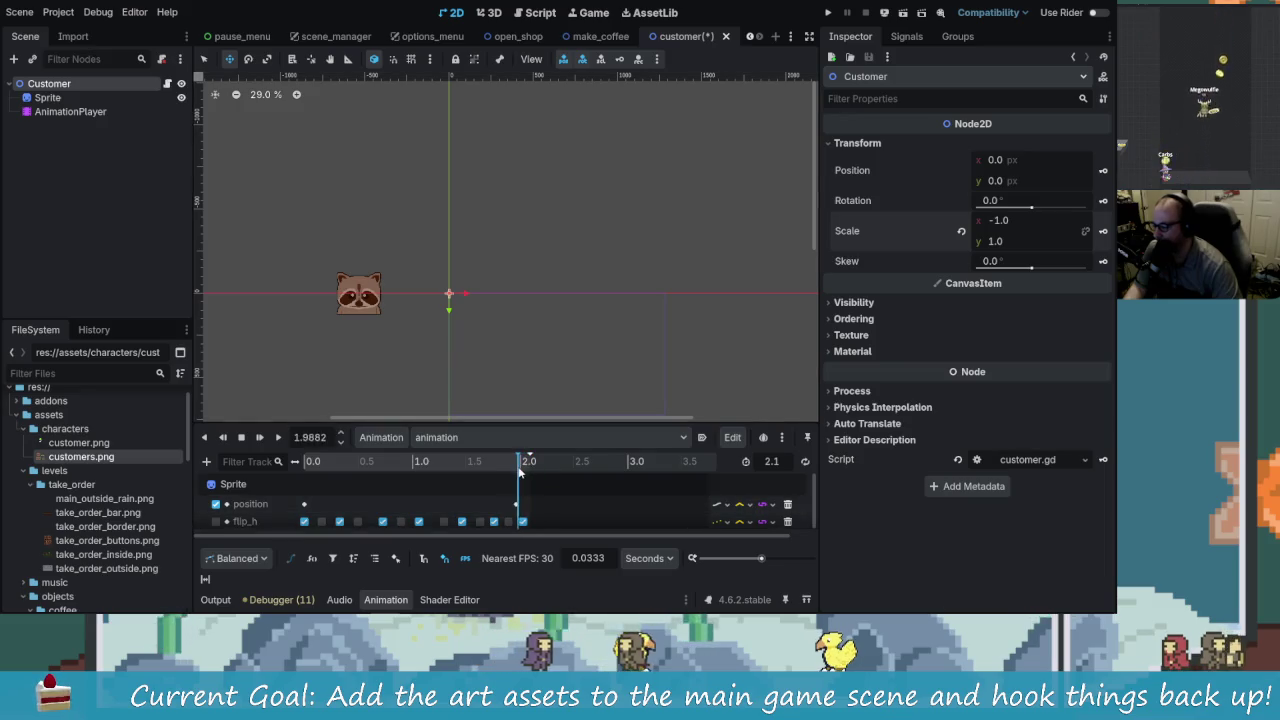
left_click_drag(517, 476, 419, 479)
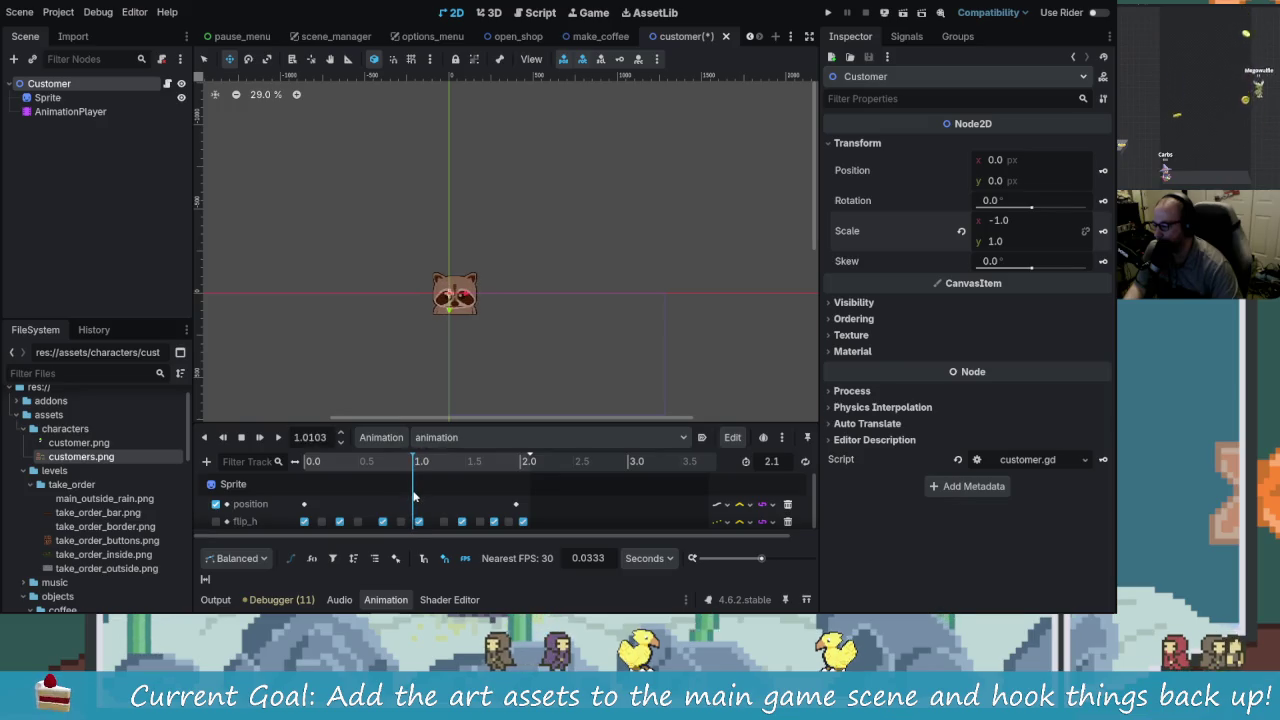
left_click_drag(515, 506, 413, 506)
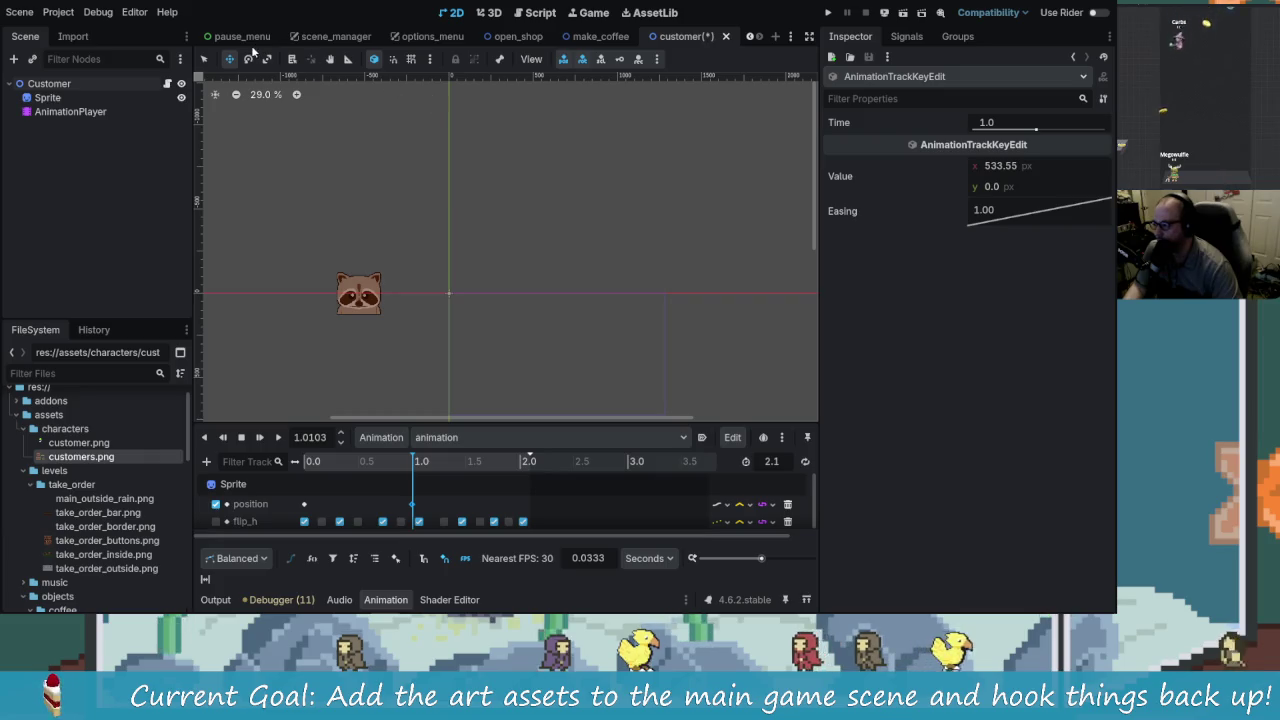
Step: Move the raccoon Sprite onto the scene origin and insert a position keyframe near 1 second
left_click(360, 303)
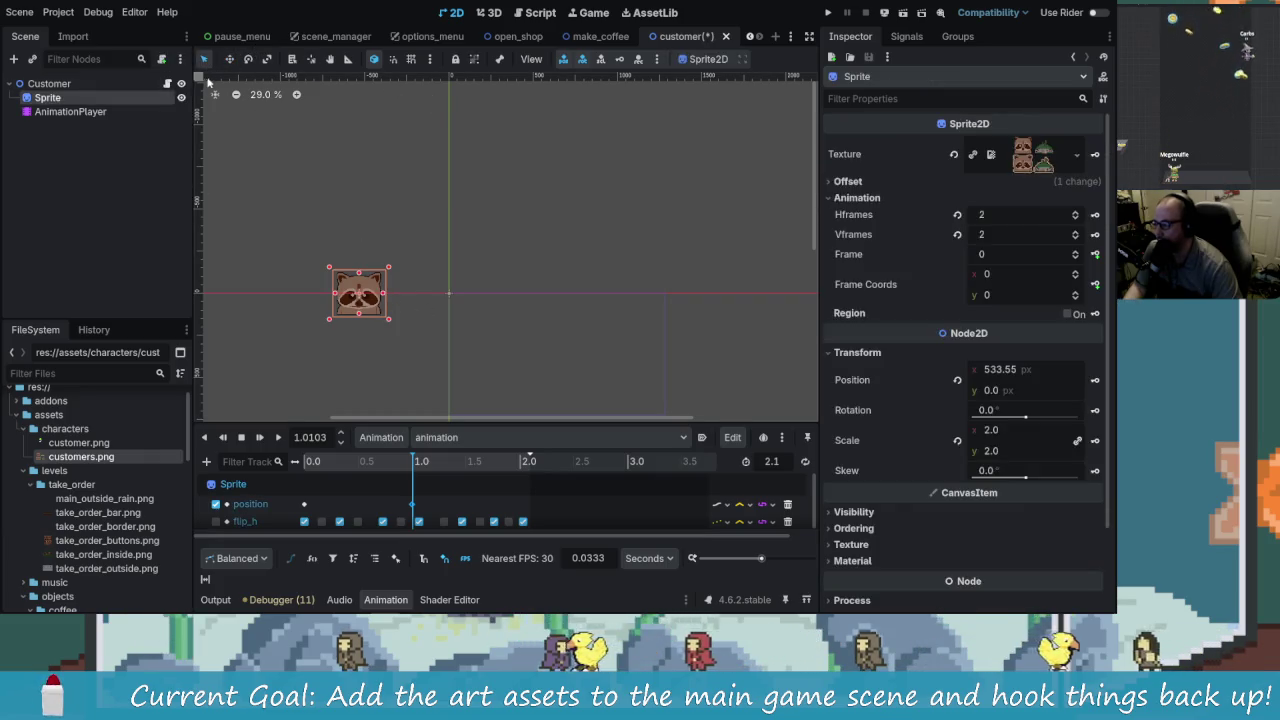
left_click_drag(345, 310, 433, 312)
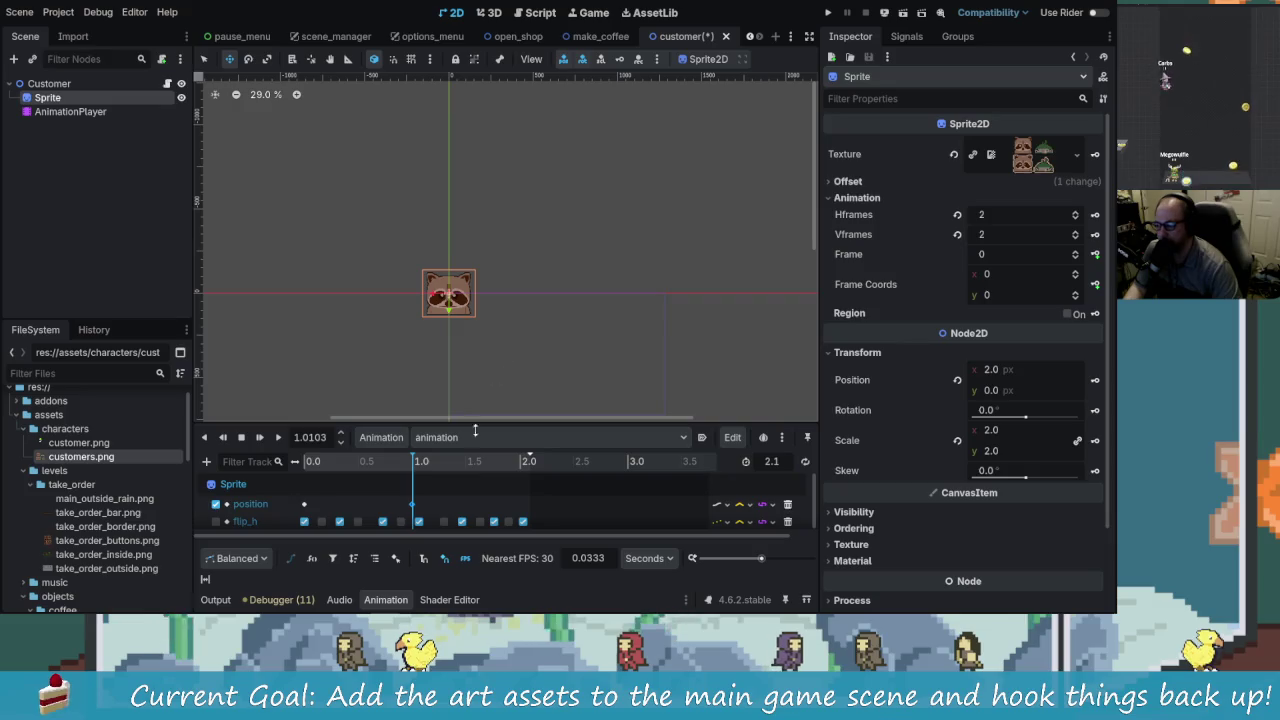
mouse_move(430, 467)
left_mouse_down()
mouse_move(440, 470)
mouse_move(415, 488)
left_mouse_up()
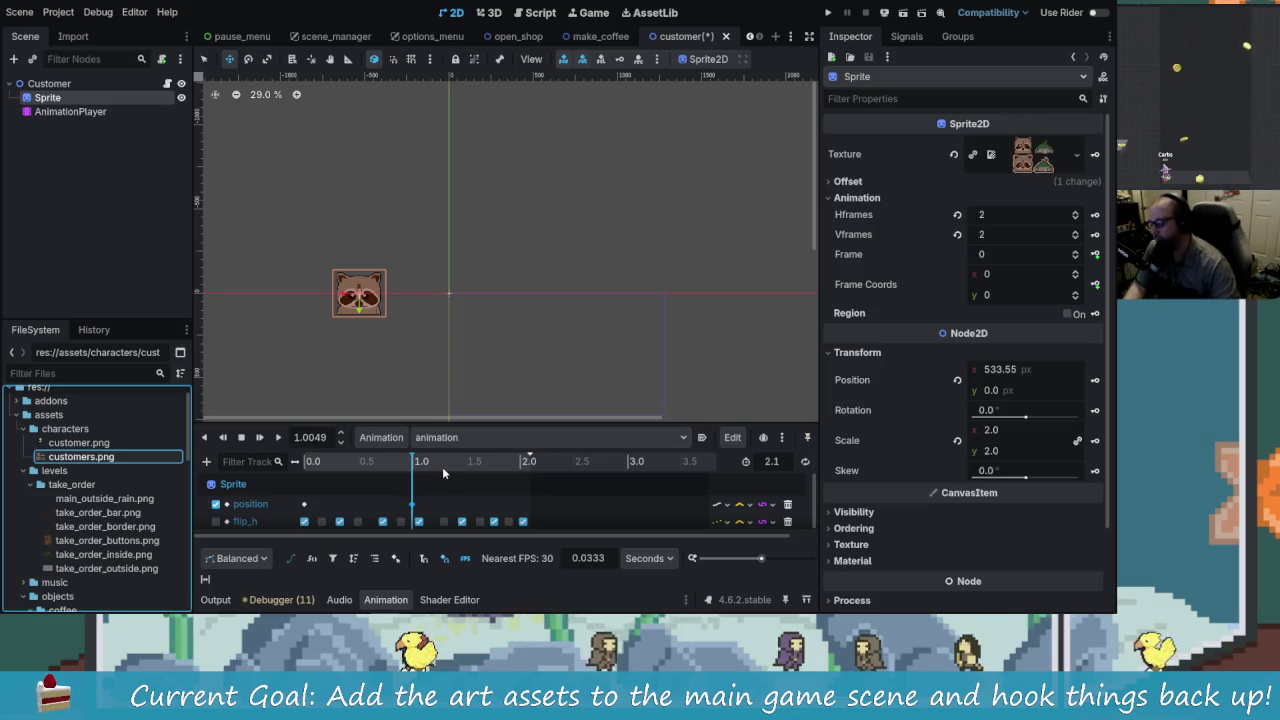
key("Insert")
left_click(433, 508)
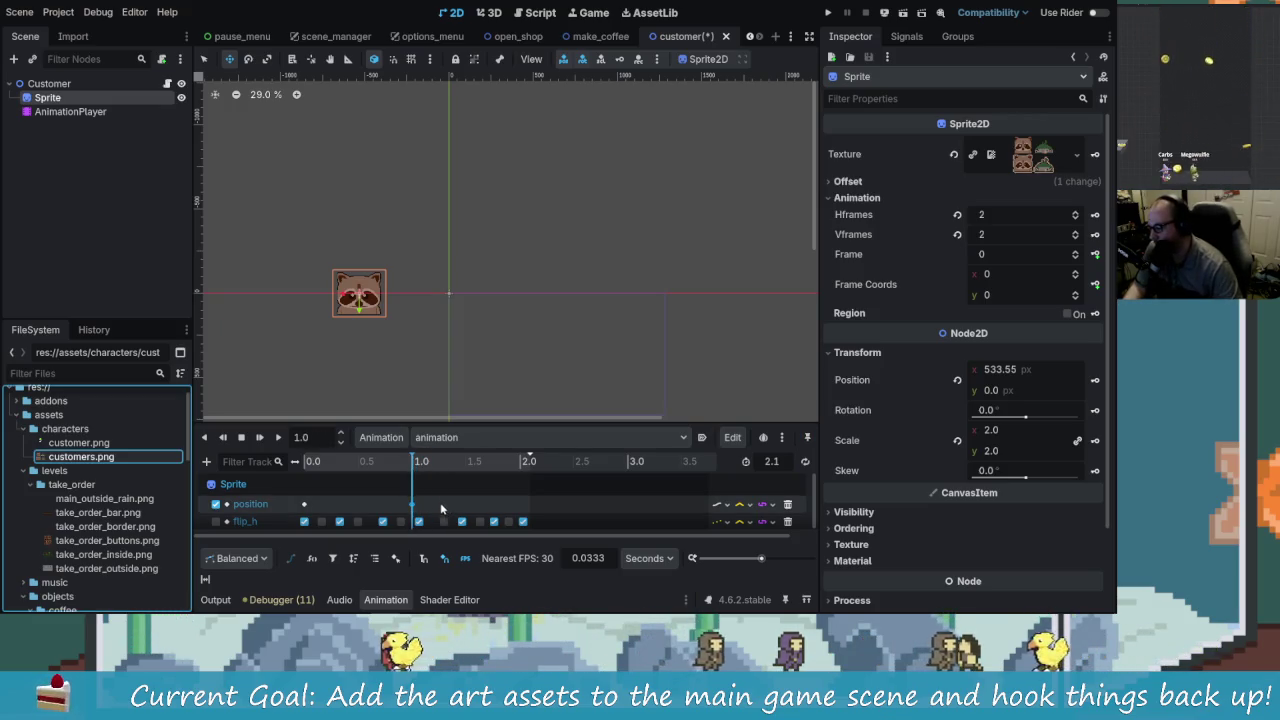
scroll(441, 509, "up", 5, "ctrl")
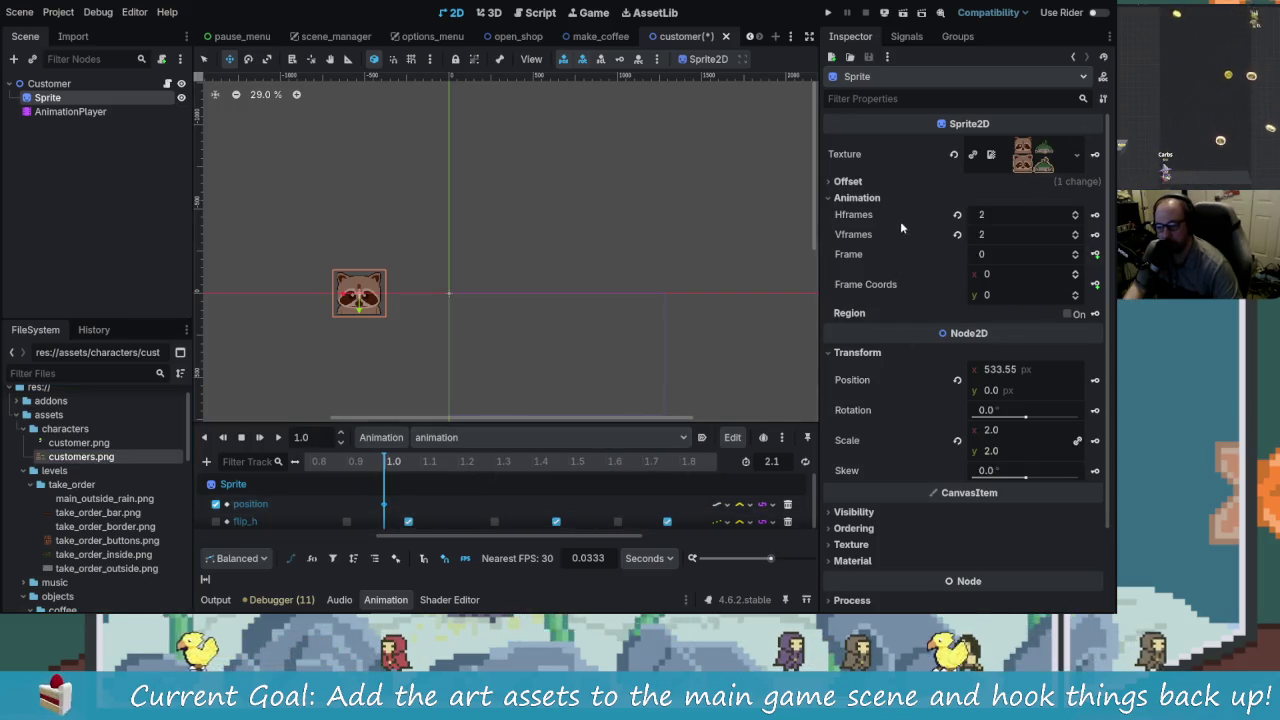
mouse_move(389, 473)
left_mouse_down()
mouse_move(373, 478)
mouse_move(386, 487)
left_mouse_up()
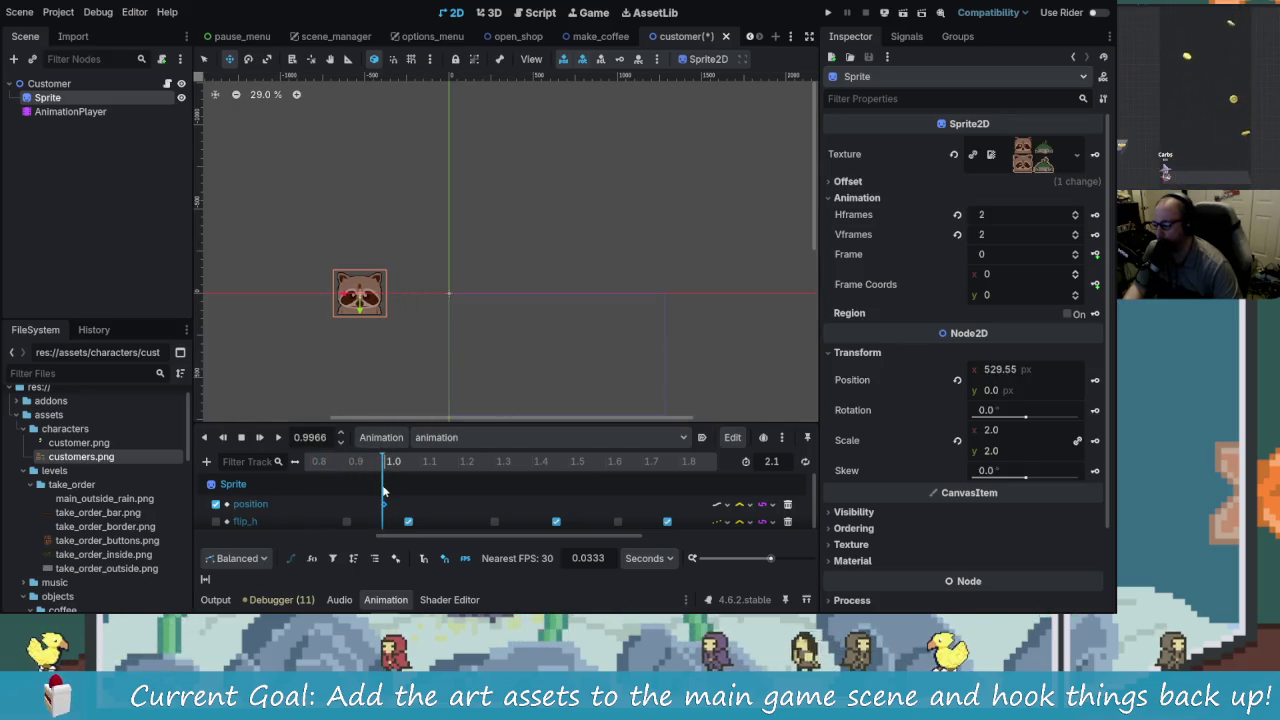
Step: Set the 1.0 s position key's x value to 0 and save the customer scene
left_click(1075, 251)
left_click_drag(392, 462, 371, 470)
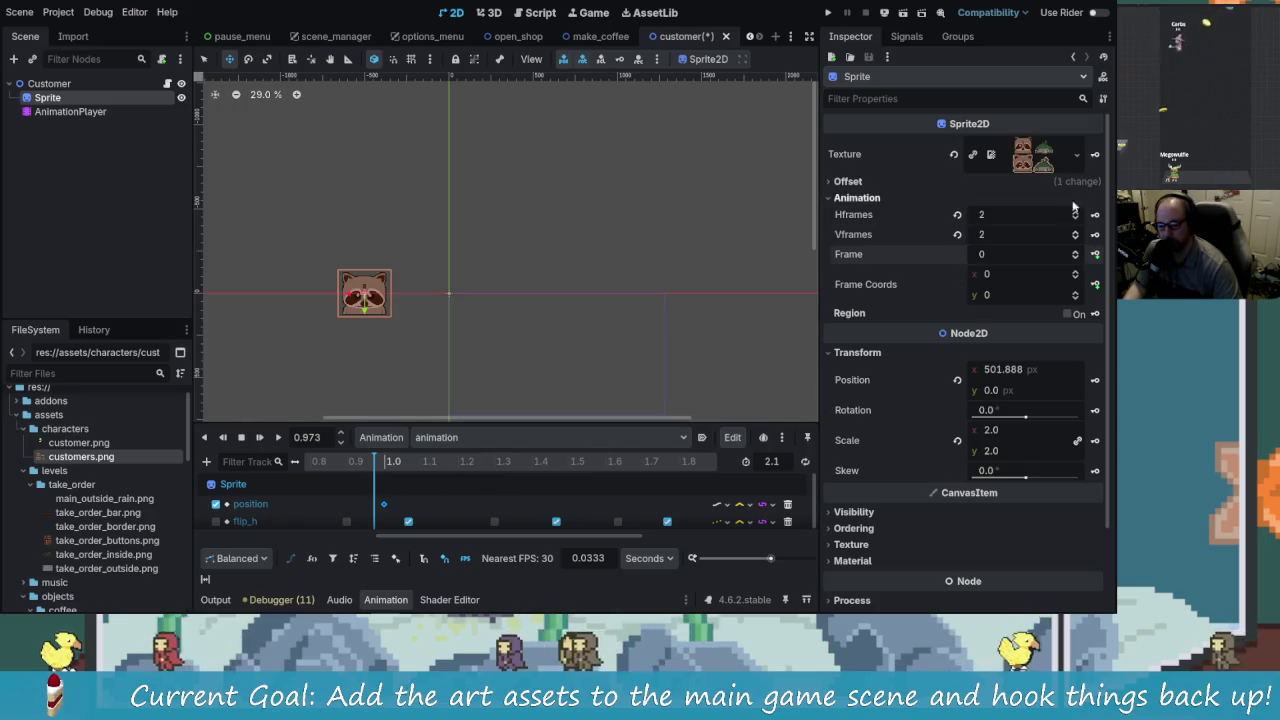
scroll(975, 389, "down", 2)
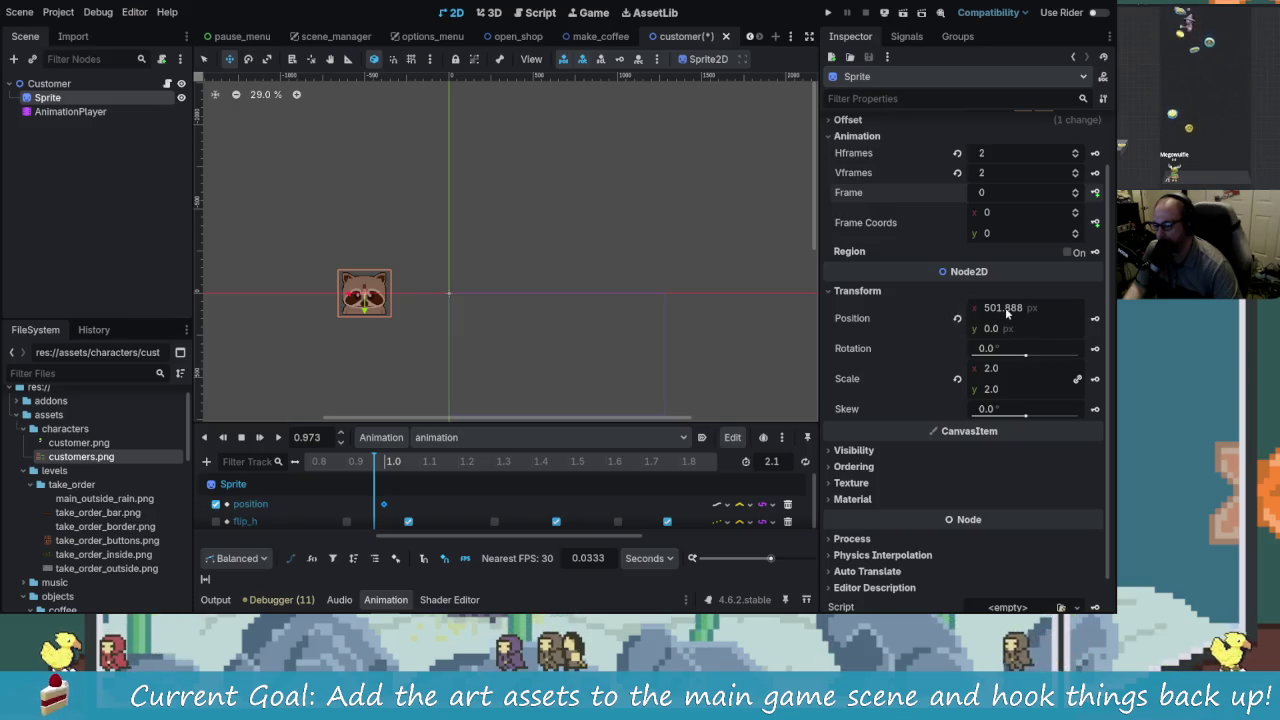
left_click_drag(392, 476, 385, 468)
left_click(385, 505)
left_click(1017, 174)
type("0")
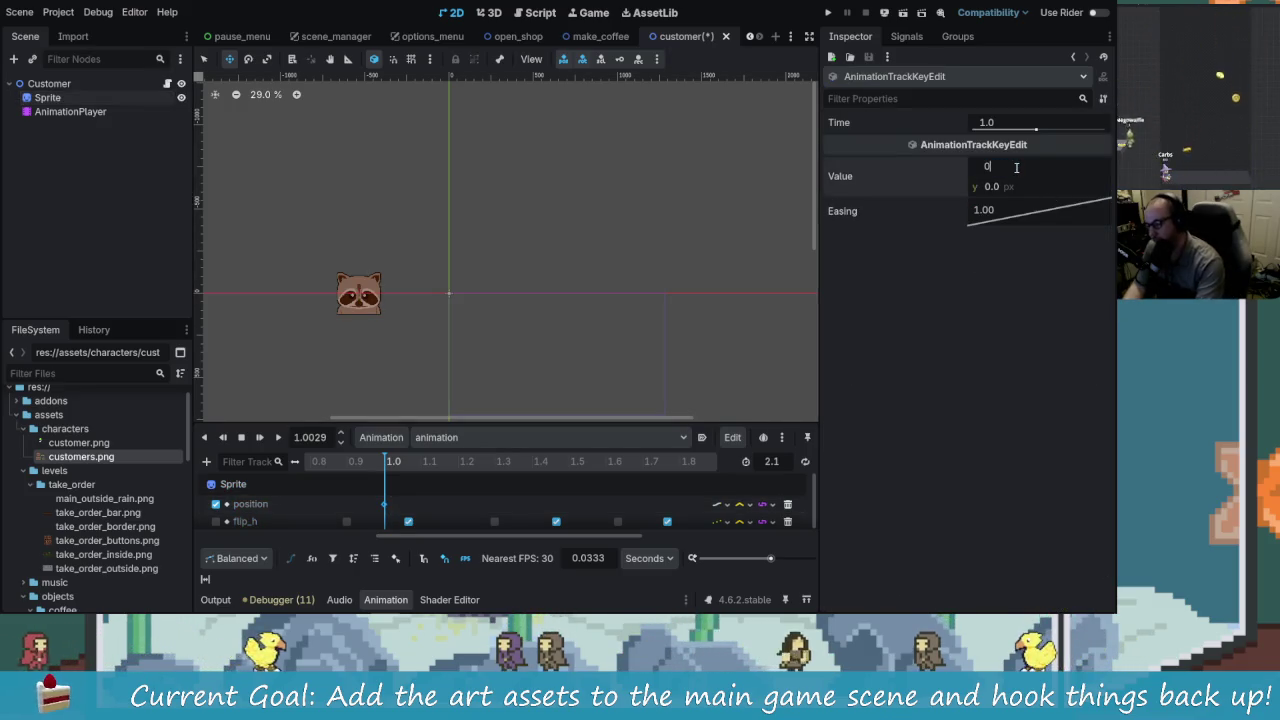
key("Return")
key("ctrl+s")
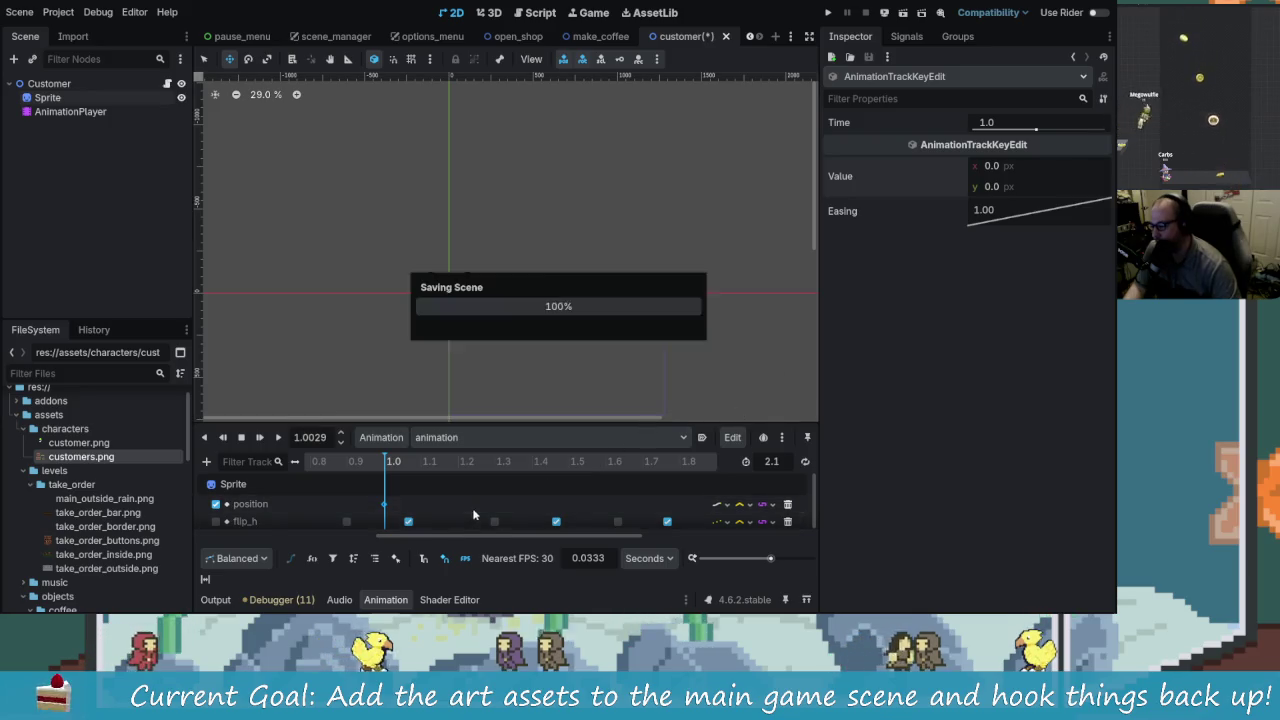
Step: Play the customer animation, then stop and rewind it to the start
key("d")
scroll(534, 330, "down", 3)
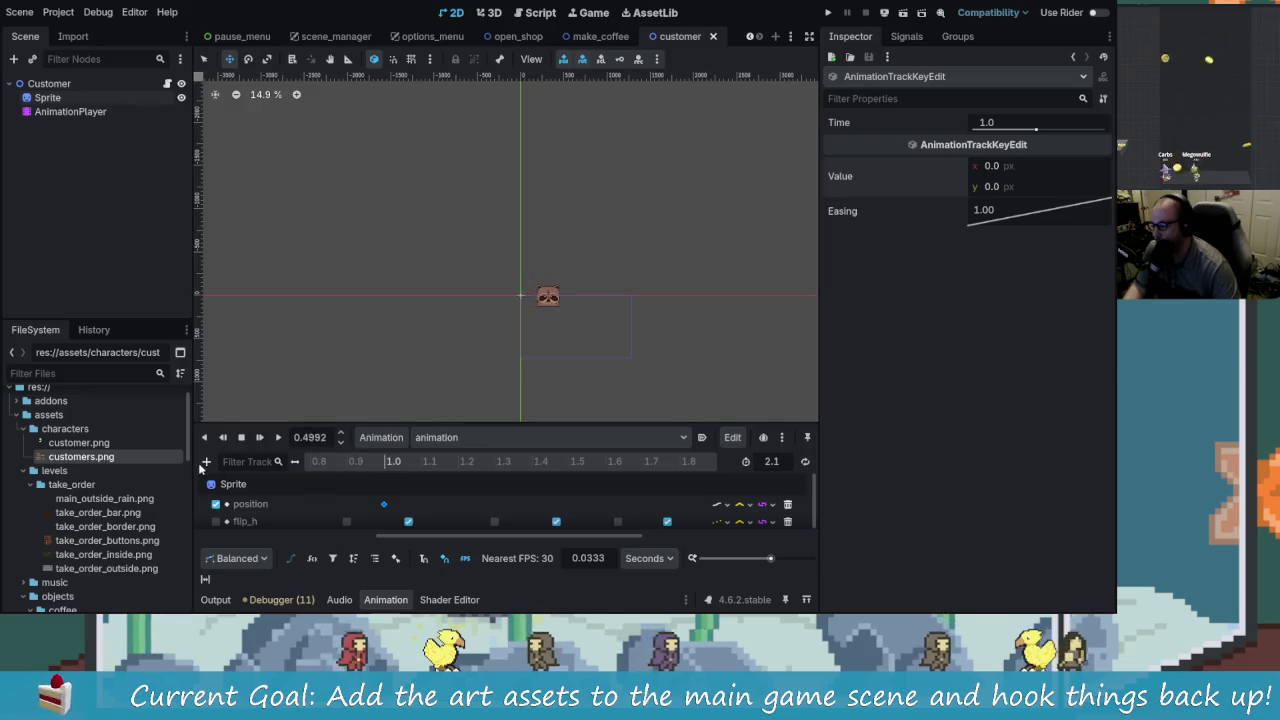
left_click(280, 439)
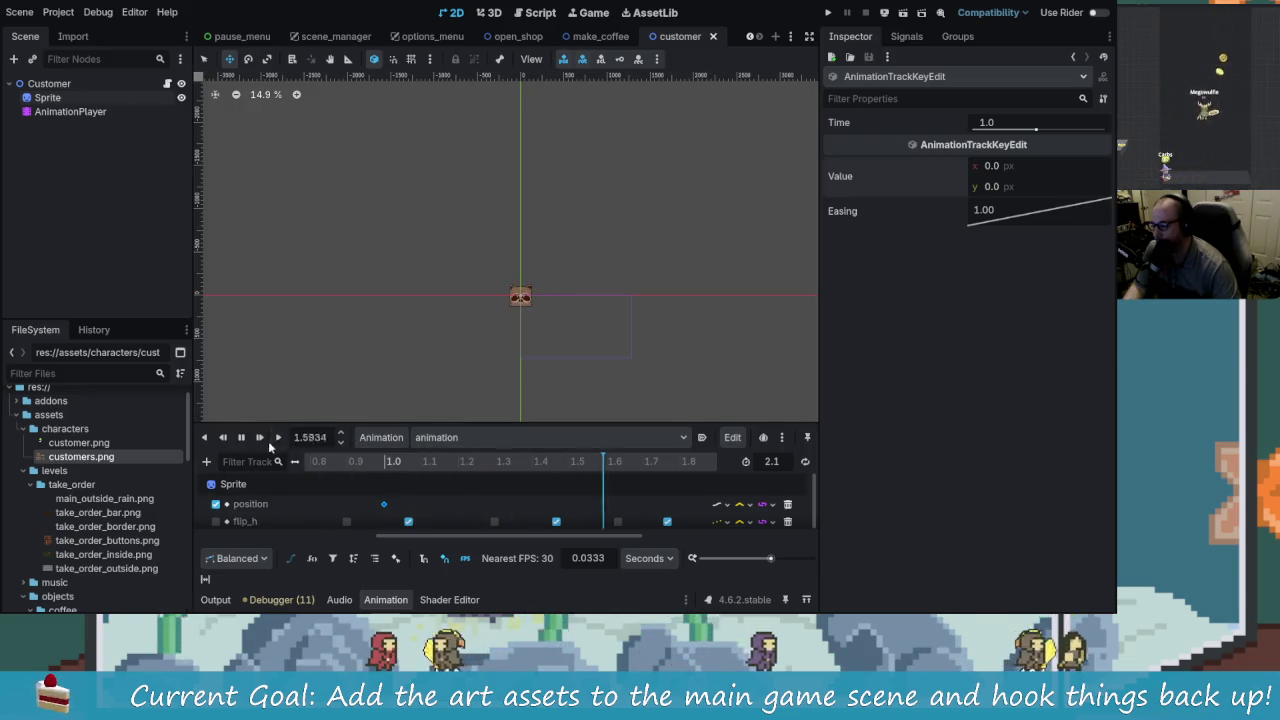
left_click(241, 438)
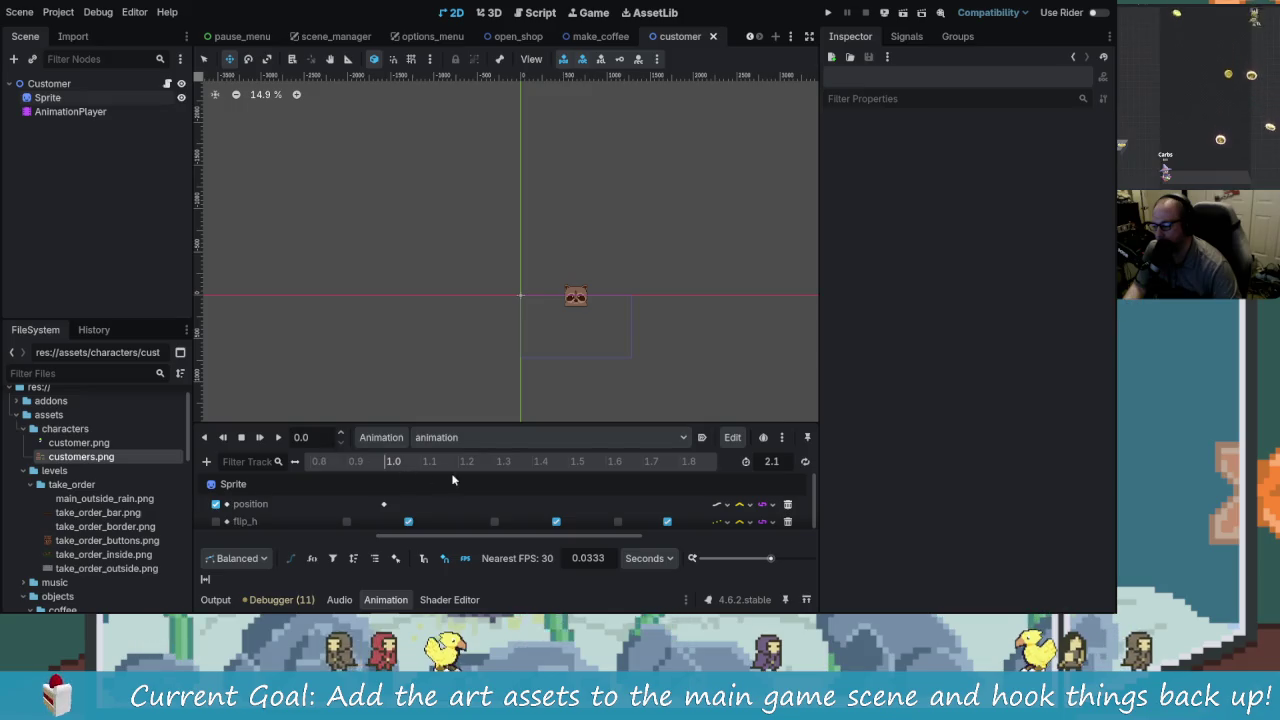
scroll(510, 490, "down", 5, "ctrl")
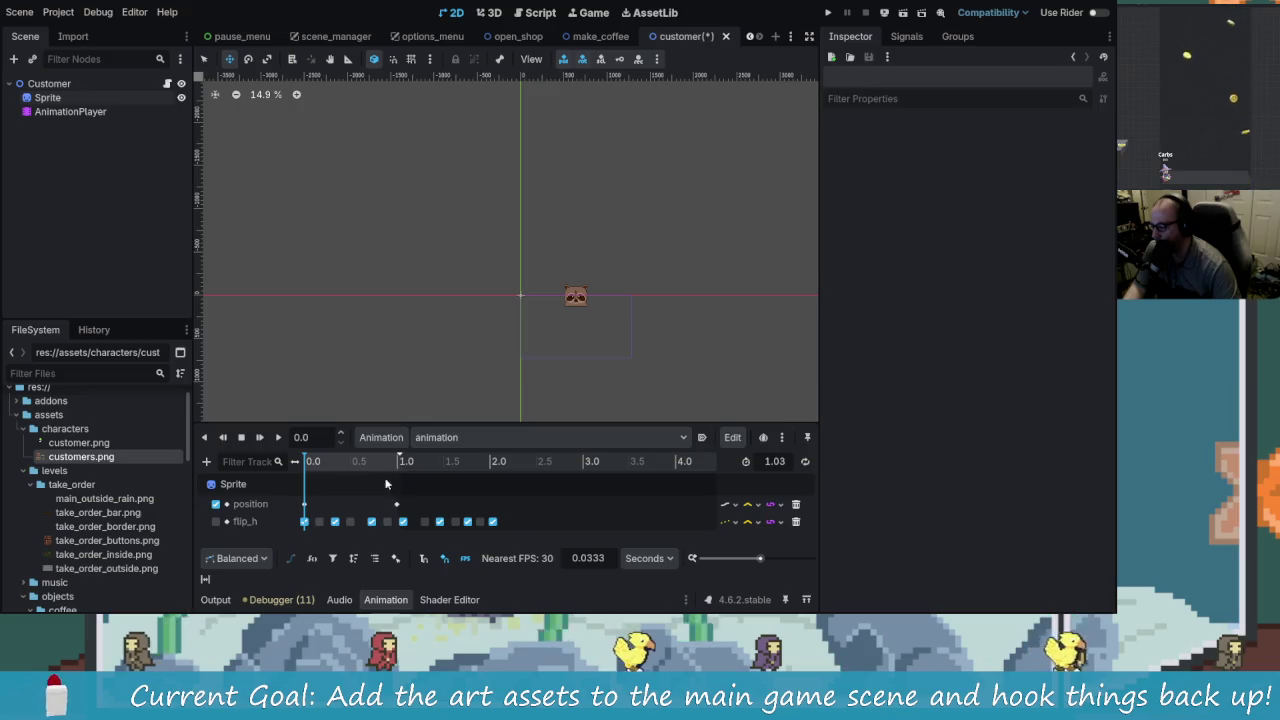
Step: Turn the flip_h track back on and replay the animation from the beginning
left_click(216, 521)
left_click(279, 438)
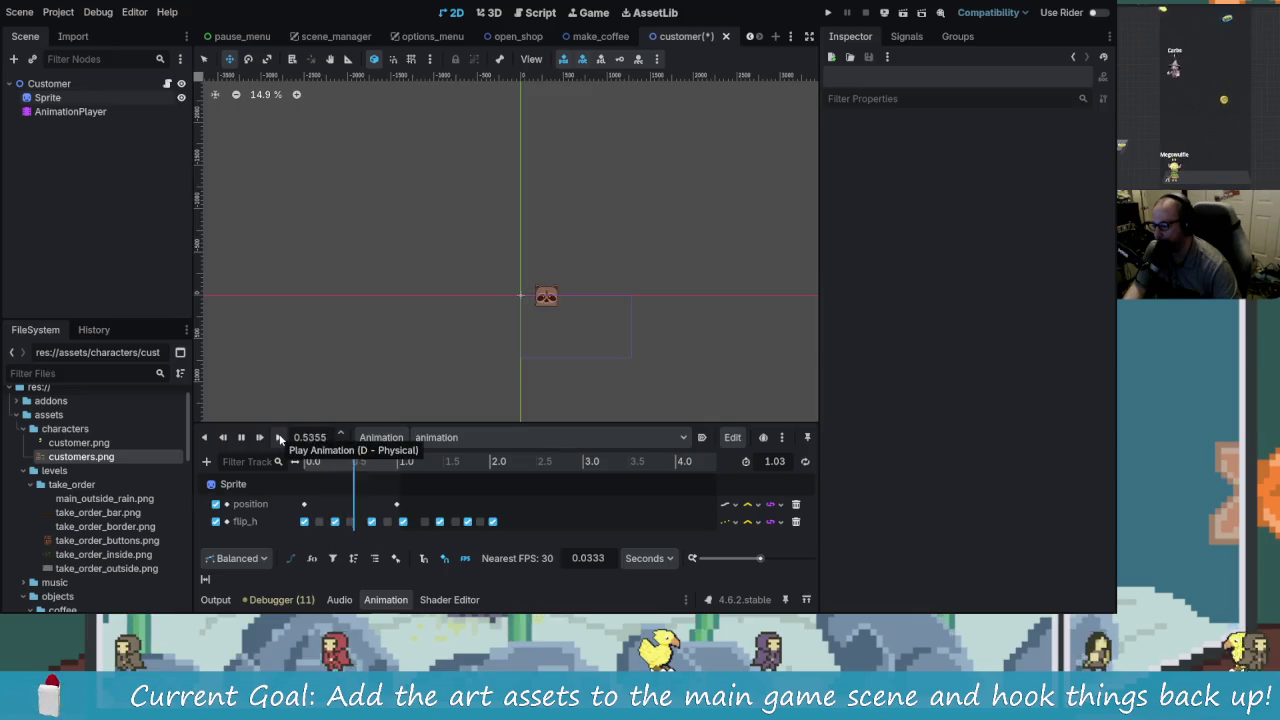
left_click(240, 438)
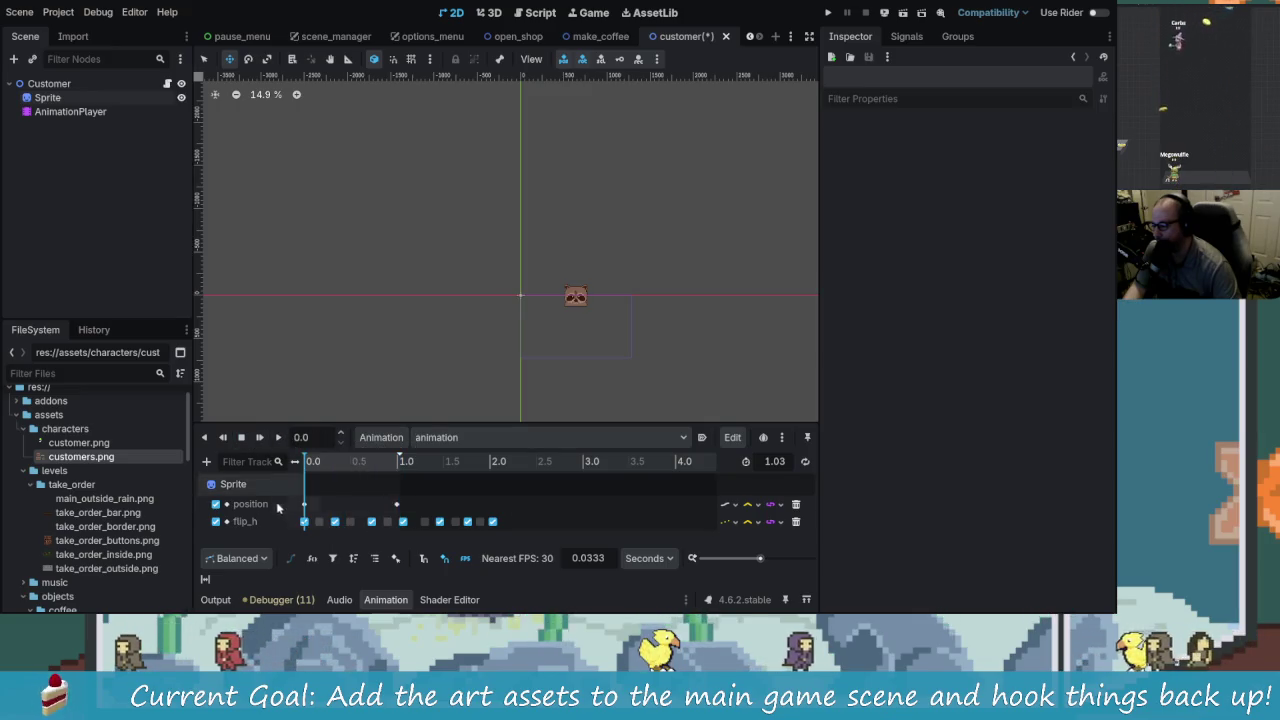
right_click(250, 461)
left_click(250, 525)
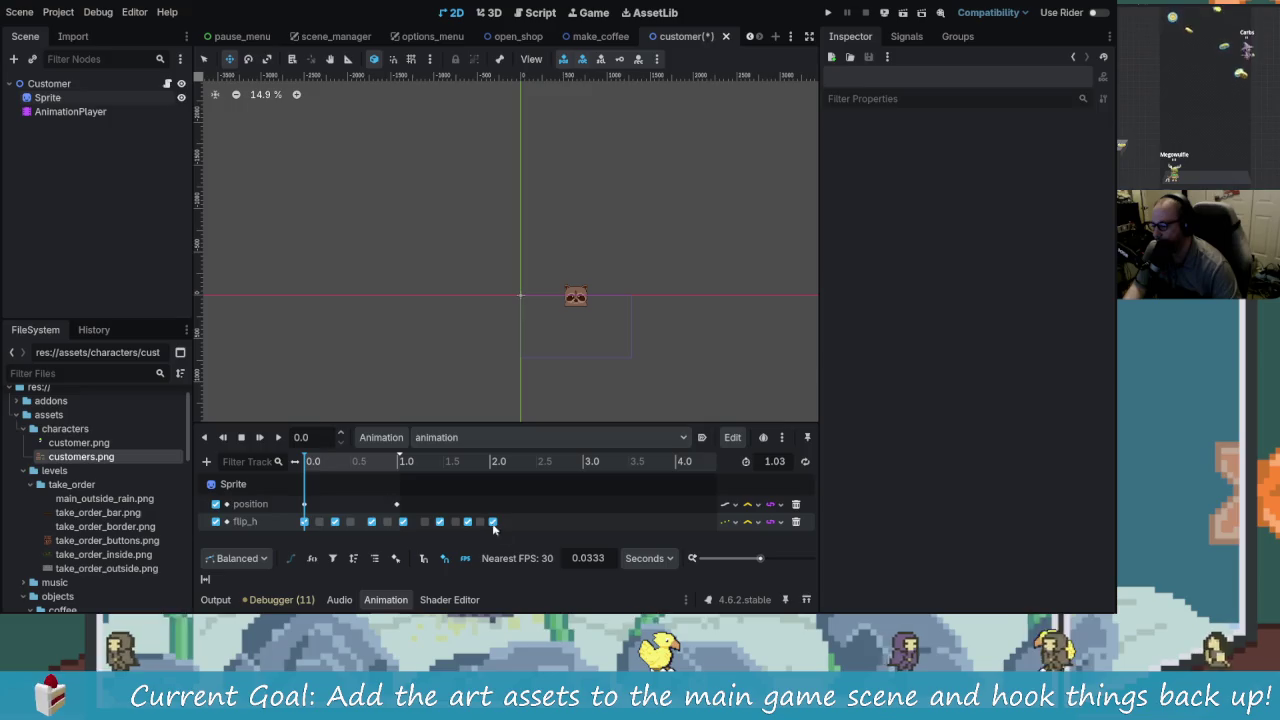
Step: Delete the flip_h track from the customer animation and save the scene
left_click(796, 521)
left_click(348, 461)
key("ctrl+s")
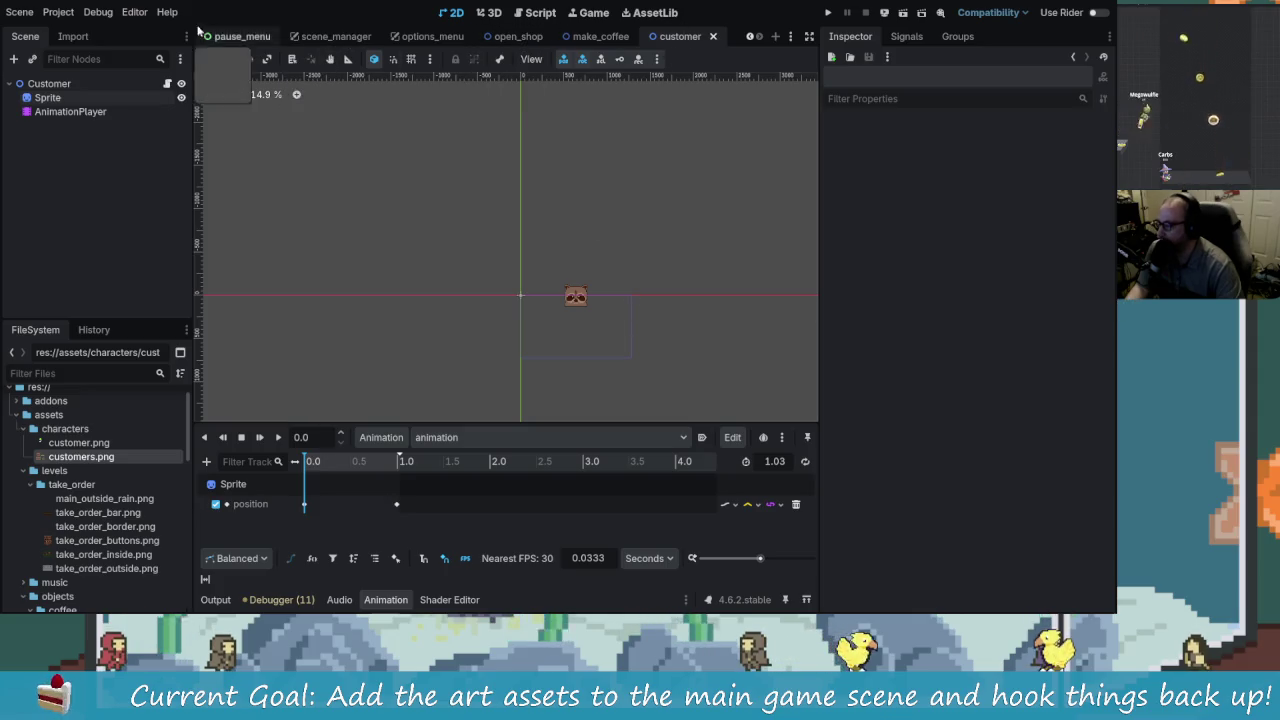
Step: Switch to the main_level scene tab and save it
left_click(750, 36)
left_click(750, 36)
left_click(750, 36)
left_click(395, 36)
key("ctrl+s")
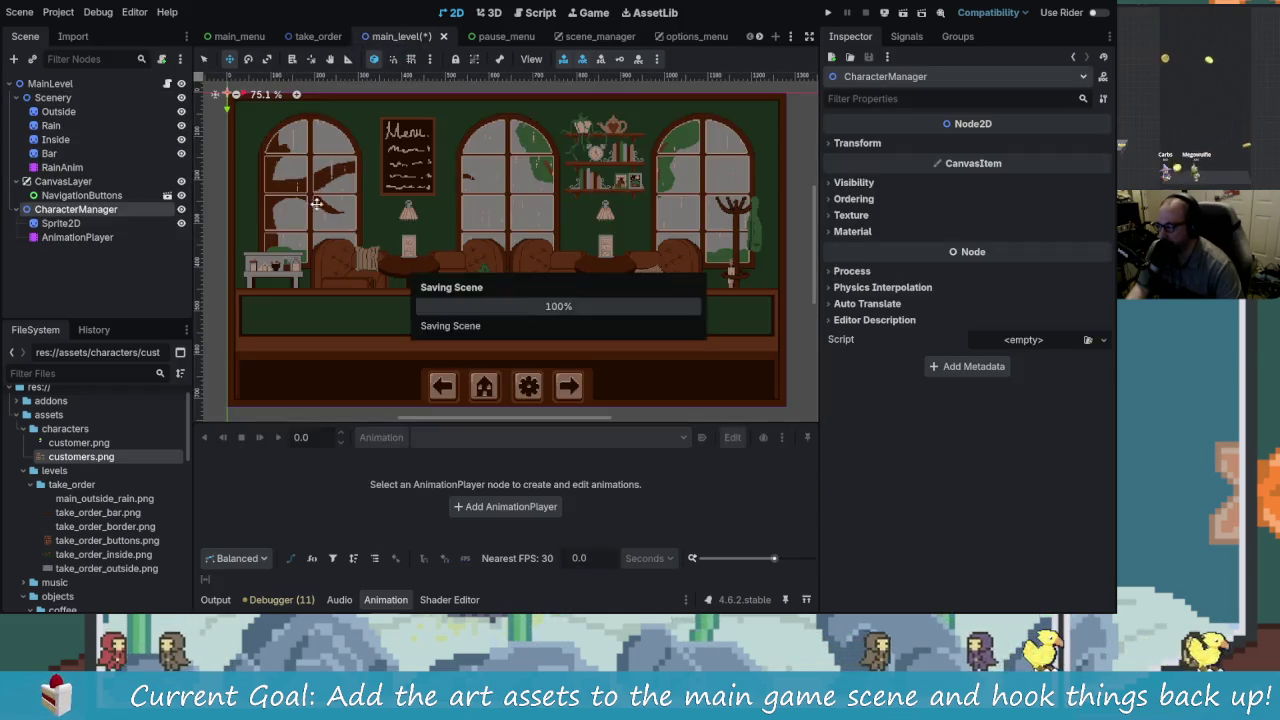
Step: Delete the Sprite2D and AnimationPlayer nodes under CharacterManager
left_click(80, 225)
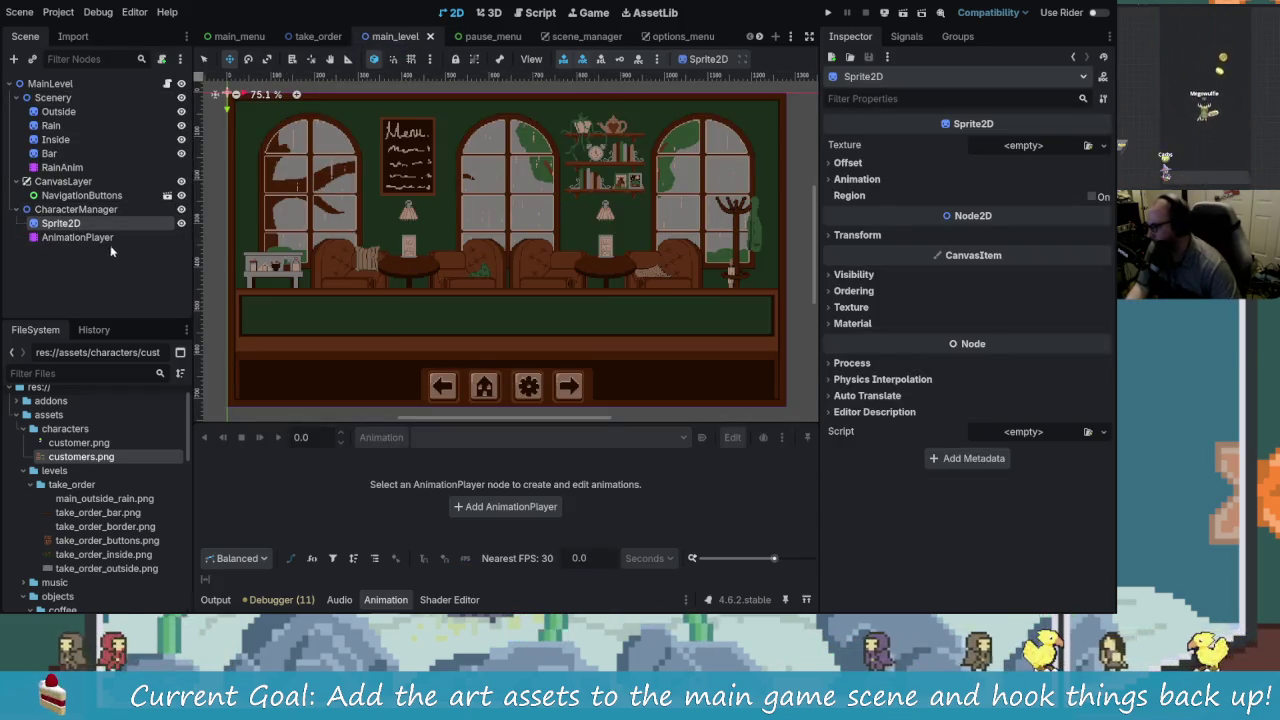
left_click(110, 238, "ctrl")
key("Delete")
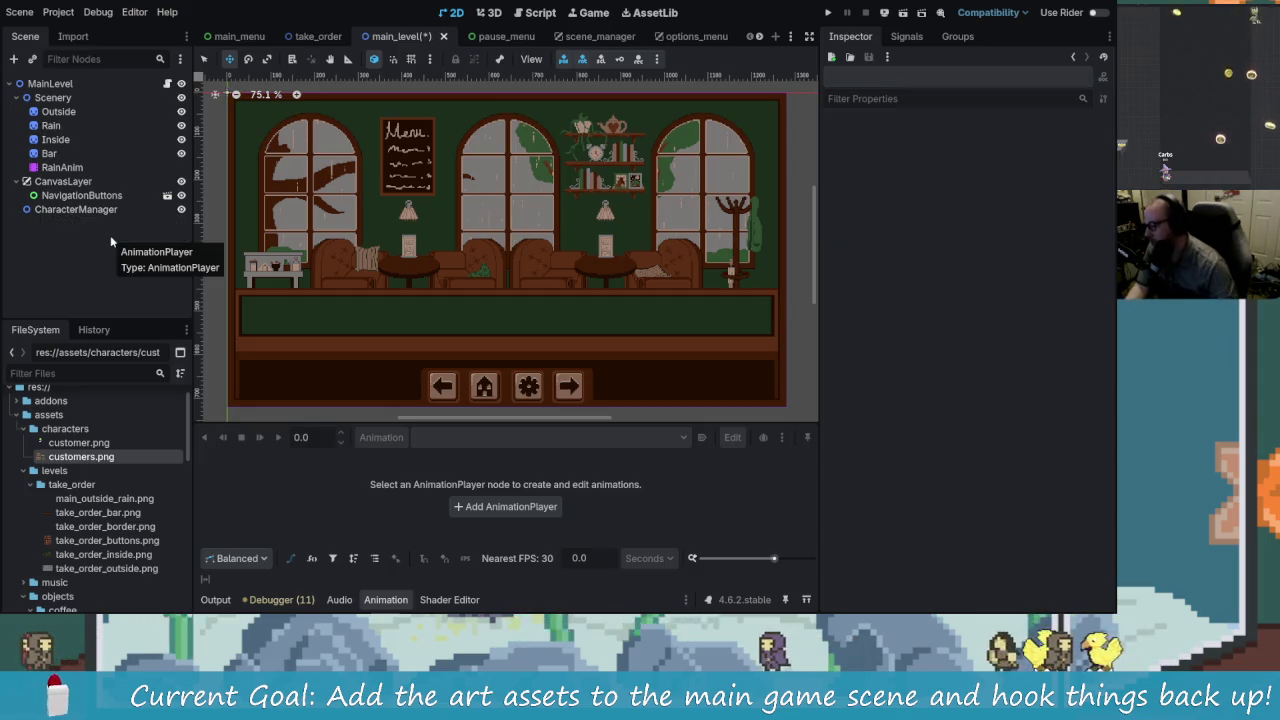
Step: Instance customer.tscn under CharacterManager, place it by the counter, and open it for editing
left_click(107, 211)
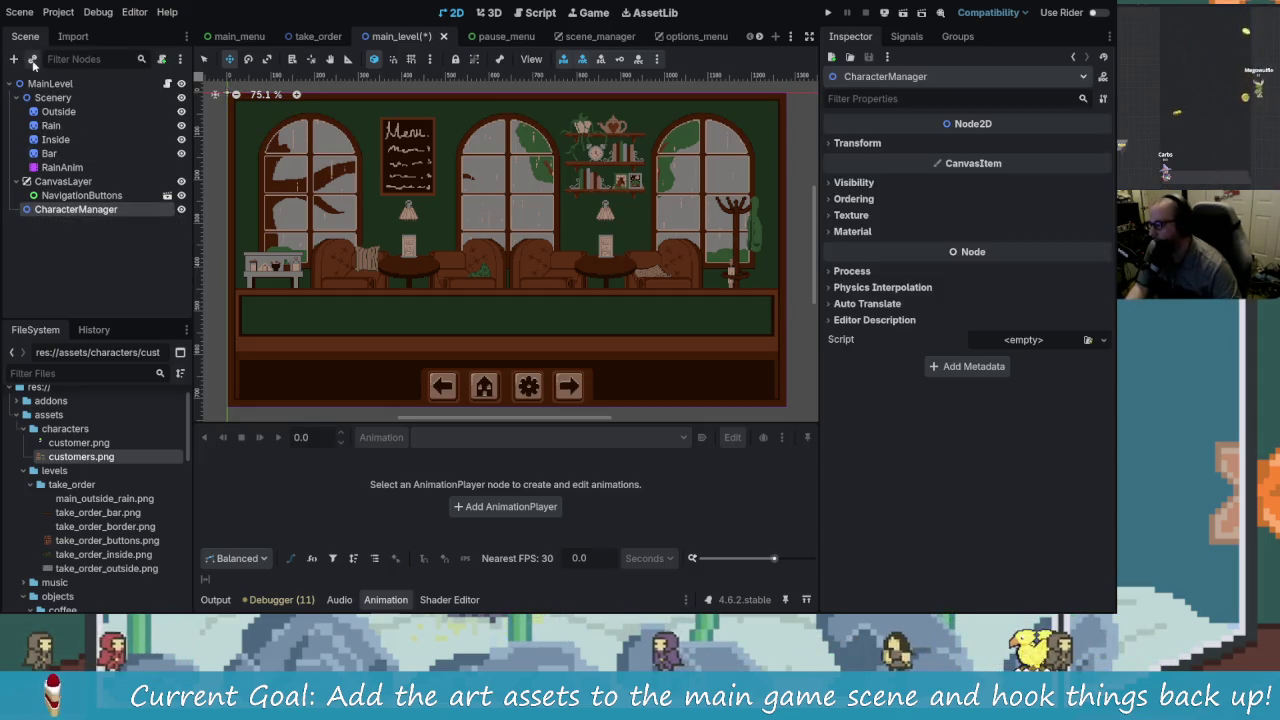
left_click(33, 59)
type("cus")
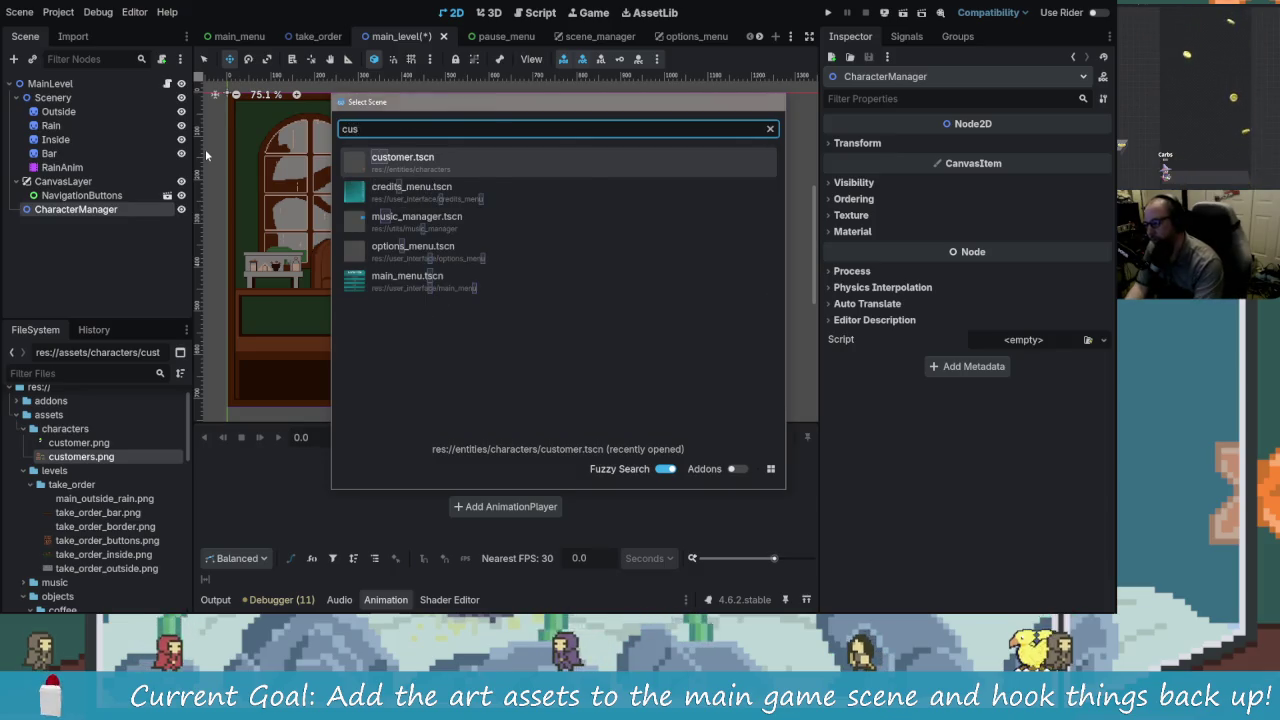
key("Return")
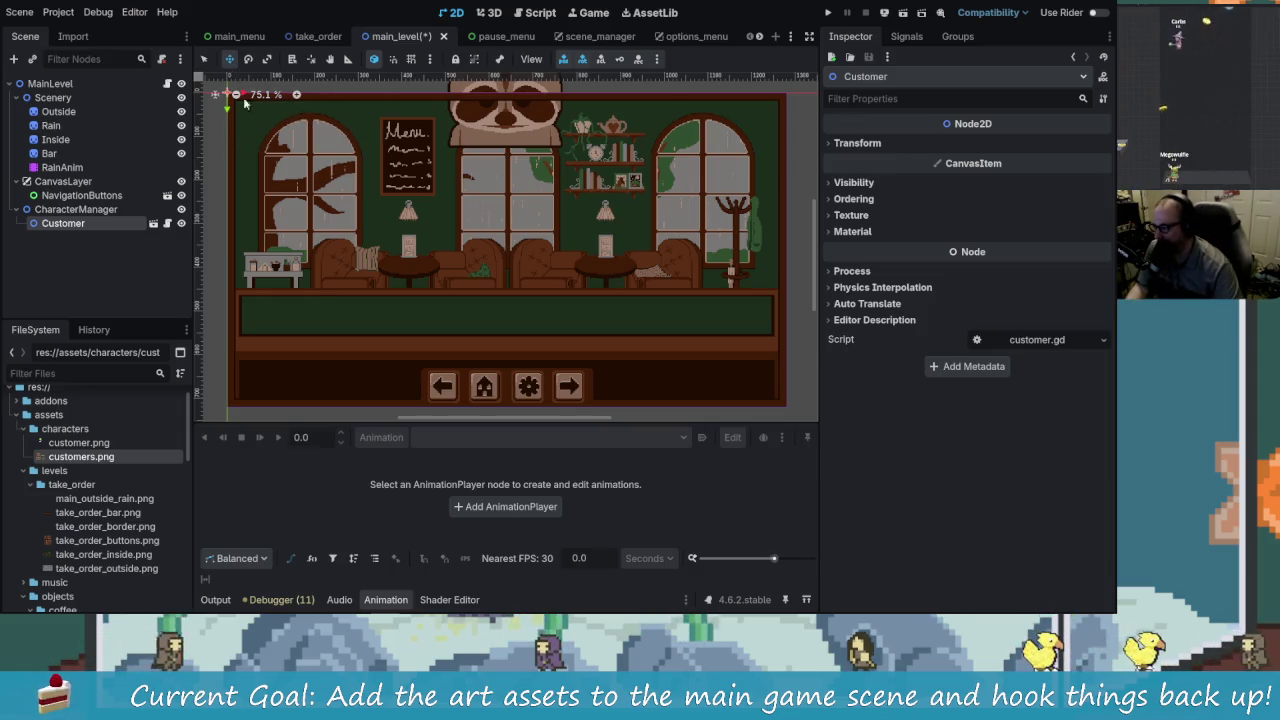
left_click(91, 229)
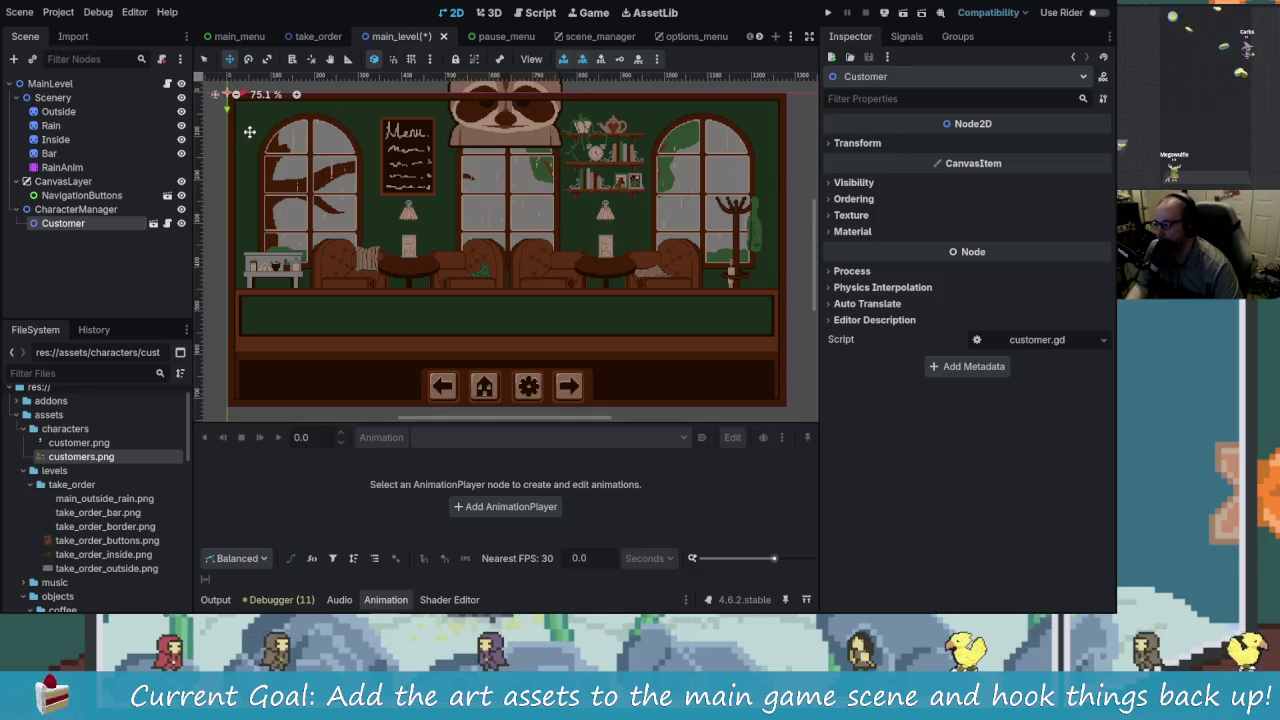
mouse_move(227, 89)
left_mouse_down()
mouse_move(598, 126)
mouse_move(662, 262)
mouse_move(690, 290)
mouse_move(693, 277)
left_mouse_up()
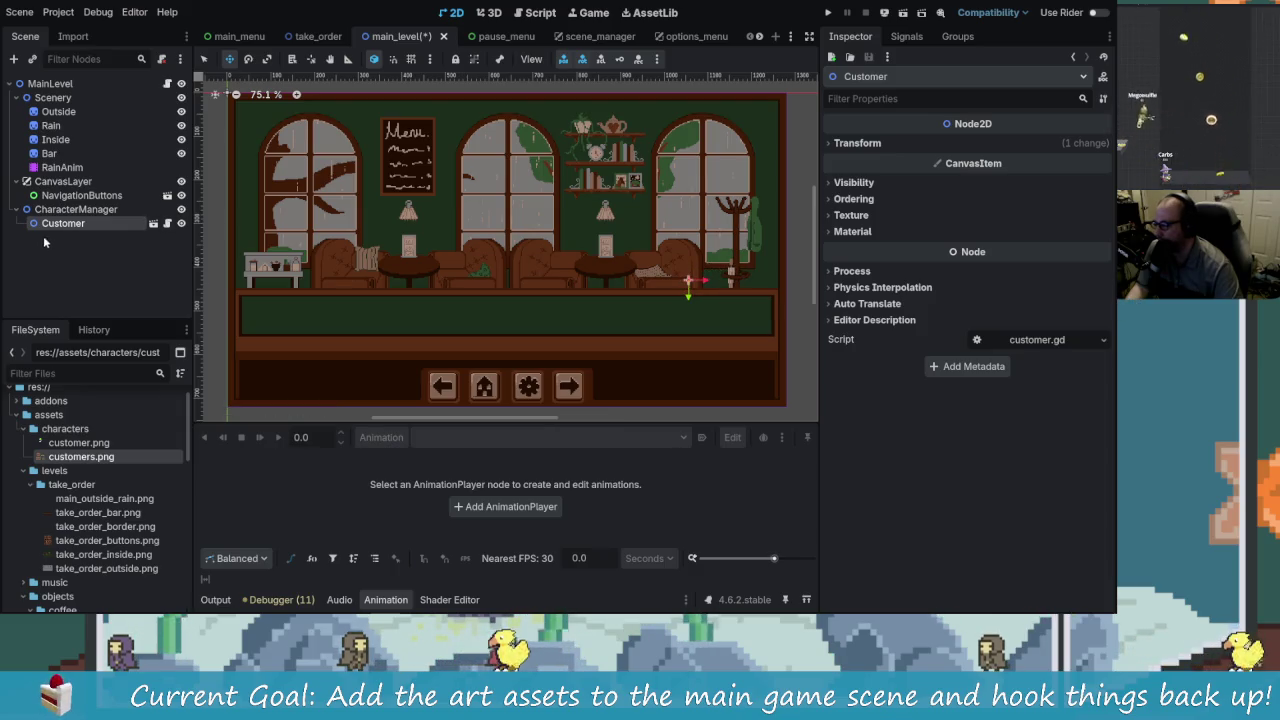
left_click(153, 224)
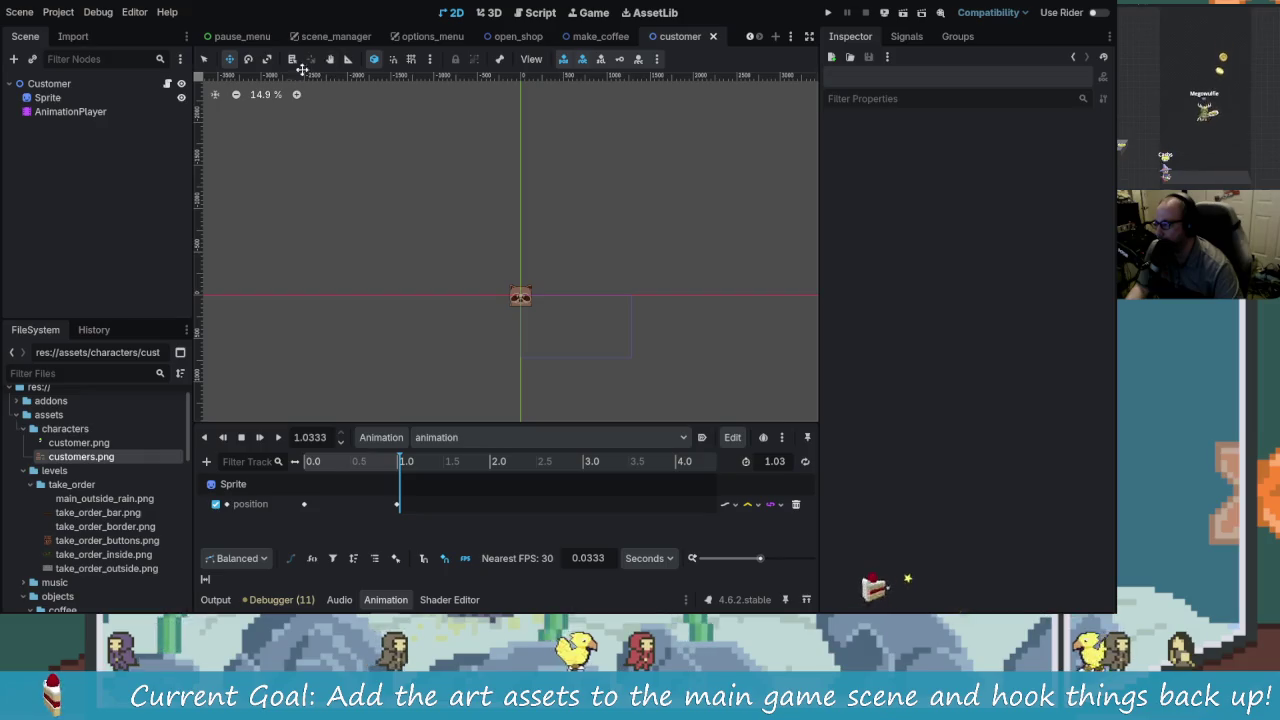
Step: In main_level, move the Customer instance up by 19 px
scroll(650, 36, "up", 3)
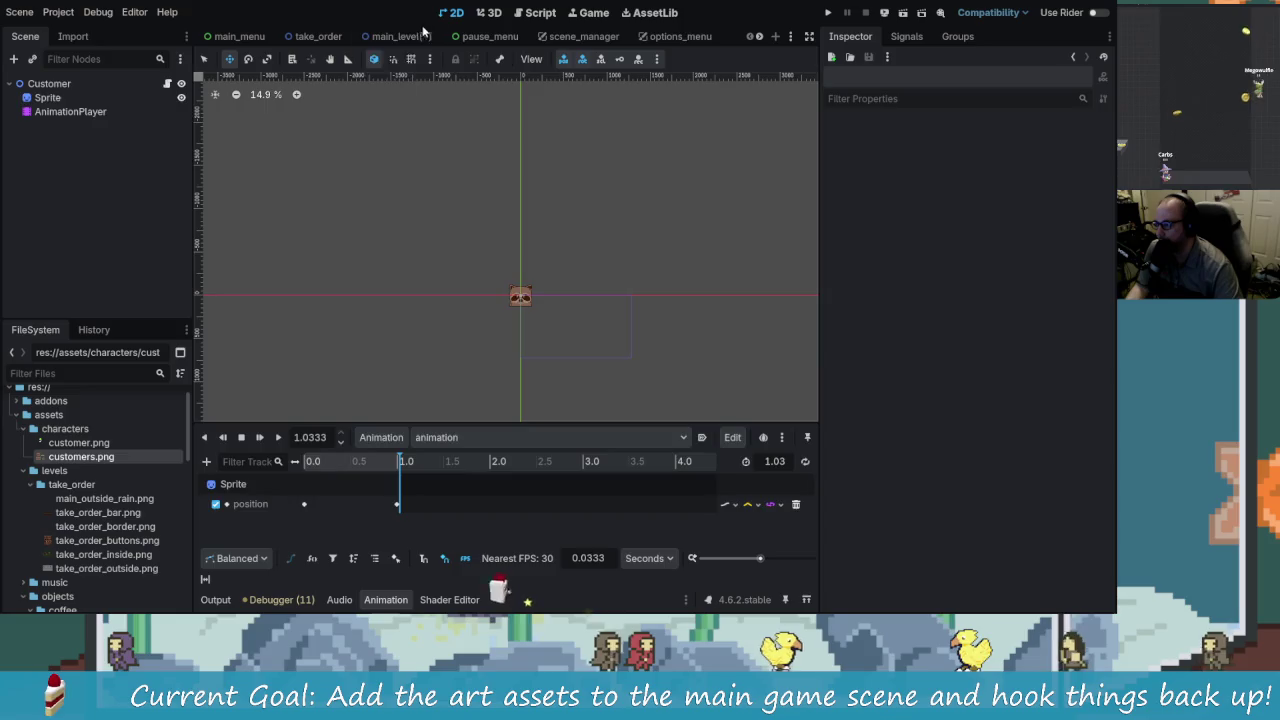
left_click(398, 36)
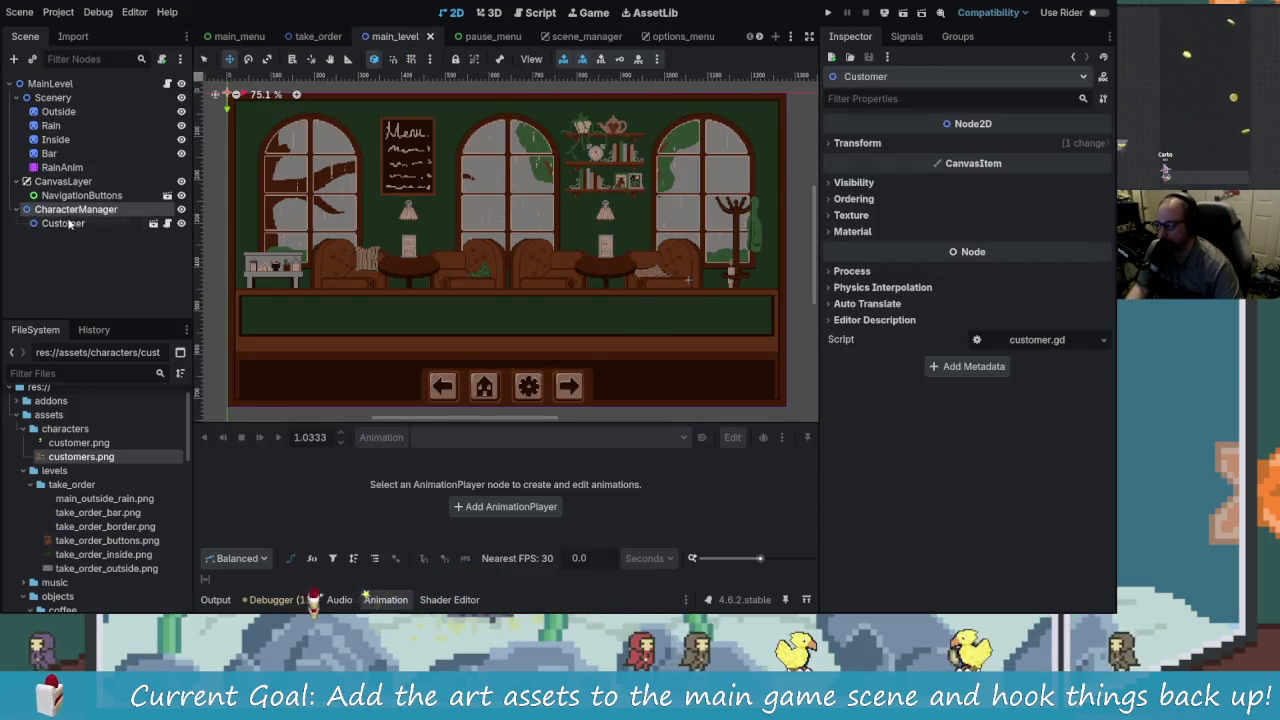
left_click(870, 144)
left_click(875, 145)
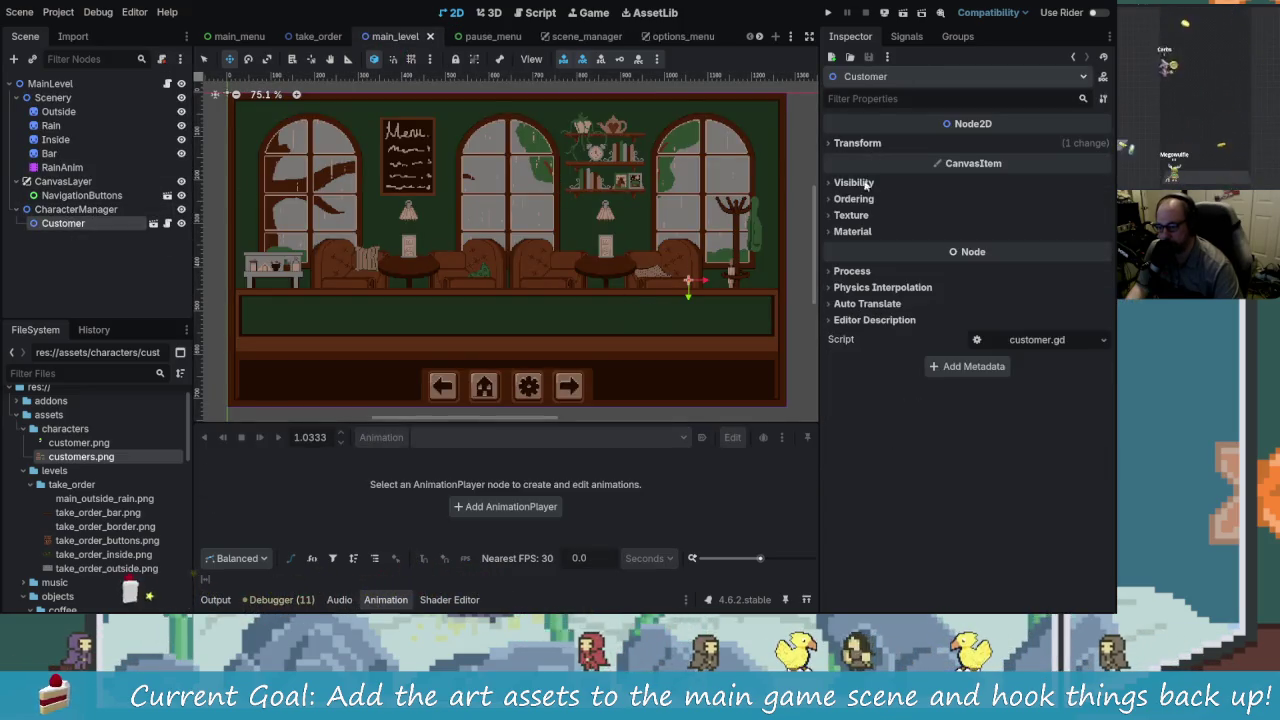
scroll(706, 308, "down", 3)
scroll(690, 315, "up", 2)
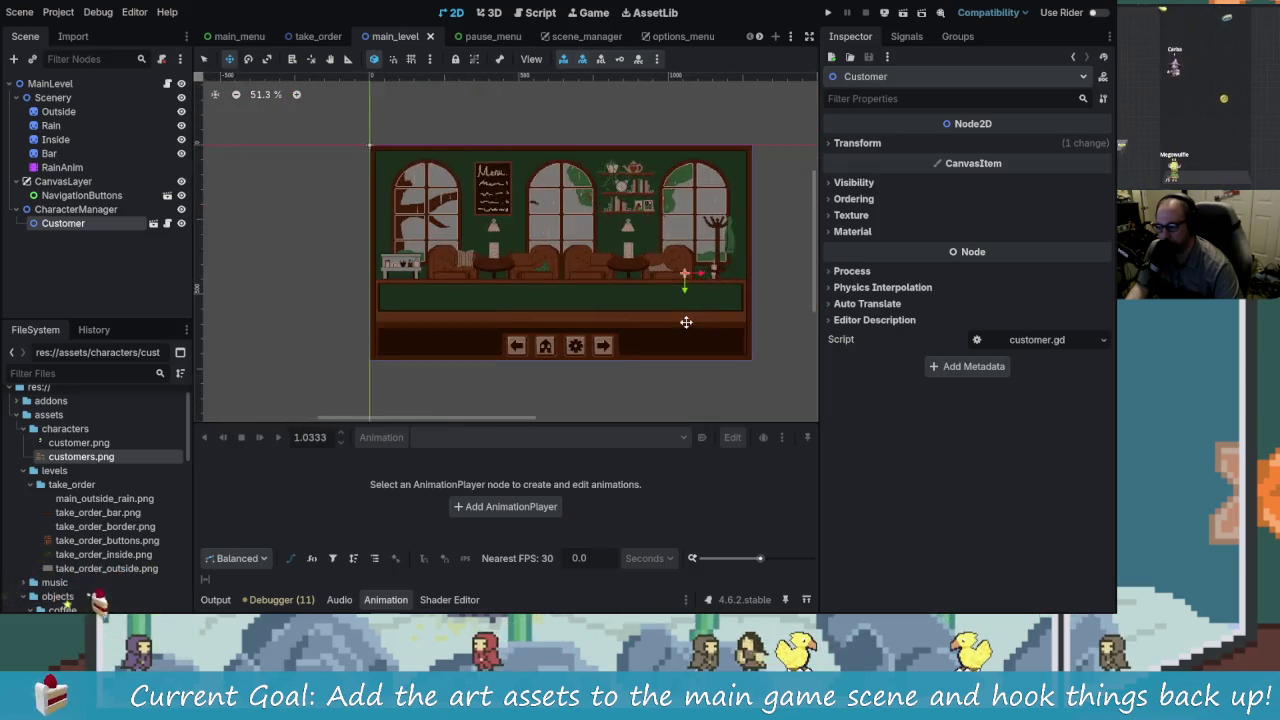
mouse_move(748, 316)
left_mouse_down()
mouse_move(517, 363)
mouse_move(463, 331)
mouse_move(471, 300)
left_mouse_up()
Step: Set the customer scene's animation to autoplay on load, then run the project
scroll(506, 337, "left", 2)
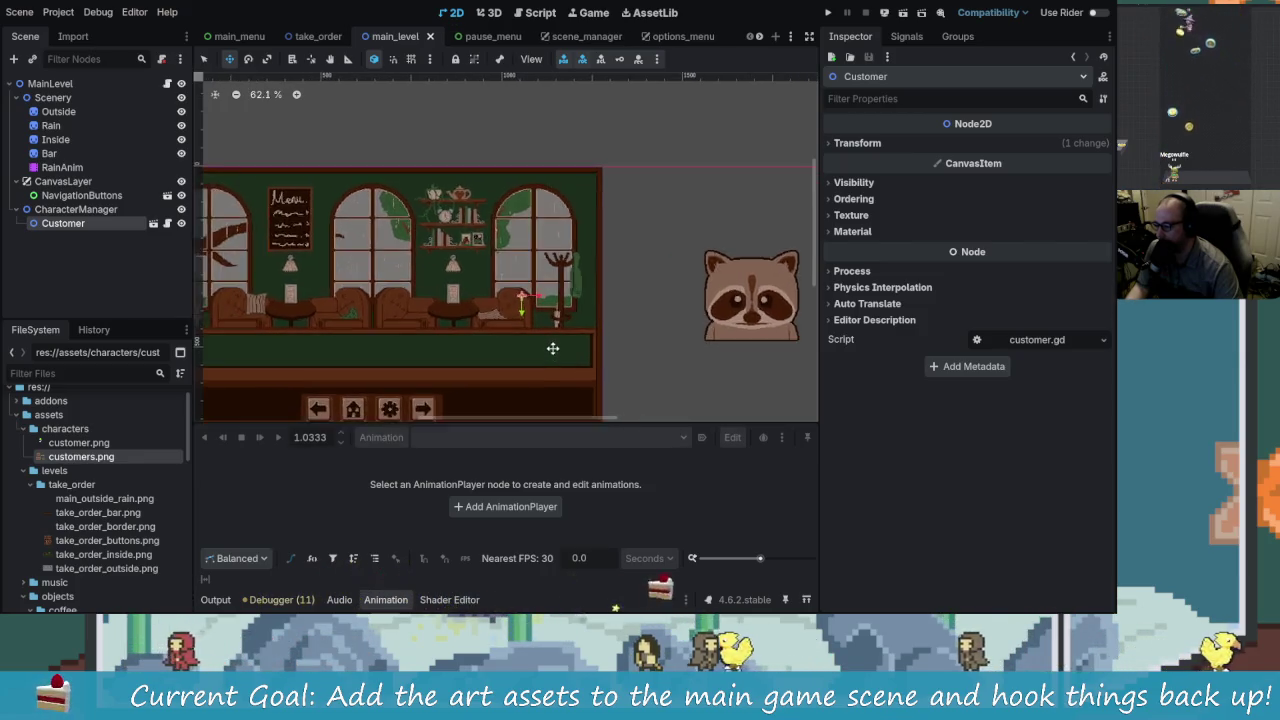
scroll(552, 353, "down", 1)
scroll(552, 353, "left", 1)
left_click(759, 37)
left_click(759, 37)
left_click(759, 37)
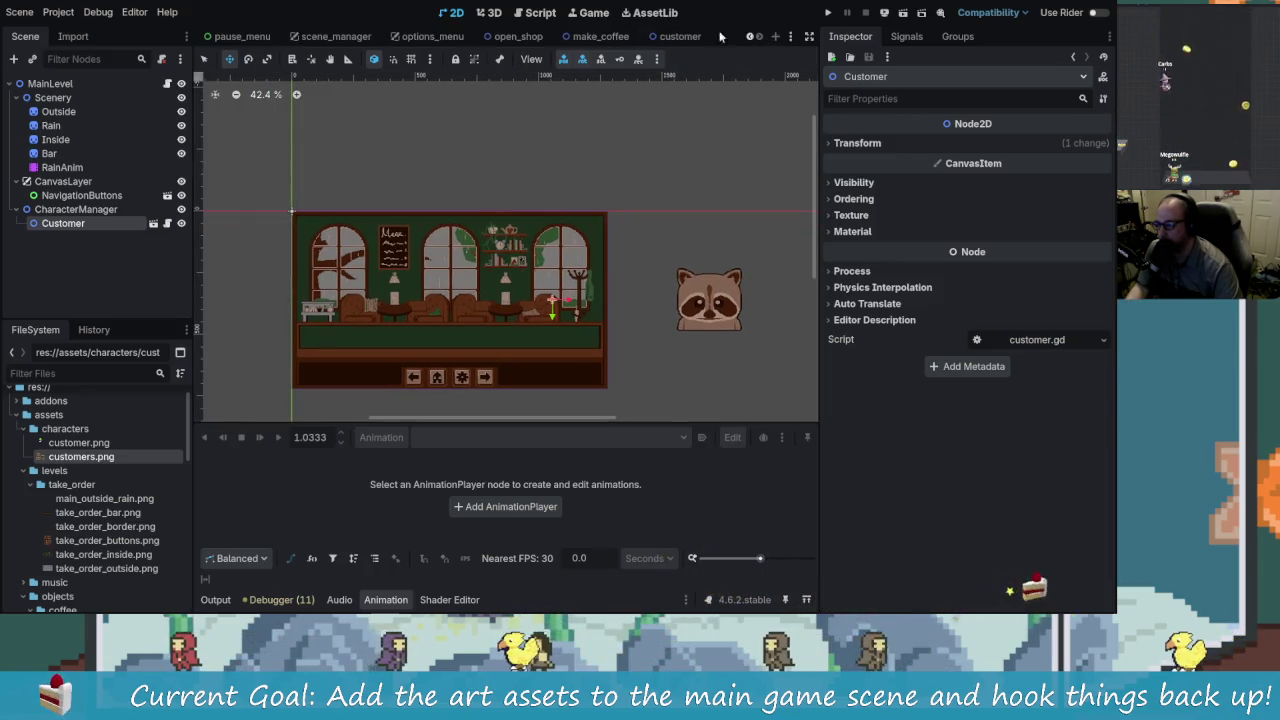
left_click(680, 36)
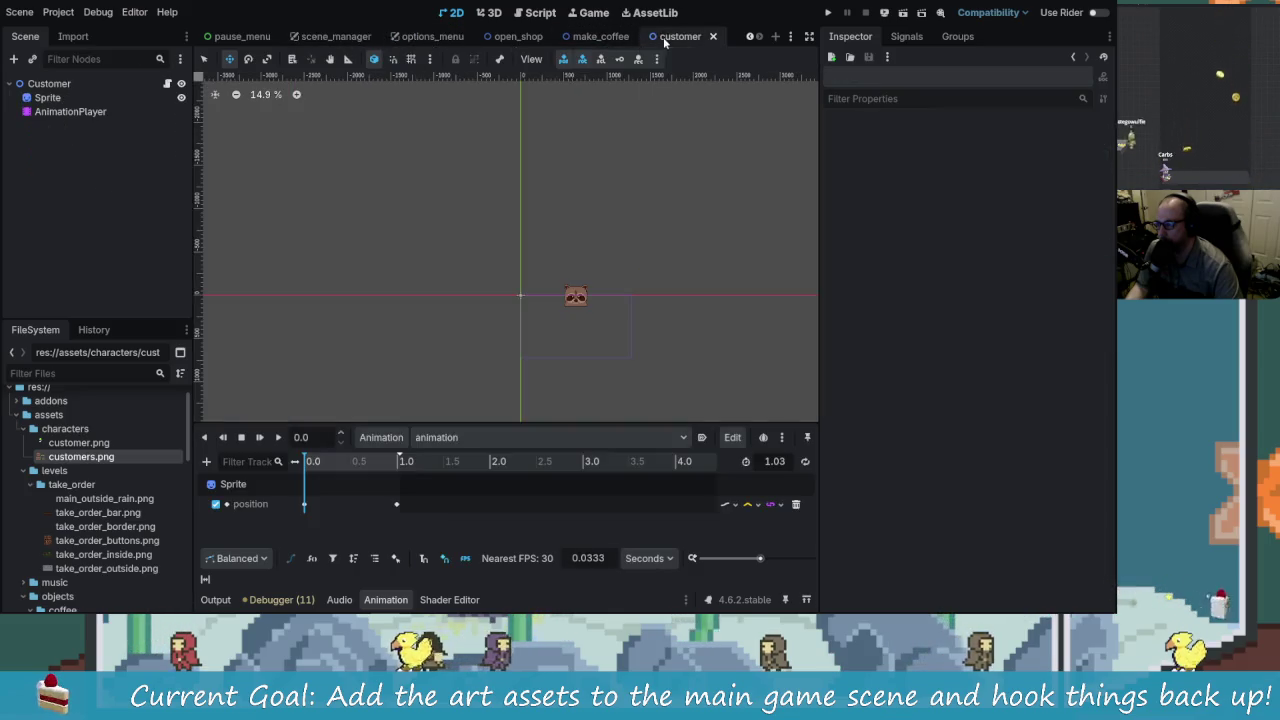
left_click(45, 112)
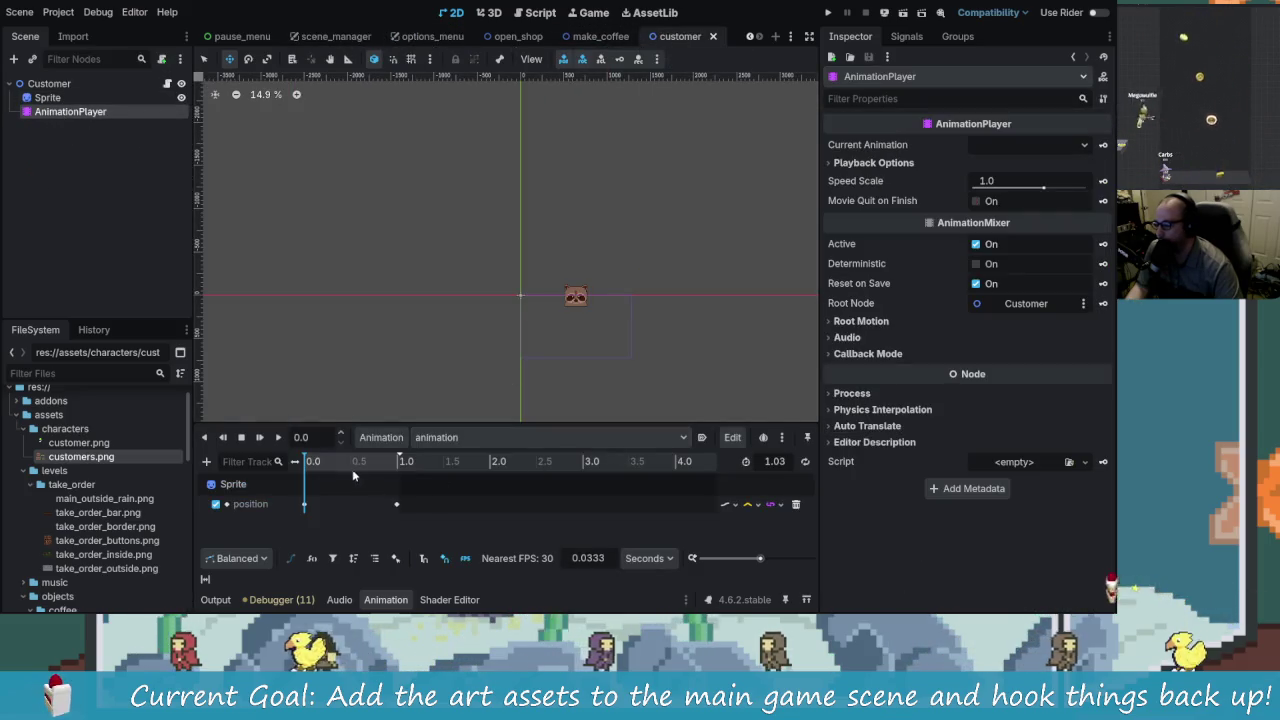
left_click(702, 437)
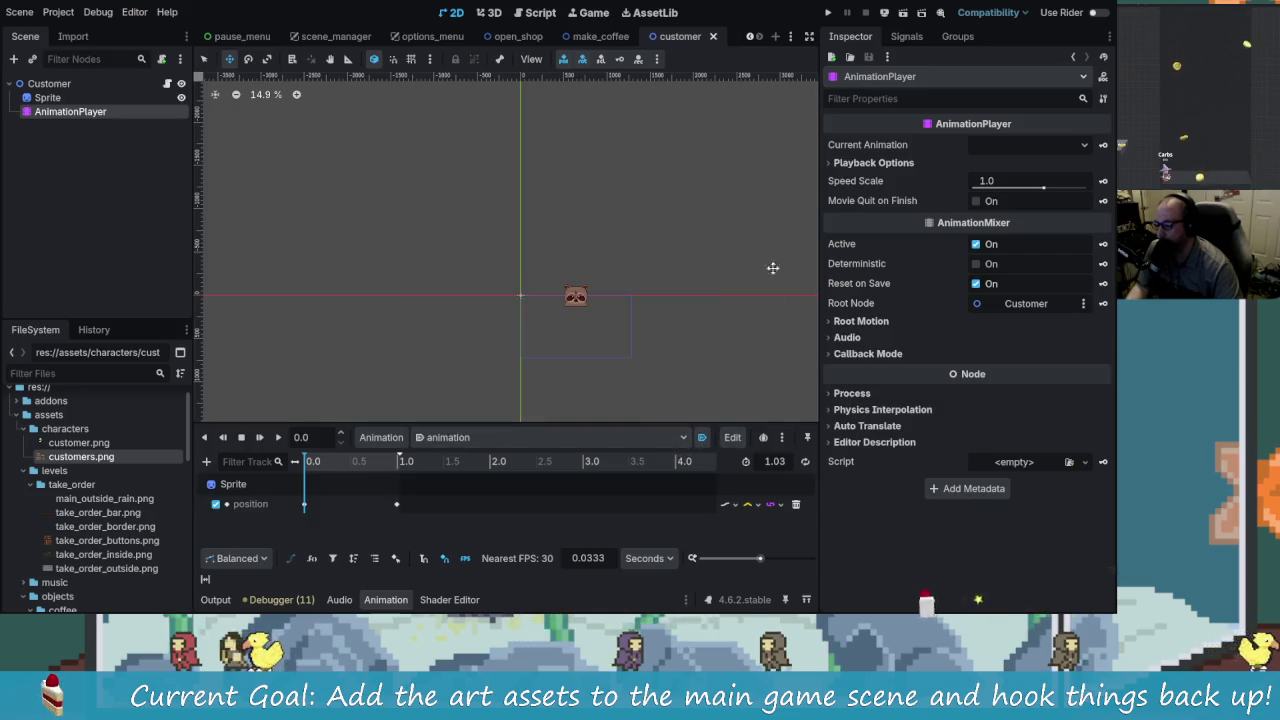
left_click(830, 14)
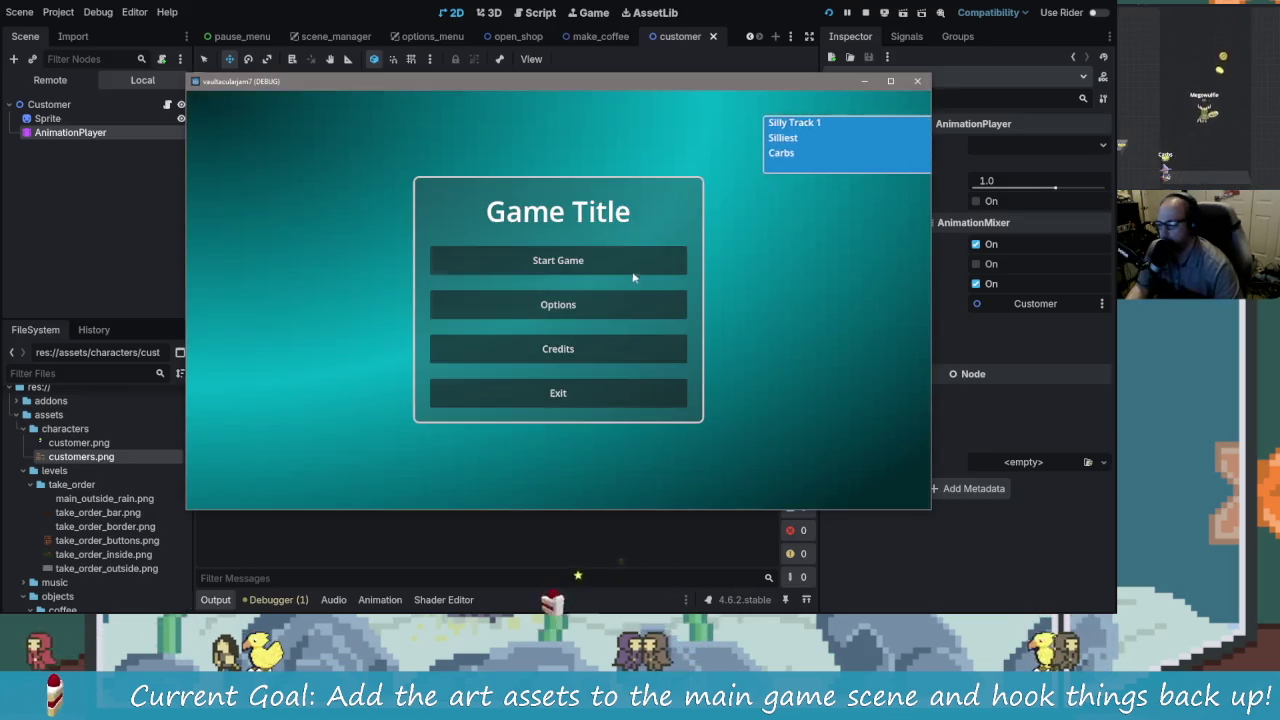
Step: Start the game to see the raccoon customer, stop the run with F8, and close make_coffee
left_click(558, 260)
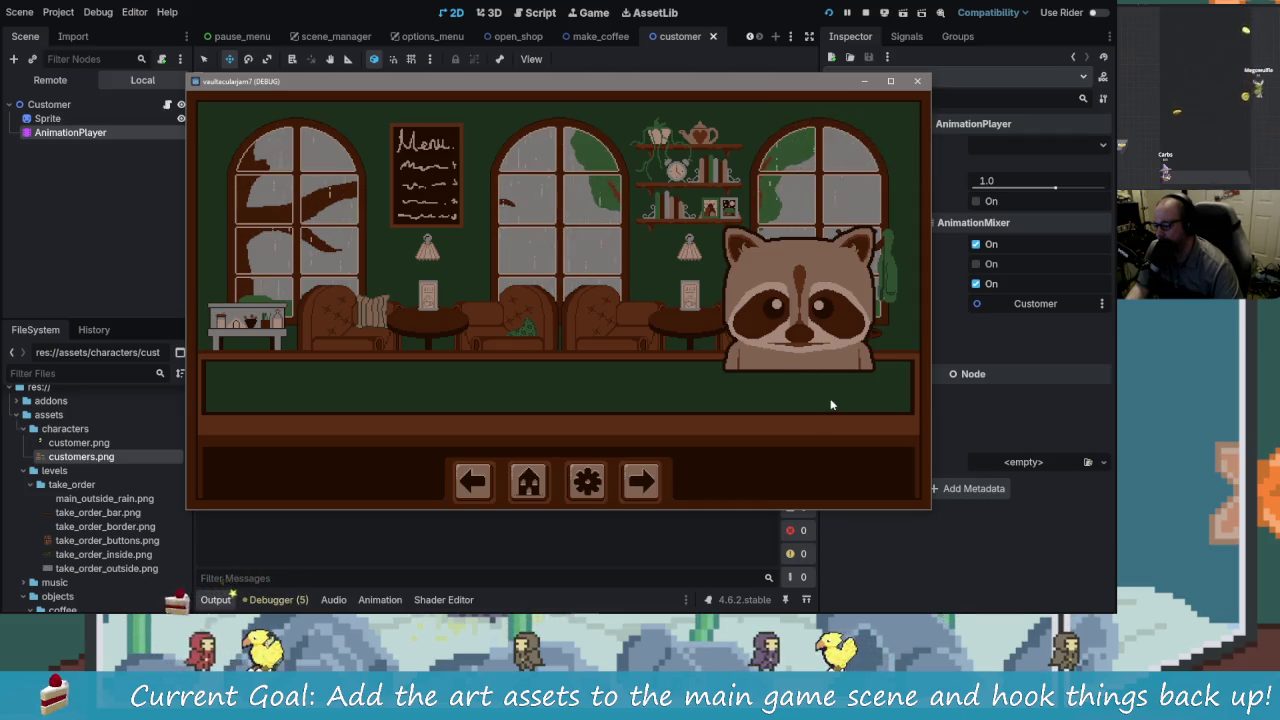
key("F8")
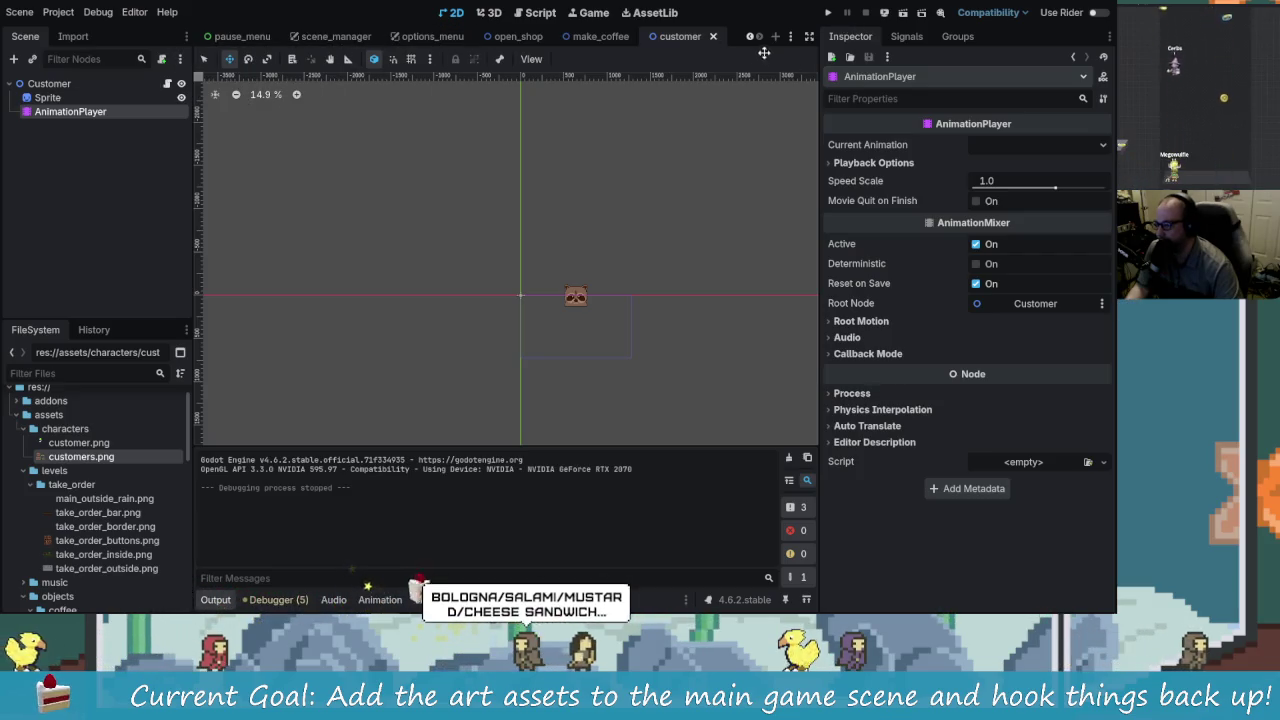
left_click(598, 37)
middle_click(585, 37)
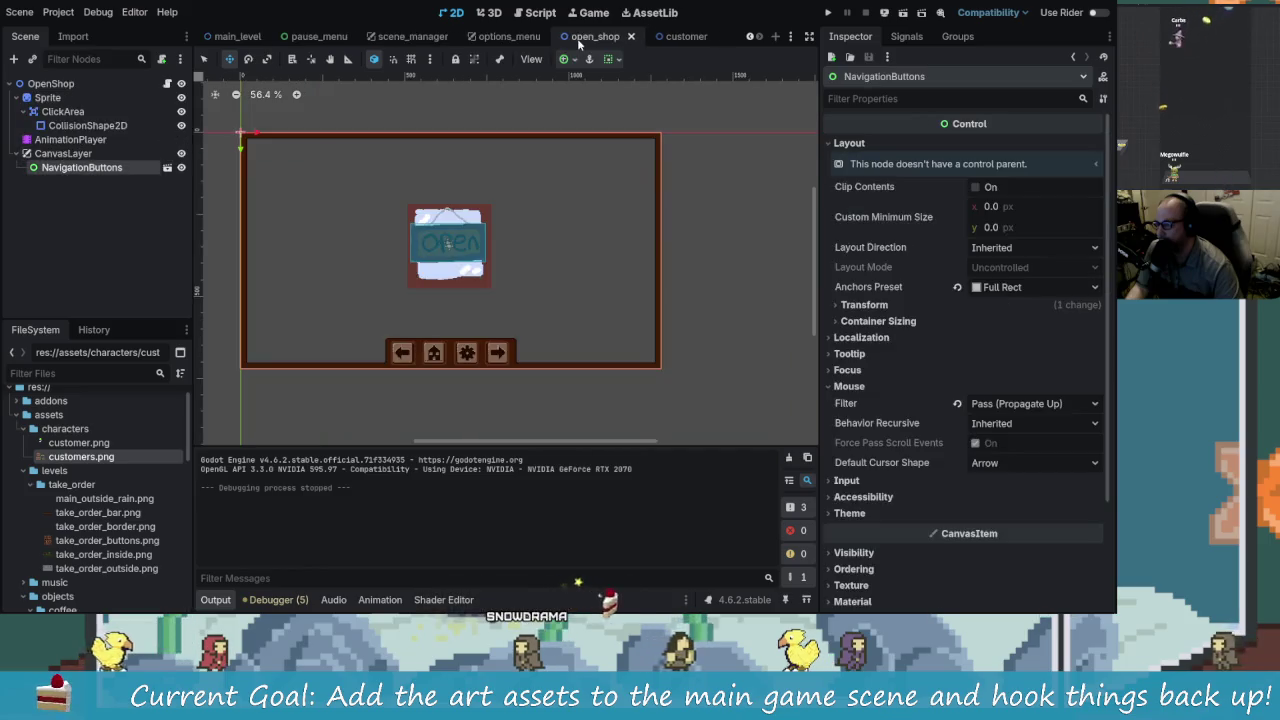
Step: Close the open_shop, options_menu, scene_manager and pause_menu scene tabs
left_click(628, 37)
left_click(626, 35)
left_click(626, 35)
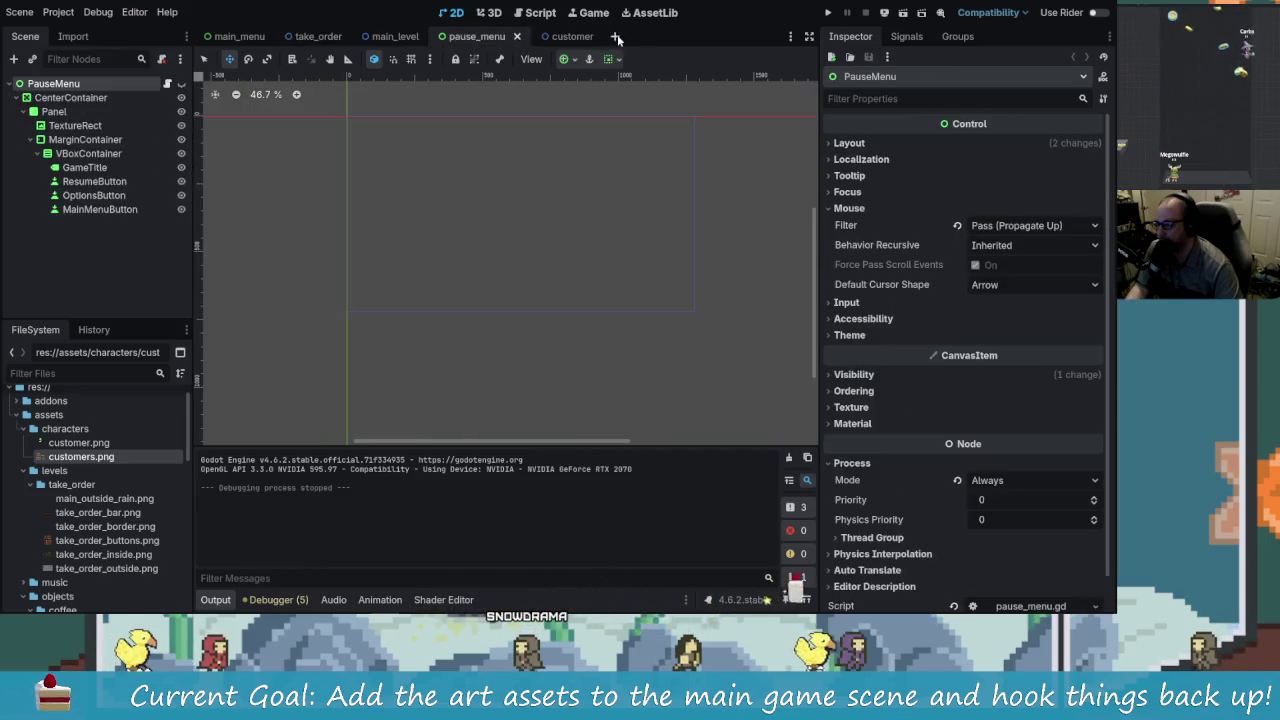
left_click(517, 36)
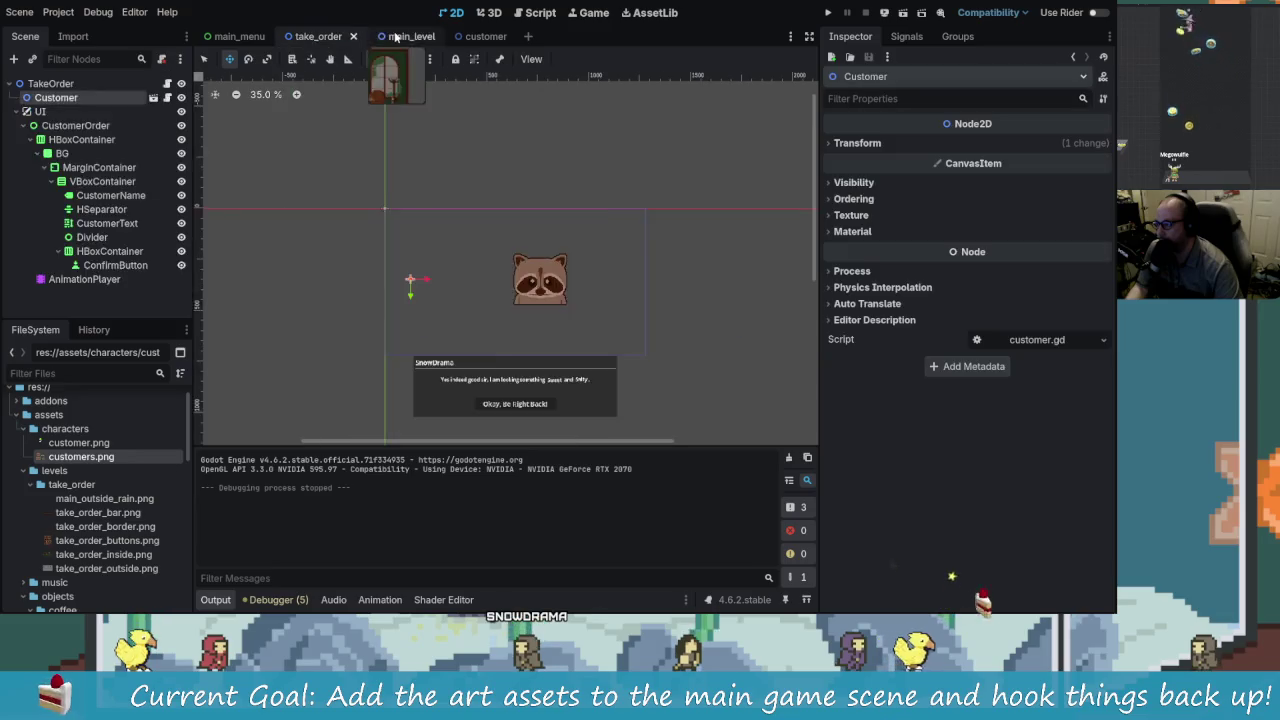
Step: Expand CharacterManager, select Customer and drag it up toward the scenery sprites
left_click(26, 211)
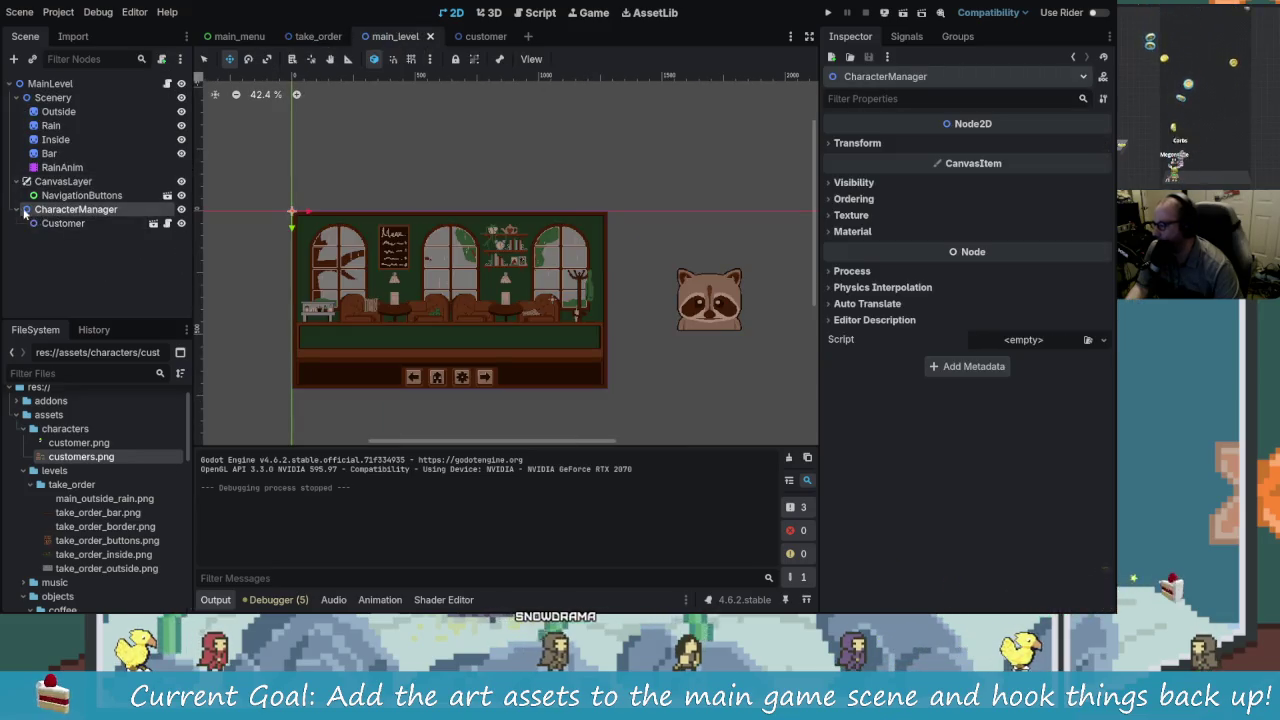
left_click(26, 210)
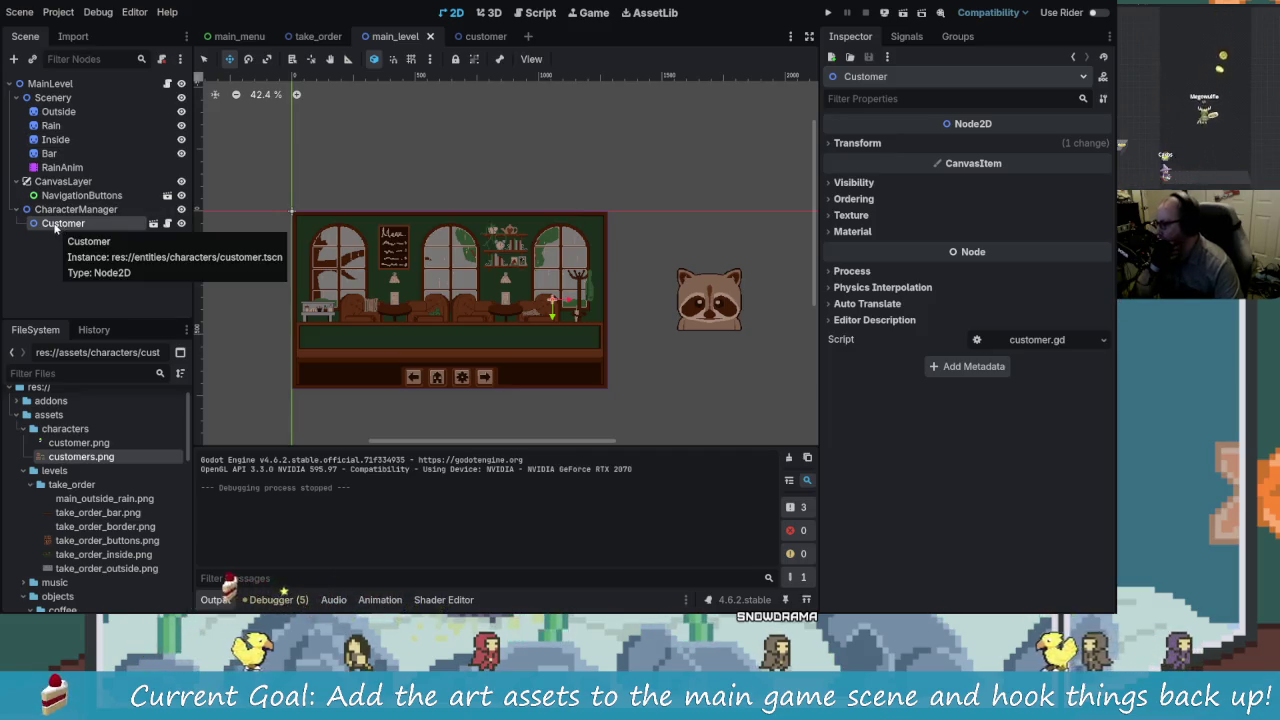
left_click_drag(61, 225, 93, 157)
Step: Move Customer into Scenery before Bar, then return it under CharacterManager
mouse_move(78, 143)
left_mouse_down()
mouse_move(55, 138)
mouse_move(67, 151)
mouse_move(66, 226)
left_mouse_up()
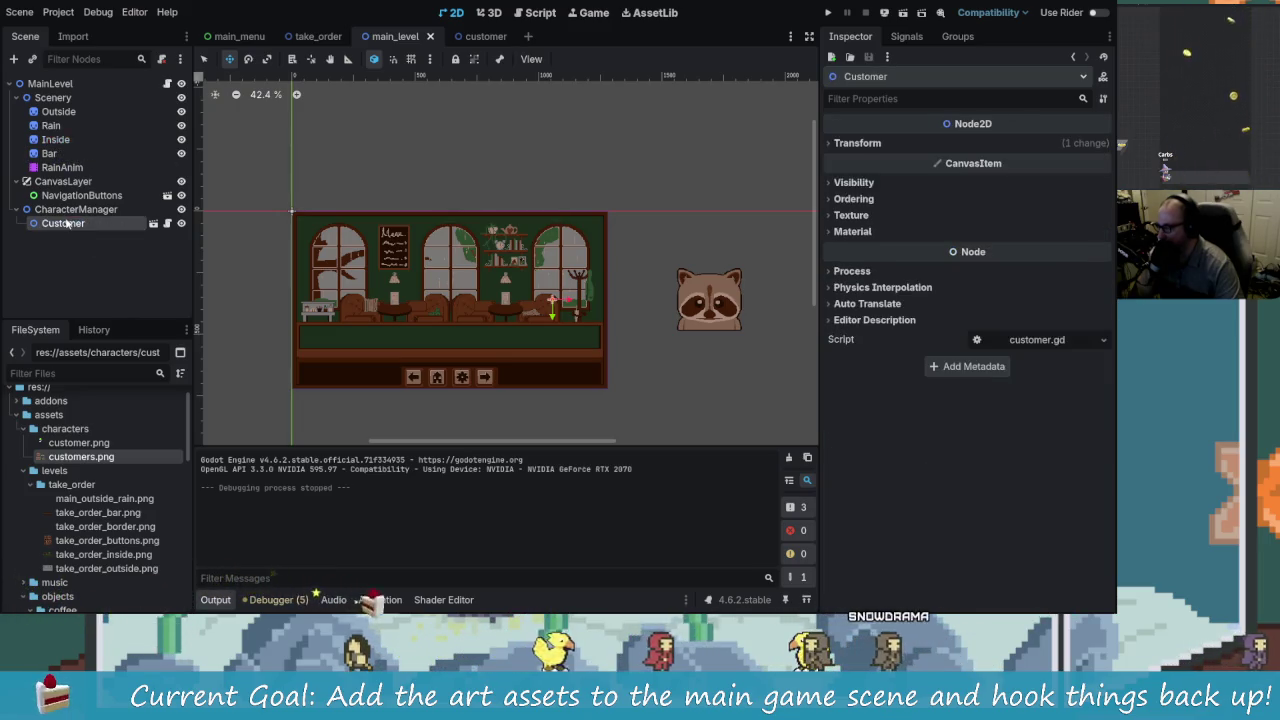
left_click(51, 156)
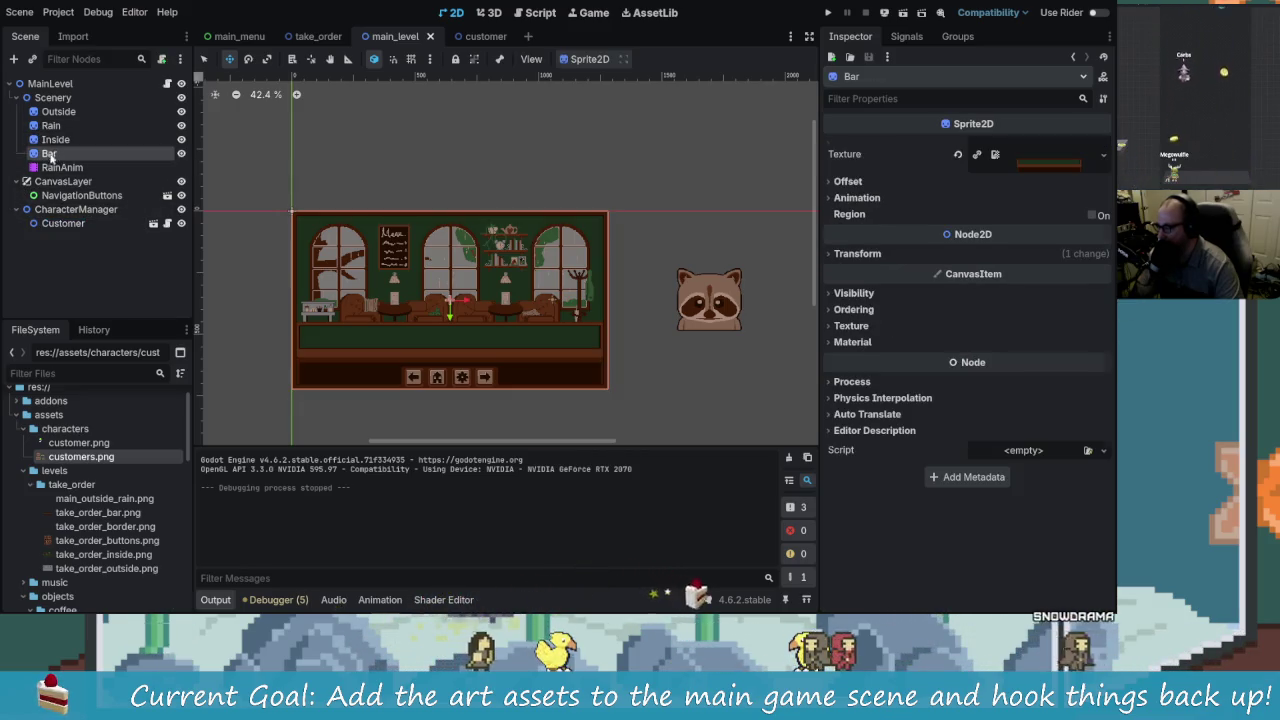
left_click(47, 226)
left_click_drag(67, 160, 55, 149)
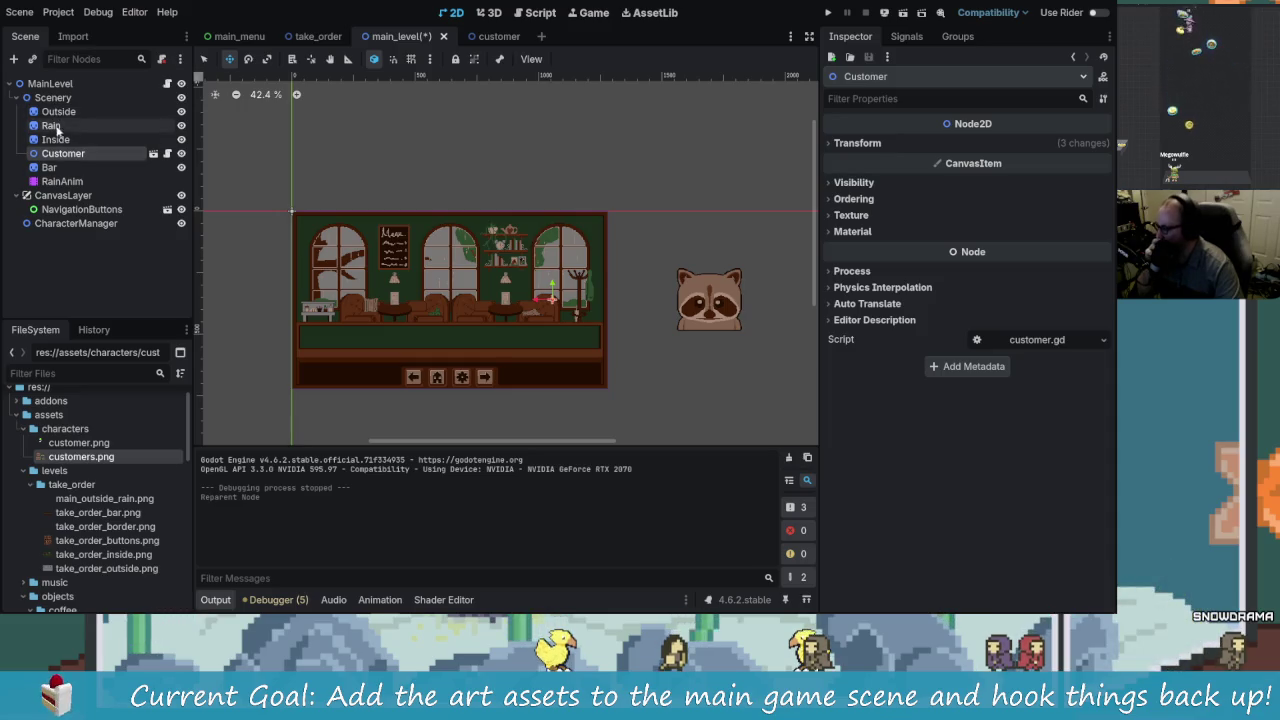
left_click_drag(73, 227, 74, 225)
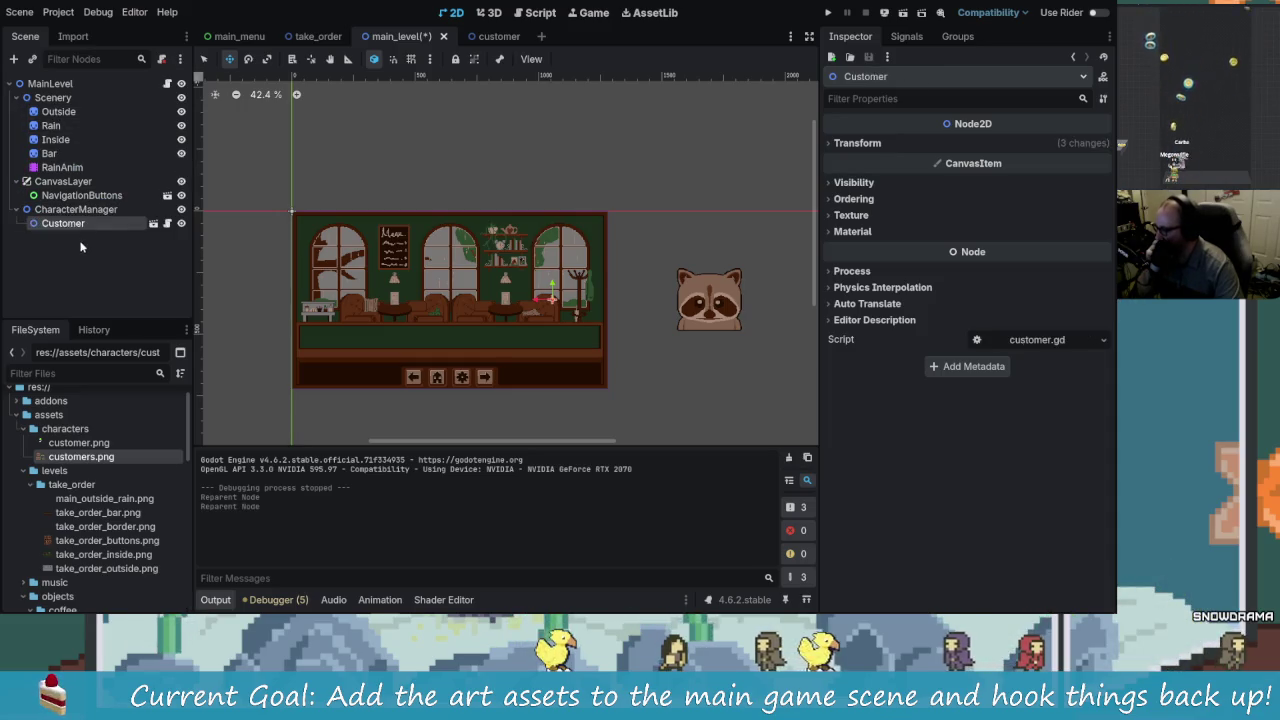
Step: Set the Customer's Ordering Z Index to -1
left_click(856, 182)
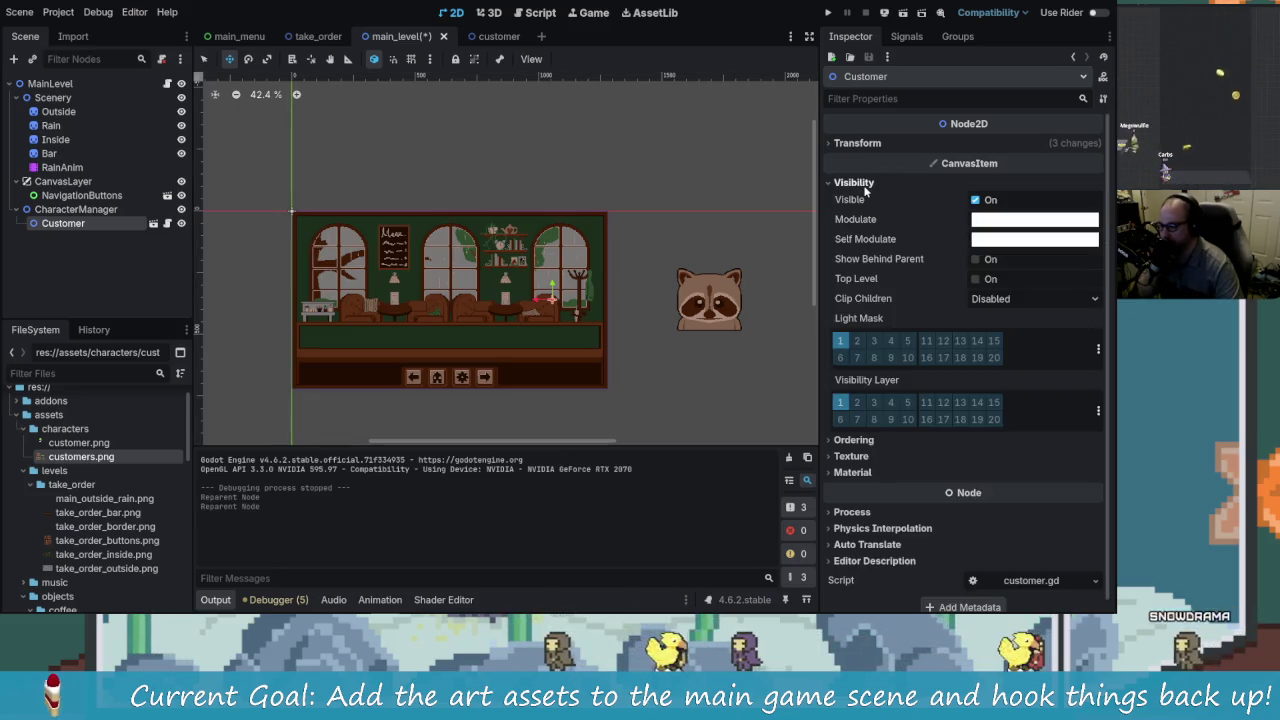
left_click(856, 182)
left_click(866, 199)
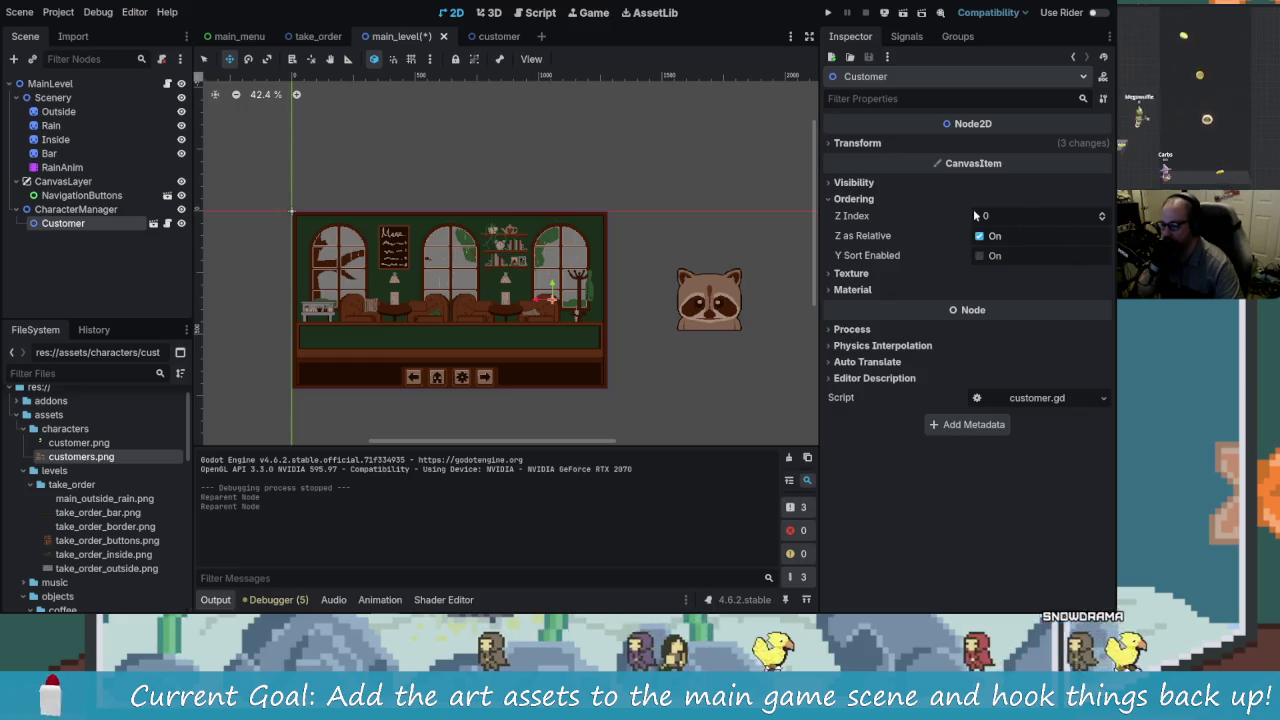
left_click(1102, 220)
Step: Inspect the Bar sprite's Ordering settings
left_click(50, 153)
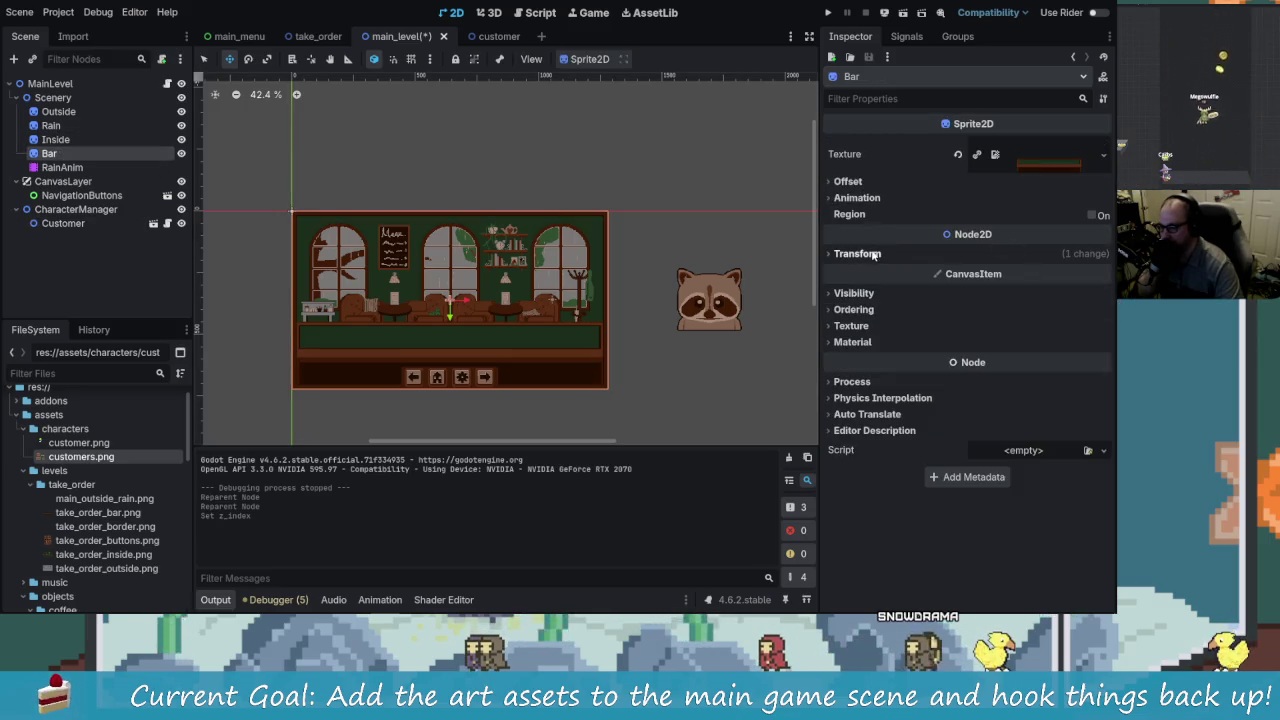
left_click(853, 293)
left_click(853, 293)
left_click(853, 309)
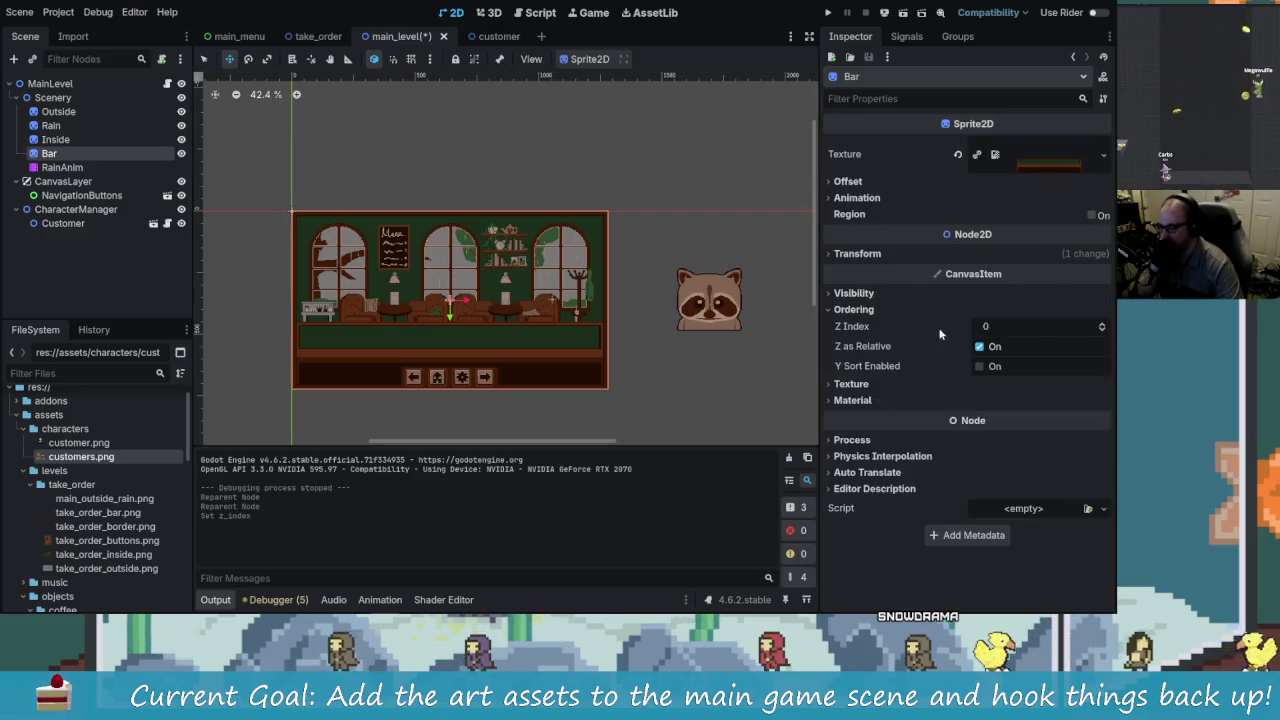
Step: Set the Outside, Rain and Inside sprites' Z Index to -2 and run the game
left_click(50, 112)
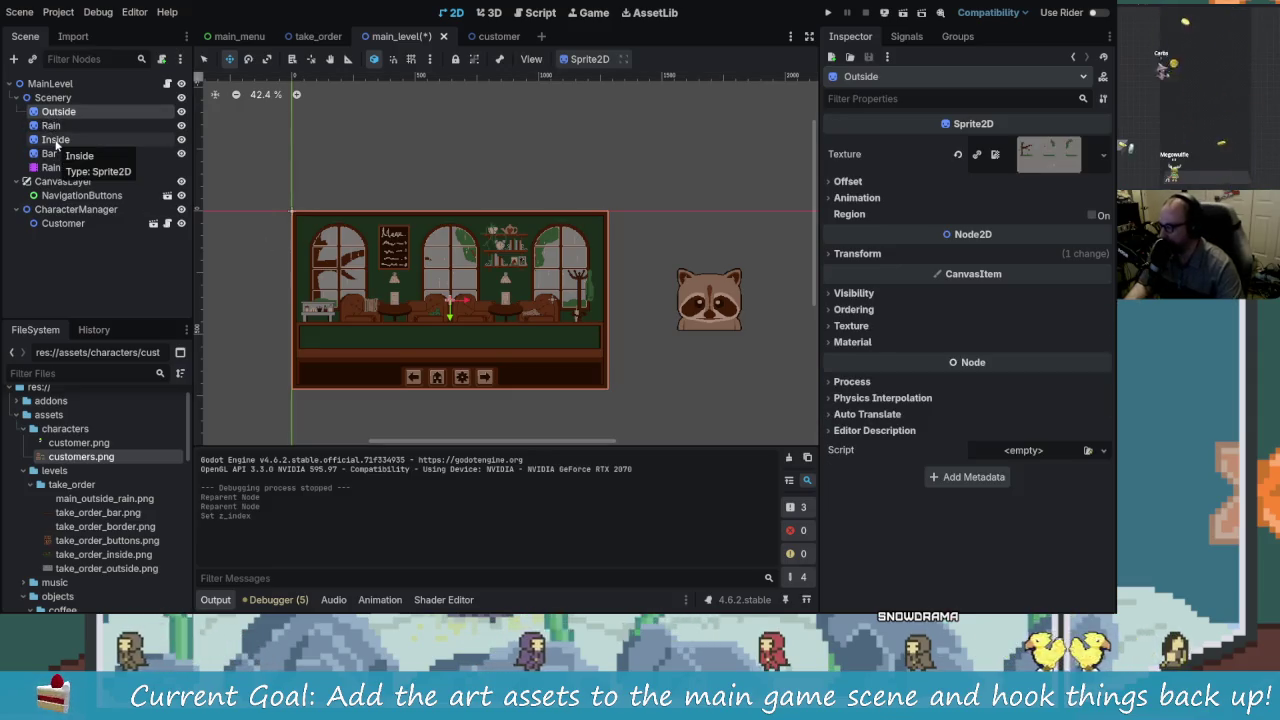
left_click(55, 140, "shift")
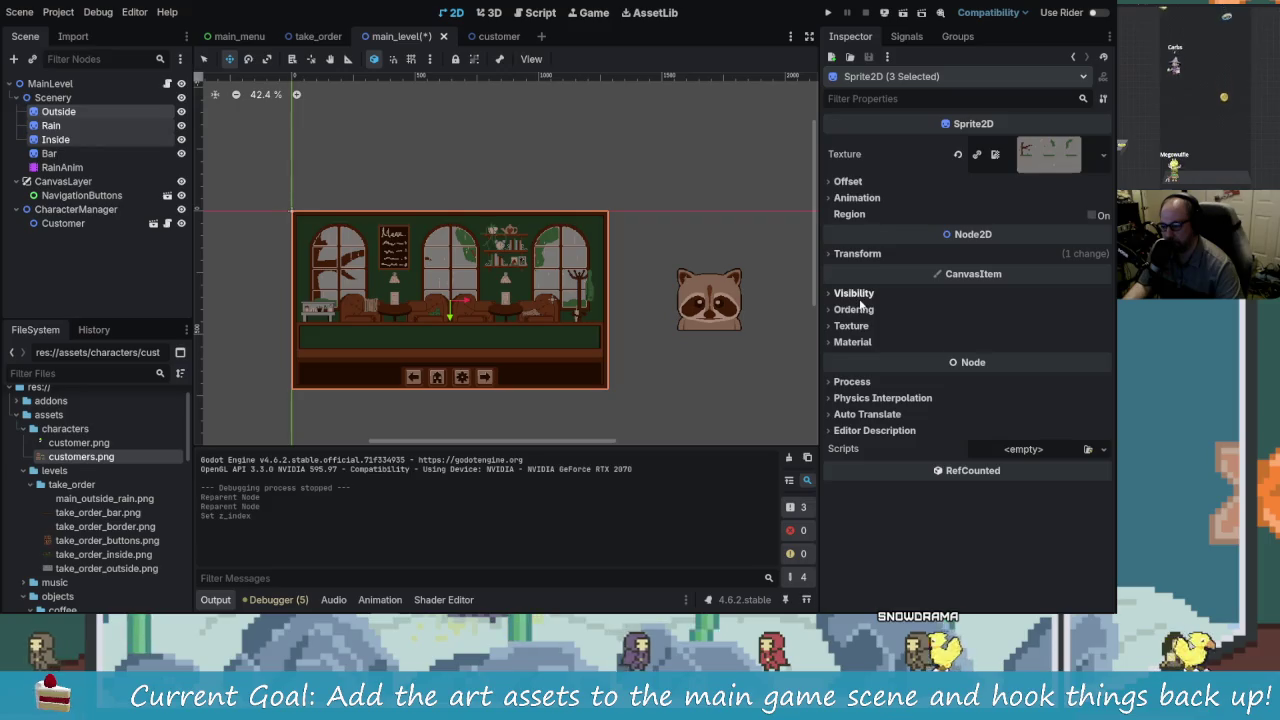
left_click(855, 309)
left_click_drag(1102, 328, 1070, 334)
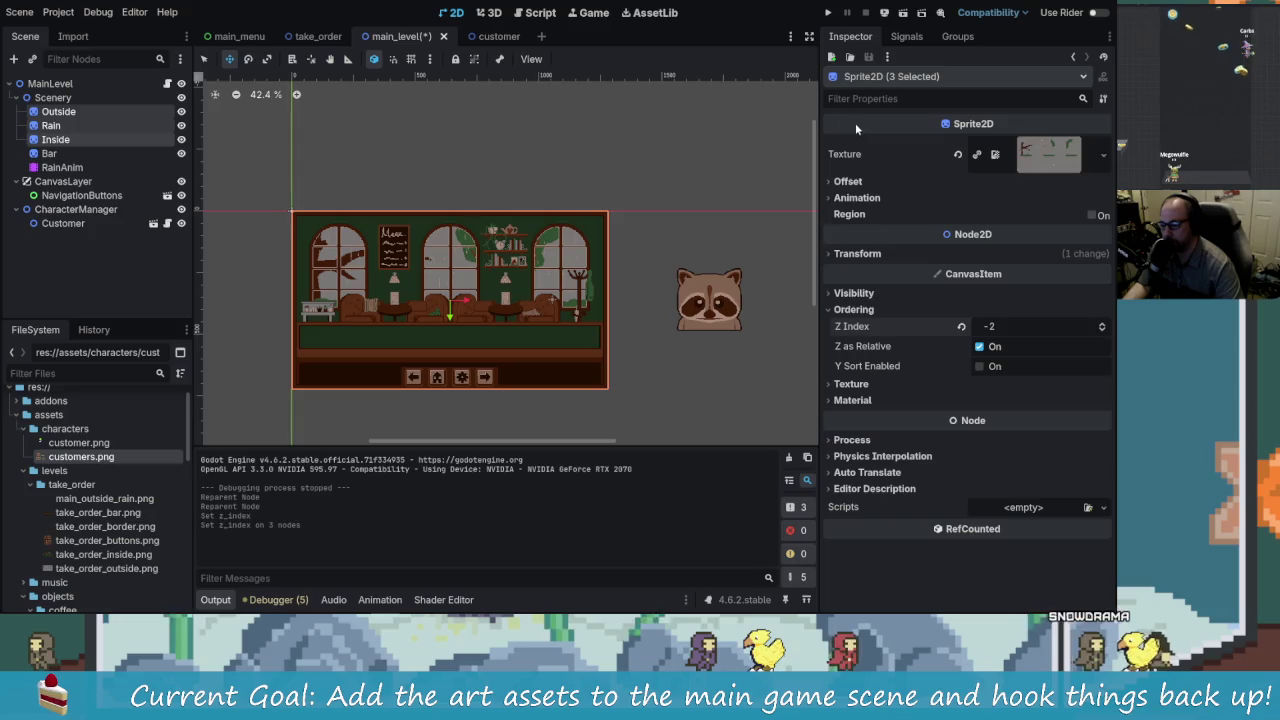
left_click(828, 14)
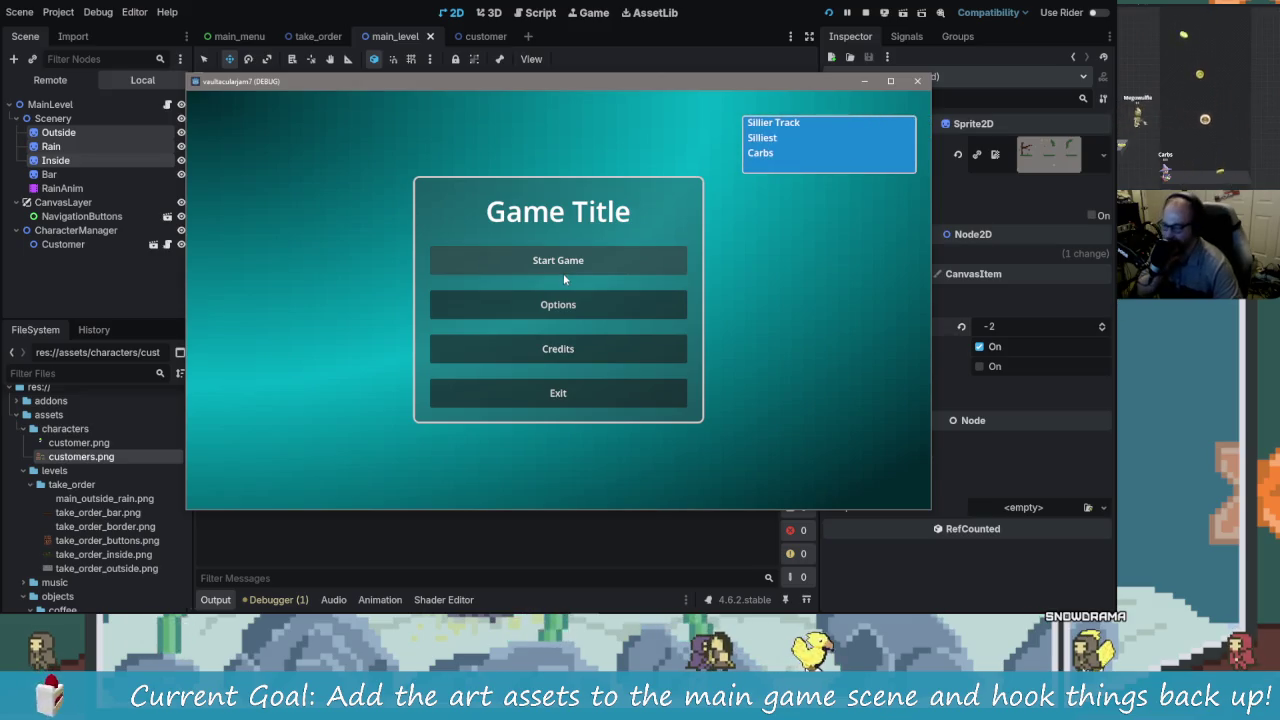
Step: Start the game from the title menu, stop it, and raise the raccoon Customer slightly
left_click(620, 264)
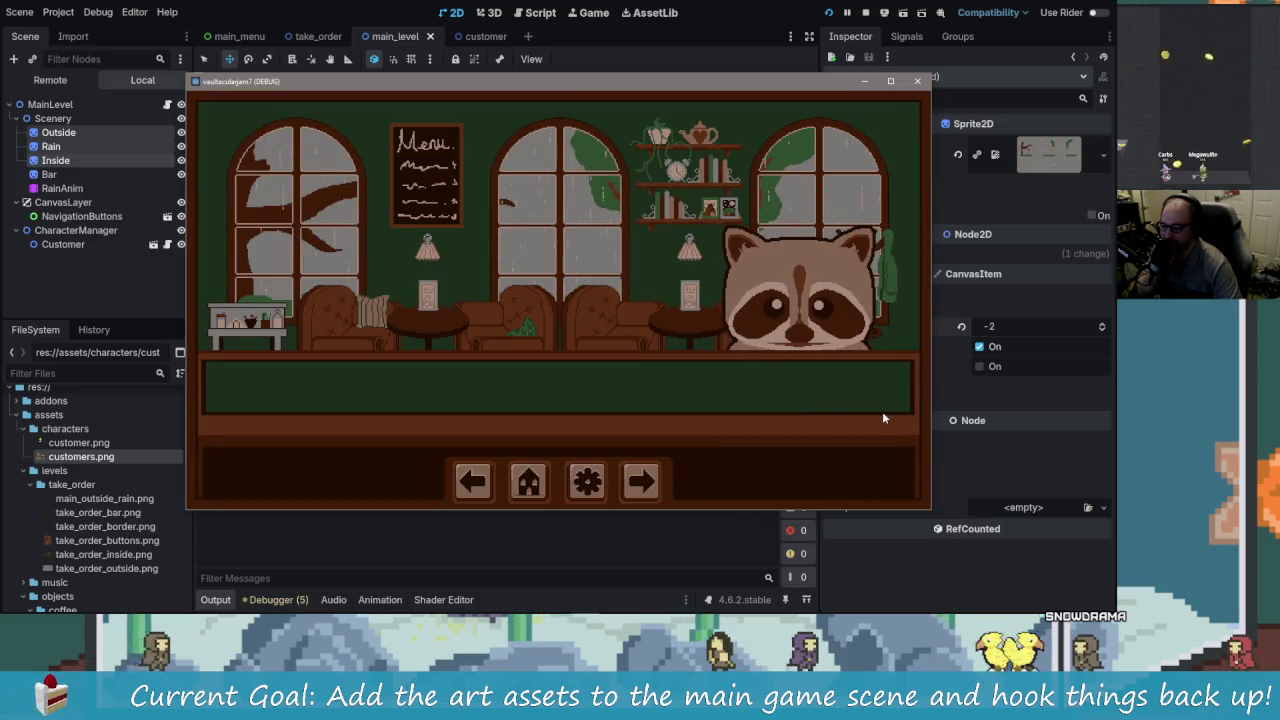
mouse_move(771, 84)
left_mouse_down()
mouse_move(785, 408)
mouse_move(782, 380)
left_mouse_up()
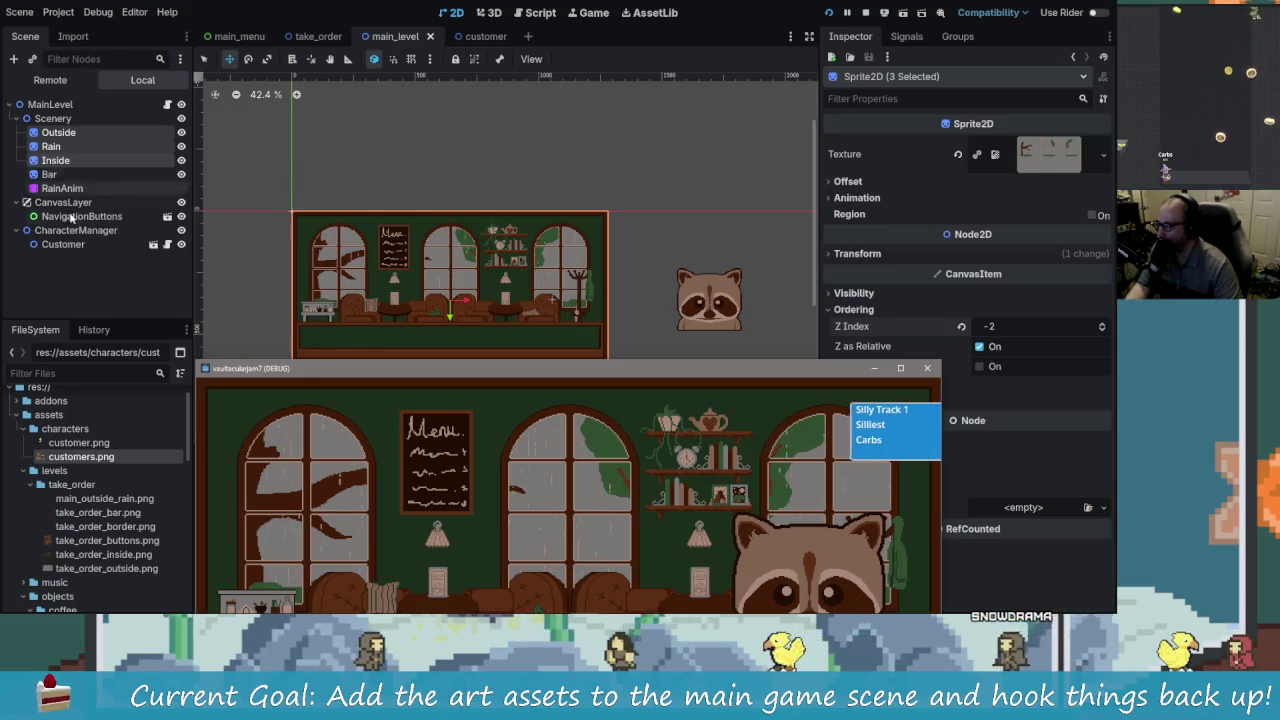
key("F8")
left_click(63, 245)
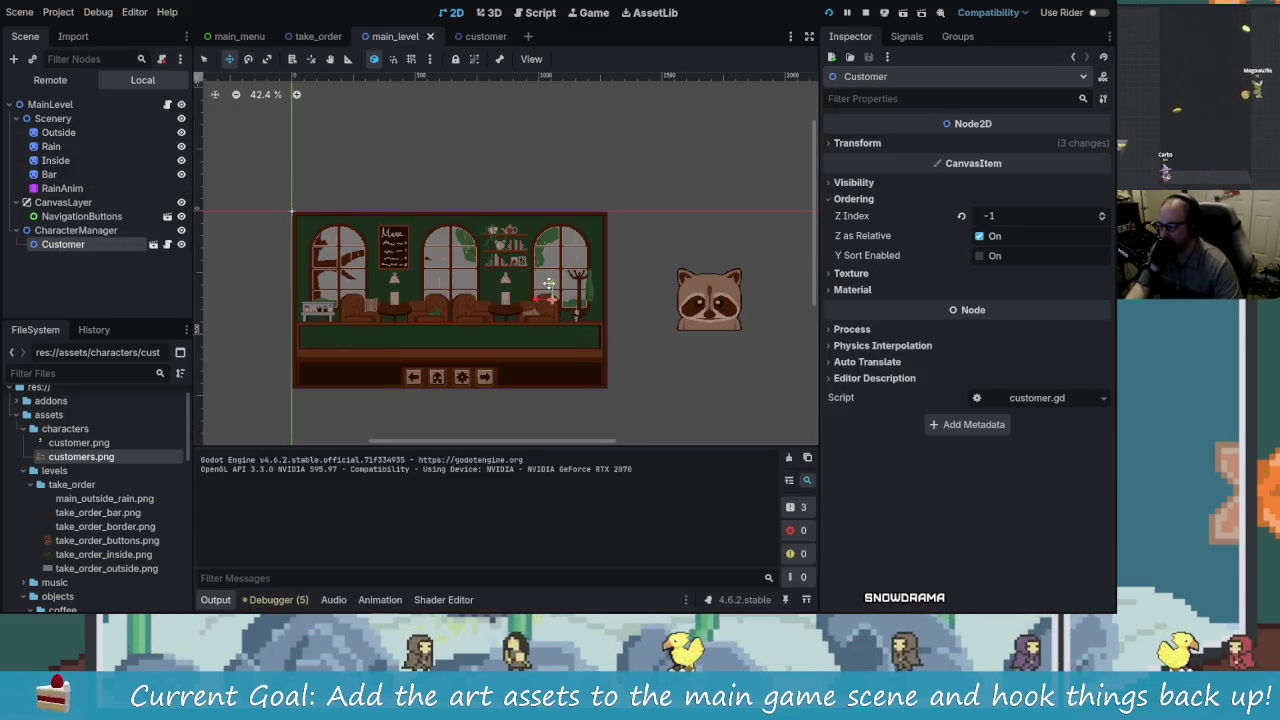
left_click_drag(549, 284, 556, 279)
Step: Rerun the game, rearrange its window, and nudge Customer to about (1016, 337)
key("F5")
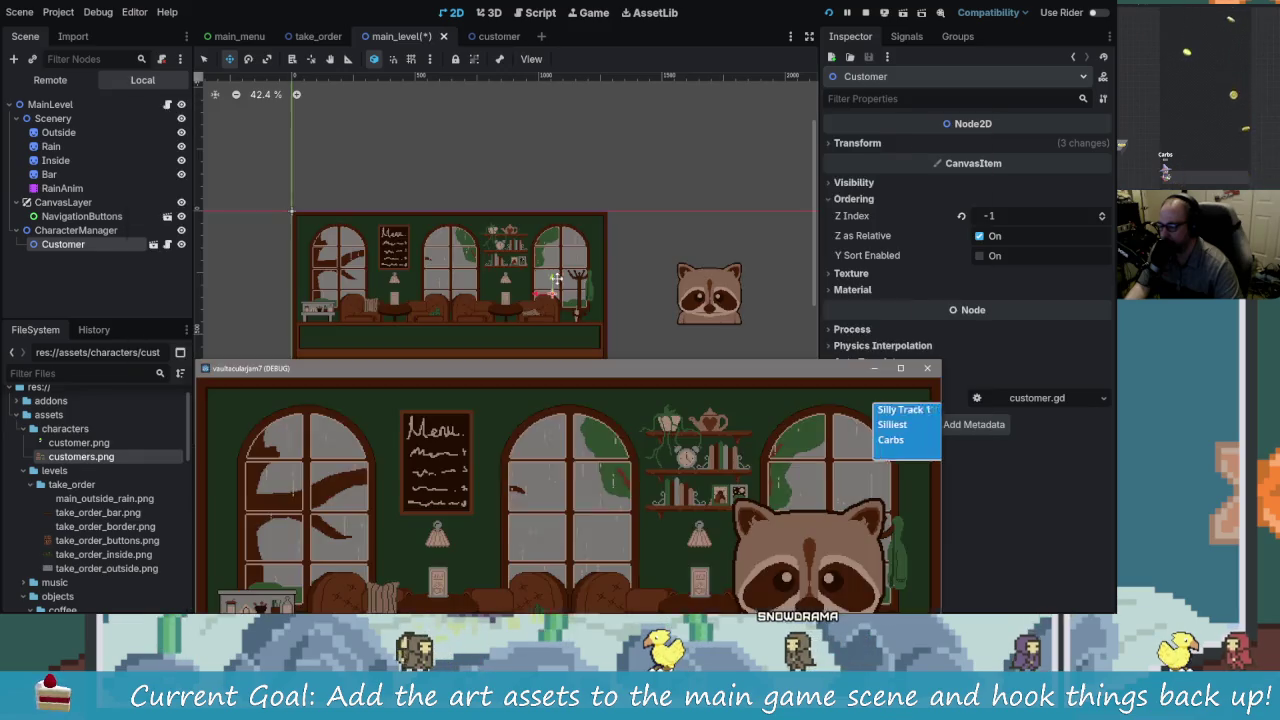
mouse_move(746, 372)
left_mouse_down()
mouse_move(706, 206)
mouse_move(763, 149)
mouse_move(903, 58)
left_mouse_up()
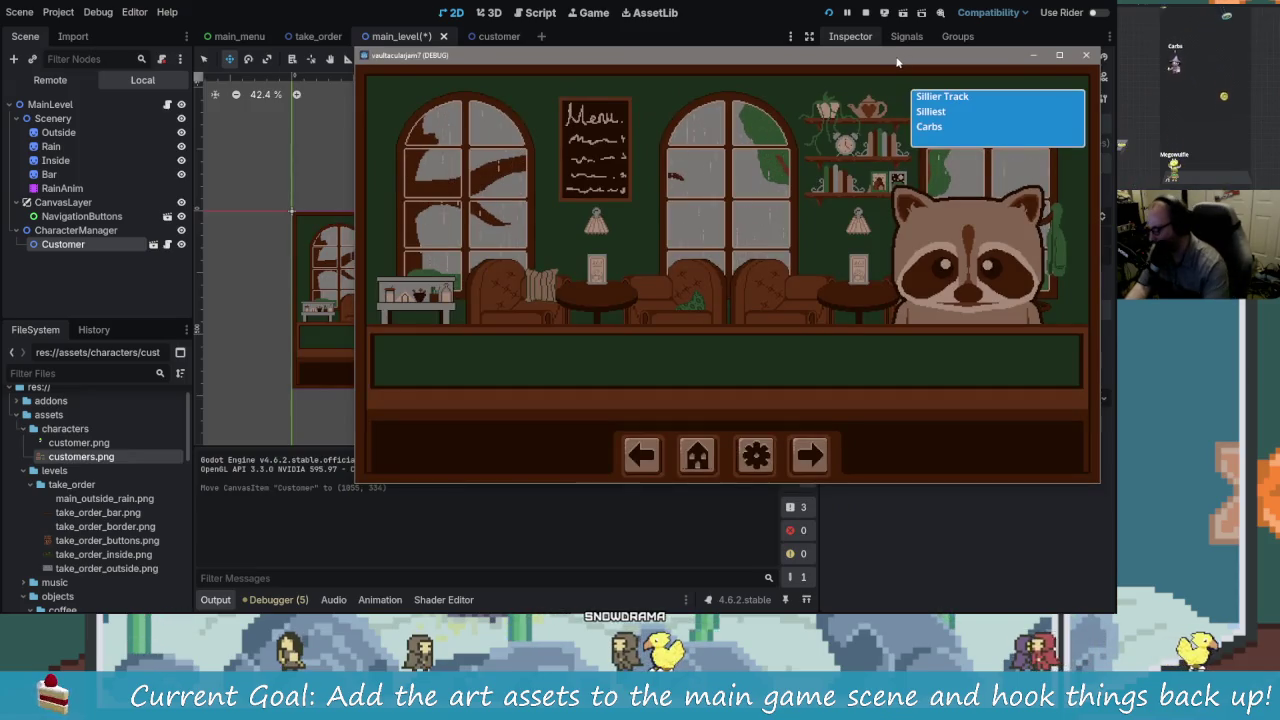
mouse_move(558, 61)
left_mouse_down()
mouse_move(632, 86)
mouse_move(689, 232)
mouse_move(431, 127)
mouse_move(198, 155)
mouse_move(272, 10)
mouse_move(66, 36)
left_mouse_up()
left_click_drag(350, 250, 241, 250)
left_click_drag(553, 281, 549, 270)
left_click_drag(549, 270, 514, 291)
key("F5")
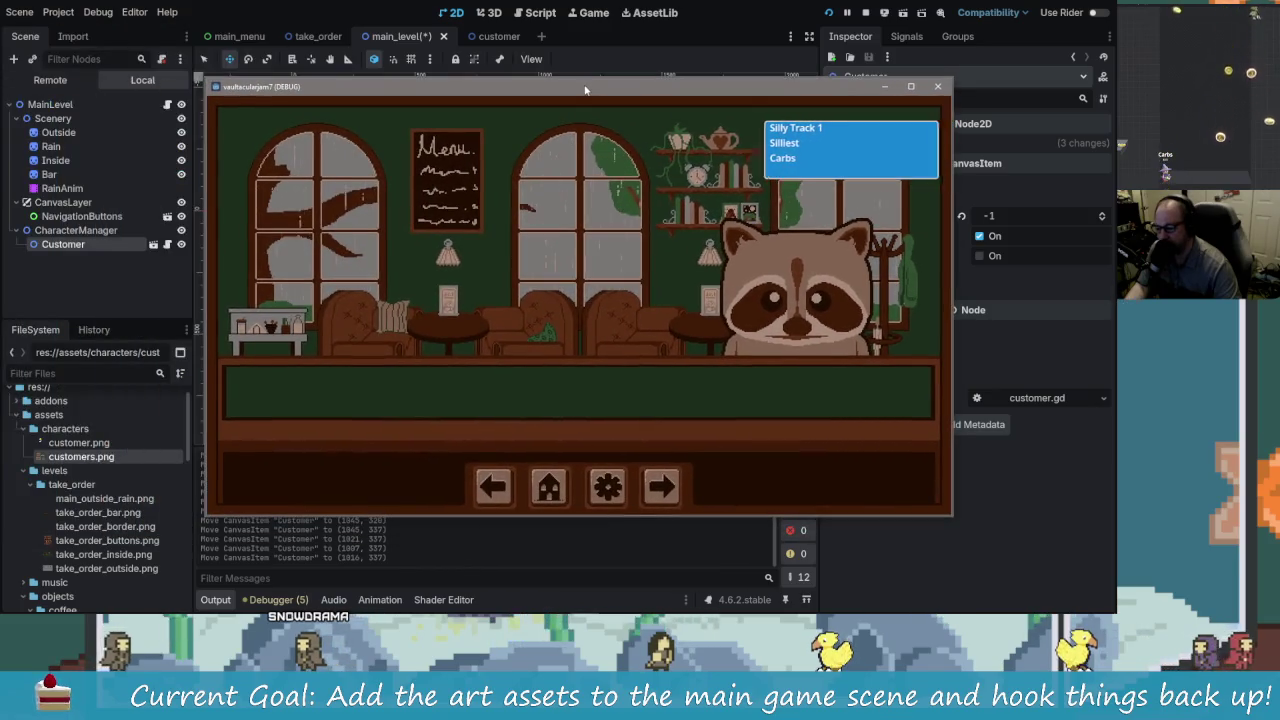
key("alt+Tab")
key("alt+Tab")
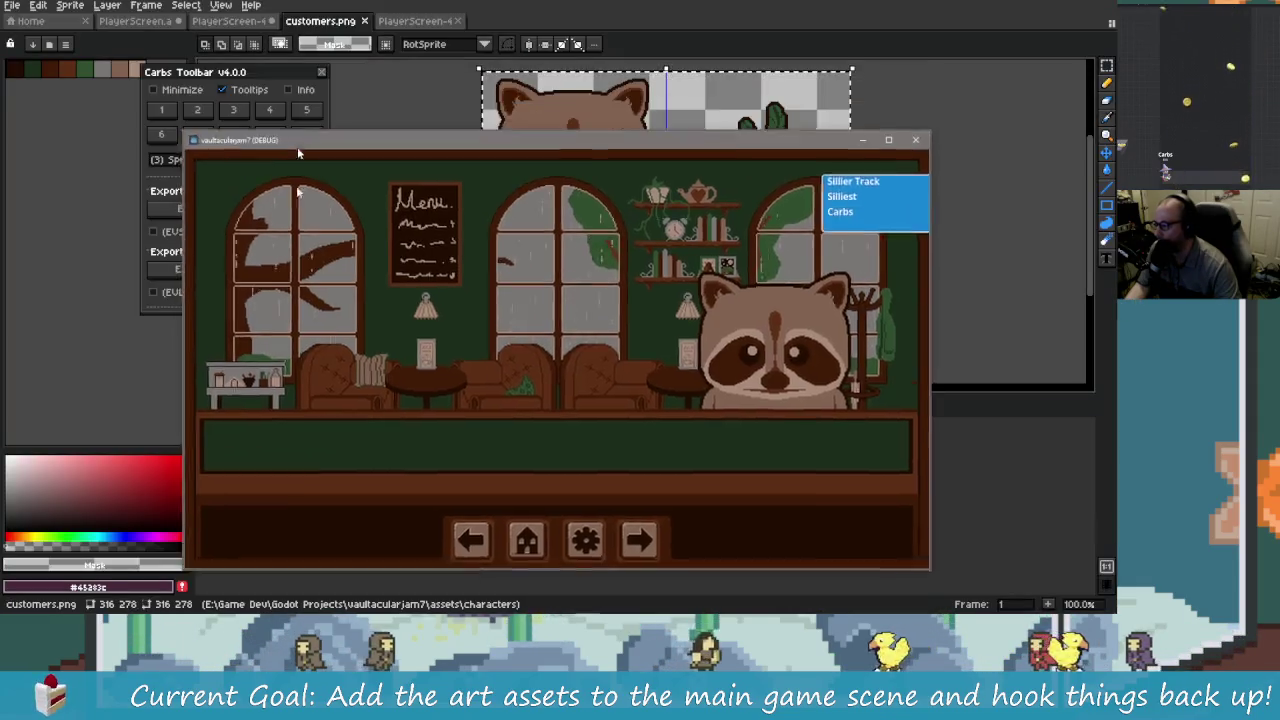
Step: View the PlayerScreen artwork, undo its selection, zoom out, and advance the game's room
mouse_move(297, 147)
left_mouse_down()
mouse_move(175, 458)
mouse_move(175, 335)
mouse_move(196, 243)
left_mouse_up()
left_click(135, 20)
left_click_drag(547, 241, 410, 241)
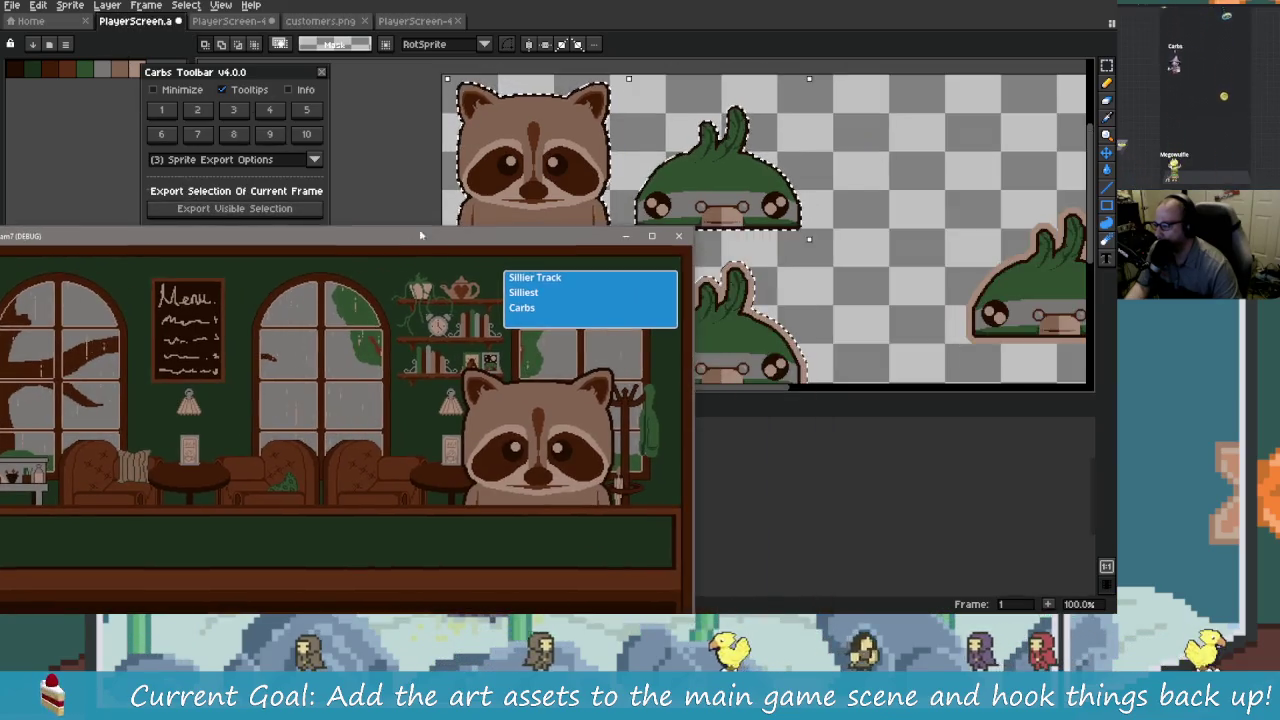
key("ctrl+z")
scroll(848, 268, "down", 3)
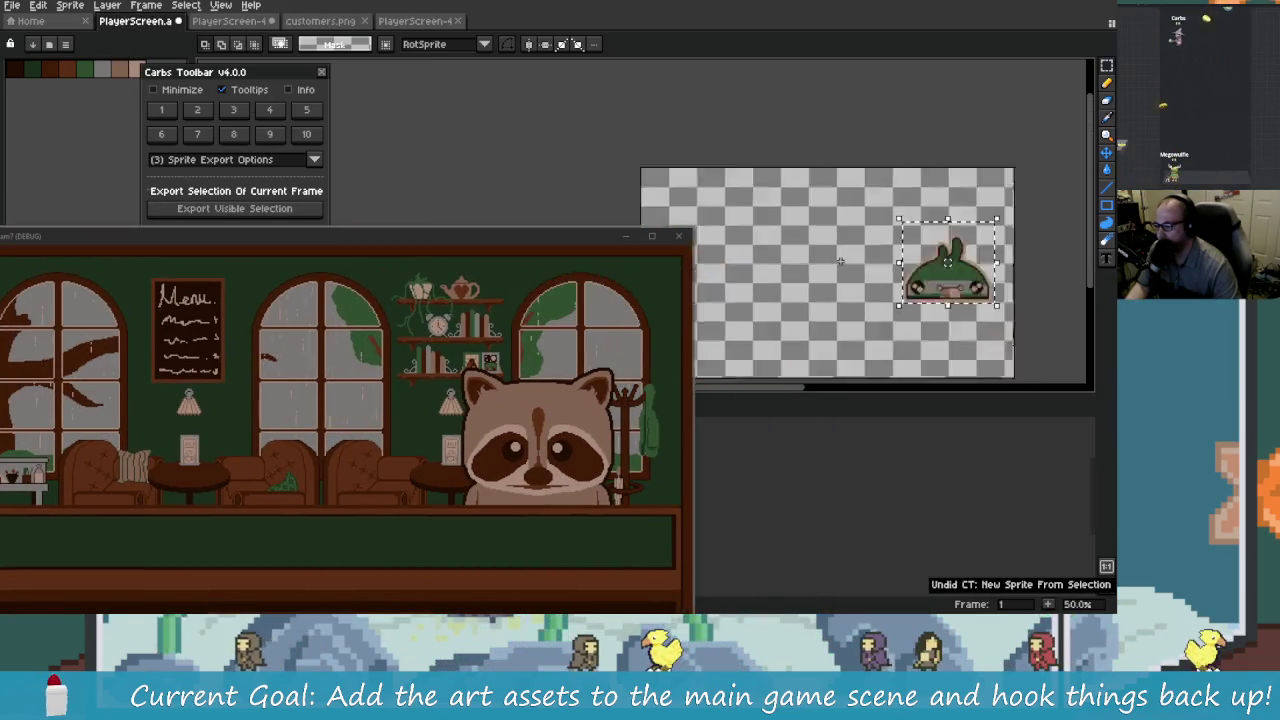
mouse_move(528, 247)
left_mouse_down()
mouse_move(744, 154)
mouse_move(791, 89)
left_mouse_up()
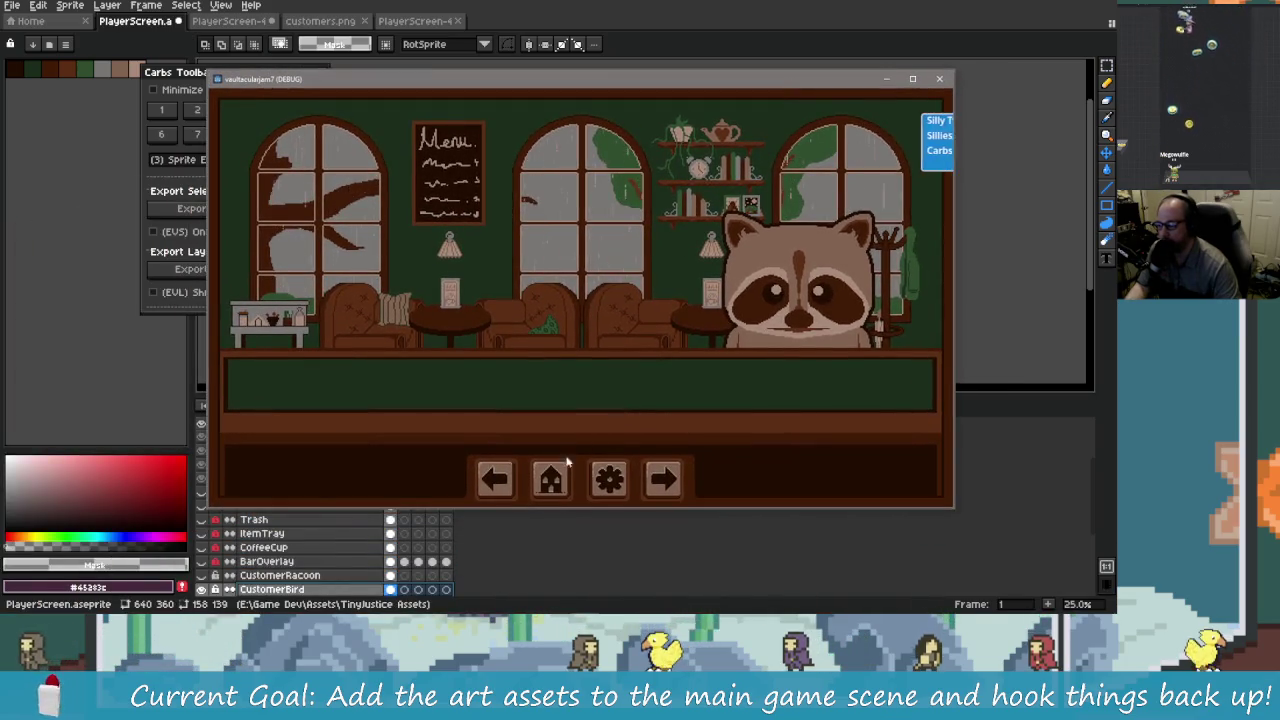
left_click(484, 484)
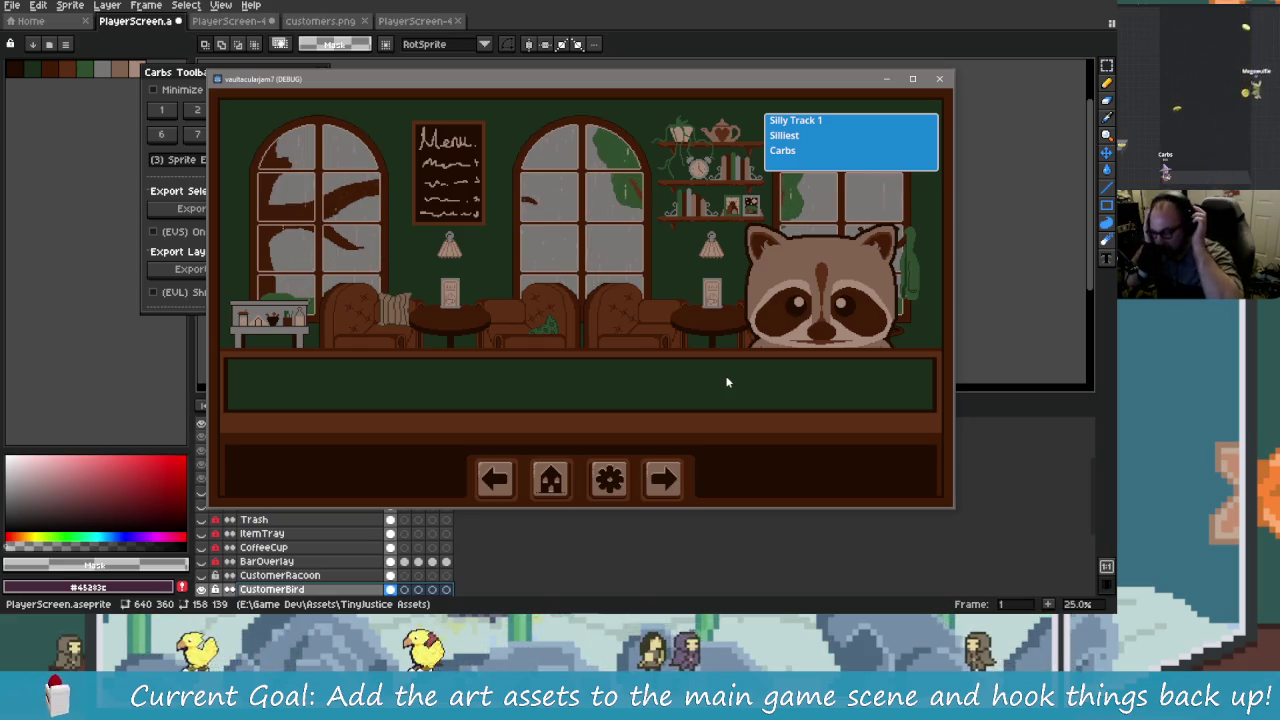
Step: Return to the Godot editor with the game closed
key("alt+Tab")
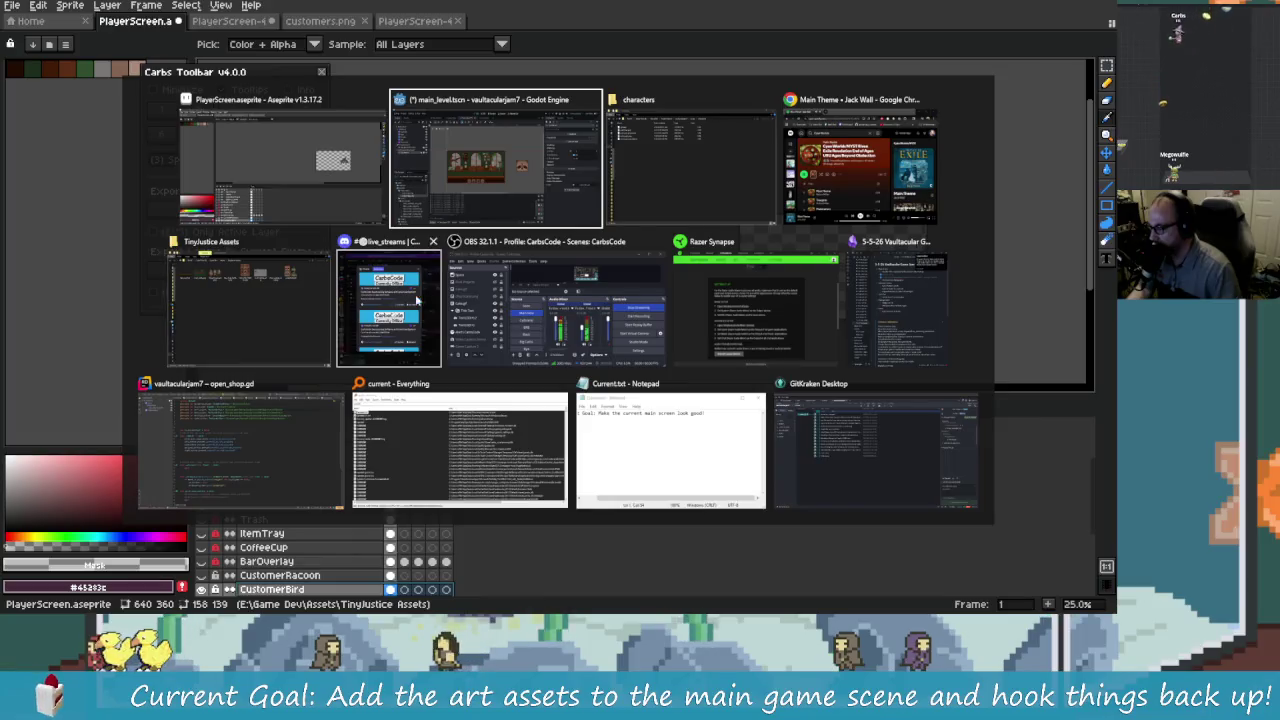
key("Escape")
key("alt+Tab")
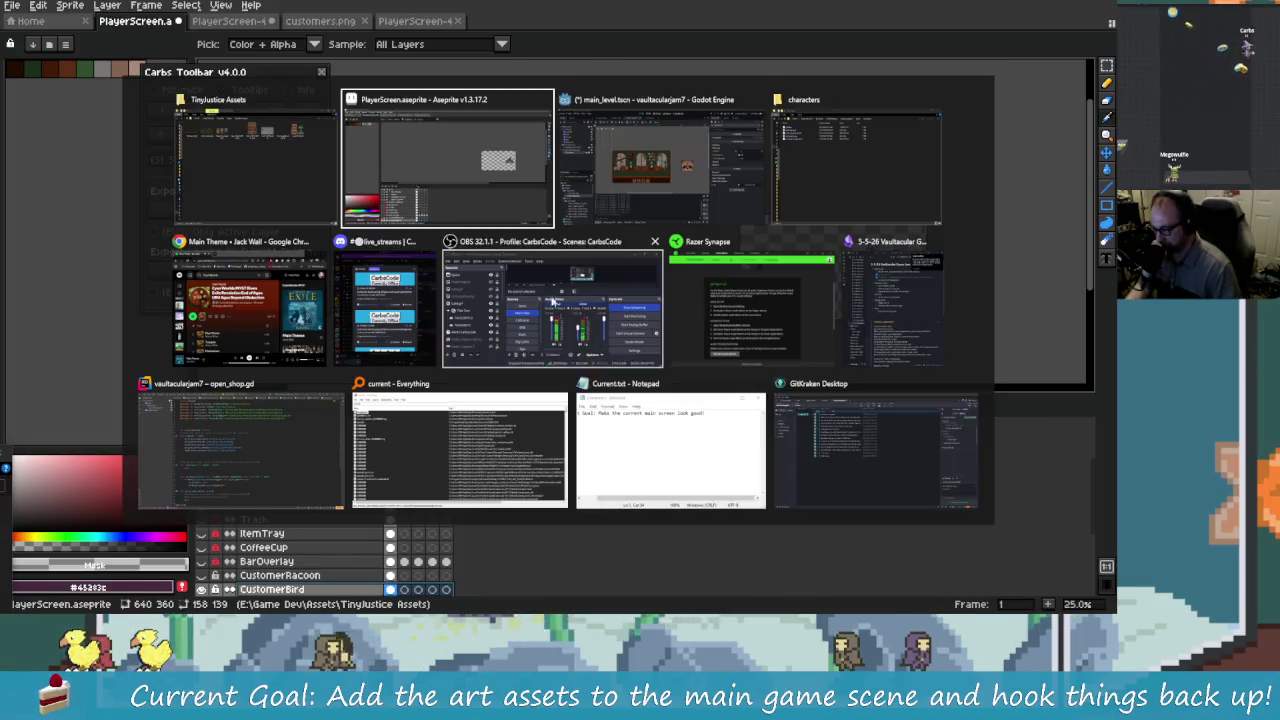
key("alt+Tab")
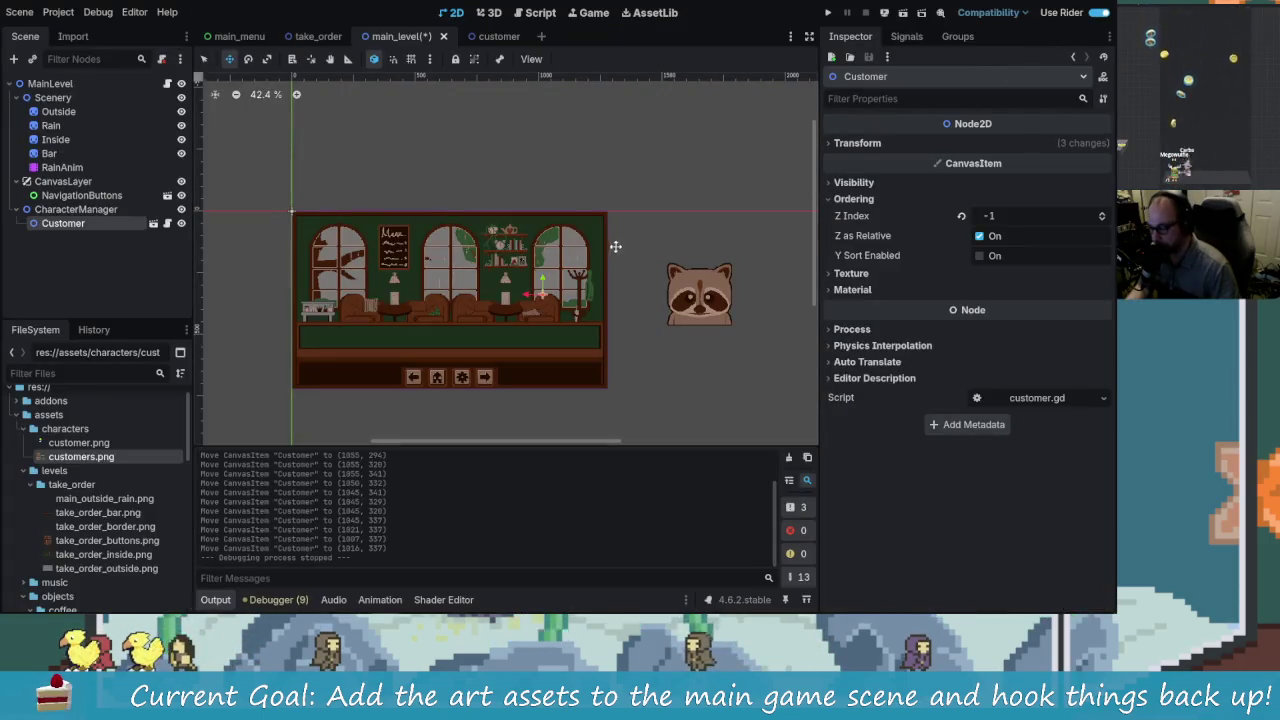
Step: Save main_level and delete the accidental Customer2 duplicate
key("ctrl+s")
key("alt+Tab")
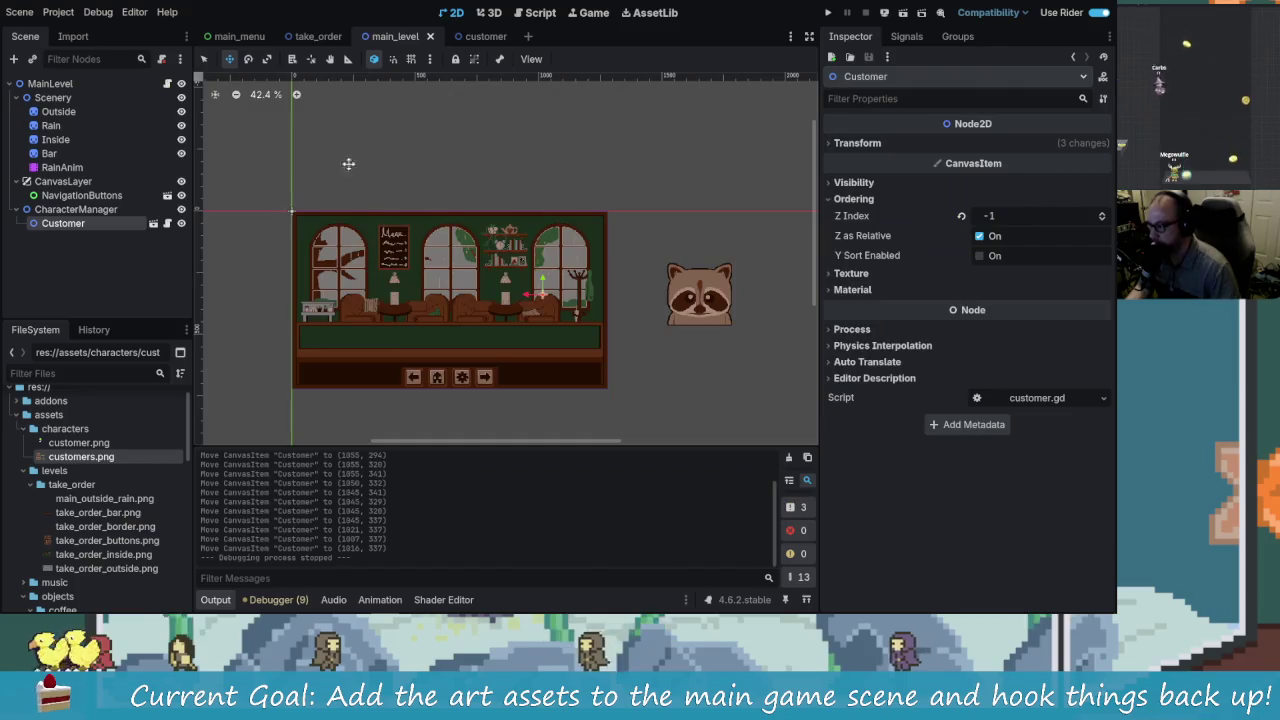
key("ctrl+d")
key("ctrl+s")
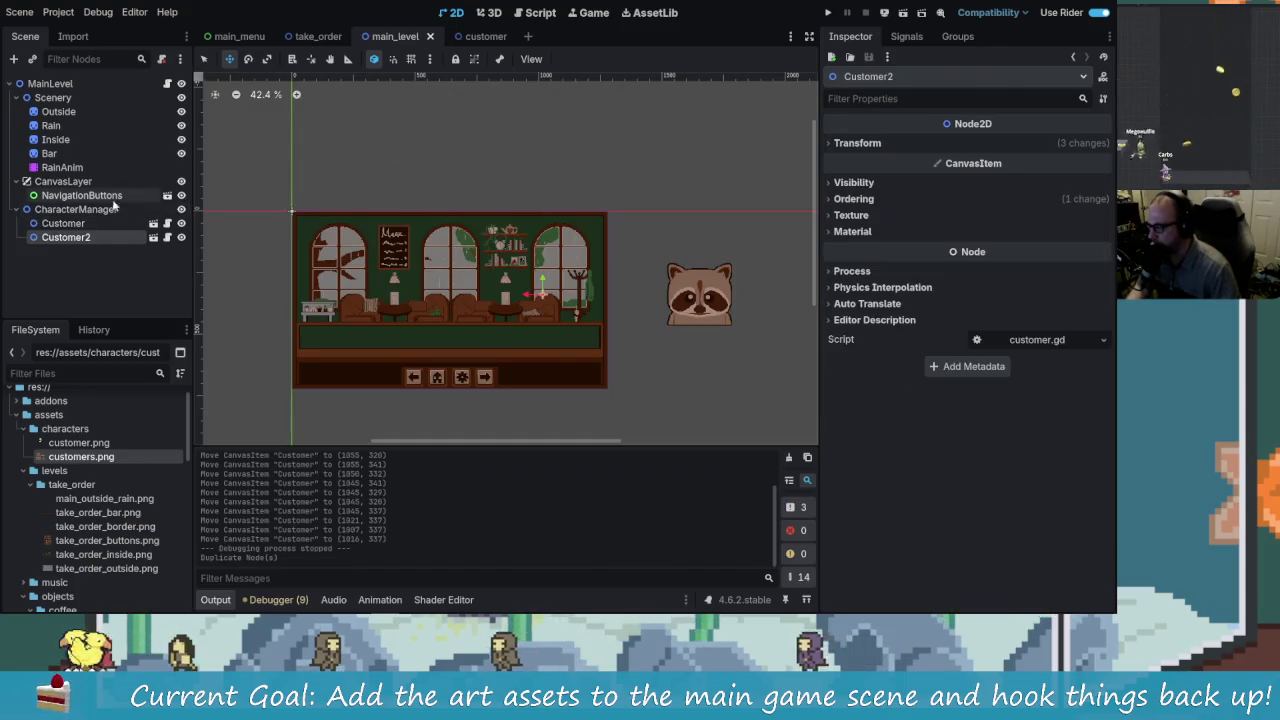
key("Up")
left_click(92, 239)
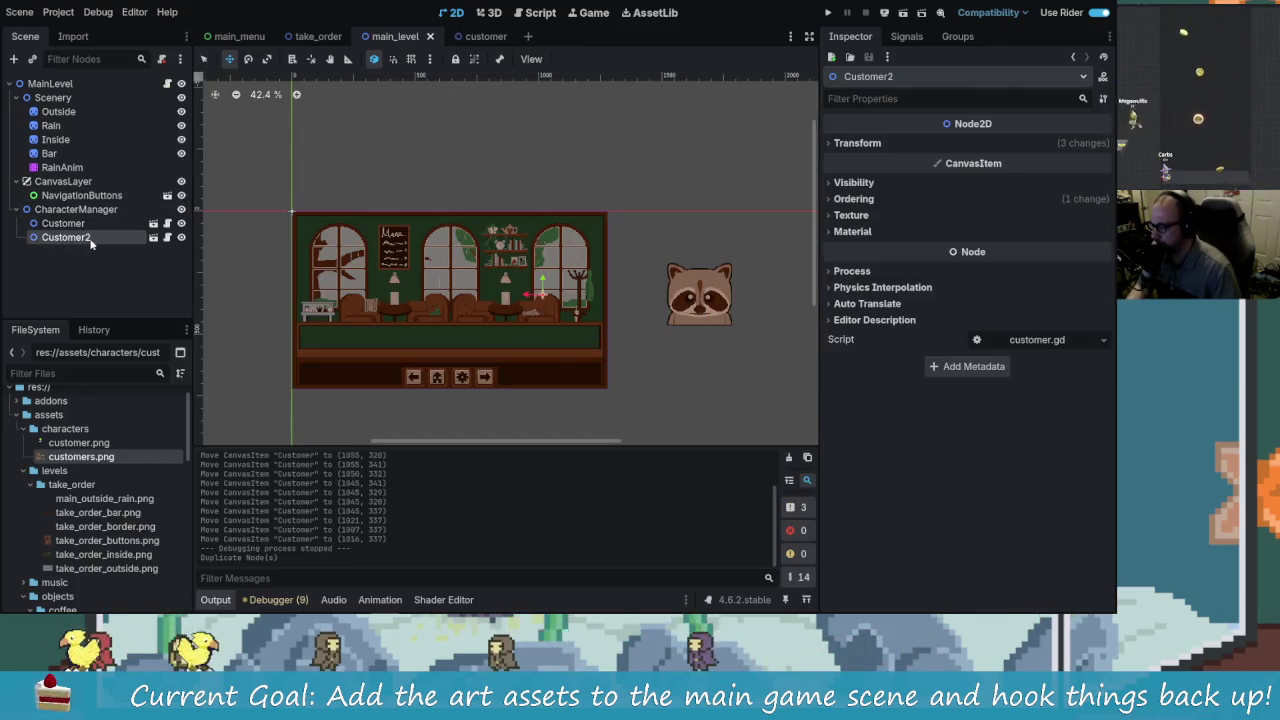
key("Delete")
key("Return")
left_click(70, 223)
Step: Open the Customer instance's scene in its own tab
scroll(617, 308, "up", 1)
scroll(617, 308, "up", 1)
scroll(560, 320, "down", 2)
scroll(536, 306, "up", 1)
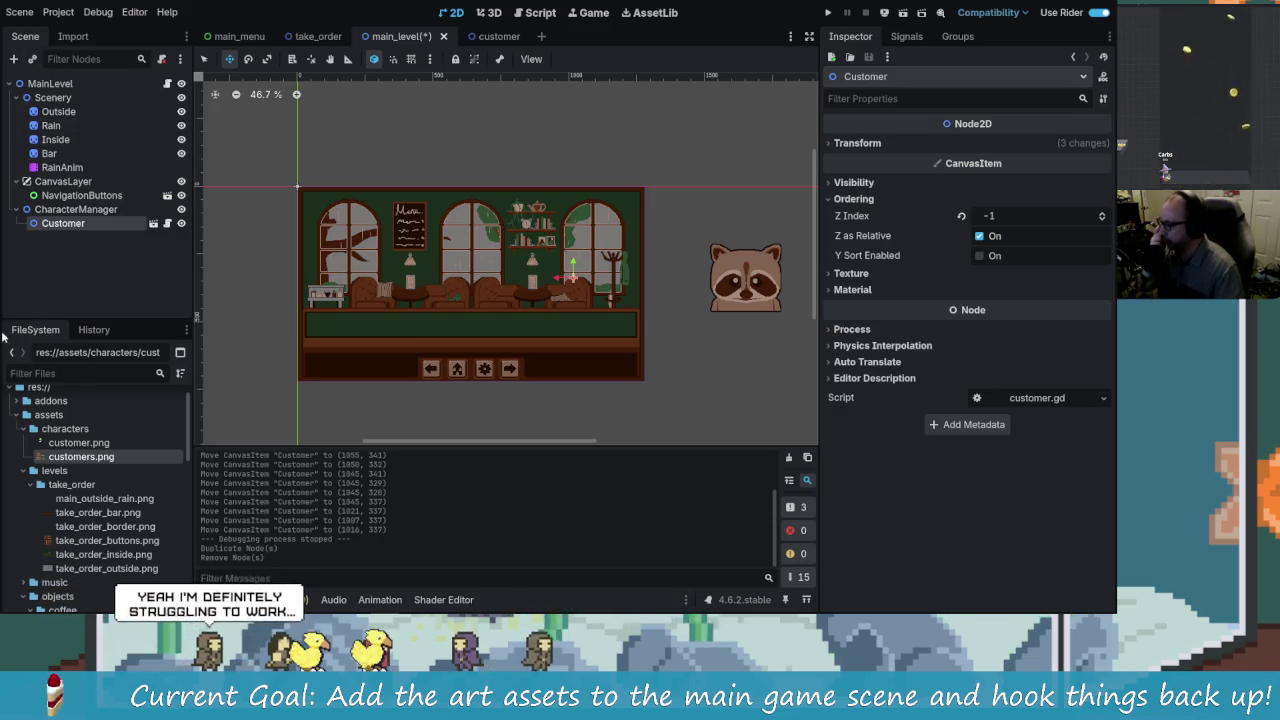
left_click(155, 224)
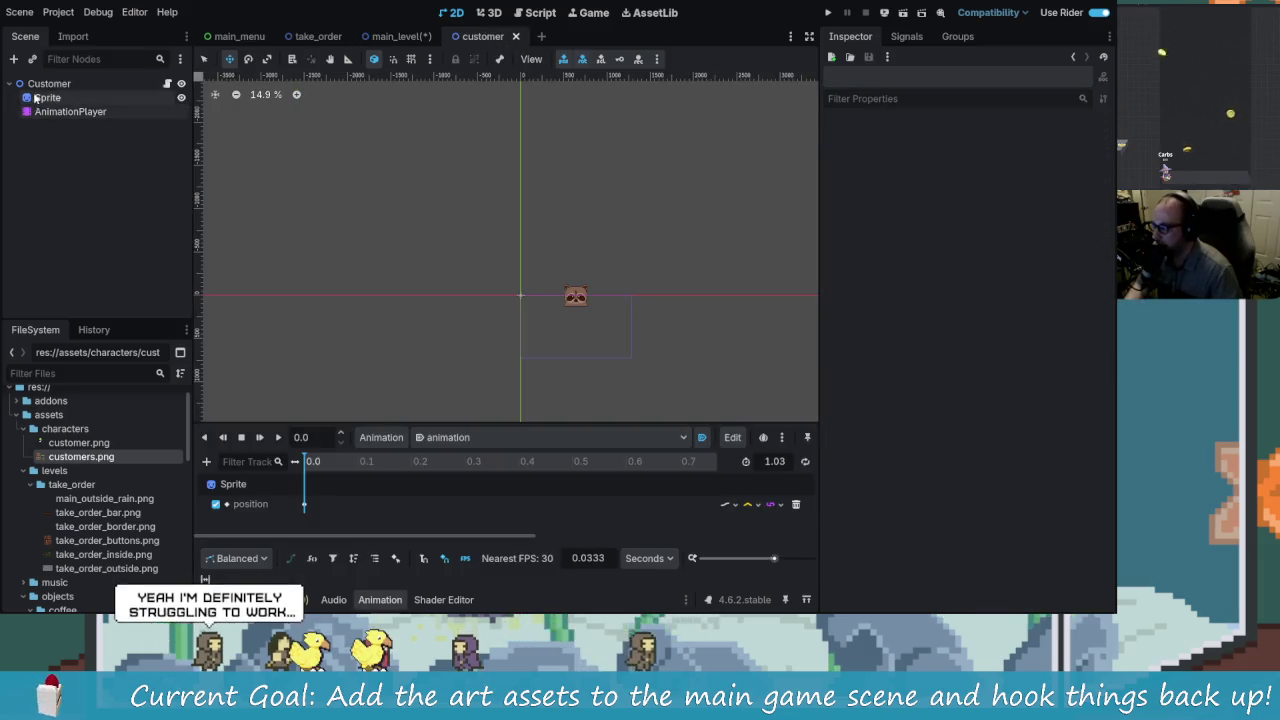
Step: Add an Area2D child under the root Customer node
left_click(37, 84)
left_click(14, 60)
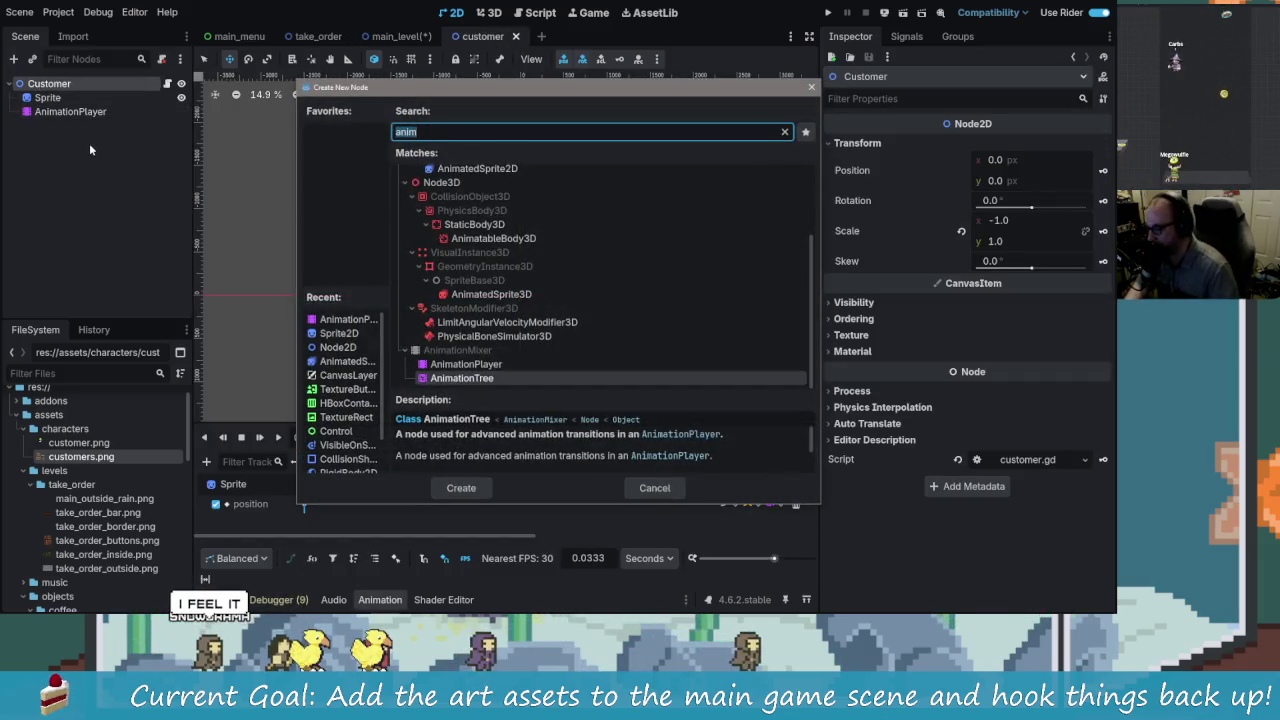
type("coll")
key("BackSpace")
key("BackSpace")
key("BackSpace")
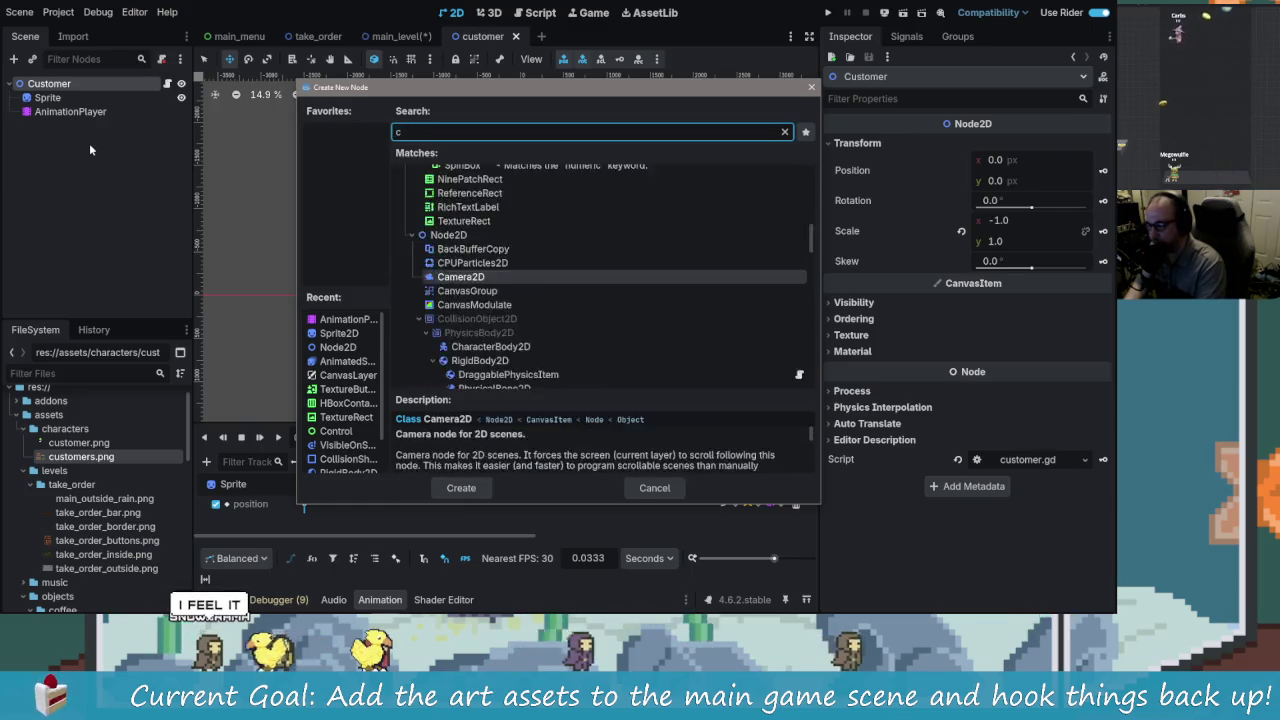
type("area")
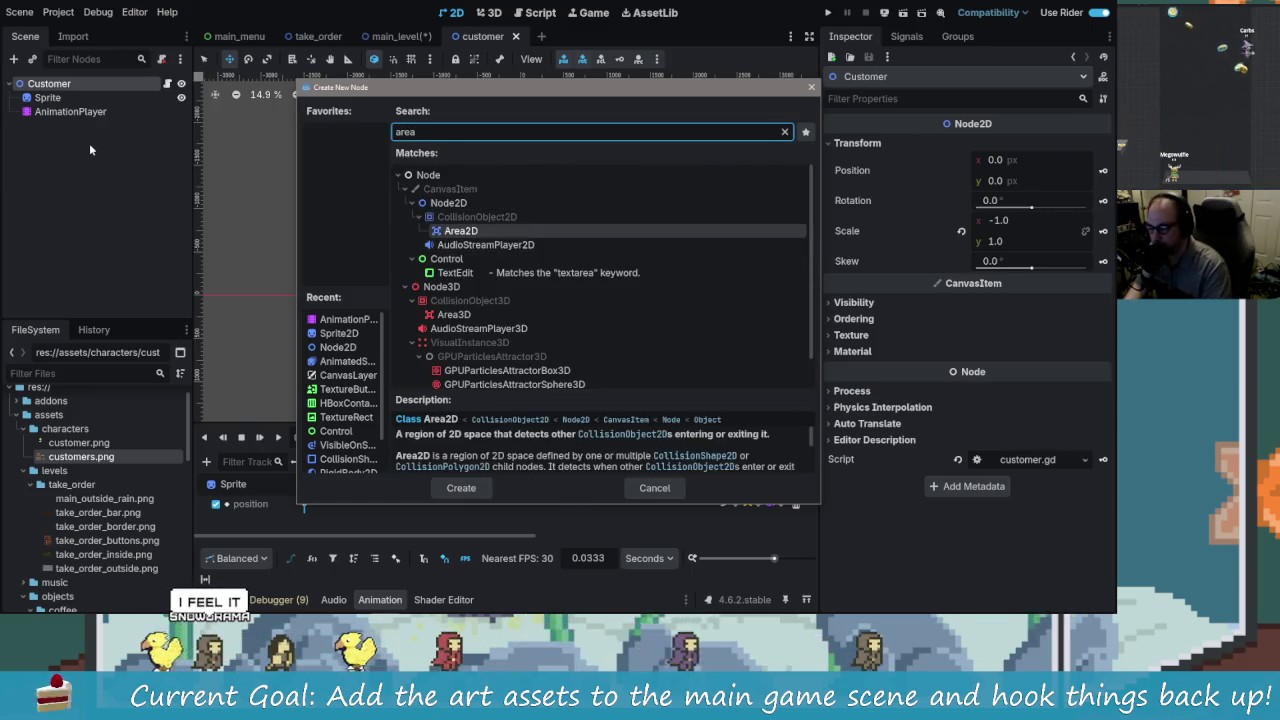
key("Return")
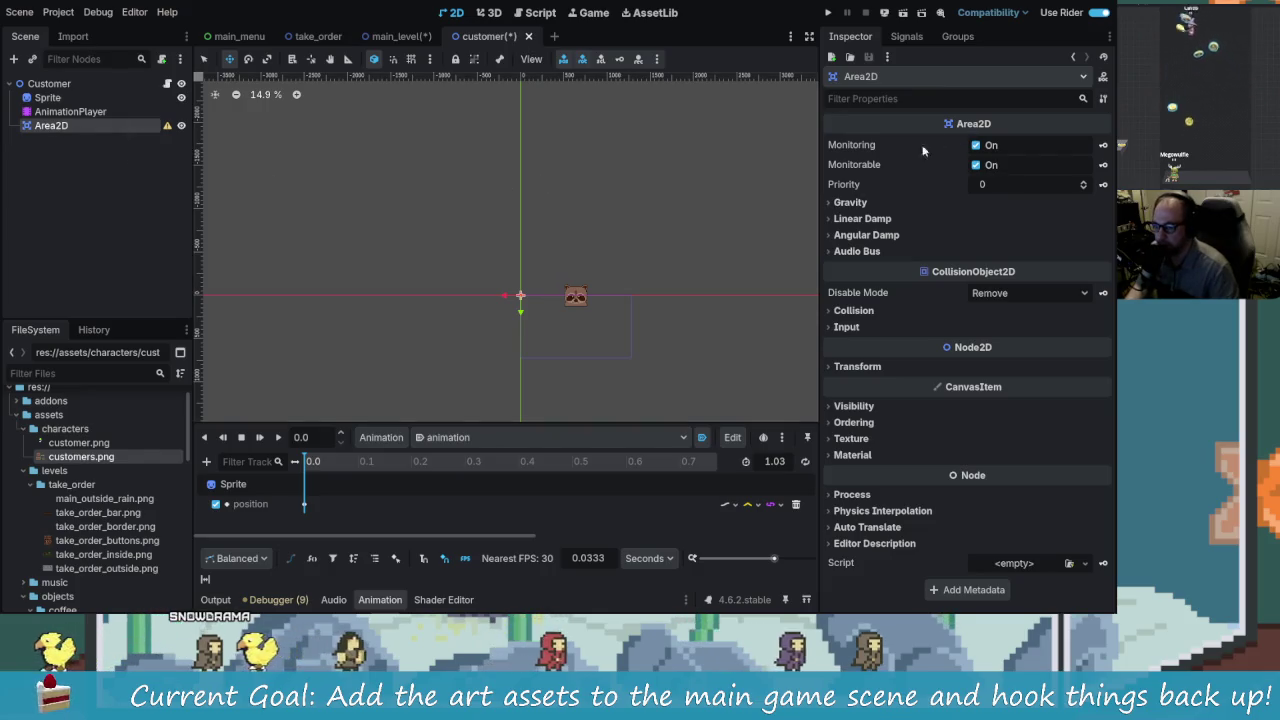
Step: Add a CollisionShape2D child under the new Area2D
left_click(108, 128)
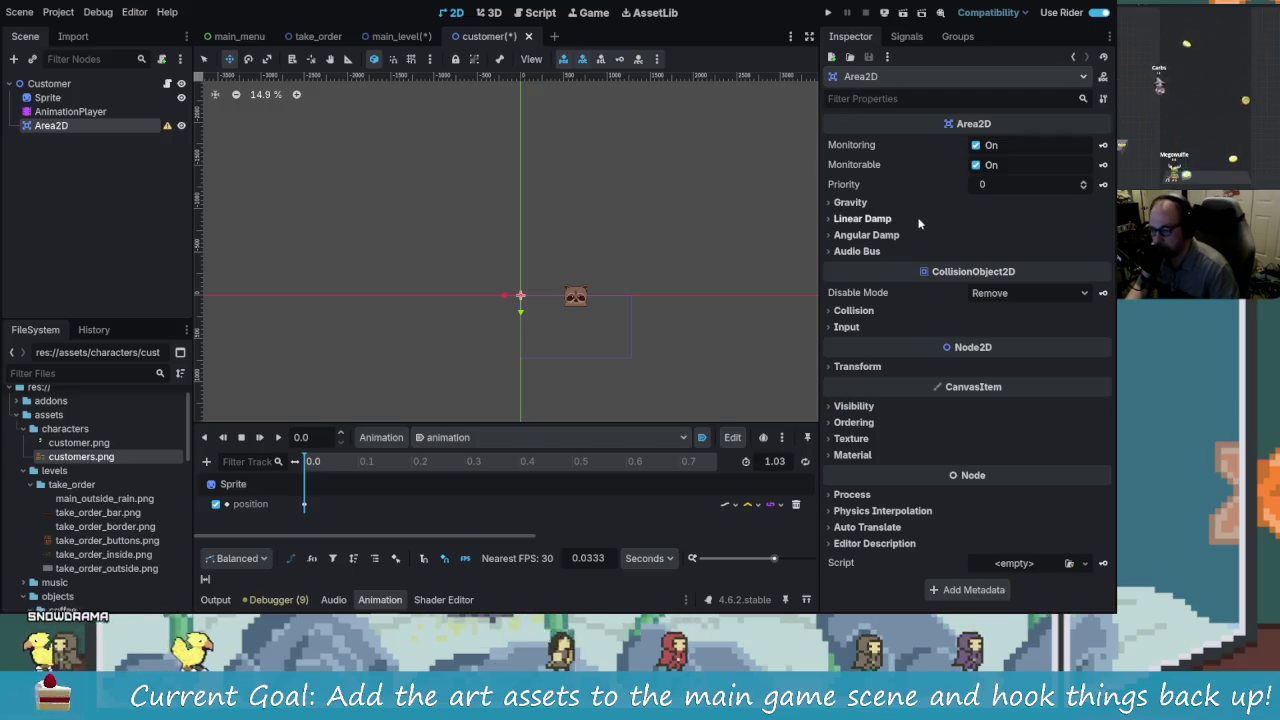
key("ctrl+a")
type("collider")
key("BackSpace")
key("BackSpace")
key("BackSpace")
key("Return")
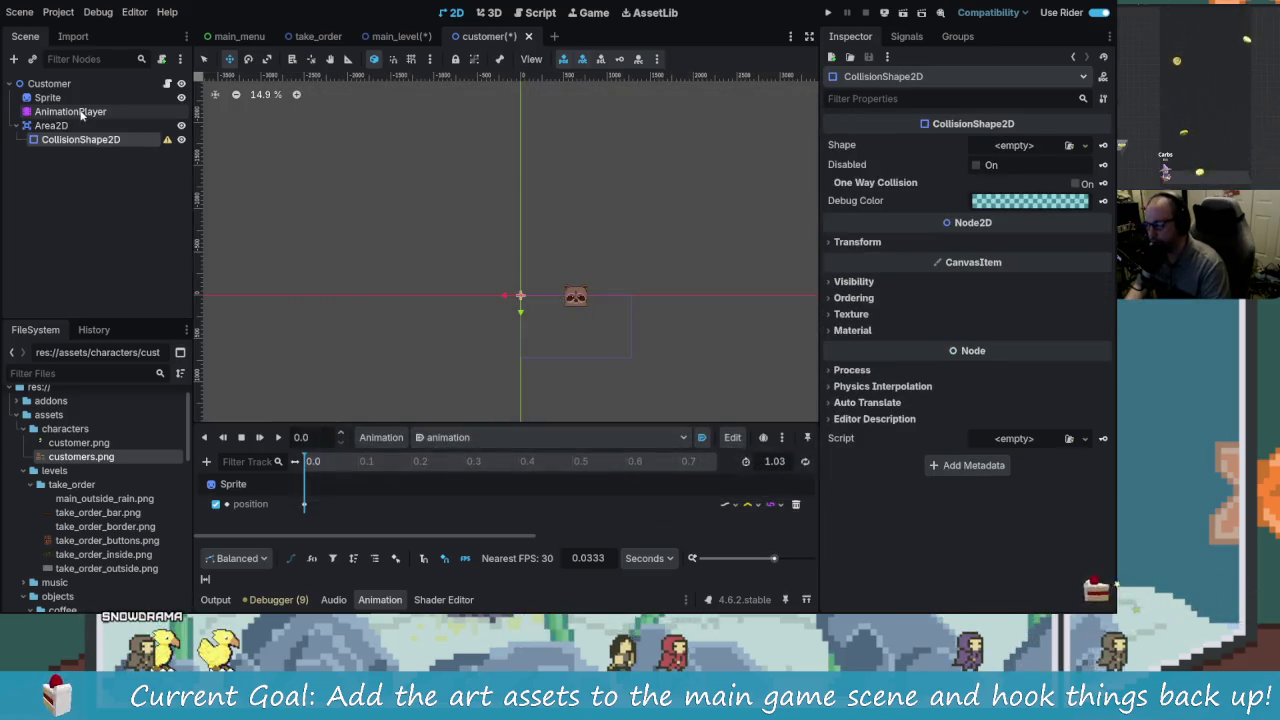
Step: Give the CollisionShape2D a RectangleShape2D and drag it larger
left_click_drag(549, 313, 462, 297)
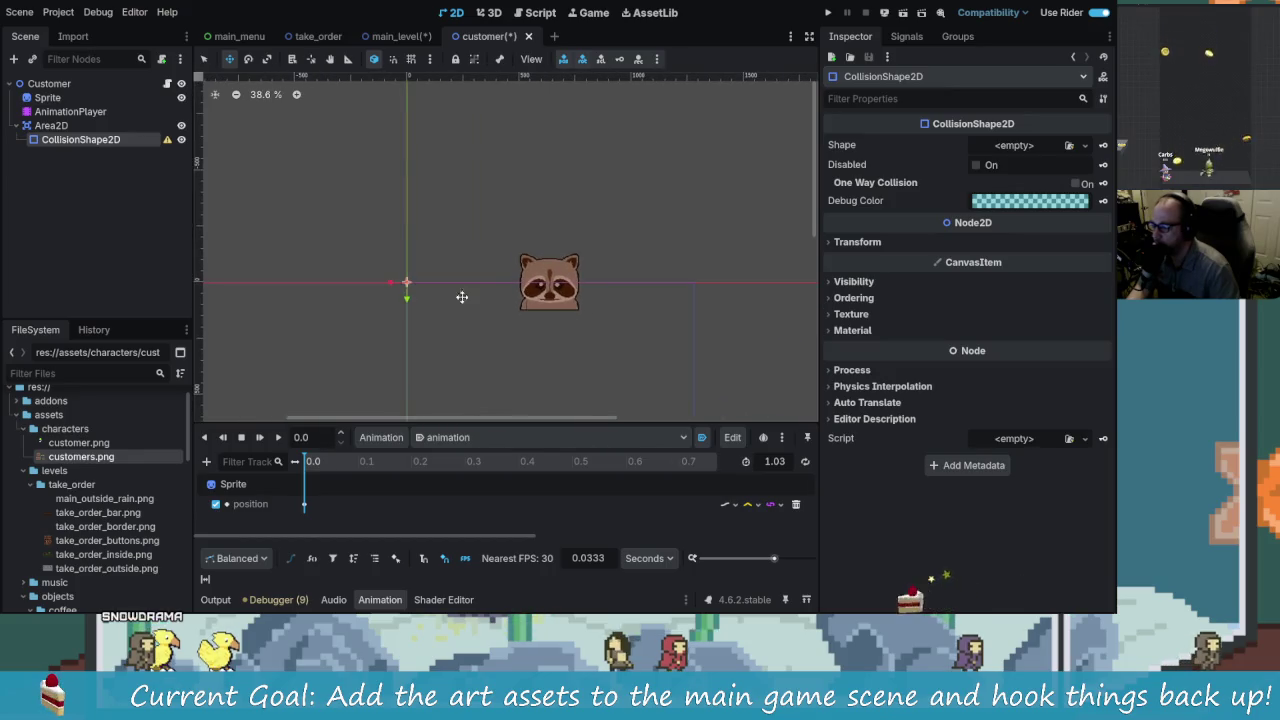
left_click(1084, 146)
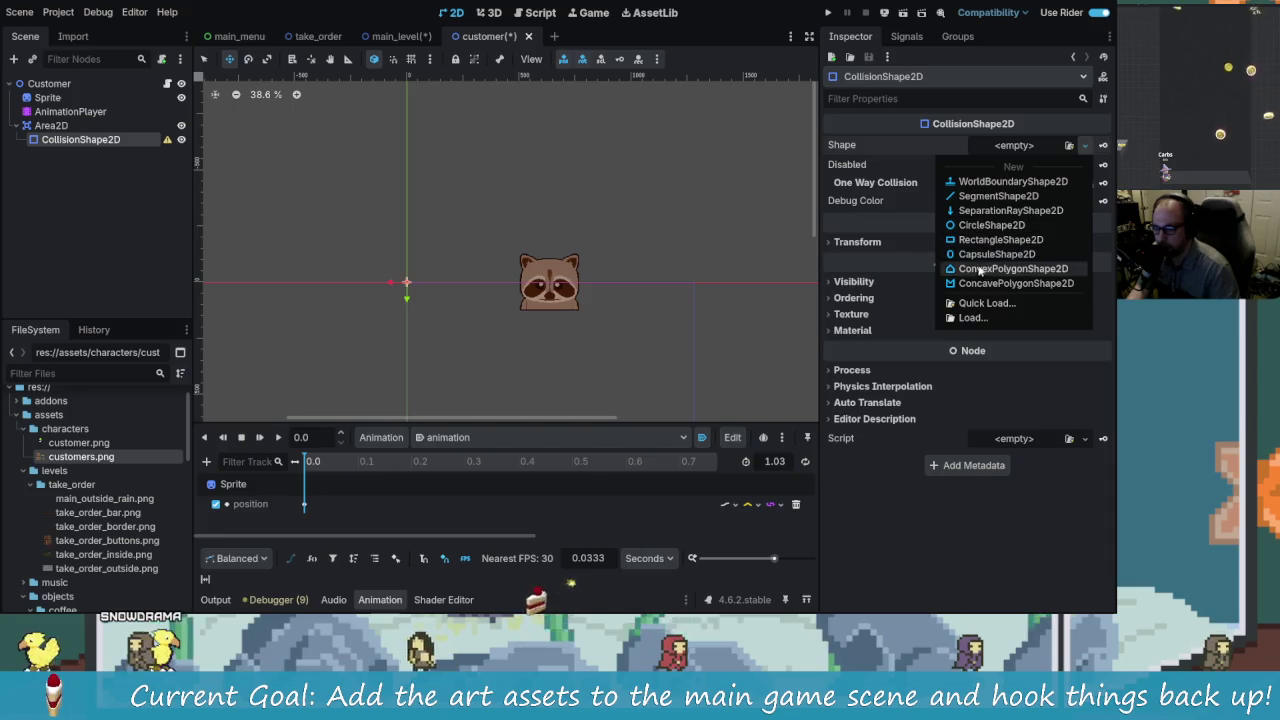
left_click(995, 240)
scroll(440, 296, "up", 4)
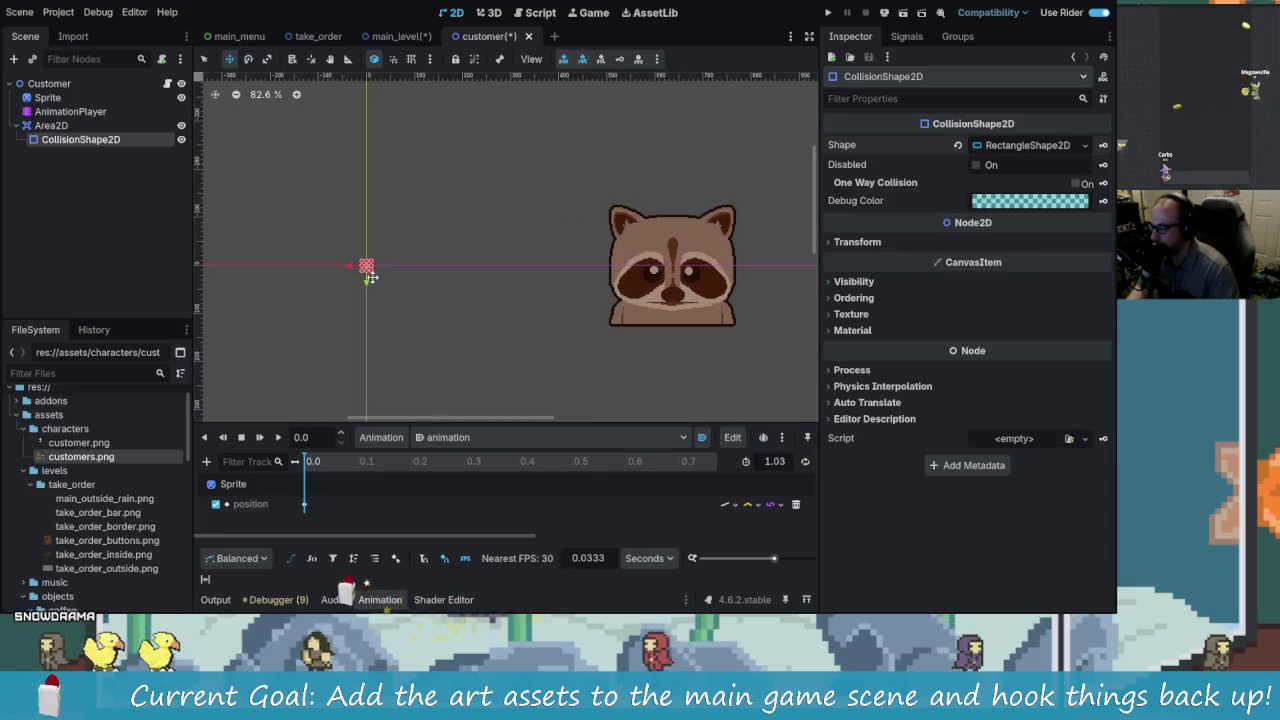
mouse_move(374, 274)
left_mouse_down()
mouse_move(474, 357)
mouse_move(427, 295)
left_mouse_up()
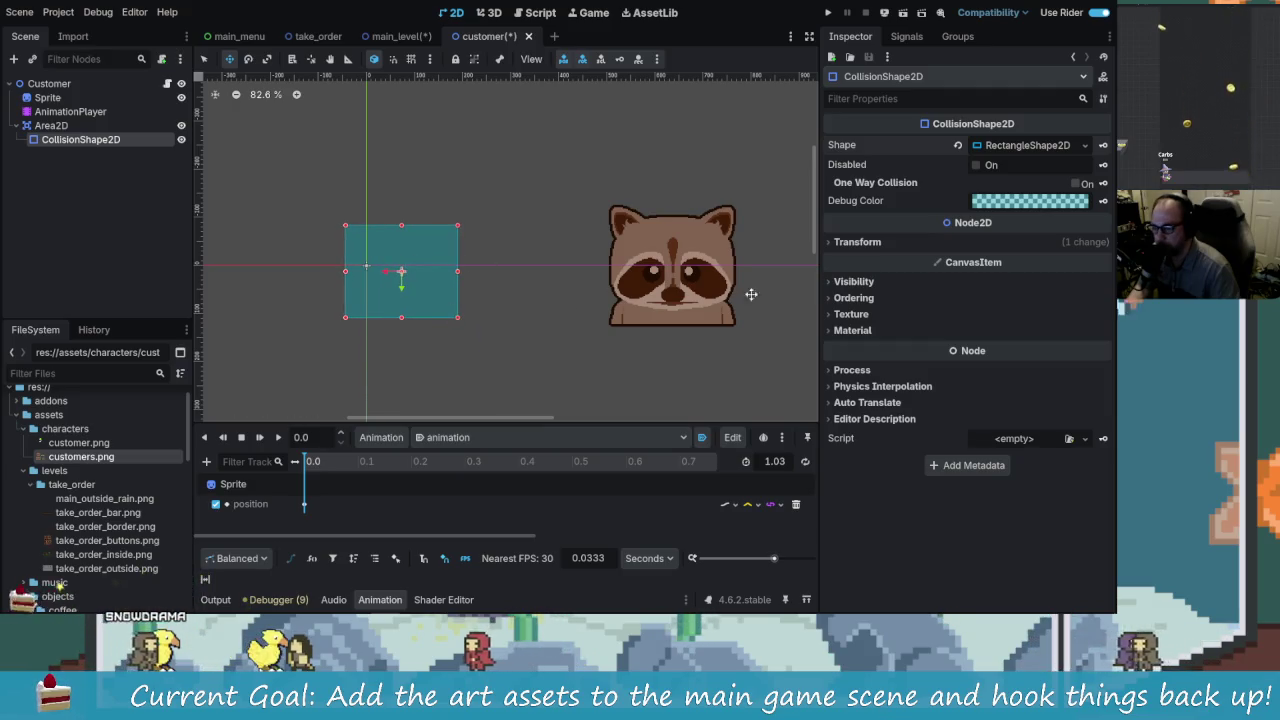
left_click(1018, 145)
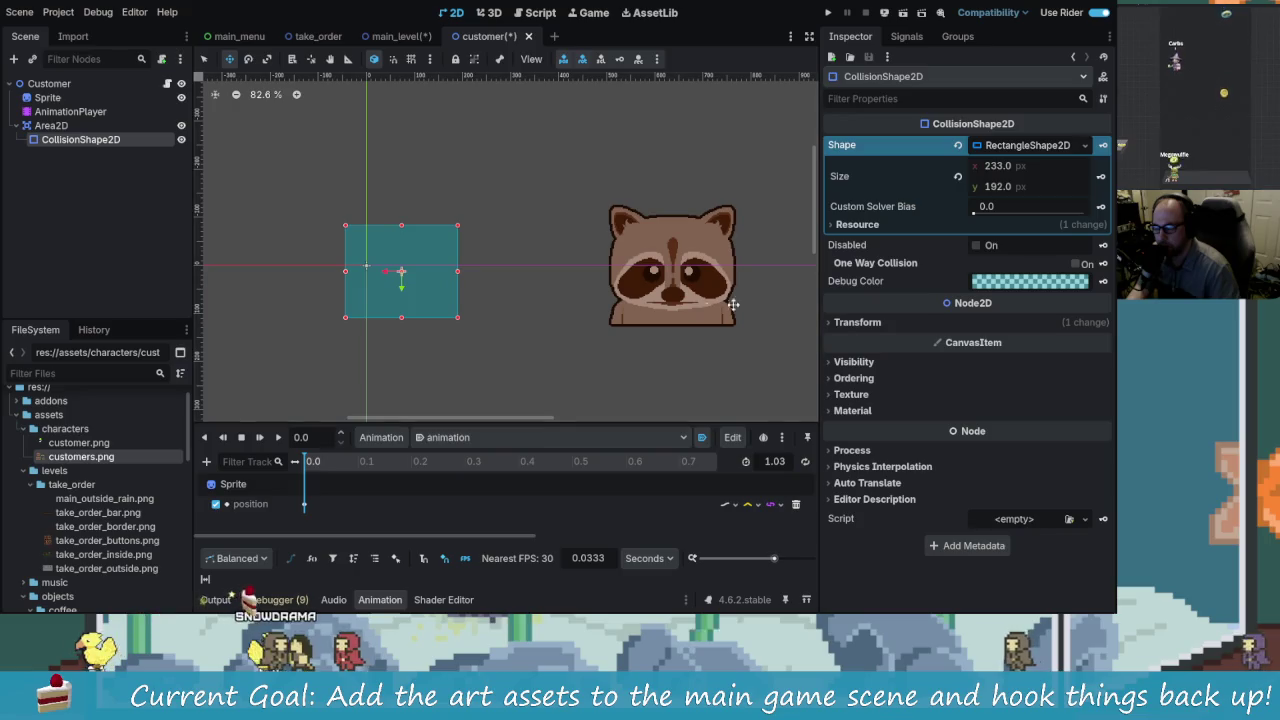
Step: Save the Aseprite artwork, size the rectangle to 158×129, and save the customer scene
key("alt+Tab")
key("alt+Tab")
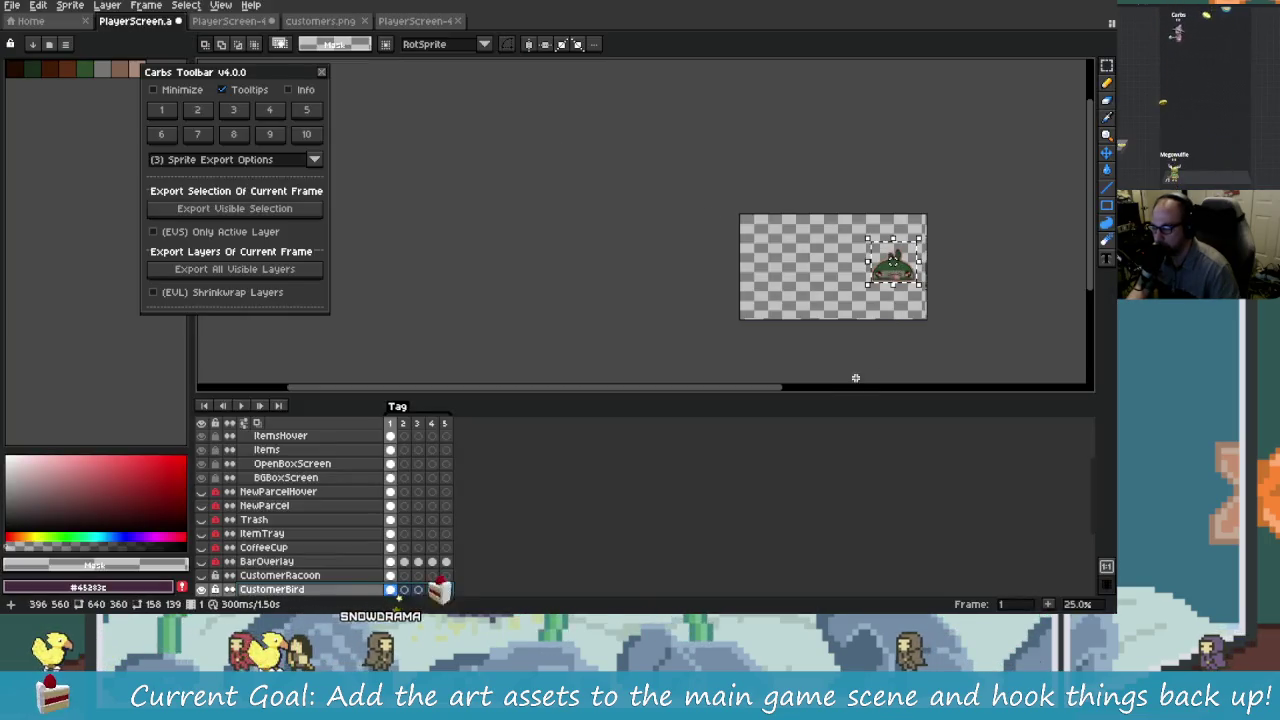
key("ctrl+s")
key("alt+Tab")
left_click(1006, 168)
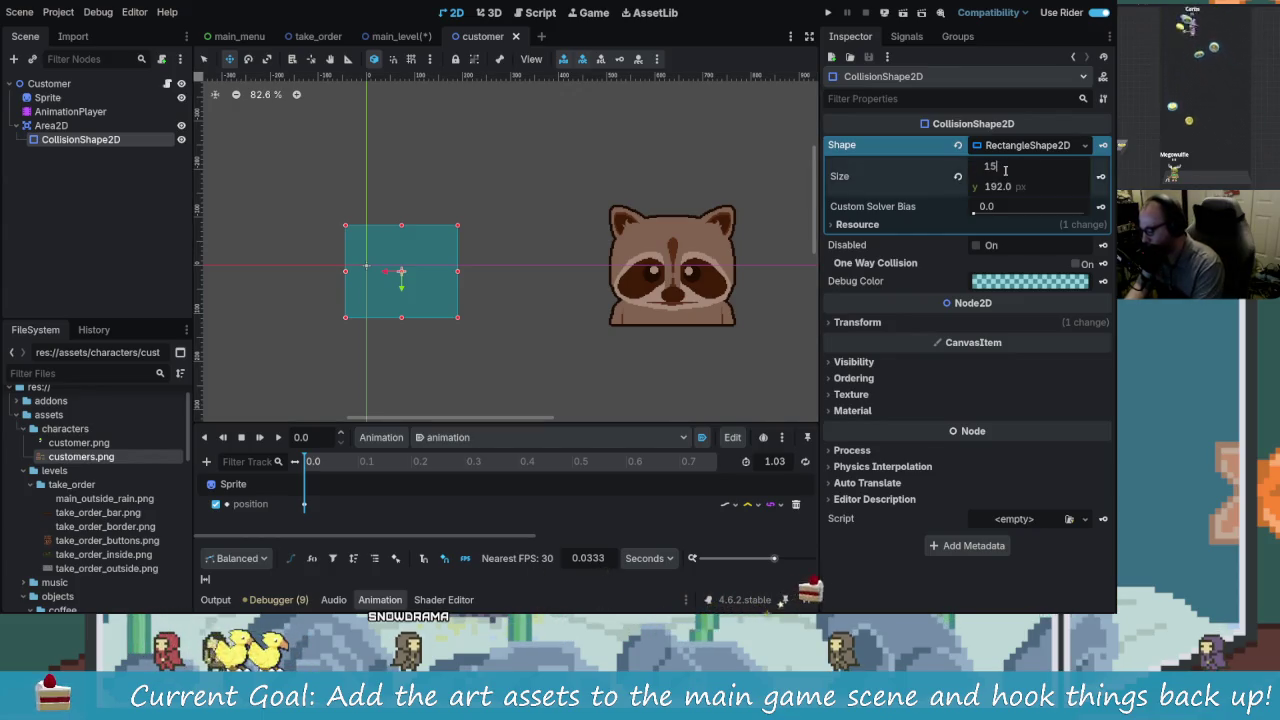
key("Tab")
type("1")
key("Return")
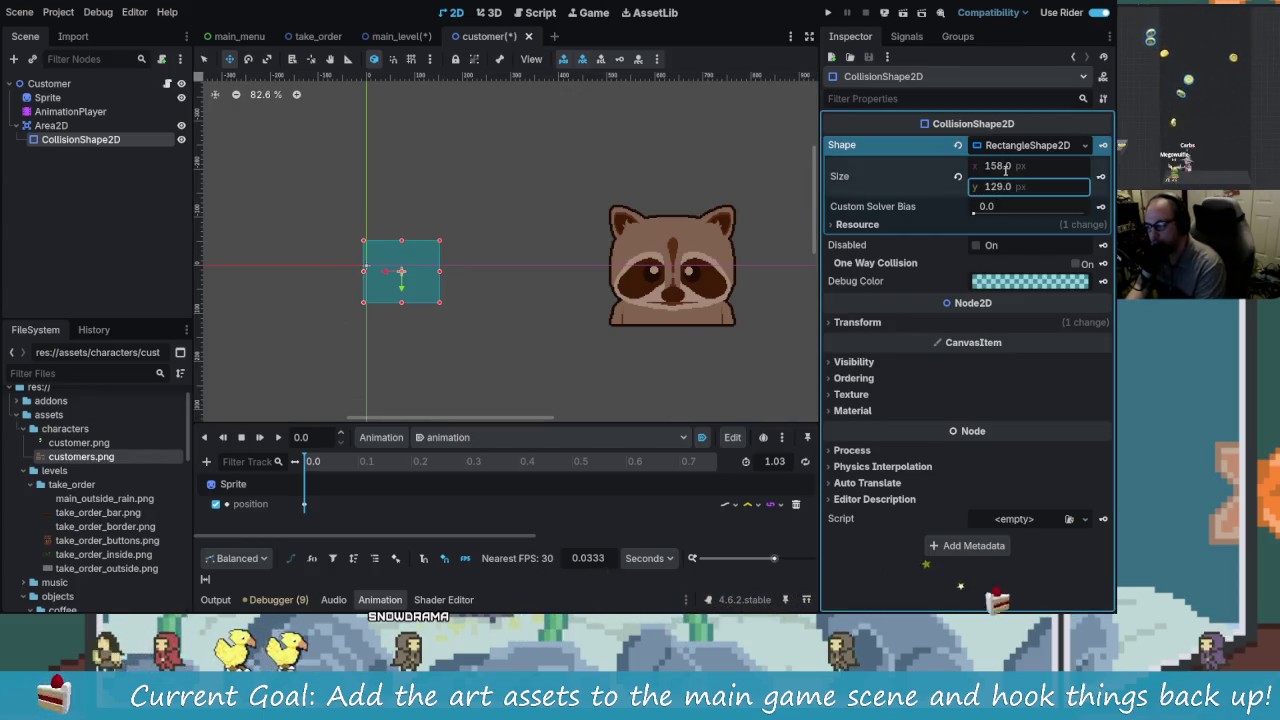
key("ctrl+s")
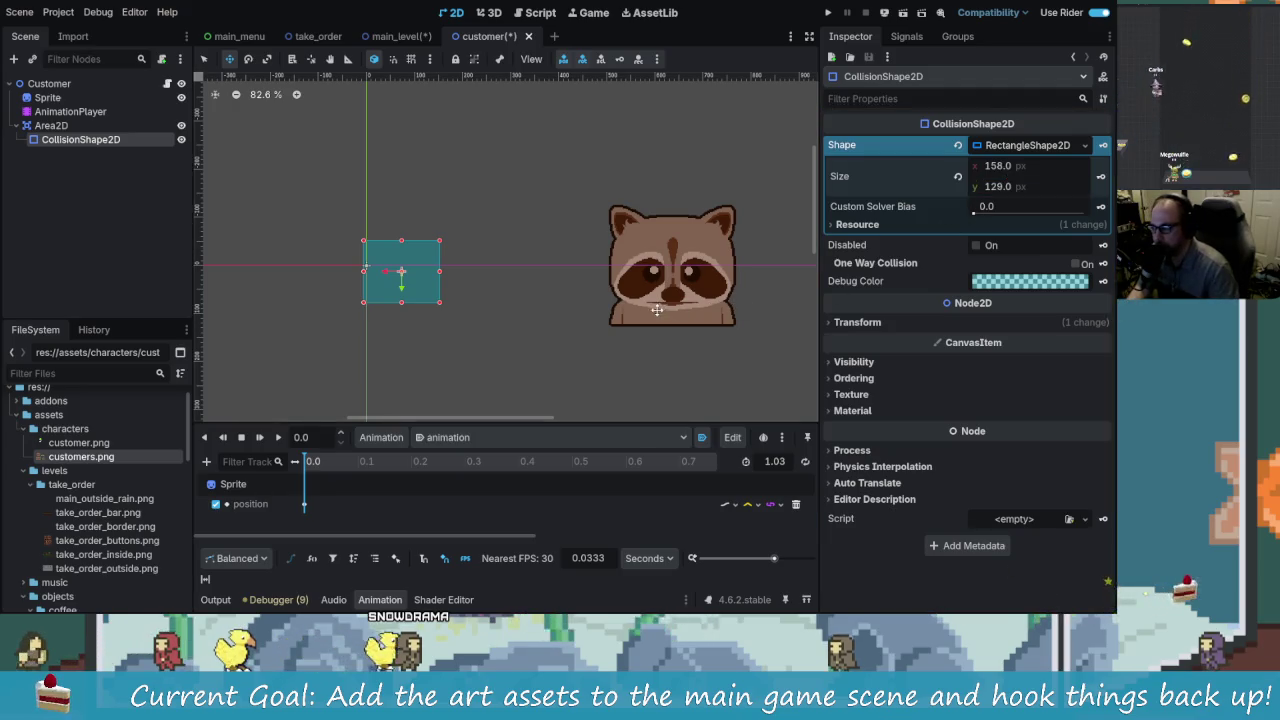
Step: Resize the collision rectangle to 160×160 after checking the sprite art
key("alt+Tab")
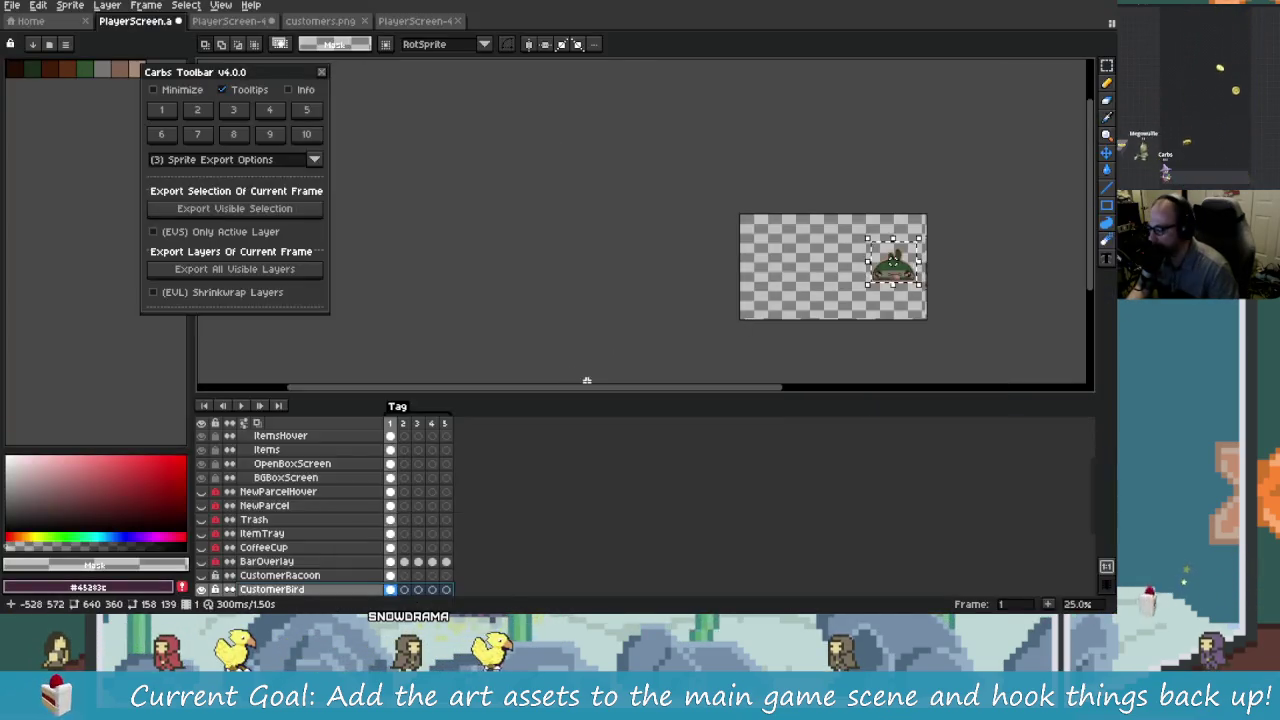
key("alt+Tab")
left_click(1008, 187)
type("139.0")
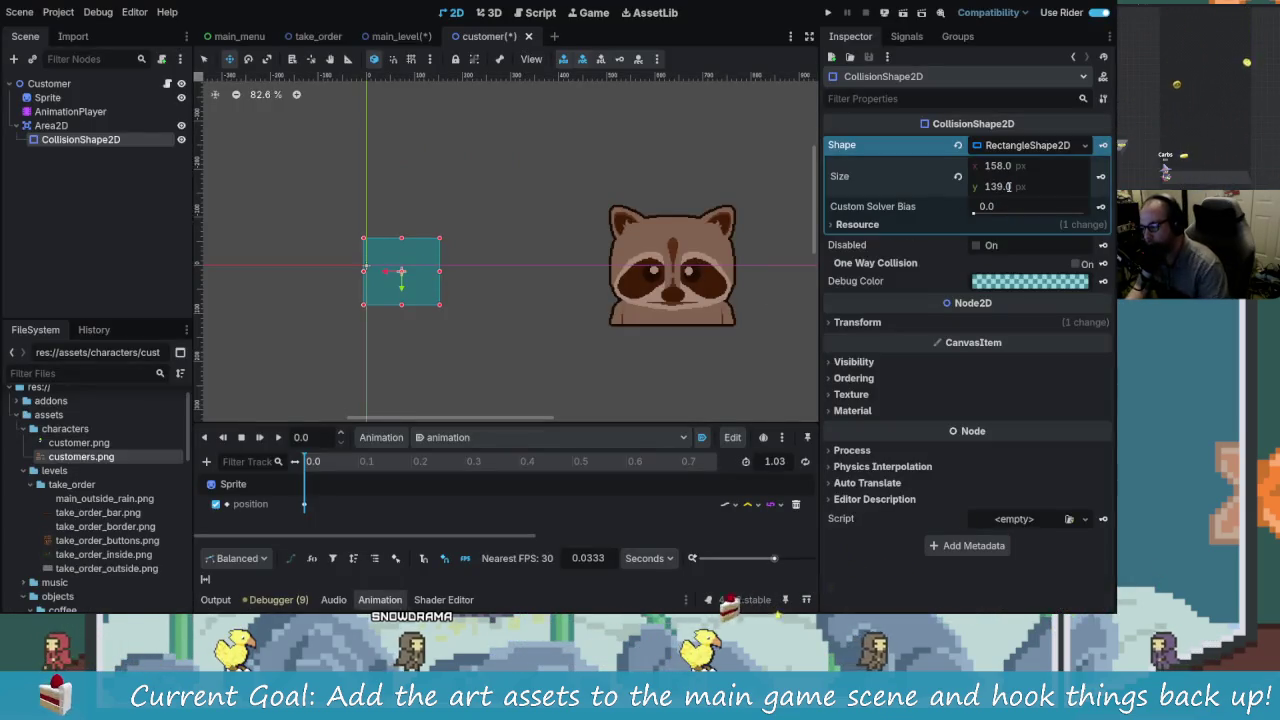
left_click(1007, 167)
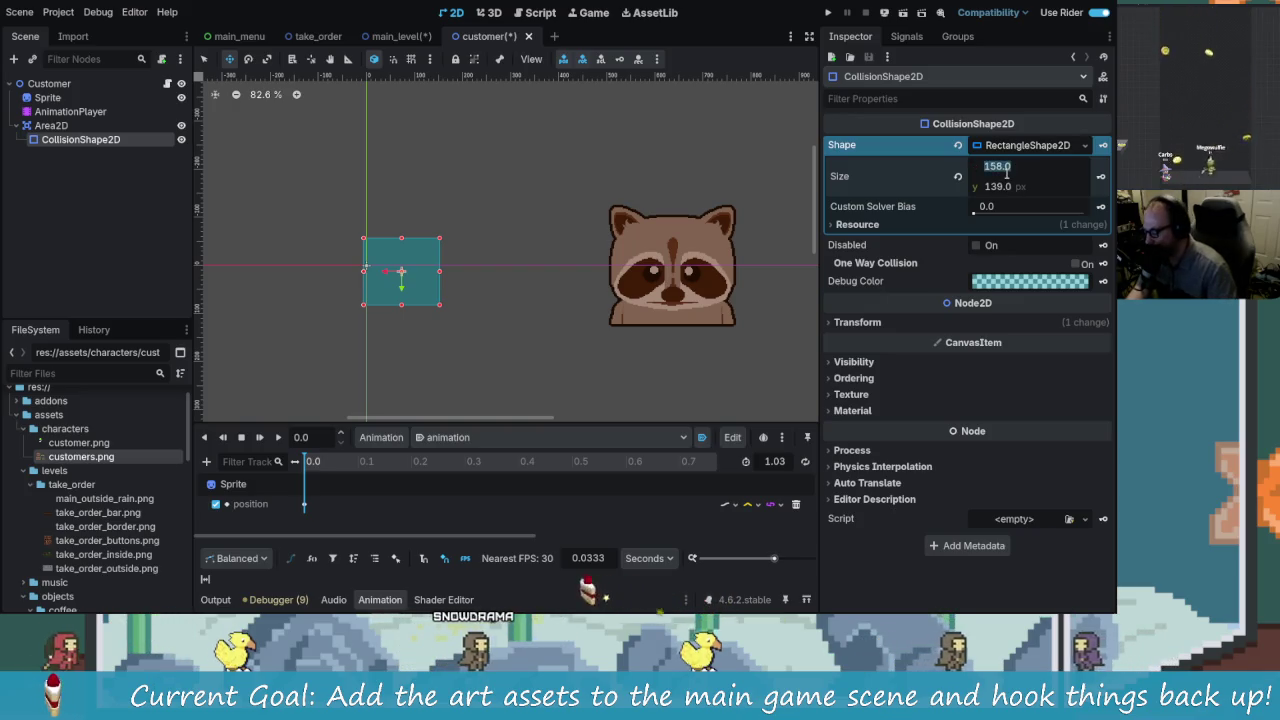
type("1")
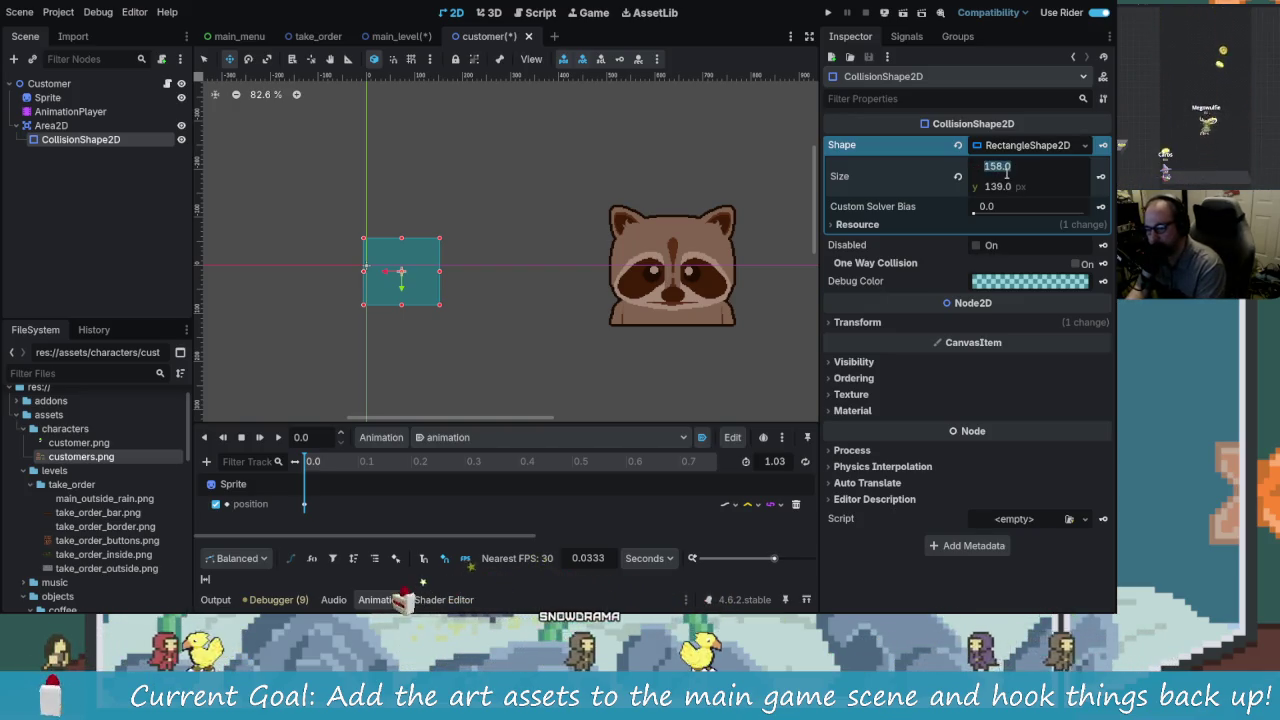
type("60")
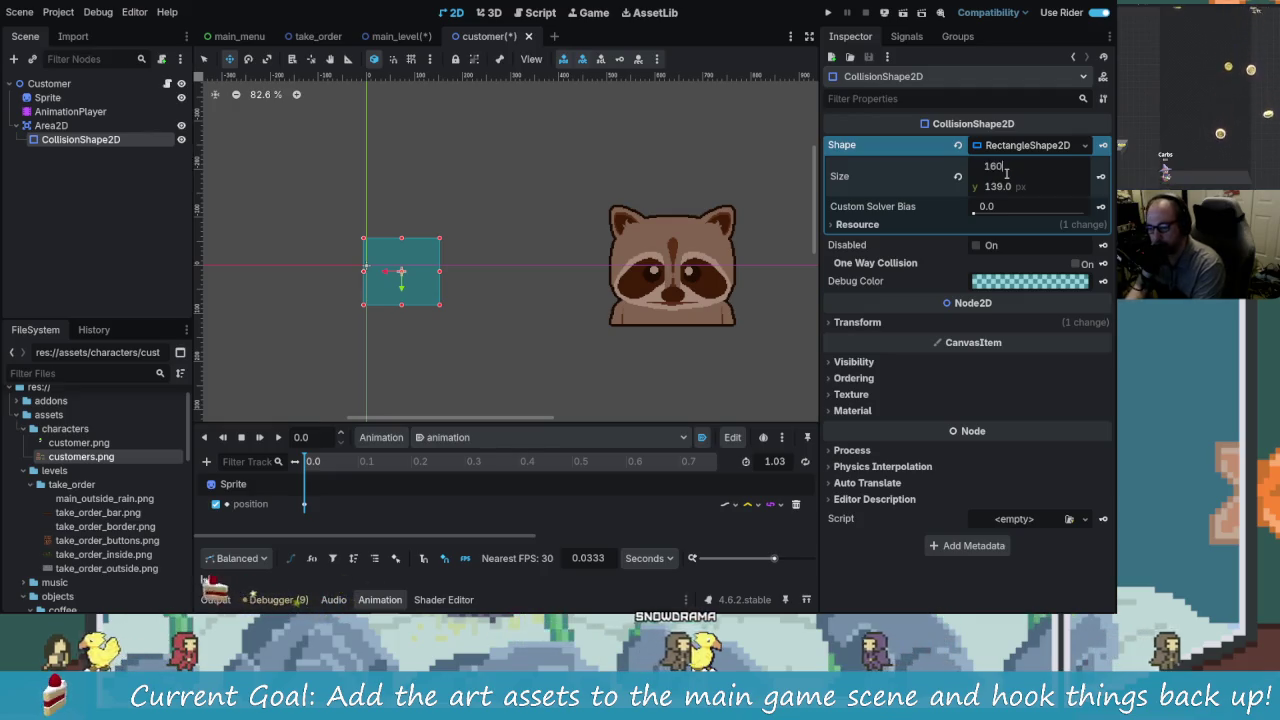
key("Tab")
type("160")
key("Return")
Step: Enlarge the collision rectangle to 200×200 to match the sprite art
key("alt+Tab")
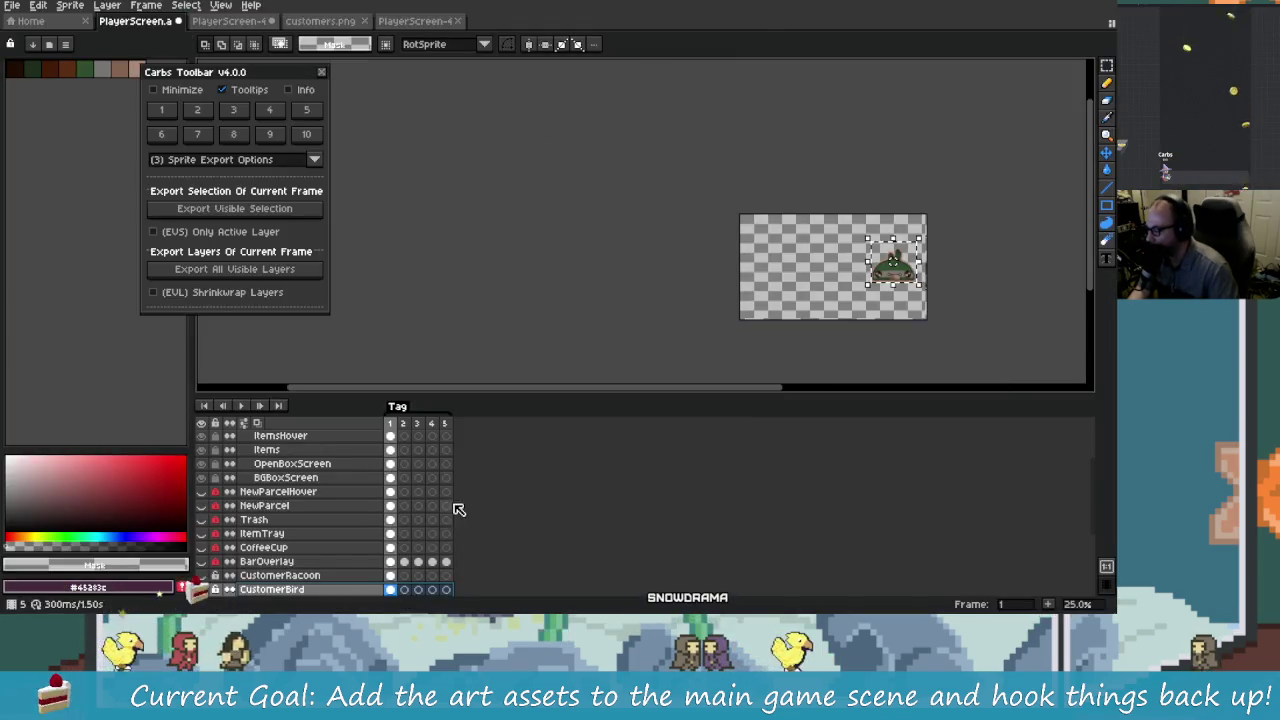
scroll(850, 280, "up", 6)
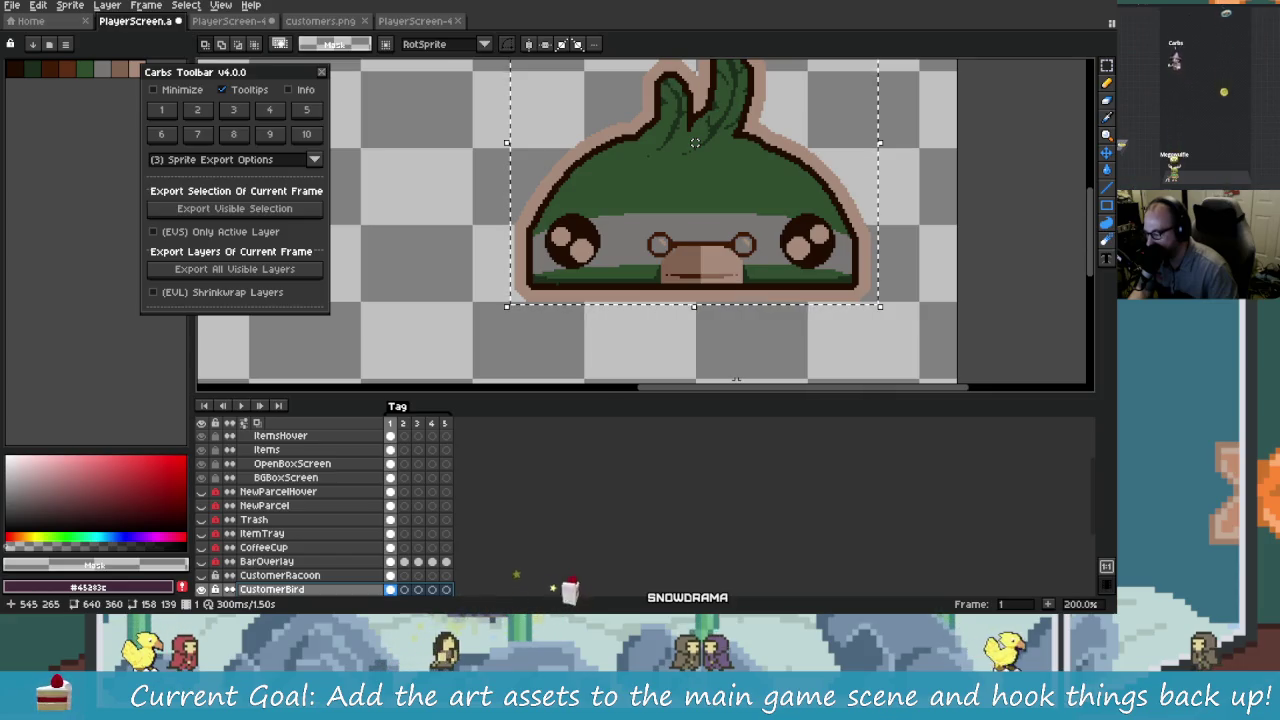
key("alt+Tab")
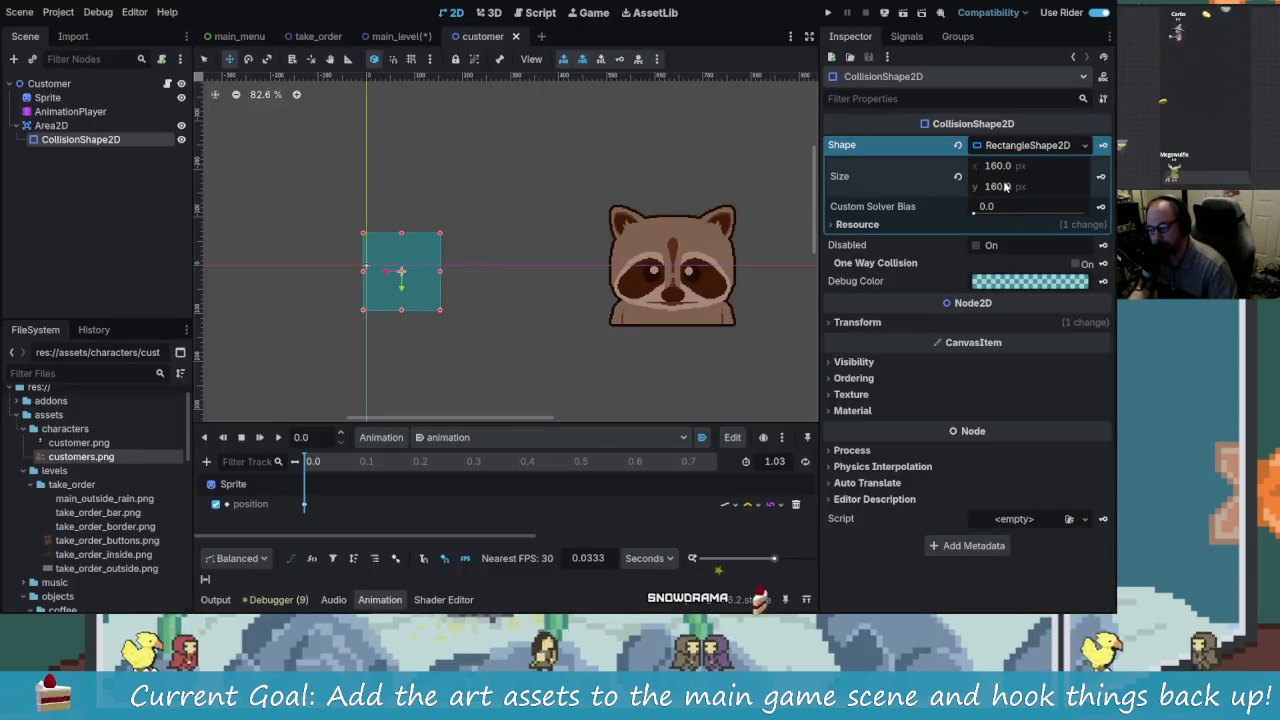
type("200")
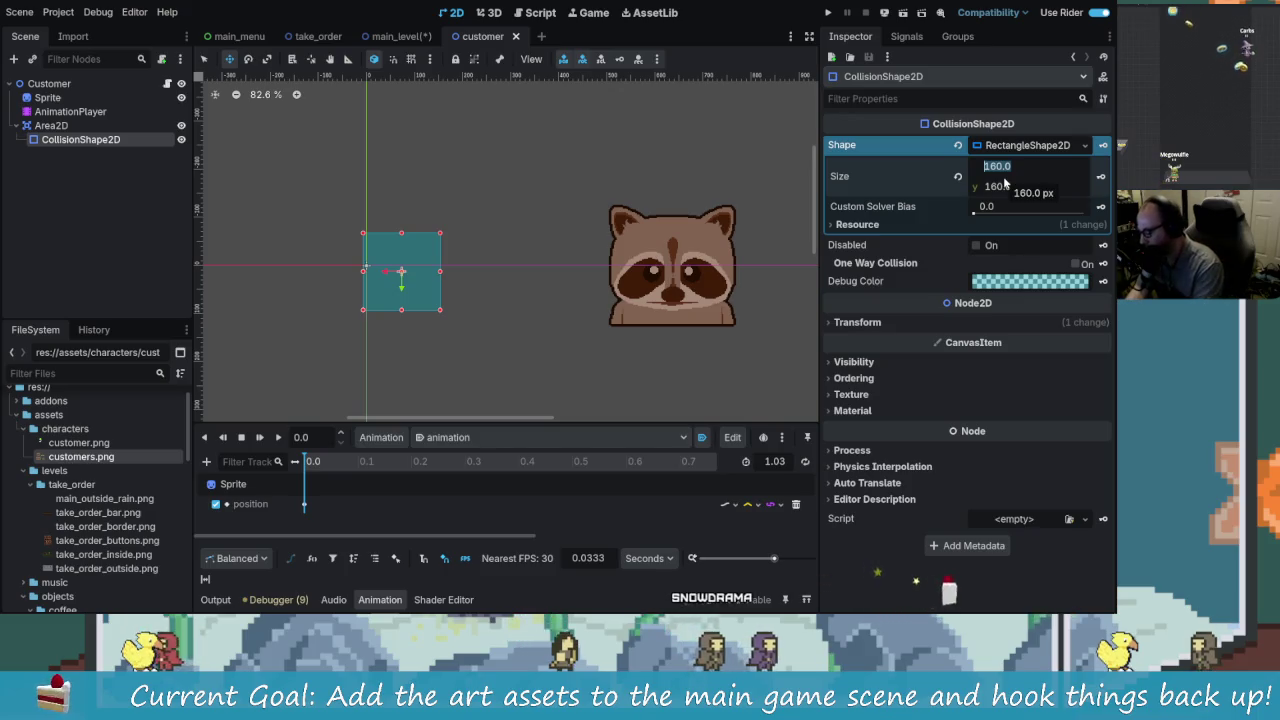
key("Tab")
type("200")
key("Return")
Step: Drag the box onto the raccoon and trim its edges to about 258×217
mouse_move(418, 265)
left_mouse_down()
mouse_move(698, 259)
mouse_move(591, 266)
mouse_move(604, 266)
left_mouse_up()
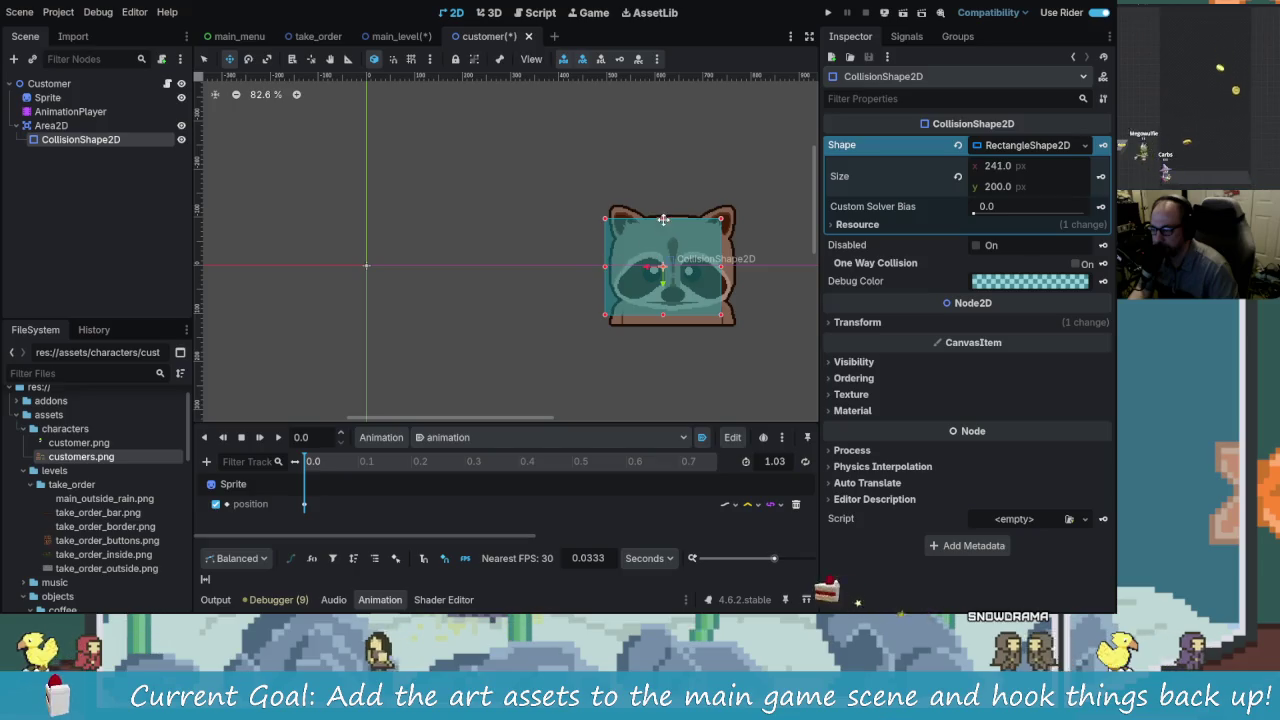
left_click_drag(662, 218, 662, 202)
left_click_drag(721, 271, 745, 259)
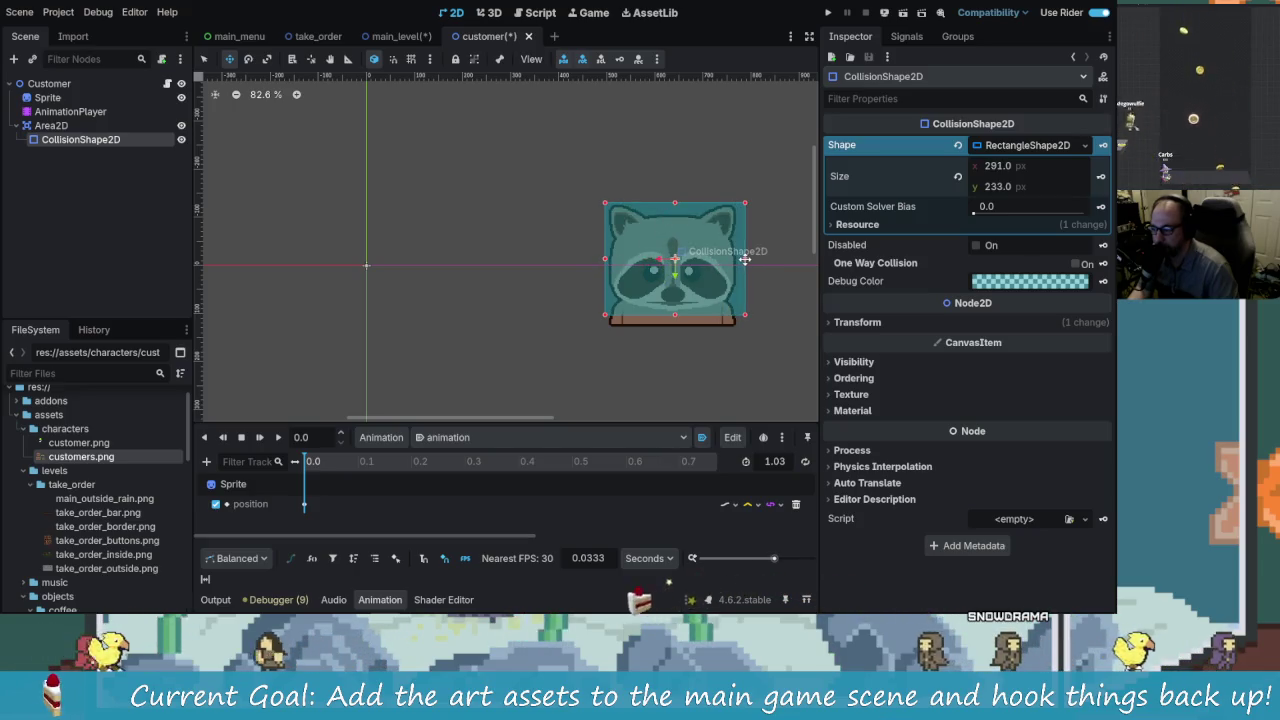
left_click_drag(675, 314, 679, 328)
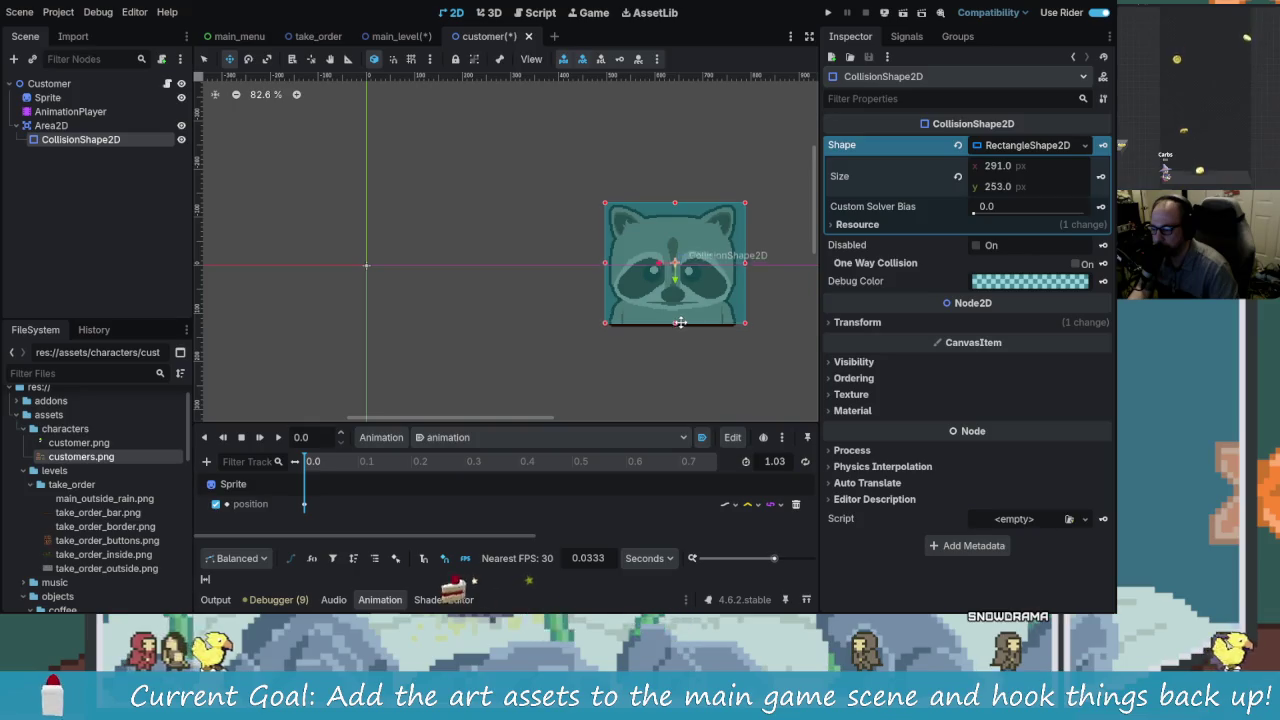
left_click_drag(605, 259, 612, 261)
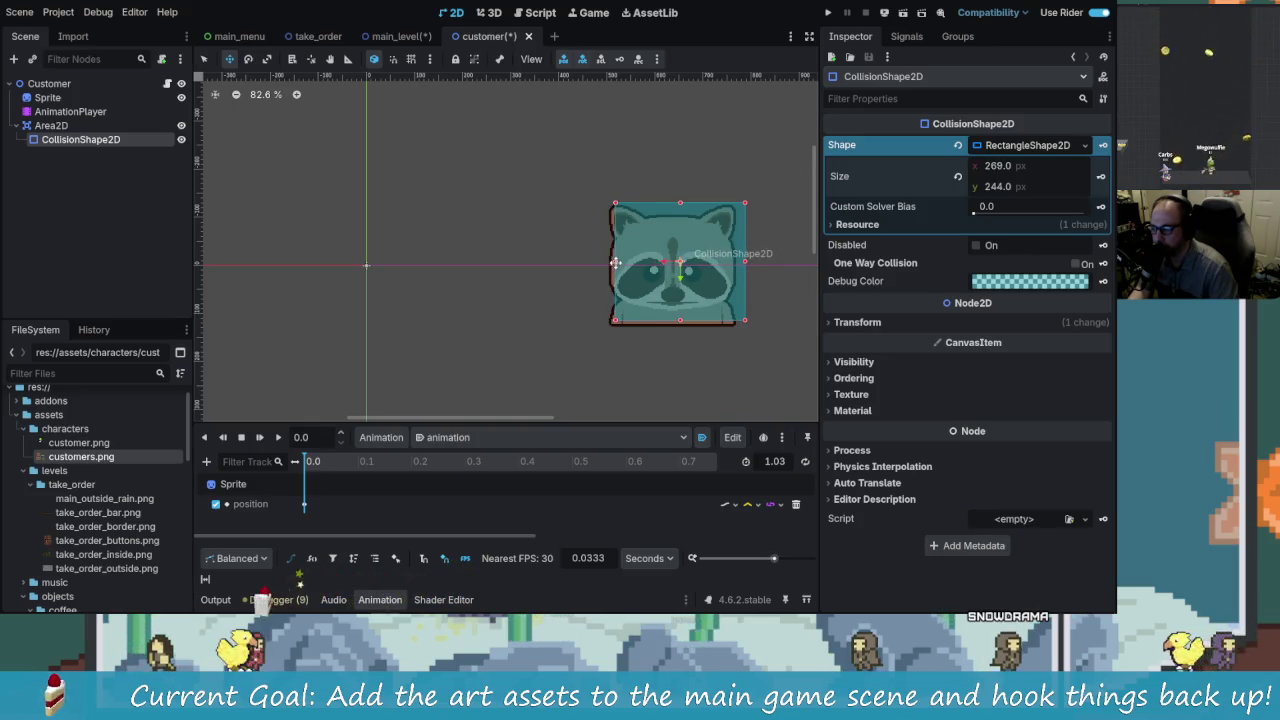
left_click_drag(677, 200, 667, 214)
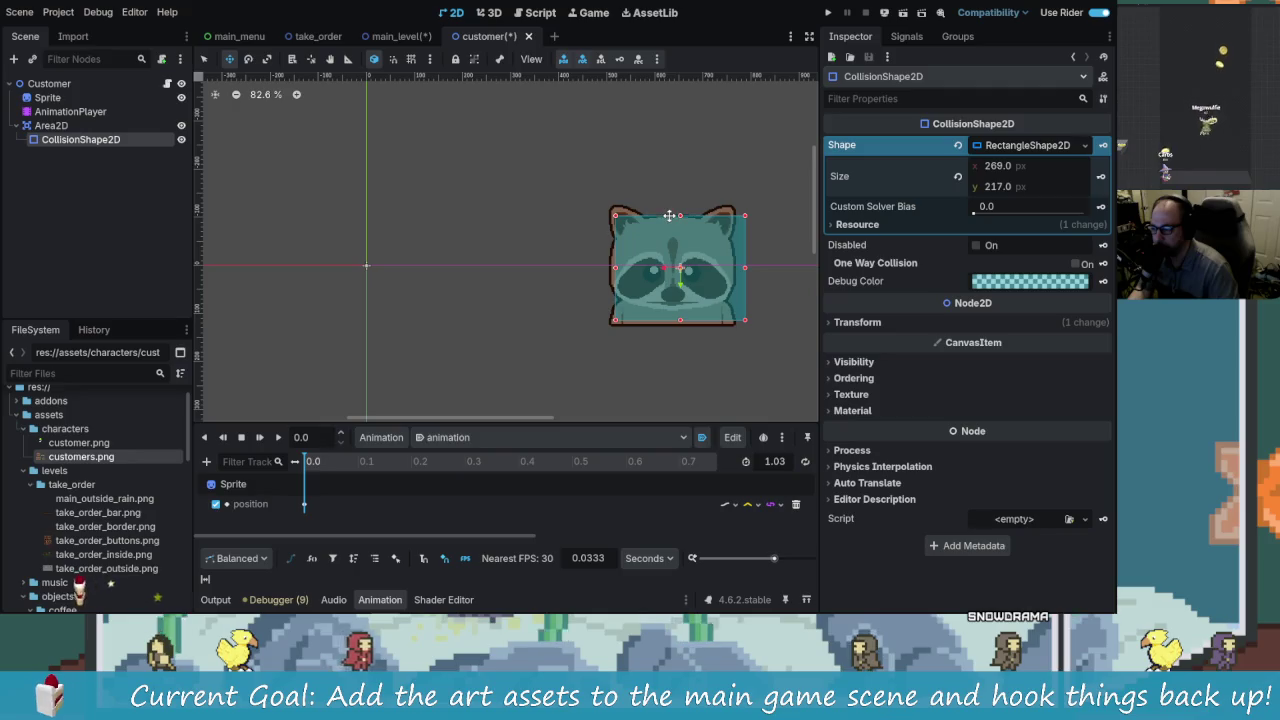
left_click_drag(746, 265, 734, 268)
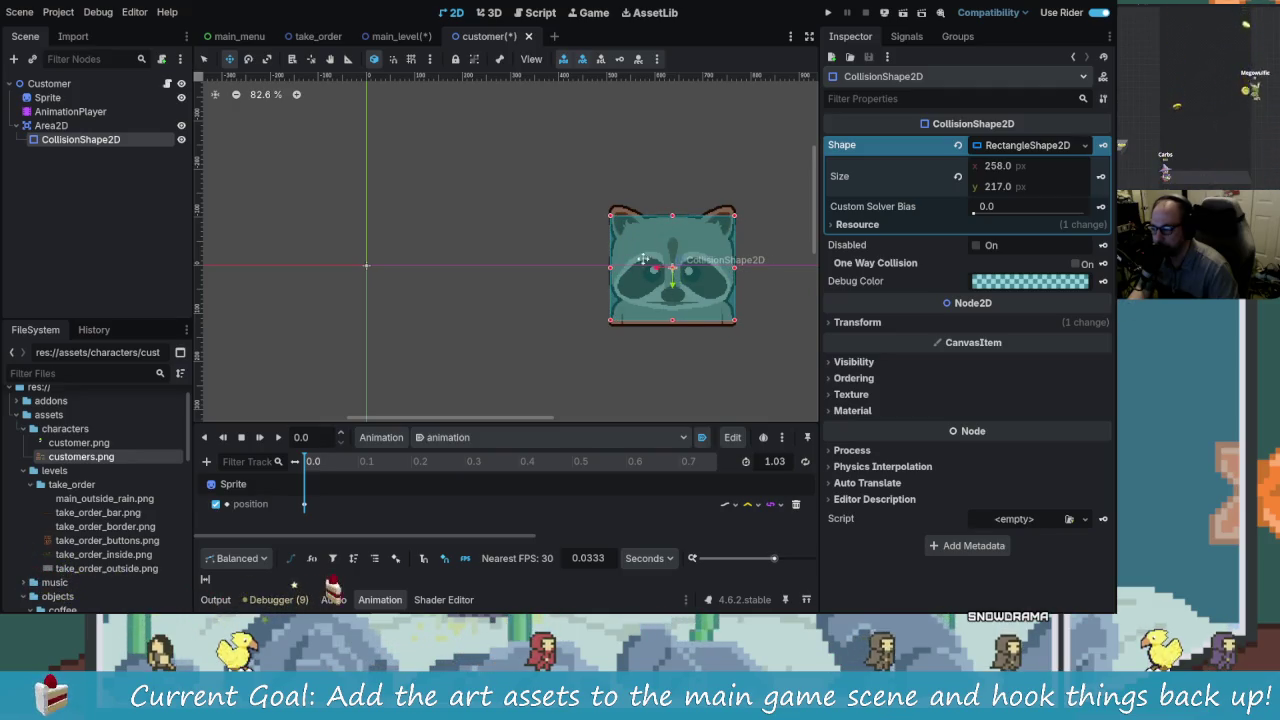
left_click(257, 237)
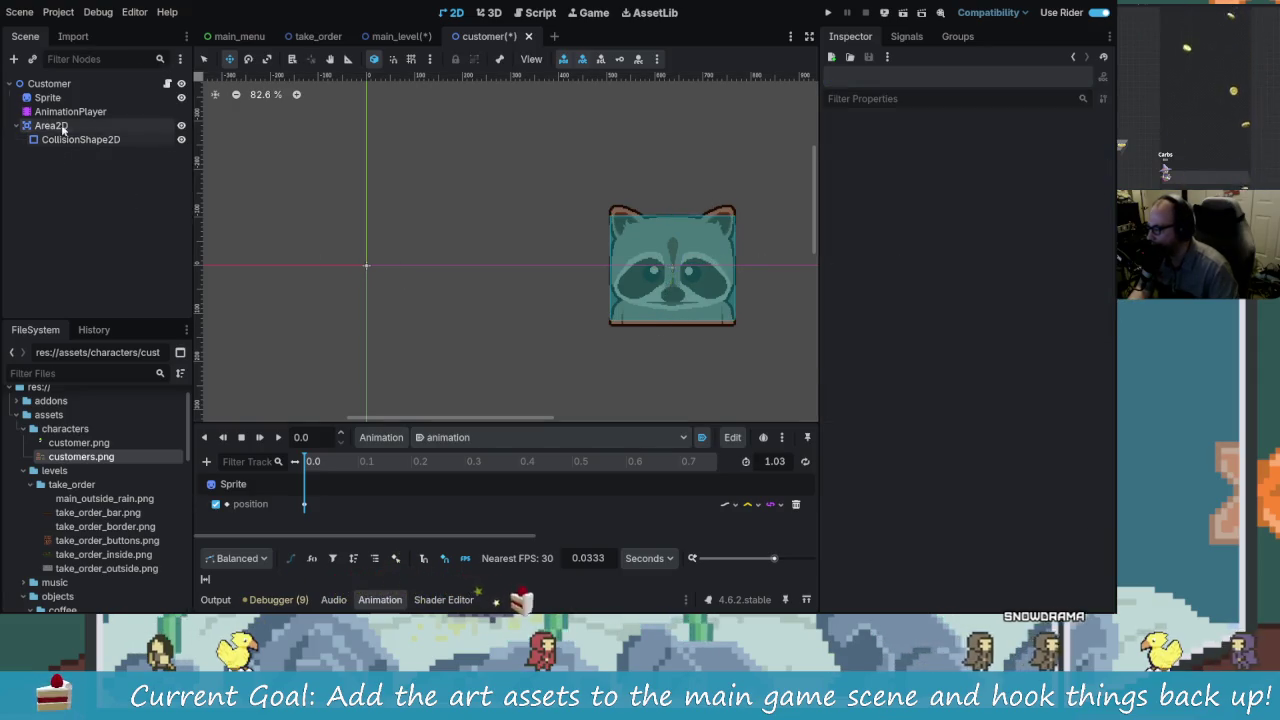
Step: Rename Area2D to MouseDetect and look over its available signals
left_click(62, 128)
left_click(90, 126)
type("MouseDetect")
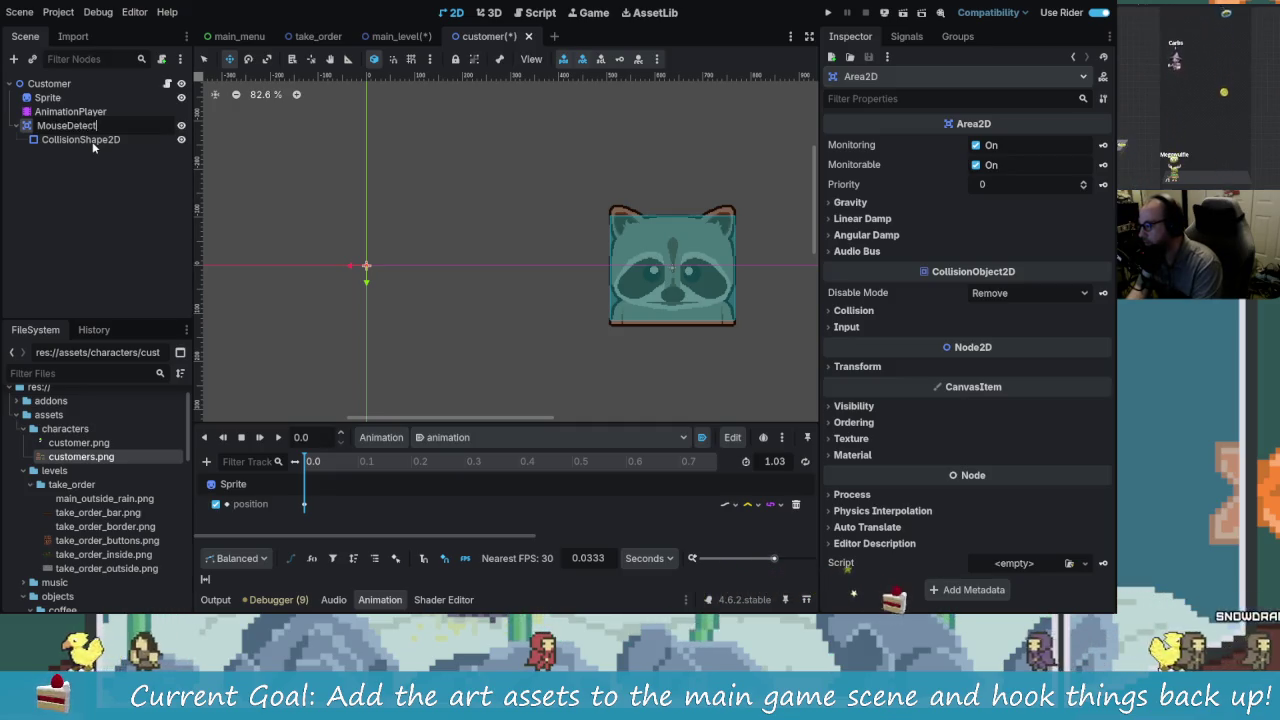
key("Return")
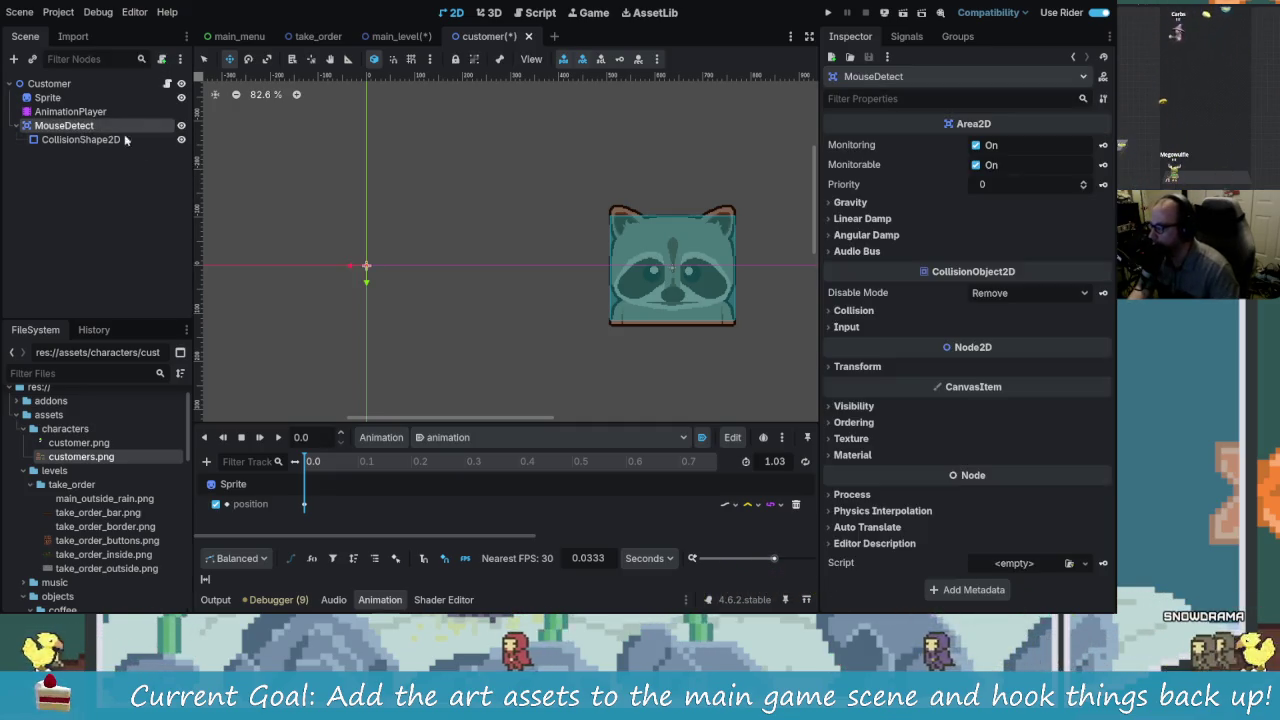
left_click(906, 36)
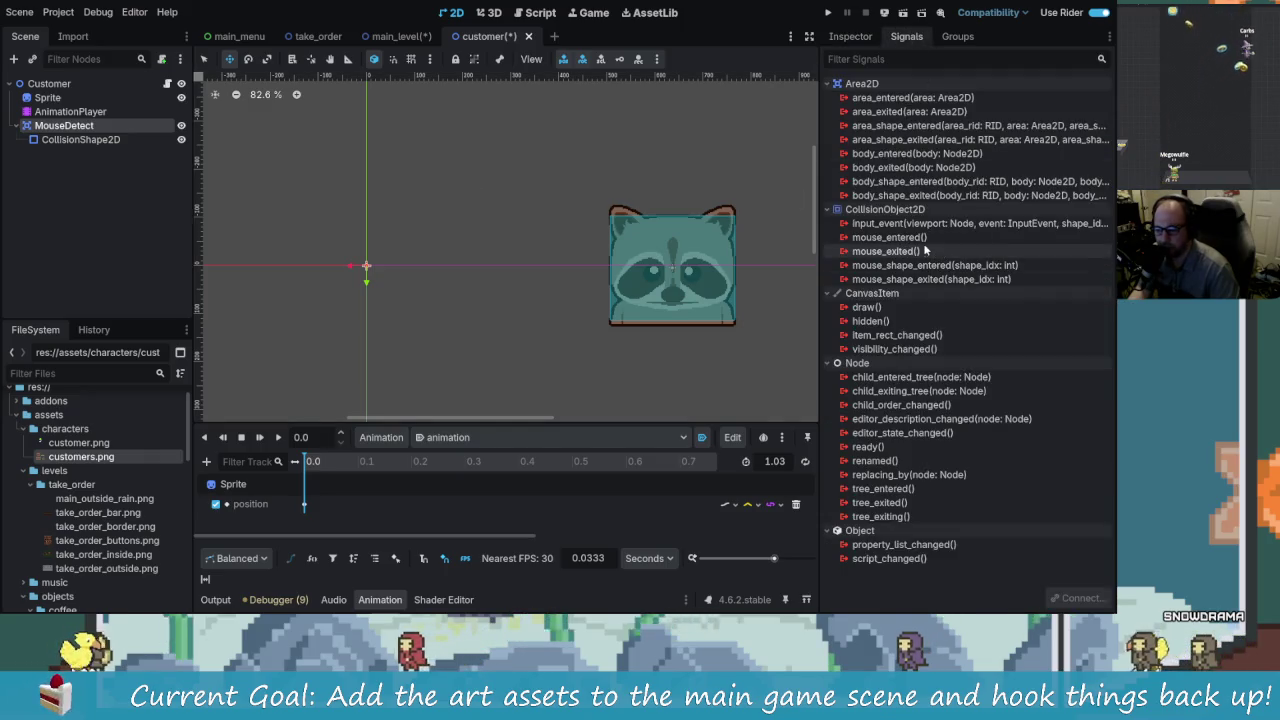
mouse_move(926, 251)
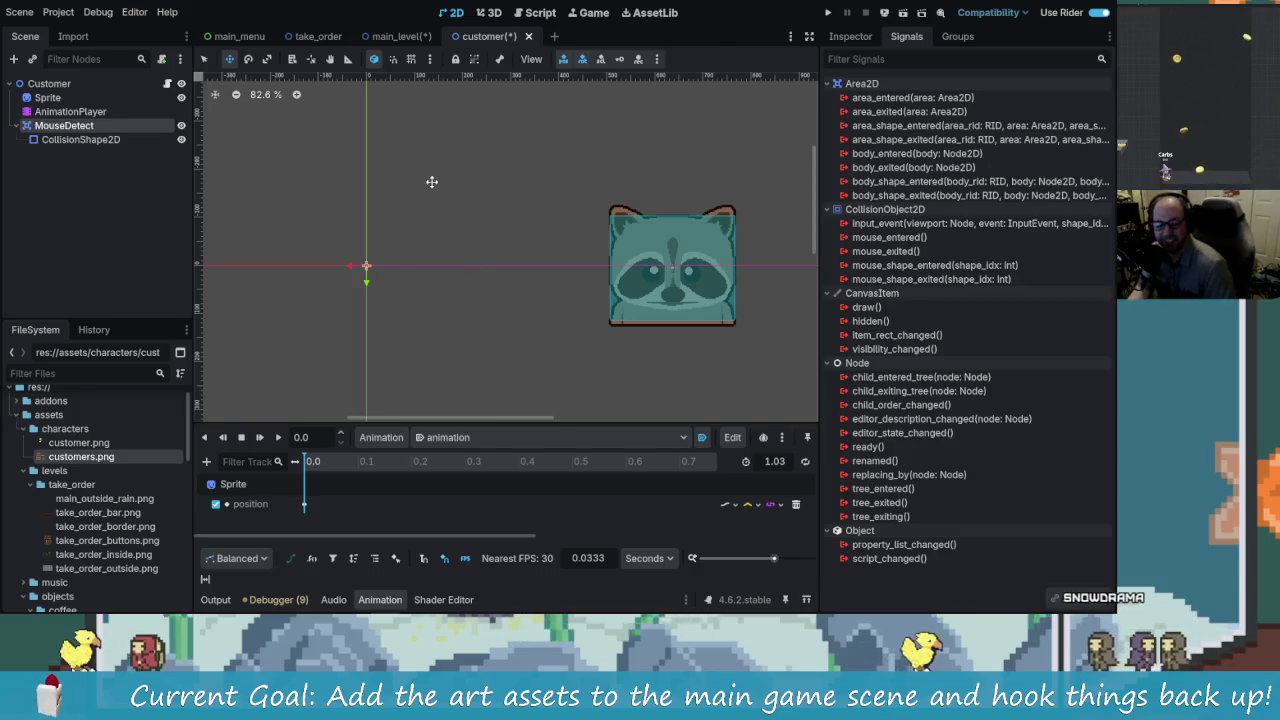
left_click(82, 131)
Step: Check CharacterManager in main_level, save the customer scene, and open customer.gd
left_click(398, 36)
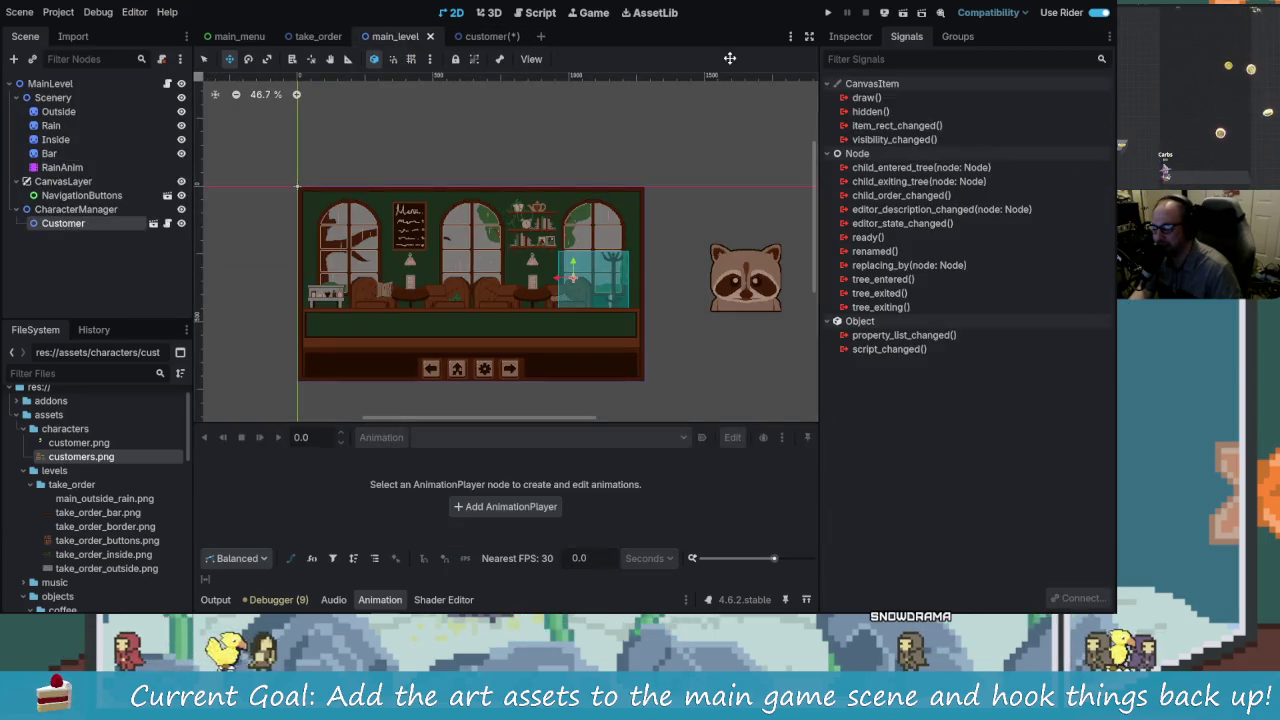
left_click(95, 209)
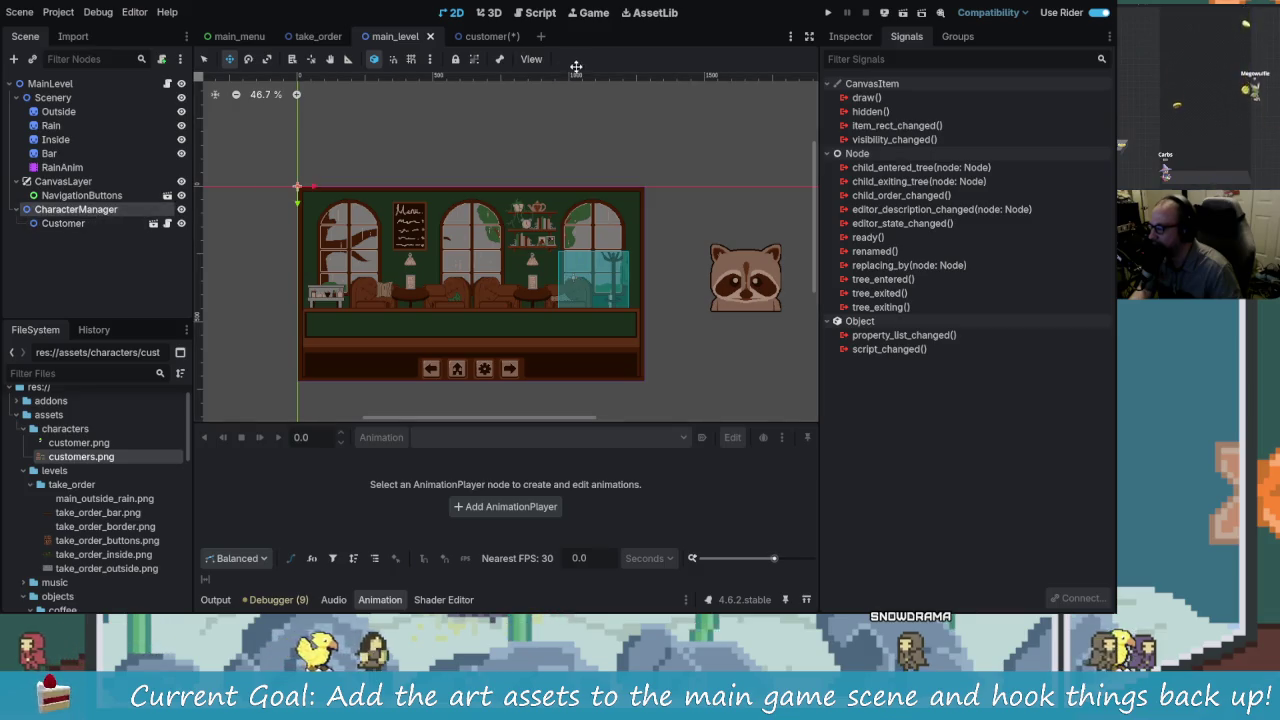
left_click(512, 38)
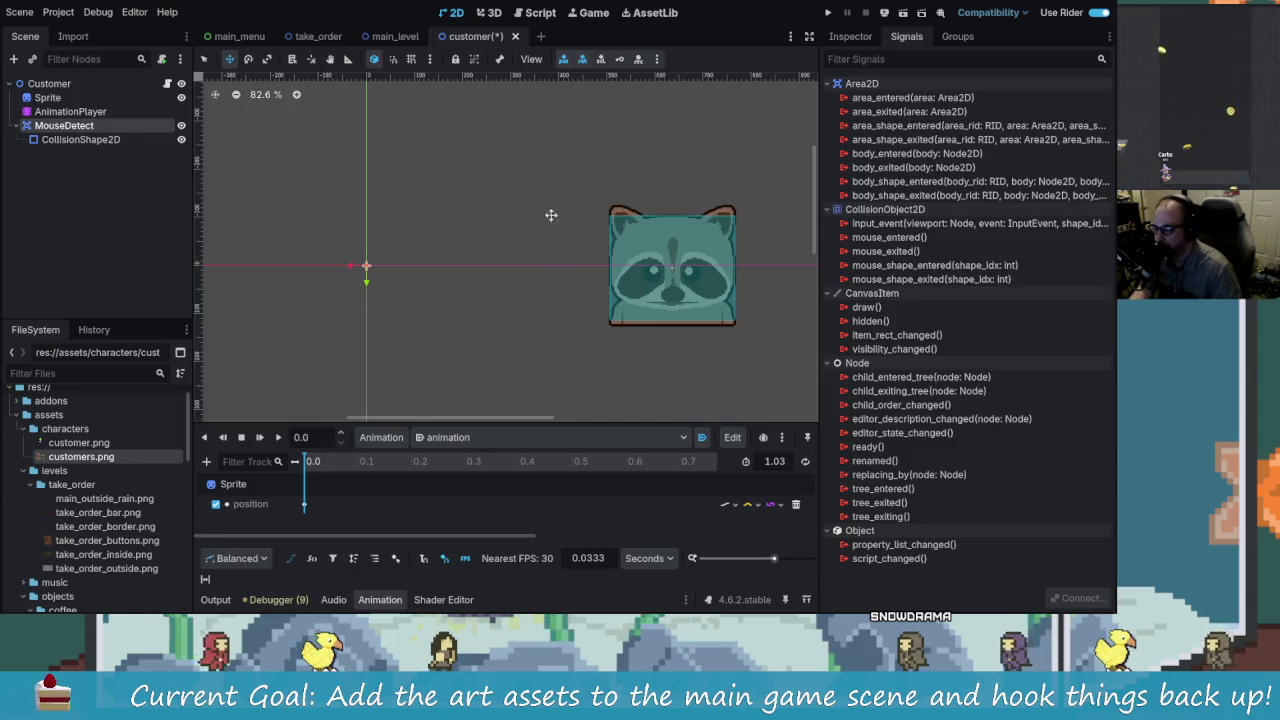
key("ctrl+s")
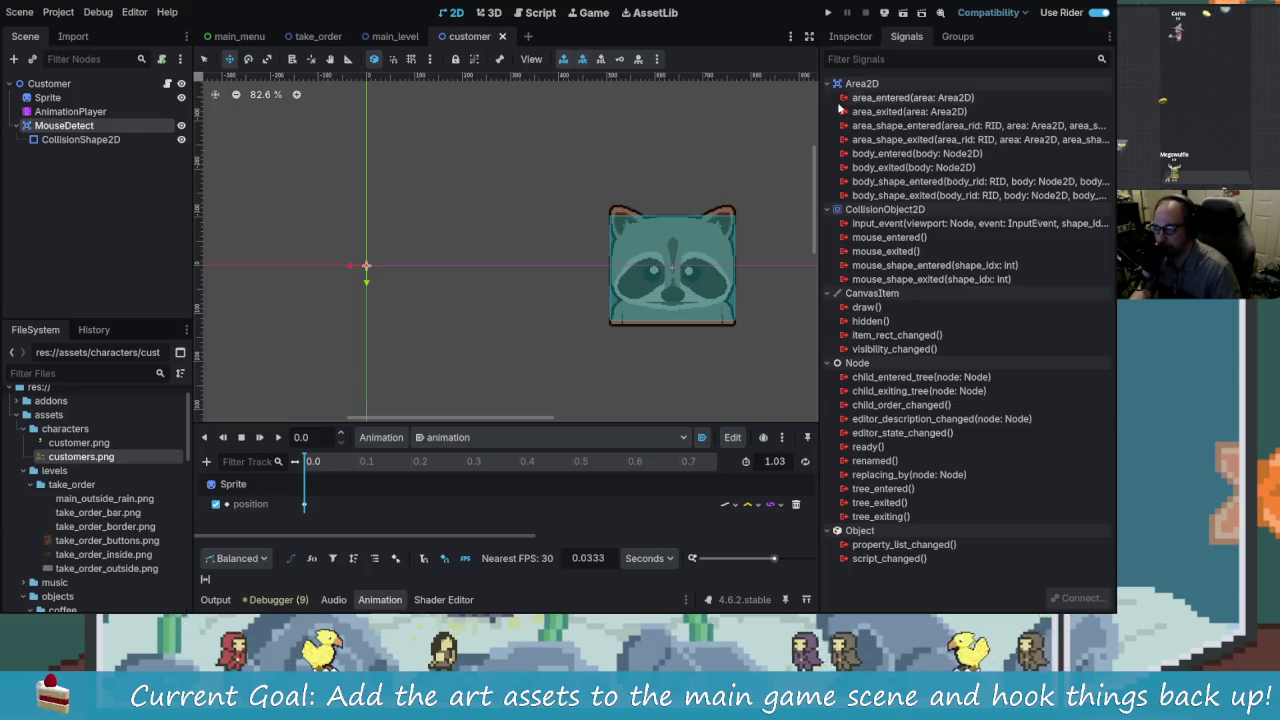
left_click(850, 36)
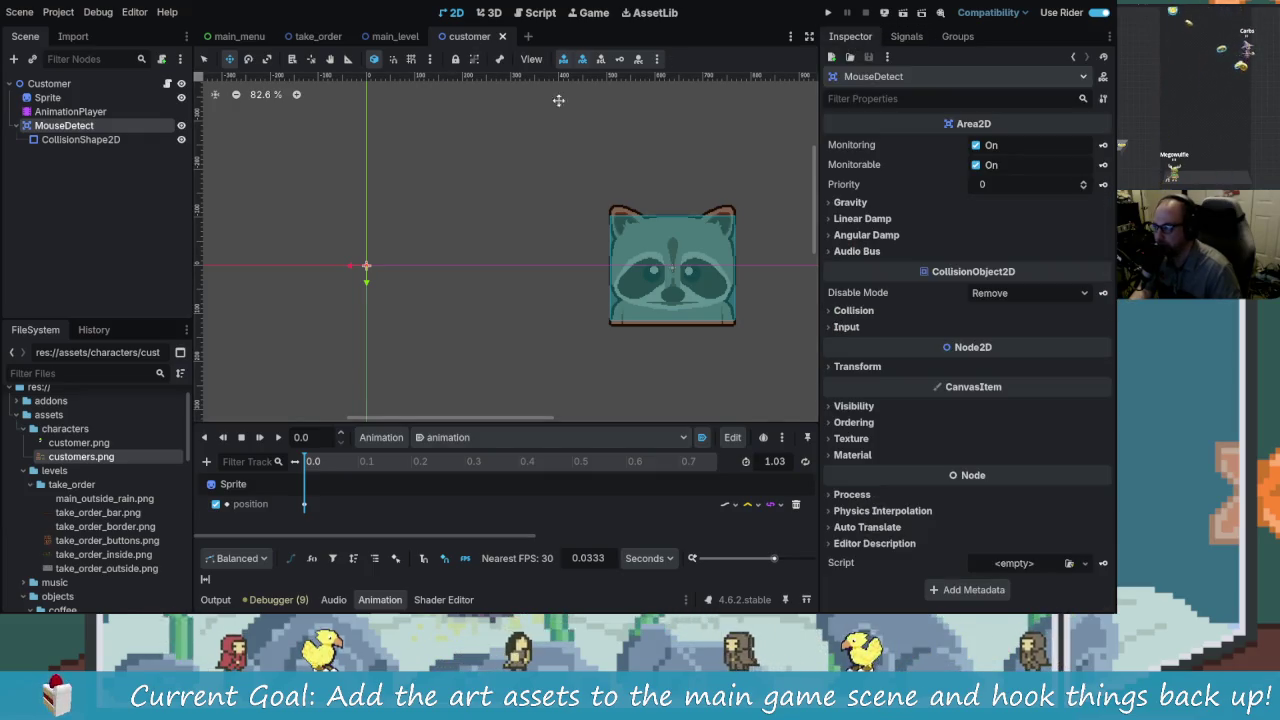
left_click(169, 85)
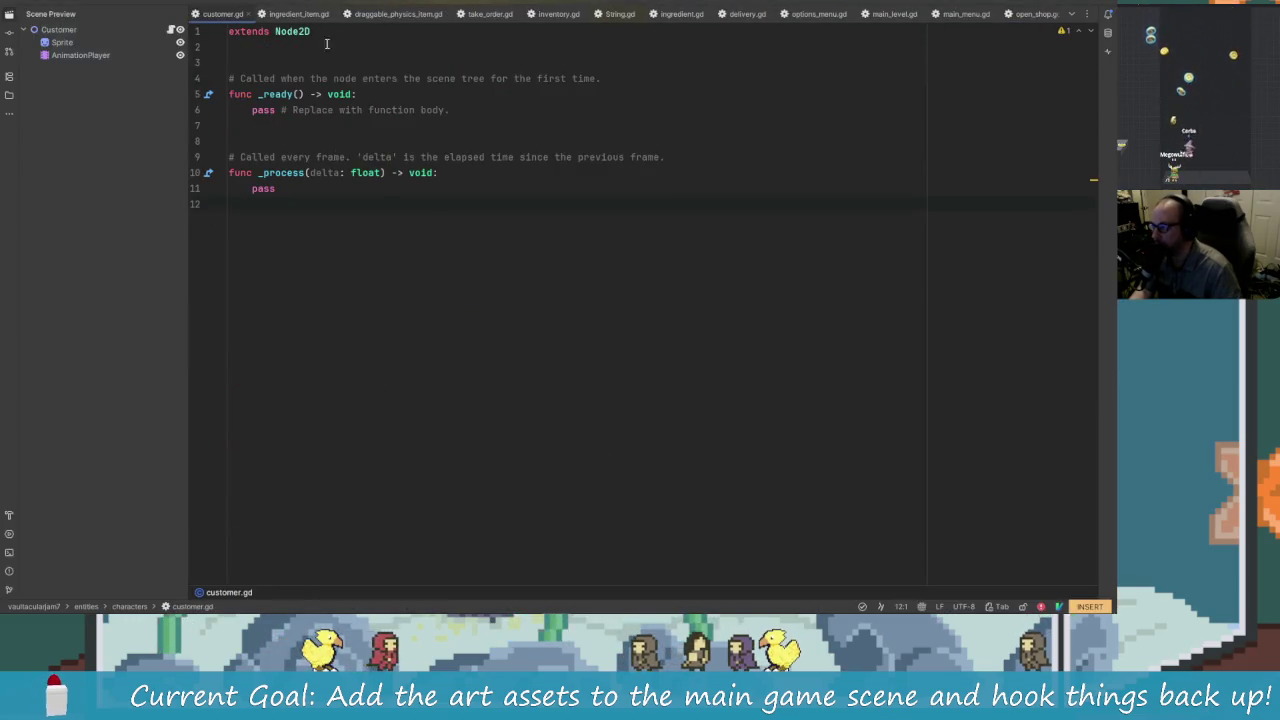
Step: Copy the _is_mouse_on_me function from draggable_physics_item.gd, then switch to customer.gd
left_click(296, 14)
left_click(521, 330)
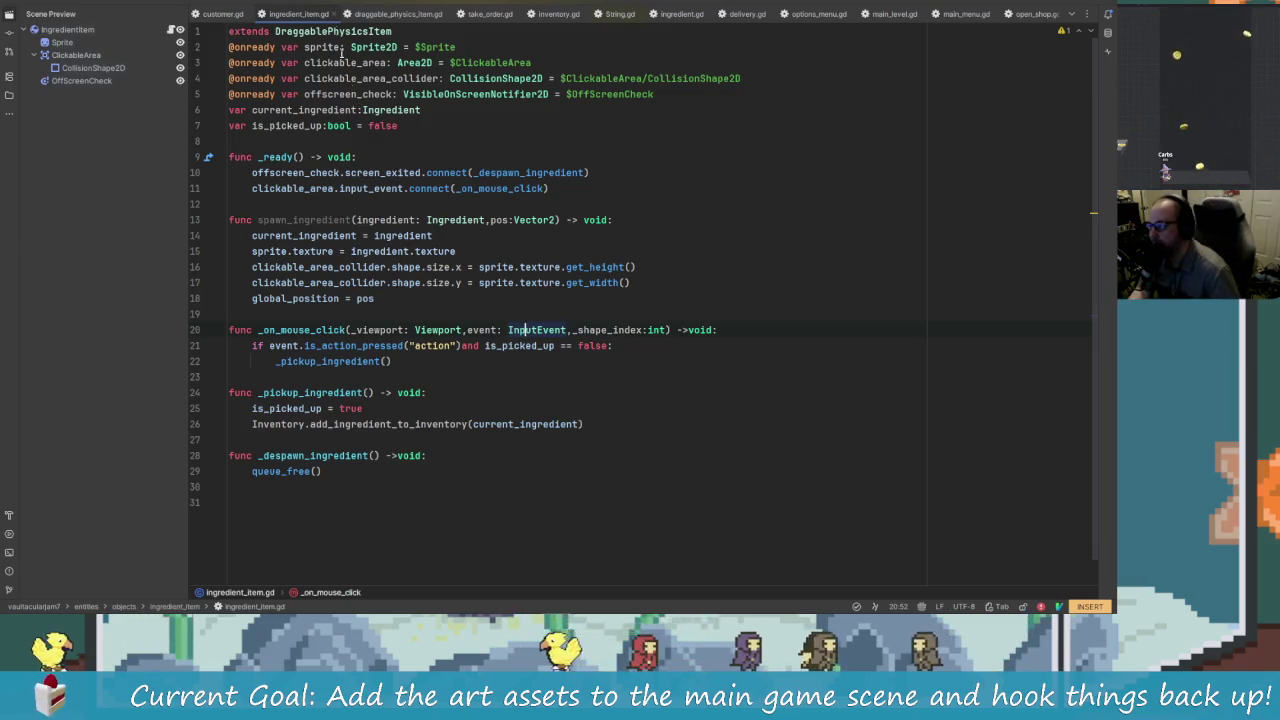
left_click(400, 14)
scroll(307, 418, "down", 3)
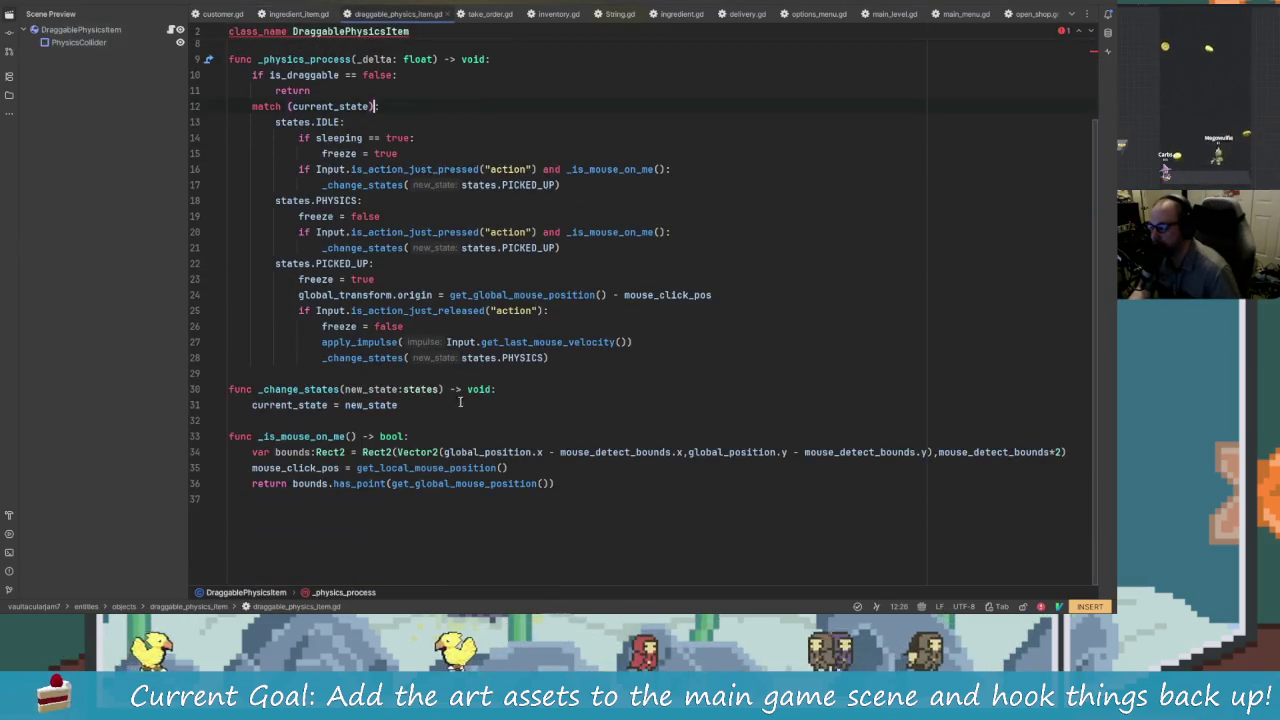
mouse_move(560, 490)
left_mouse_down()
mouse_move(300, 455)
mouse_move(298, 438)
left_mouse_up()
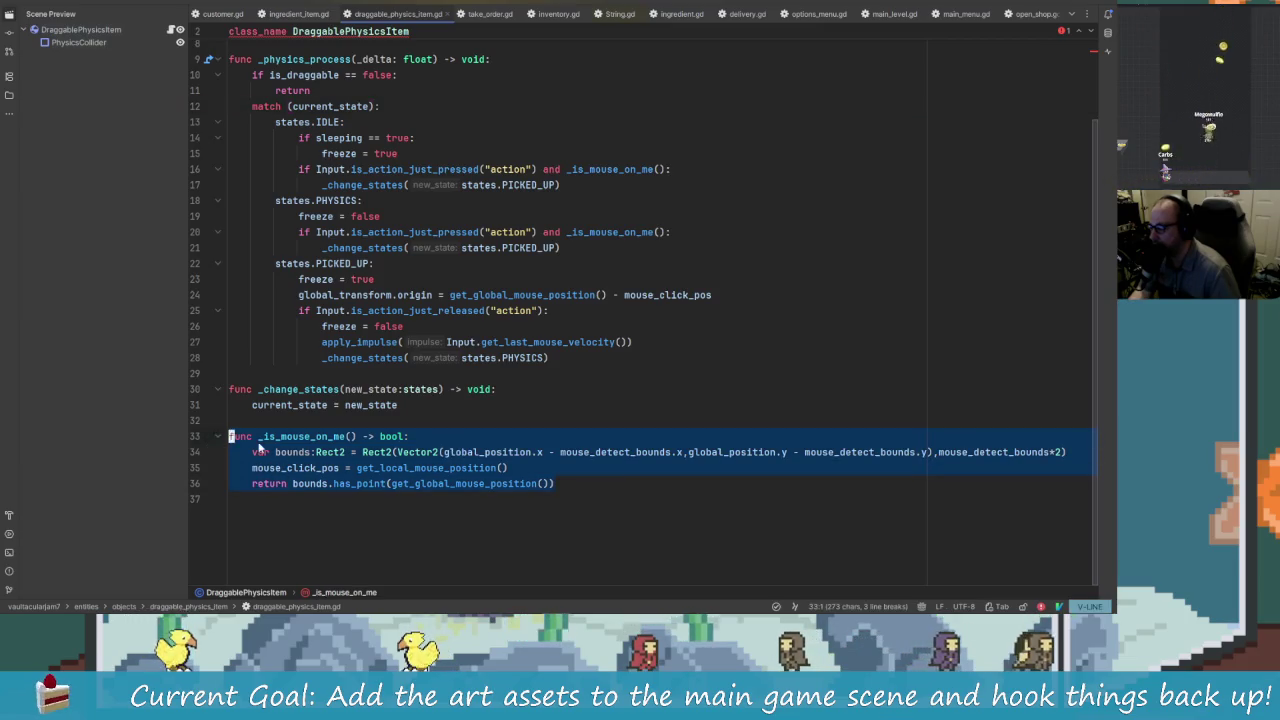
right_click(298, 438)
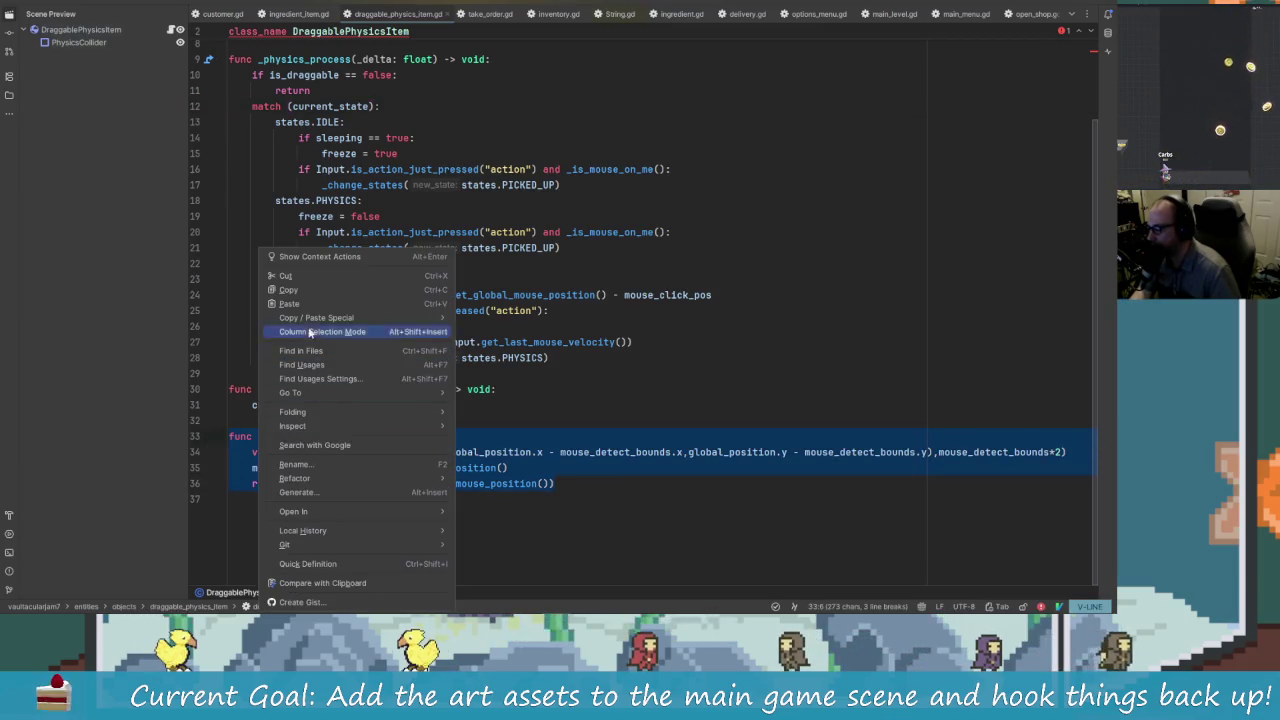
left_click(310, 294)
key("alt+Tab")
key("alt+Tab")
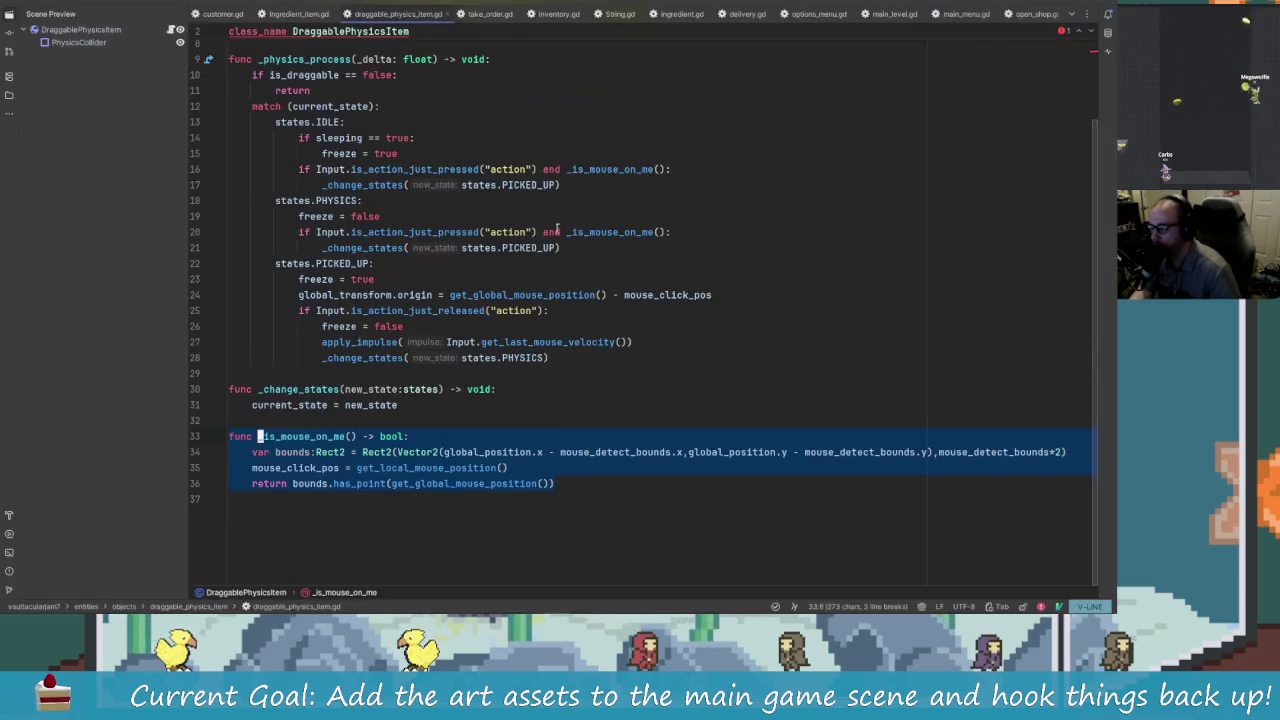
key("ctrl+Tab")
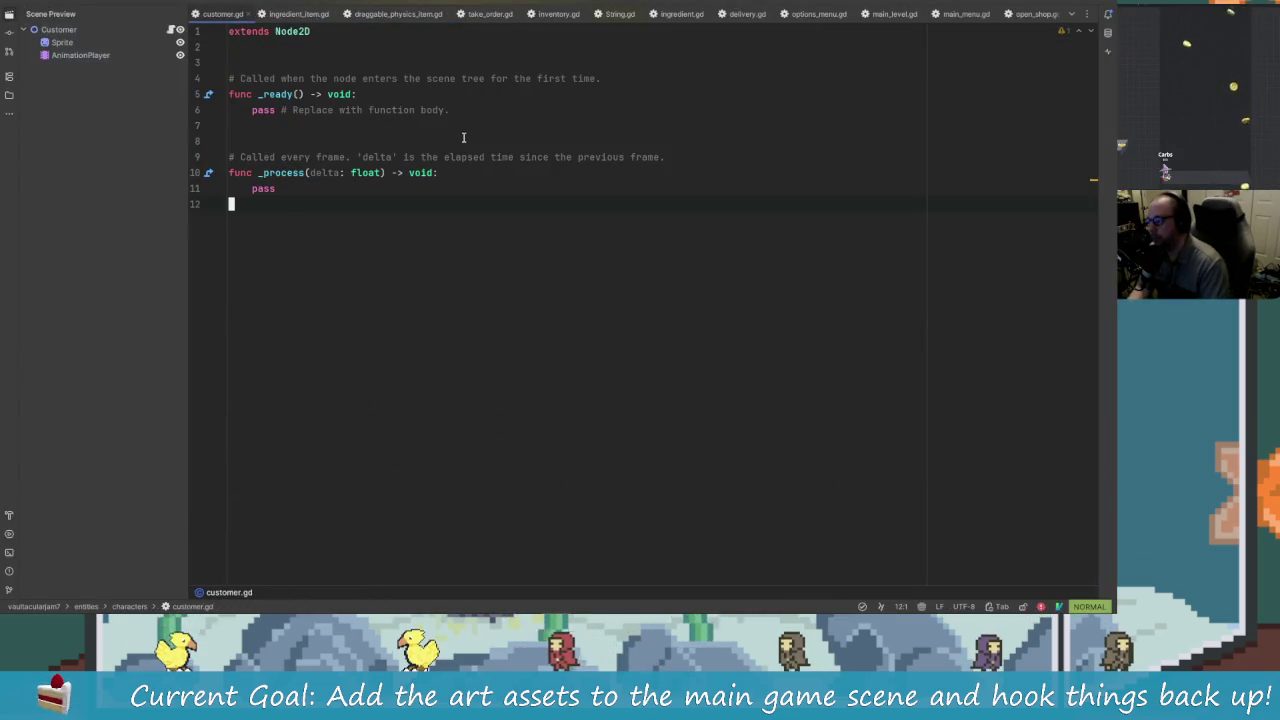
Step: Paste the _is_mouse_on_me function into customer.gd and delete its mouse_click_pos line, keeping the bounds Rect2 and has_point return
key("i")
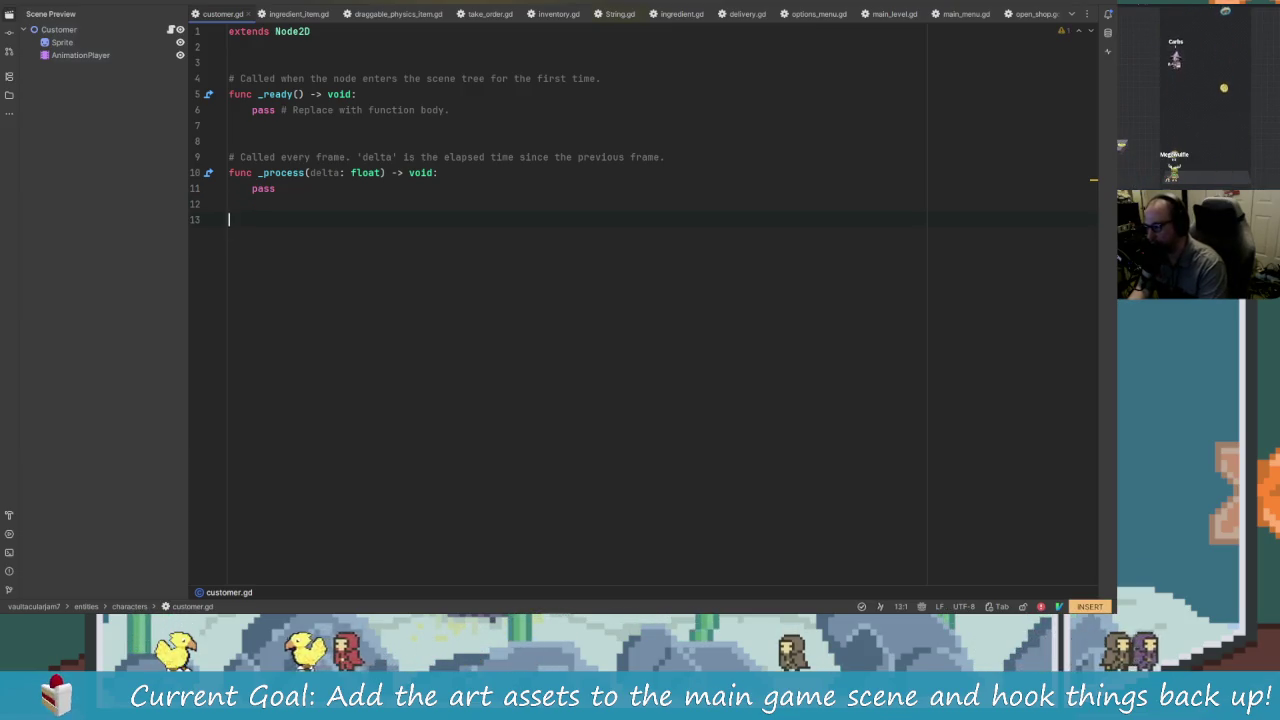
key("ctrl+v")
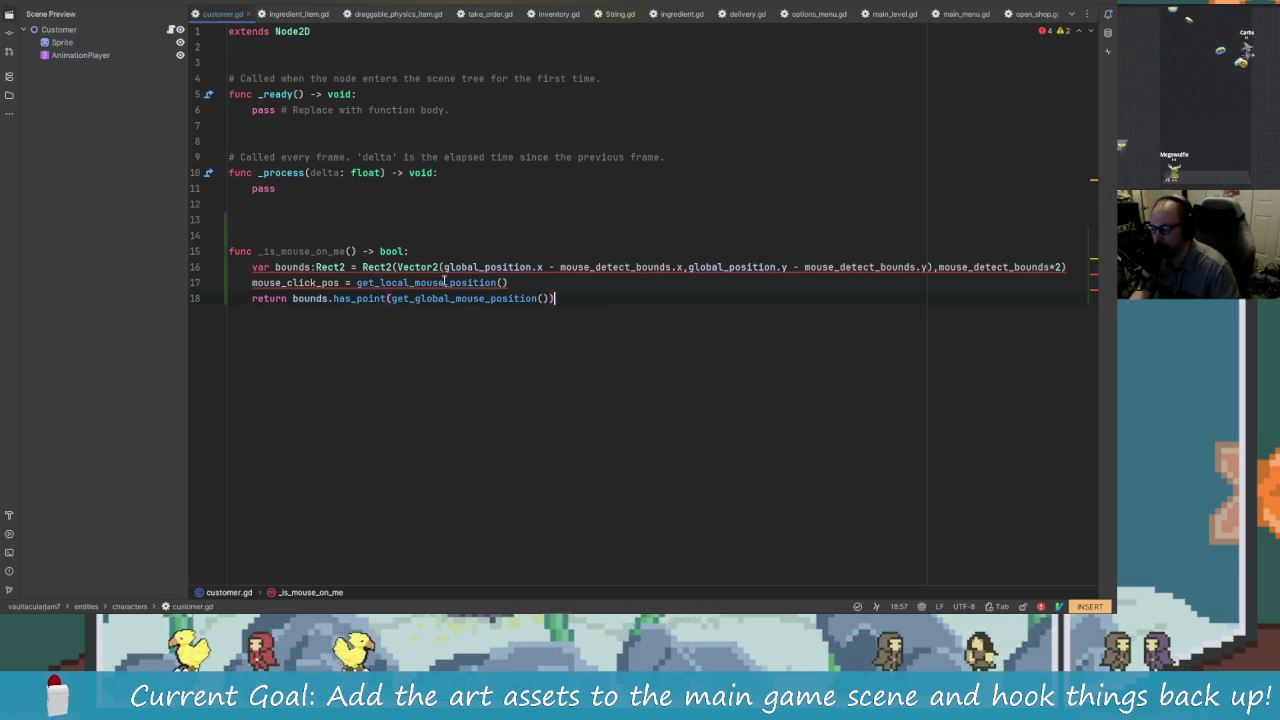
left_click(512, 283)
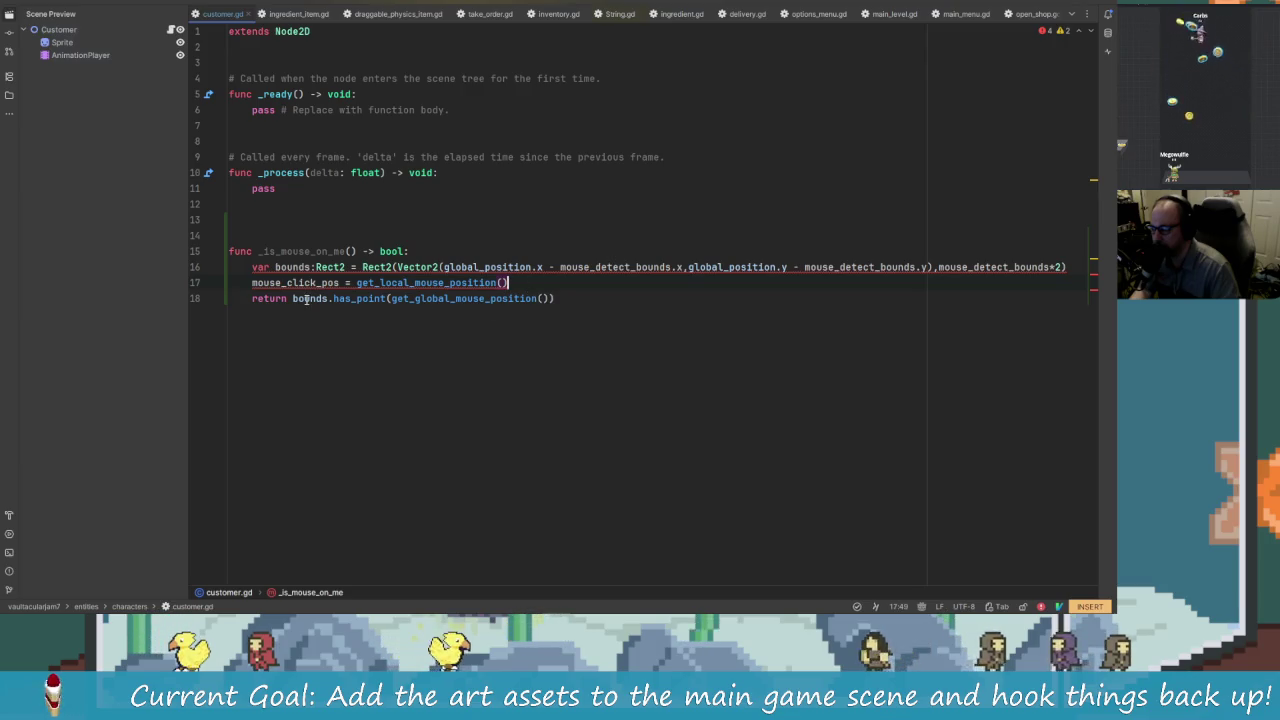
left_click_drag(508, 283, 251, 284)
key("BackSpace")
key("Escape")
key("d")
key("d")
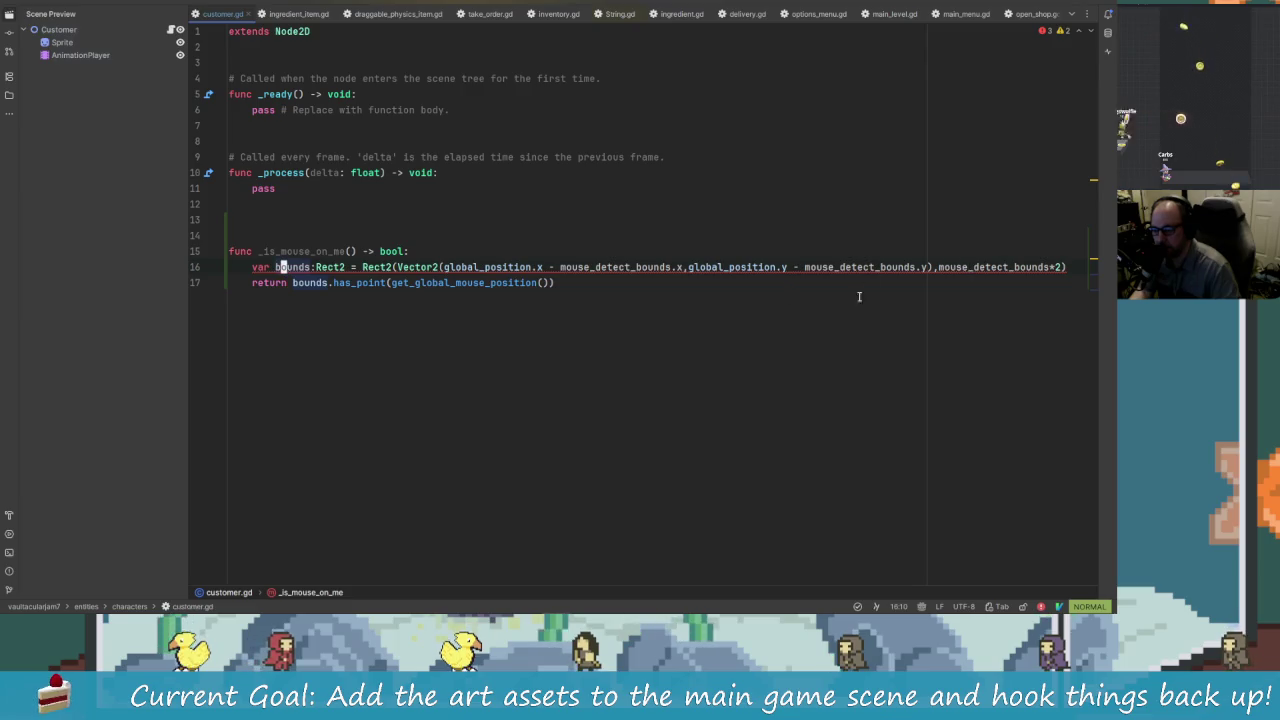
left_click(651, 267)
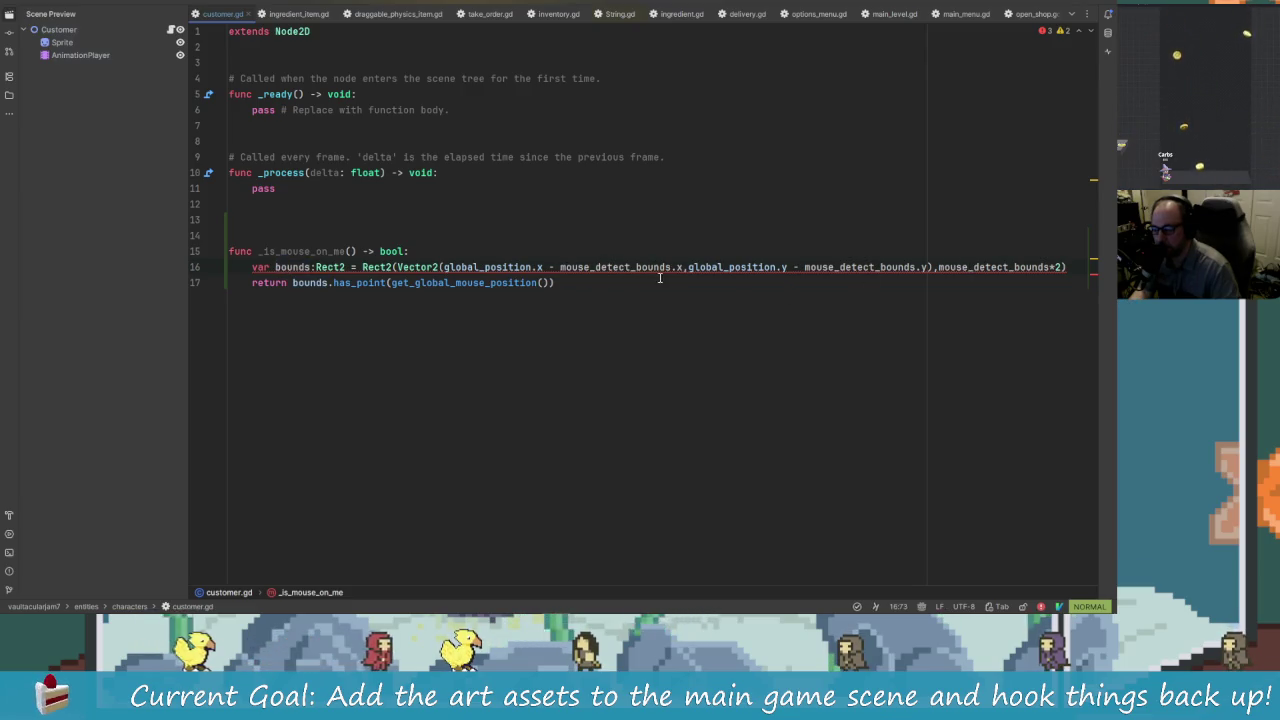
left_click(563, 267)
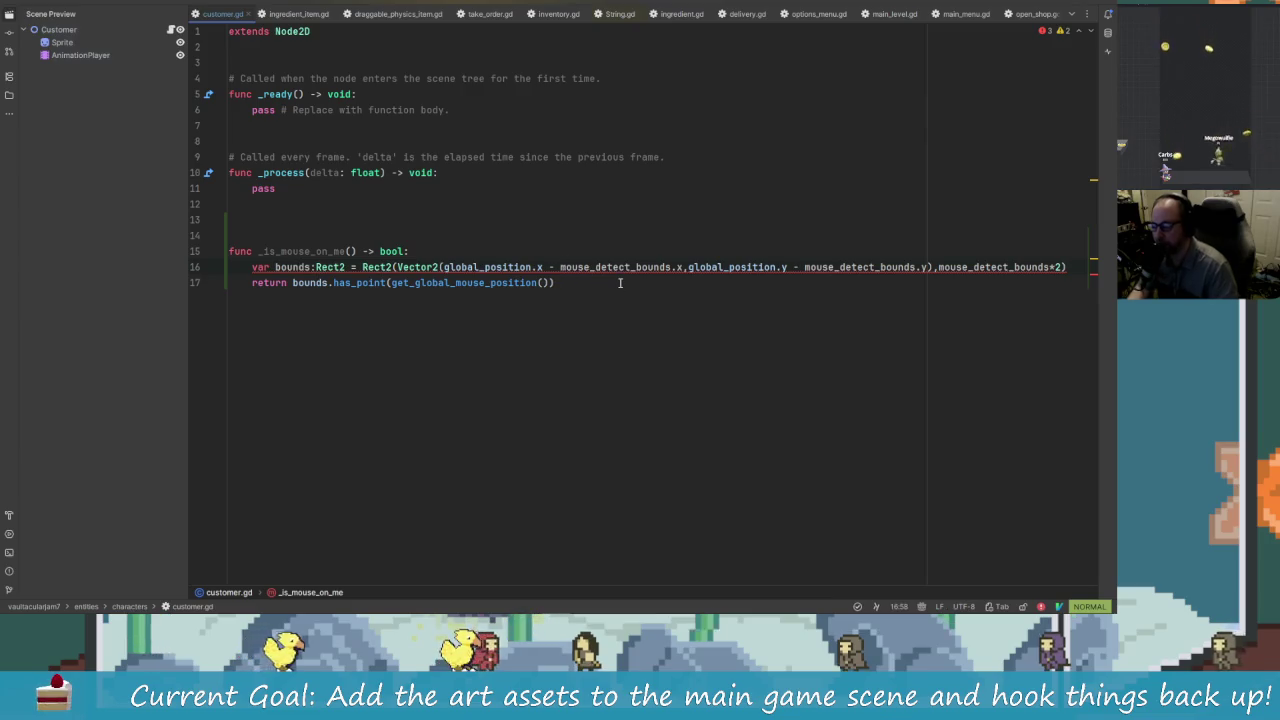
Step: Restart the Godot language server for customer.gd from Rider's Language Services status icon
key("h")
key("alt+Tab")
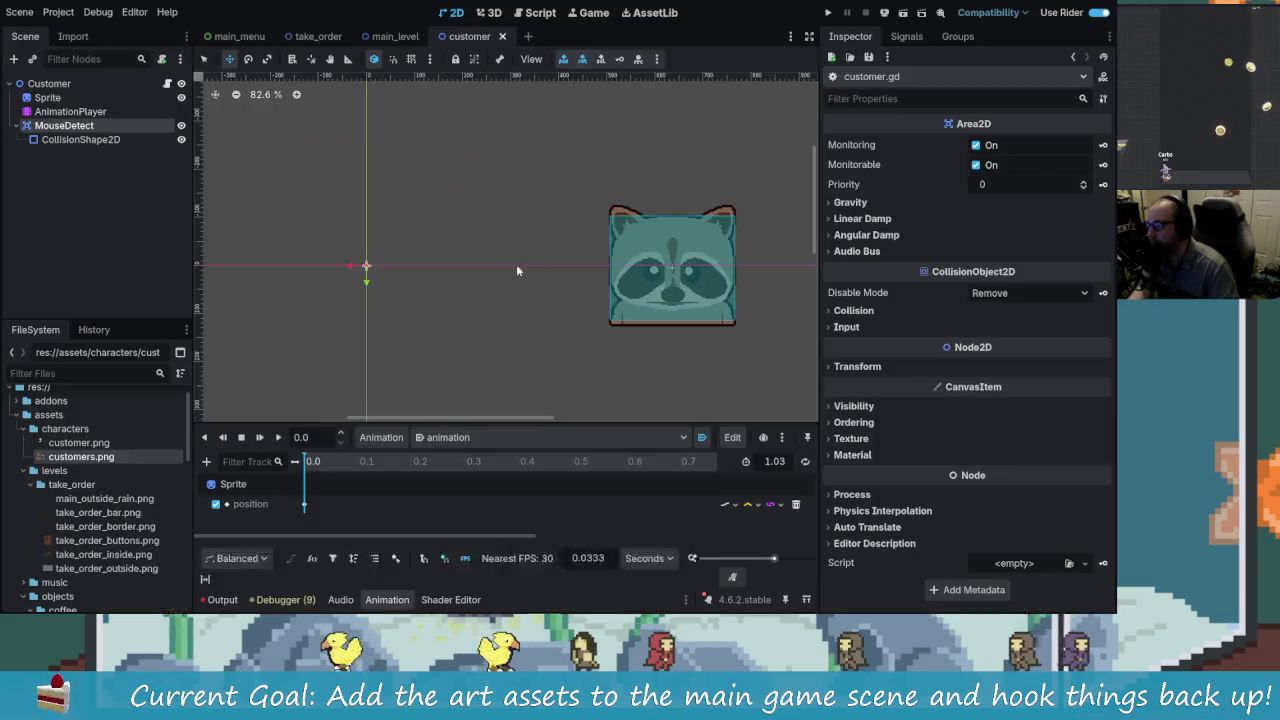
key("alt+Tab")
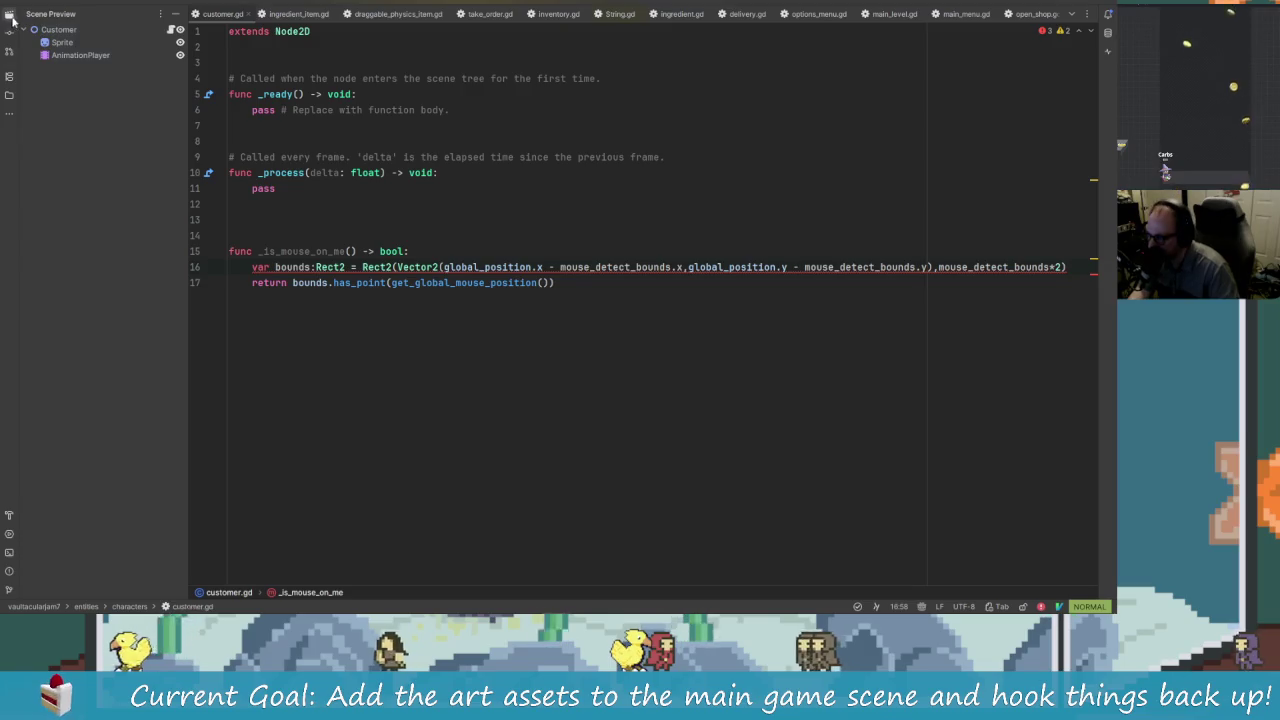
left_click(923, 607)
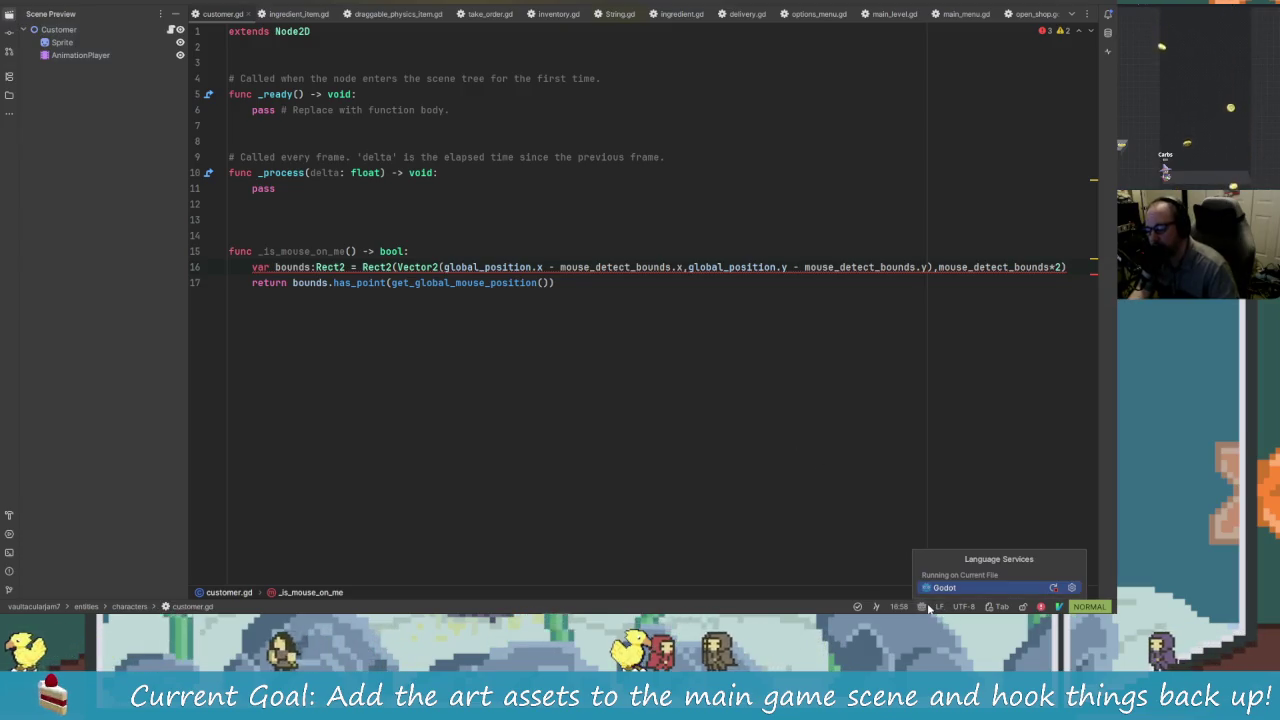
left_click(1053, 588)
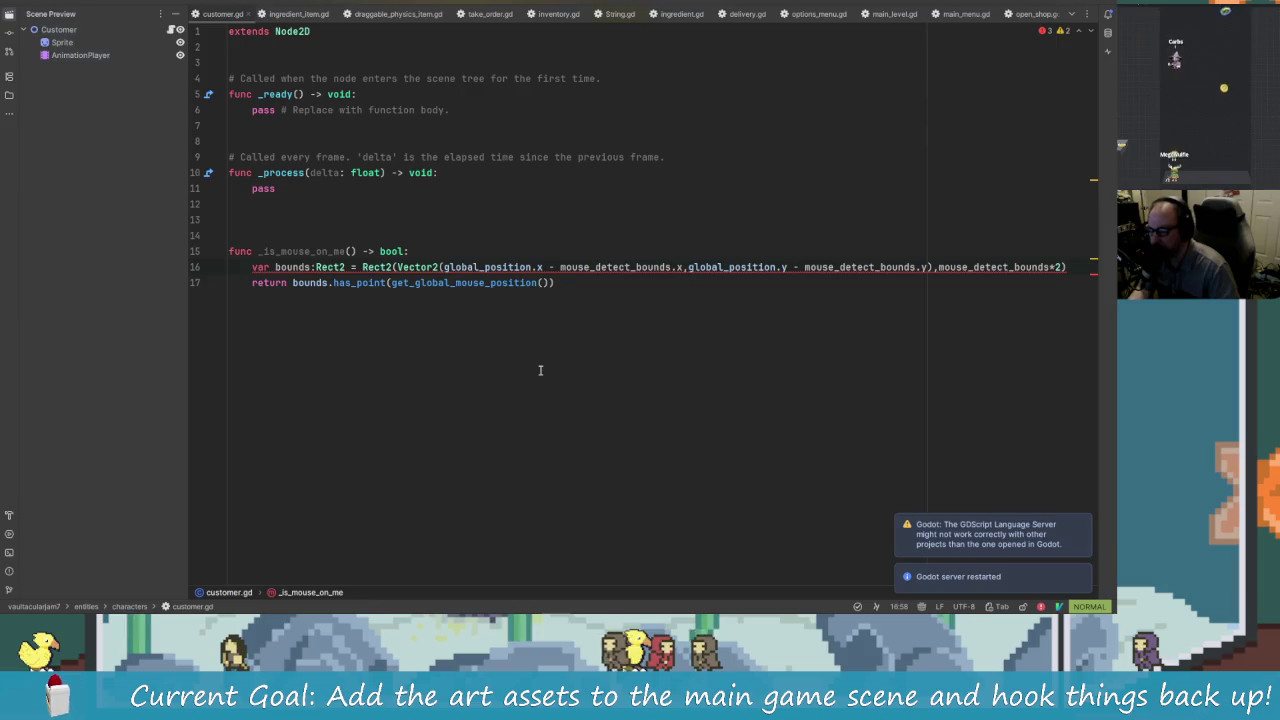
left_click(377, 140)
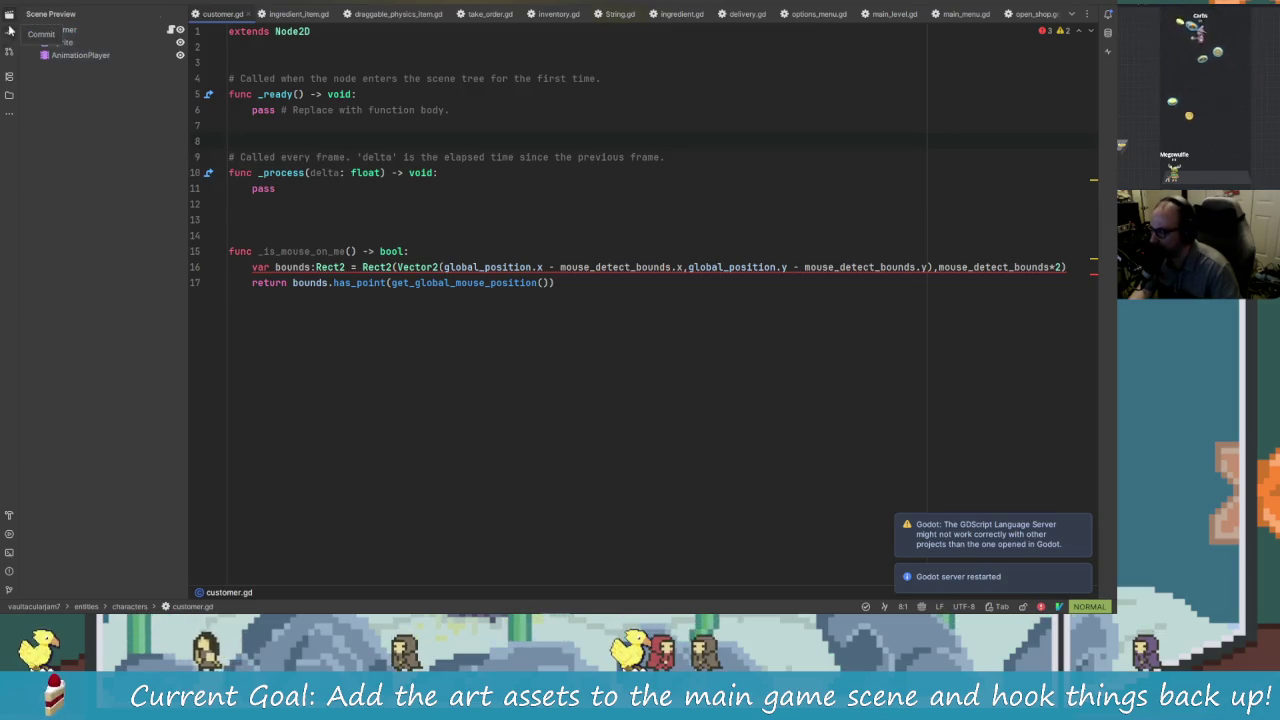
Step: Toggle Rider's scene preview panel off and on, cycle the open scripts, then return to Godot's customer scene
left_click(9, 31)
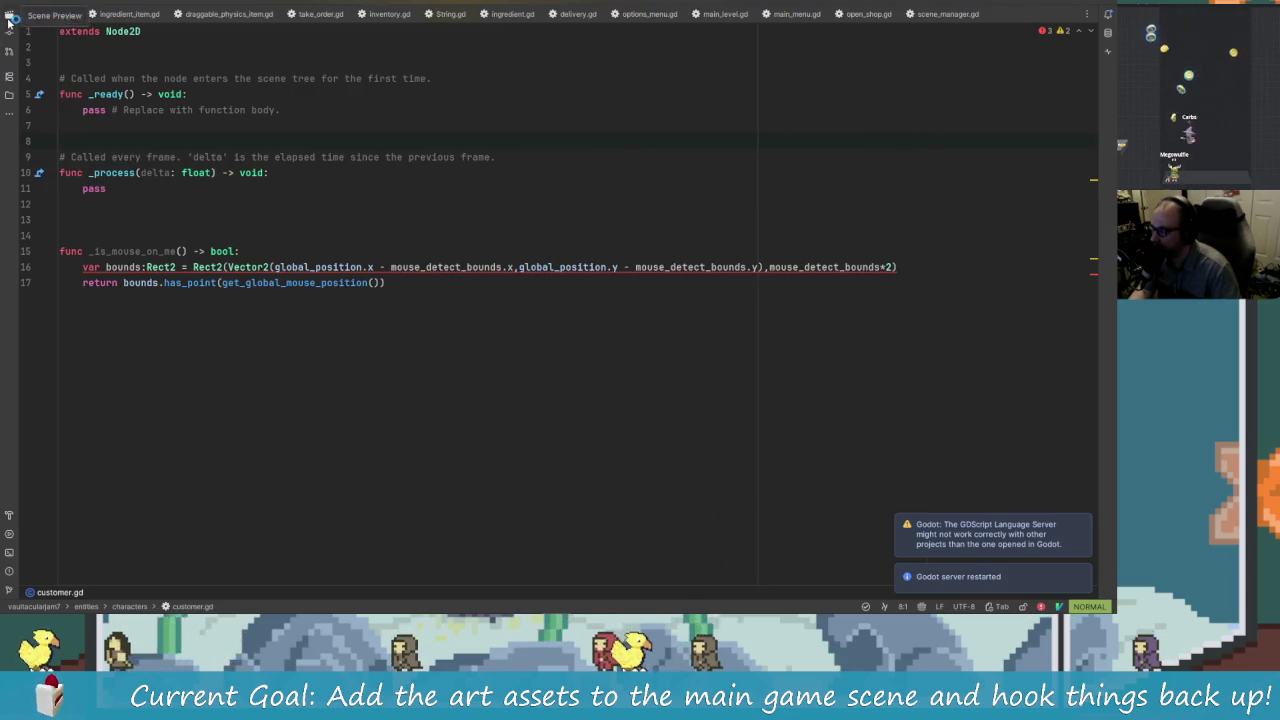
left_click(9, 17)
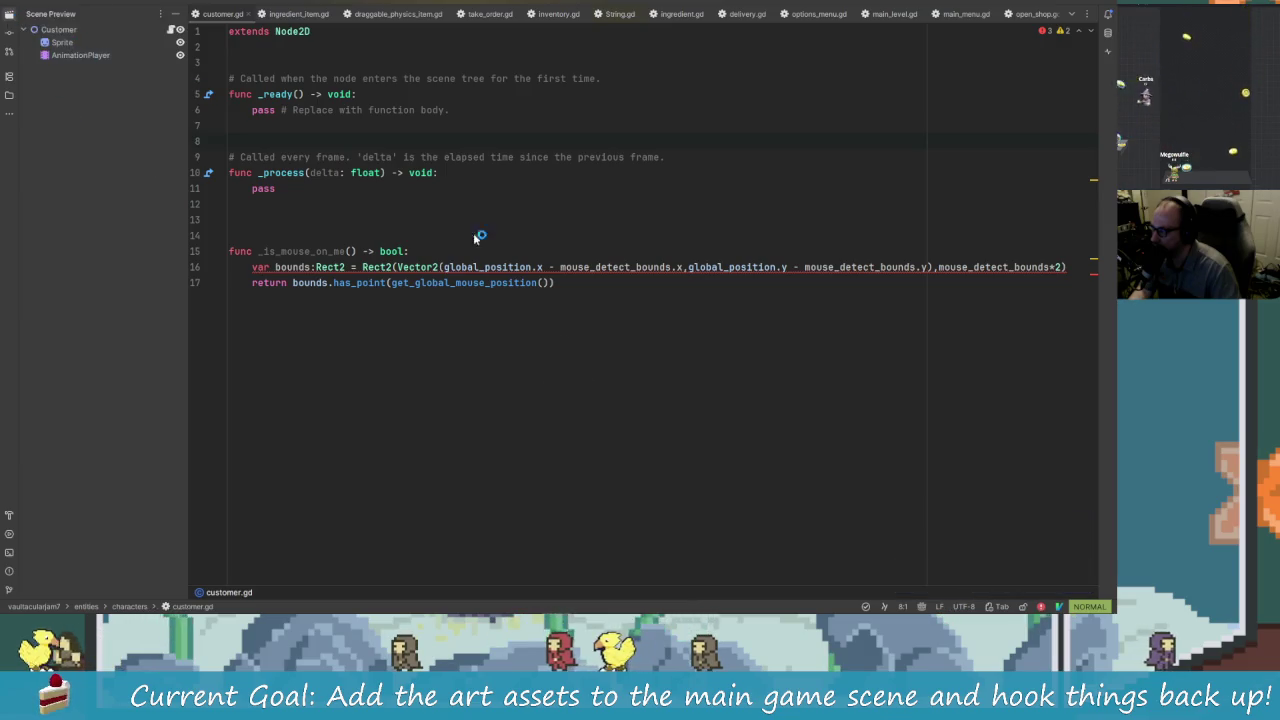
key("ctrl+o")
key("ctrl+o")
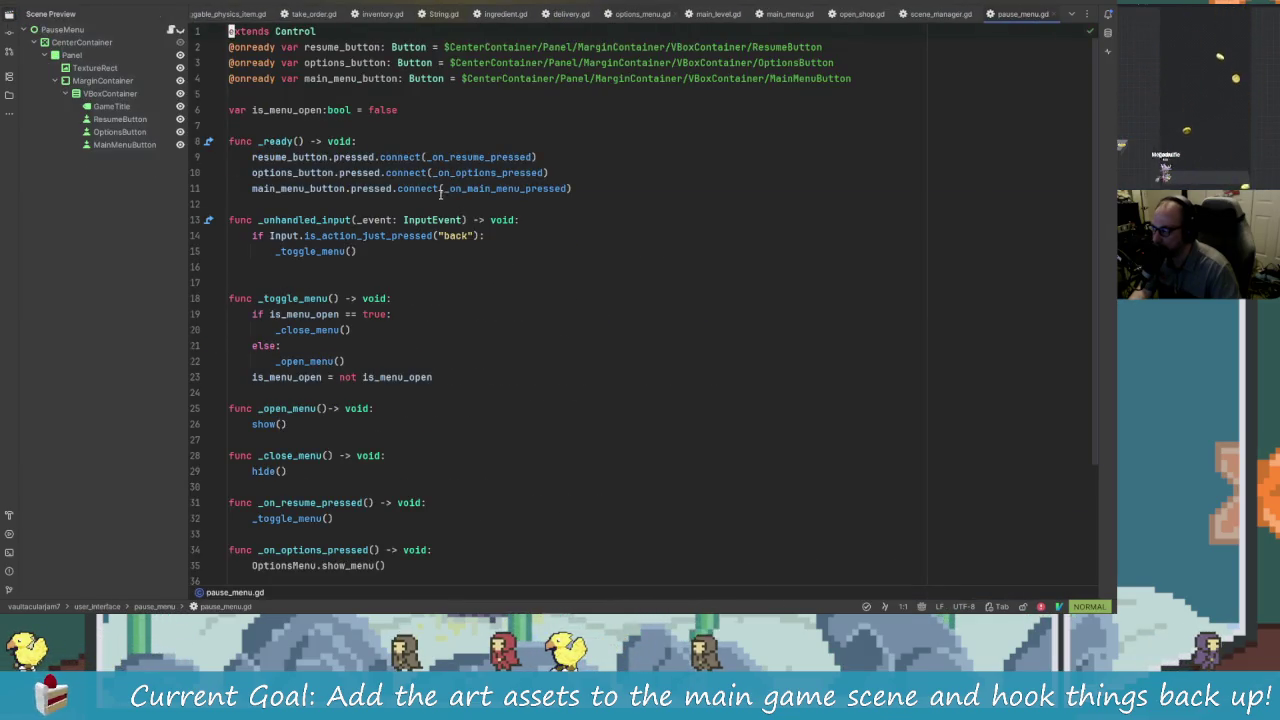
key("ctrl+o")
key("ctrl+o")
key("ctrl+o")
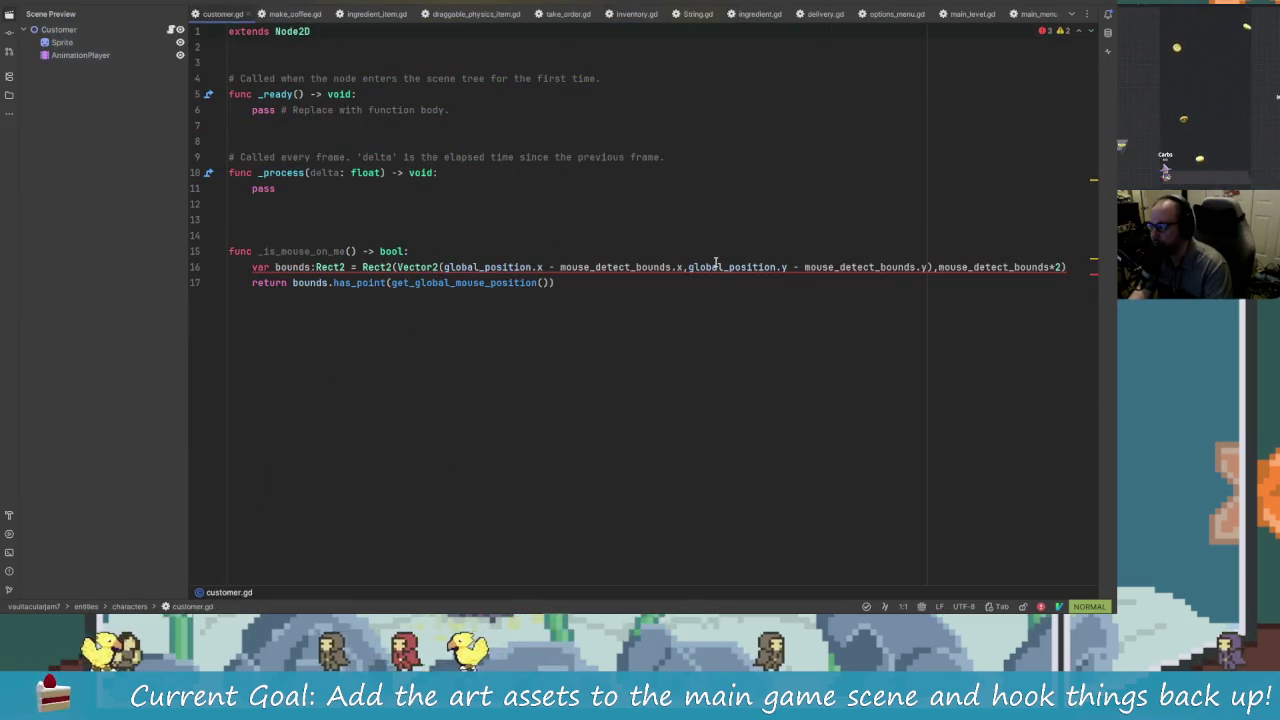
key("alt+Tab")
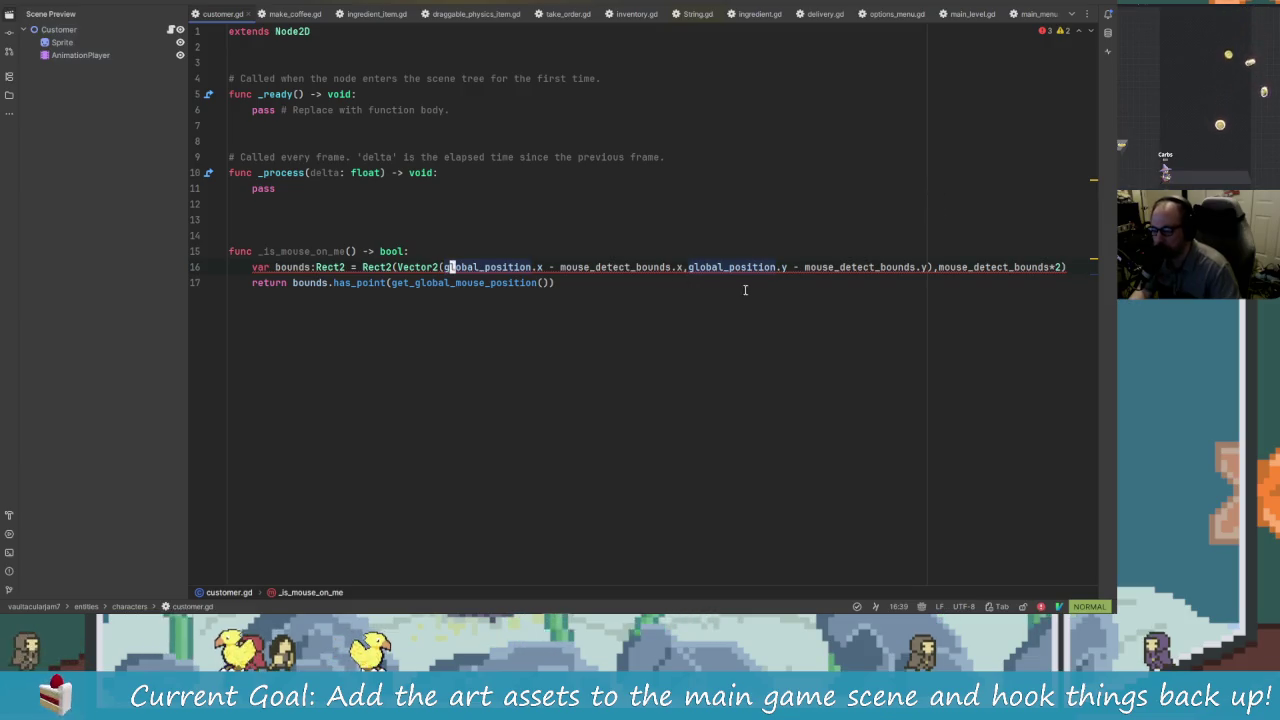
key("alt+Tab")
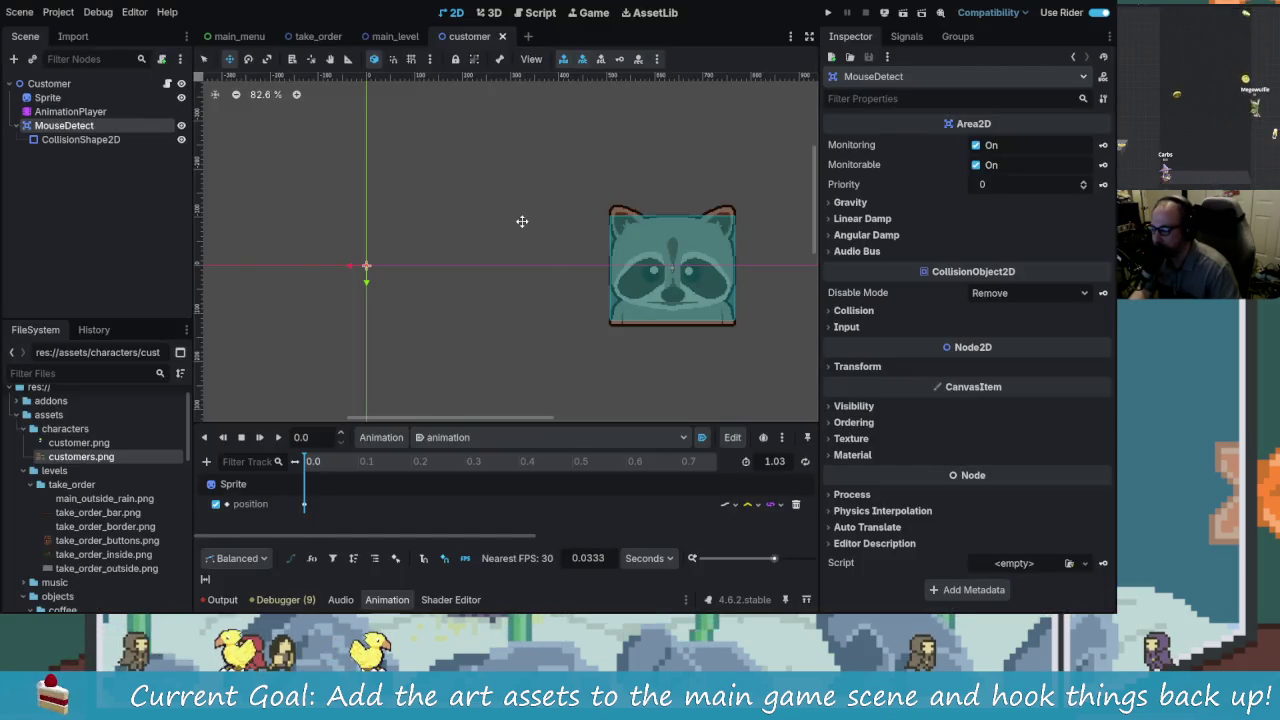
Step: Bring Godot's customer scene forward and list MouseDetect's signals such as area_entered, mouse_entered and mouse_exited
key("alt+Tab")
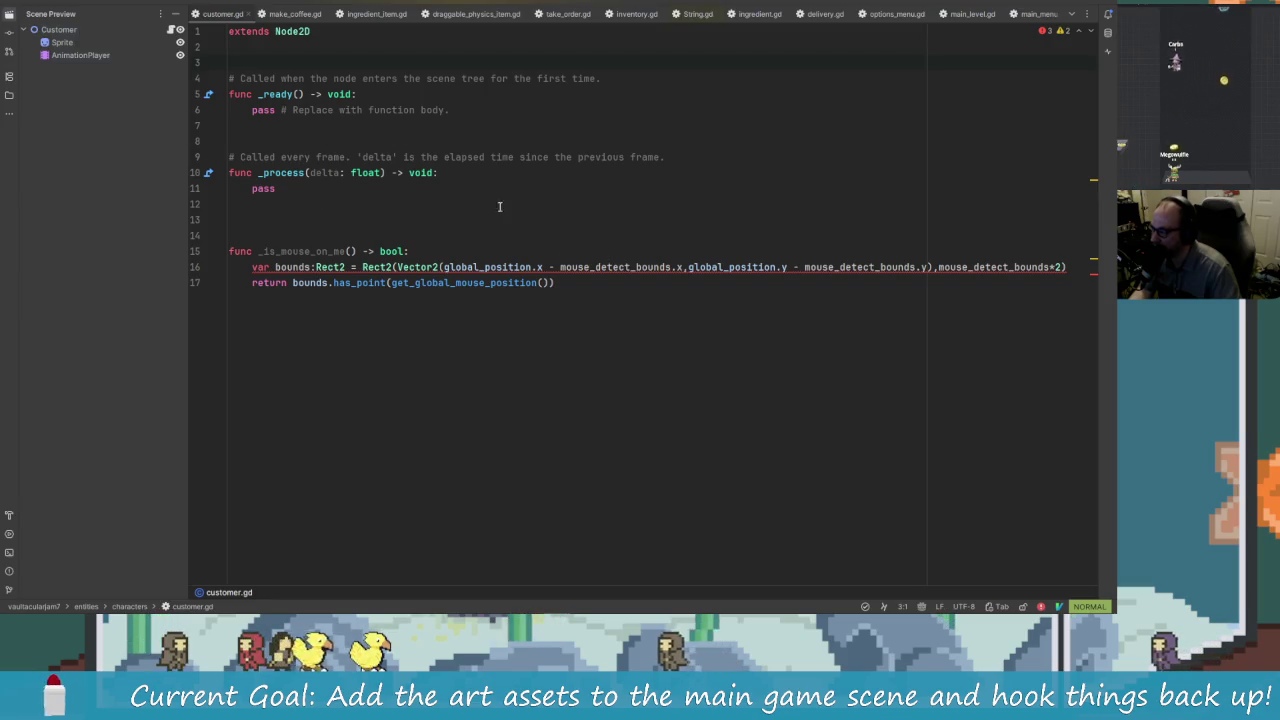
key("alt+Tab")
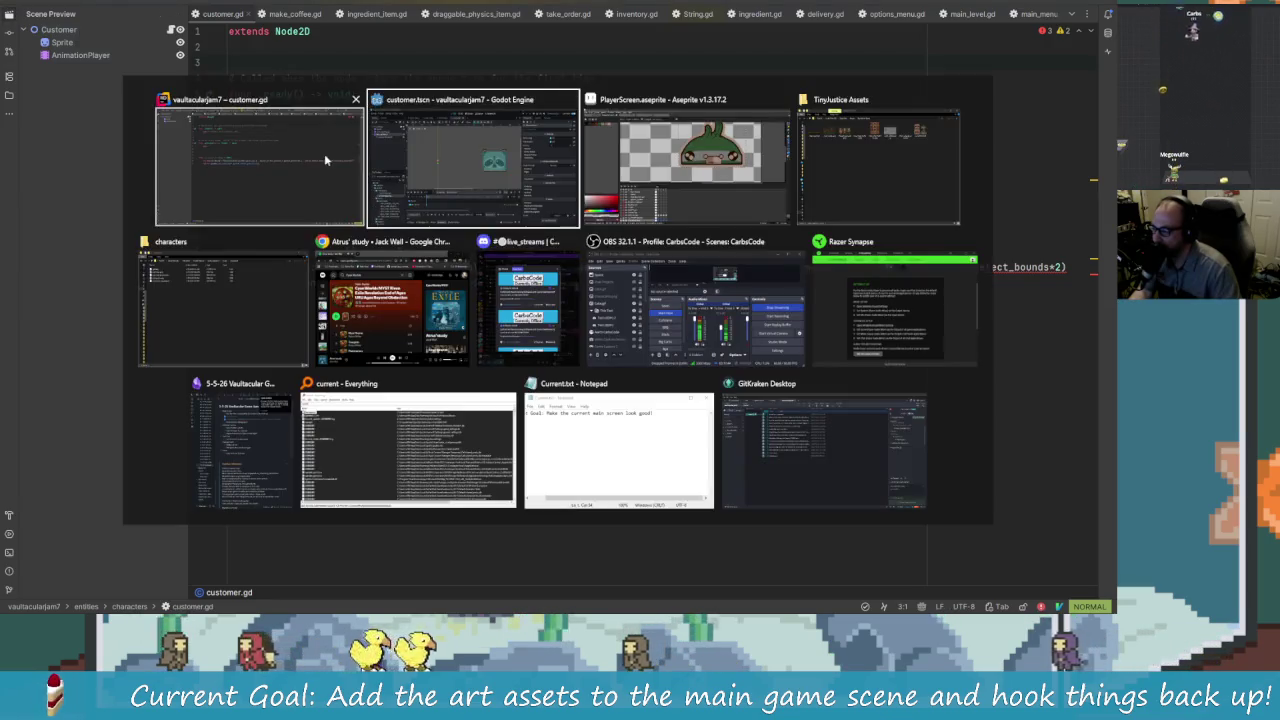
left_click(324, 153)
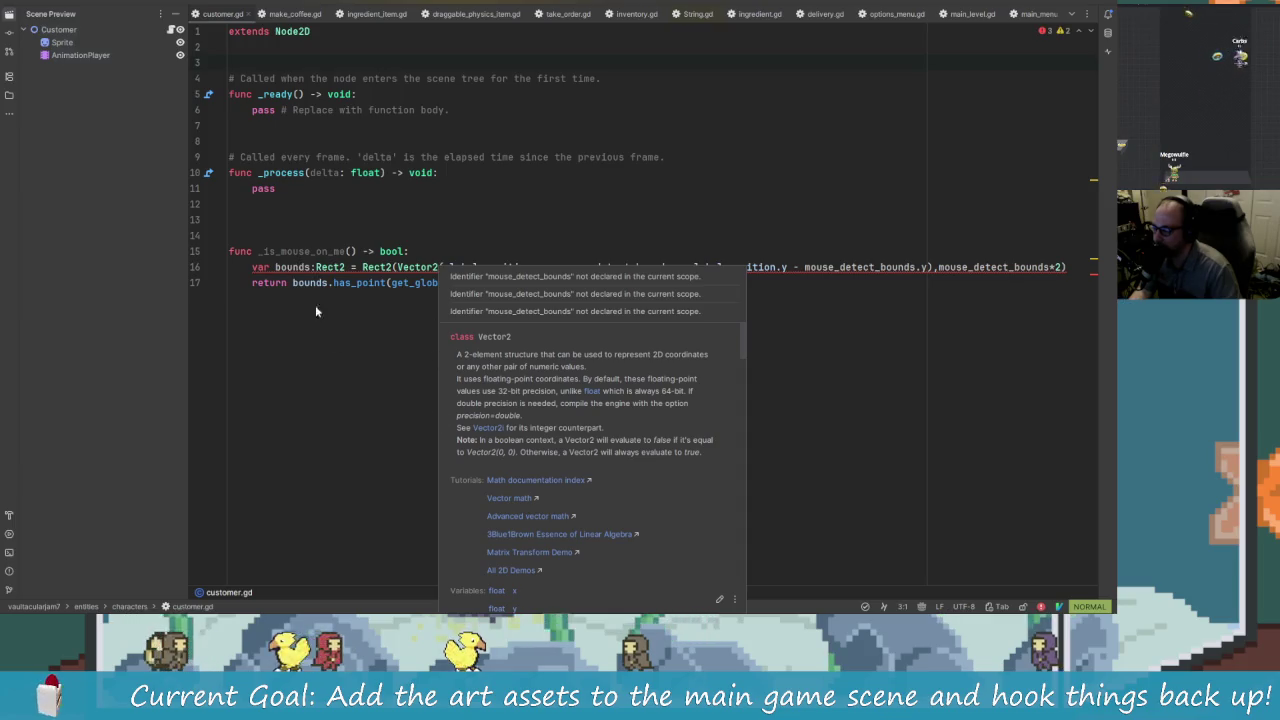
key("alt+Tab")
left_click(333, 199)
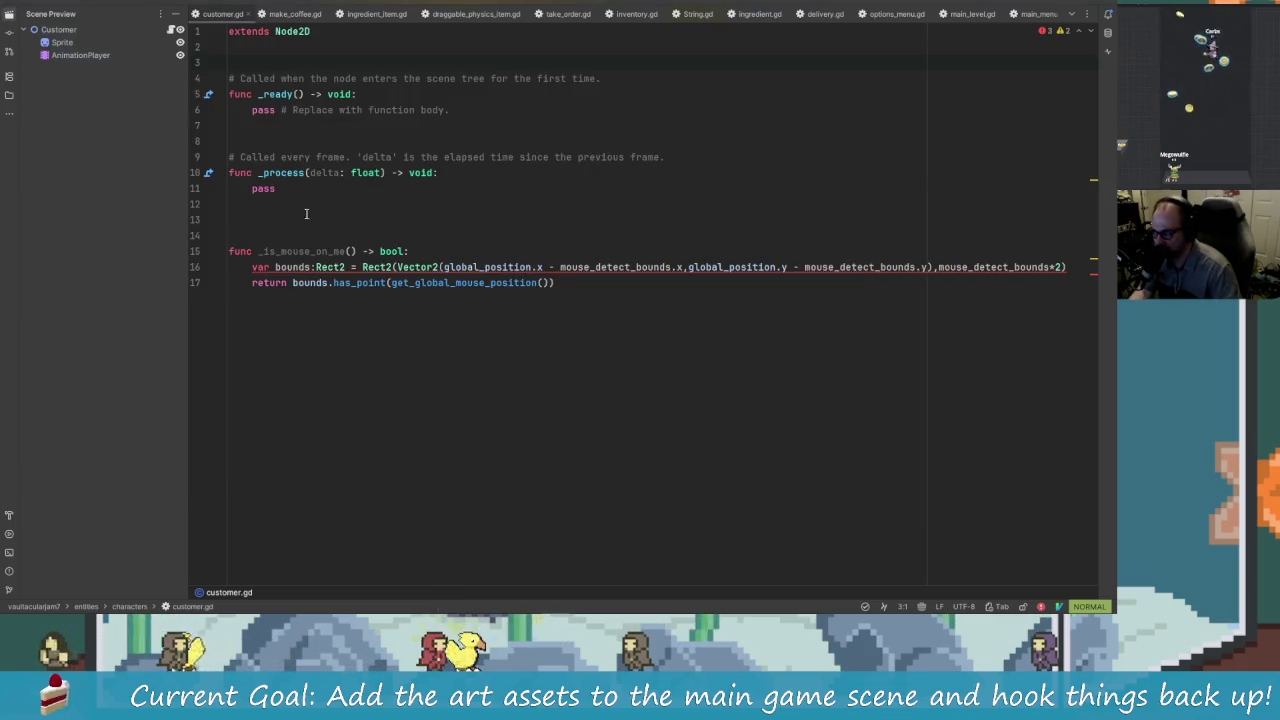
key("alt+Tab")
left_click(541, 179)
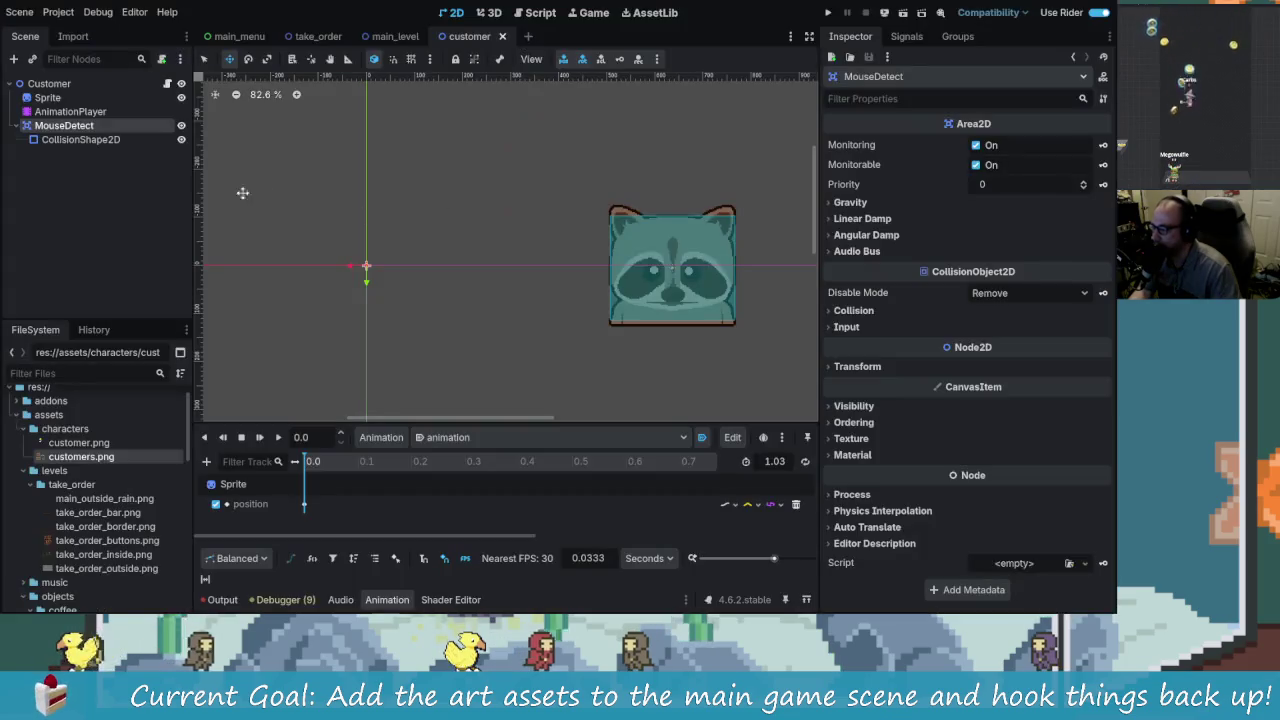
left_click(916, 38)
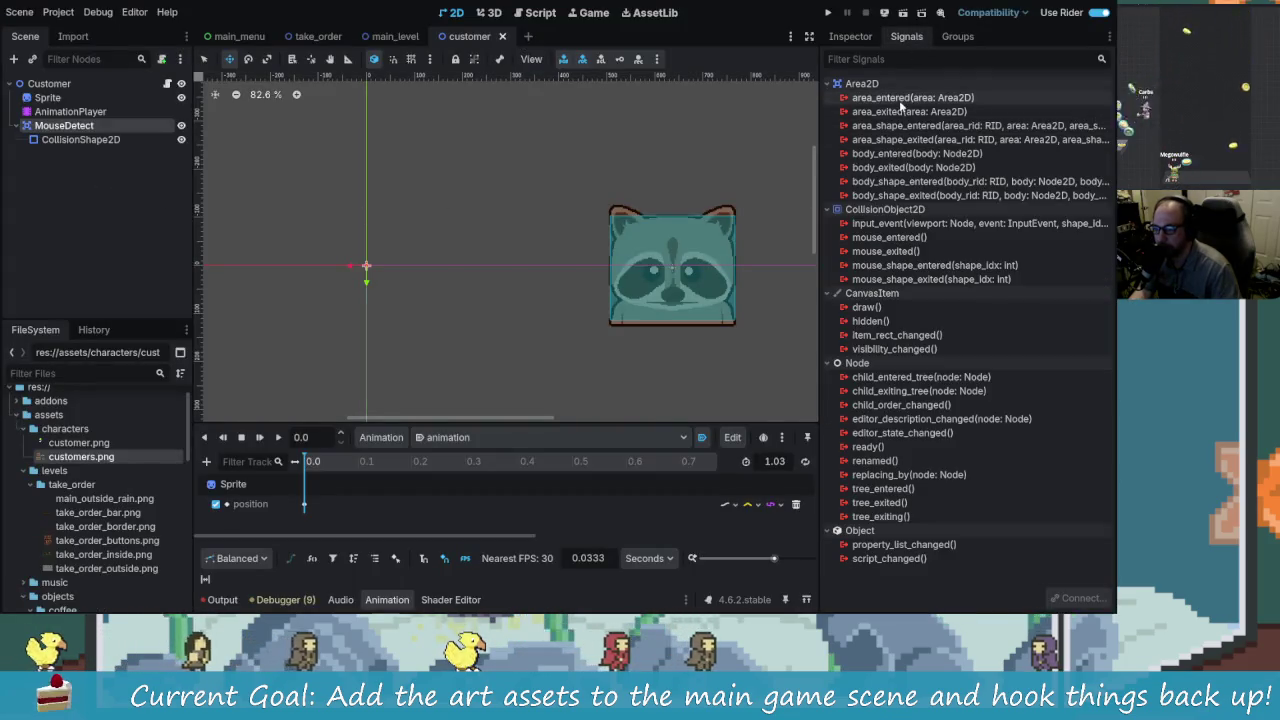
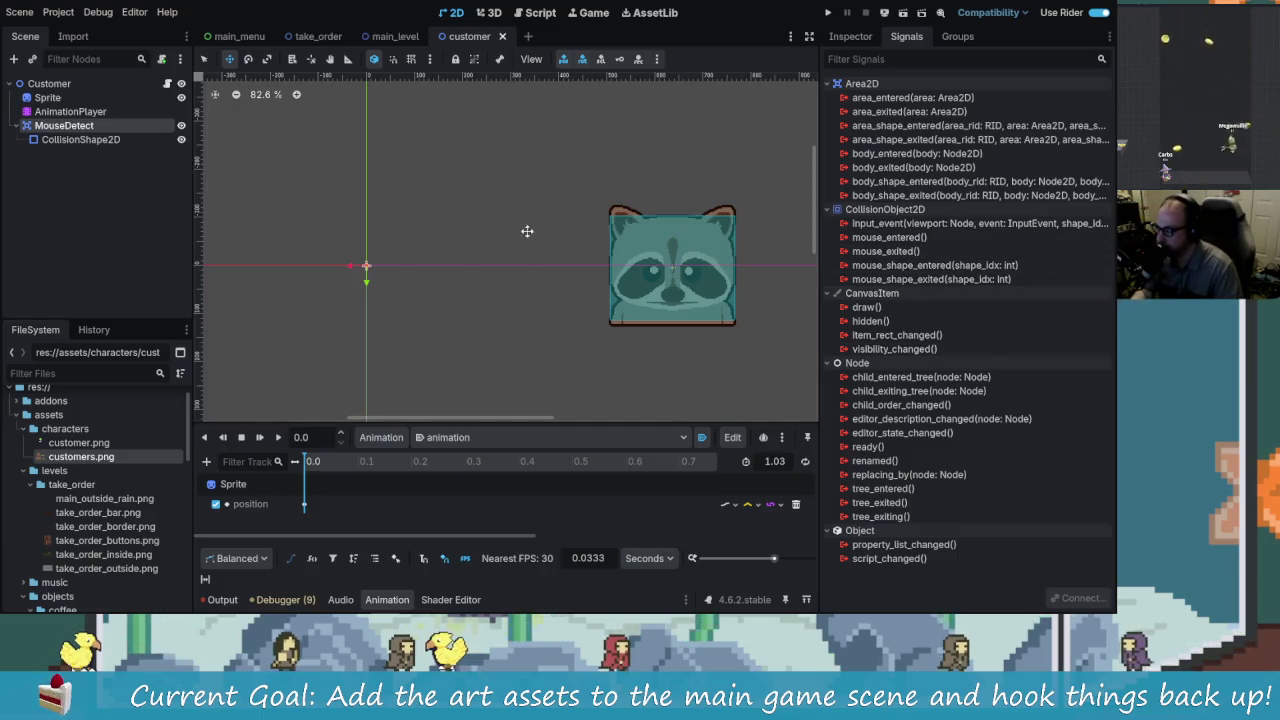
Step: In Rider, delete the _is_mouse_on_me function and the trailing blank lines from customer.gd
key("alt+Tab")
key("shift+v")
key("k")
key("k")
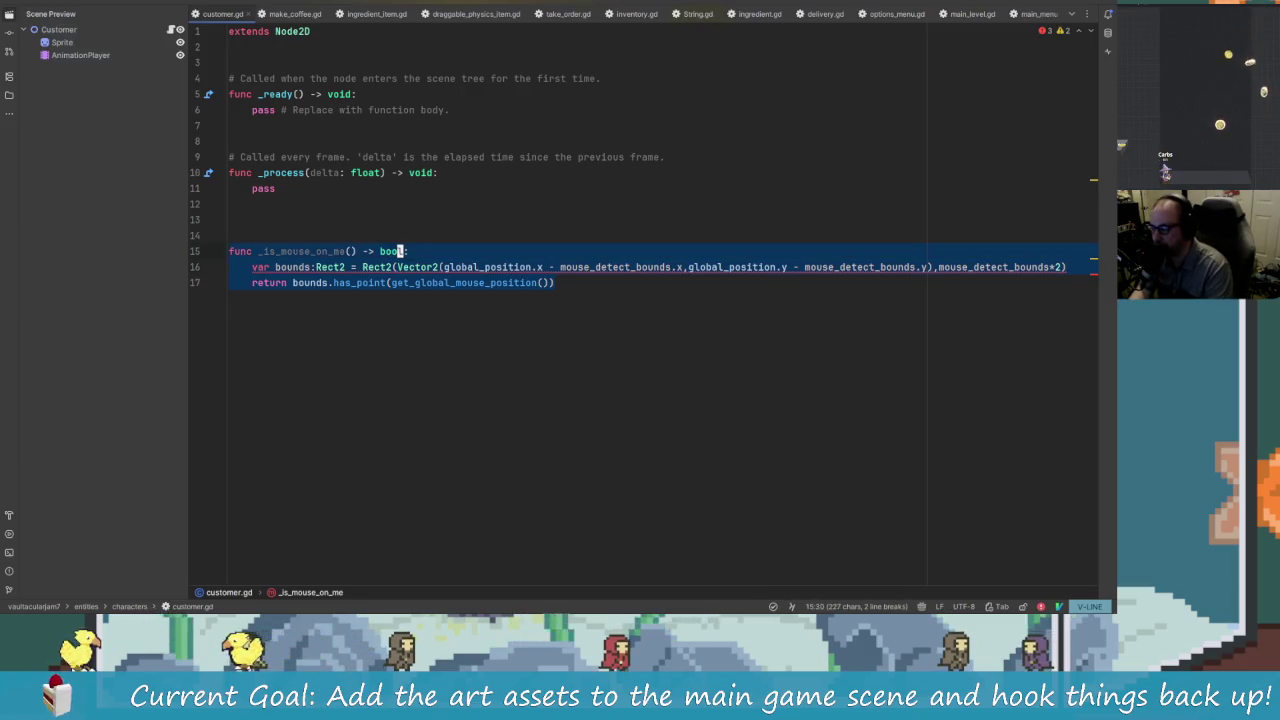
key("d")
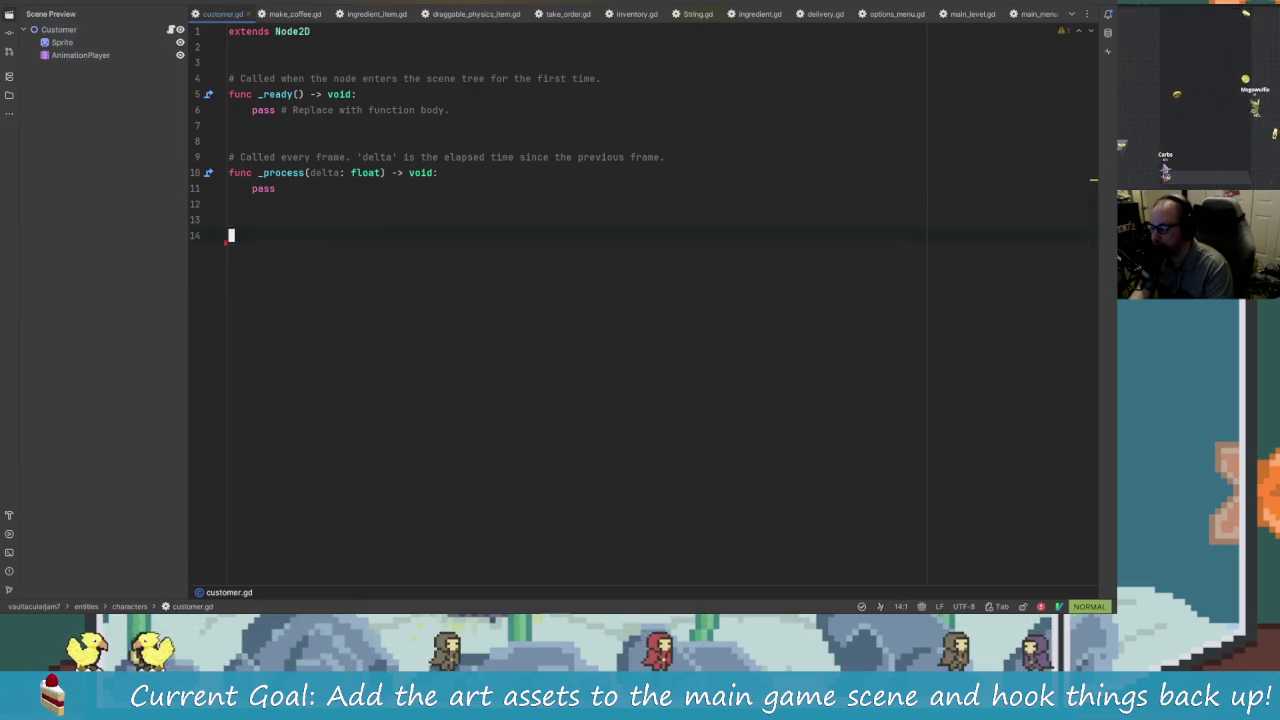
key("shift+v")
key("d")
key("k")
key("k")
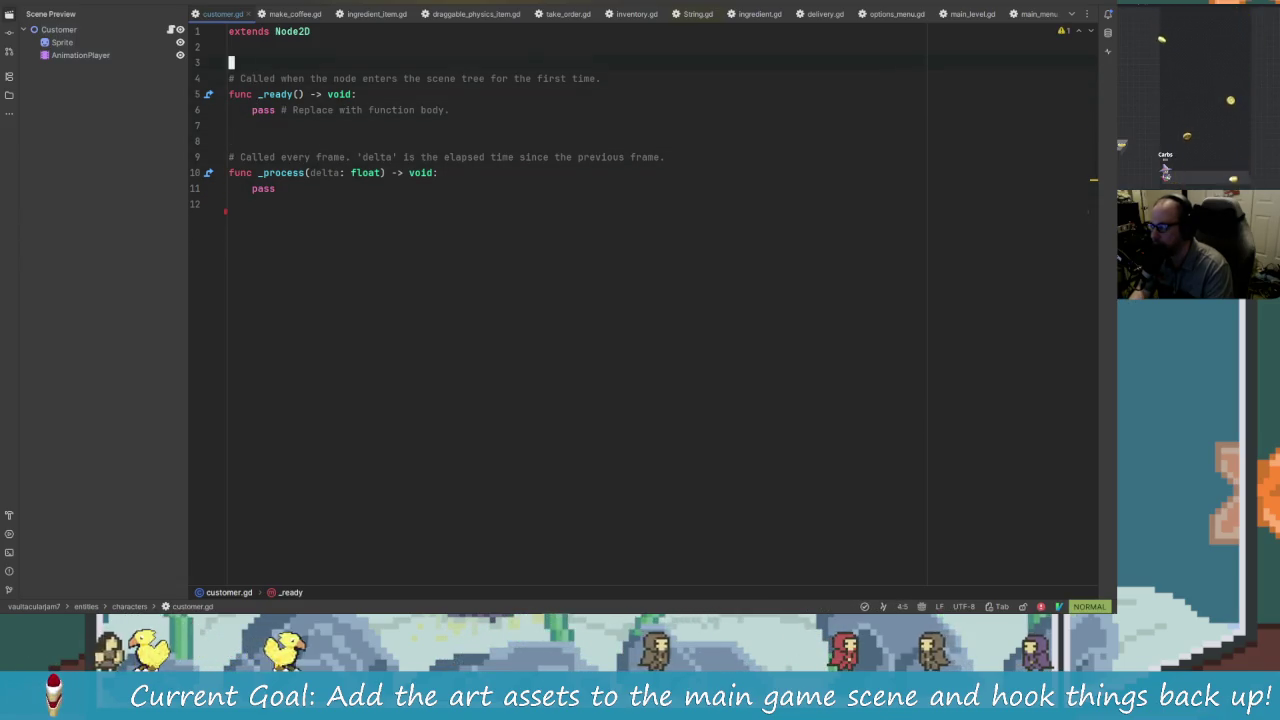
Step: Return to Godot and open customer.gd in the built-in script editor
type("i$")
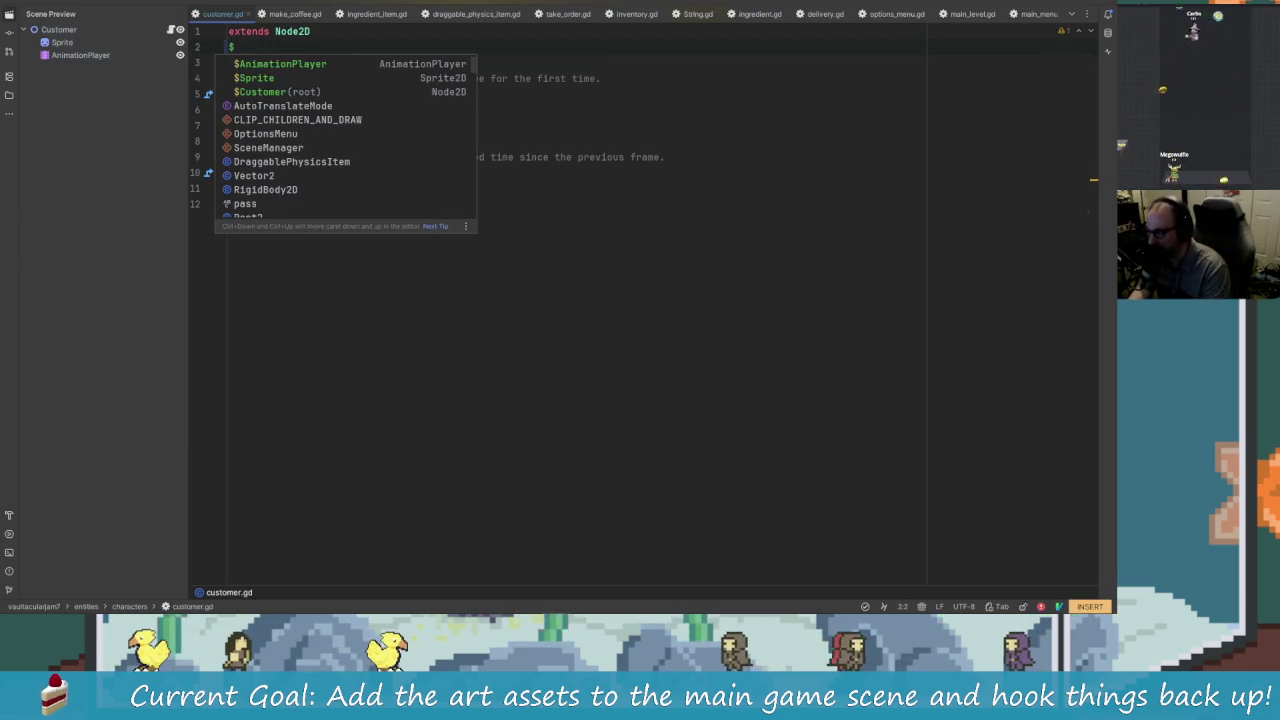
key("Down")
key("Escape")
key("alt+Tab")
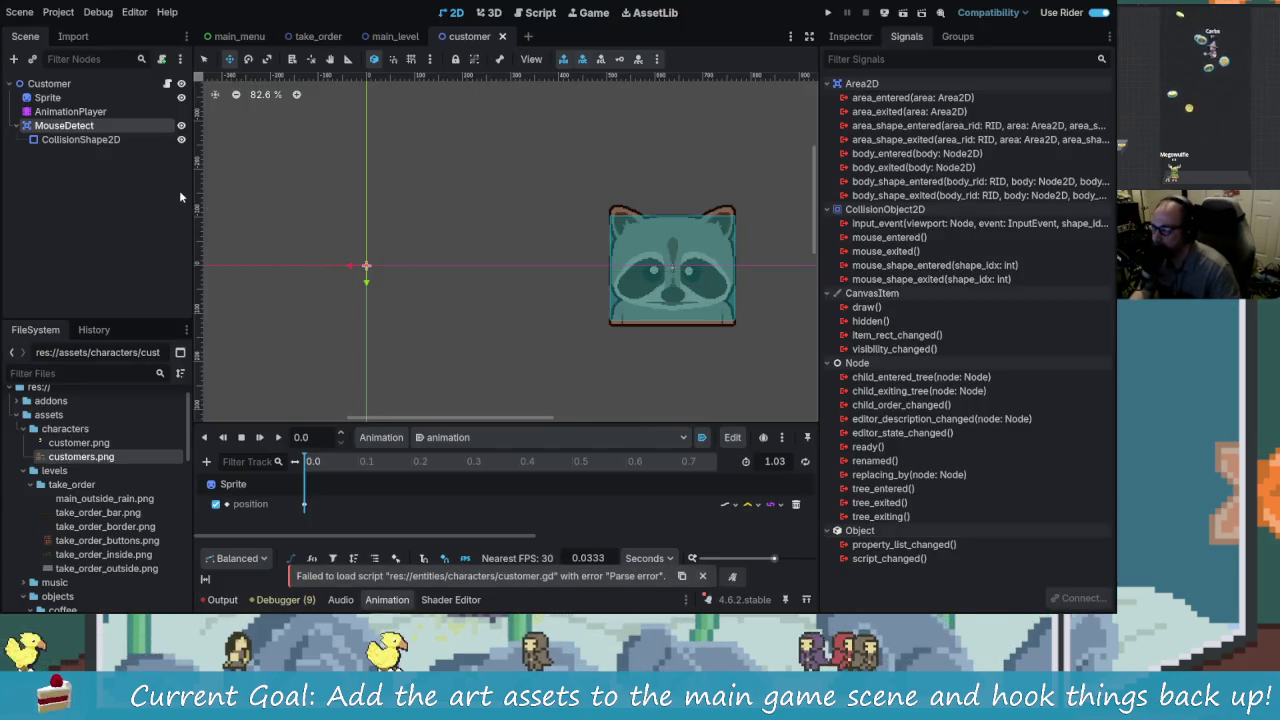
key("alt+Tab")
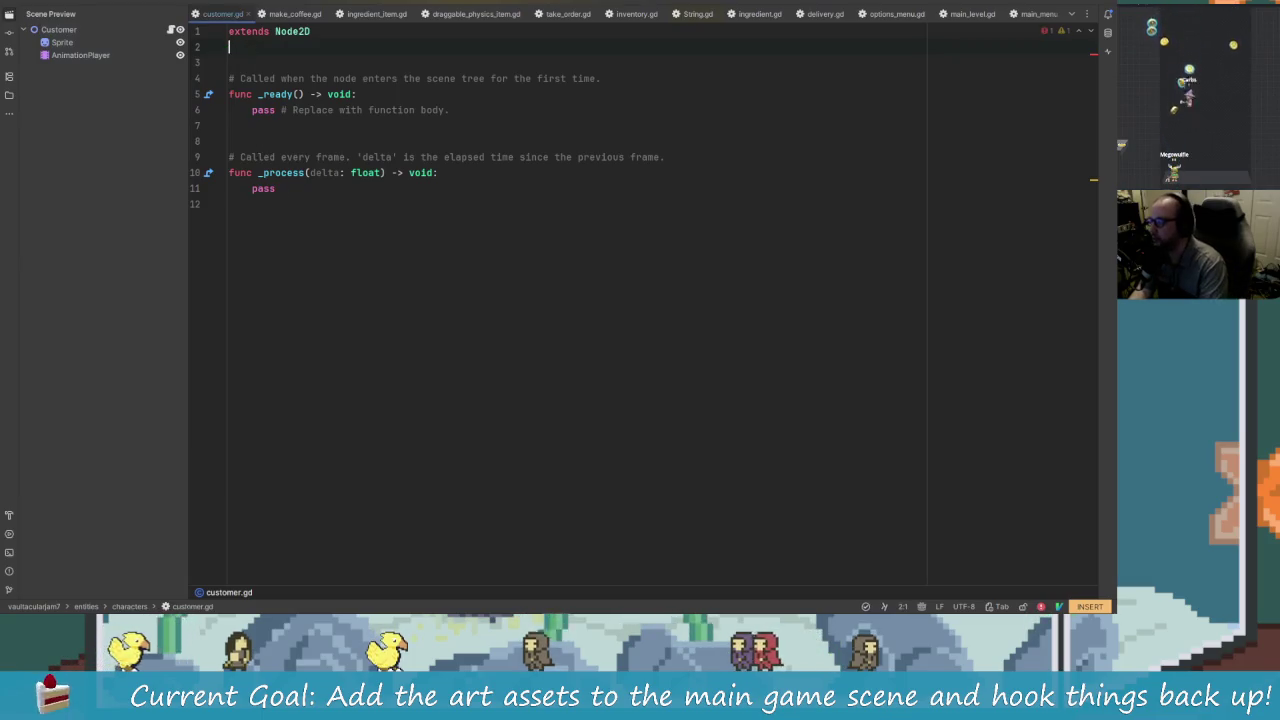
key("alt+Tab")
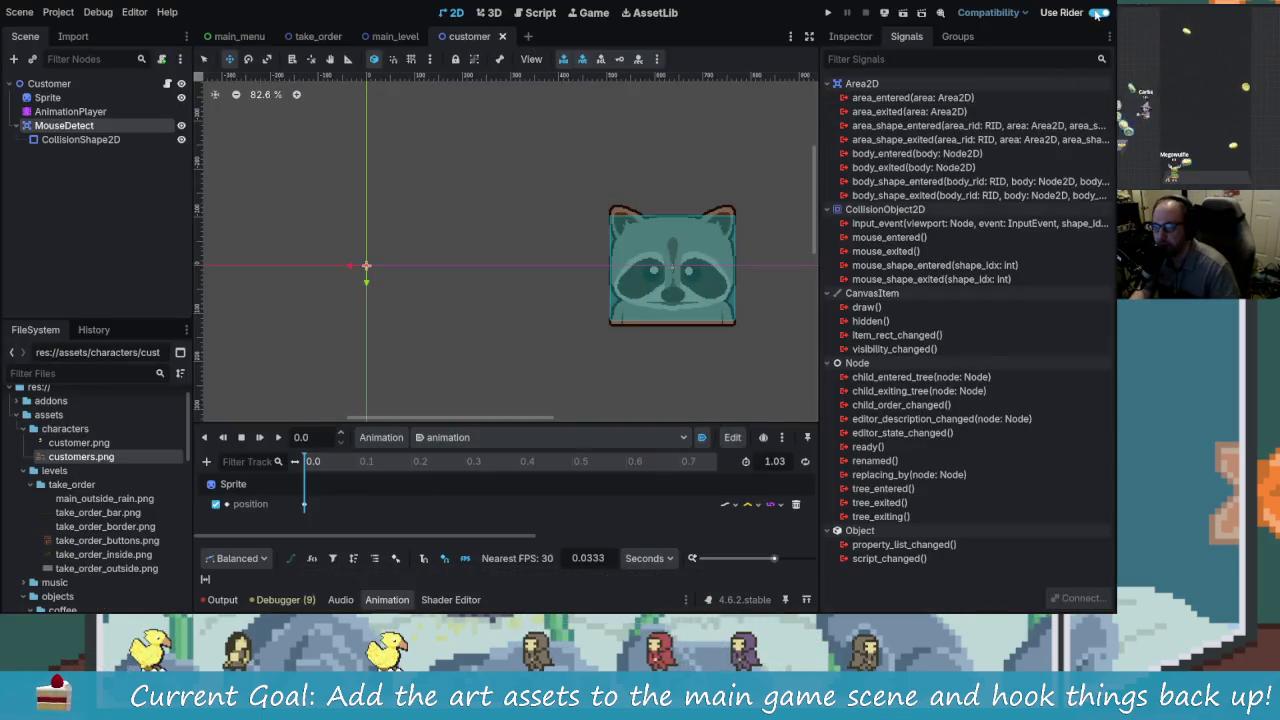
left_click(167, 84)
left_click(431, 94)
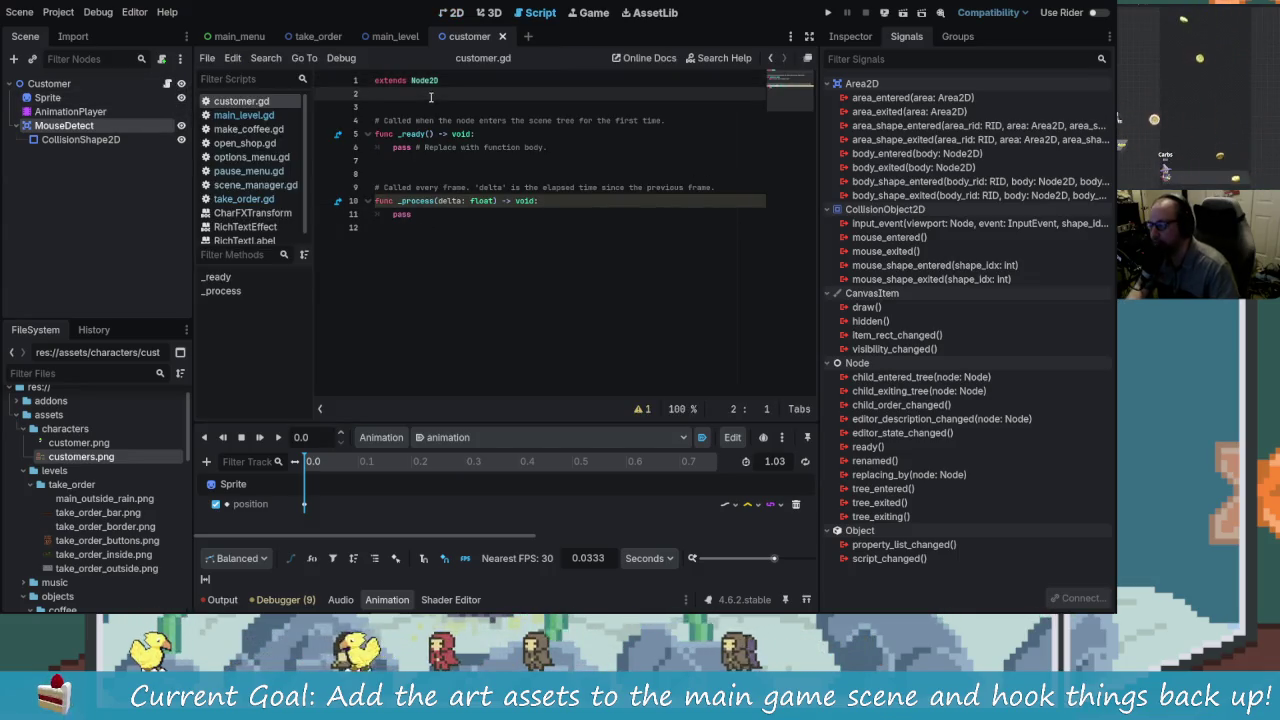
left_click(808, 58)
left_click_drag(478, 120, 405, 120)
left_click(256, 91)
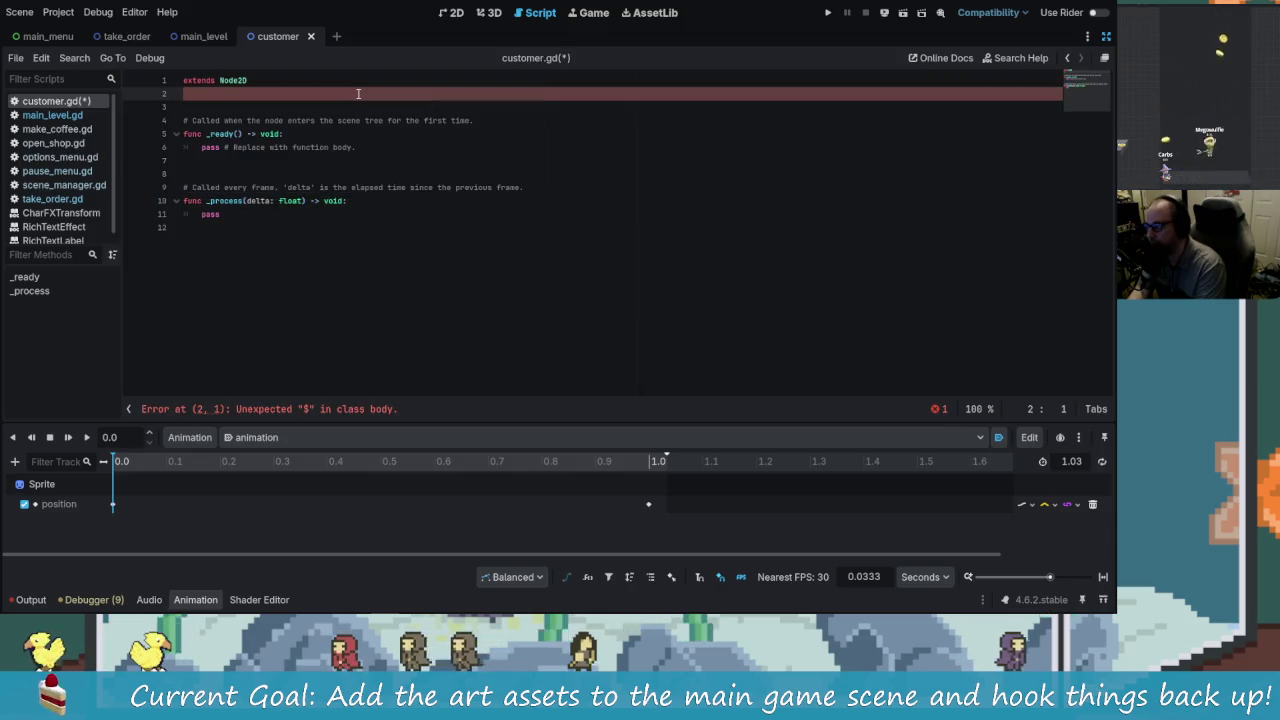
type("$")
key("BackSpace")
type("on")
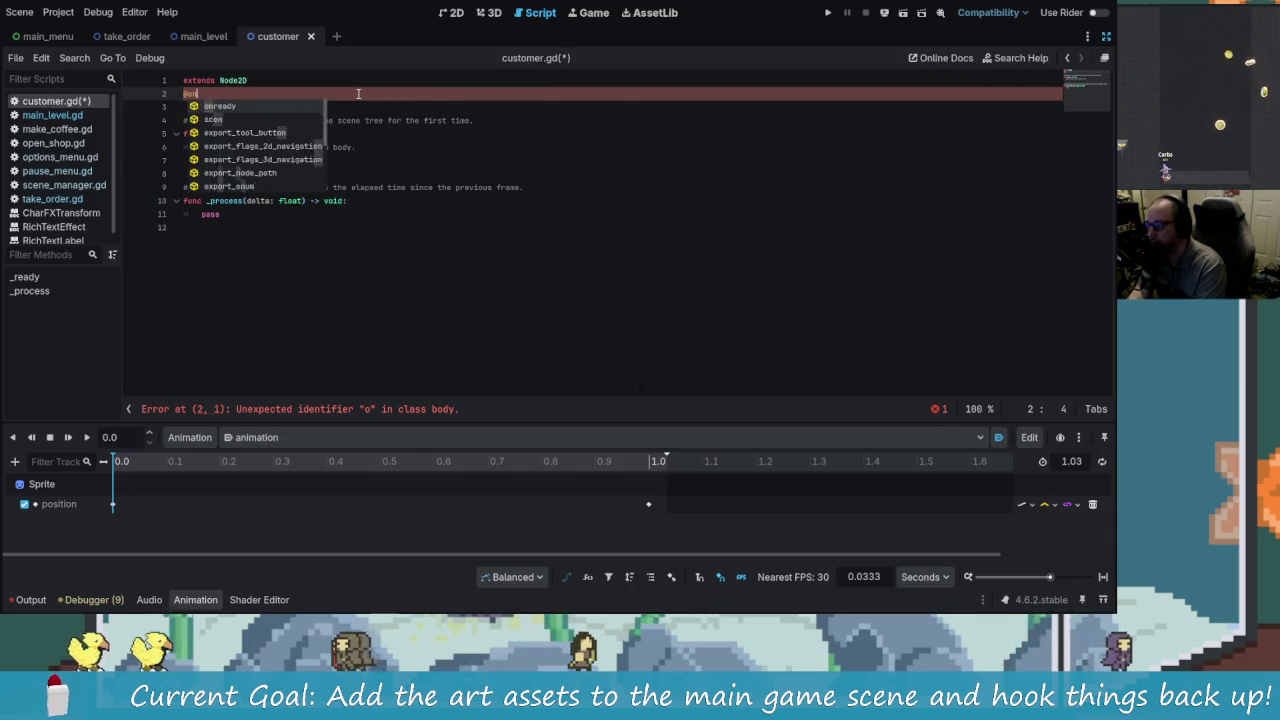
type("ready var")
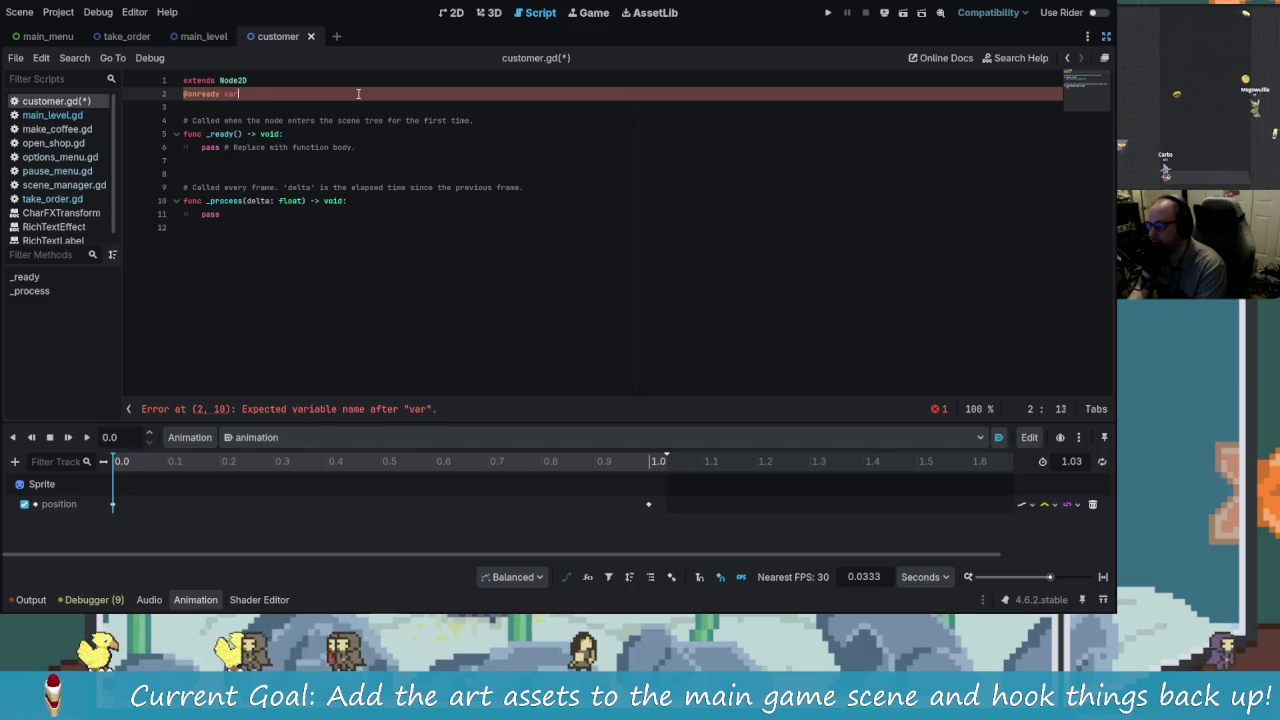
key("BackSpace")
key("BackSpace")
key("BackSpace")
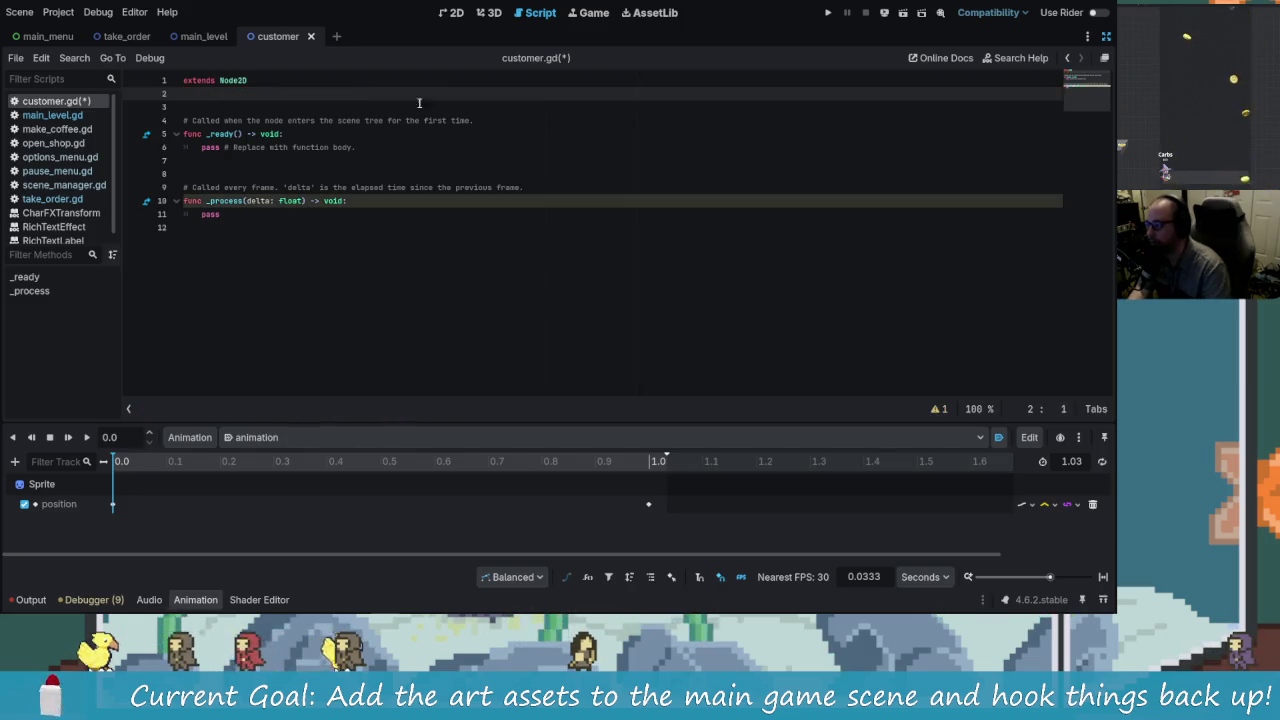
left_click(1106, 38)
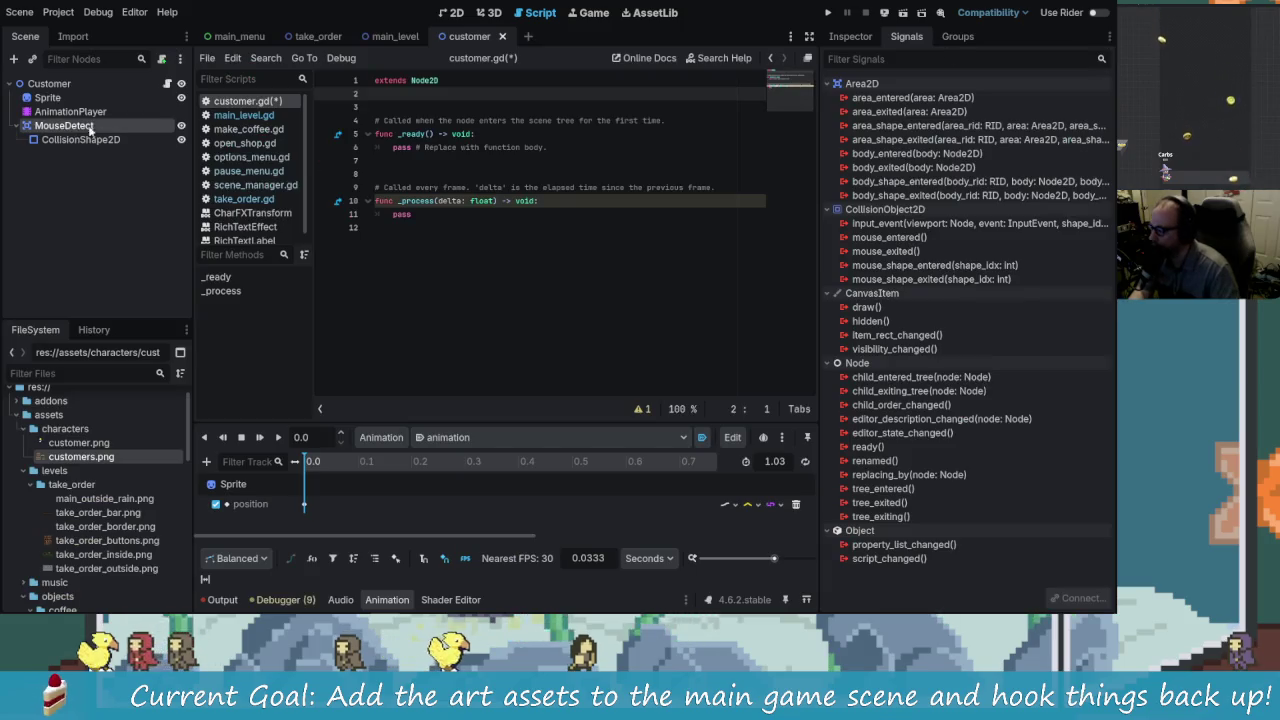
left_click_drag(64, 127, 416, 103)
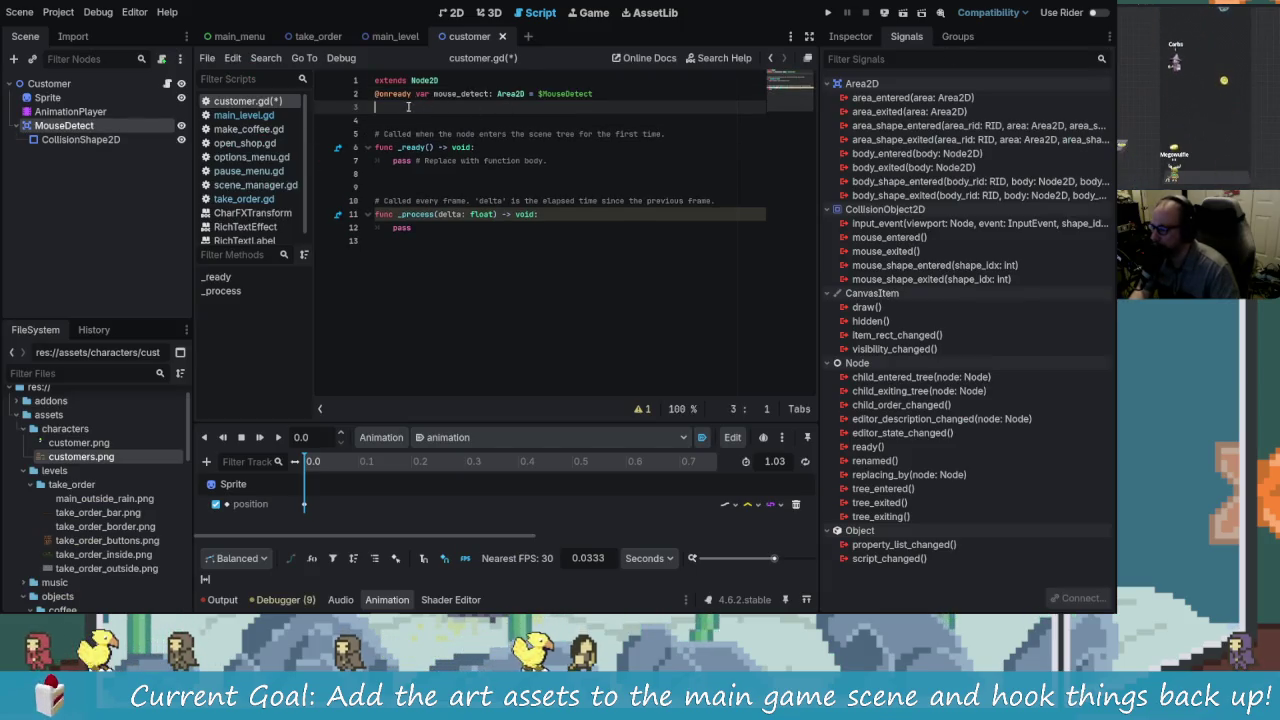
Step: In _ready, connect mouse_detect.mouse_entered to _on_mouse_entered
left_click(525, 158)
left_click(534, 145)
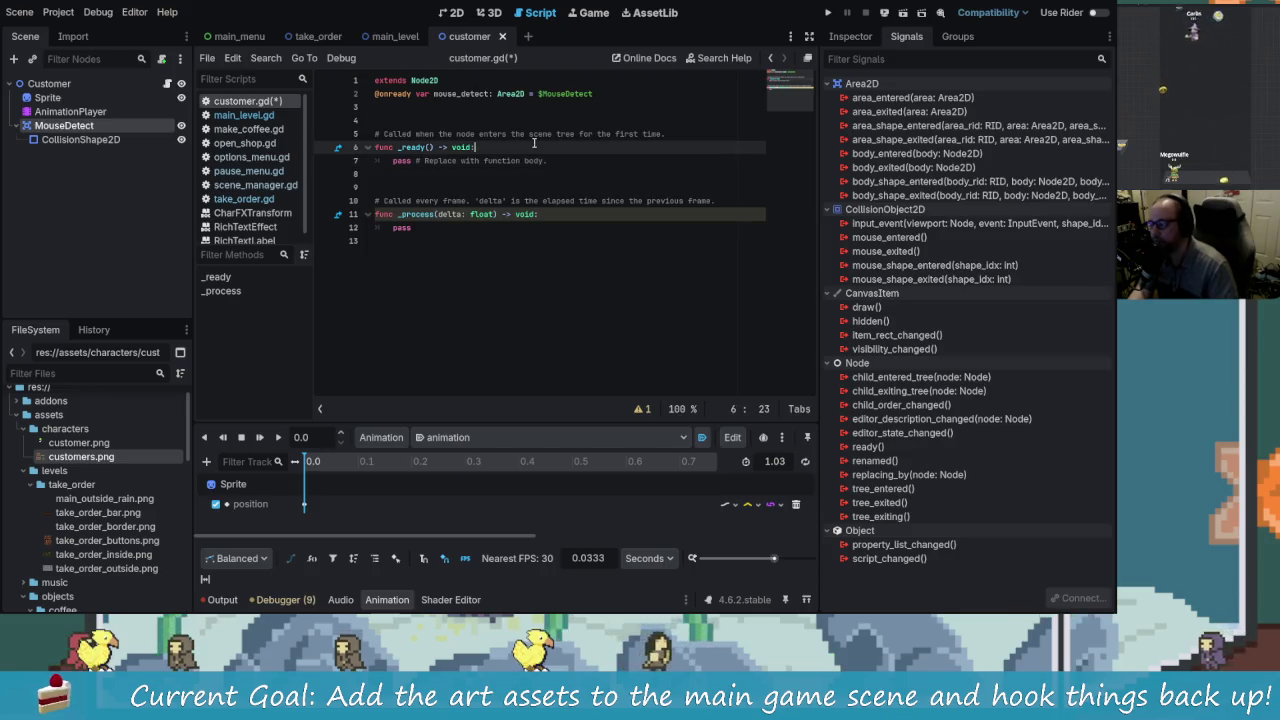
key("Return")
type("mouse_detect.pre")
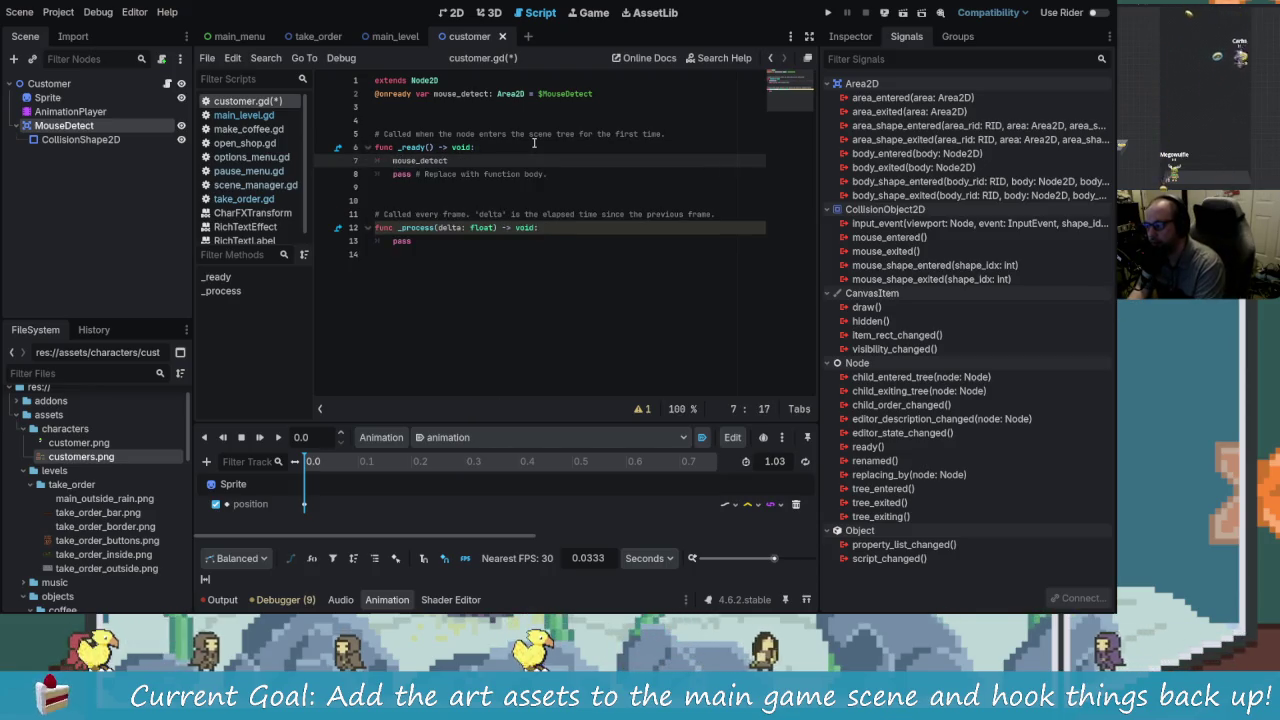
key("BackSpace")
key("BackSpace")
key("BackSpace")
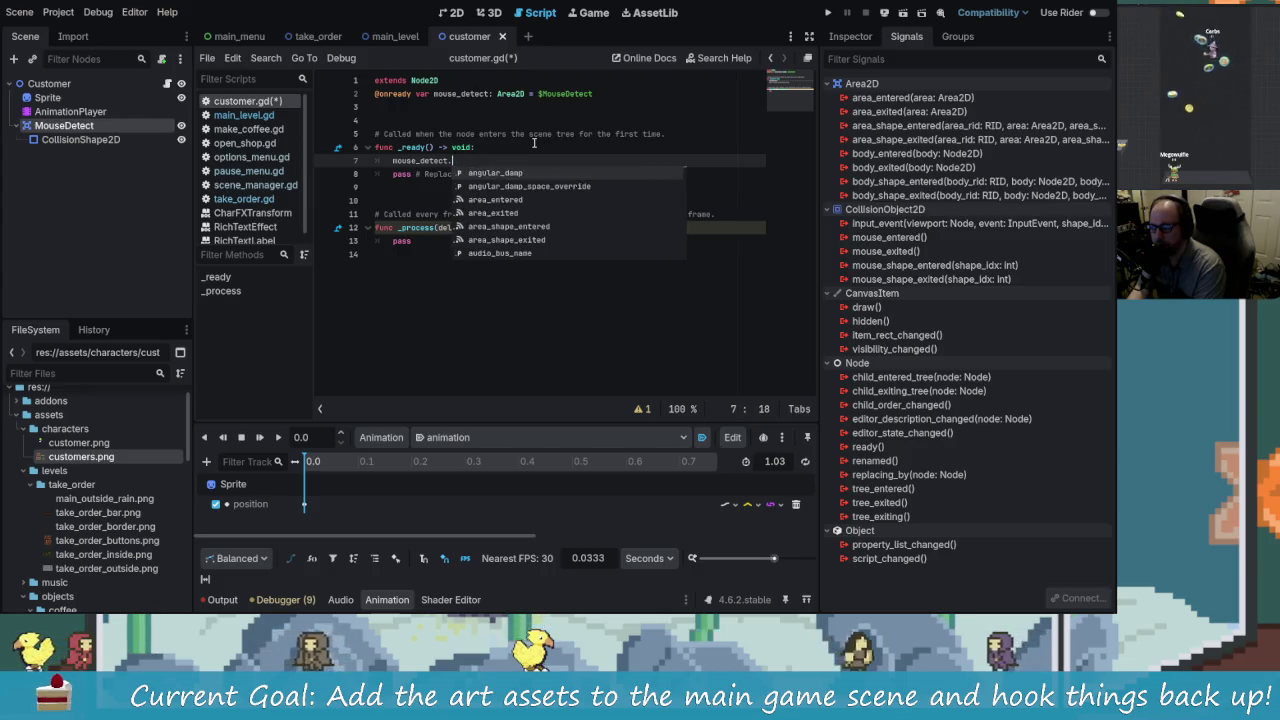
type("mouse_e")
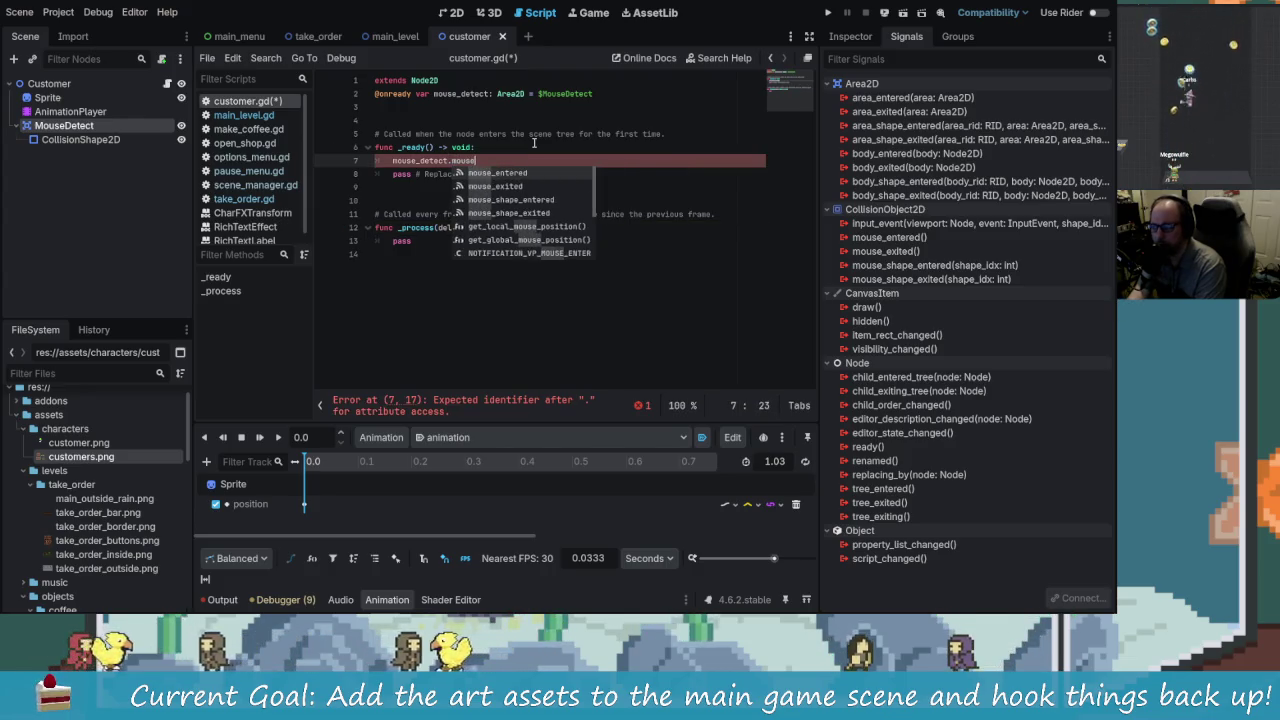
key("Return")
type("con")
key("Return")
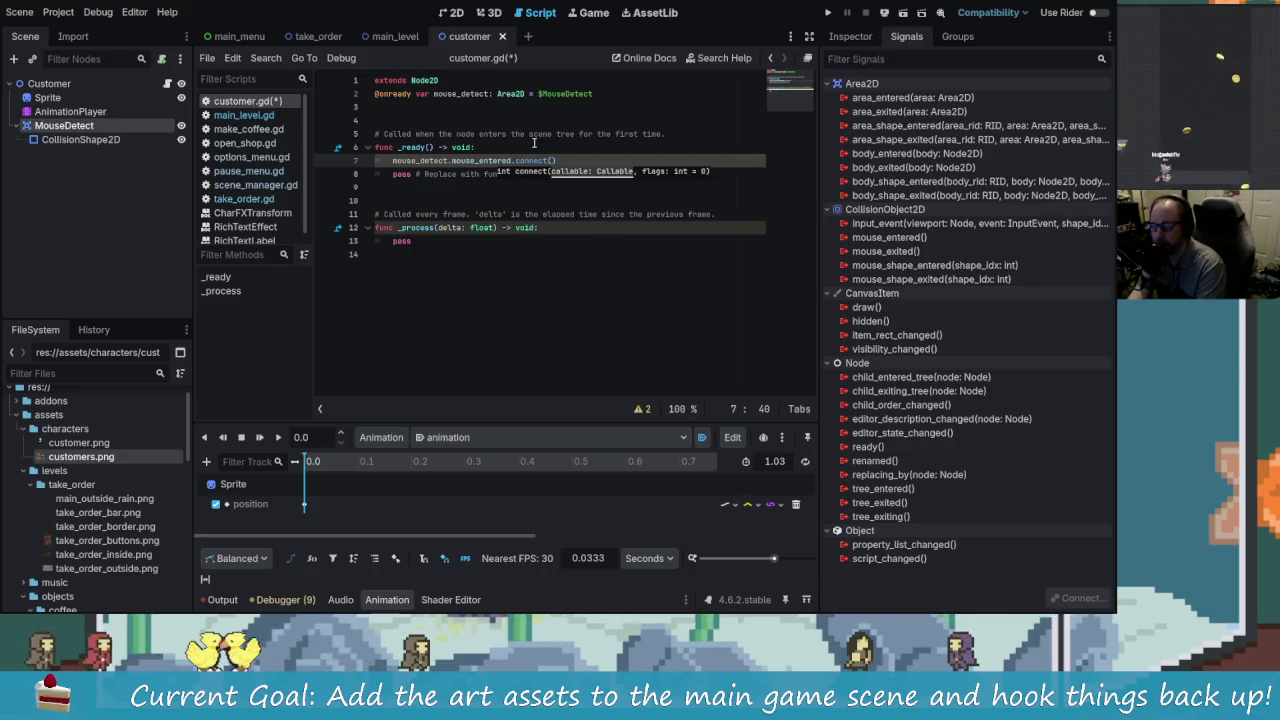
type("_m")
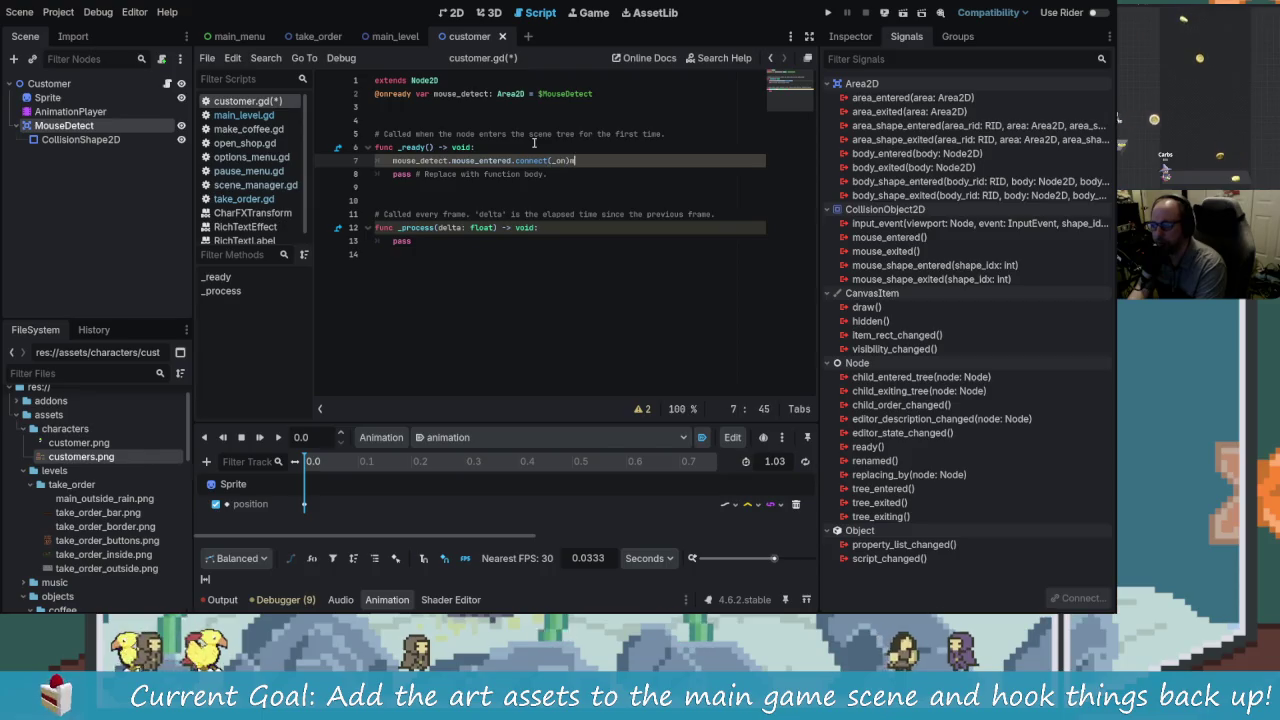
type("mouse_")
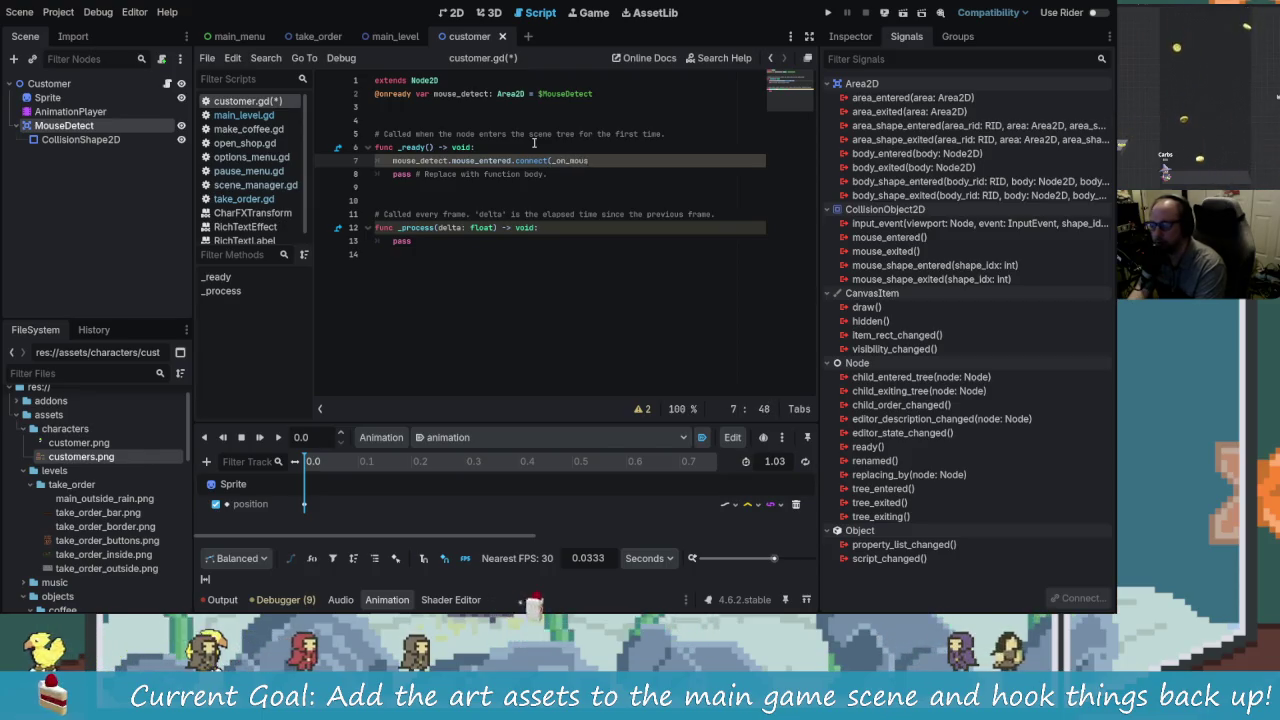
type("entered")
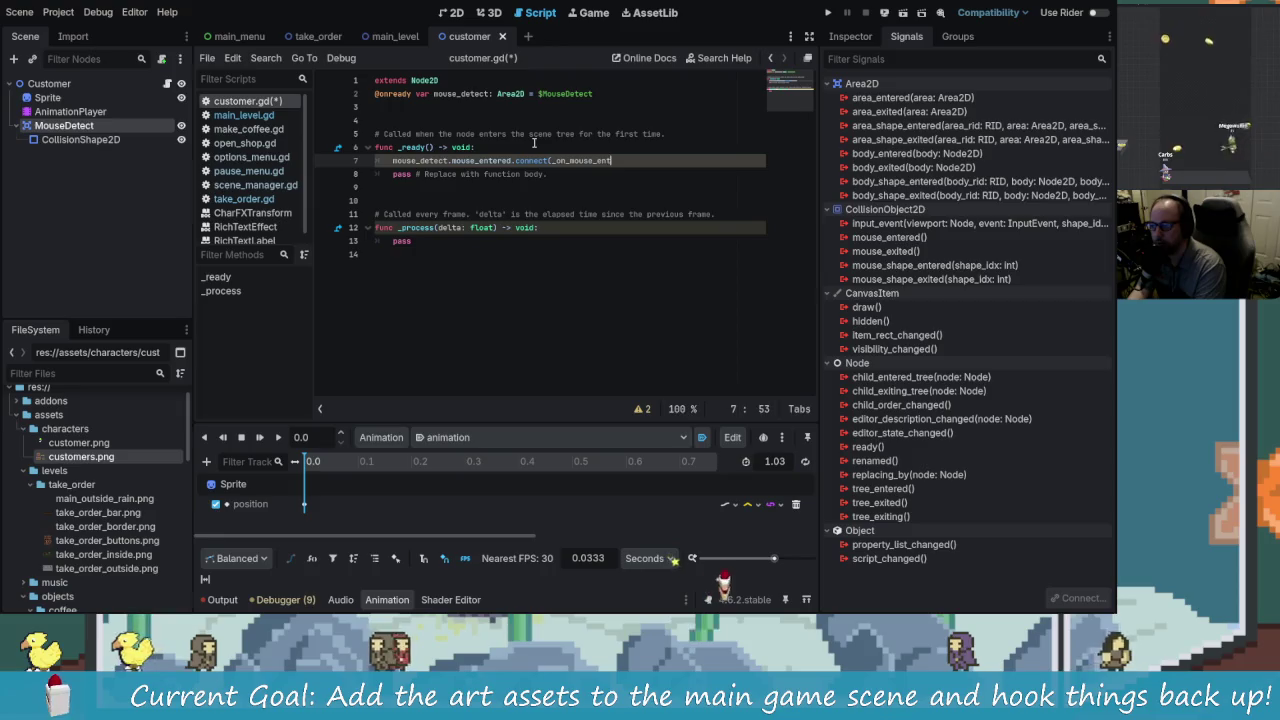
type("()")
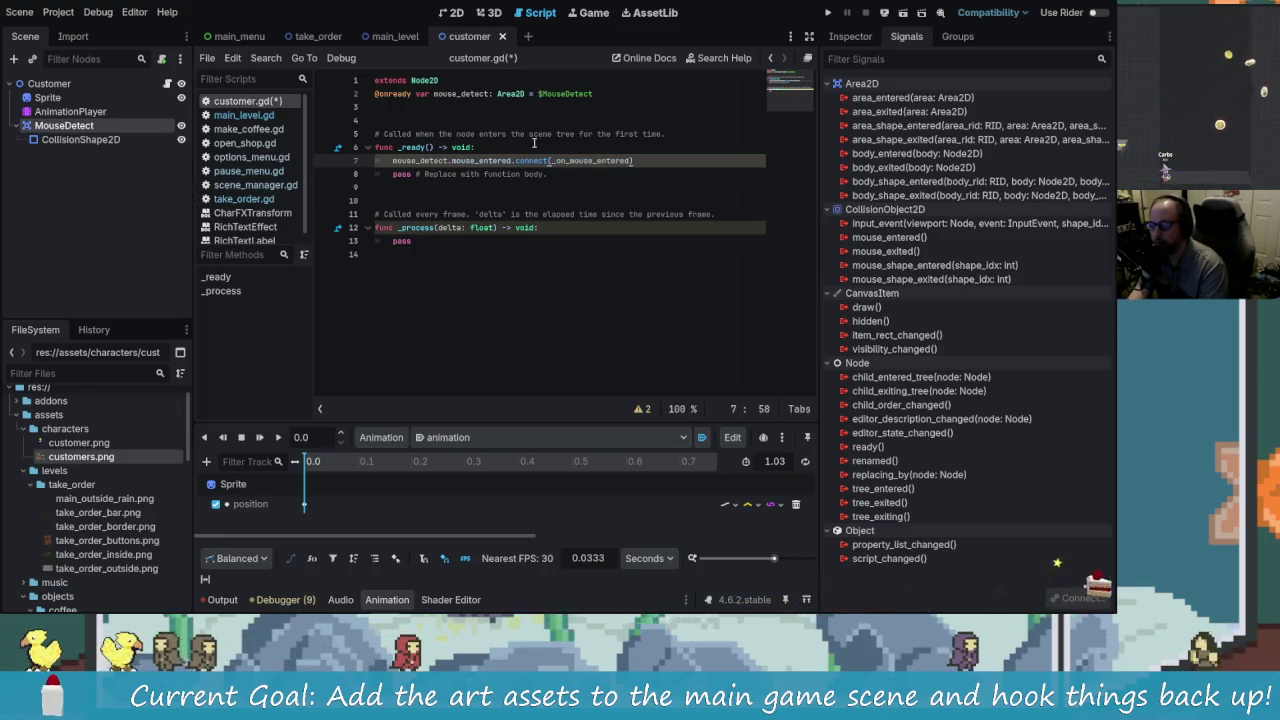
Step: Connect mouse_detect.mouse_exited to _on_mouse_exited and add space at the script's end
key("Return")
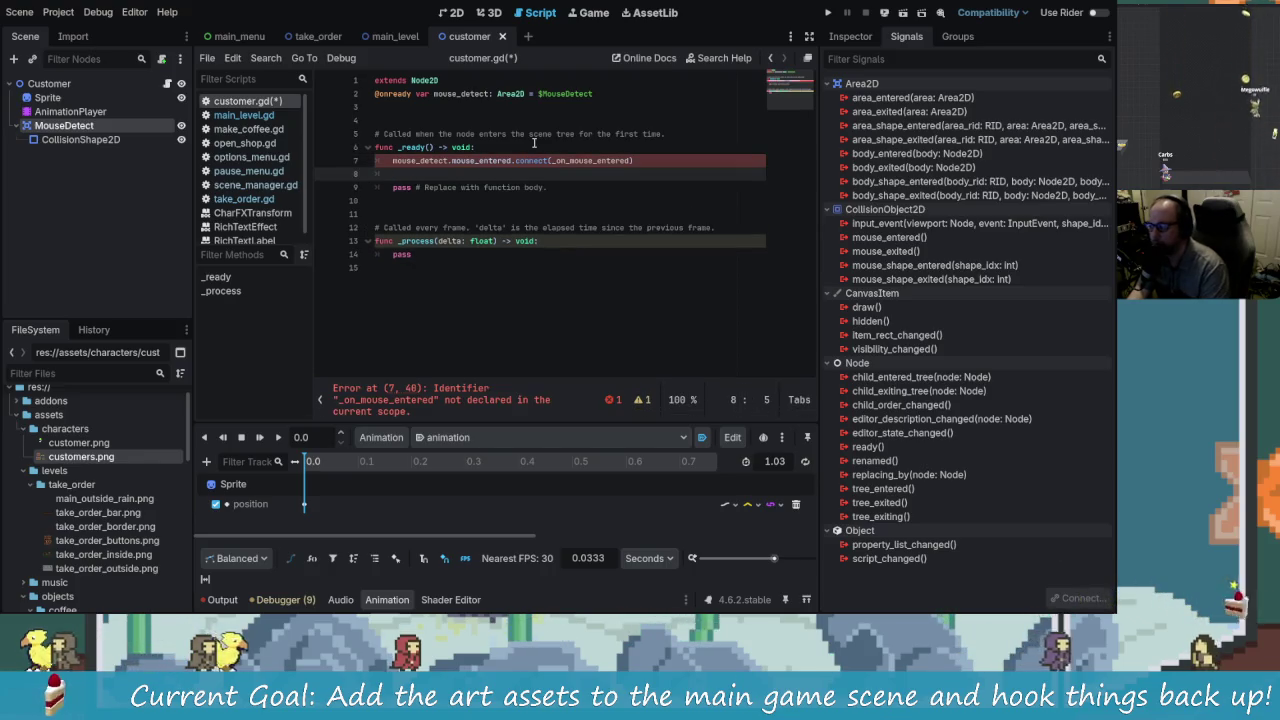
type("mouse_de")
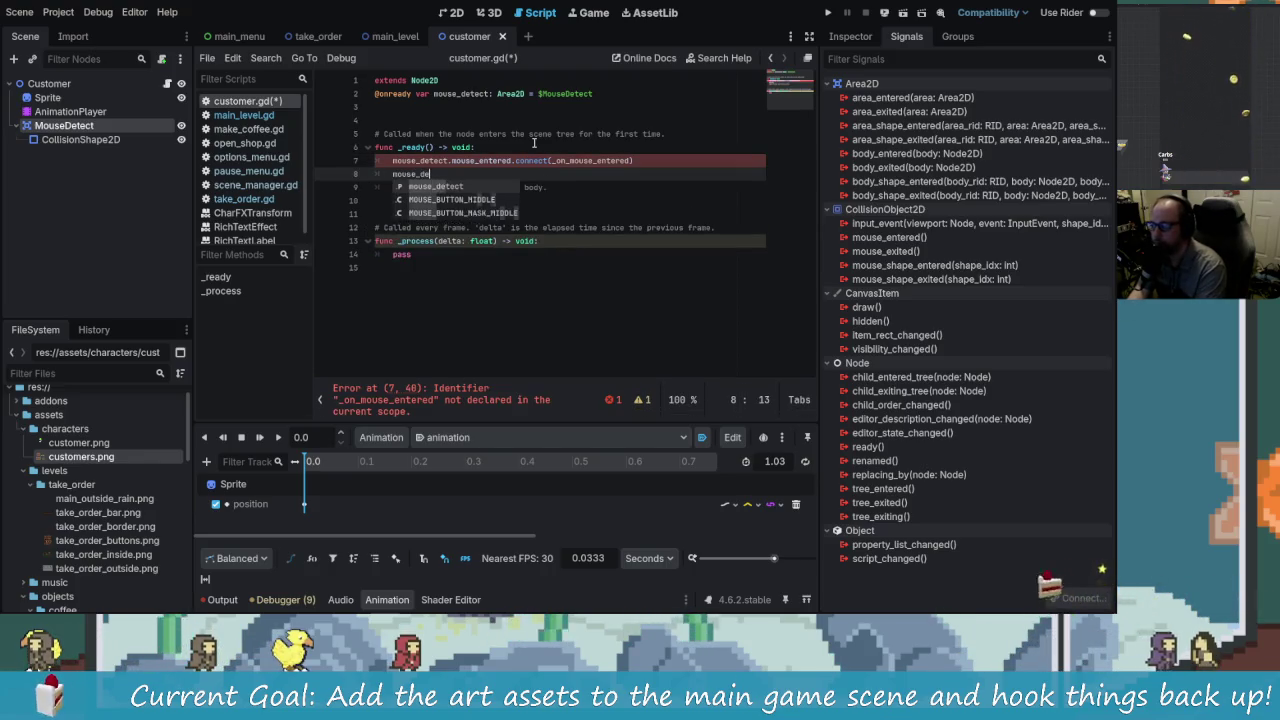
type("tect.mouse")
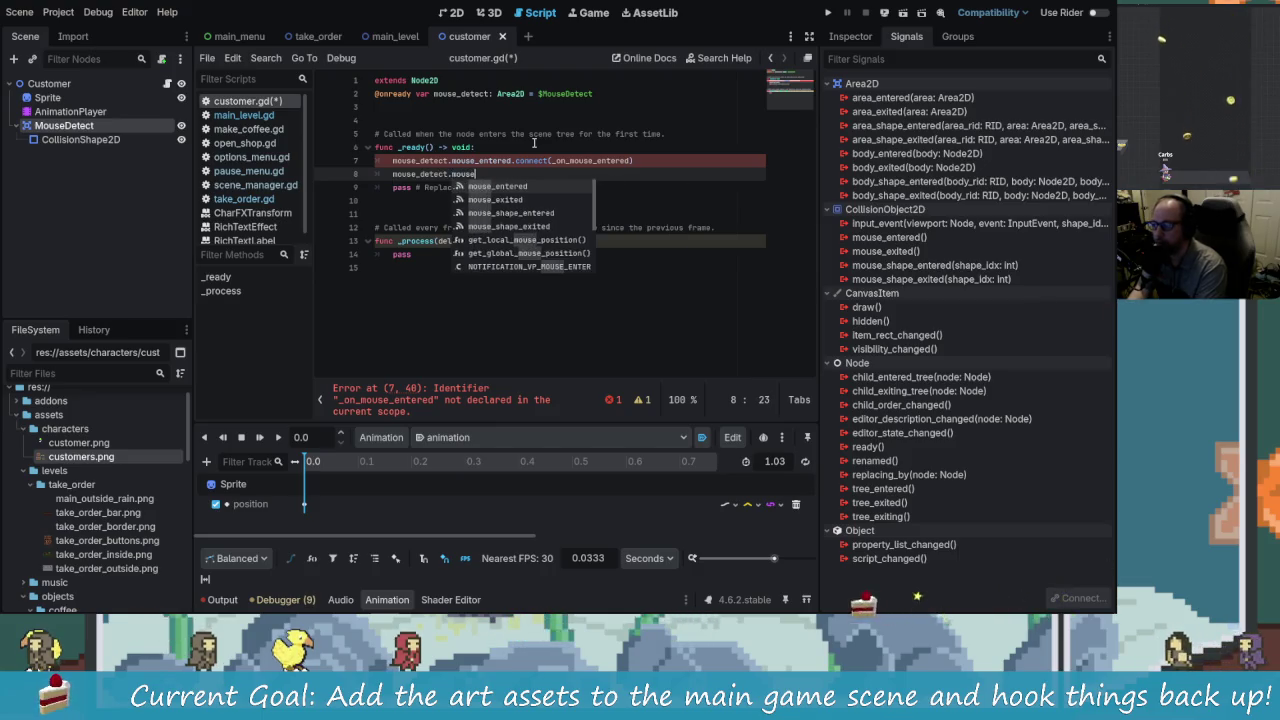
type("_exited.connect(_on")
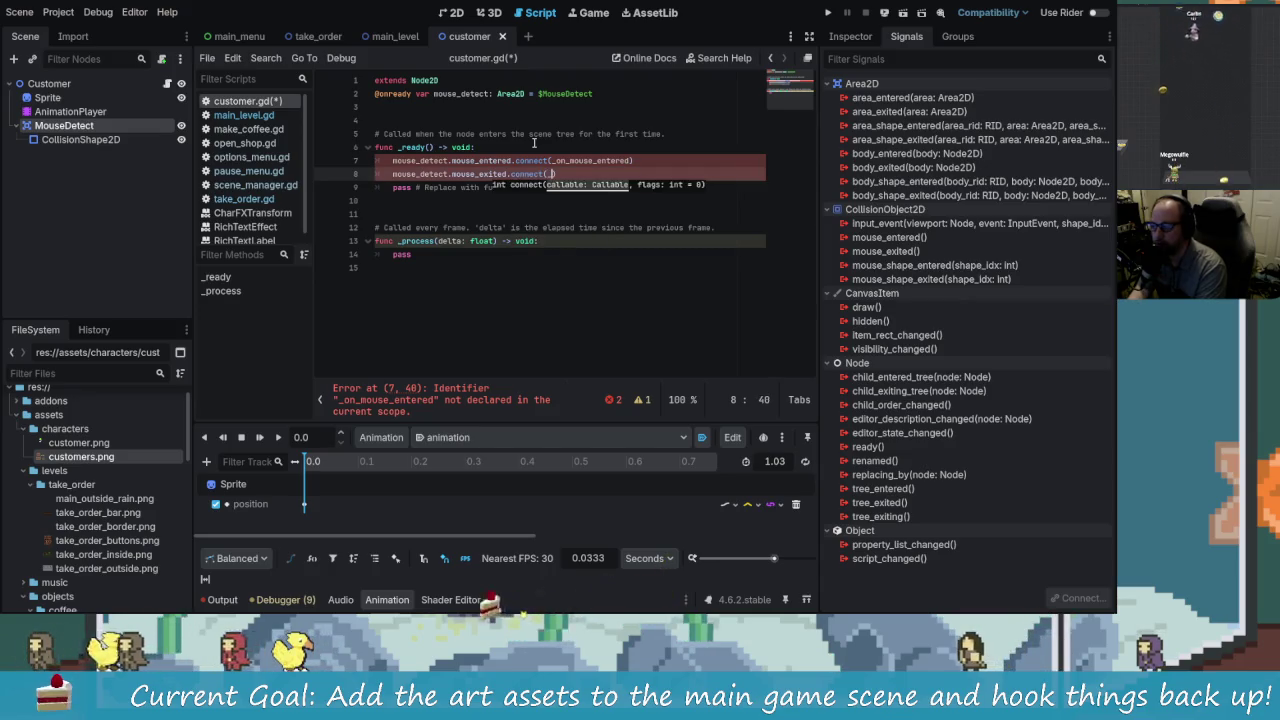
type(")")
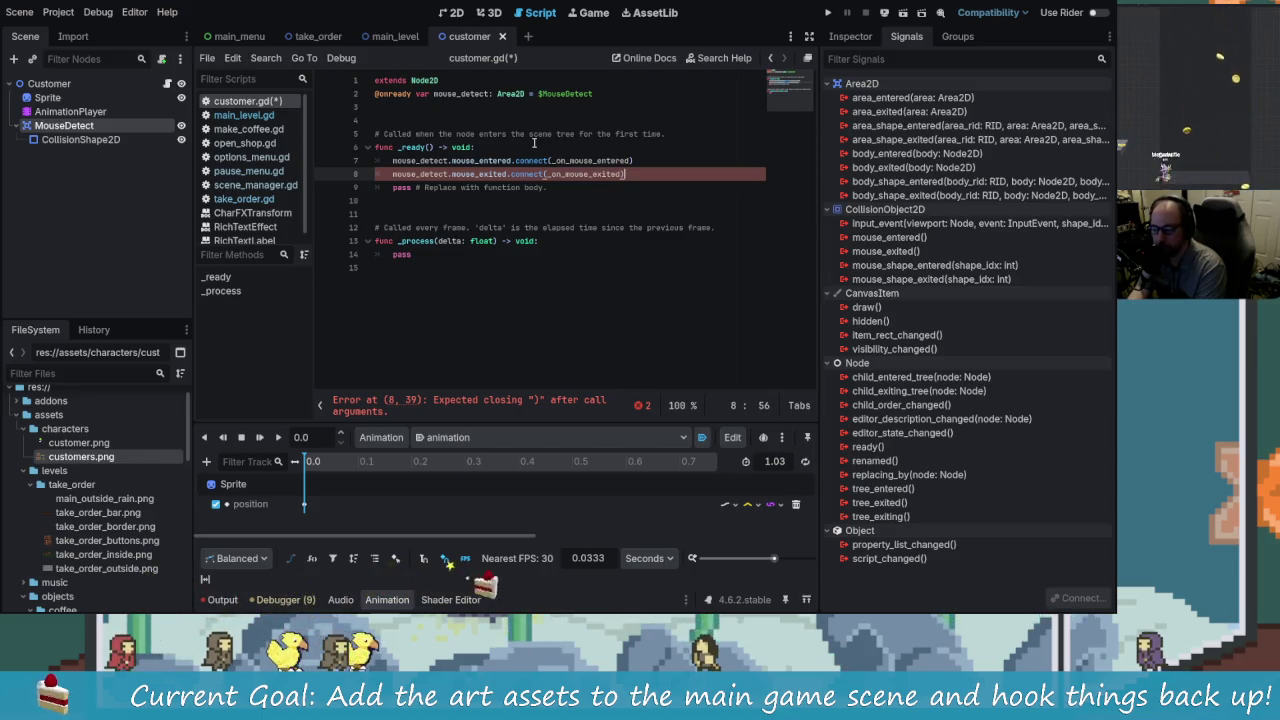
key("Down")
key("Down")
key("Down")
key("Return")
key("BackSpace")
key("BackSpace")
key("Return")
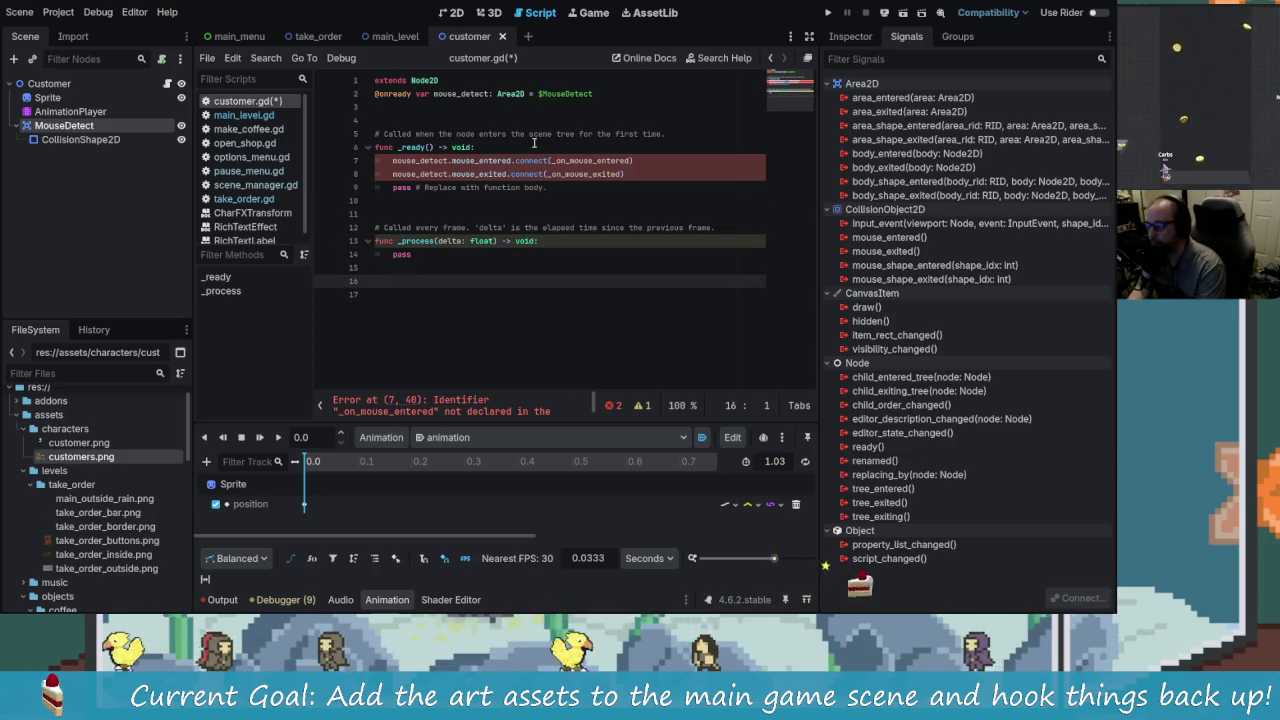
Step: Write func _on_mouse_entered() -> void: with a pass body
key("BackSpace")
key("BackSpace")
key("BackSpace")
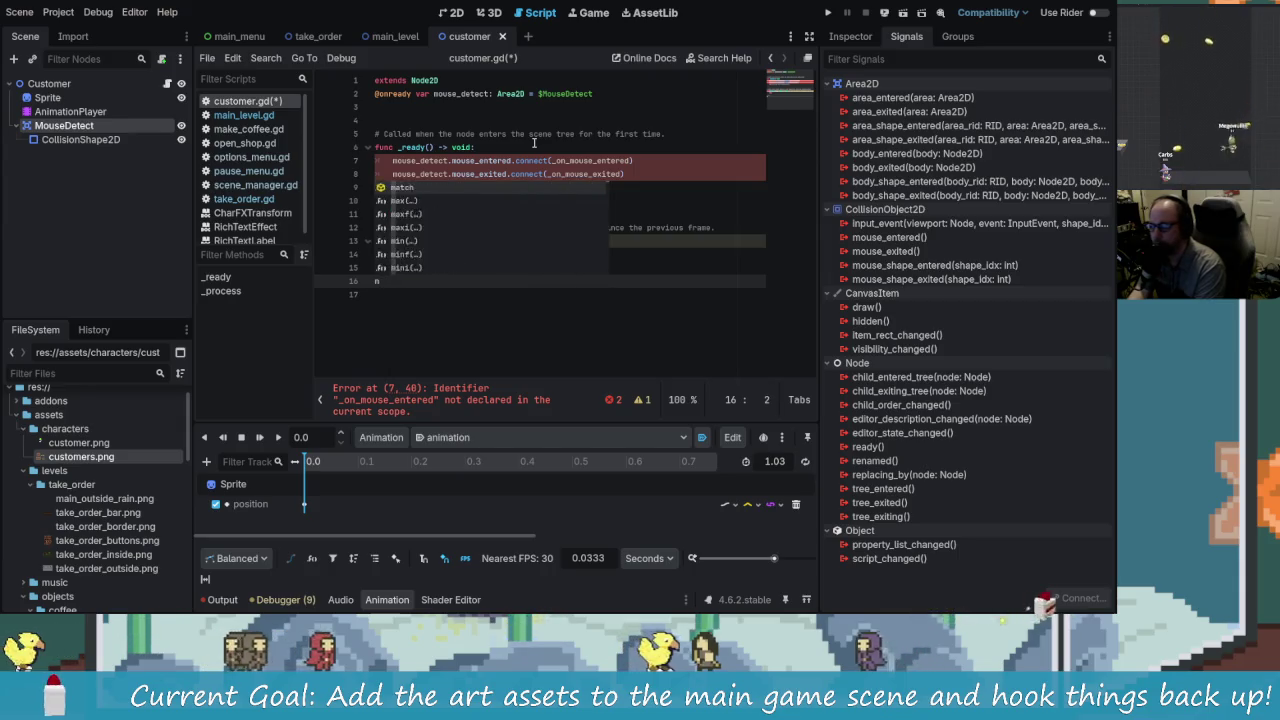
type("nc on")
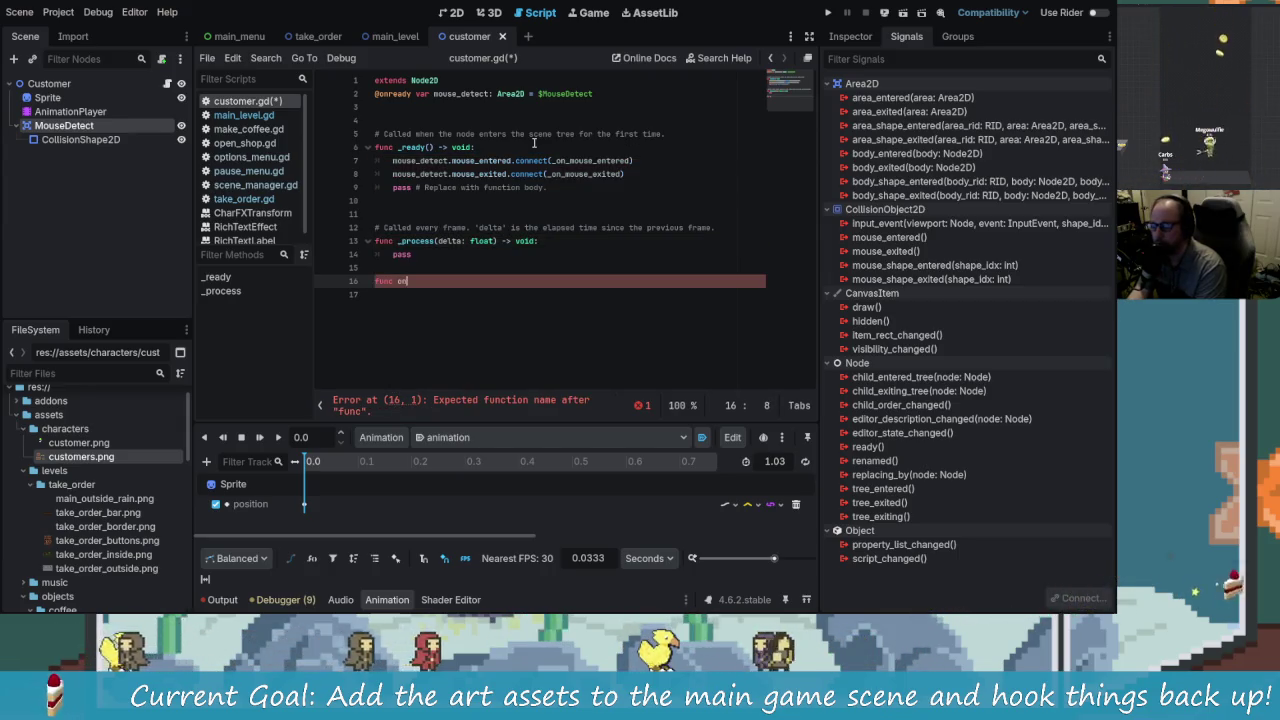
key("BackSpace")
key("BackSpace")
type("_on_mouse_entered(")
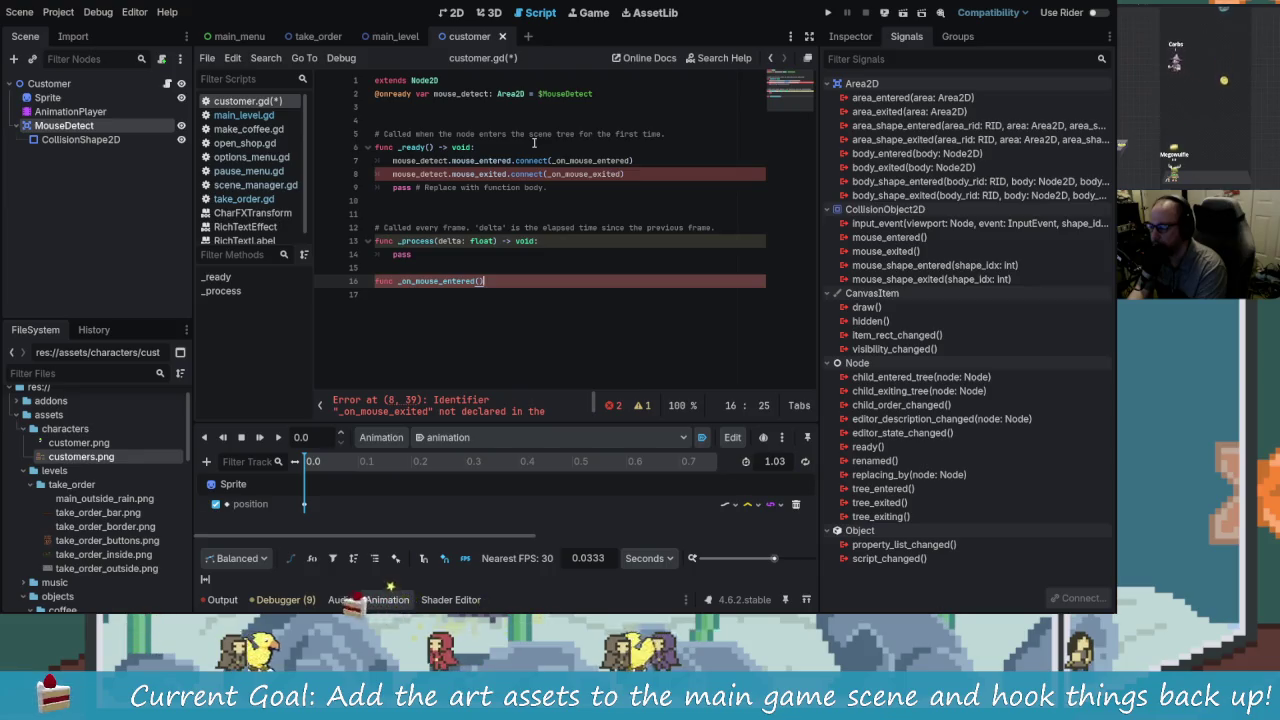
type("->void:")
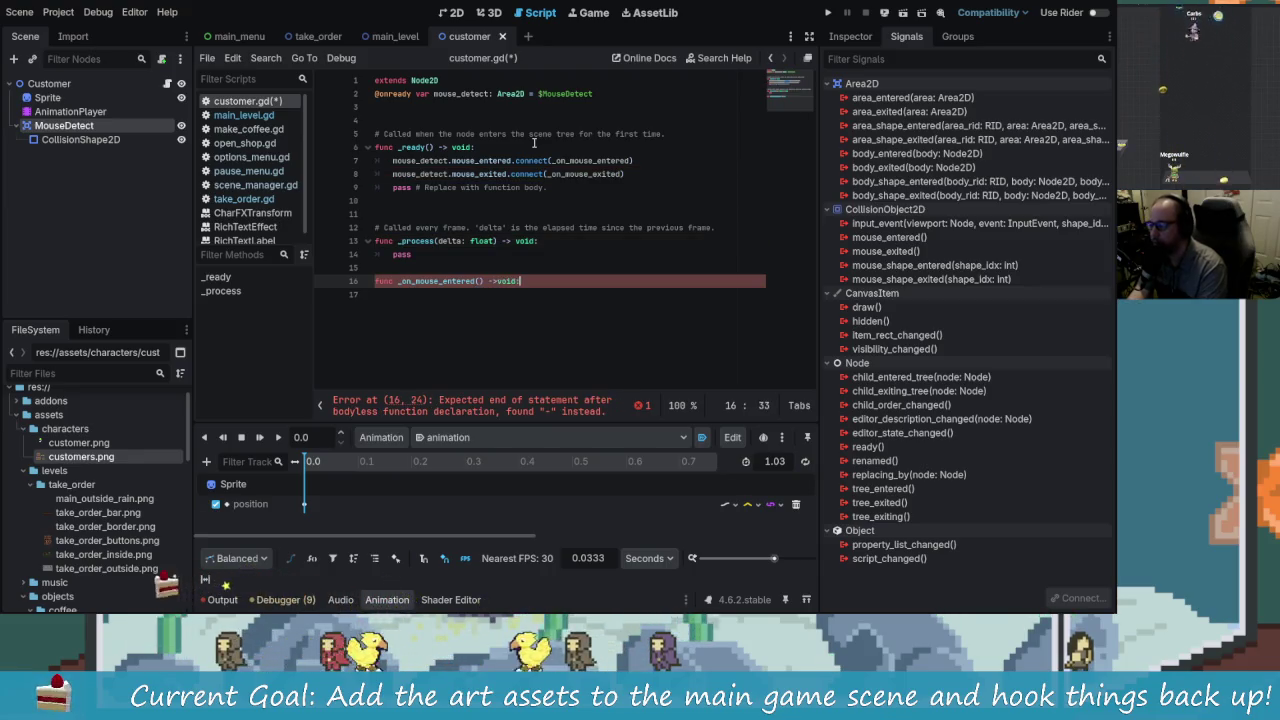
key("Return")
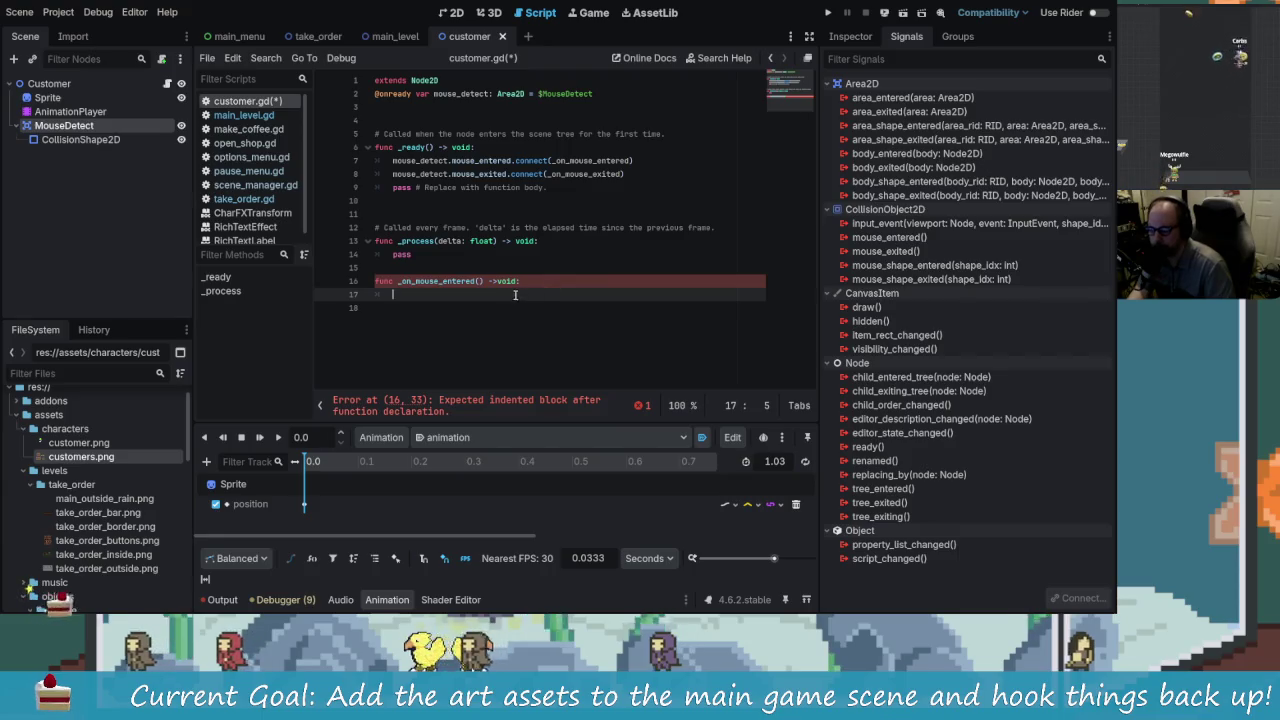
left_click(498, 281)
key("Down")
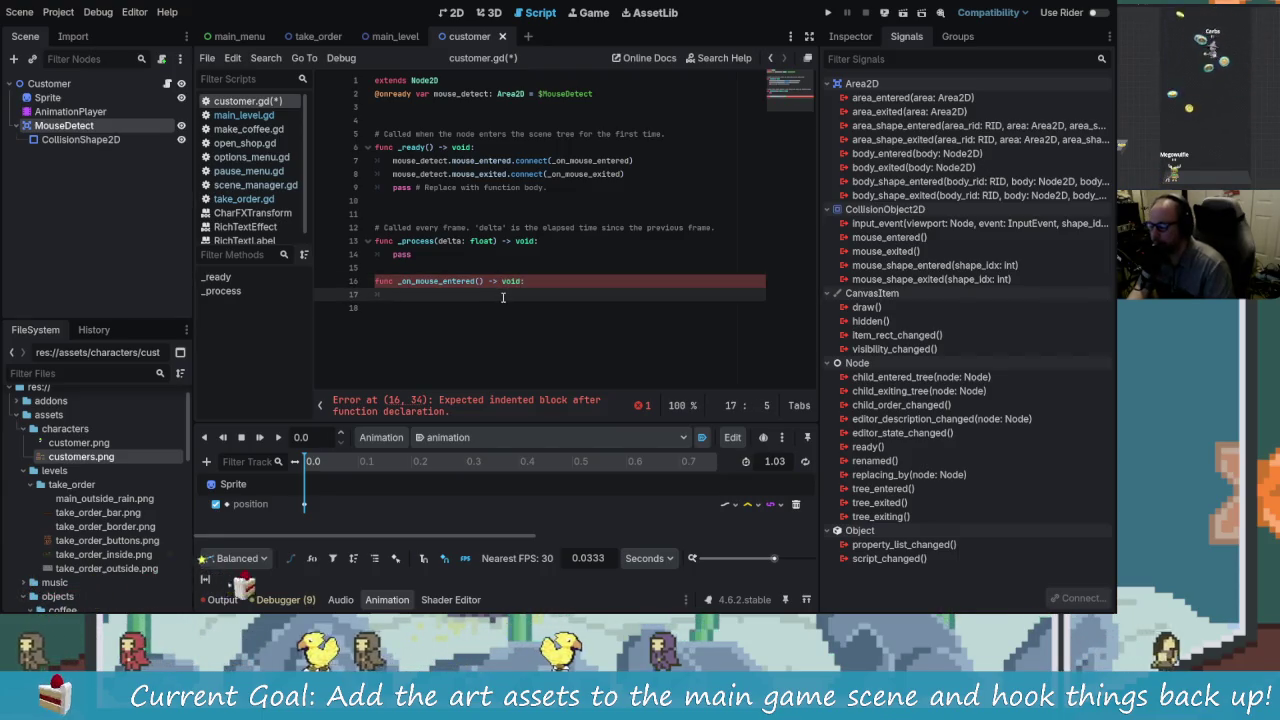
type("pass")
key("Return")
key("Return")
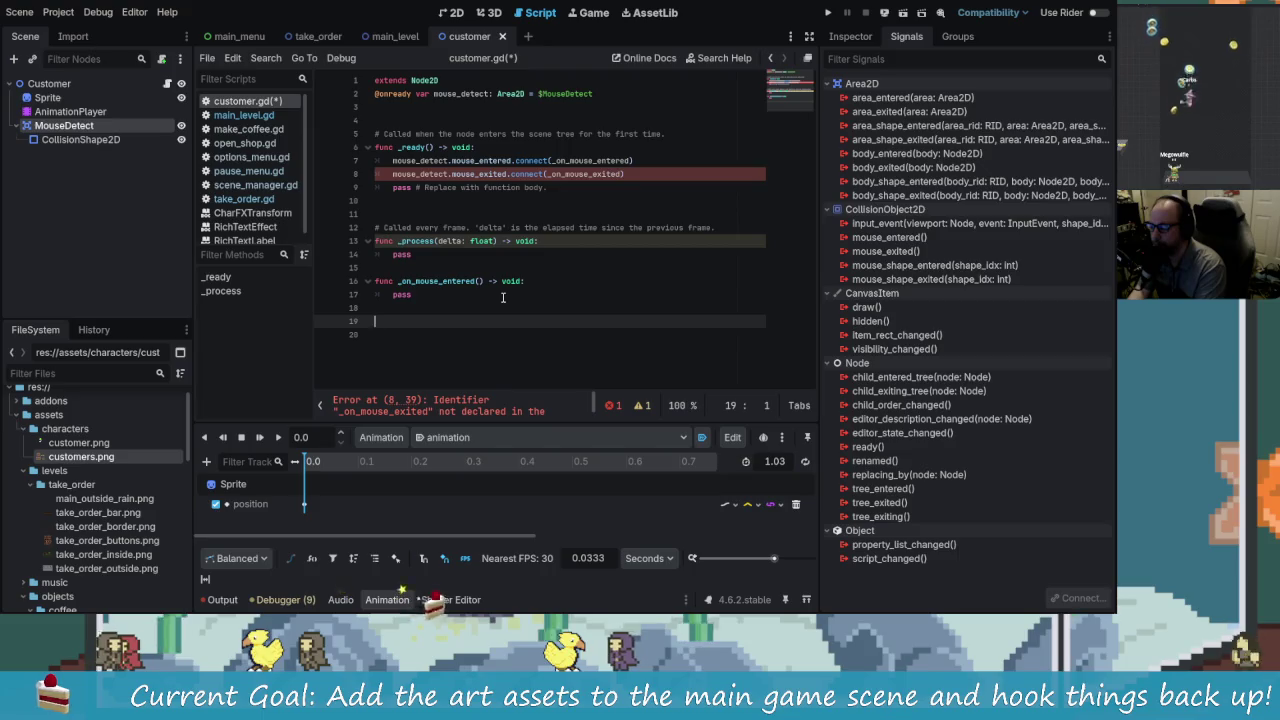
Step: Add func _on_mouse_exited() -> void: with pass, and empty the _on_mouse_entered body
type("func _on_mouse_exited()")
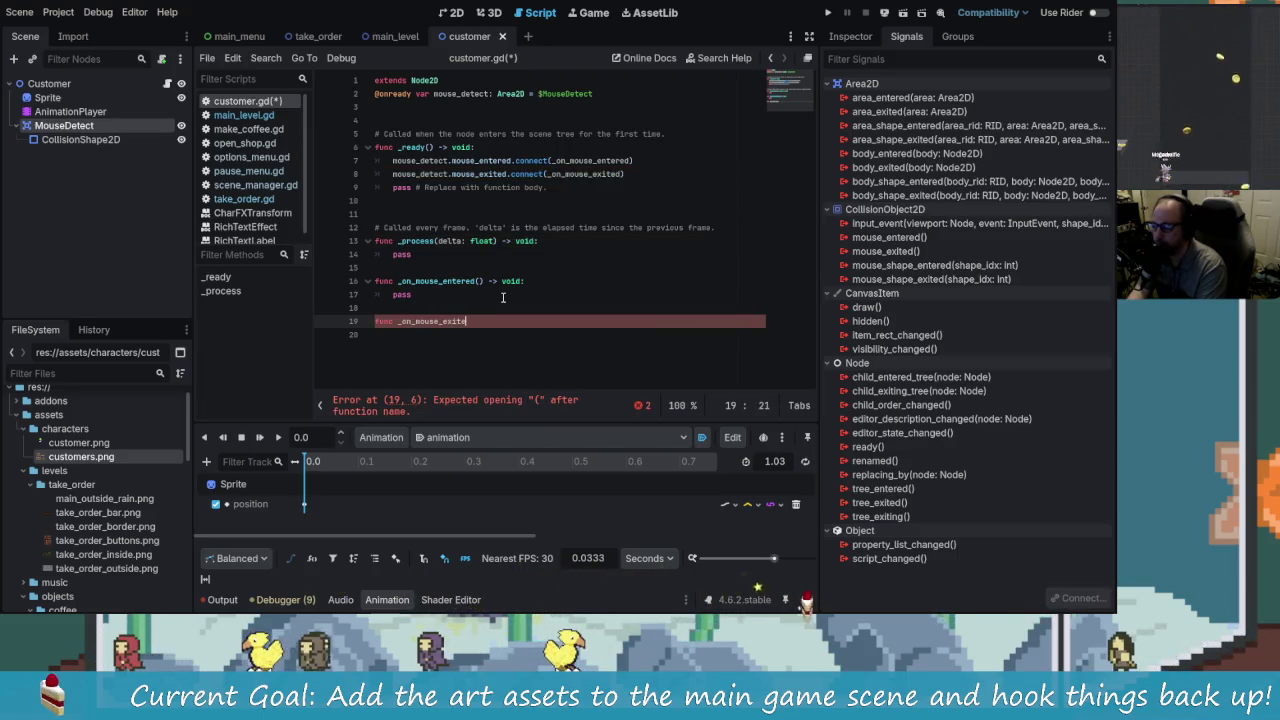
type(" -")
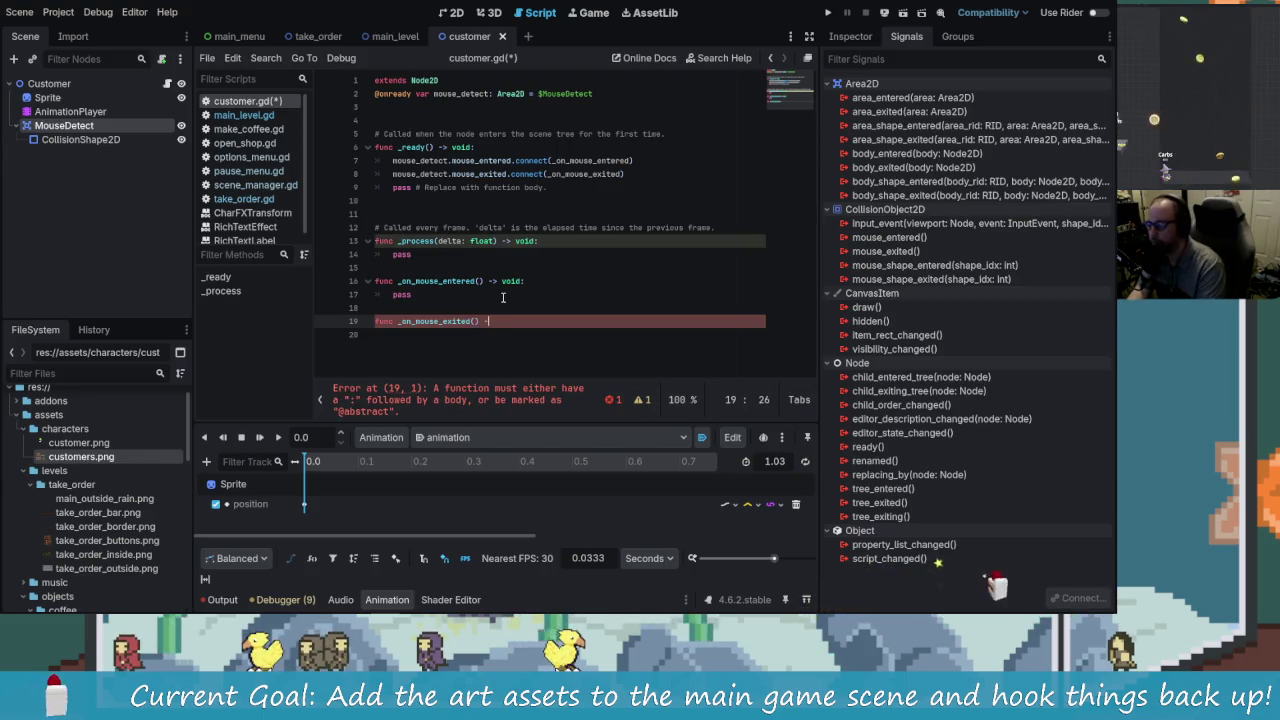
type("> void:")
key("Return")
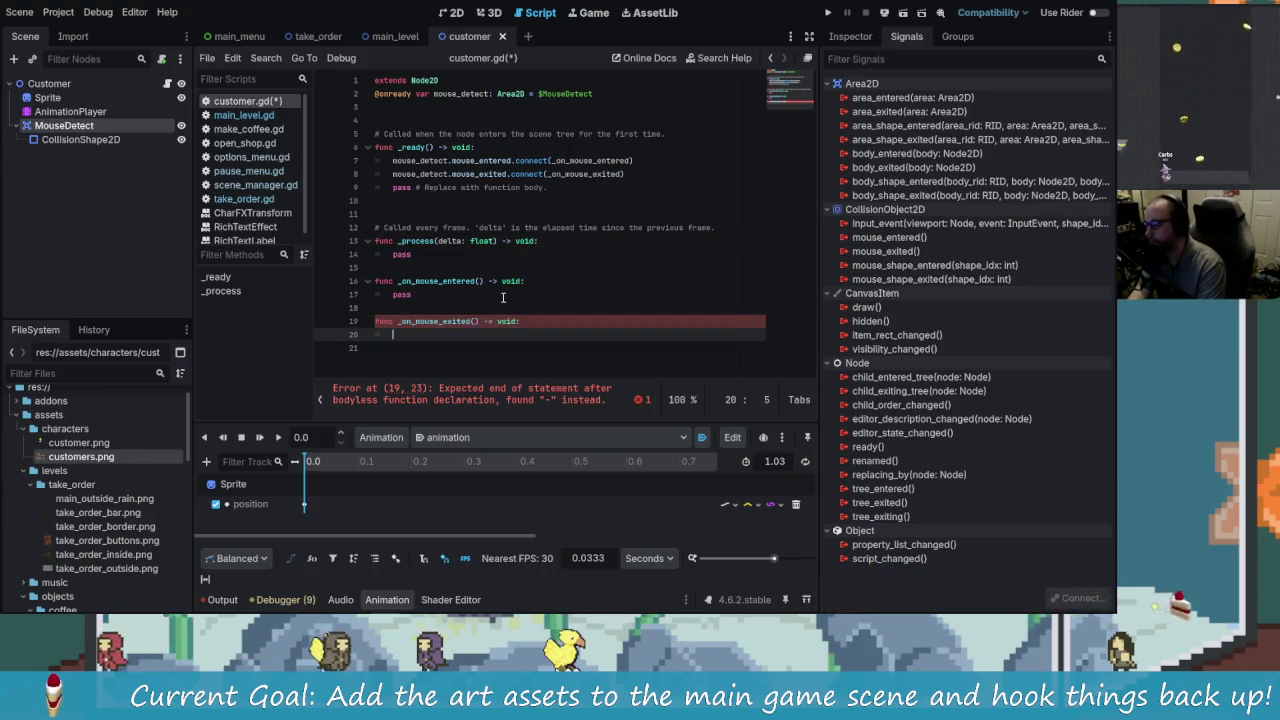
type("pass")
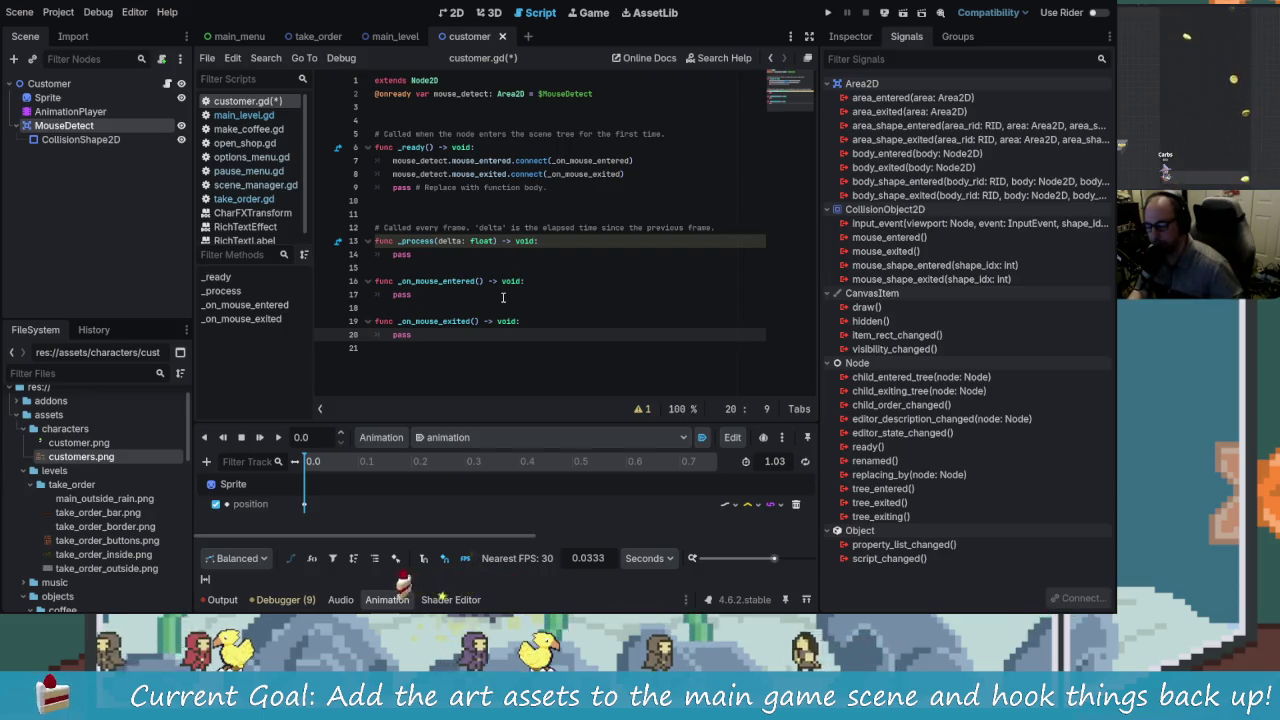
left_click(441, 296)
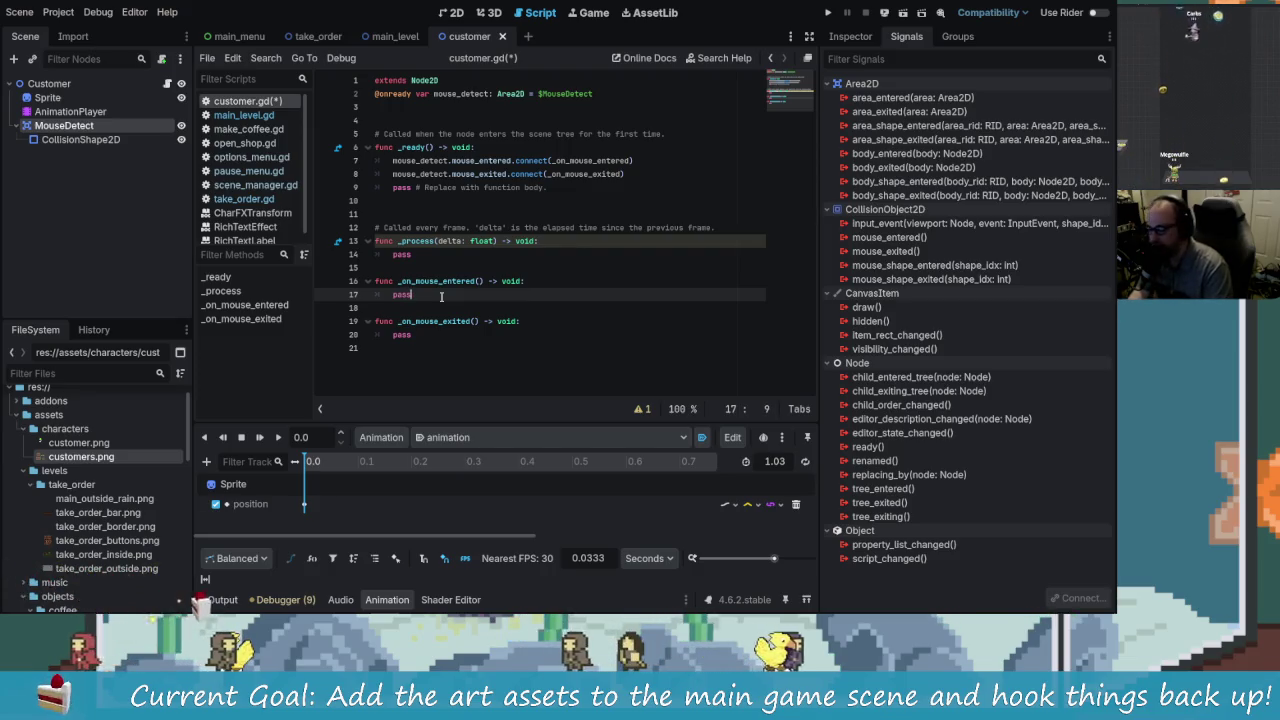
key("BackSpace")
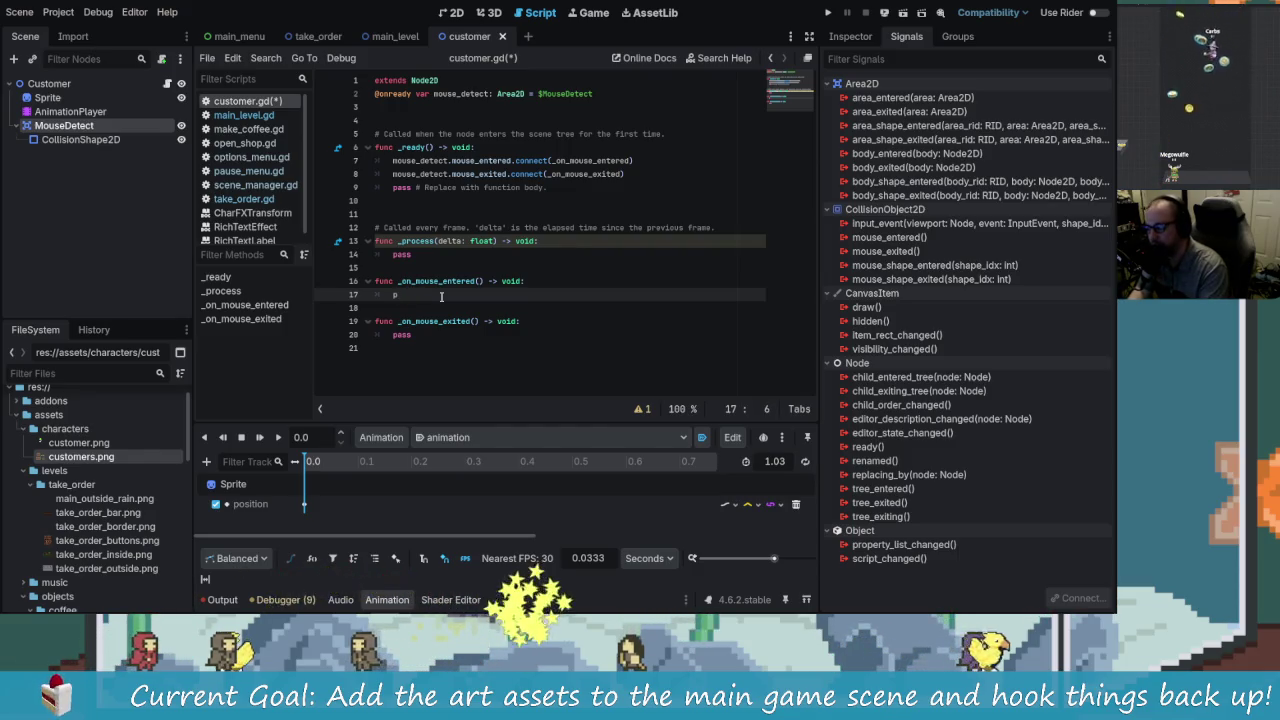
key("BackSpace")
key("BackSpace")
key("BackSpace")
key("Return")
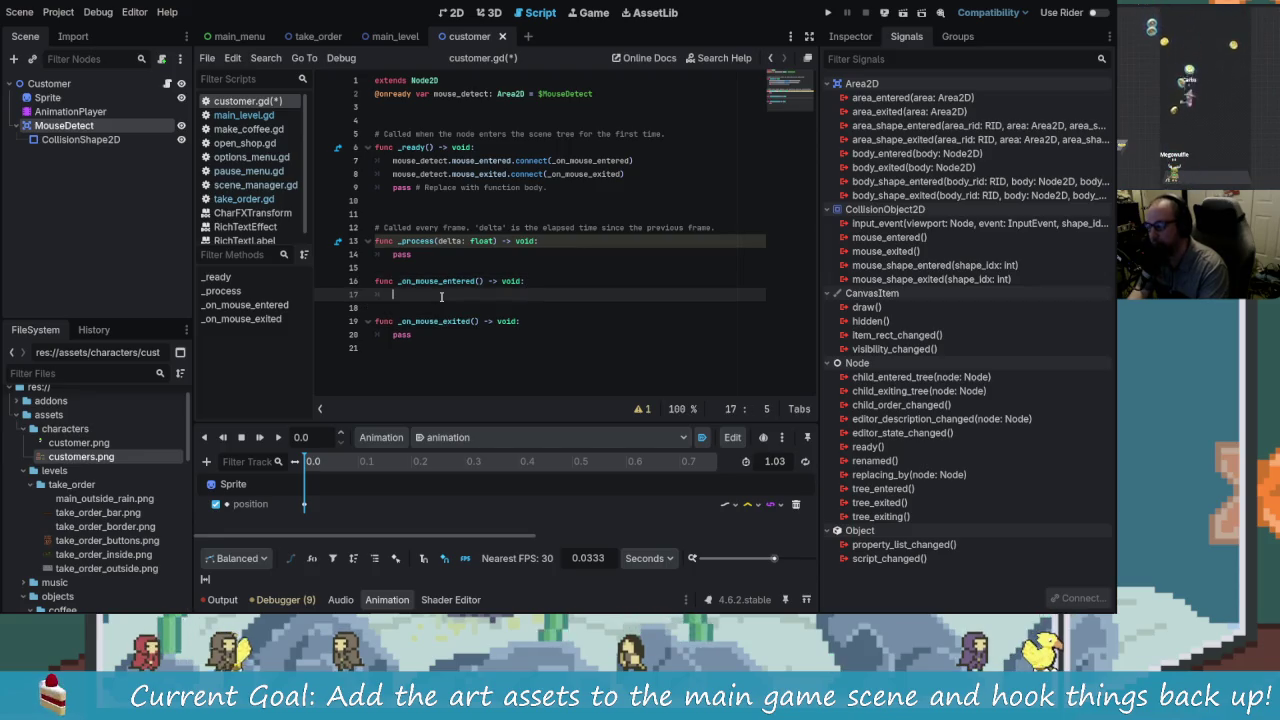
left_click(605, 95)
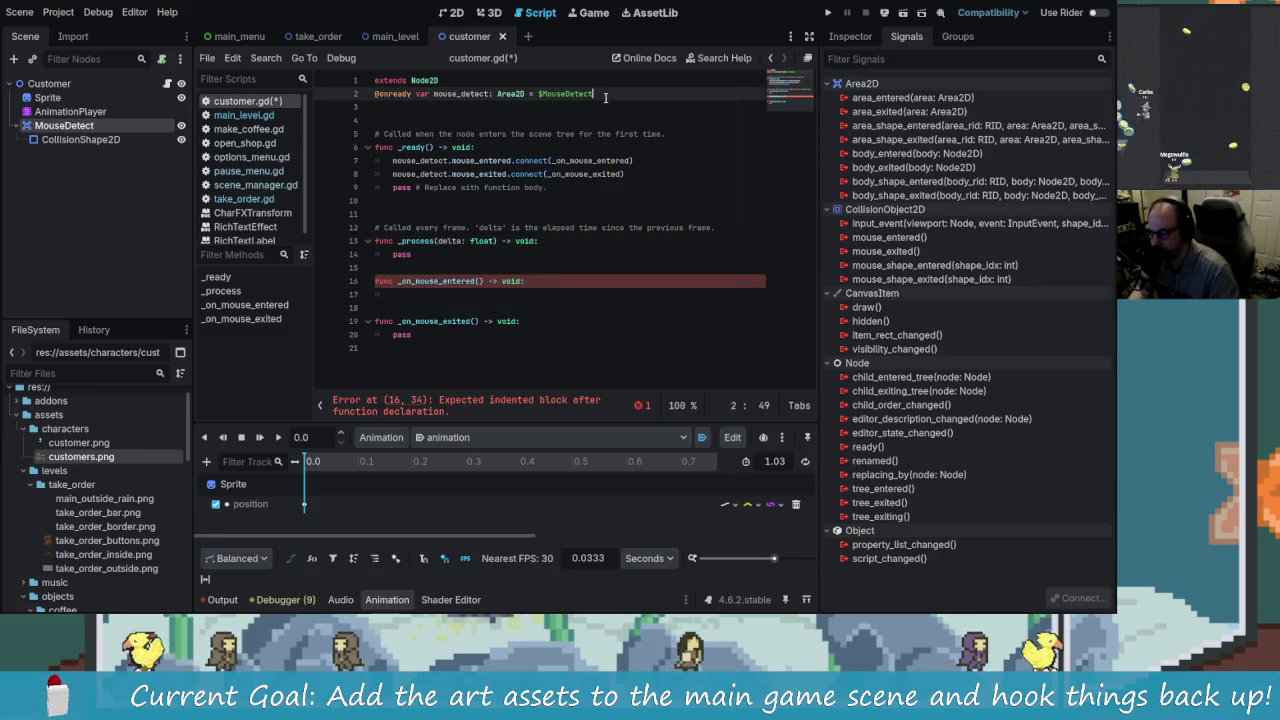
key("Return")
type("var fr")
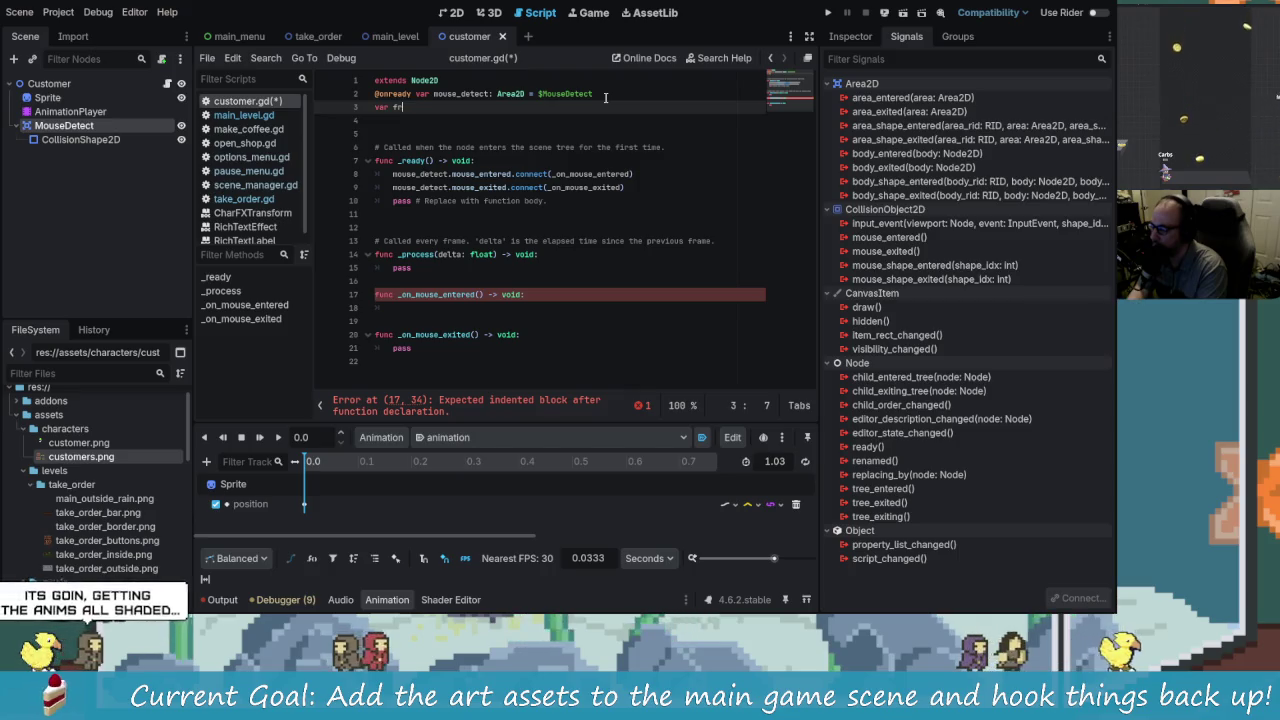
Step: Discard the unfinished frame variable and start a var customer_id declaration
type("ame")
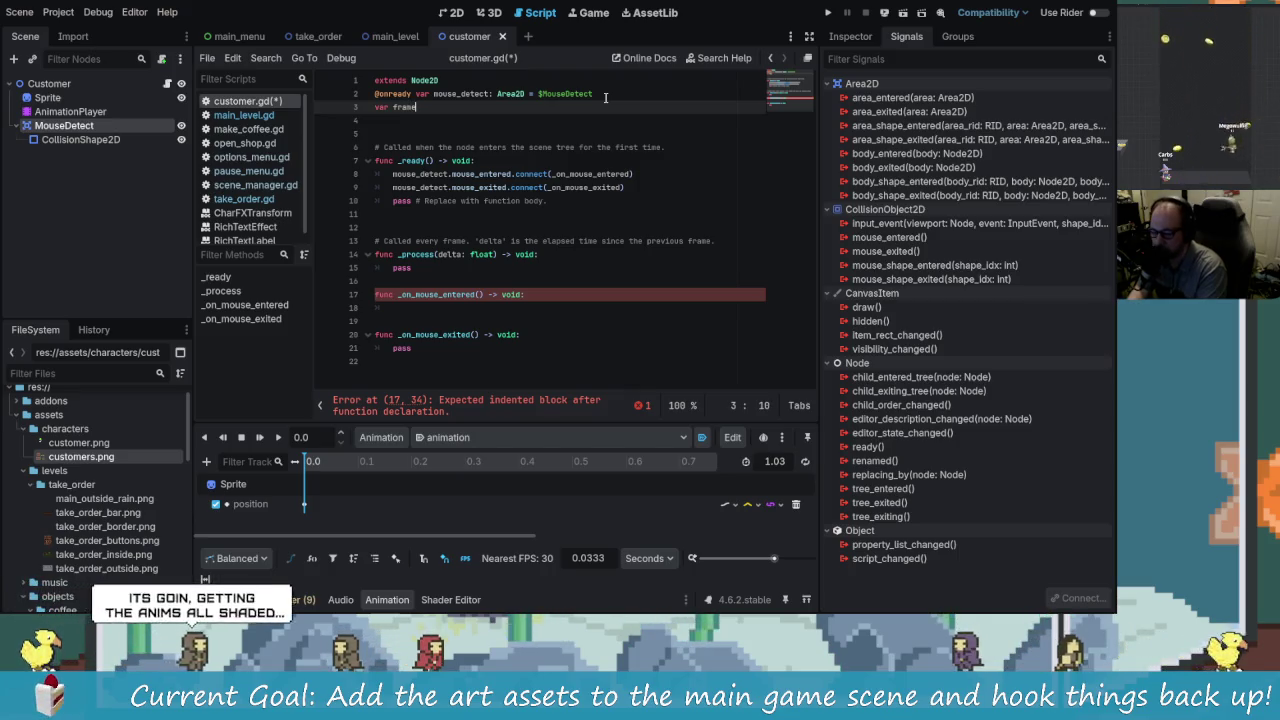
key("BackSpace")
key("BackSpace")
key("BackSpace")
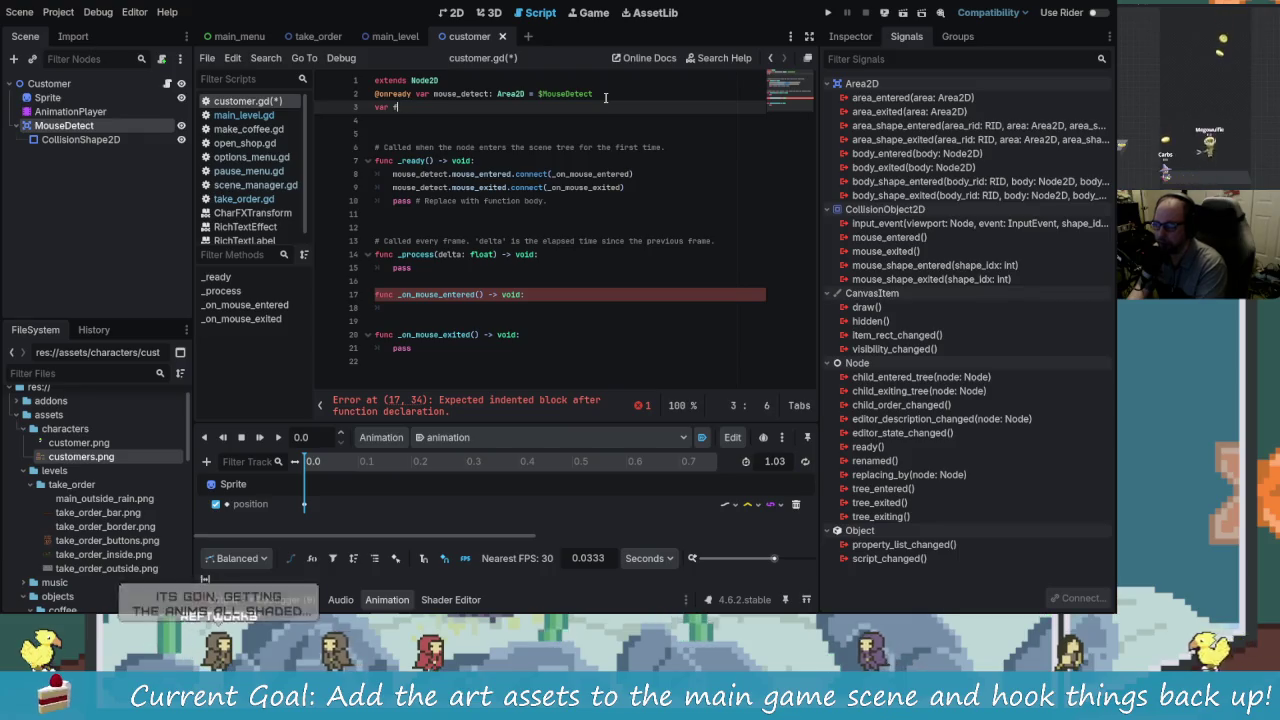
key("BackSpace")
key("BackSpace")
key("BackSpace")
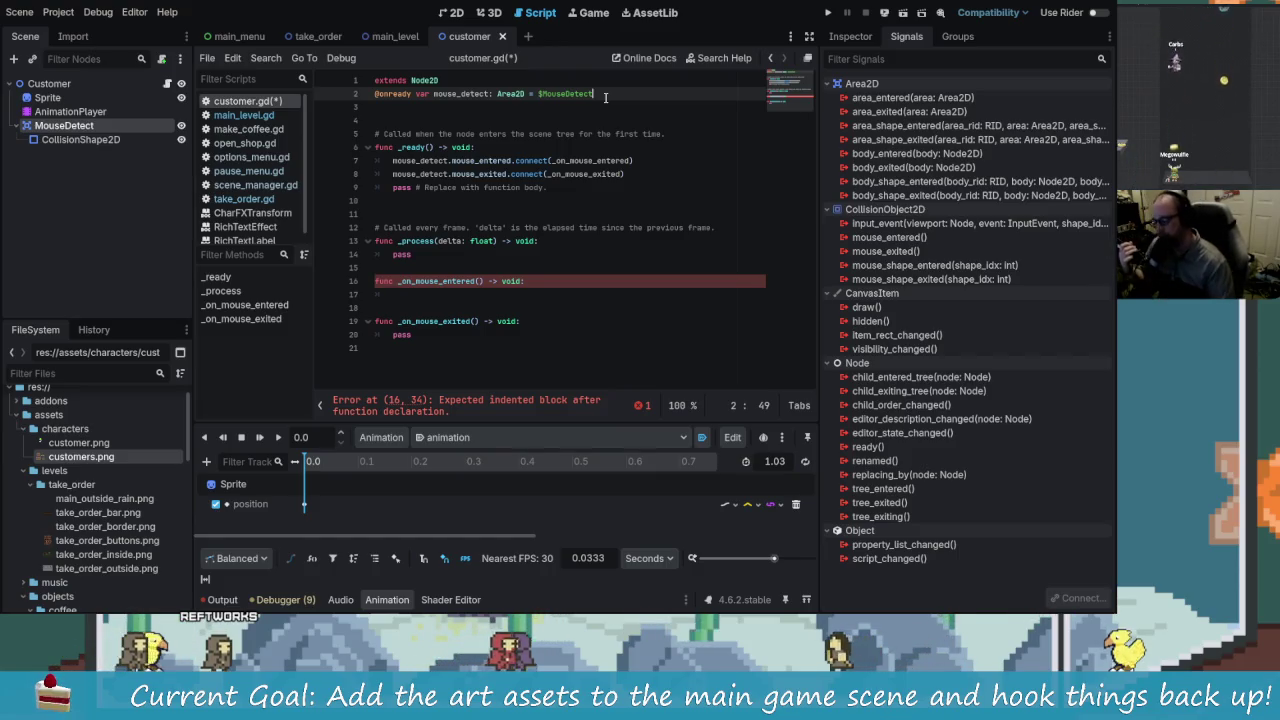
key("Return")
type("var ")
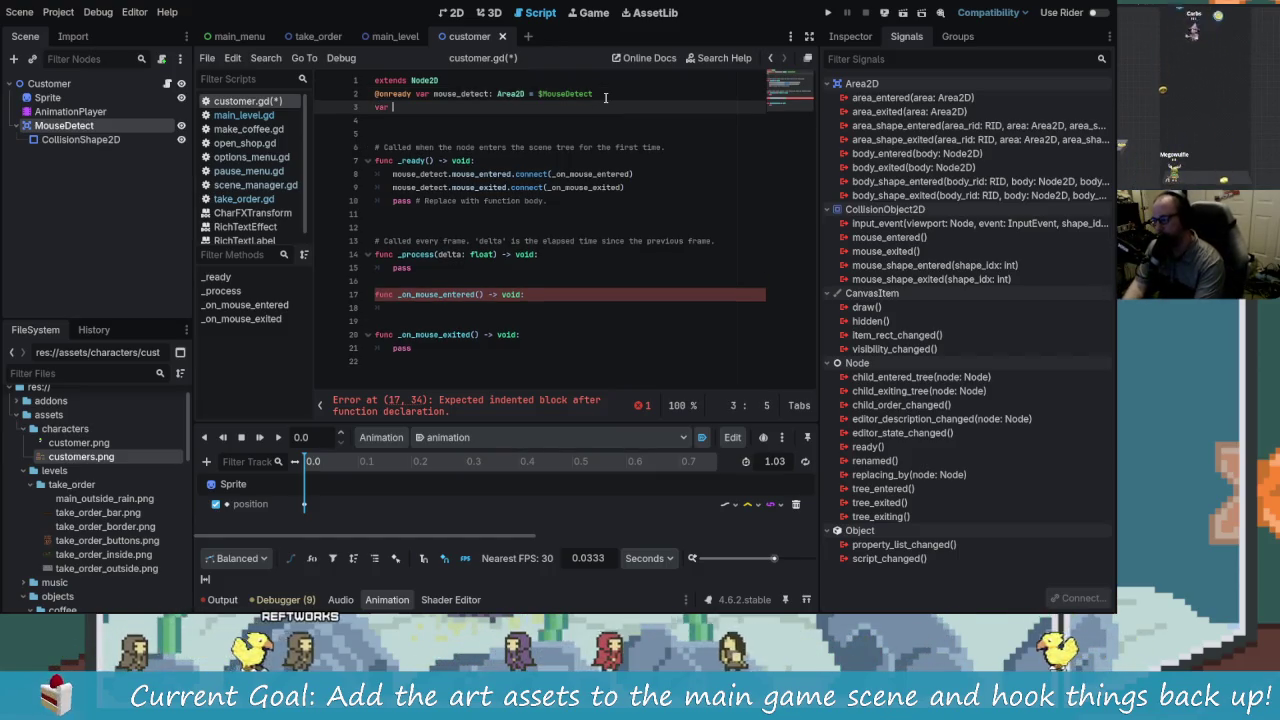
type("customer_id = 0")
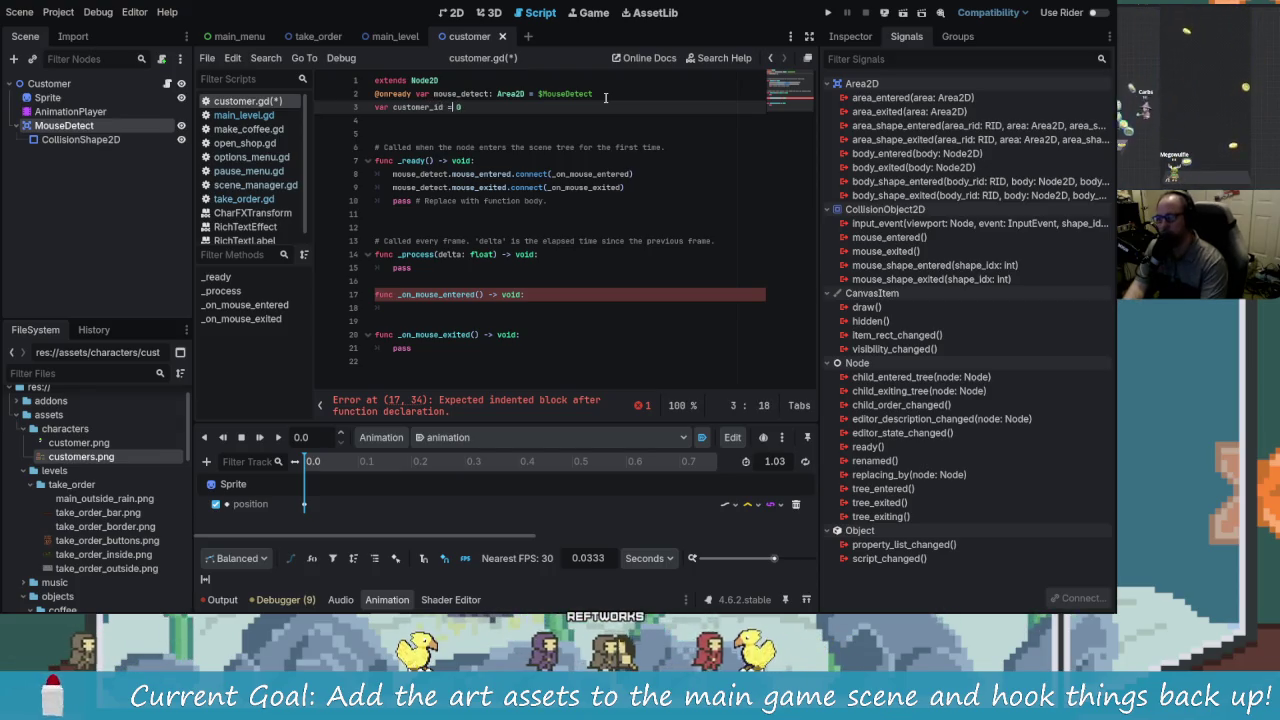
key("Return")
key("Up")
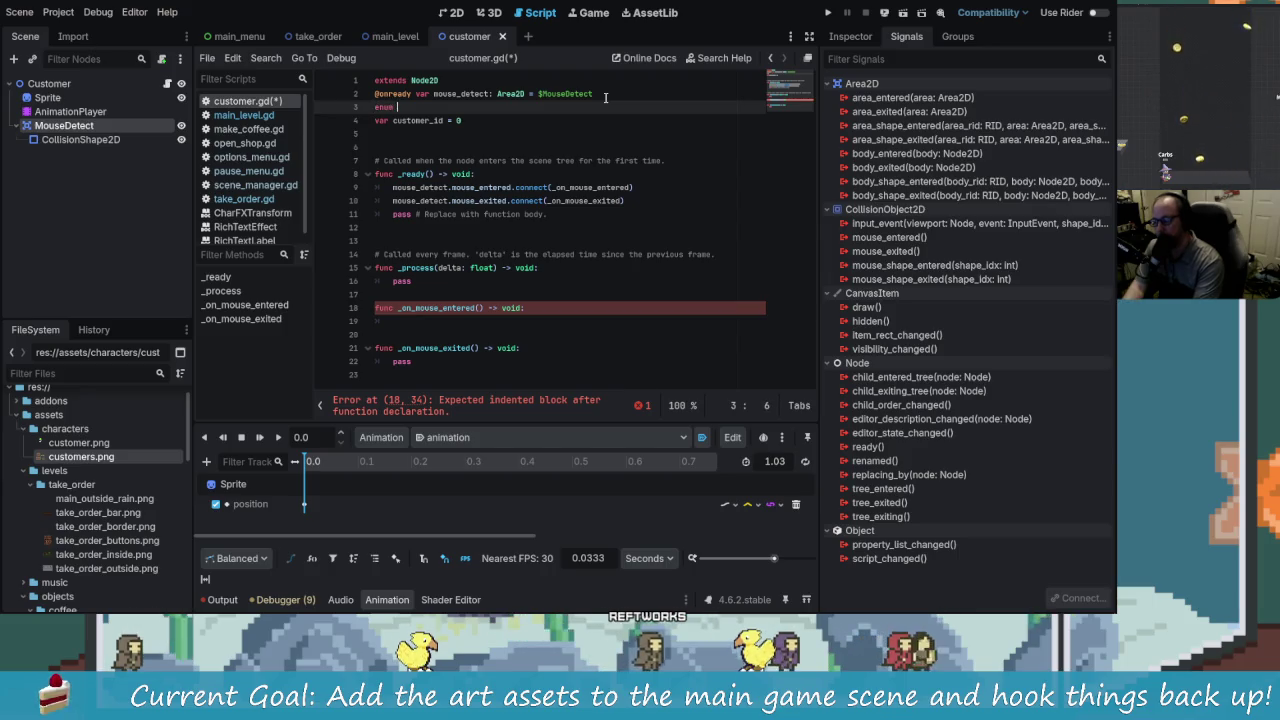
type("c")
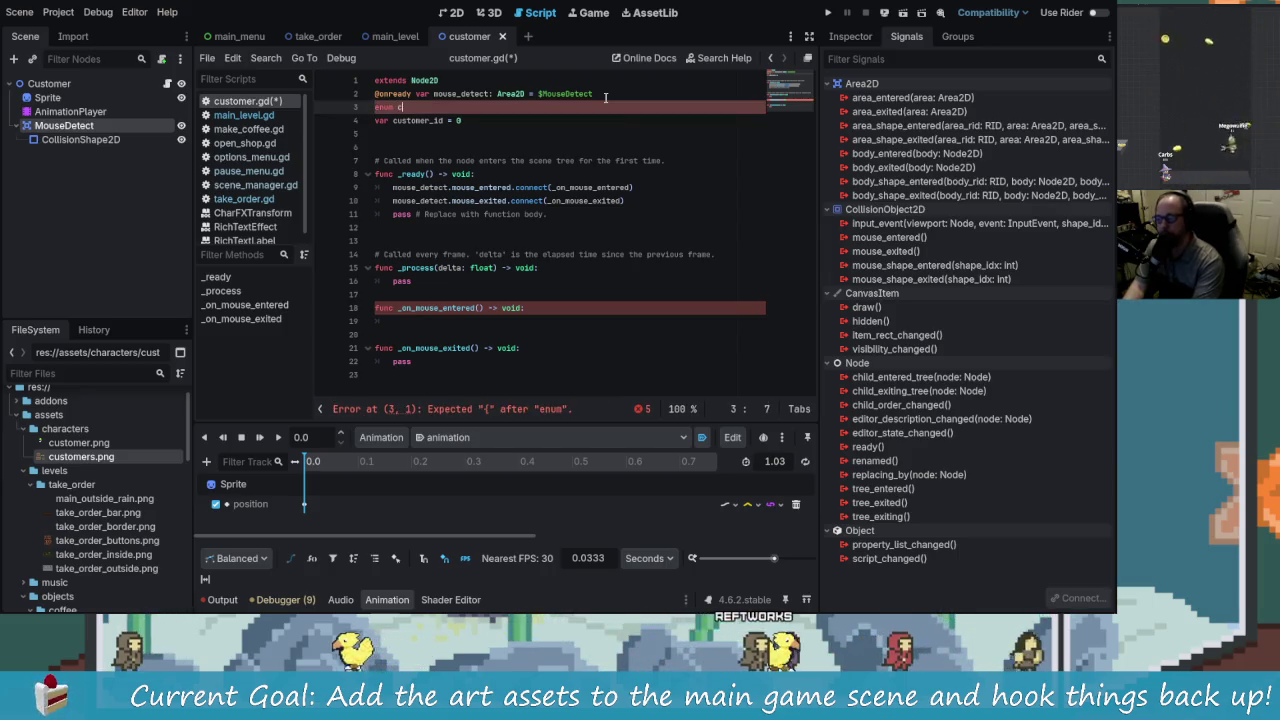
type("us_ids {")
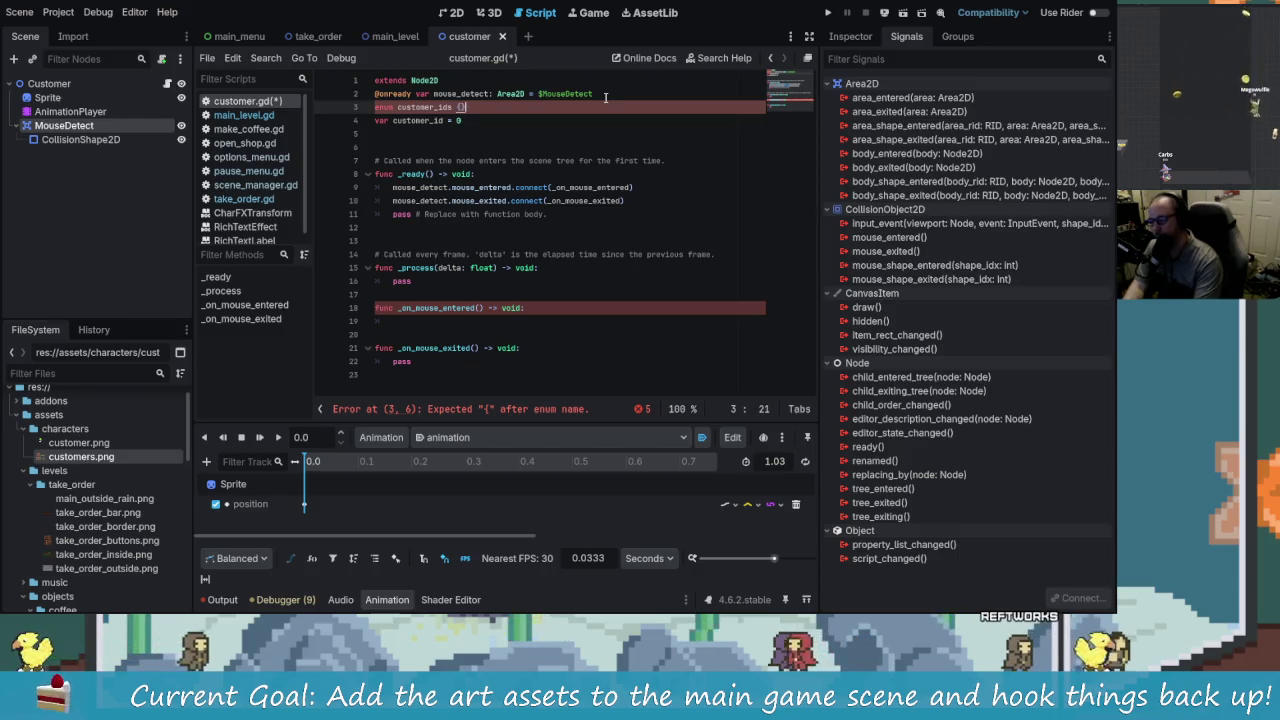
type(" RA")
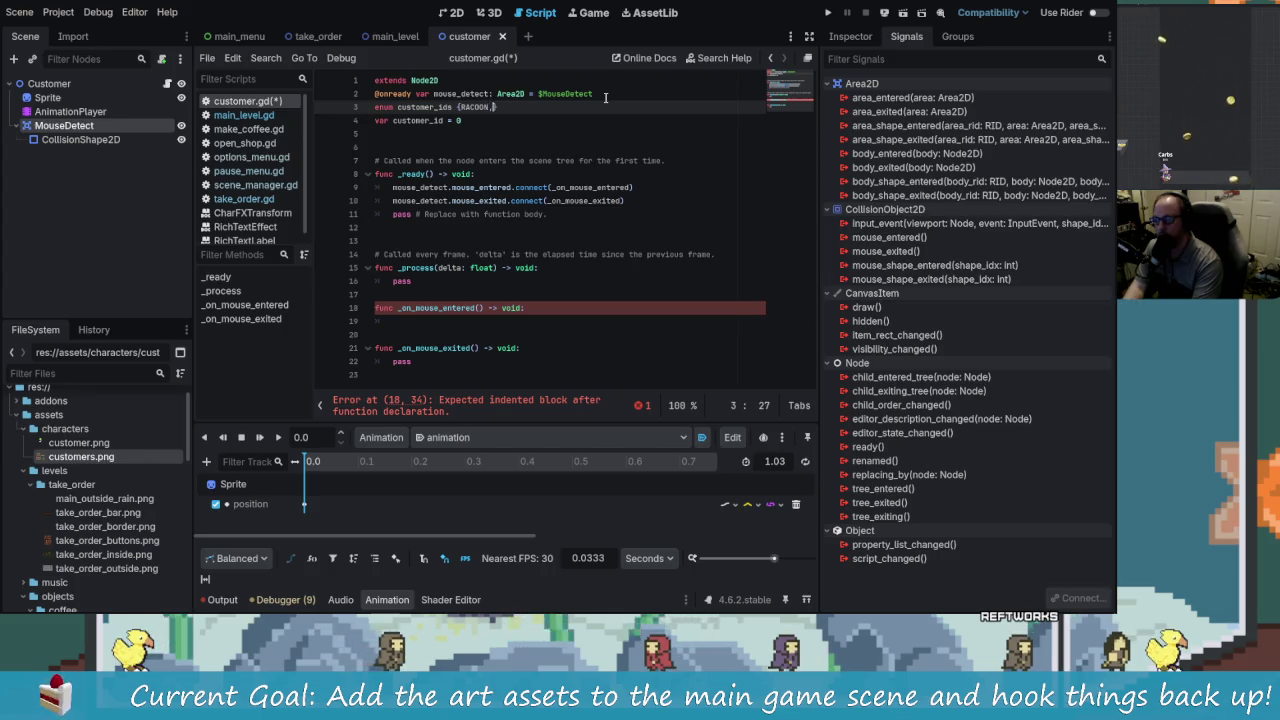
key("alt+Tab")
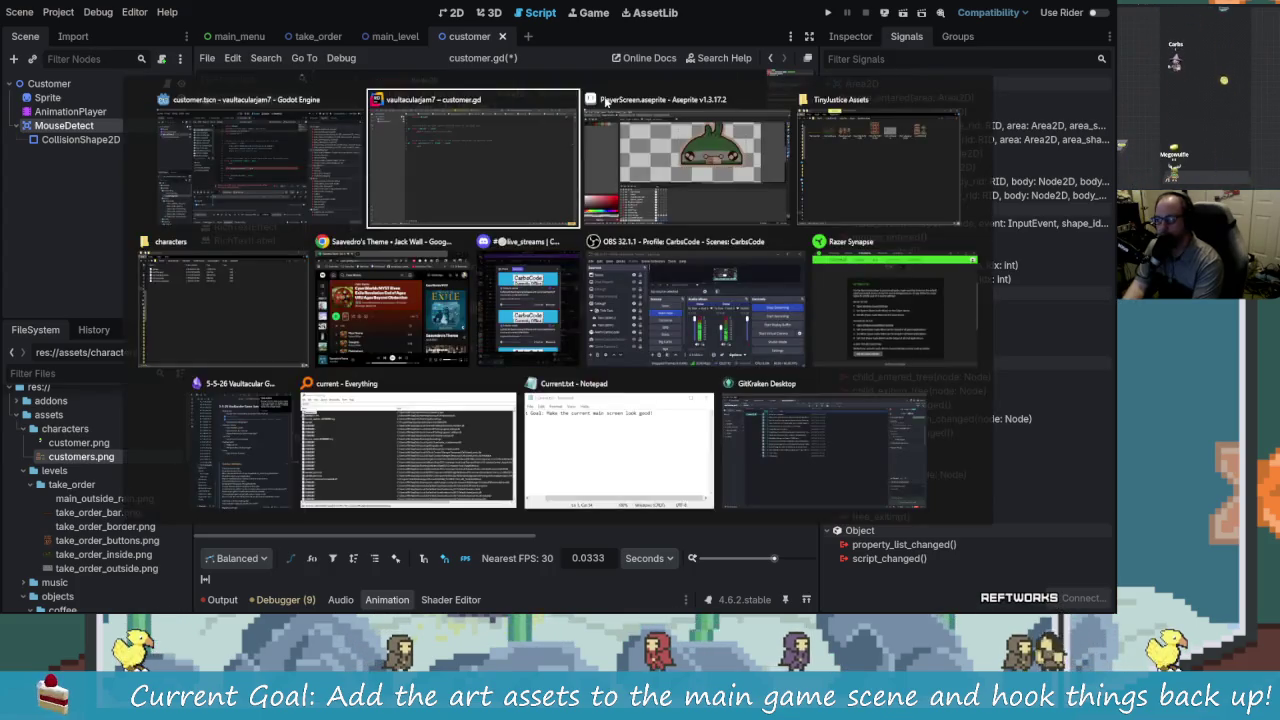
left_click(612, 105)
key("alt+Tab")
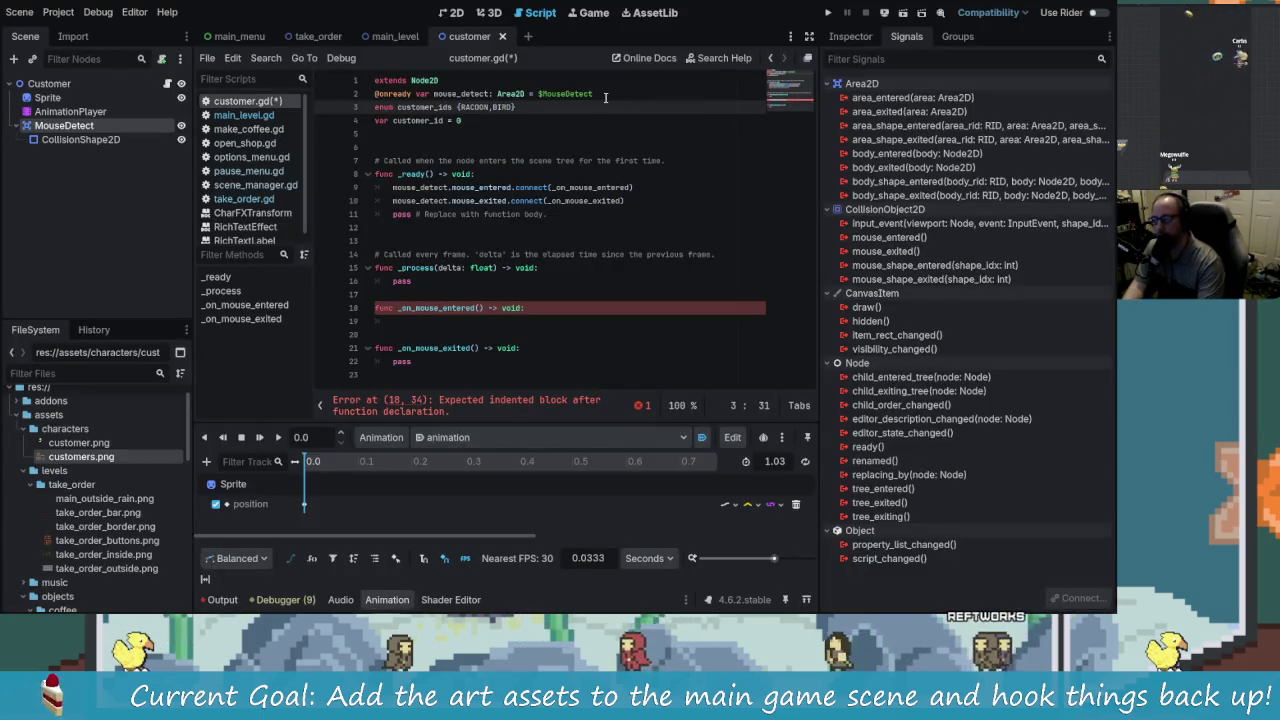
Step: Rewrite it as var customer_id:customer_ids = customer_ids.RACOON
key("Down")
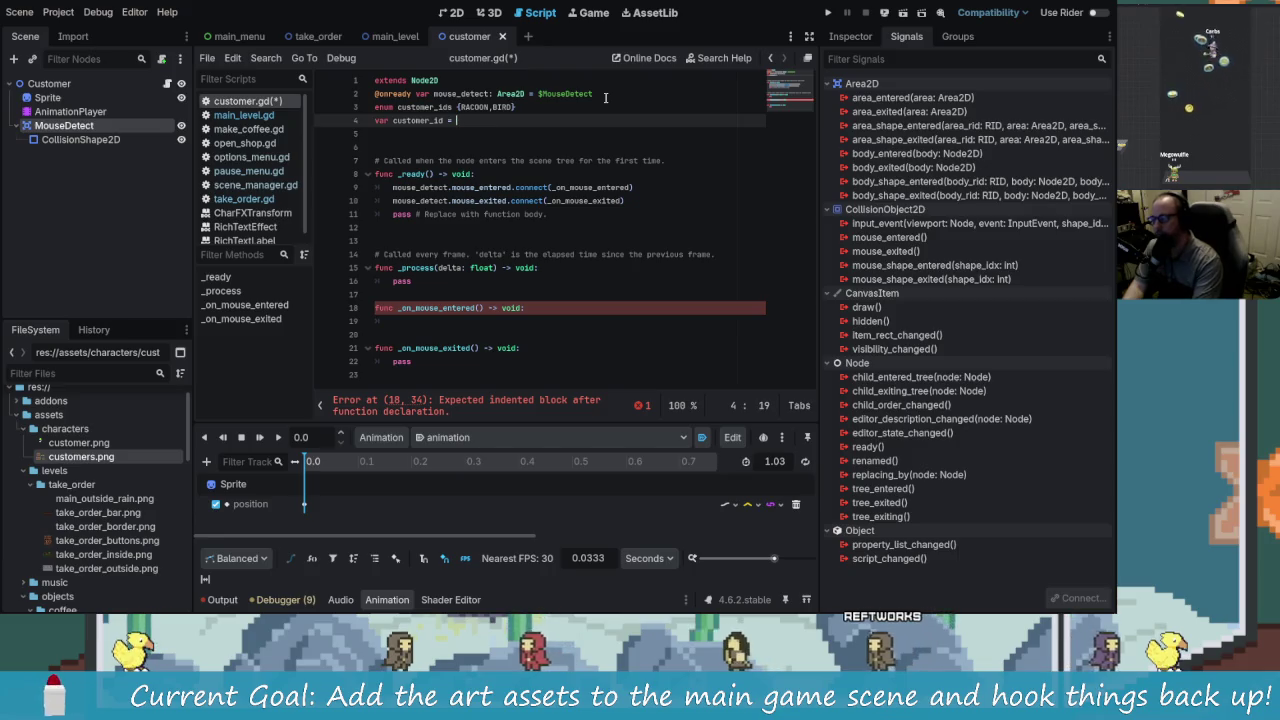
key("ctrl+BackSpace")
key("ctrl+BackSpace")
key("ctrl+BackSpace")
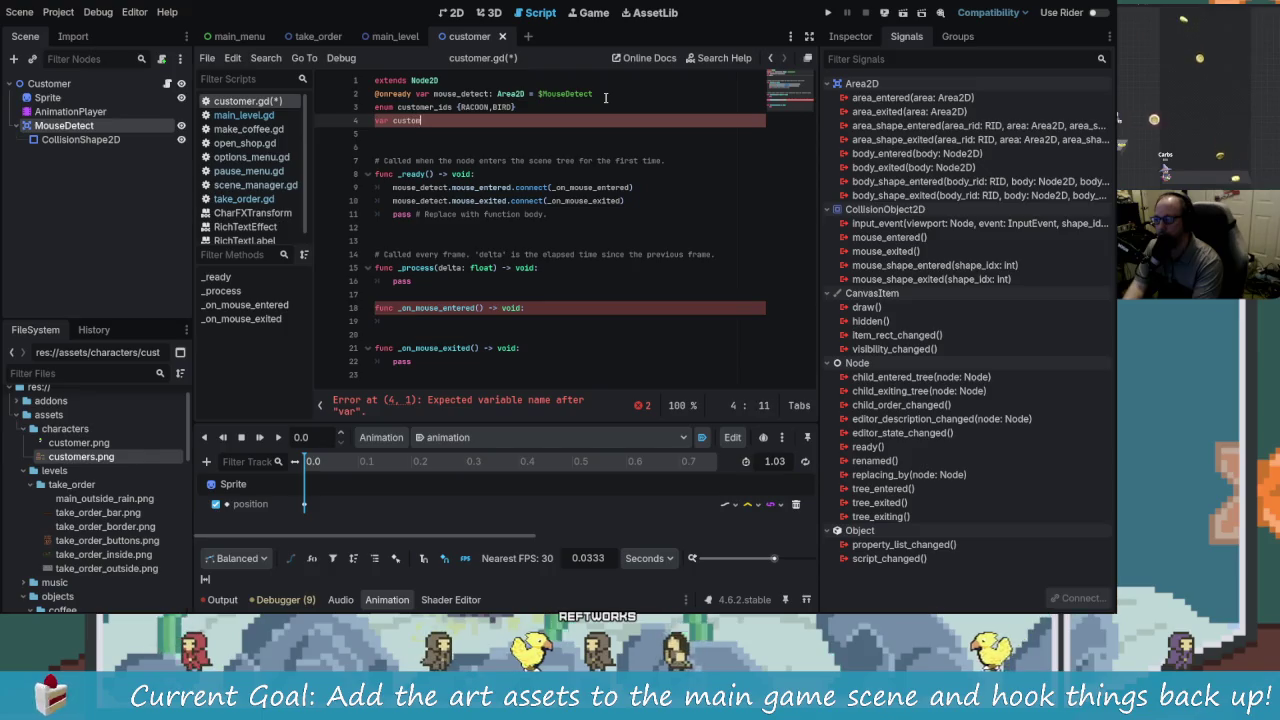
type("er_id =")
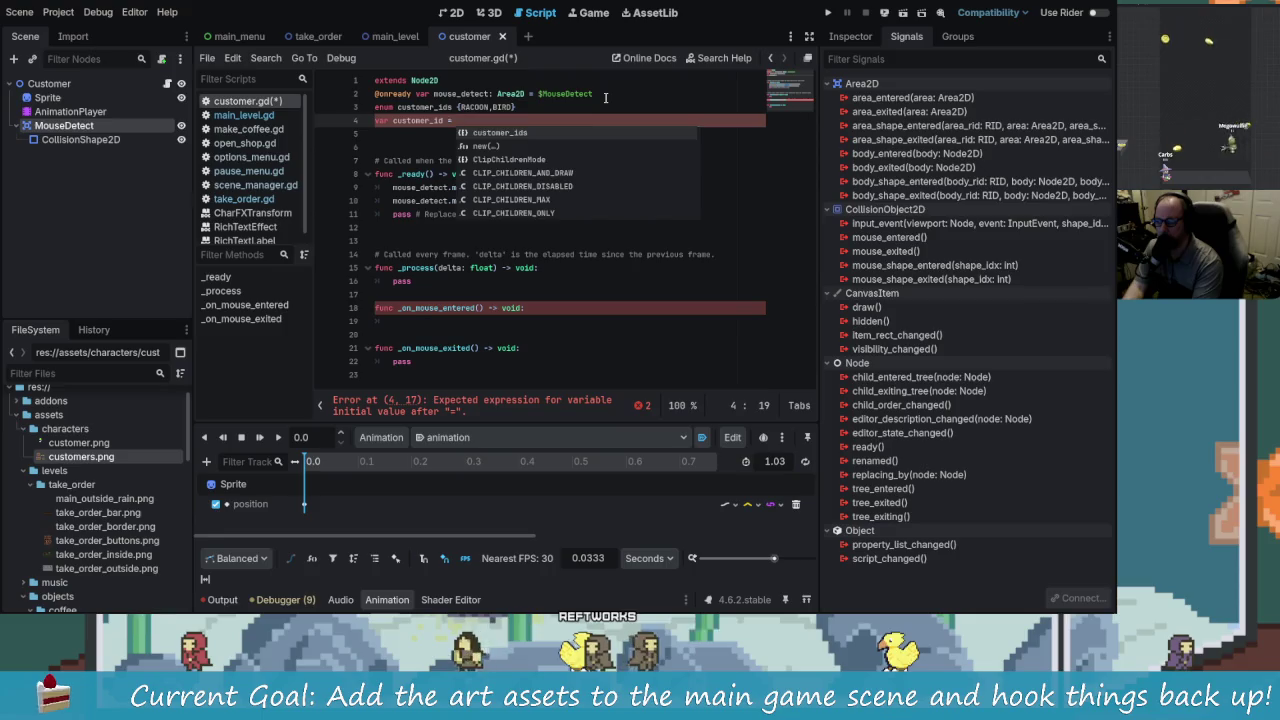
key("BackSpace")
key("BackSpace")
key("BackSpace")
type(":c")
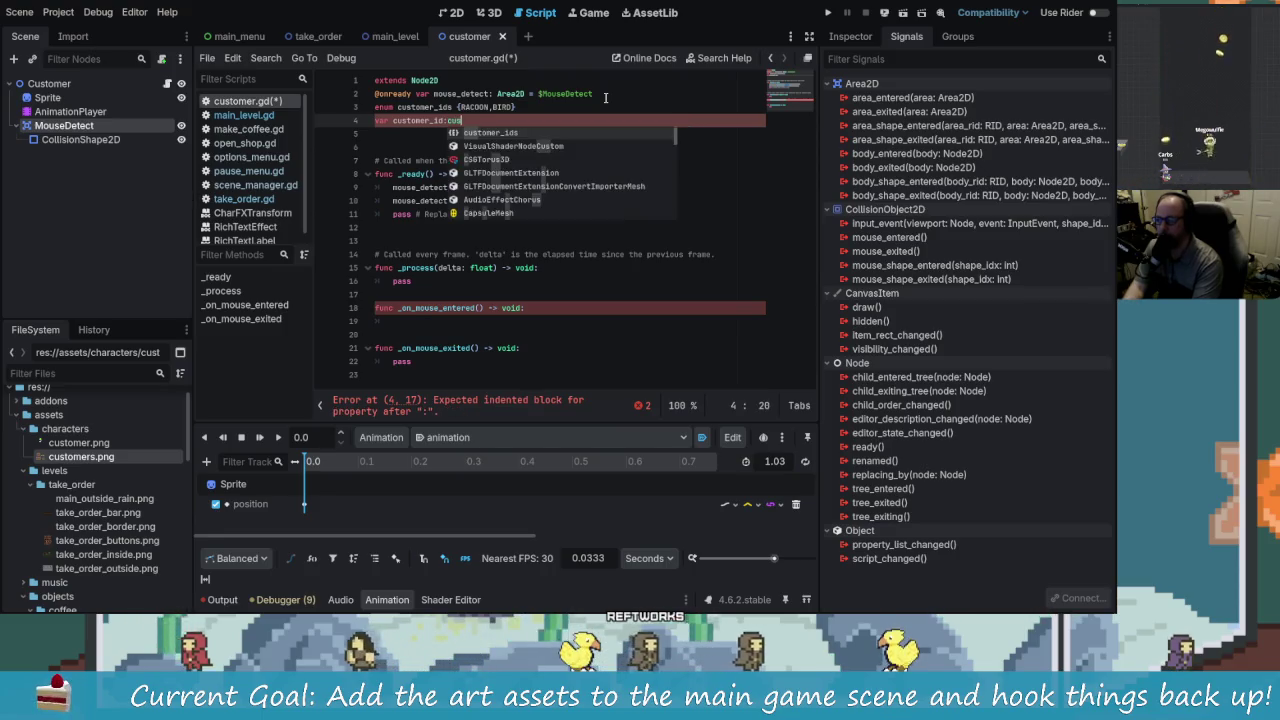
type("us")
key("Return")
type("customer_ids.")
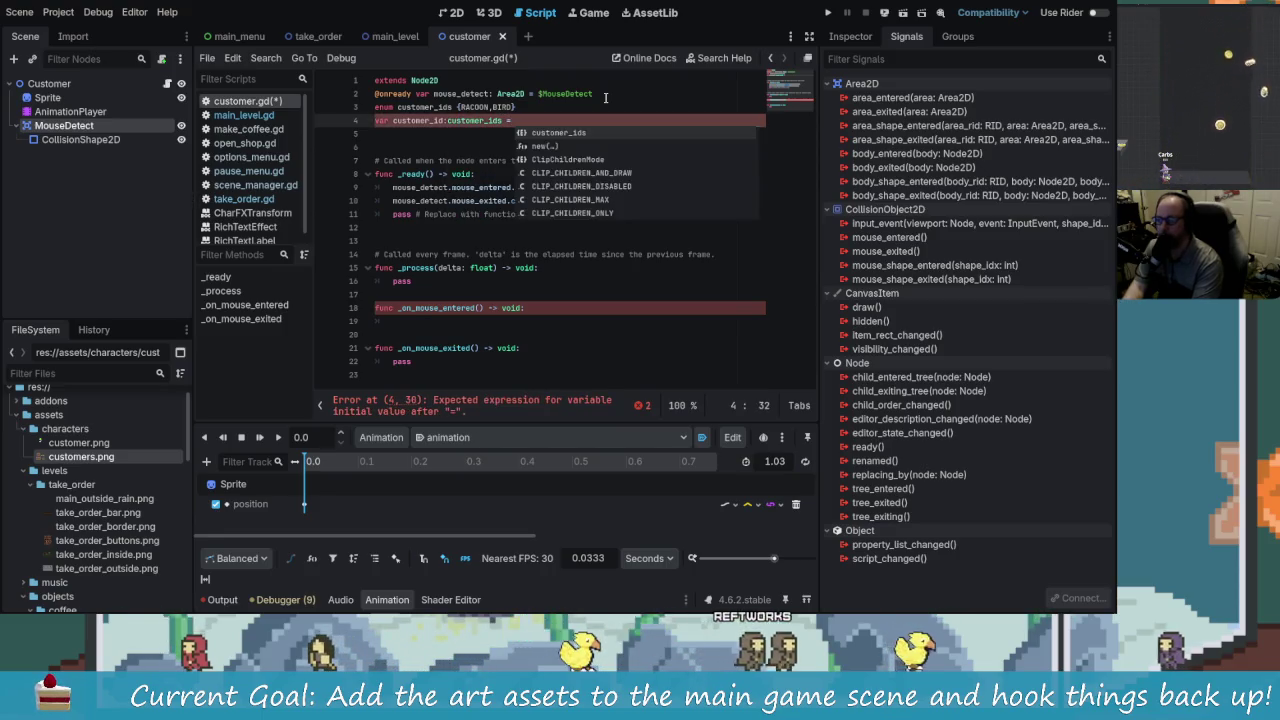
type("RA")
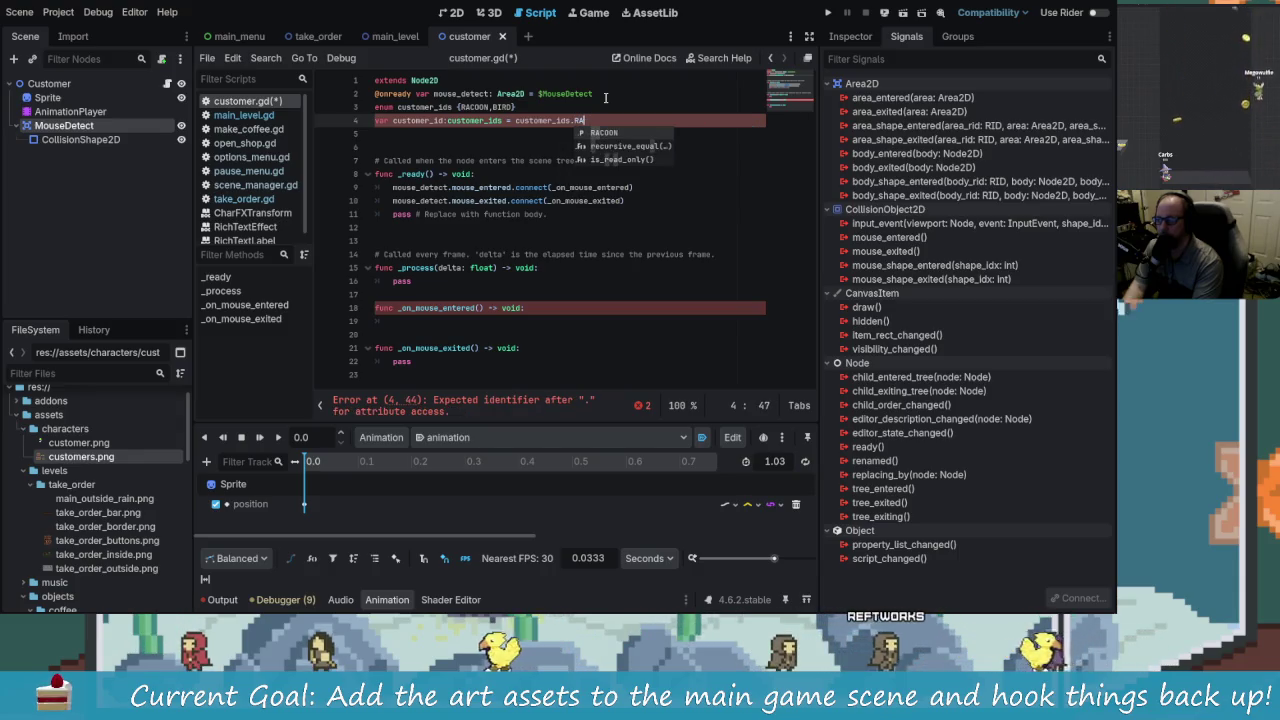
key("Return")
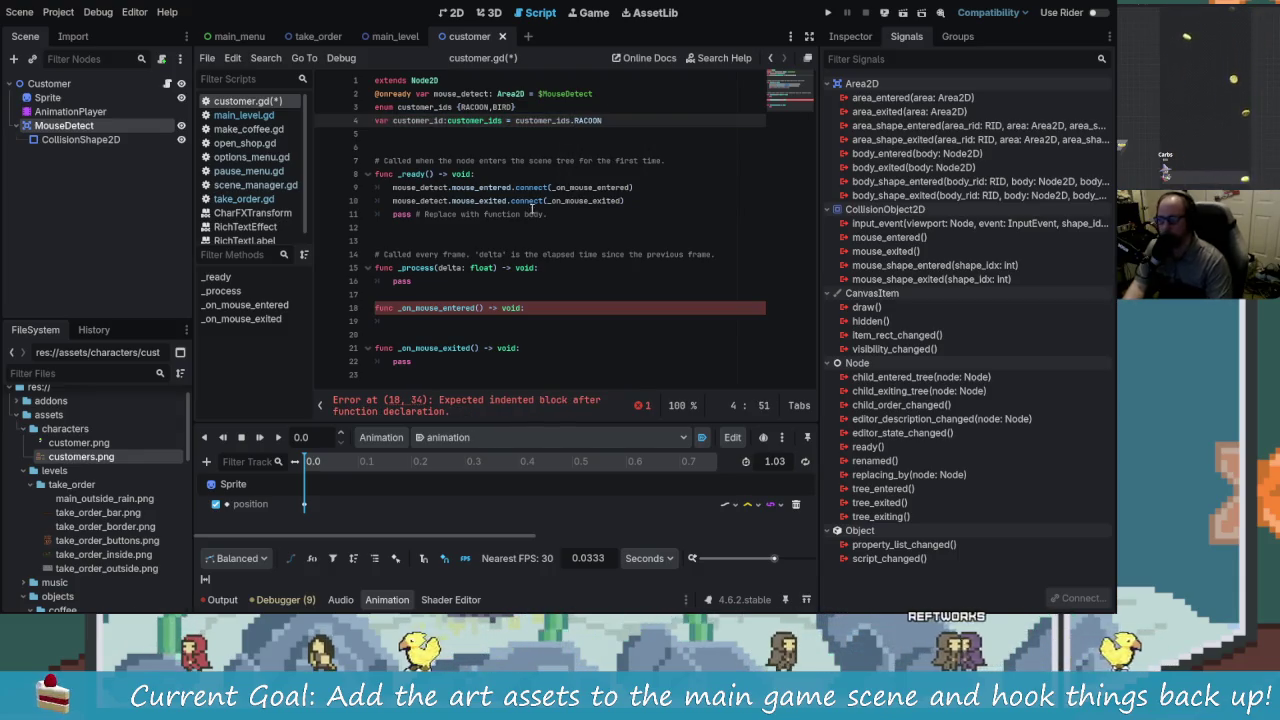
left_click(457, 320)
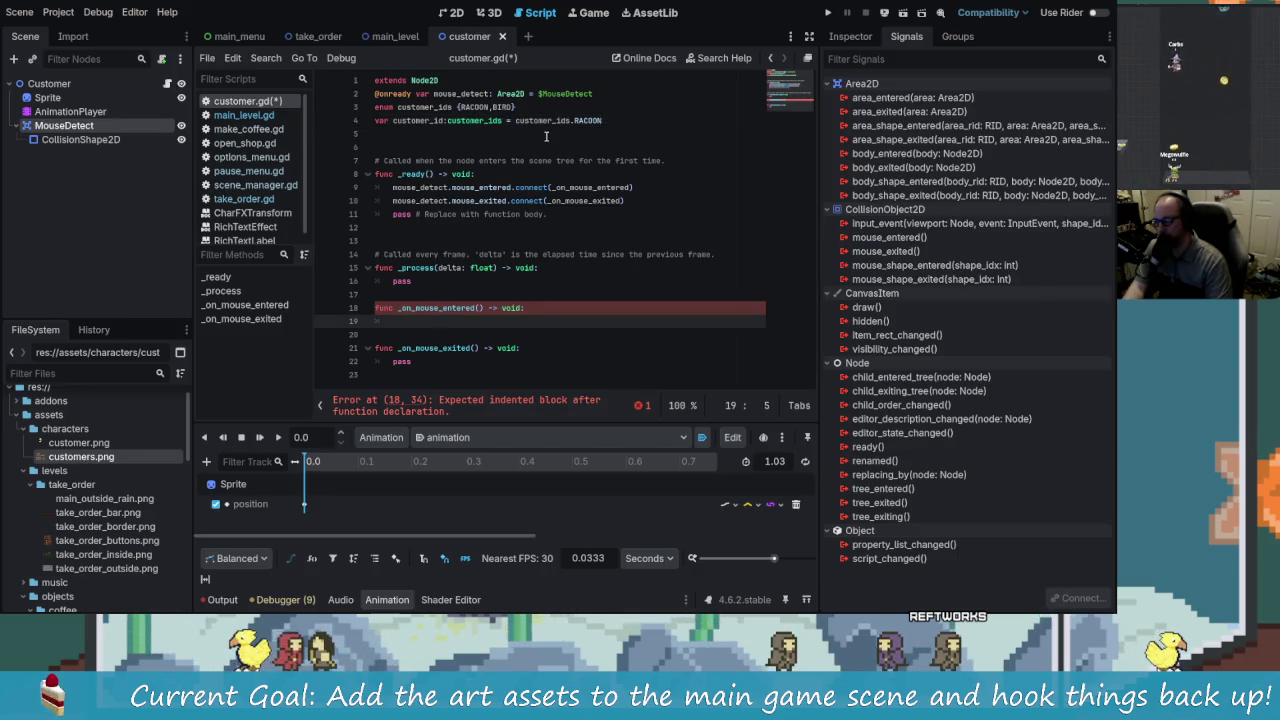
Step: Show the Sprite node in the Inspector to check its 2×2 frame grid and step its Frame value
left_click(848, 40)
left_click(912, 38)
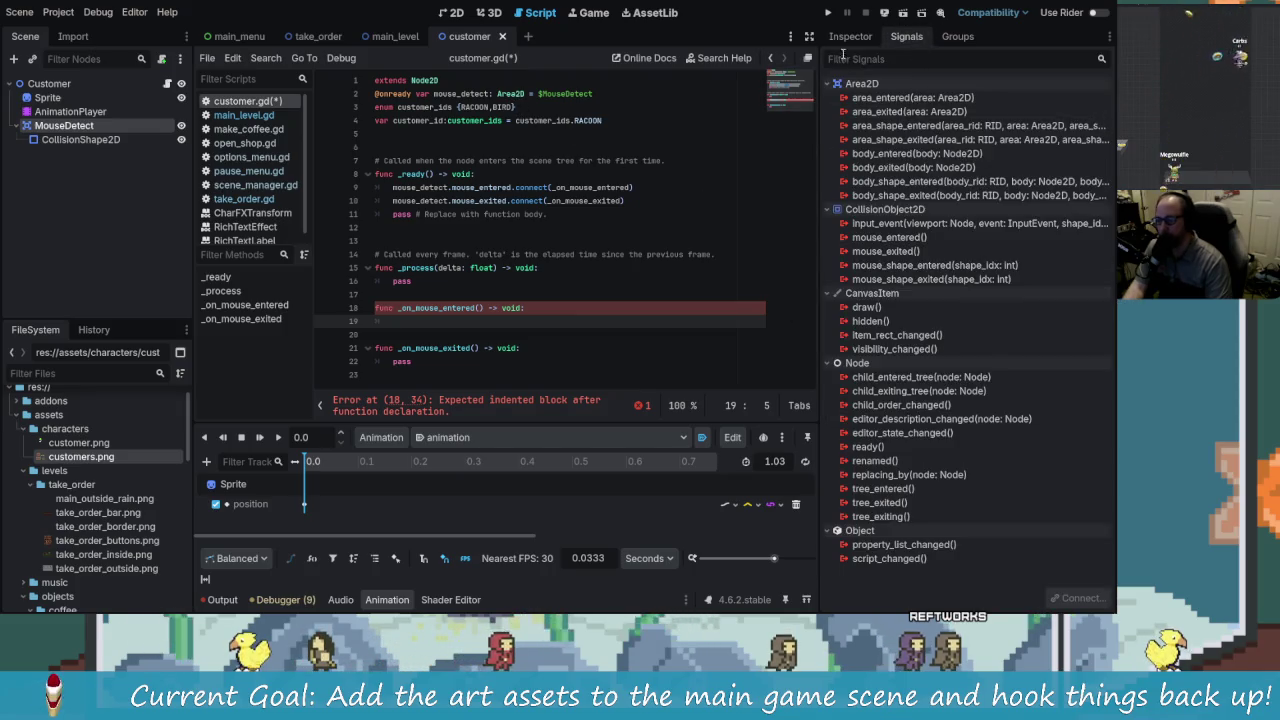
left_click(850, 37)
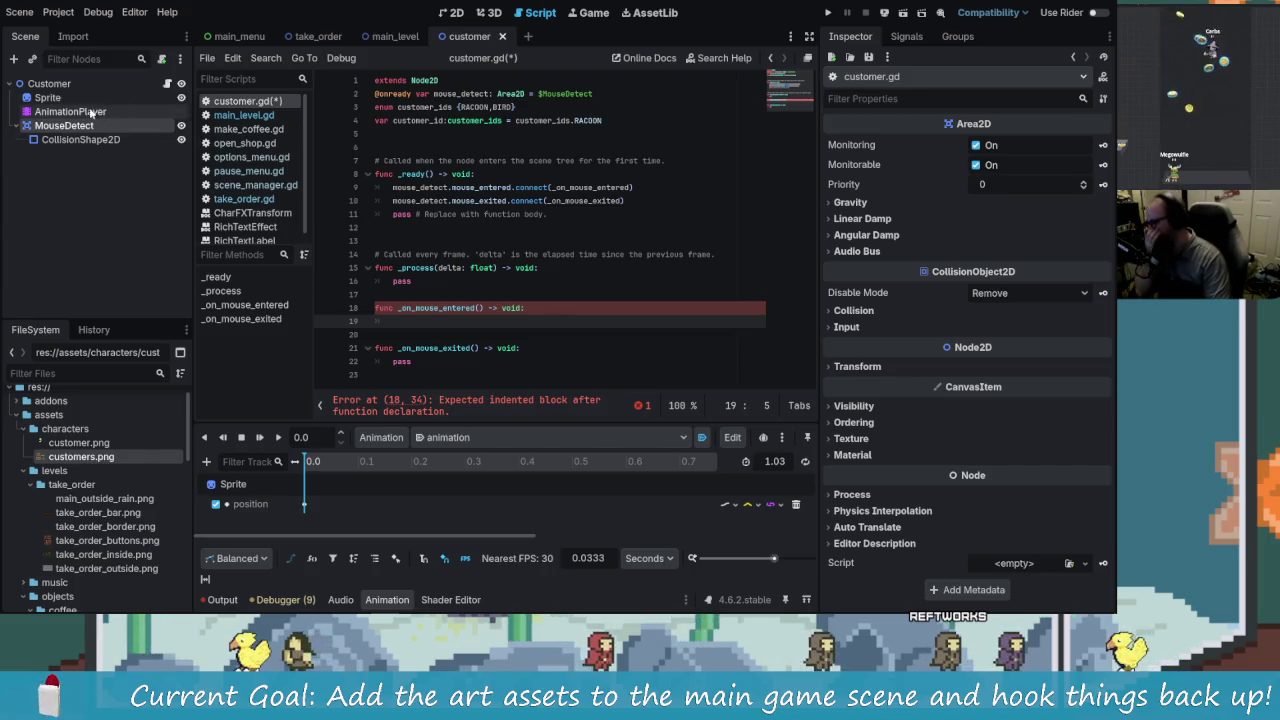
left_click(47, 97)
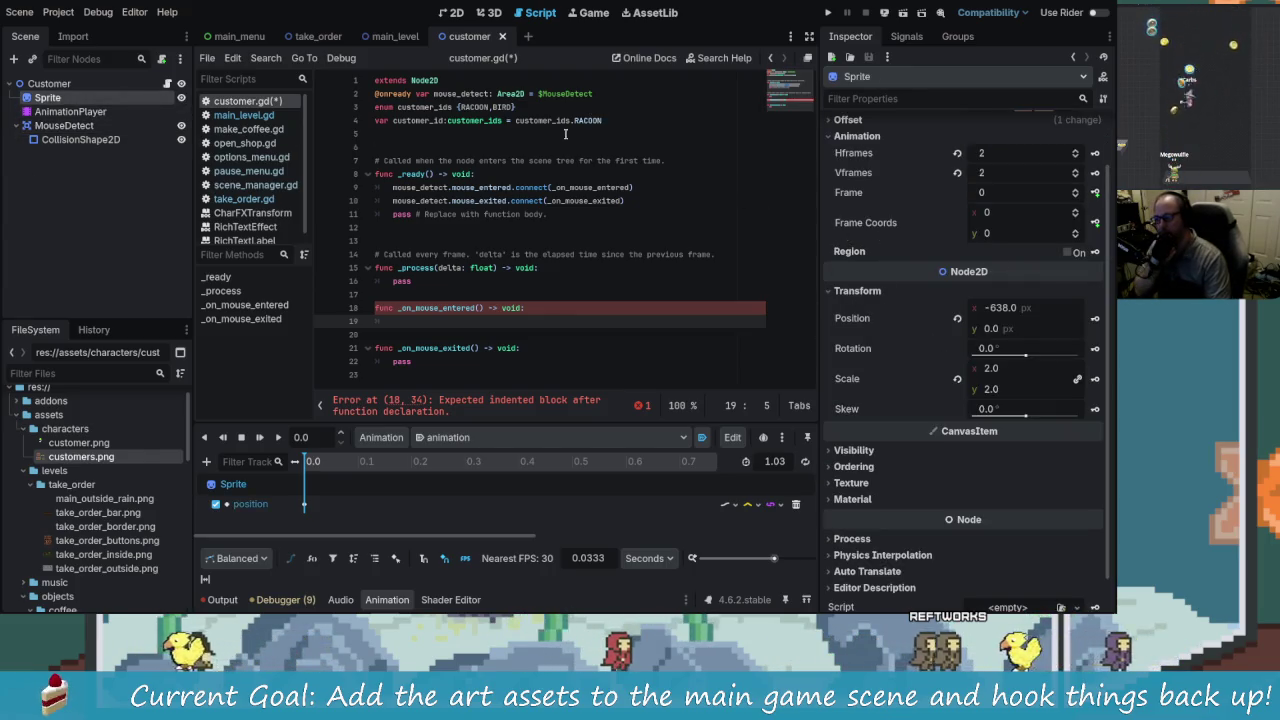
left_click(484, 107)
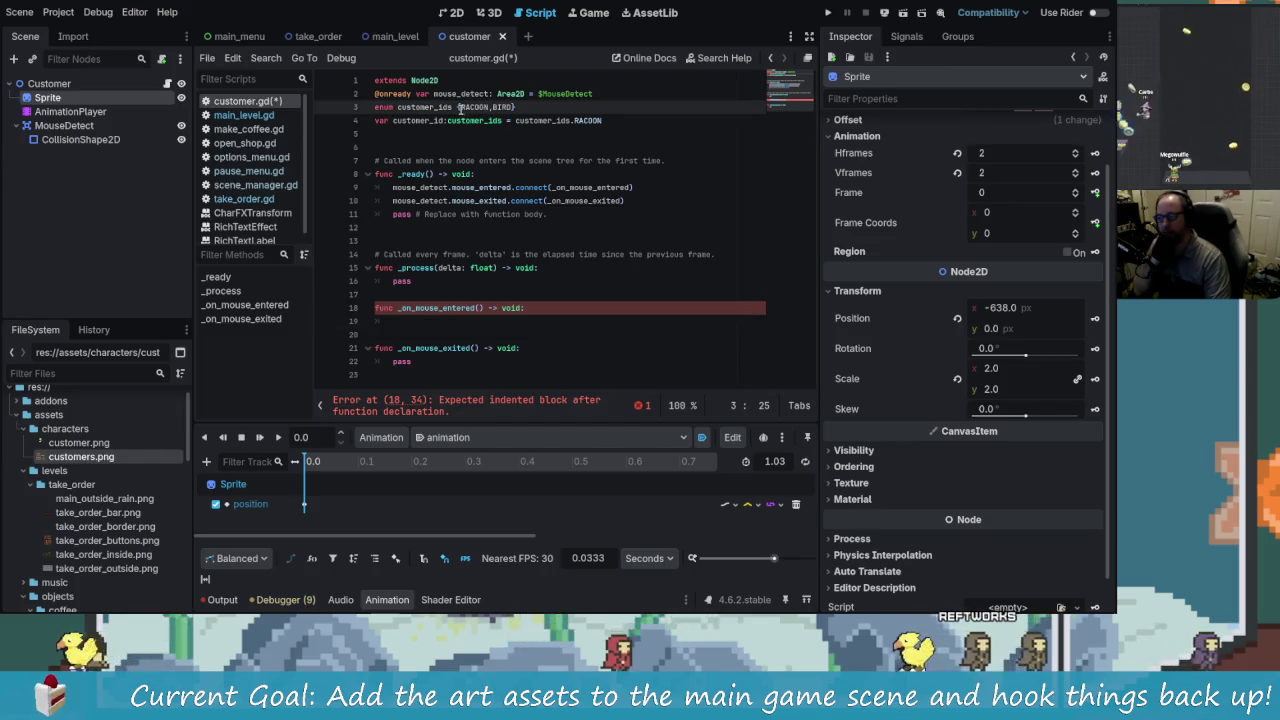
scroll(942, 306, "up", 2)
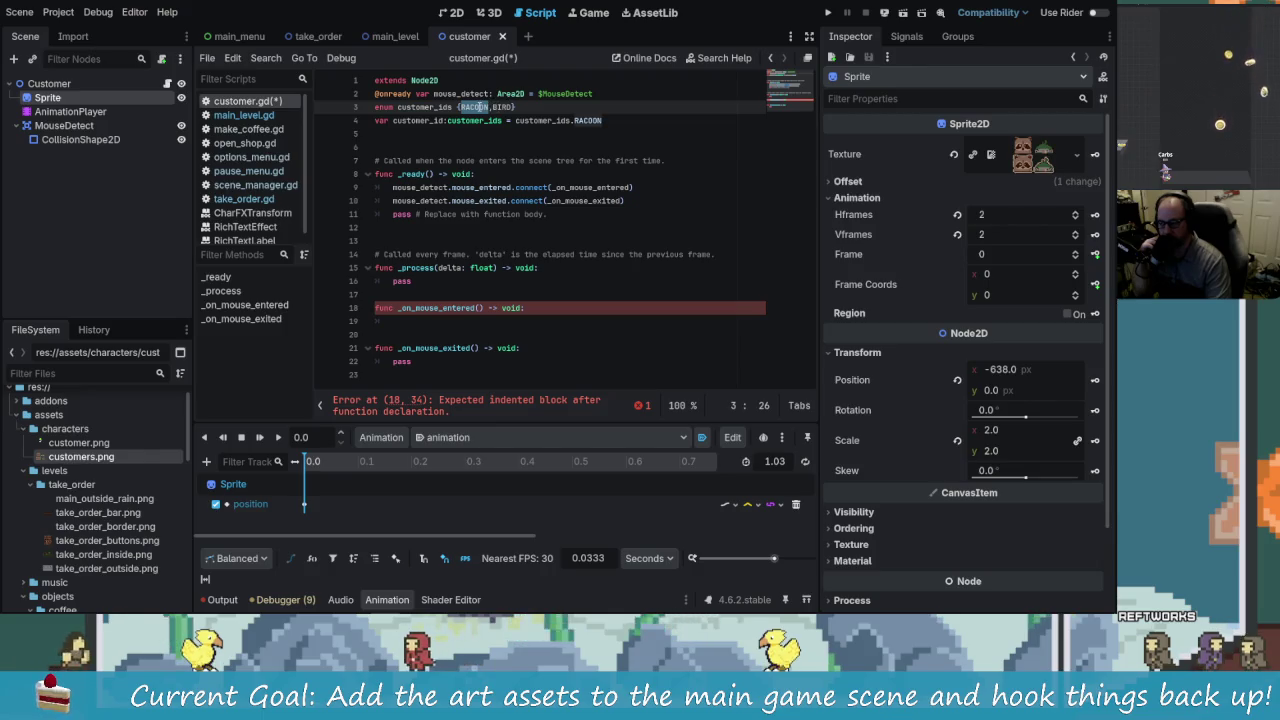
left_click(1076, 254)
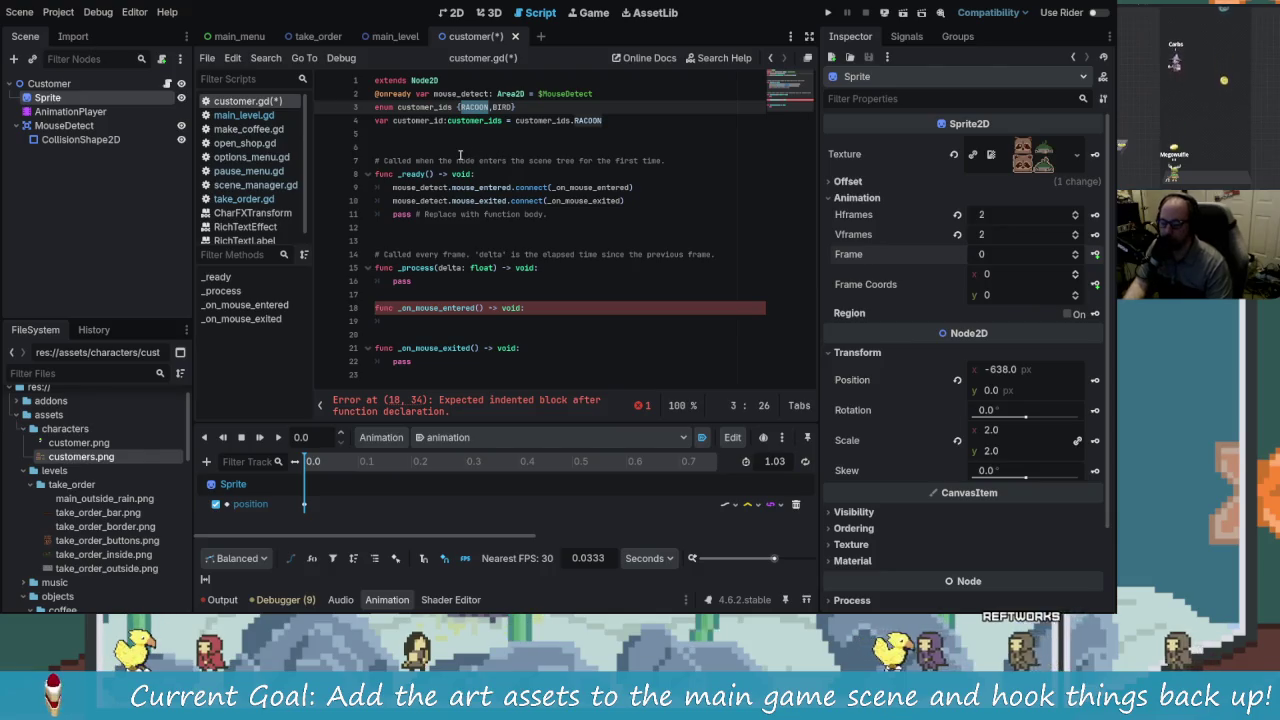
left_click(487, 322)
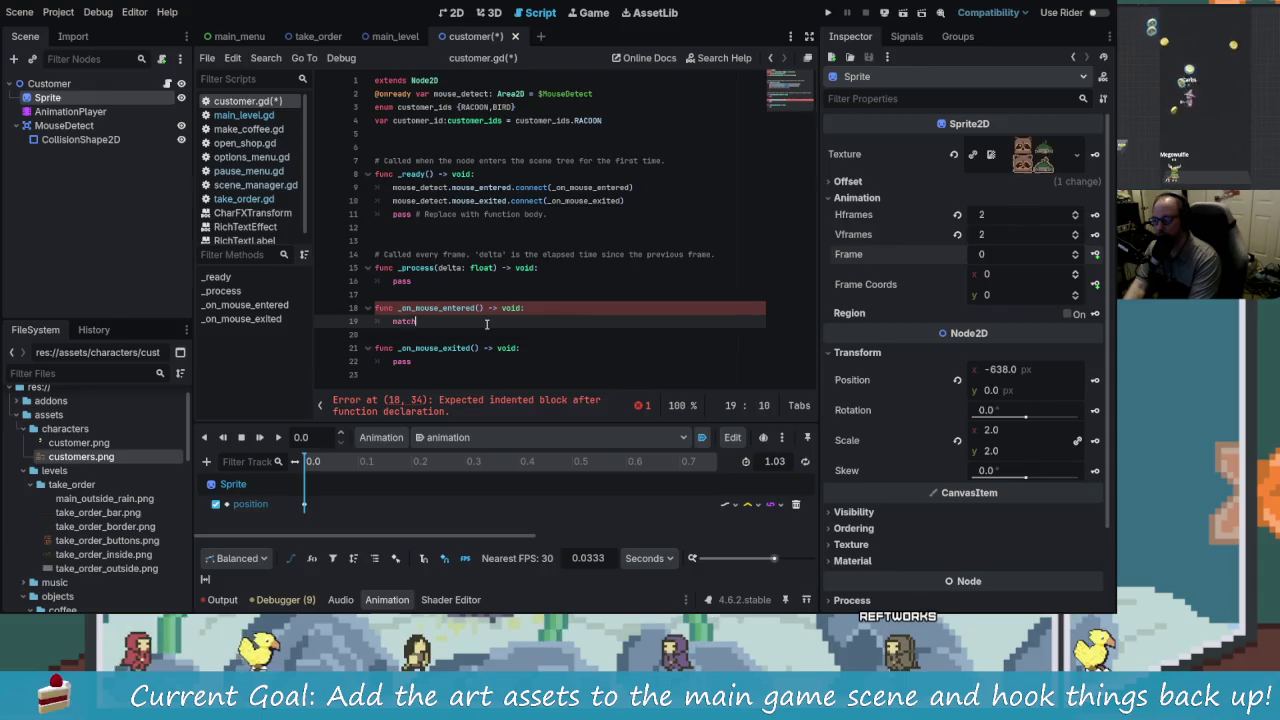
Step: Drop the unfinished match and add var hover_frame_offset = $Sprite.hframes below customer_id
key("BackSpace")
key("BackSpace")
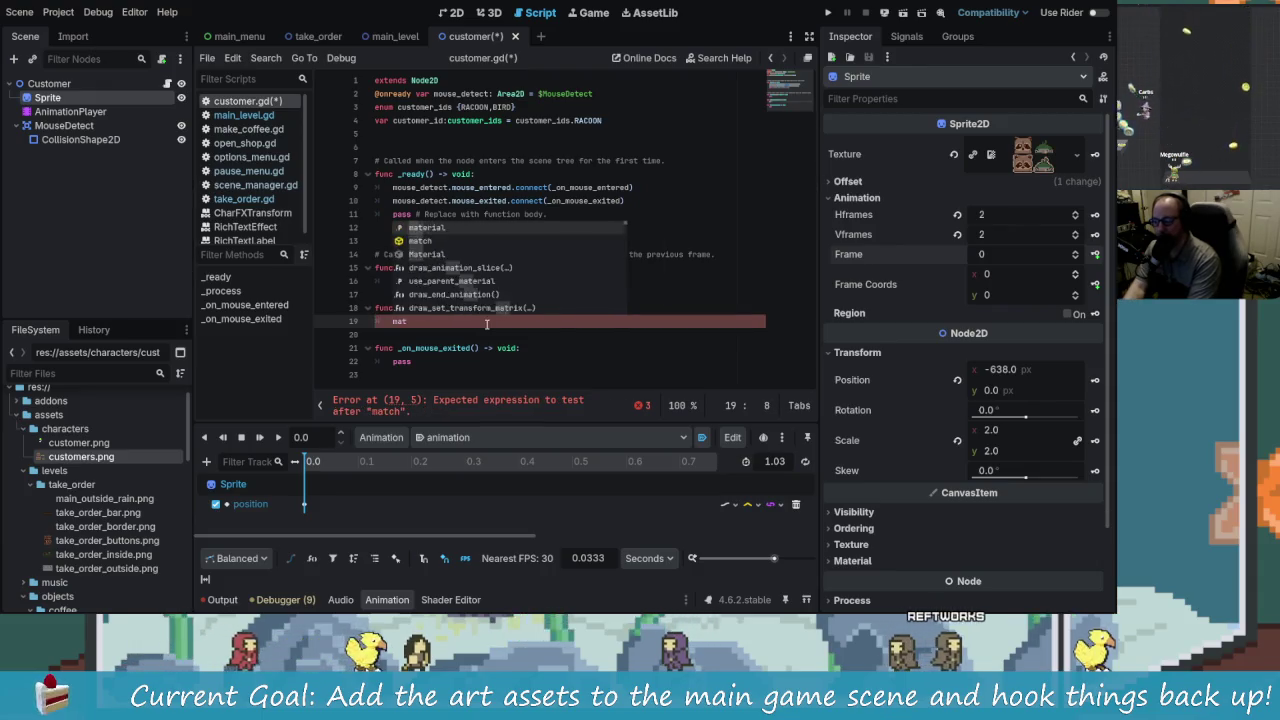
key("BackSpace")
key("BackSpace")
key("BackSpace")
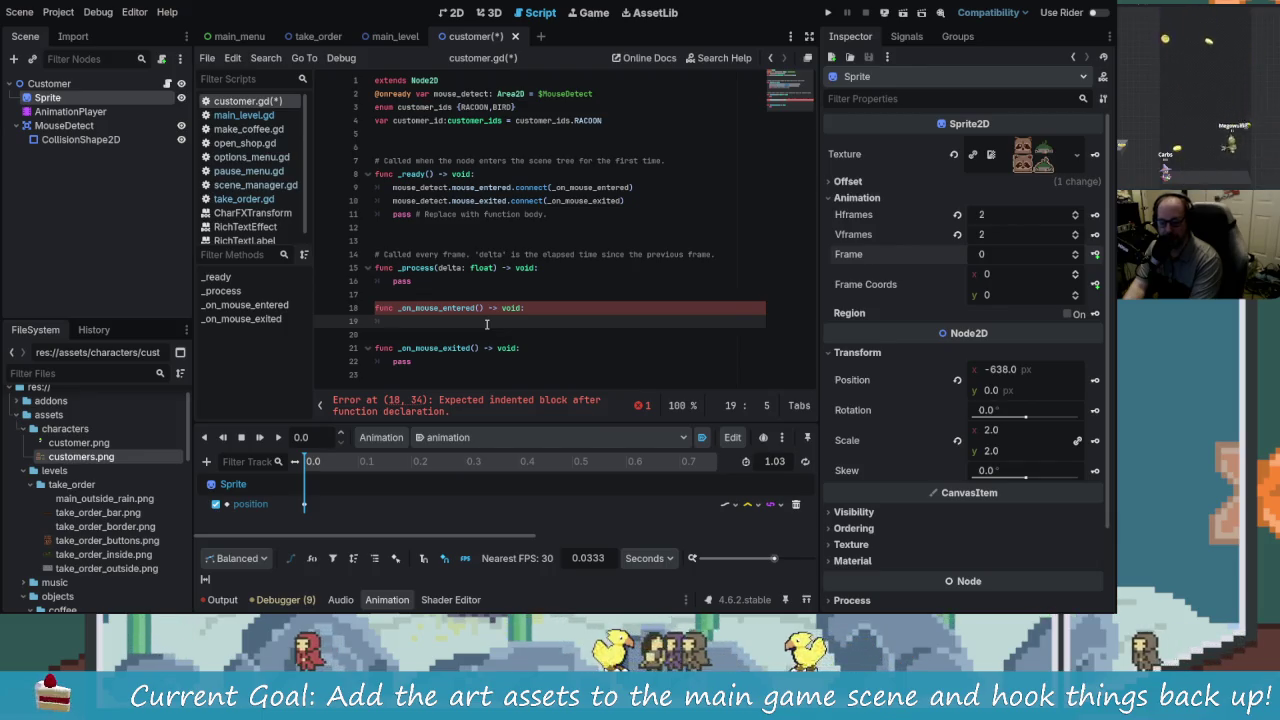
left_click(619, 121)
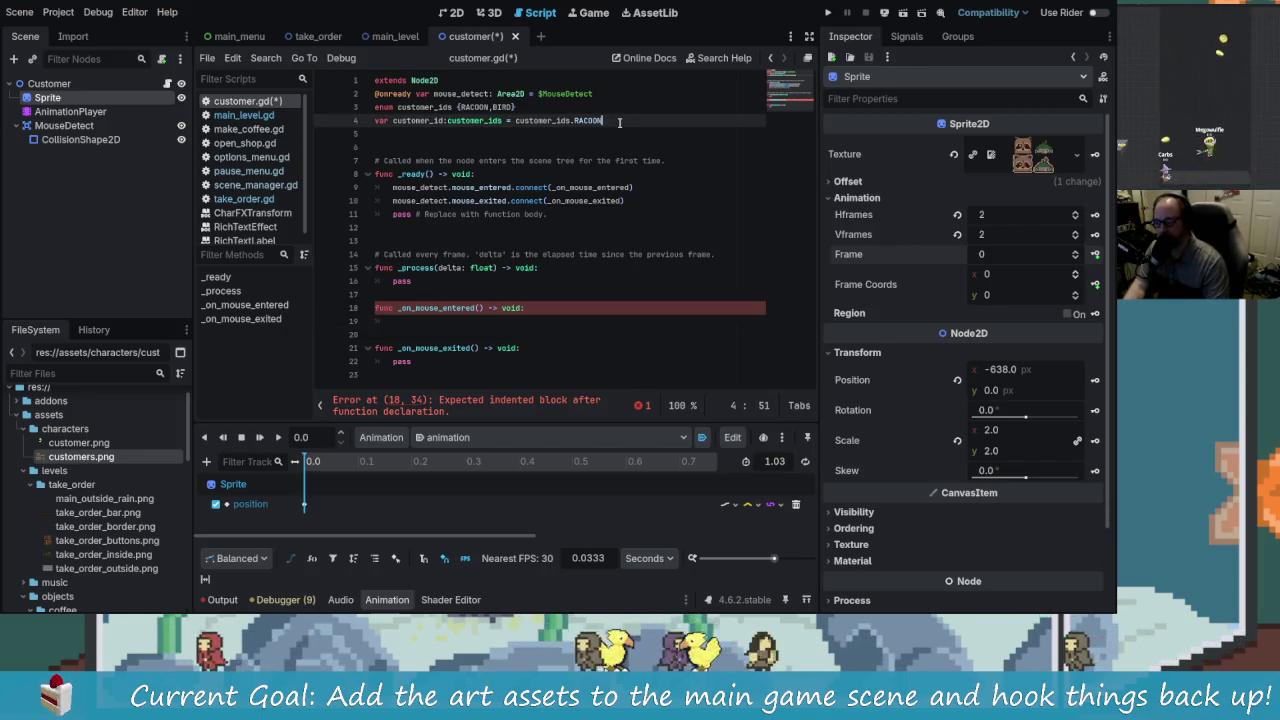
key("Return")
type("var")
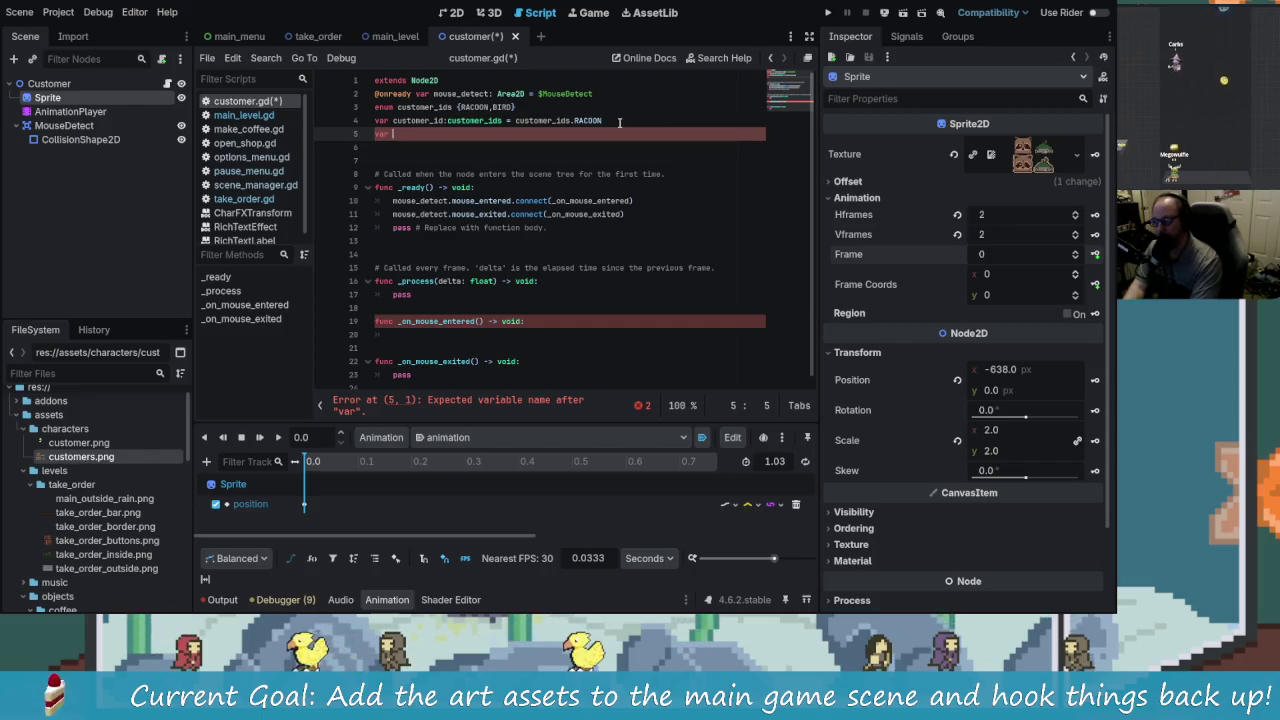
key("BackSpace")
key("BackSpace")
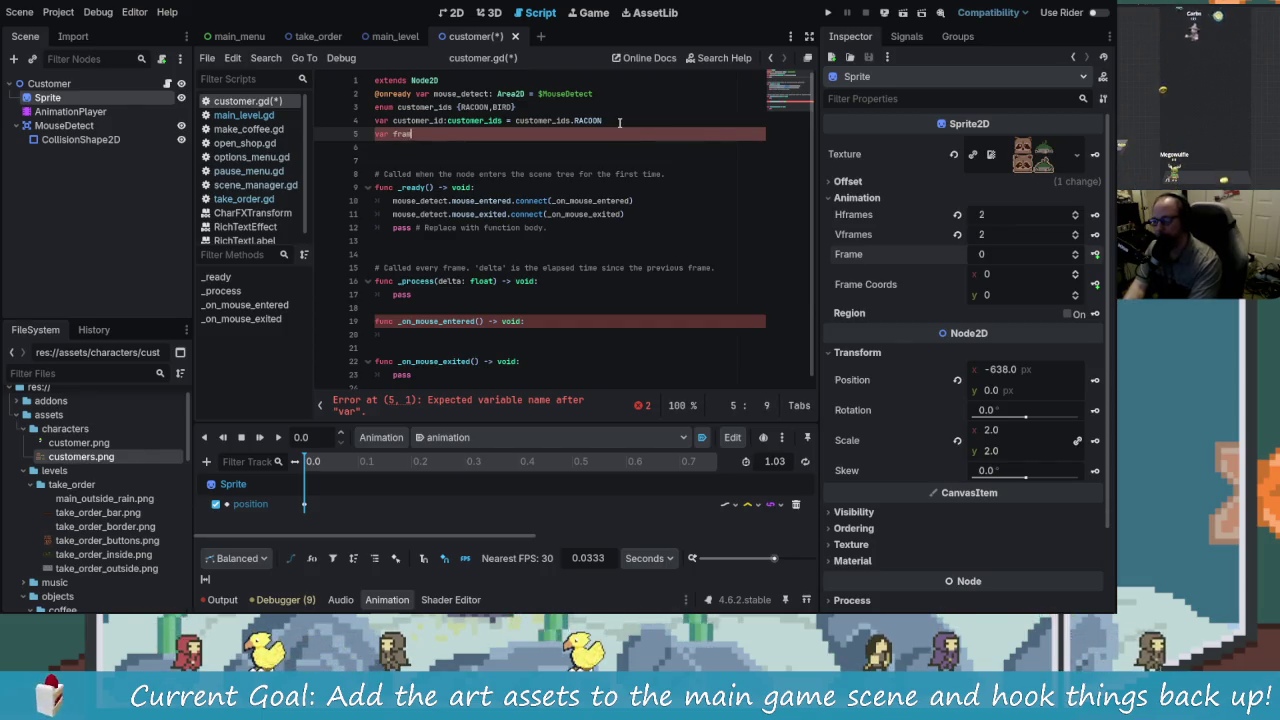
type("rame_o")
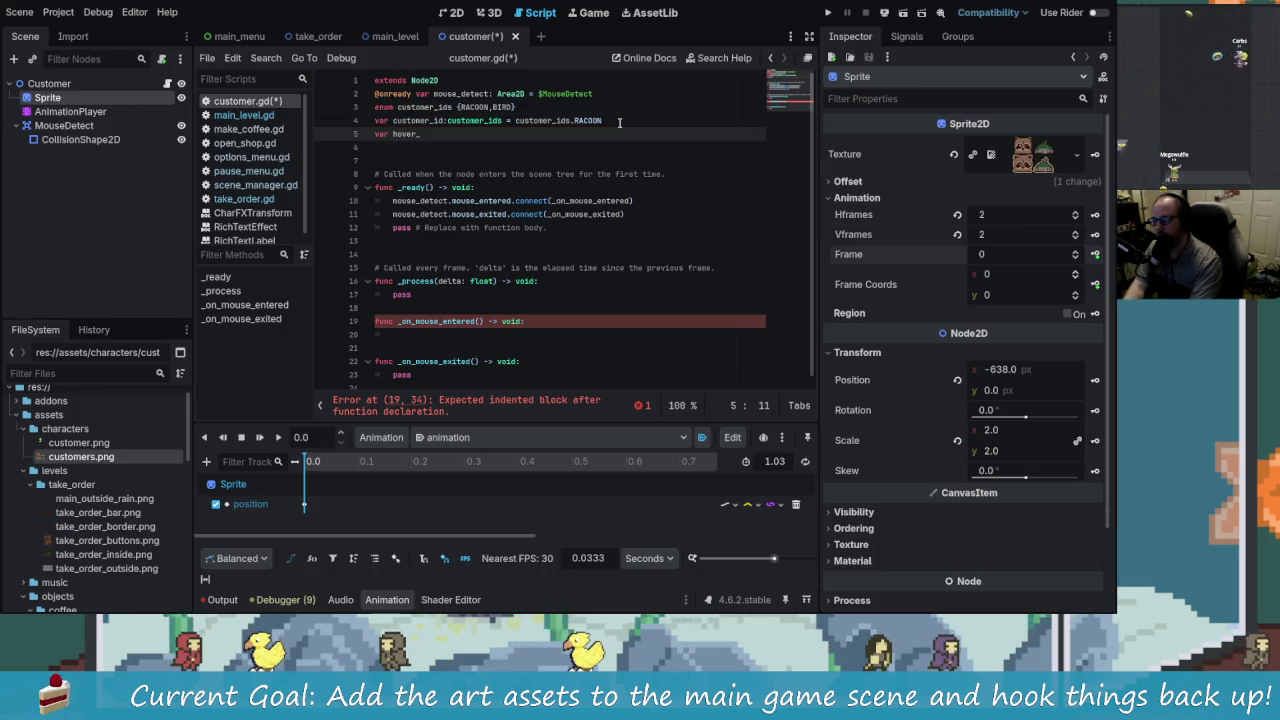
type("ffset")
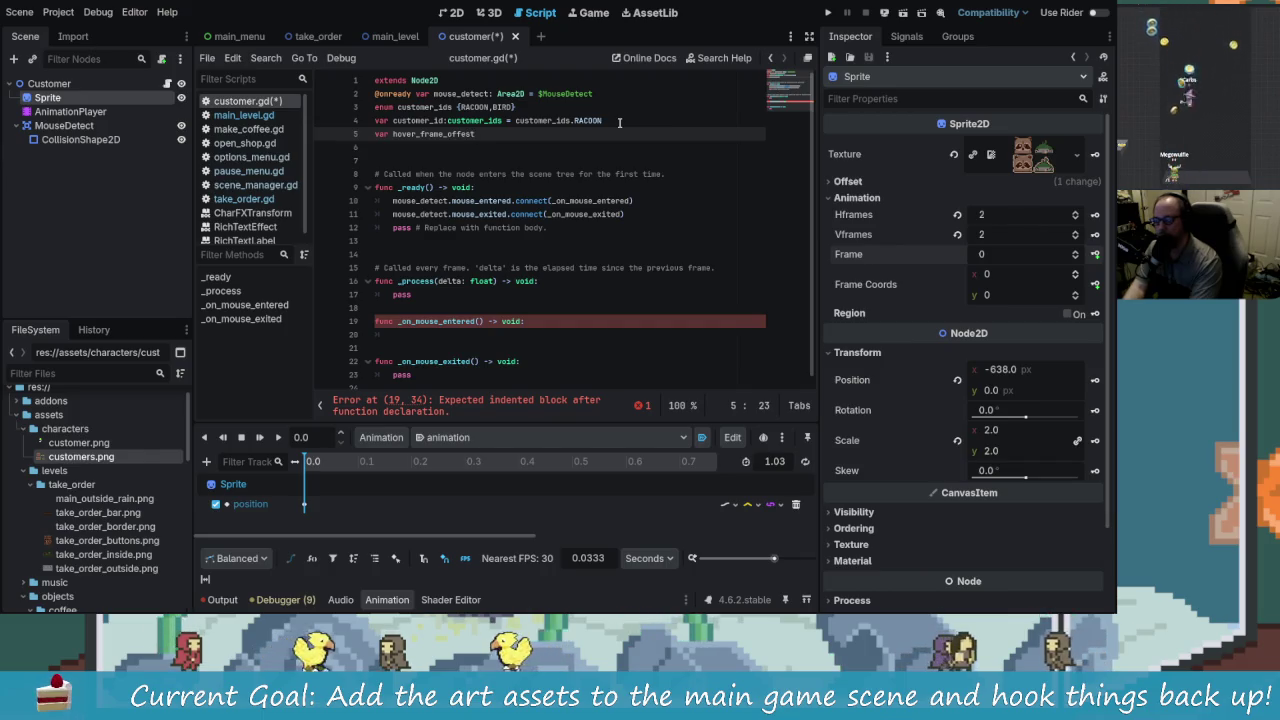
type(" = ")
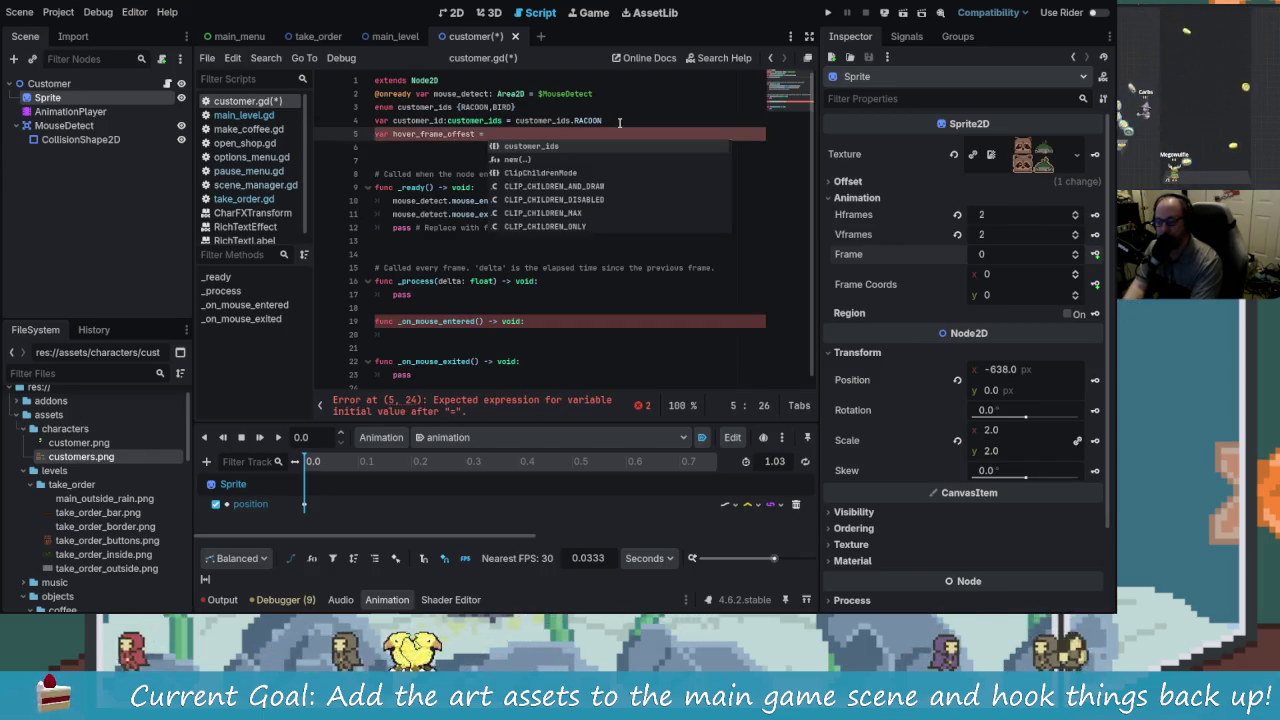
type("S")
key("BackSpace")
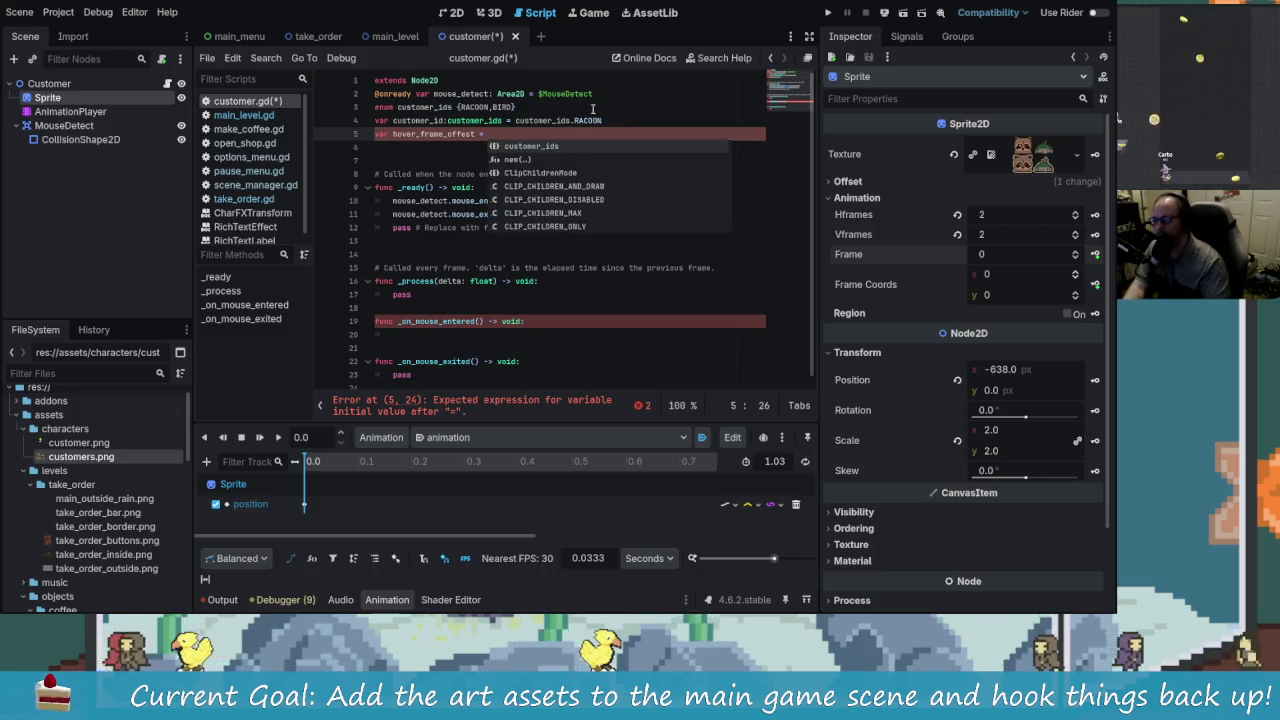
type("$")
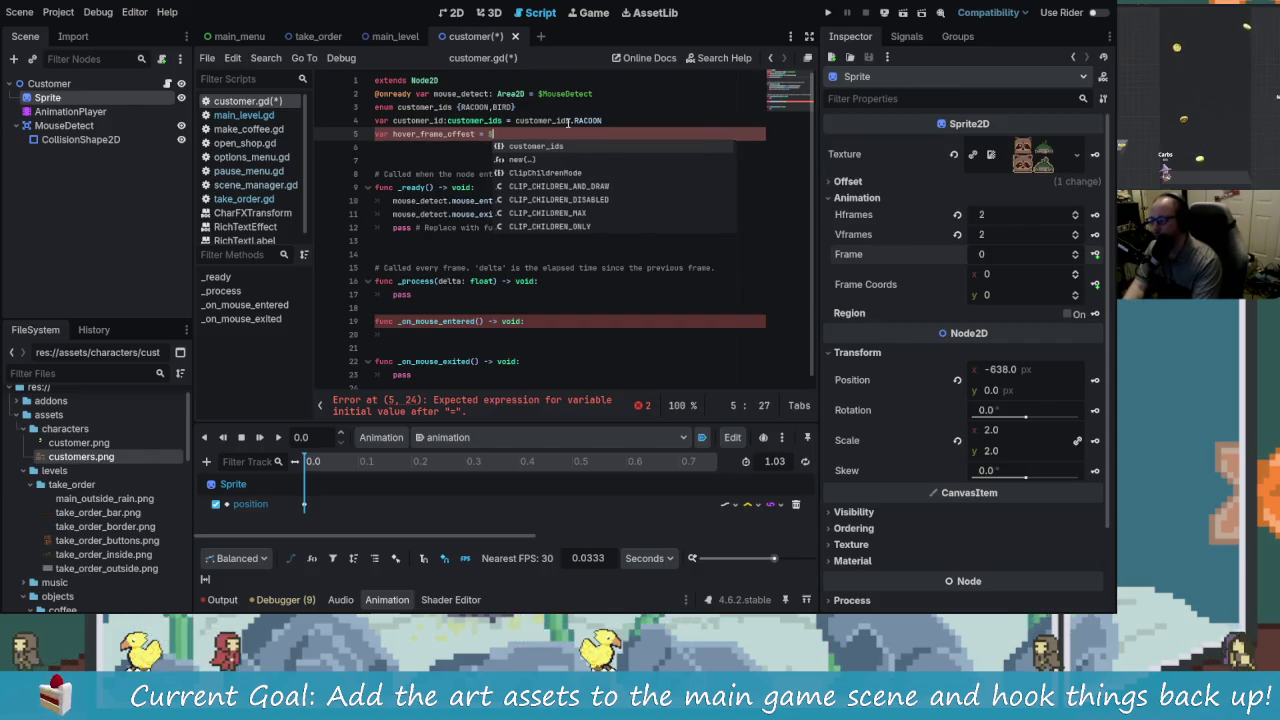
type("Sprite.")
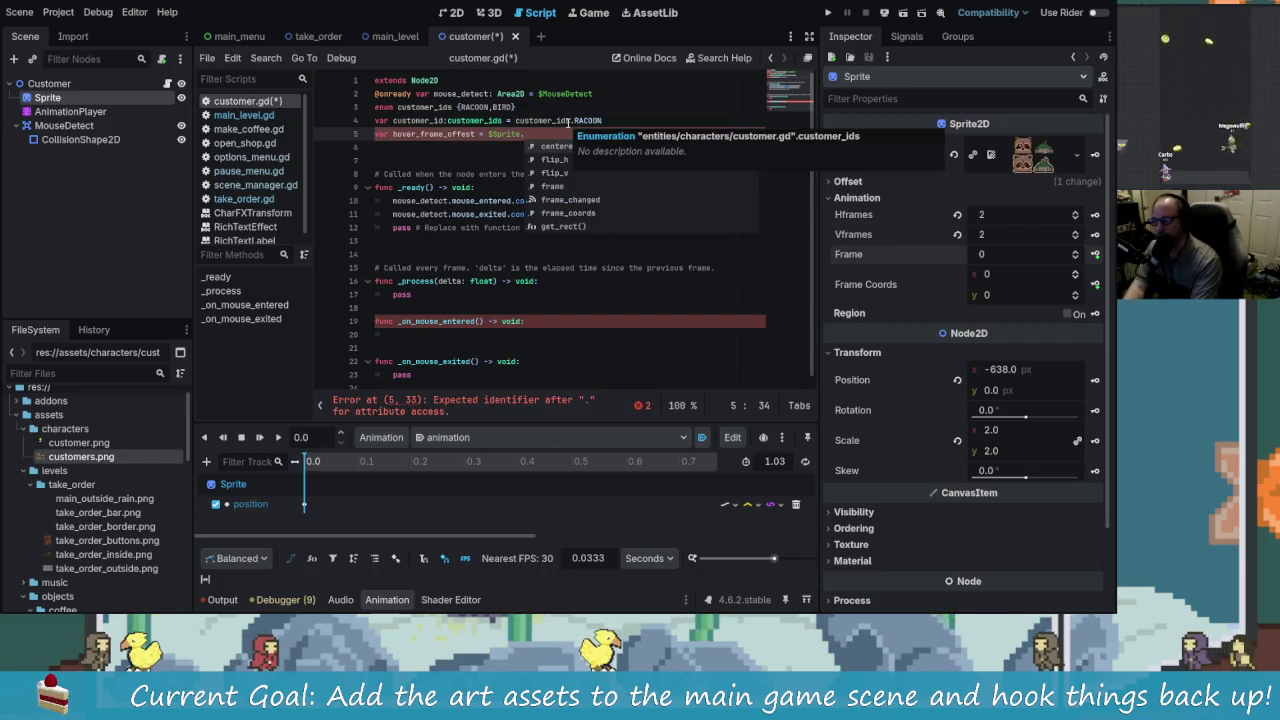
type("vframes")
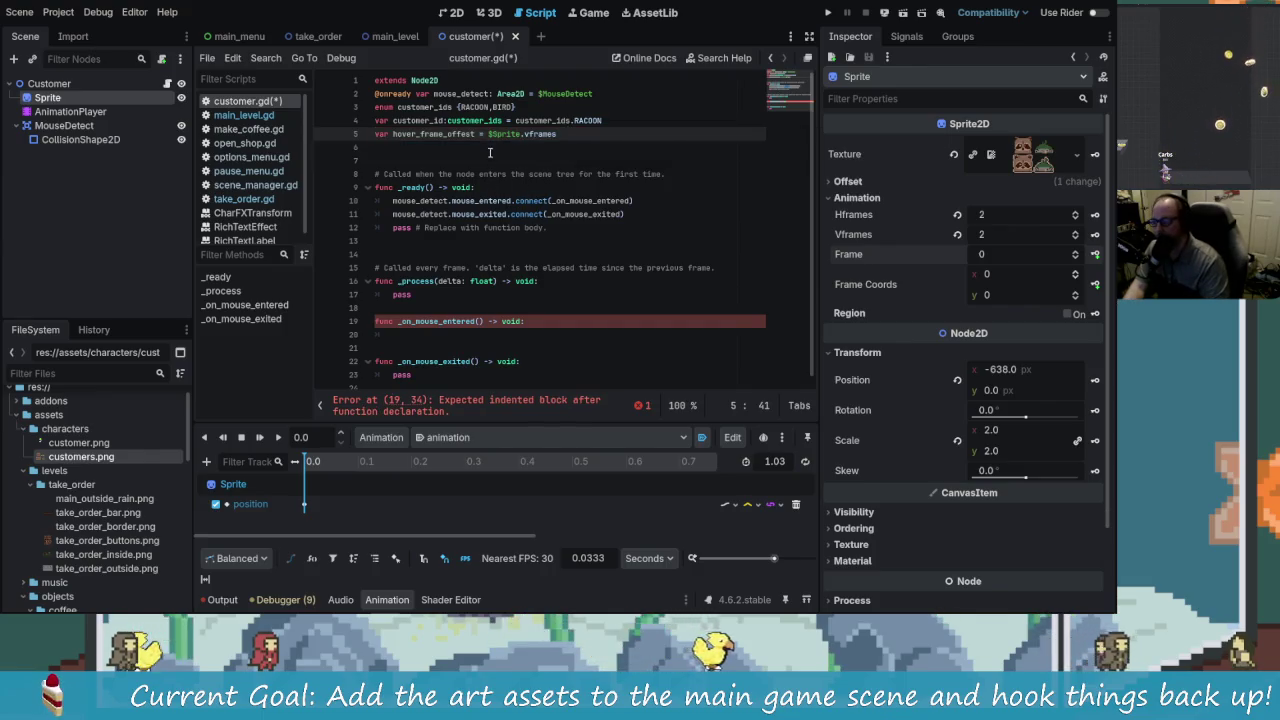
key("Left")
key("Left")
key("Left")
key("Left")
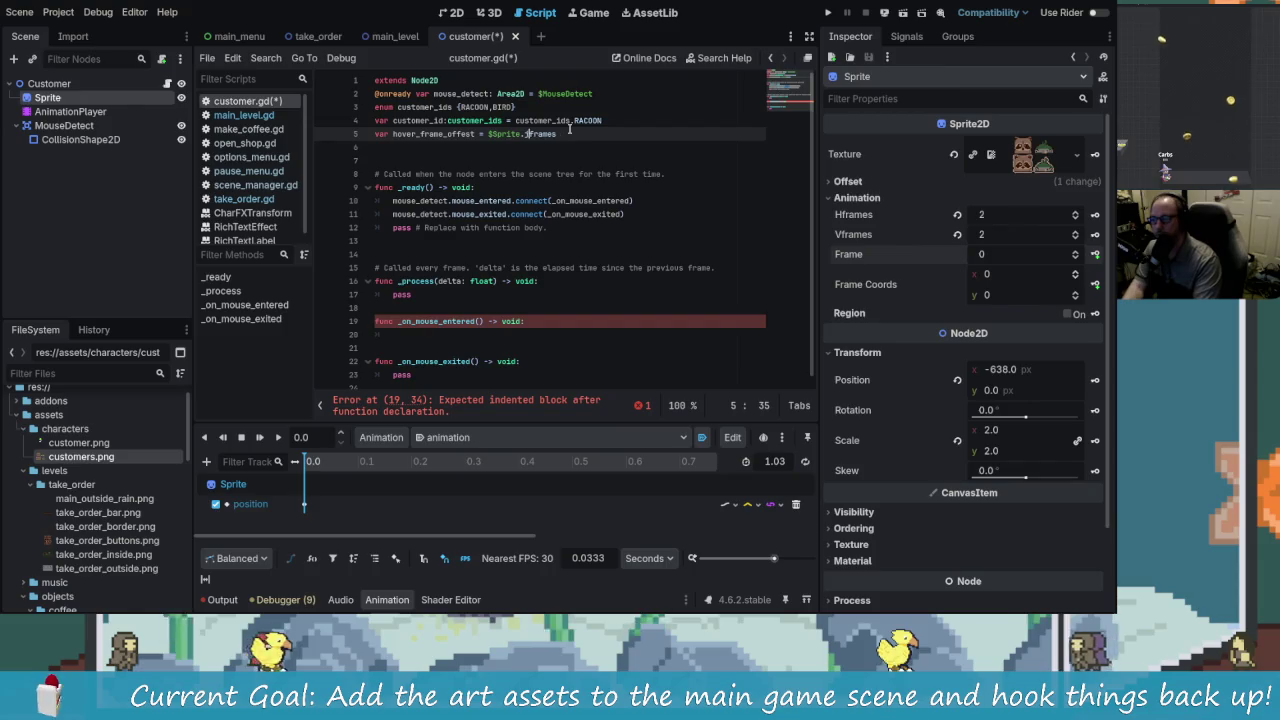
key("BackSpace")
type("h")
key("Return")
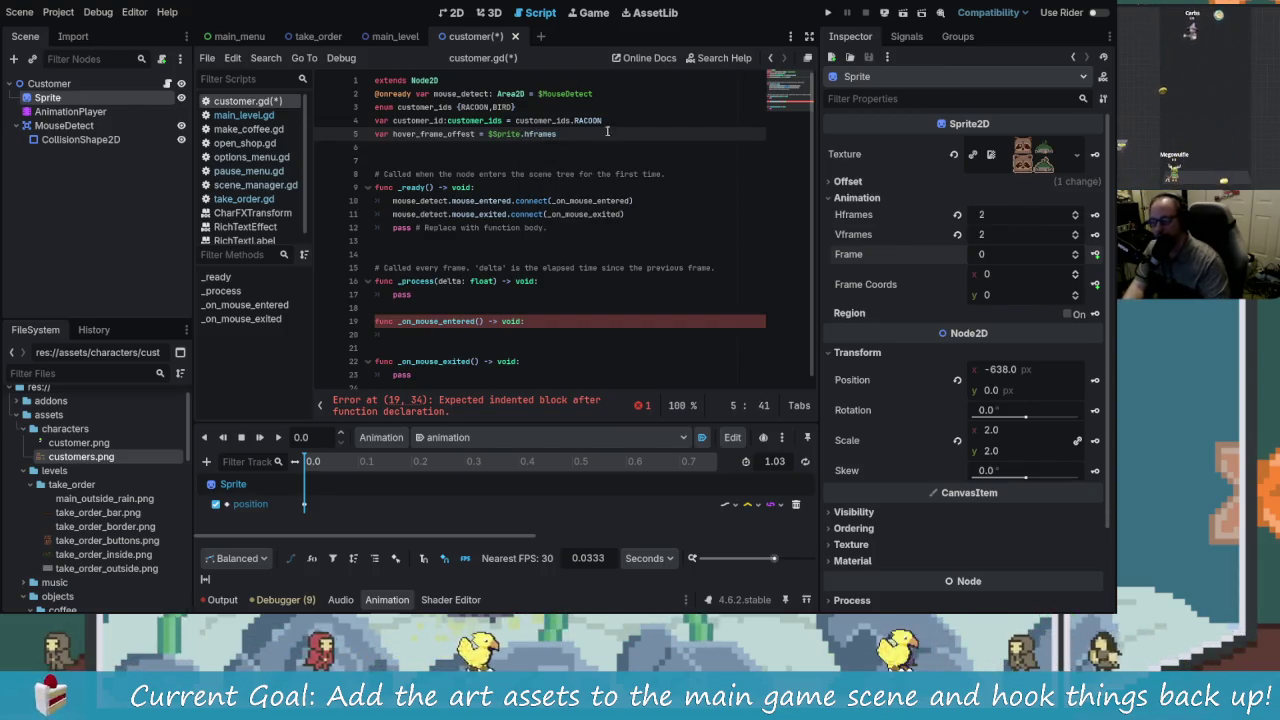
left_click(450, 346)
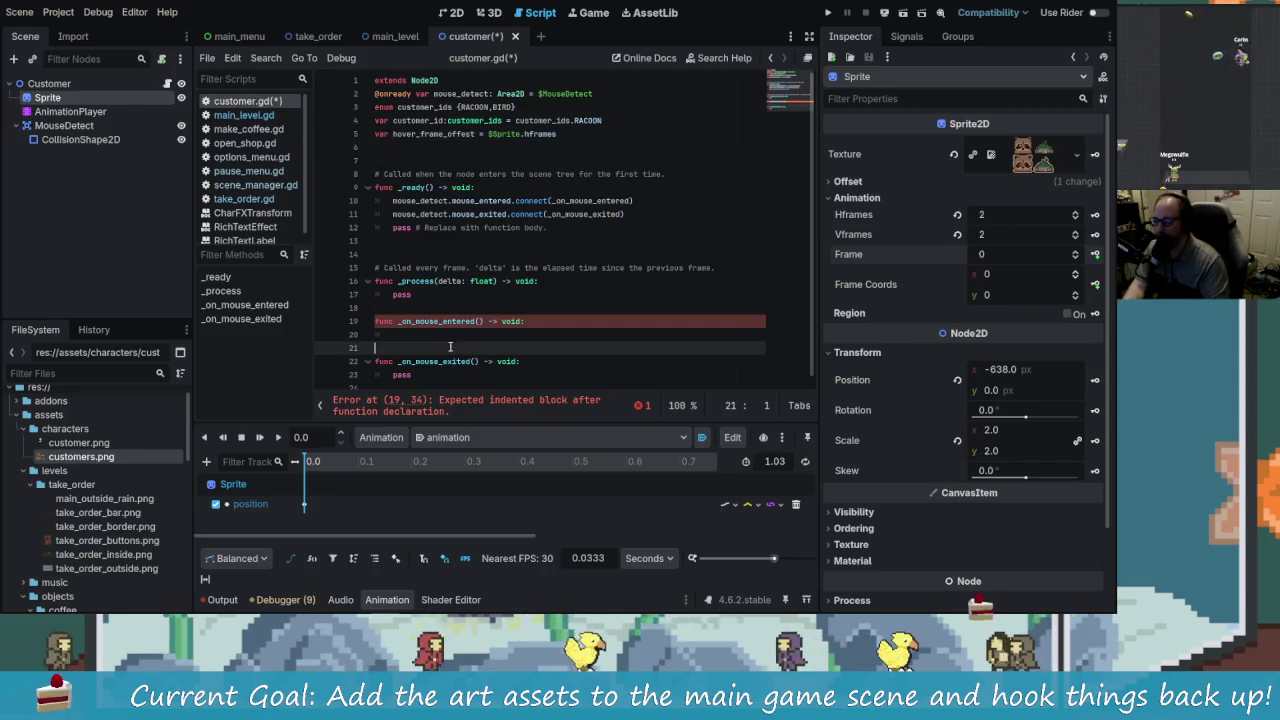
left_click(461, 336)
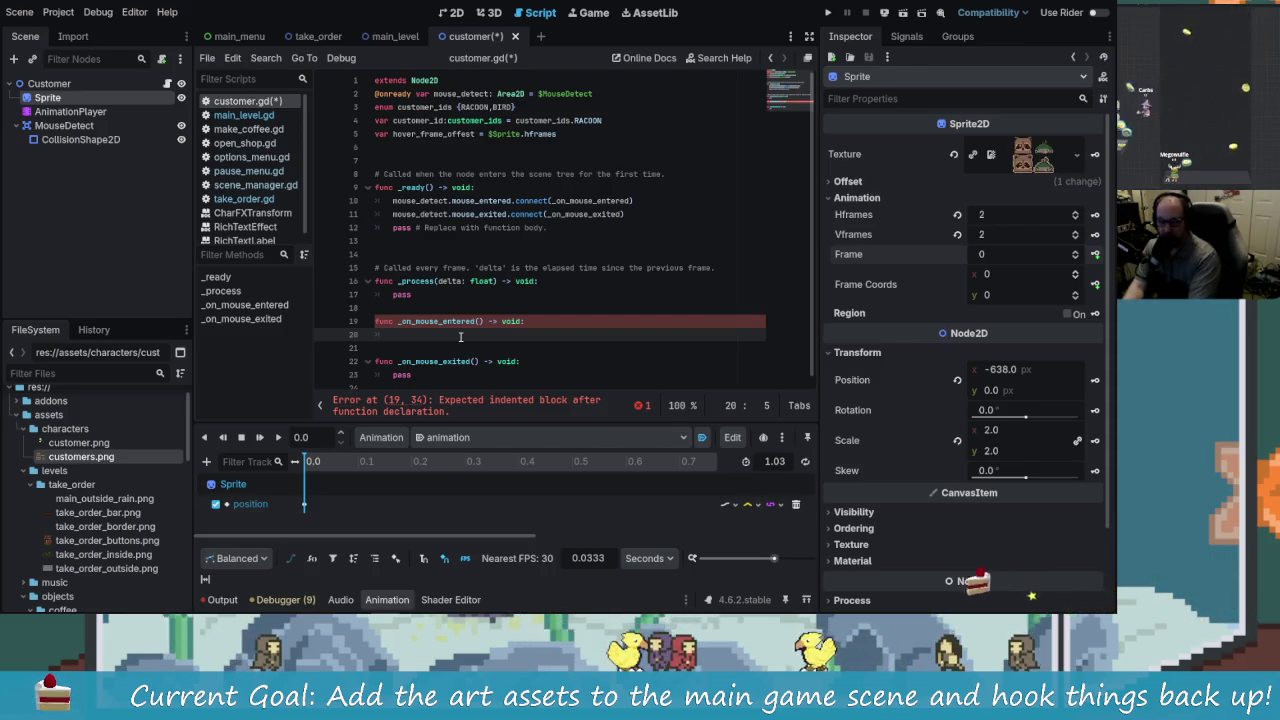
left_click(605, 92)
key("Return")
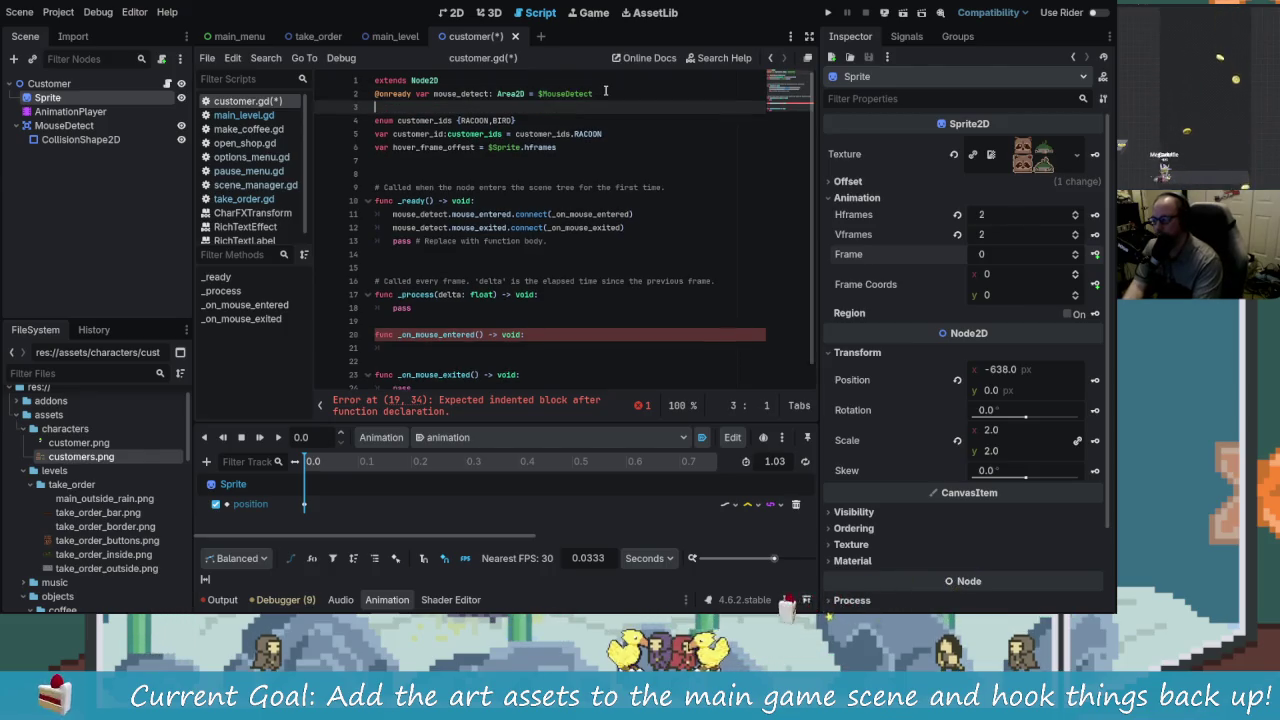
type("@onready var s")
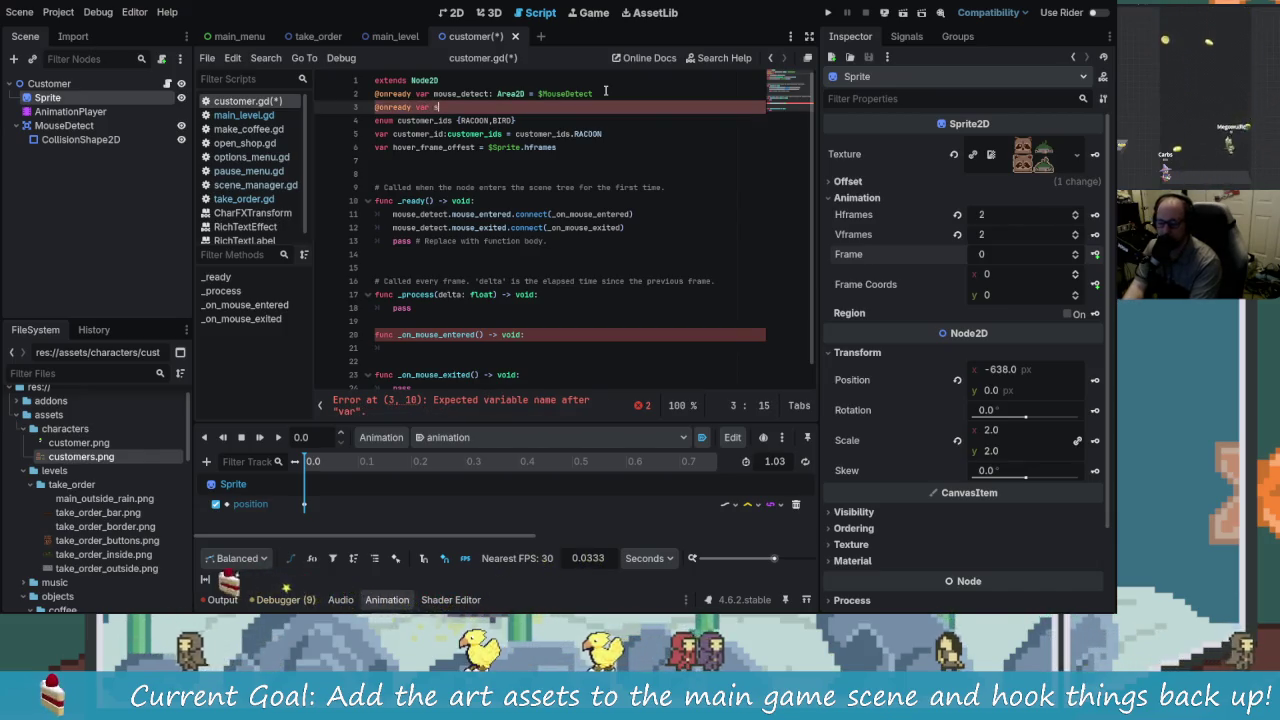
type(":Sprite")
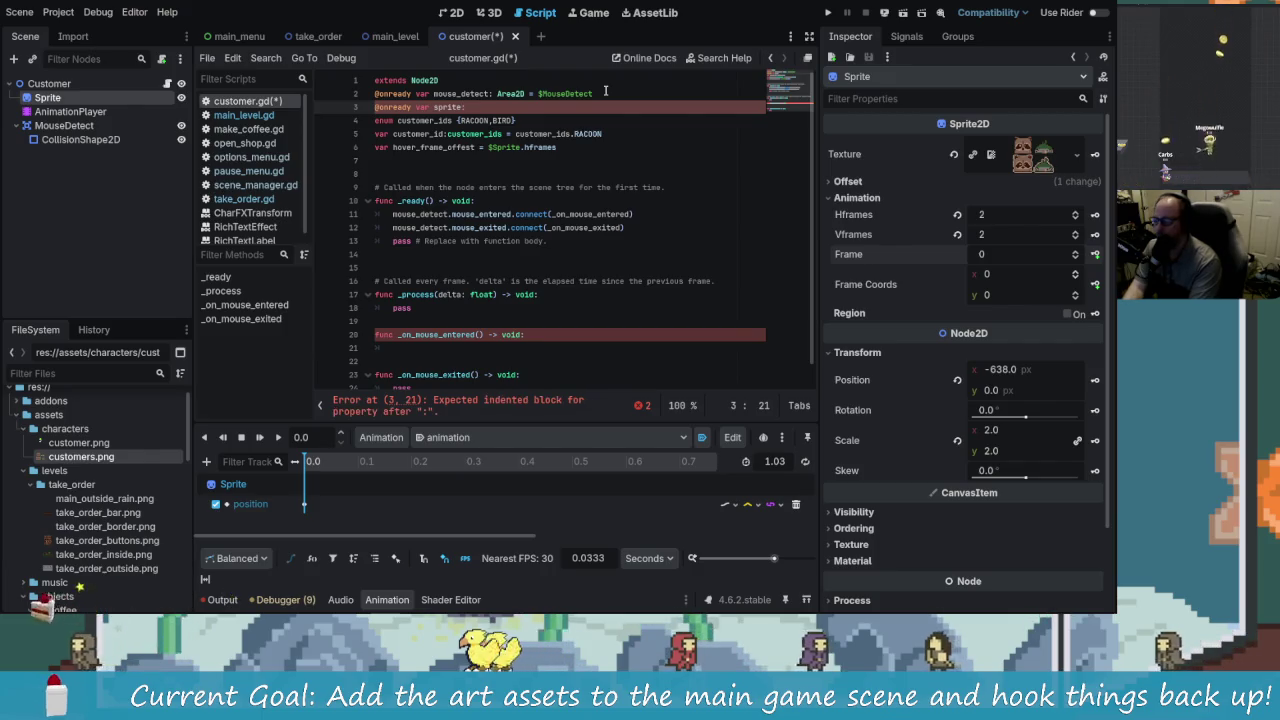
type("2D ")
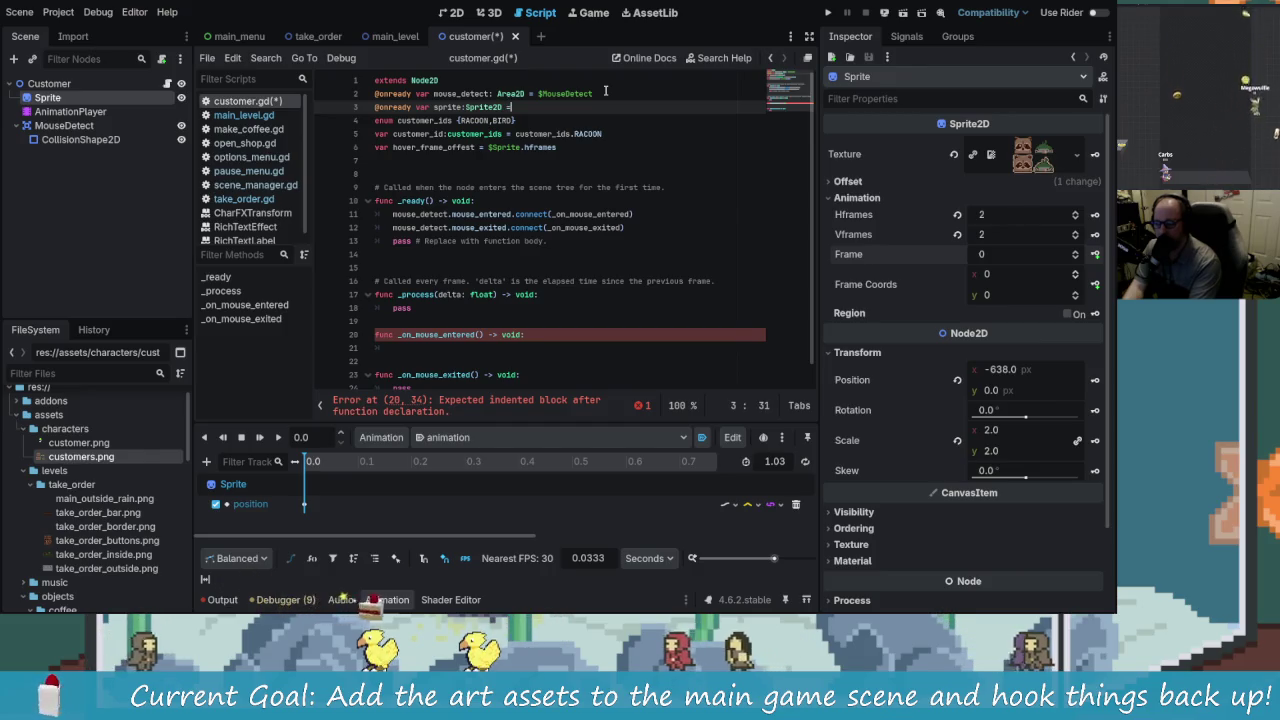
type("= $Sprite")
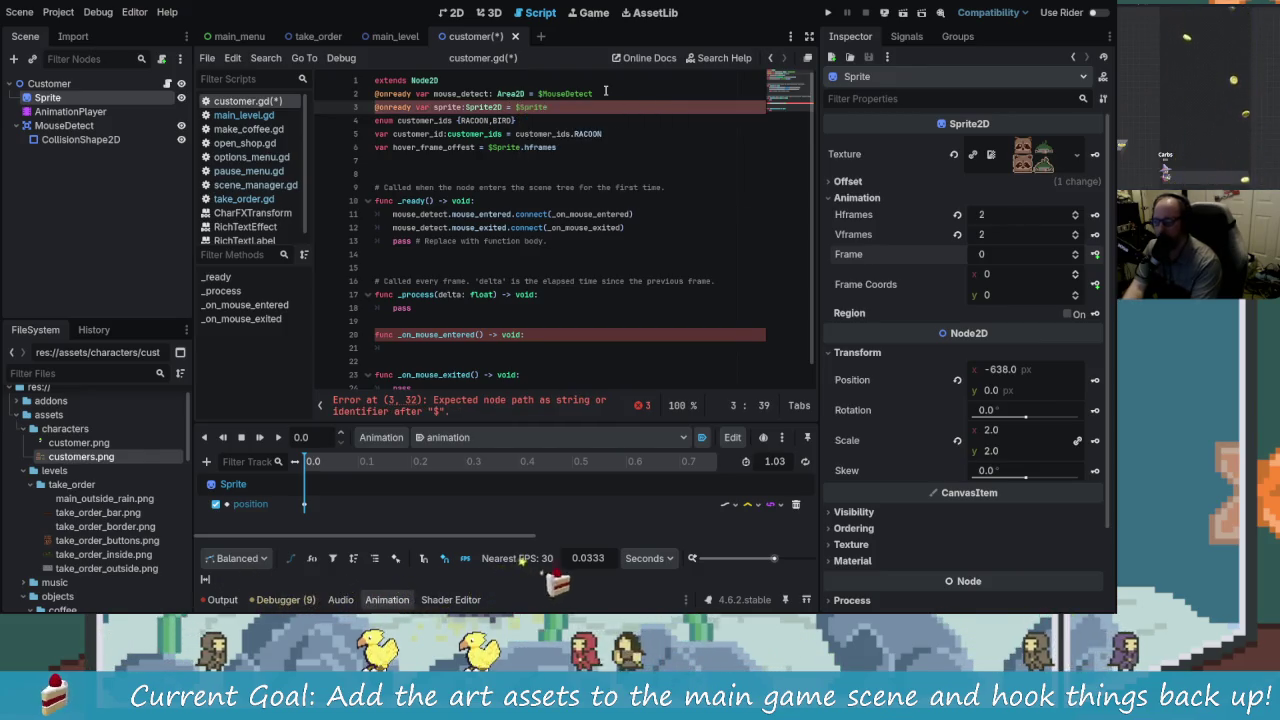
key("Return")
Step: Change hover_frame_offset to read sprite.hframes instead of $Sprite.hframes
key("Down")
key("Down")
key("Down")
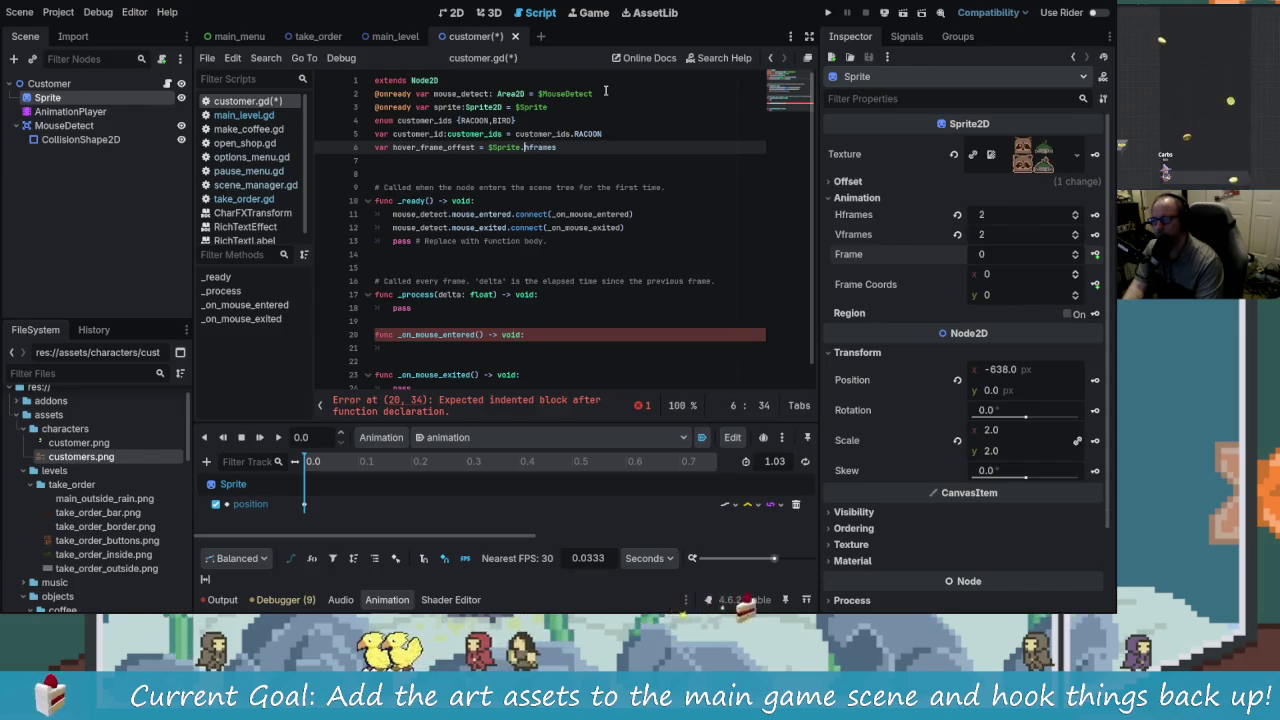
key("BackSpace")
key("BackSpace")
key("BackSpace")
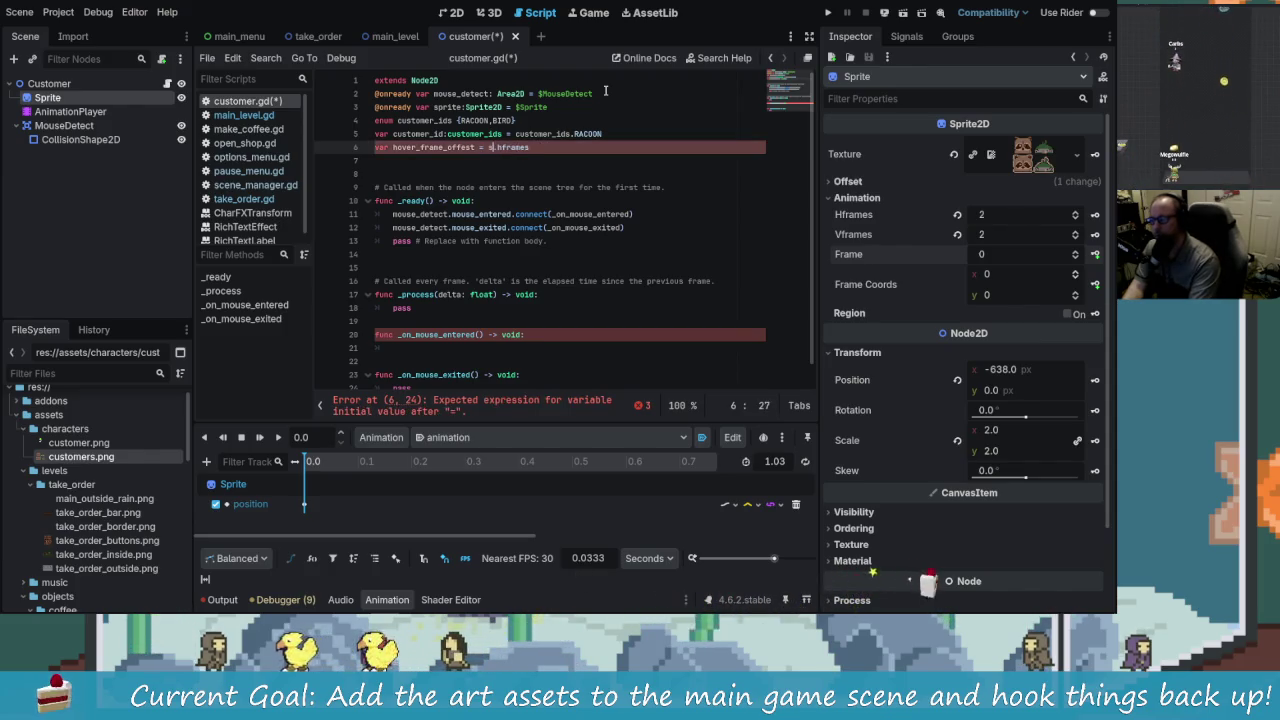
type("scr")
key("BackSpace")
key("BackSpace")
type("prite")
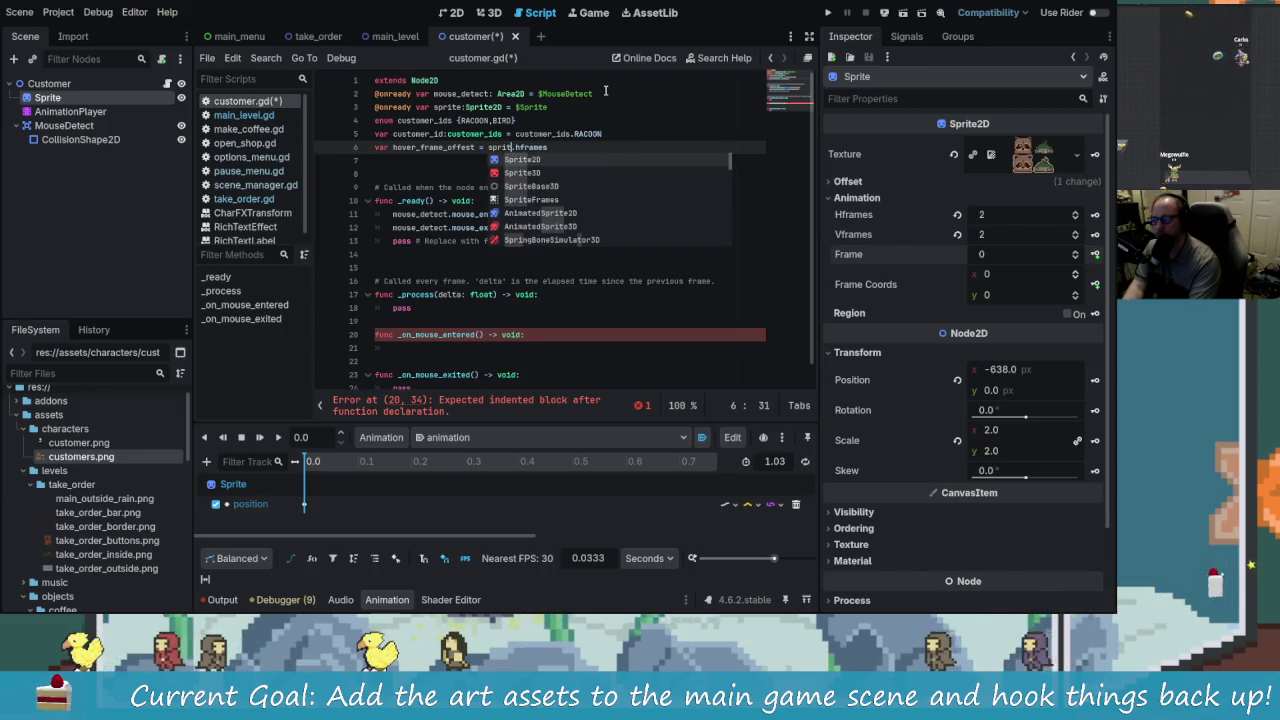
key("BackSpace")
key("BackSpace")
key("BackSpace")
type("sprite")
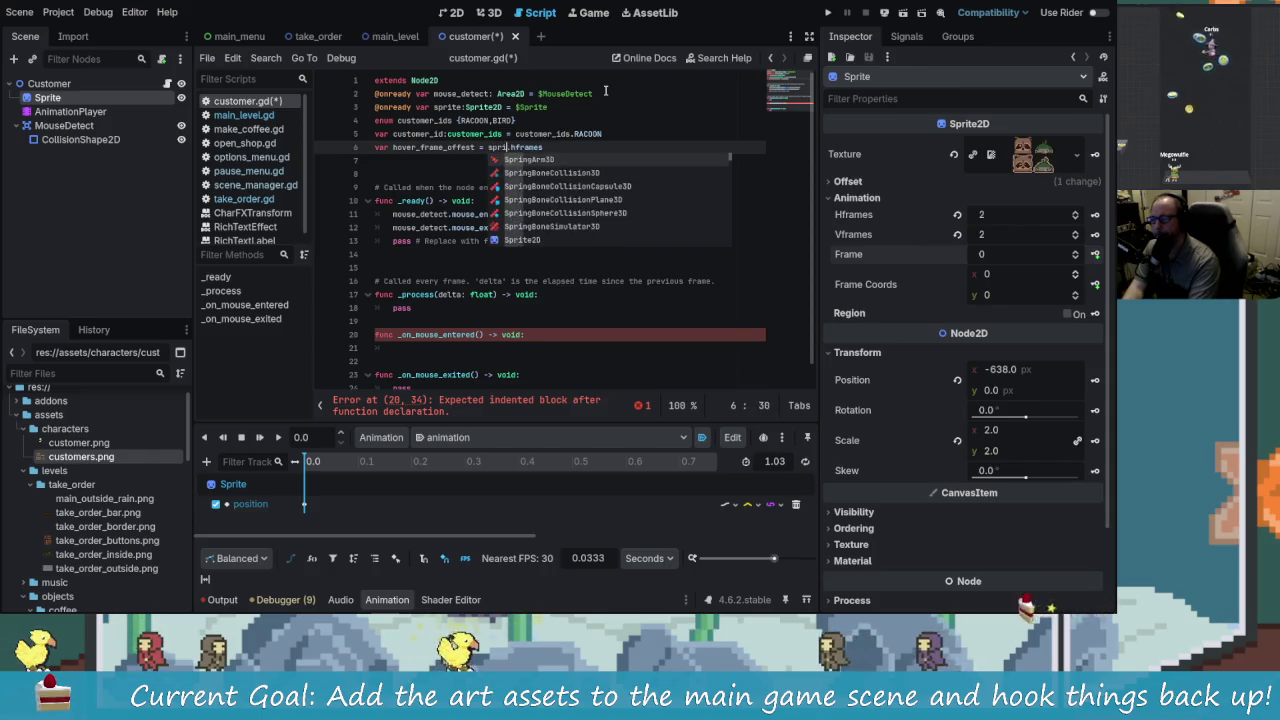
key("Down")
key("Down")
key("Down")
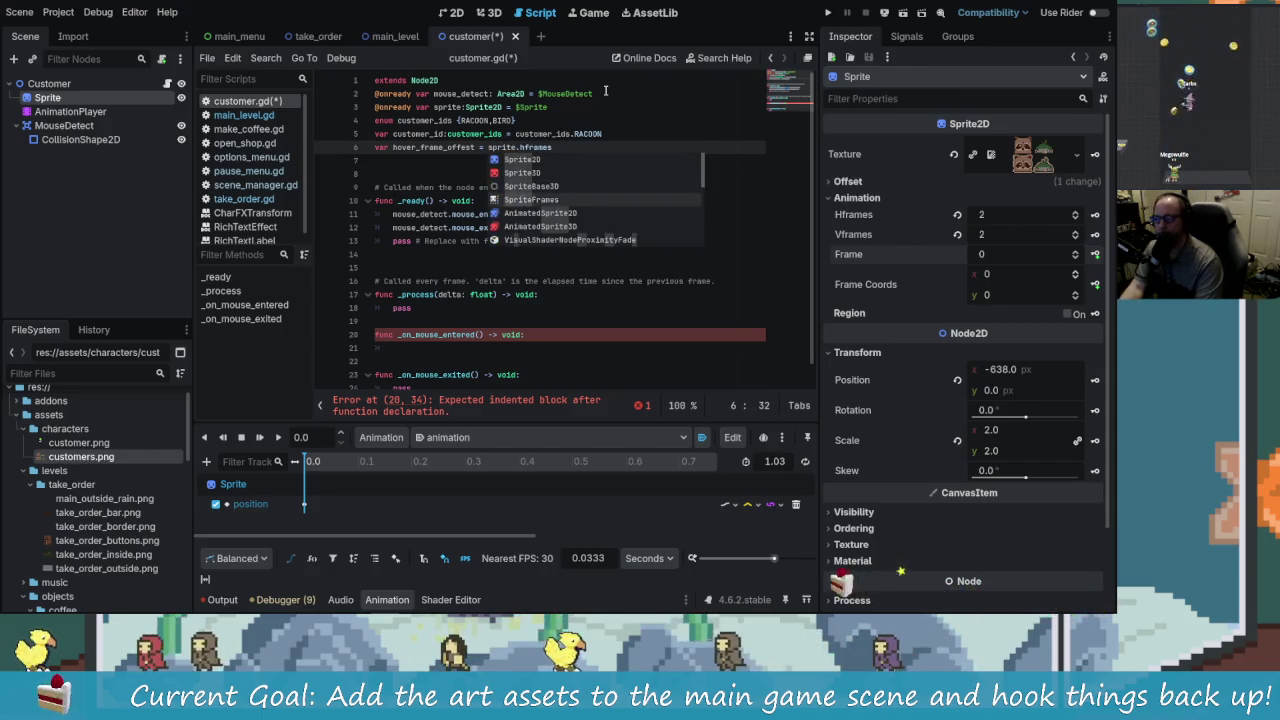
key("Escape")
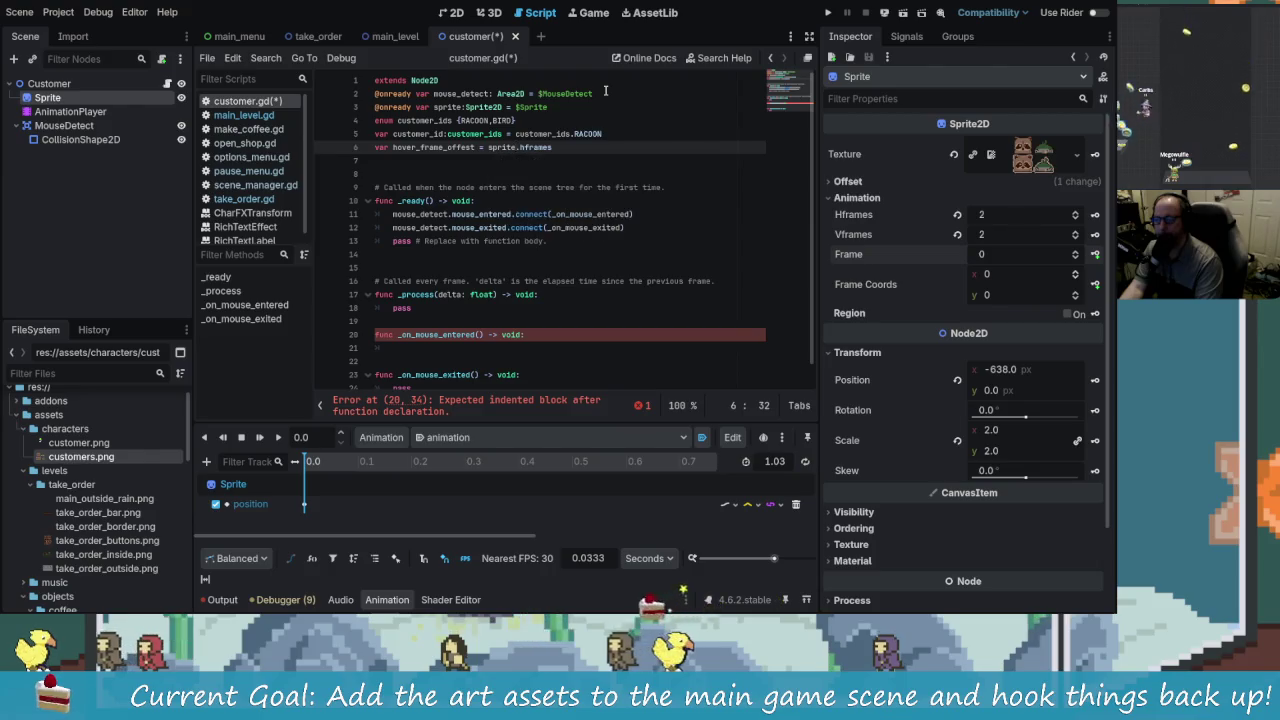
key("Down")
key("Down")
key("Down")
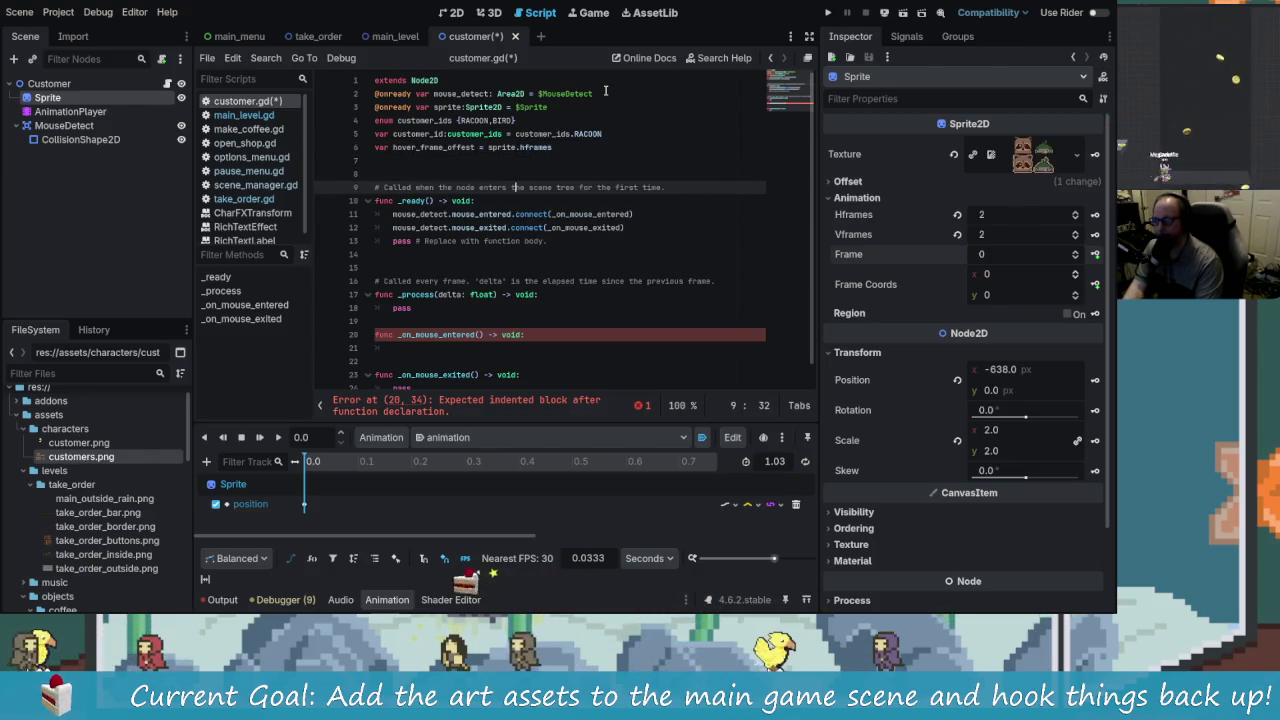
key("Up")
key("Up")
key("Down")
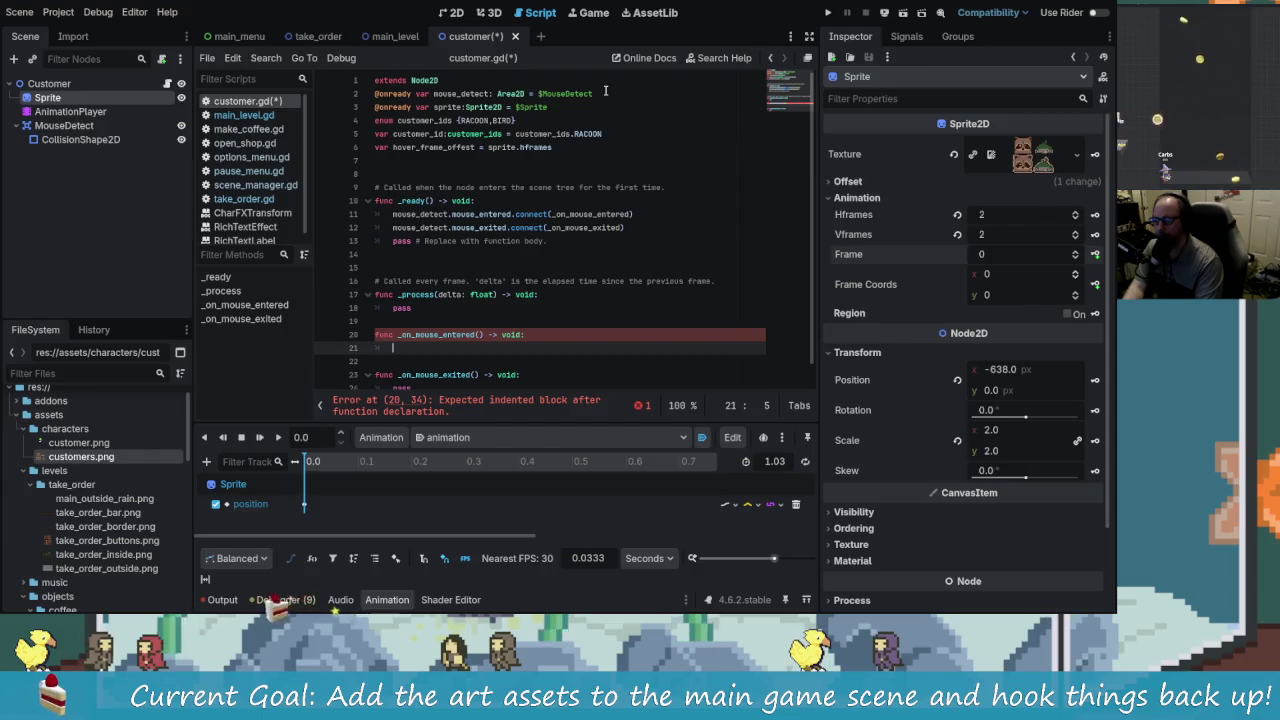
Step: In _on_mouse_entered, set sprite.frame = customer_id + hover_frame_offest
type("sprit")
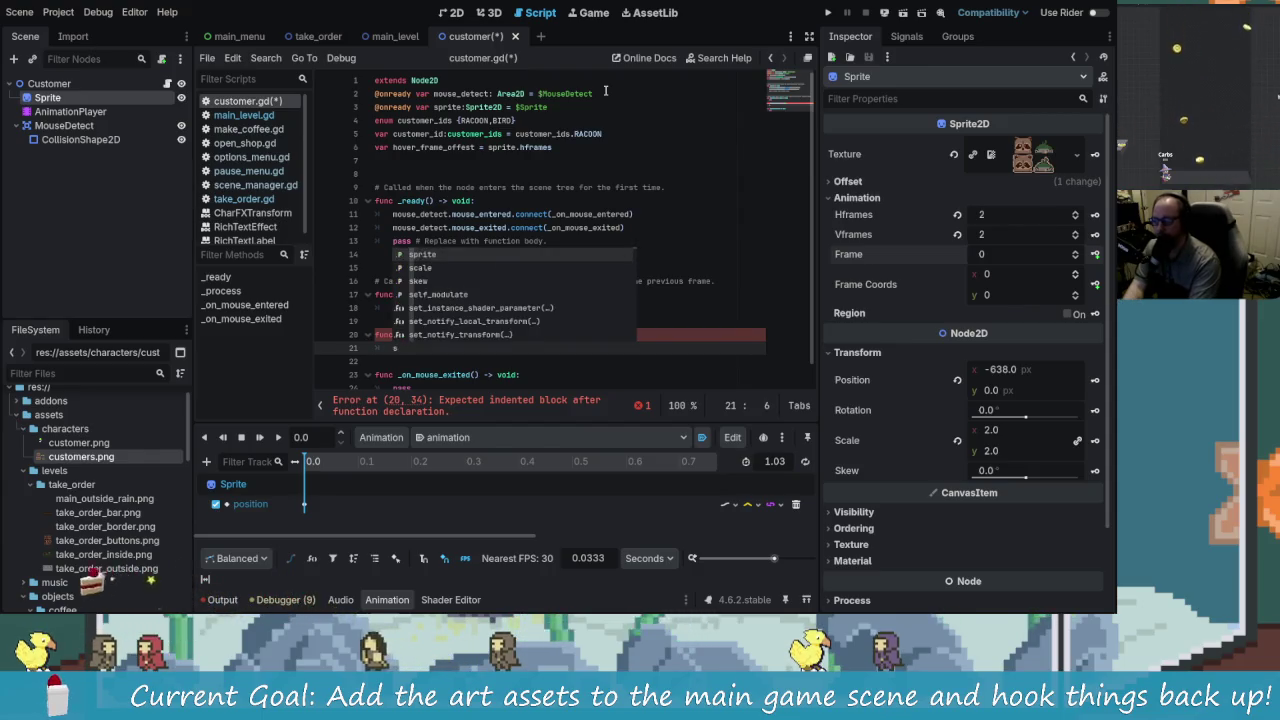
key("Return")
type(".fr")
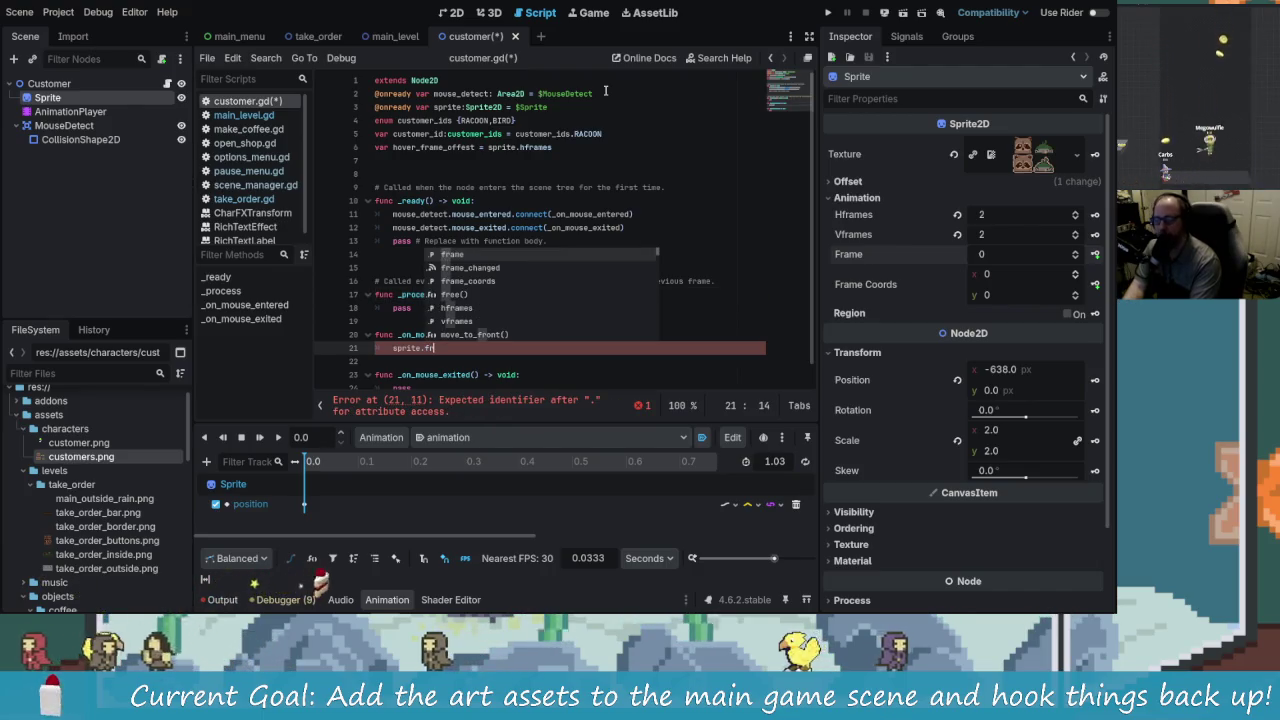
type("ame ")
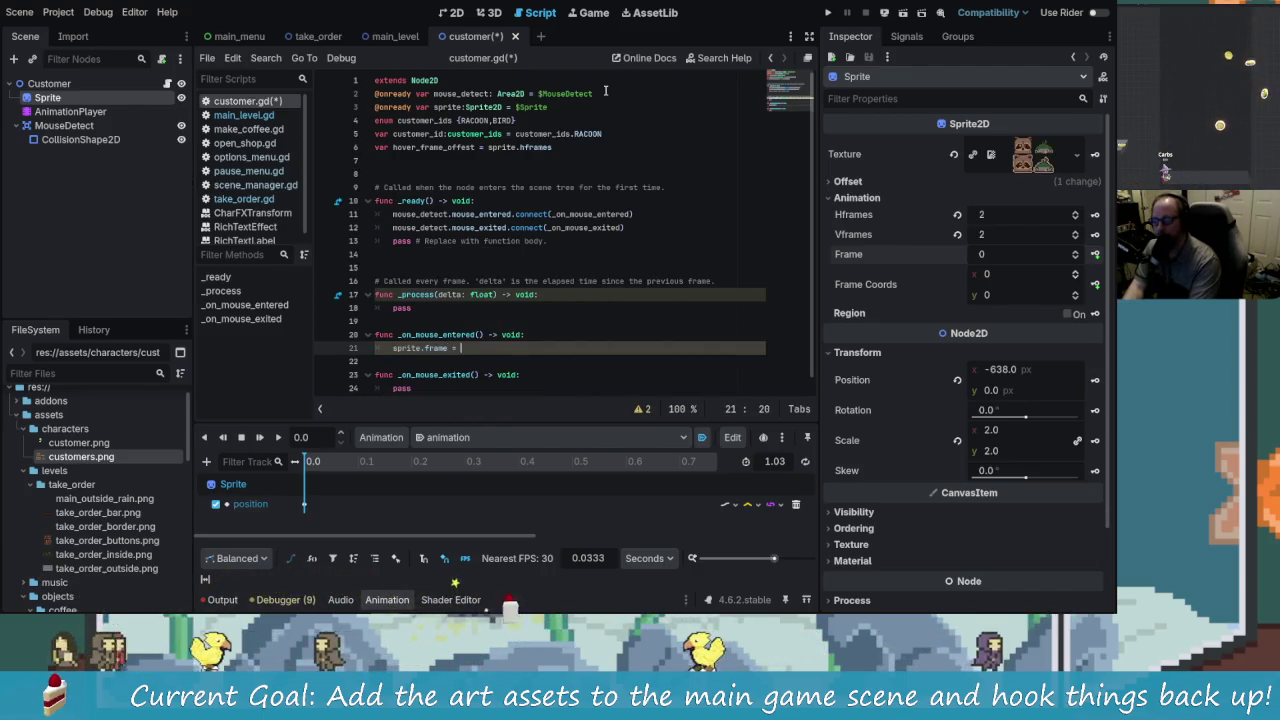
type("= ")
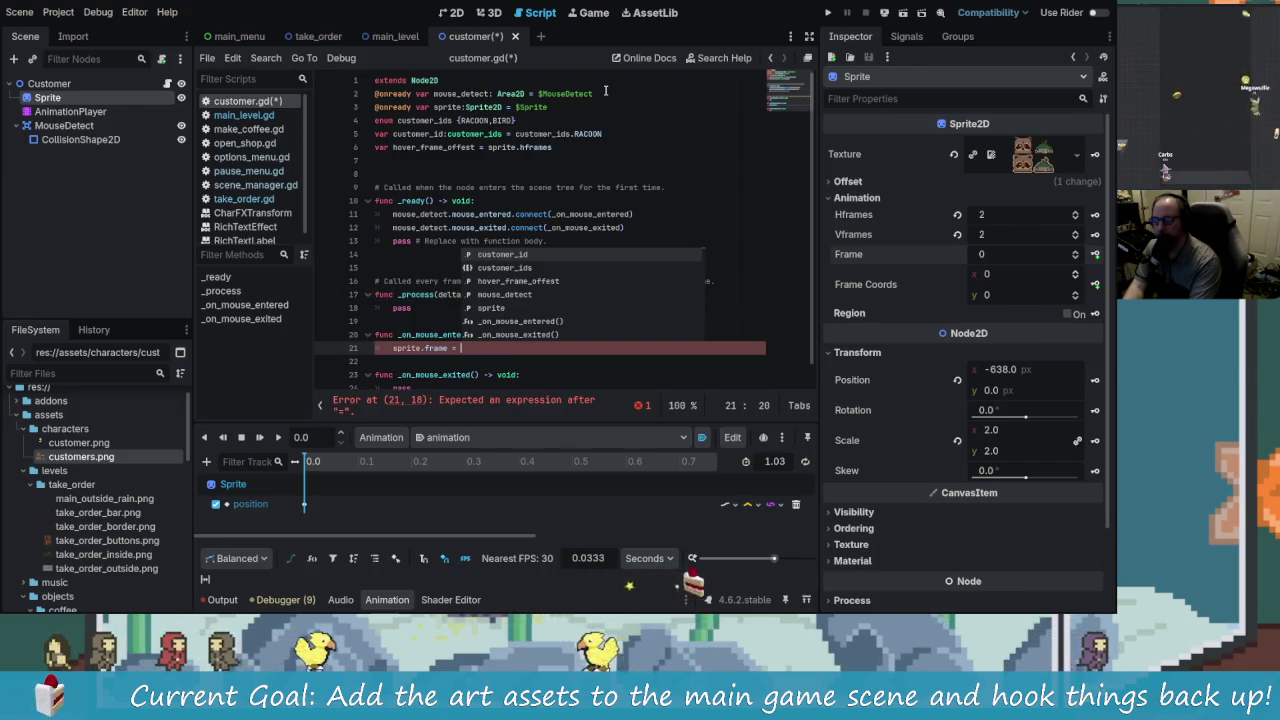
type("cu")
key("Return")
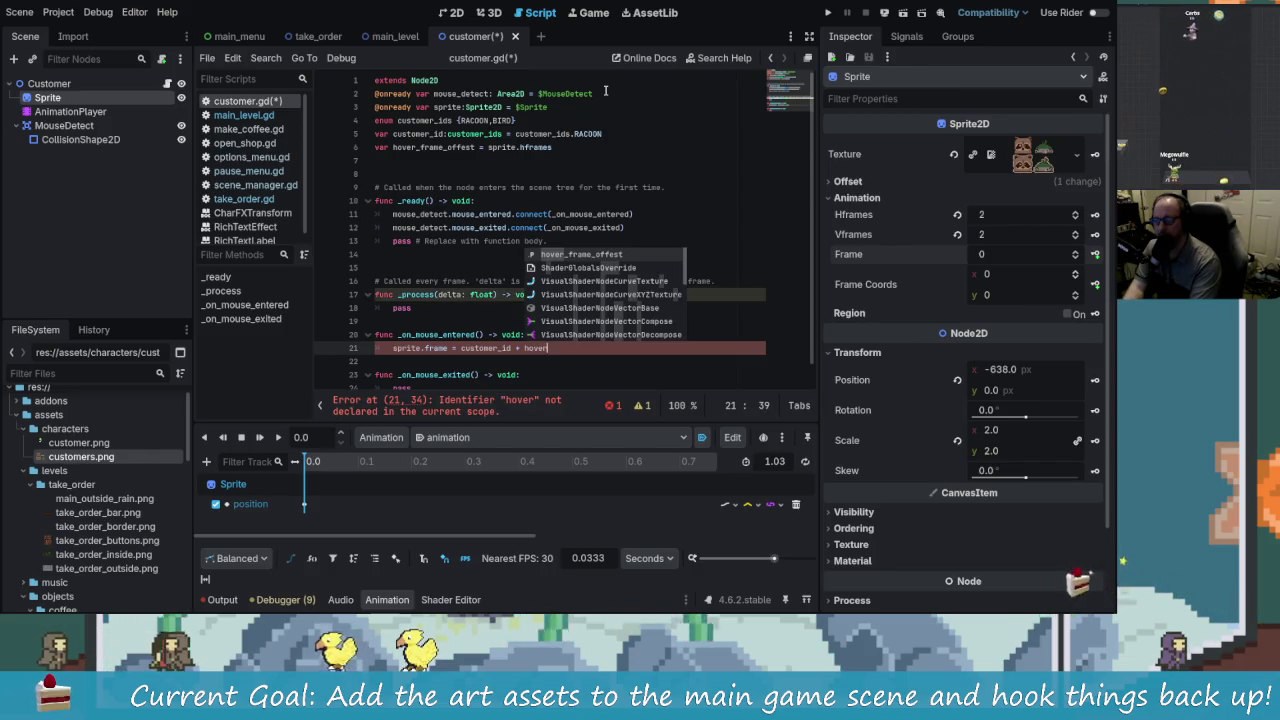
key("Return")
Step: Reuse the assignment in _on_mouse_exited without the offset, and delete the pass in _ready
scroll(627, 236, "down", 1)
left_click_drag(608, 334, 391, 336)
left_click(456, 374)
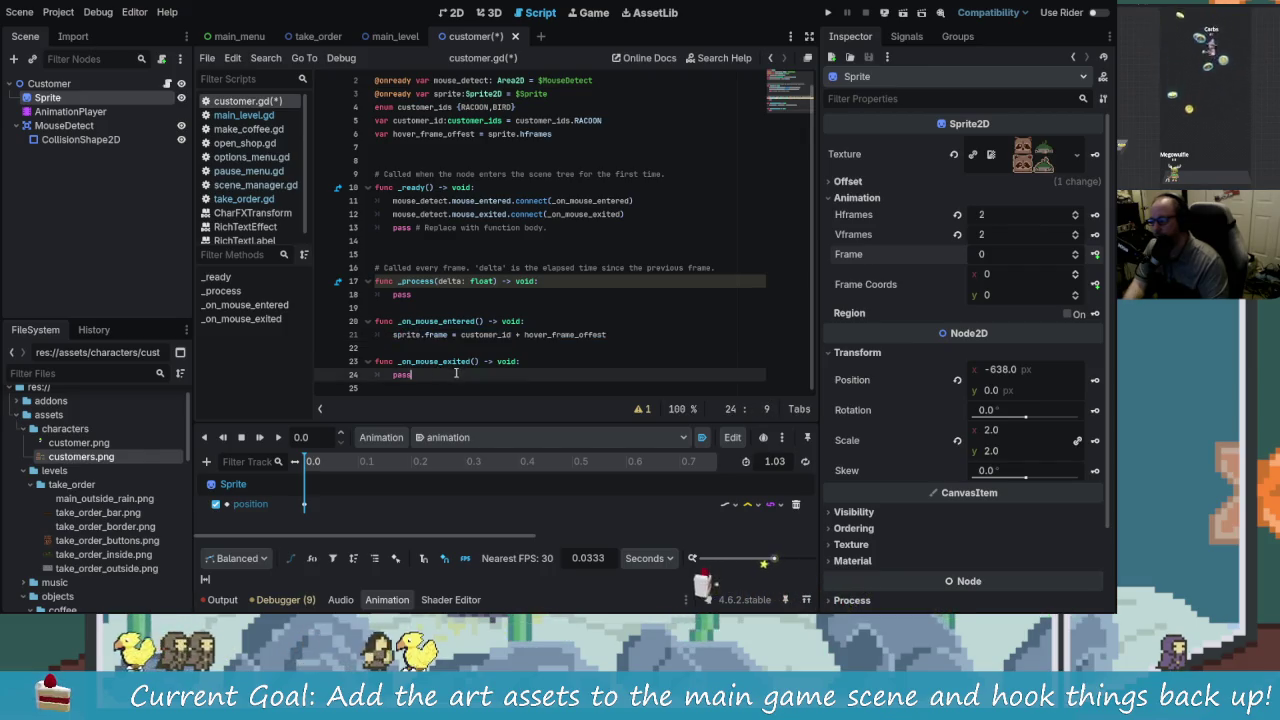
type("sprite.frame = customer_id + hover_frame_offset")
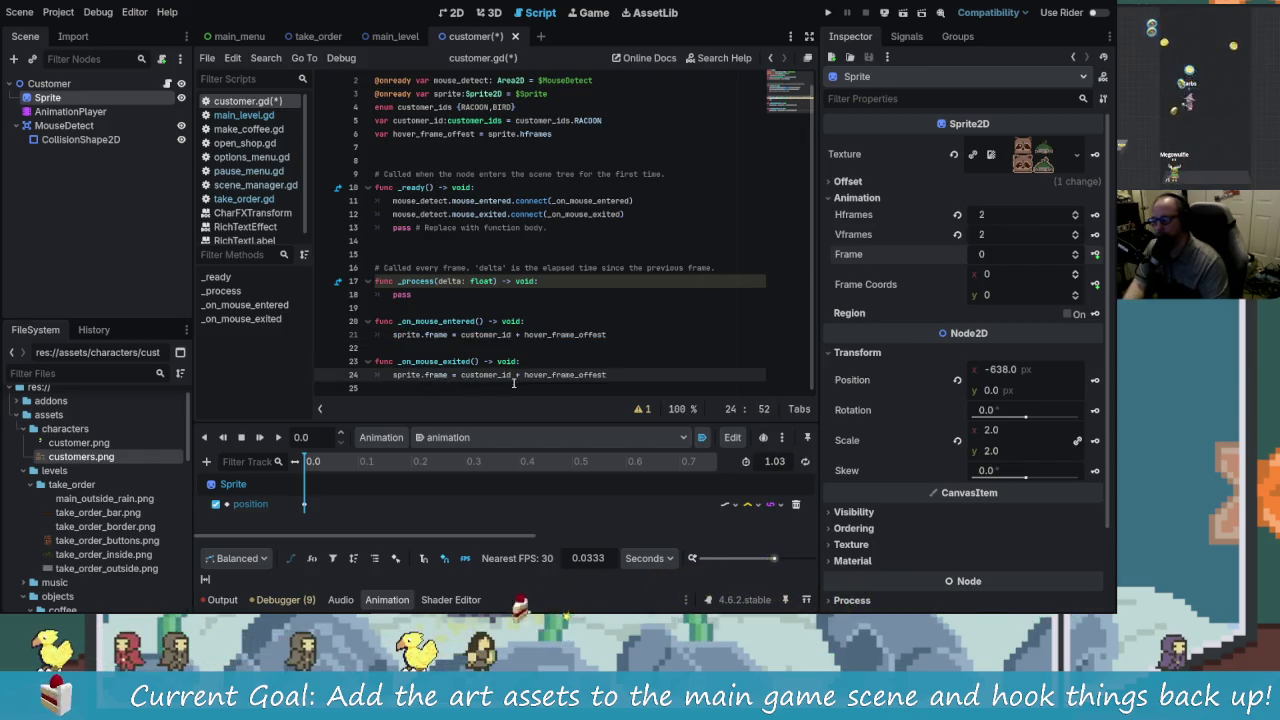
key("BackSpace")
key("BackSpace")
key("BackSpace")
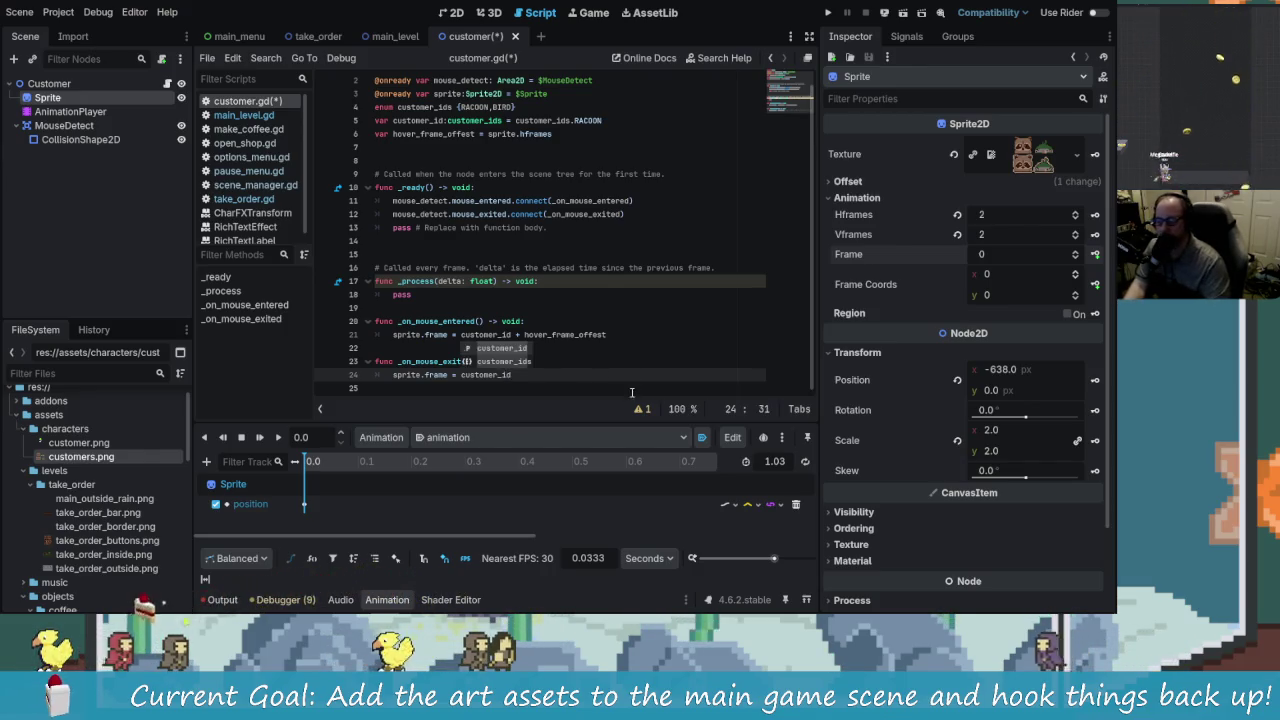
scroll(540, 368, "up", 1)
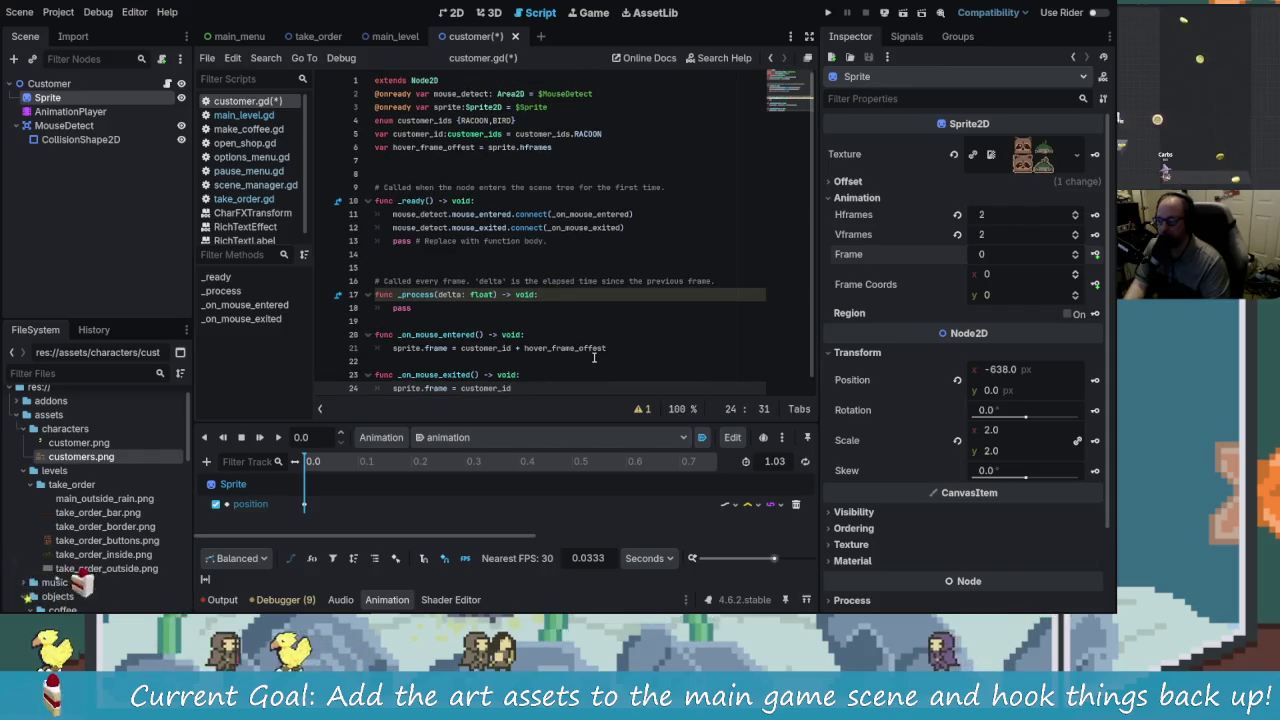
left_click_drag(557, 245, 376, 241)
key("BackSpace")
key("BackSpace")
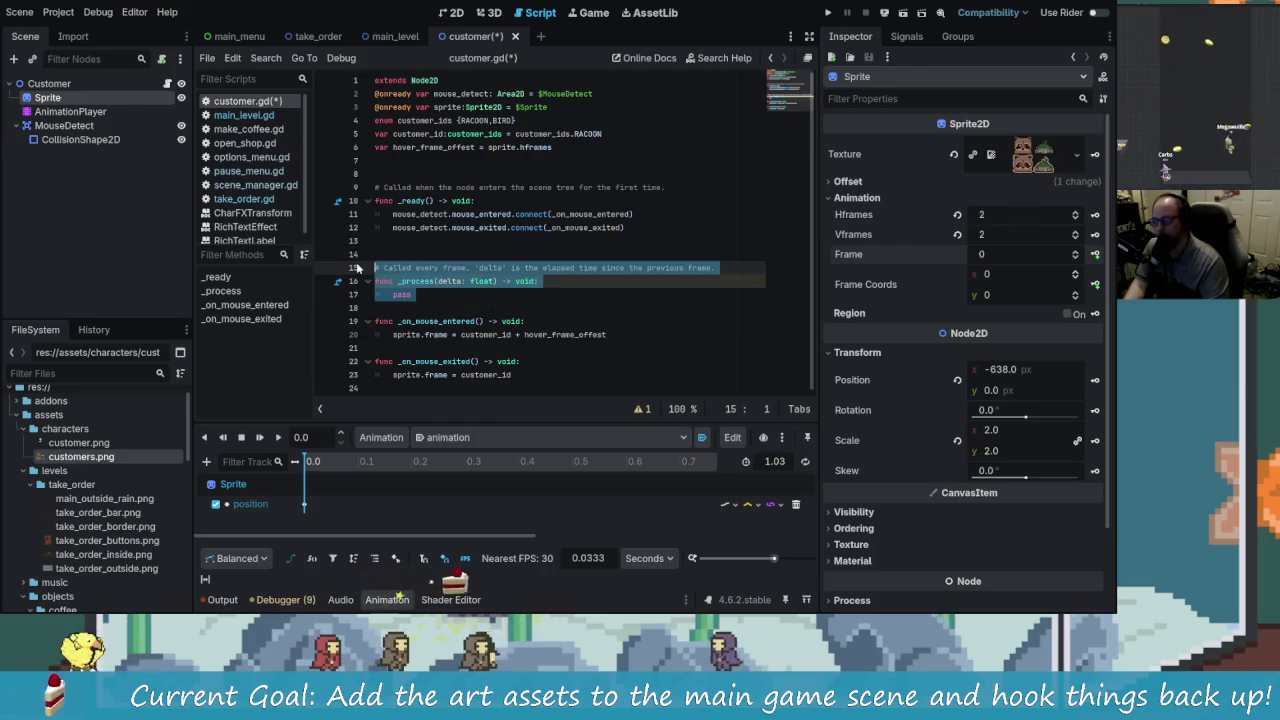
Step: Delete the _process function and the template comment above _ready, then save customer.gd
key("BackSpace")
key("BackSpace")
key("BackSpace")
key("ctrl+s")
key("ctrl+s")
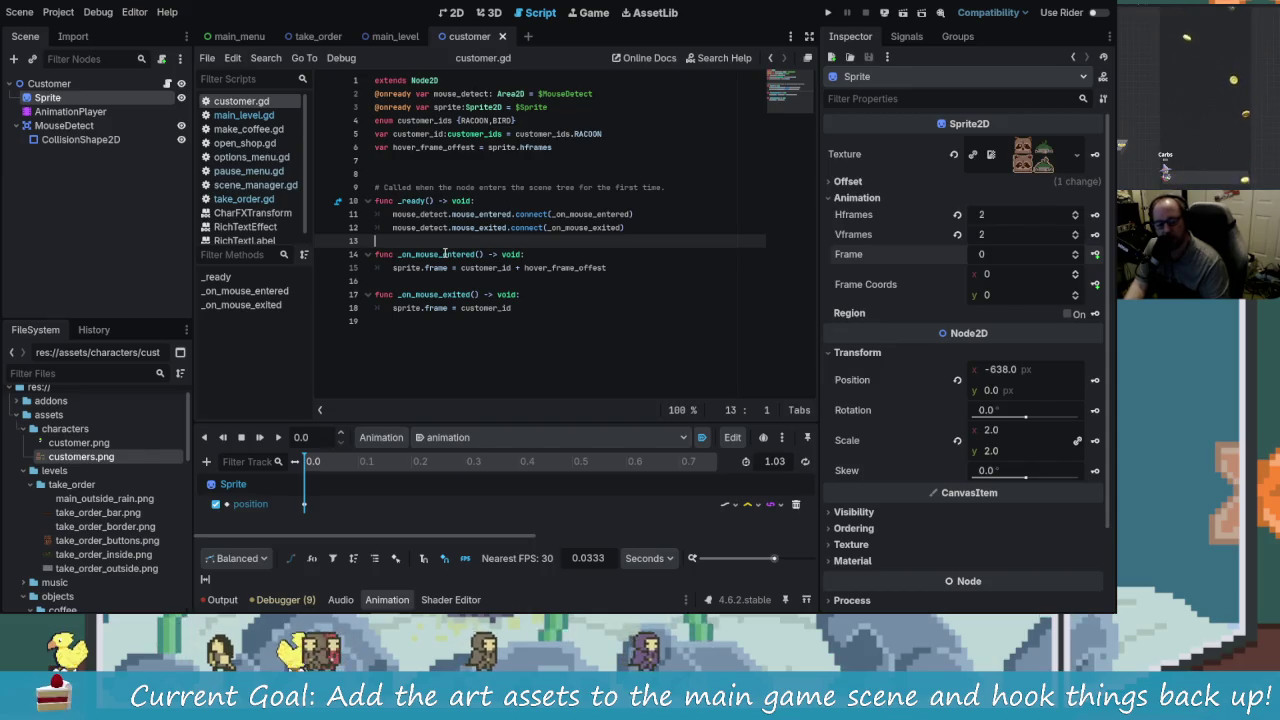
key("ctrl+s")
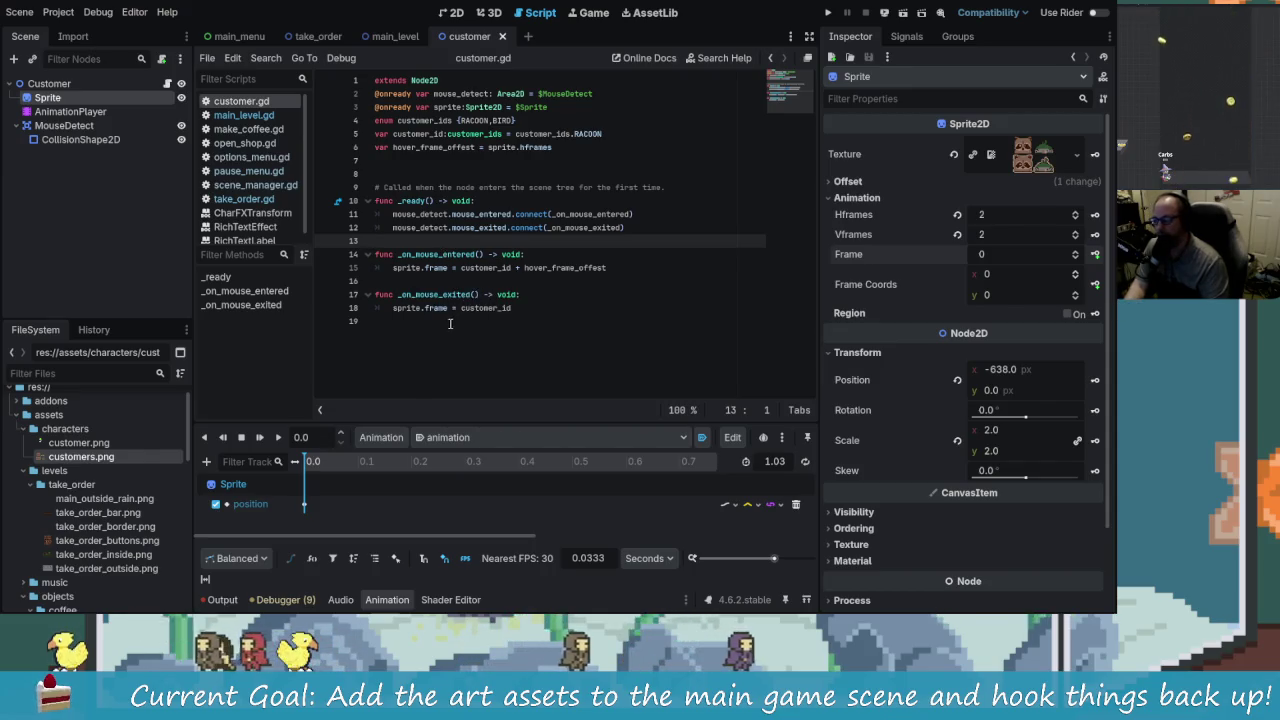
left_click_drag(666, 188, 354, 190)
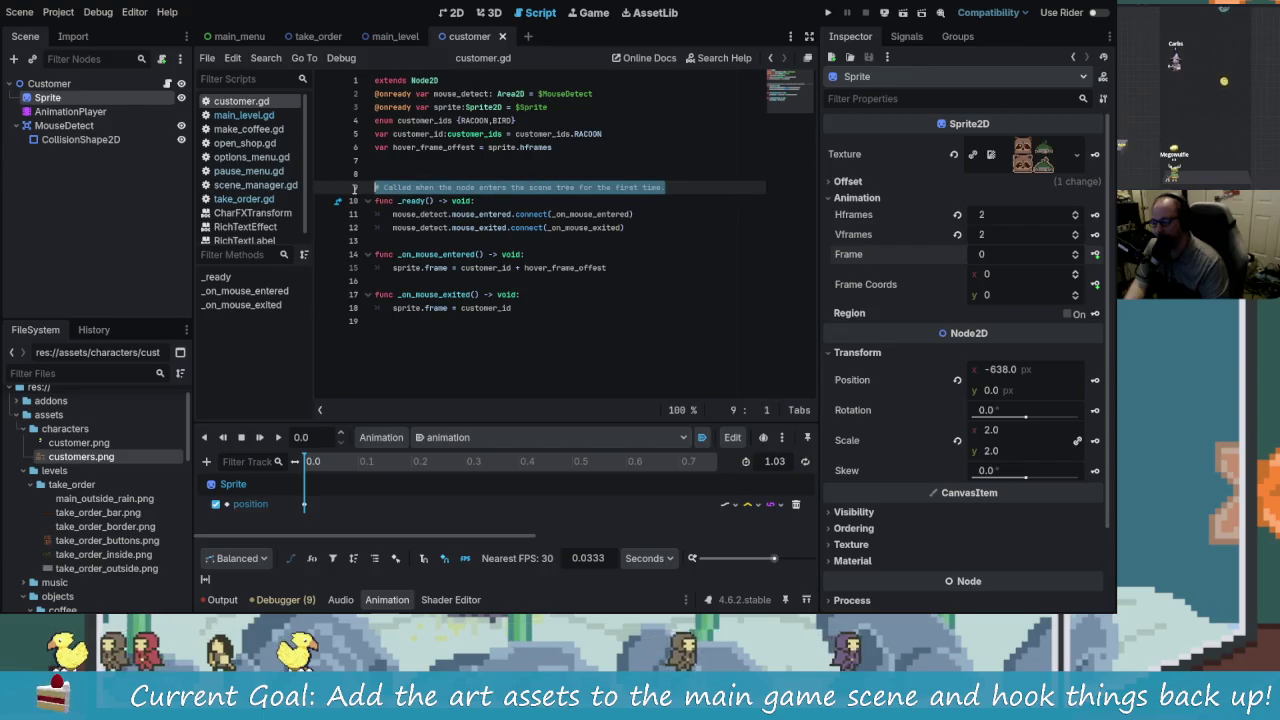
key("BackSpace")
key("BackSpace")
key("ctrl+s")
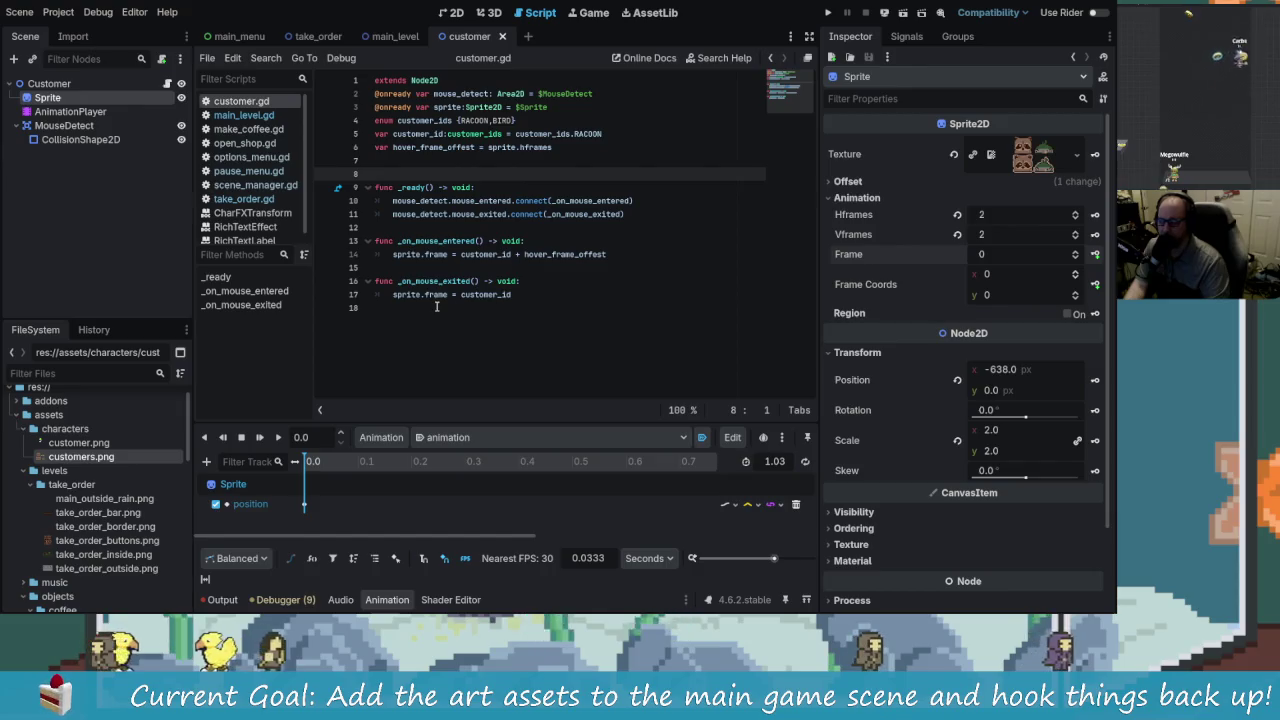
Step: Run the project to test the customer hover frames
left_click(421, 312)
key("Left")
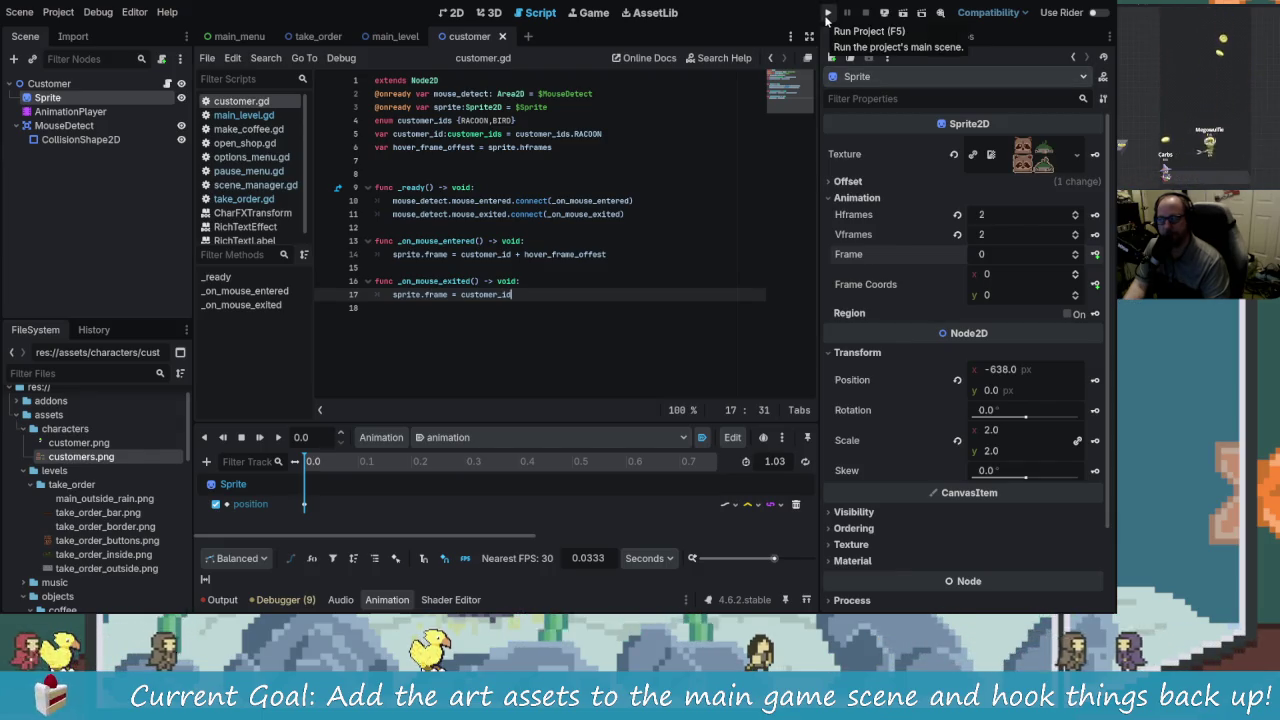
left_click(828, 17)
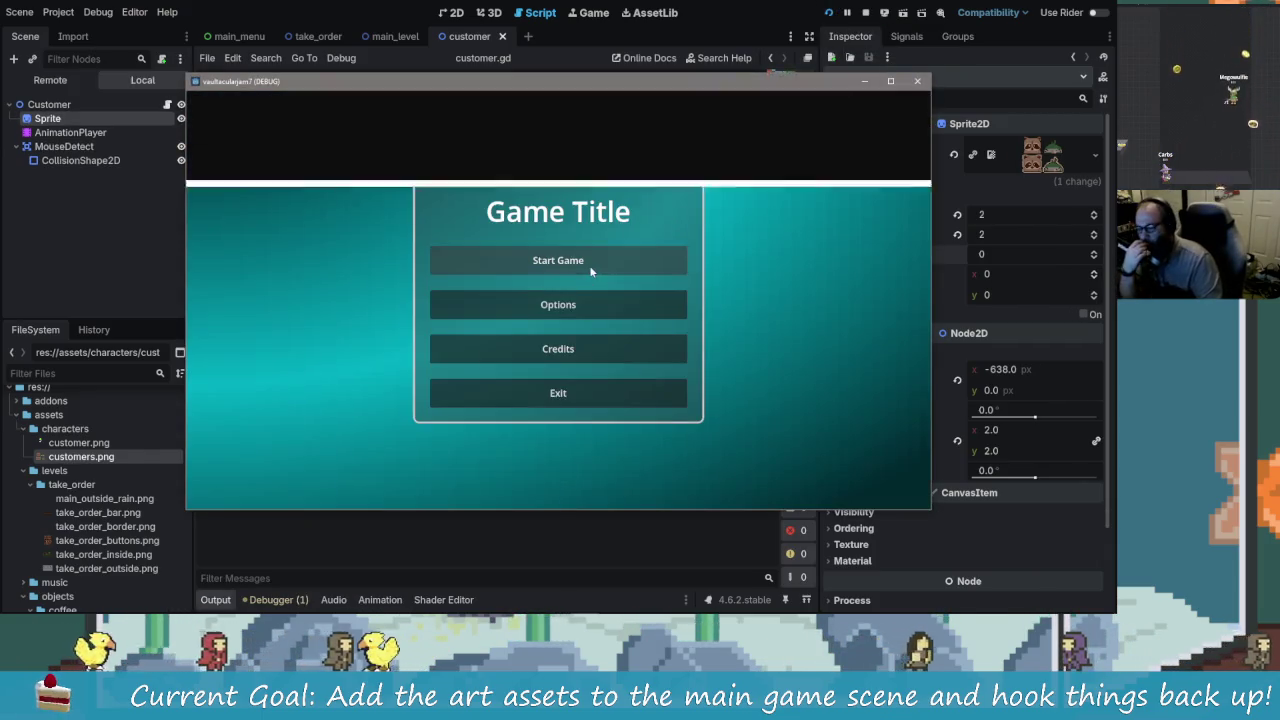
Step: Run the game, start a new game, and confirm the sprite variable on line 6 is null
left_click(589, 267)
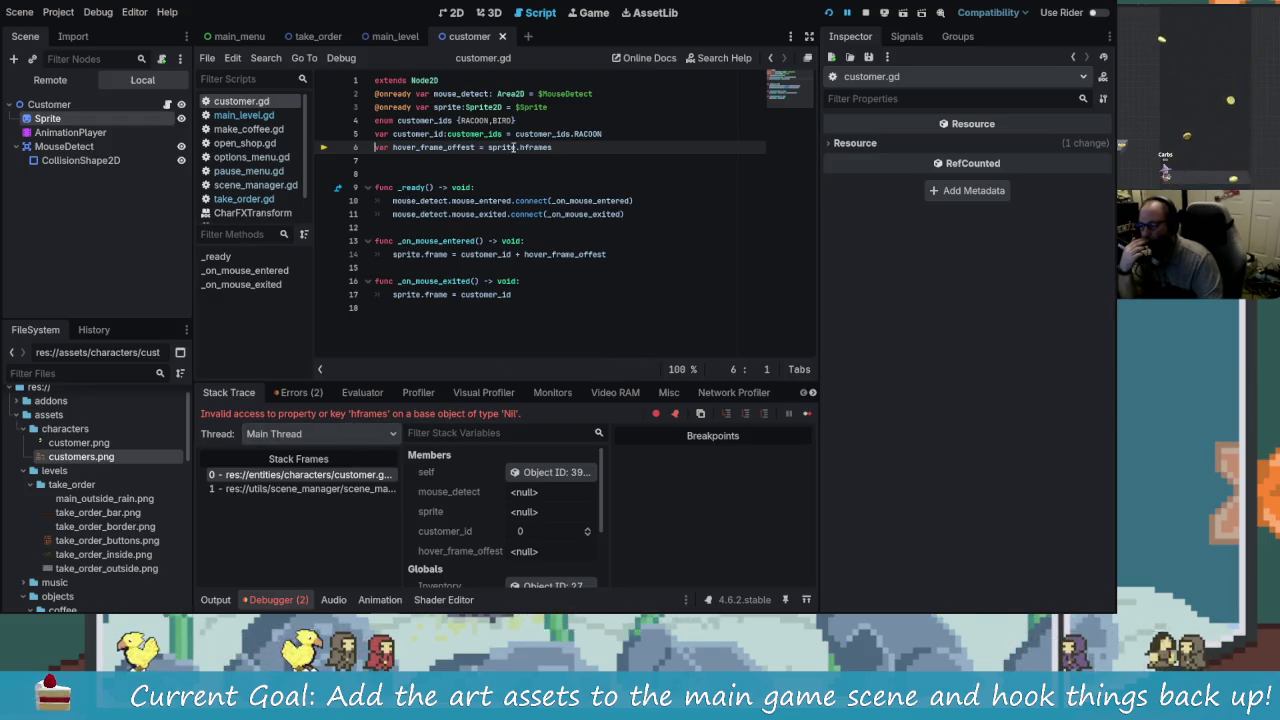
mouse_move(510, 147)
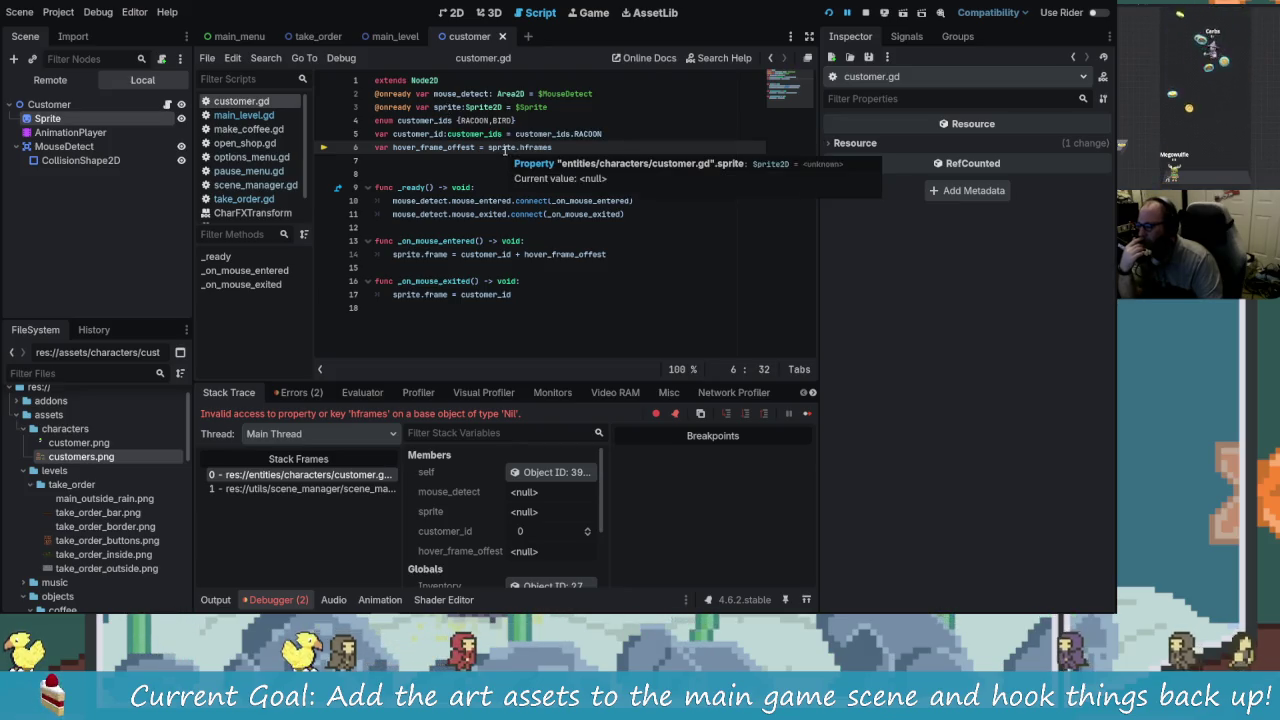
left_click(505, 148, "ctrl")
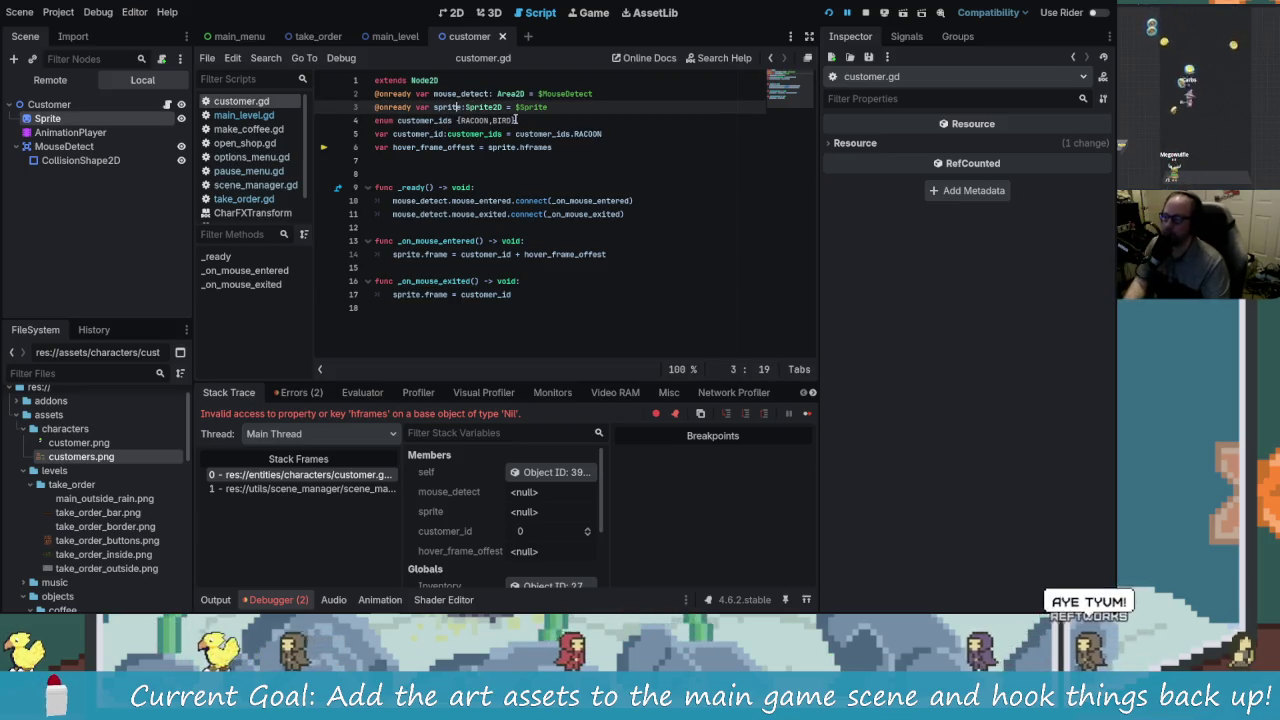
Step: Rename the line 3 declaration and the line 6 reference from sprite to character_sprite
key("BackSpace")
key("BackSpace")
key("BackSpace")
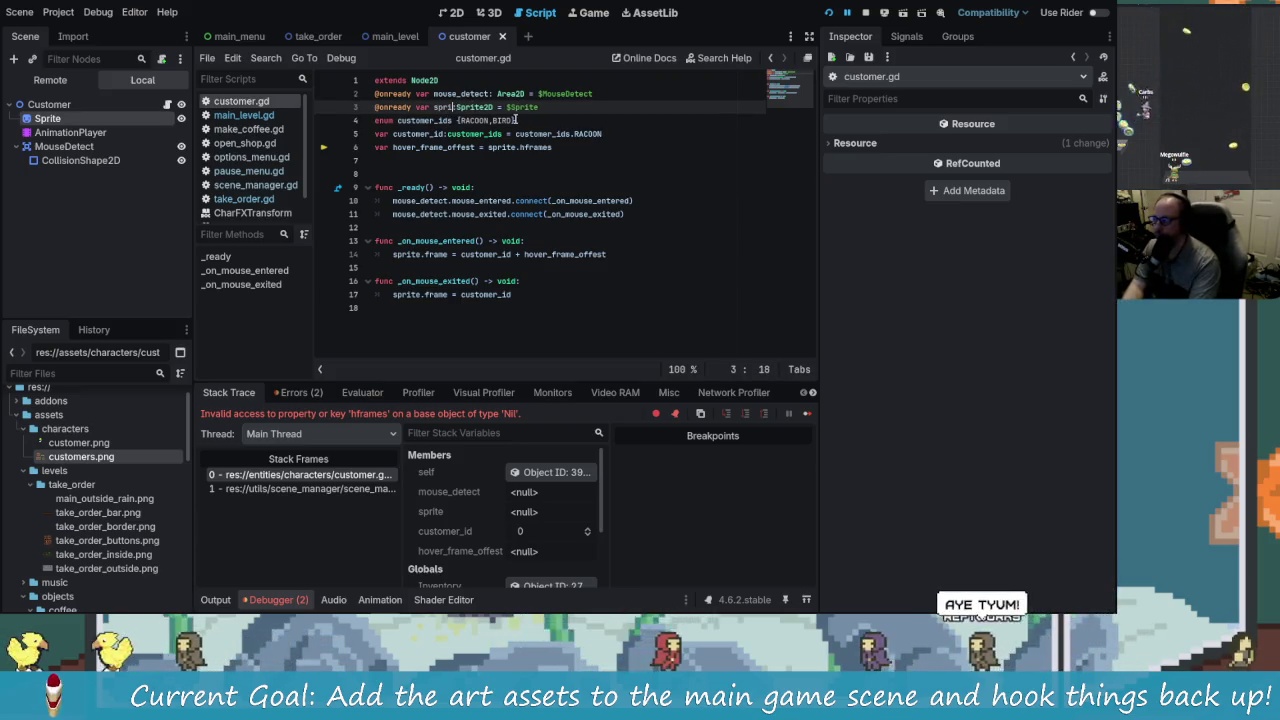
key("BackSpace")
key("BackSpace")
type("character_")
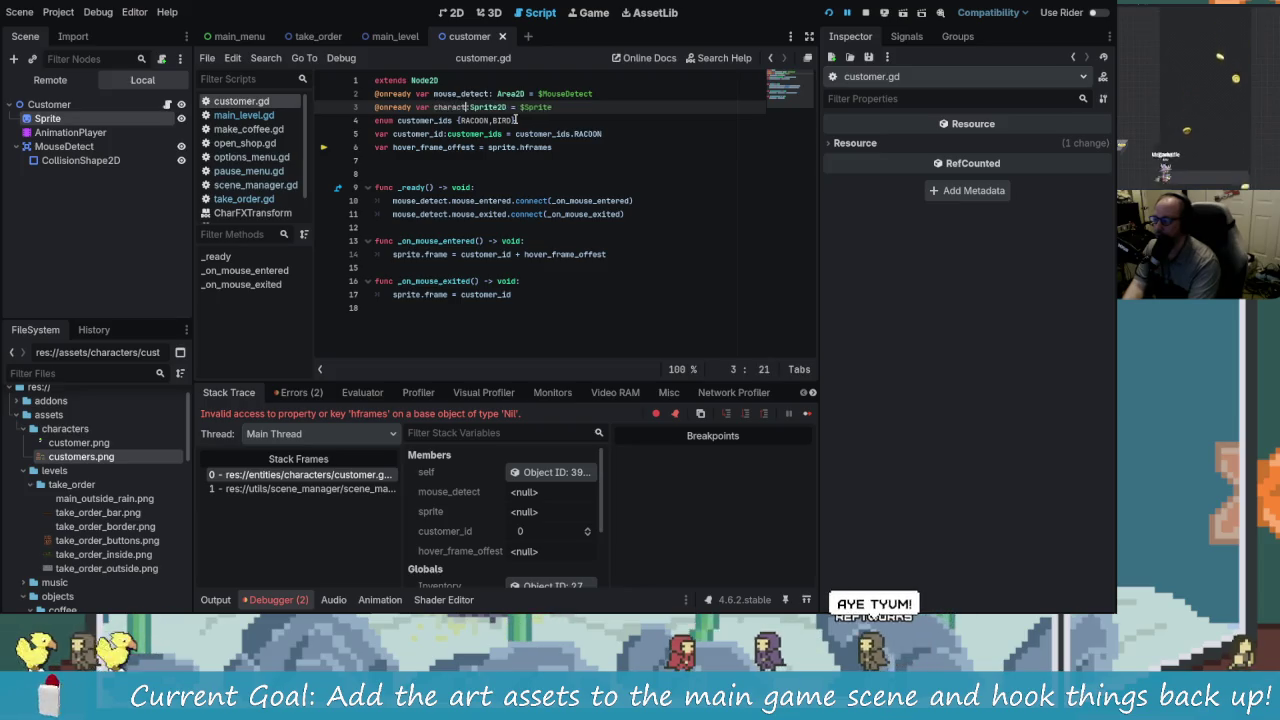
type("sprite")
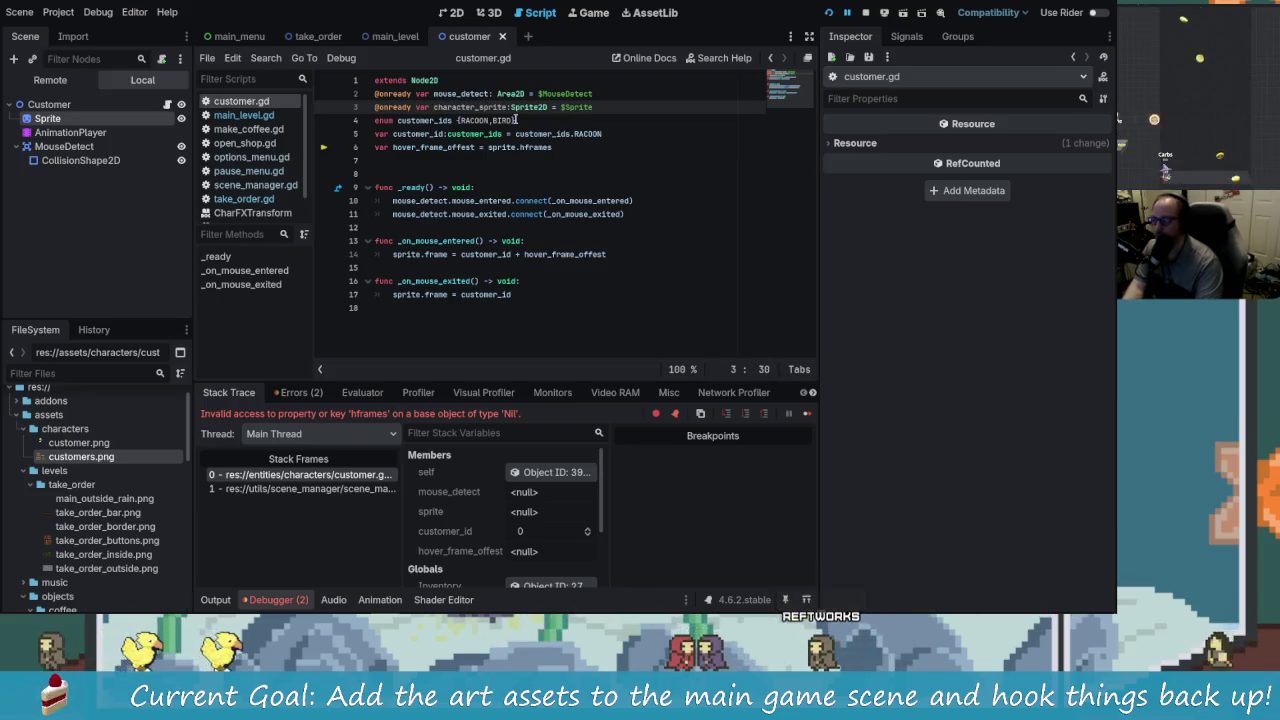
key("Down")
key("Down")
key("Down")
key("Right")
key("Right")
key("BackSpace")
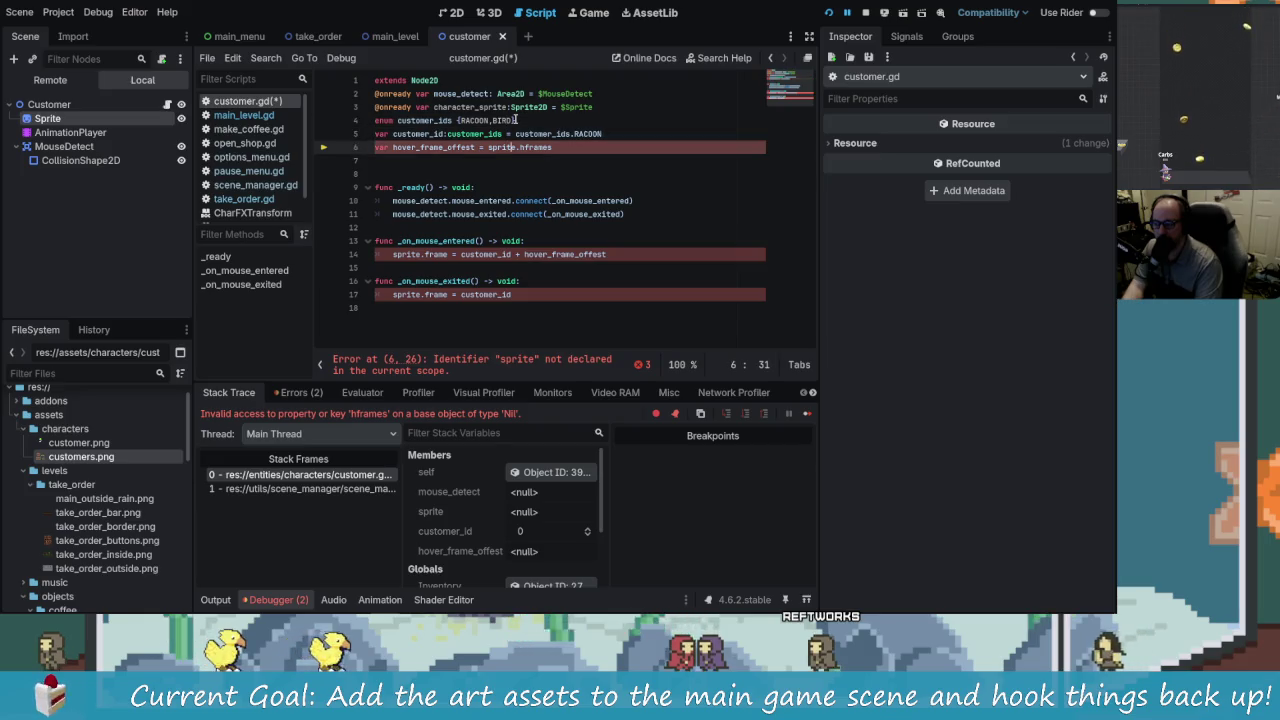
type("aracter")
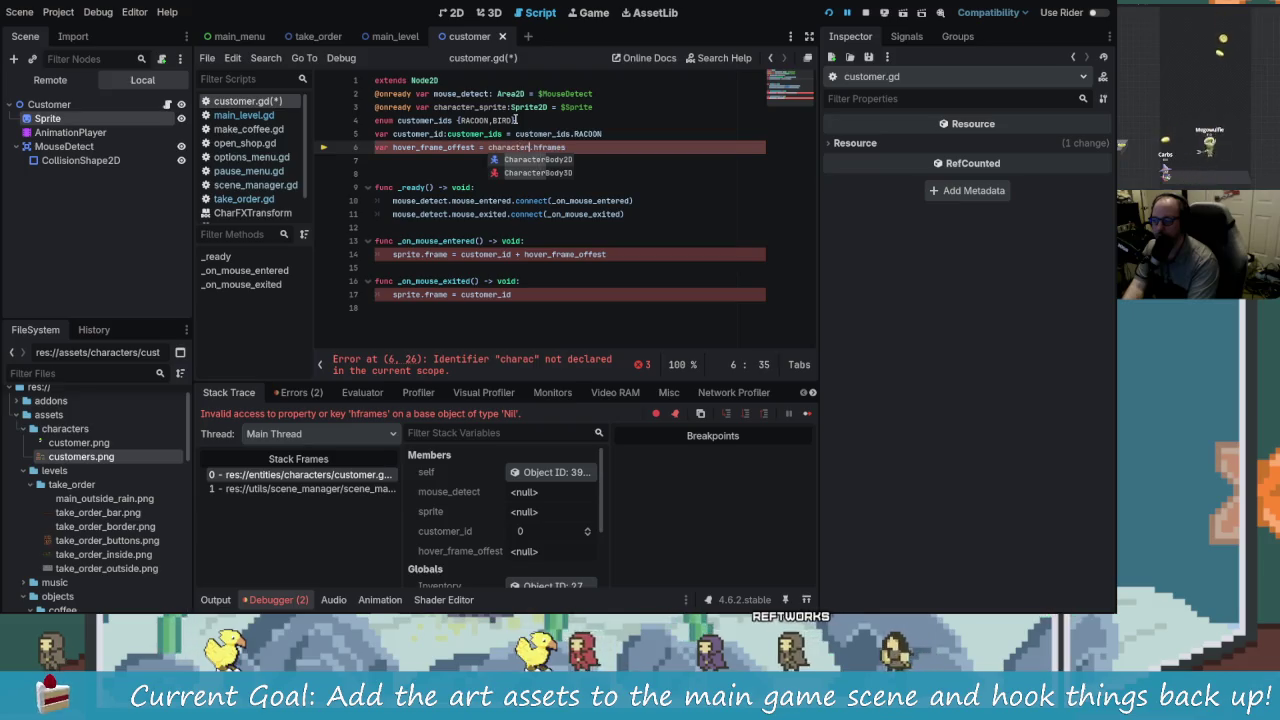
type("_sprite")
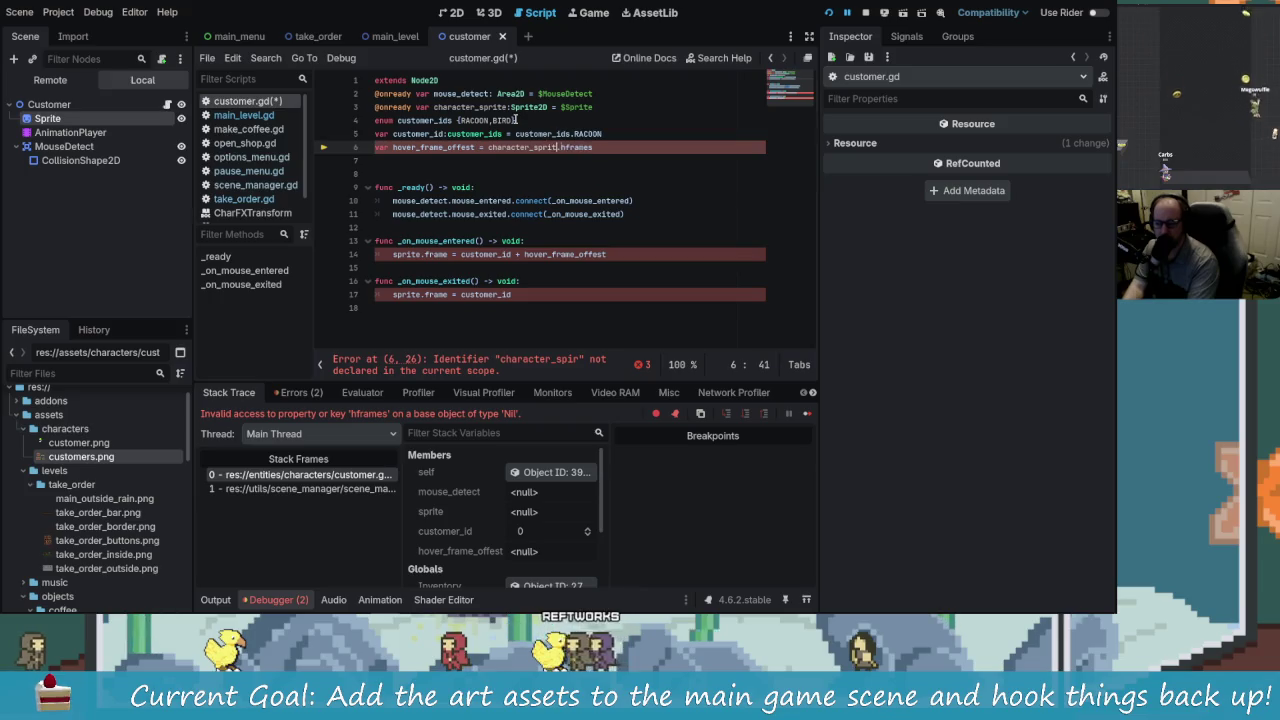
Step: Replace sprite with character_sprite on lines 14 and 17 and save customer.gd
double_click(473, 107)
left_click(404, 254)
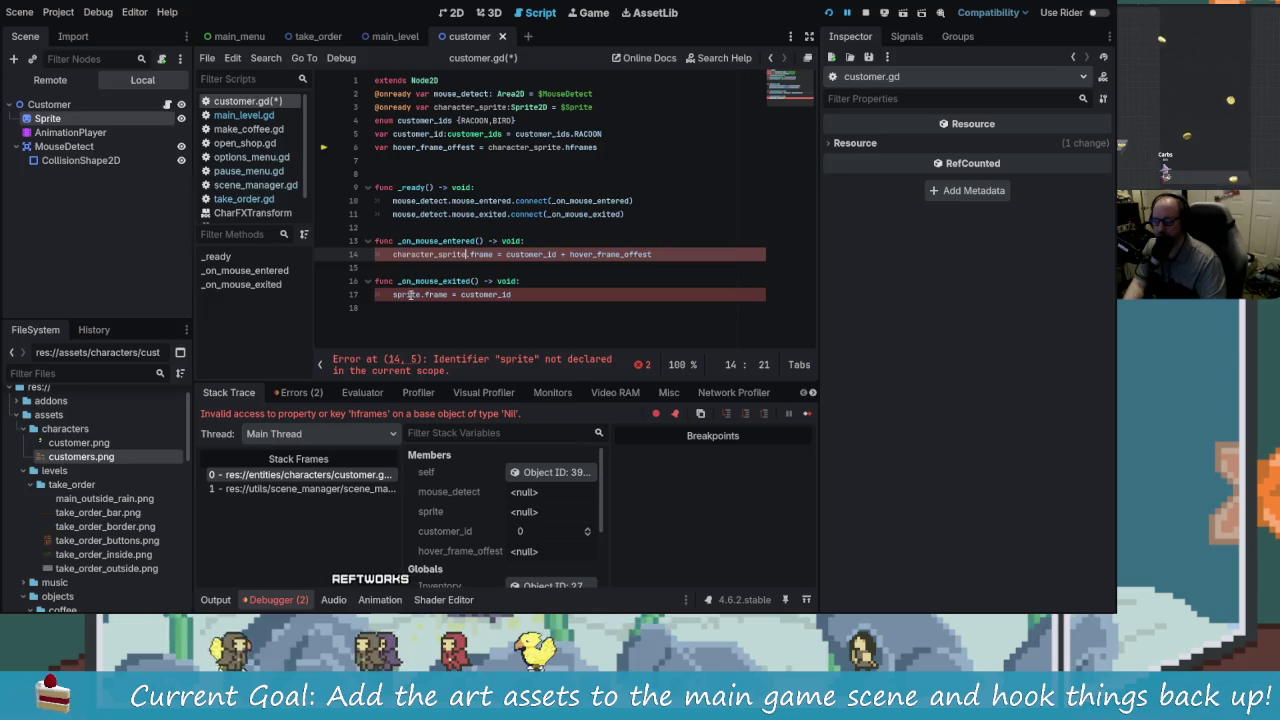
double_click(409, 294)
key("ctrl+s")
Step: Rerun the game, start a new game, and hit the null character_sprite crash again
left_click(828, 13)
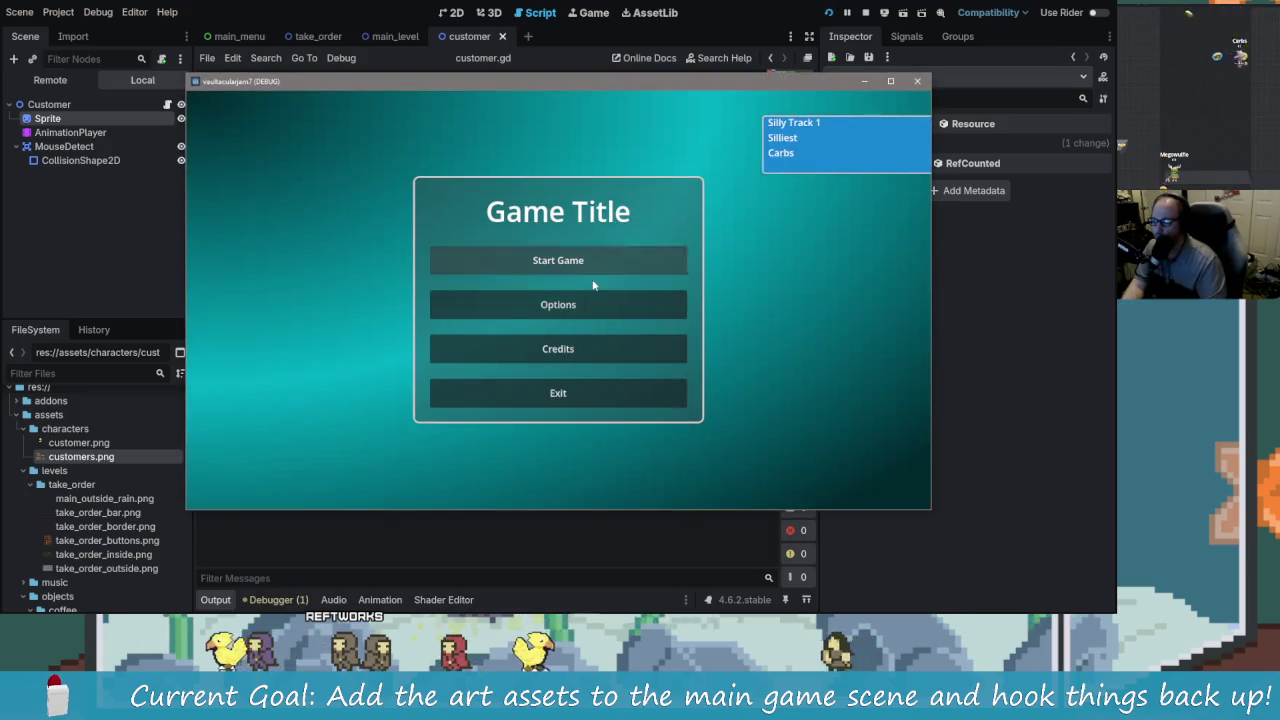
left_click(592, 262)
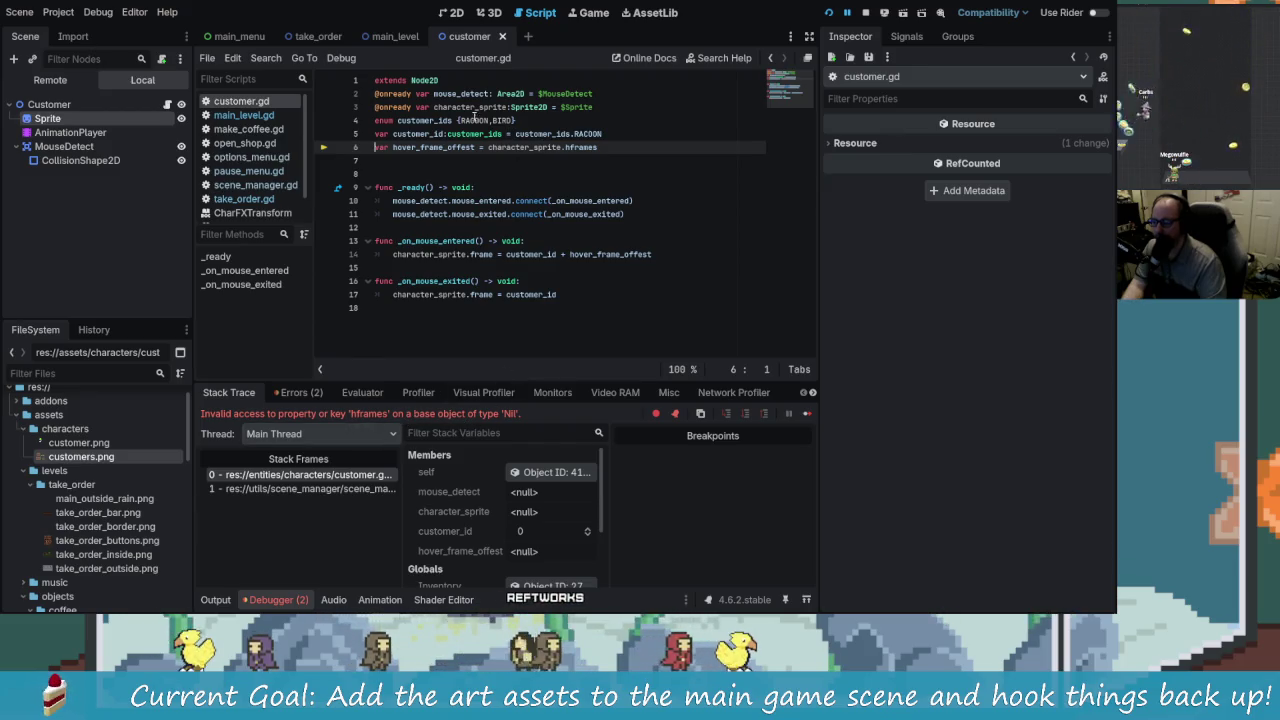
mouse_move(465, 107)
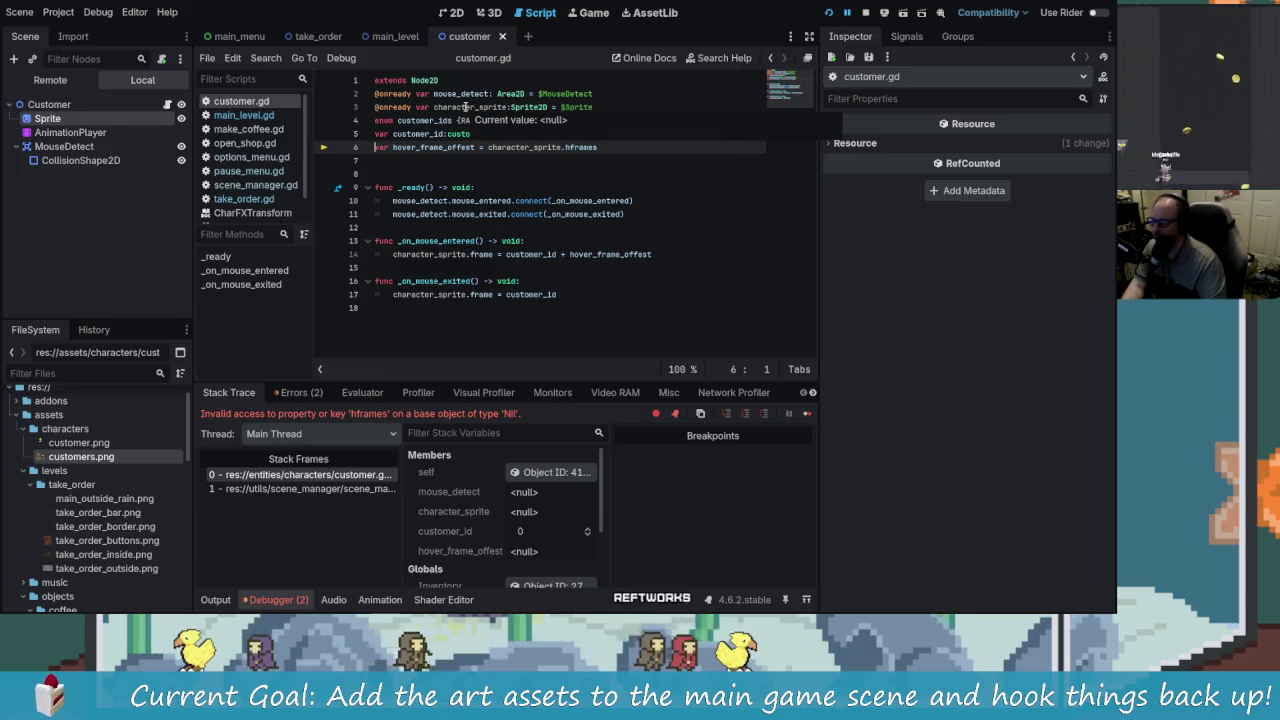
left_click(465, 107)
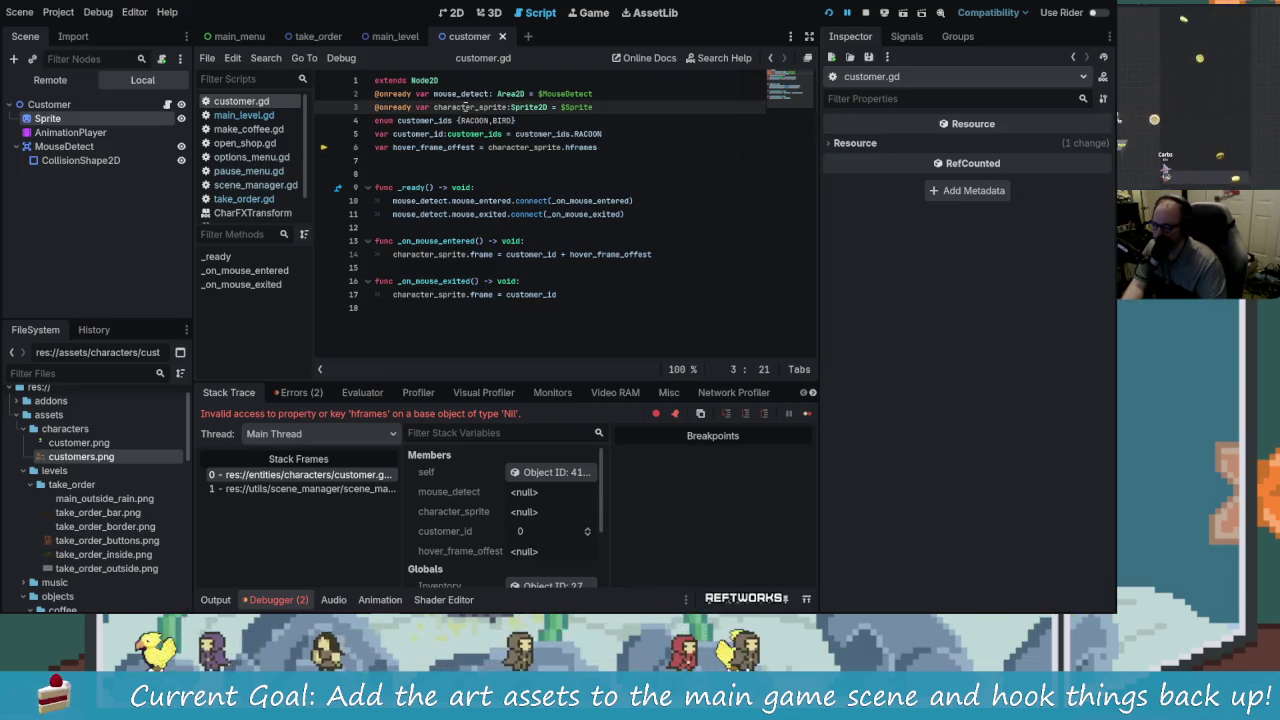
Step: Restore line 3's node path to $Sprite via autocomplete, save, and move to line 6
left_click(614, 107)
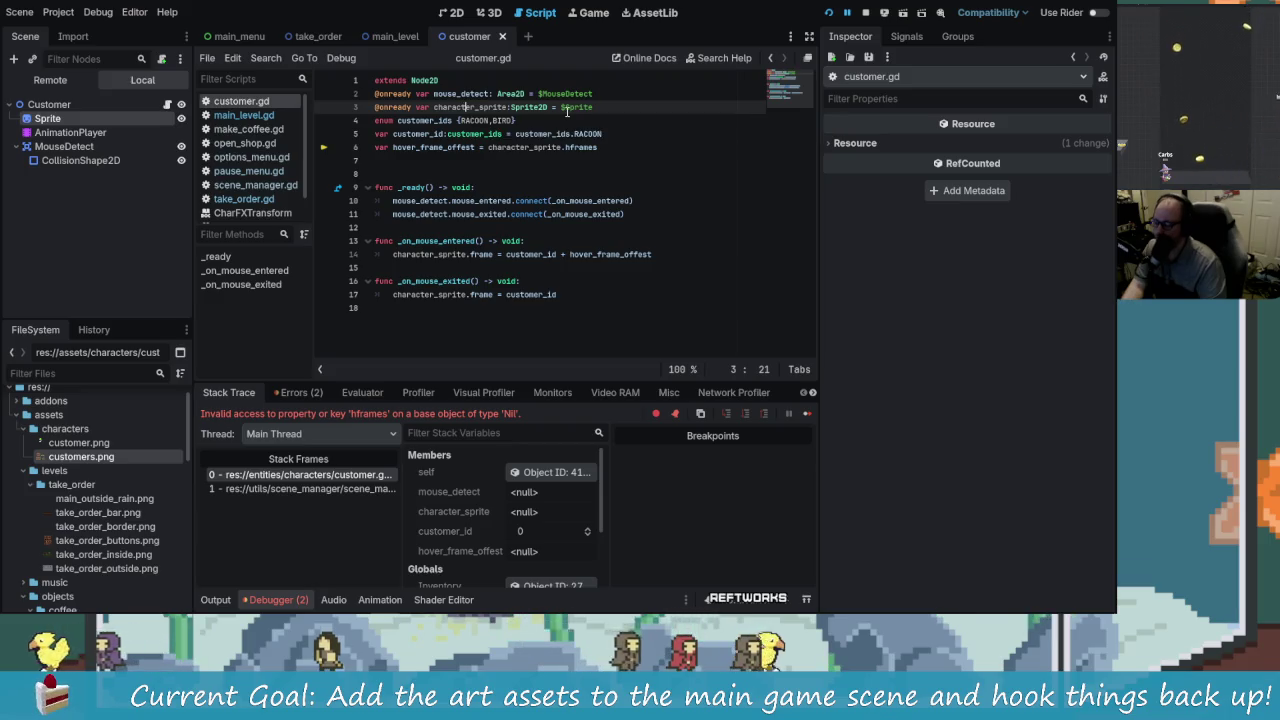
key("BackSpace")
key("BackSpace")
key("BackSpace")
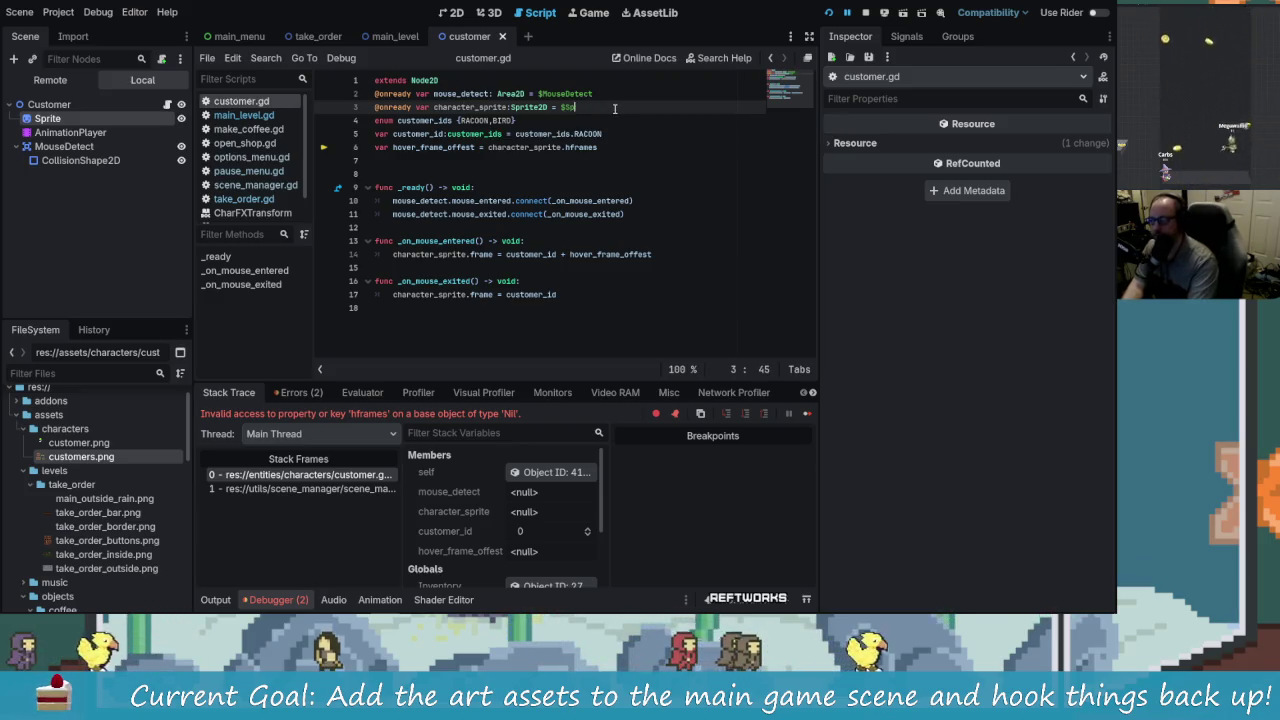
type("$")
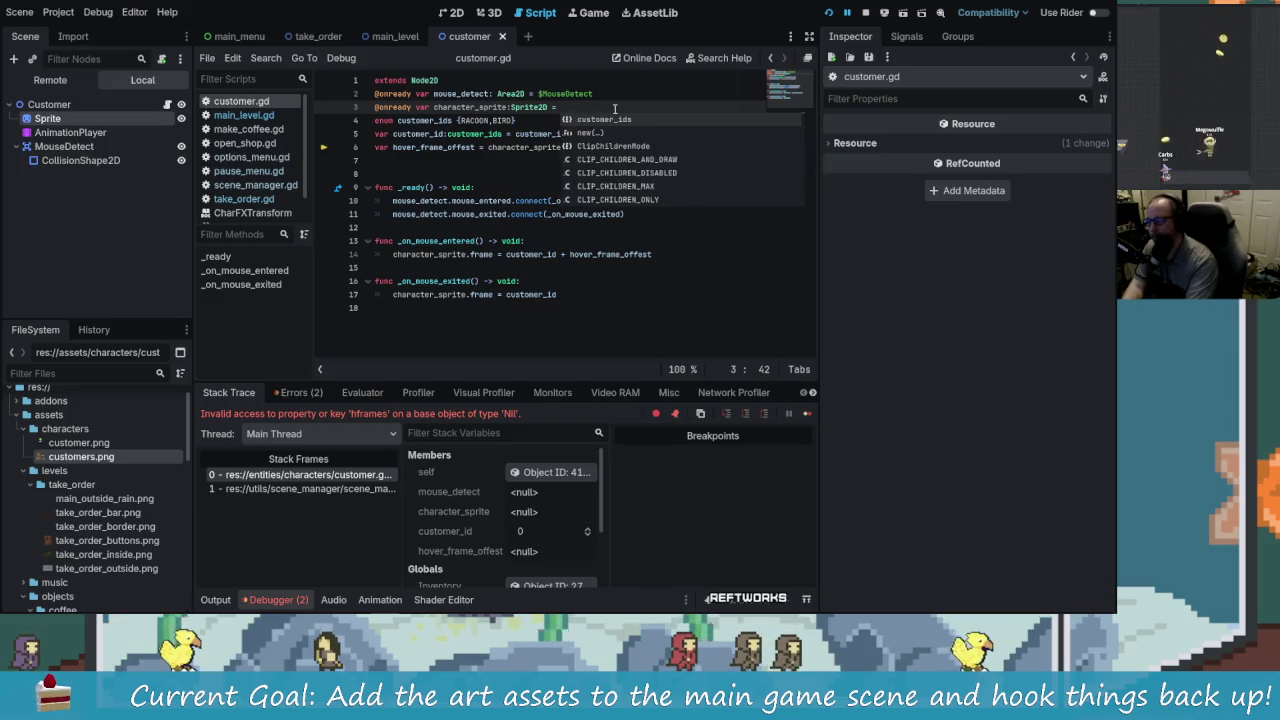
type("Sp")
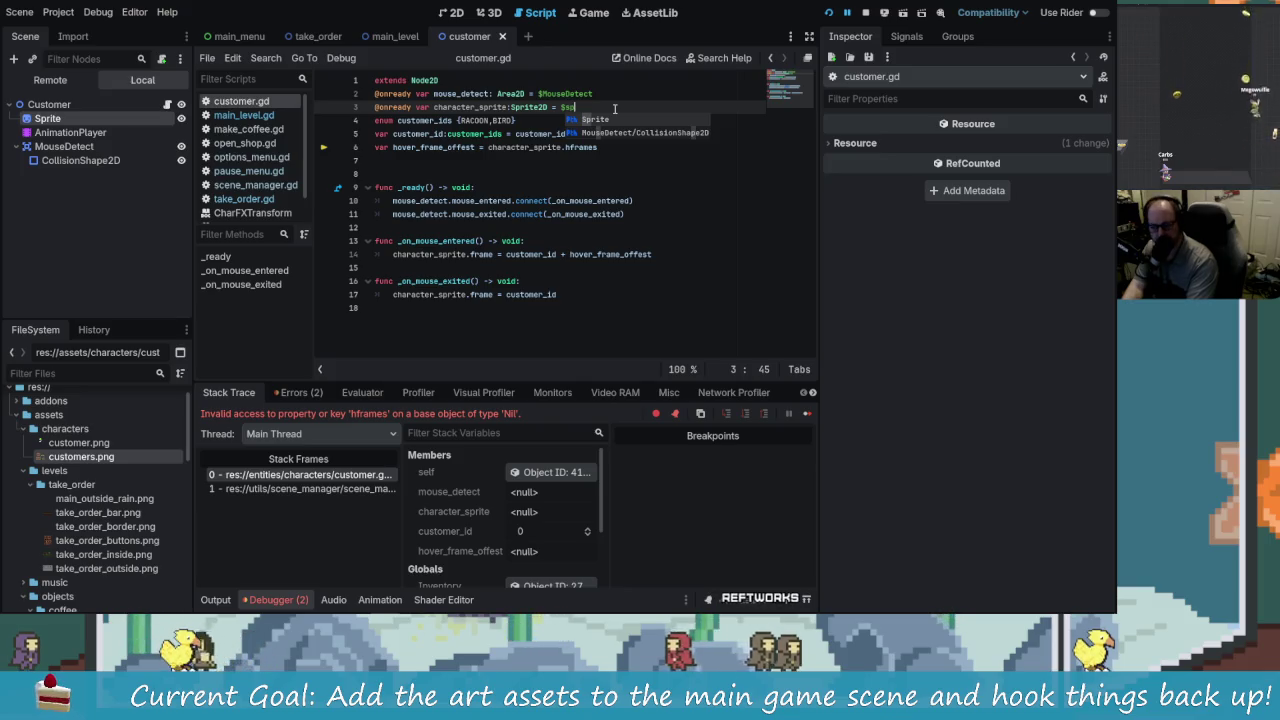
key("Return")
key("ctrl+s")
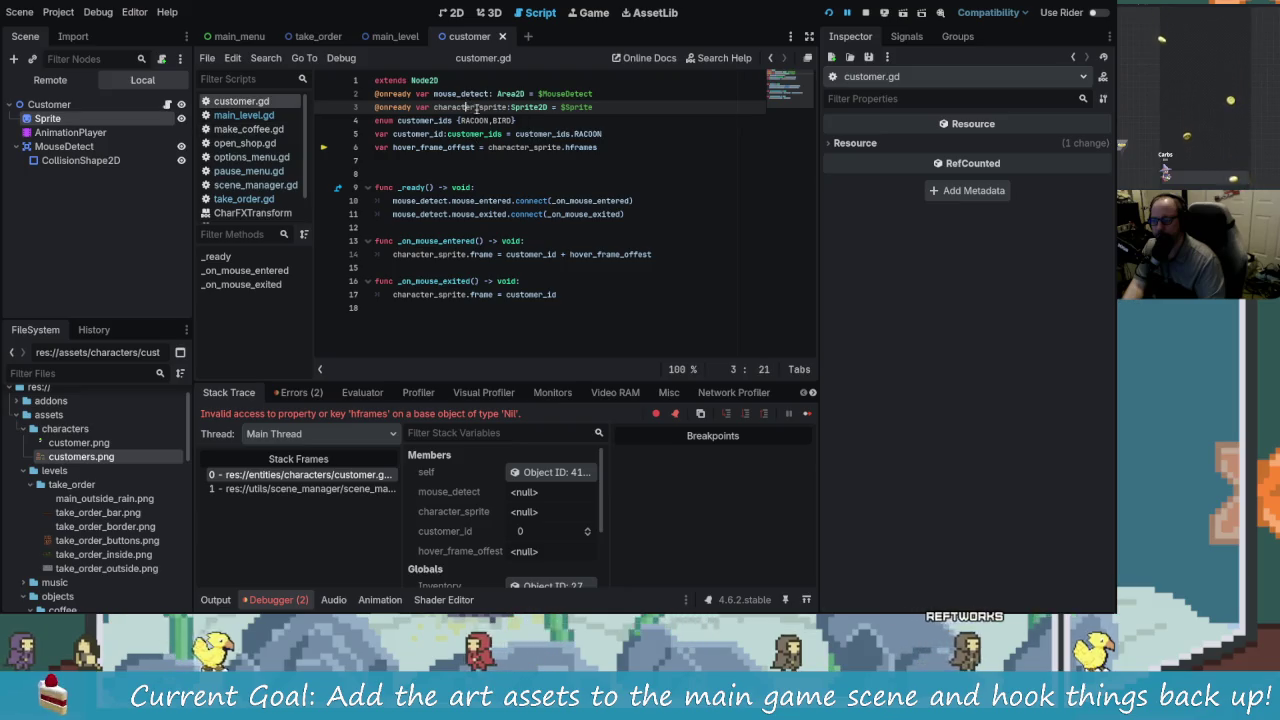
left_click(516, 147)
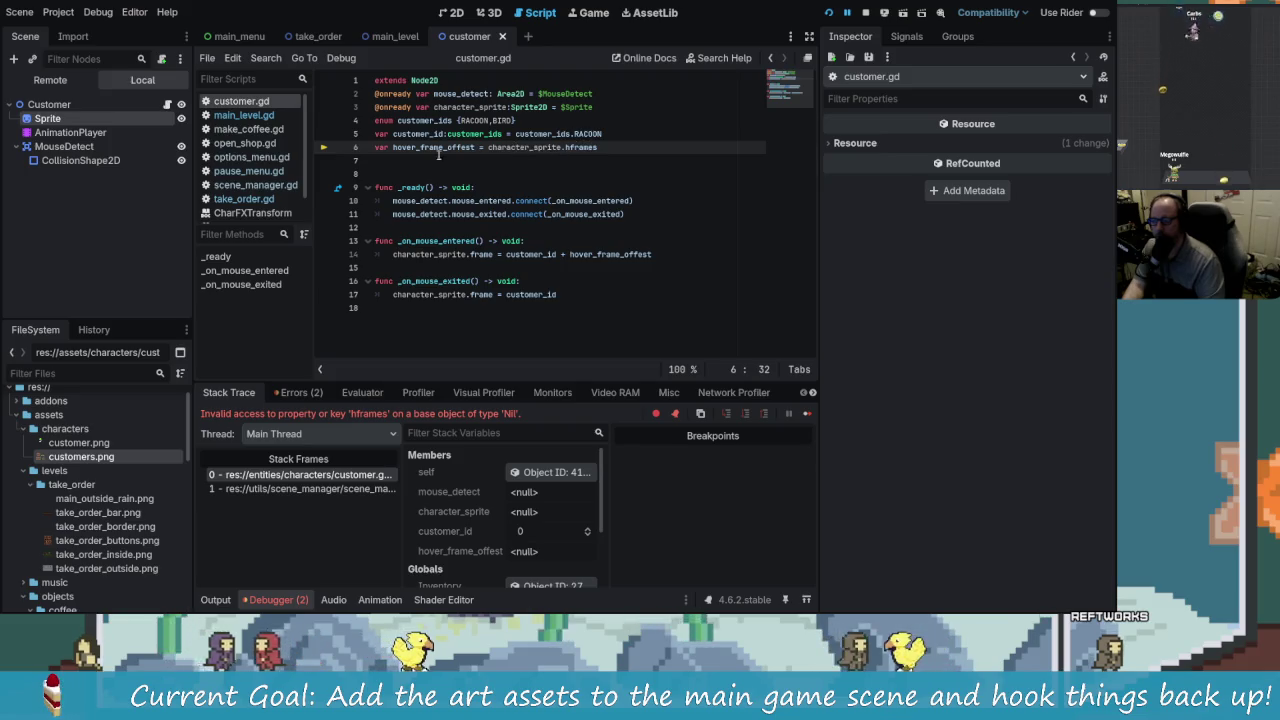
key("shift+Home")
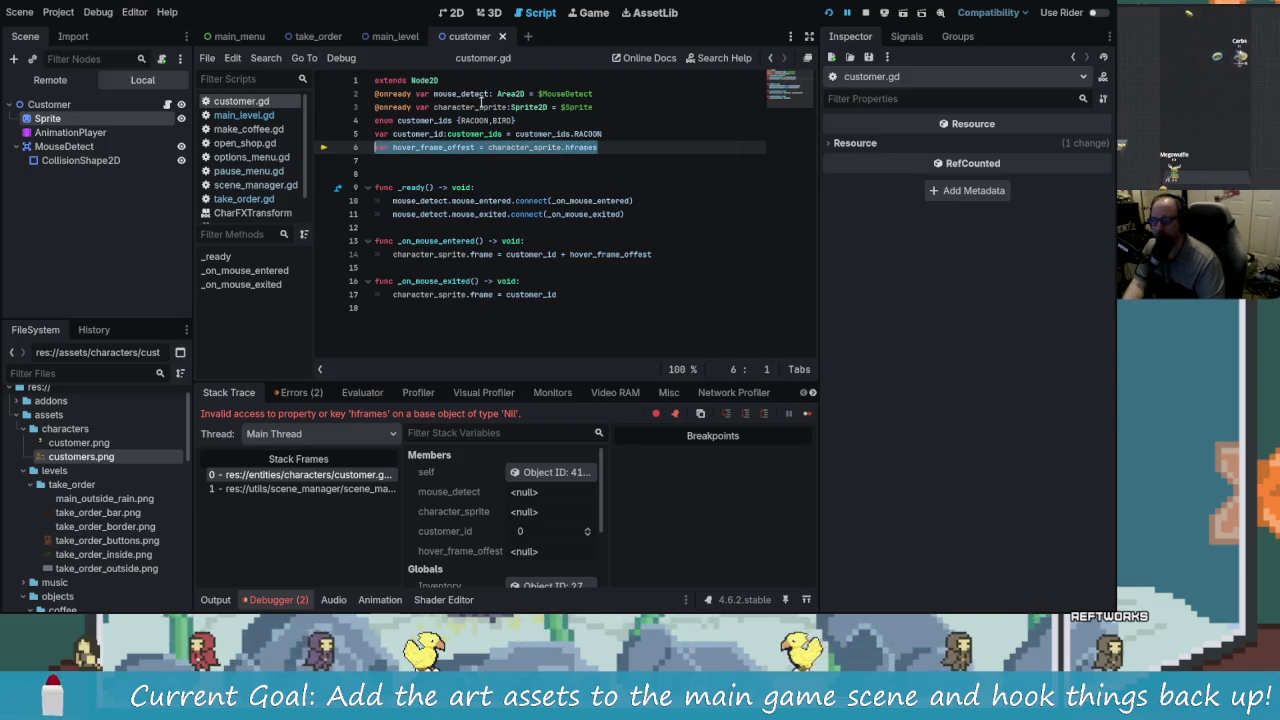
key("Right")
key("Right")
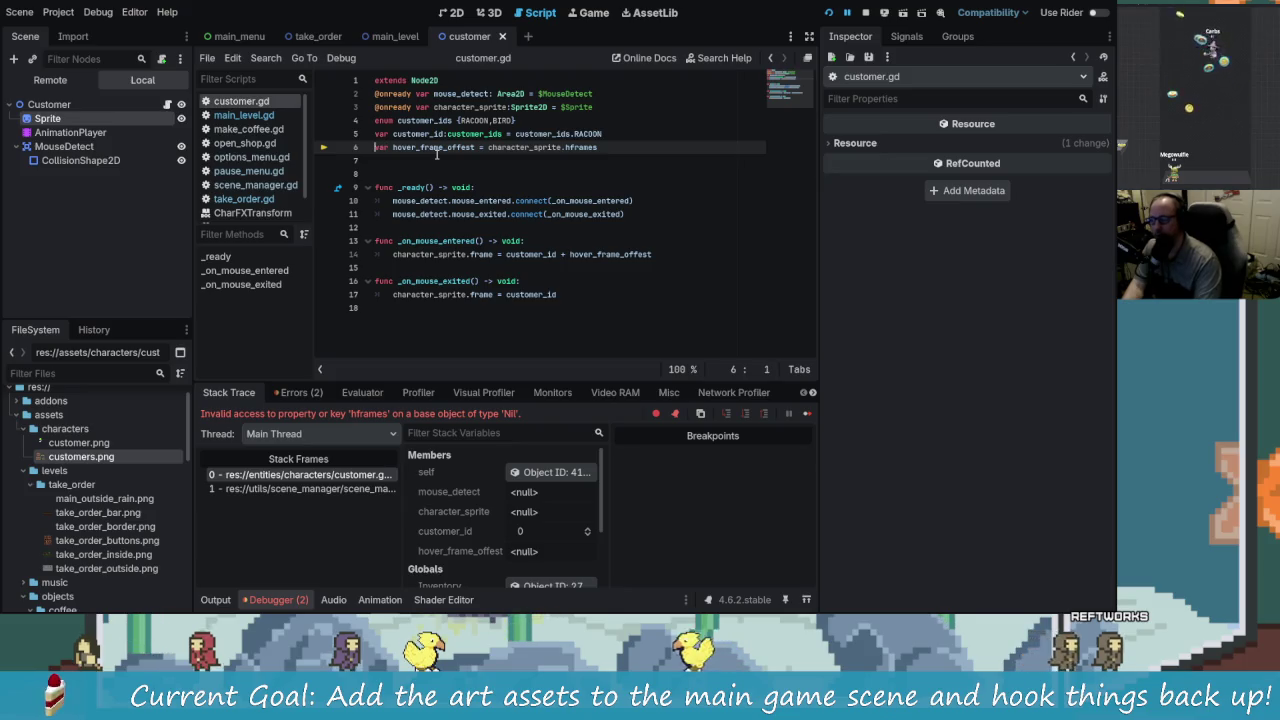
type("@onready")
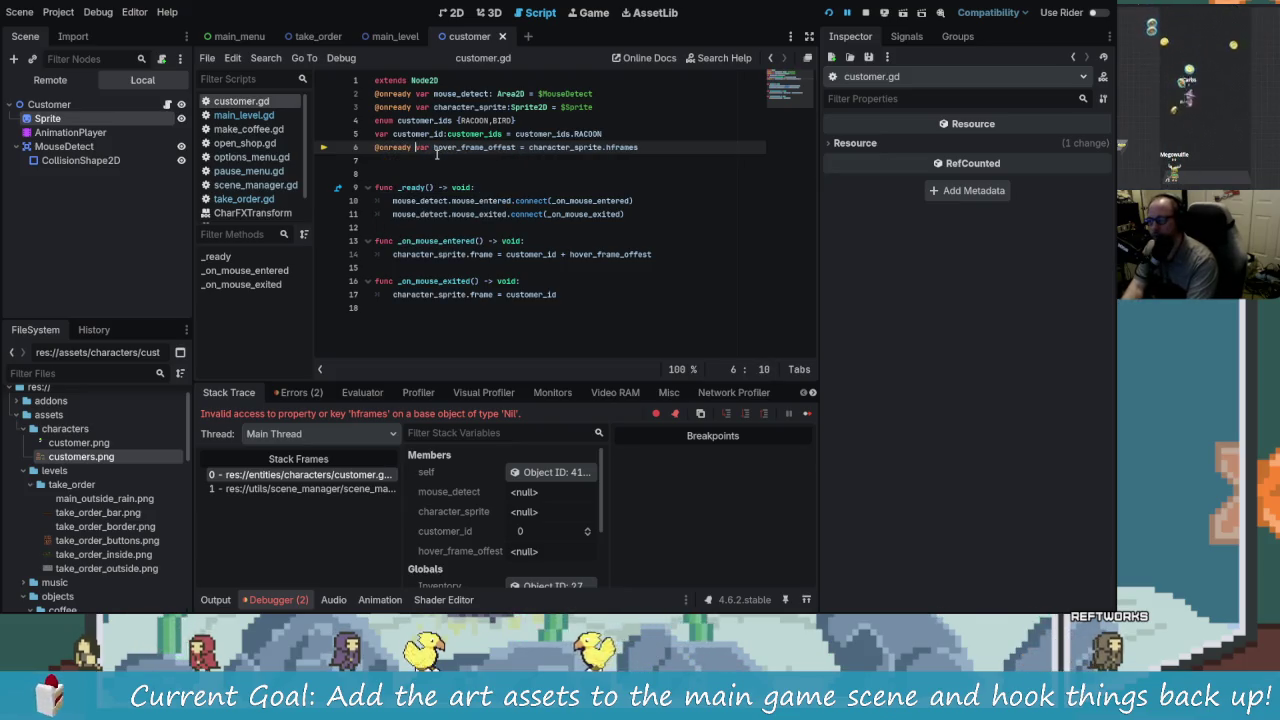
key("alt+Up")
key("alt+Up")
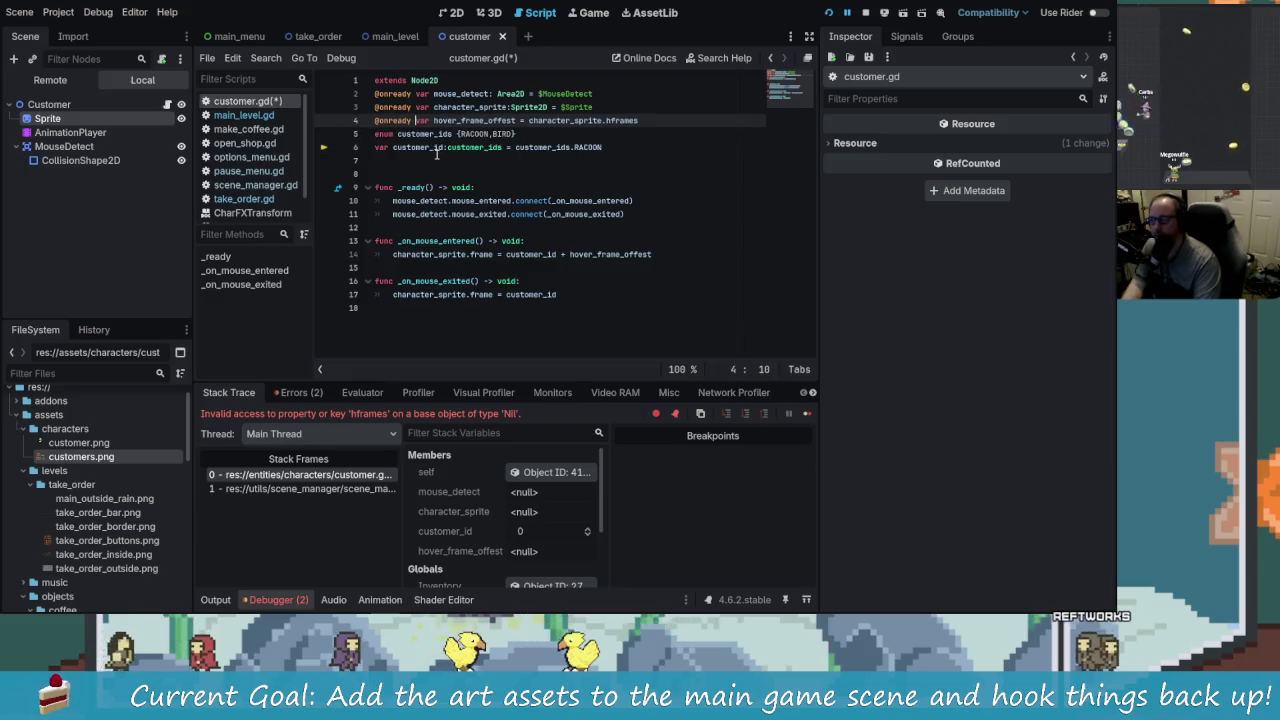
key("ctrl+s")
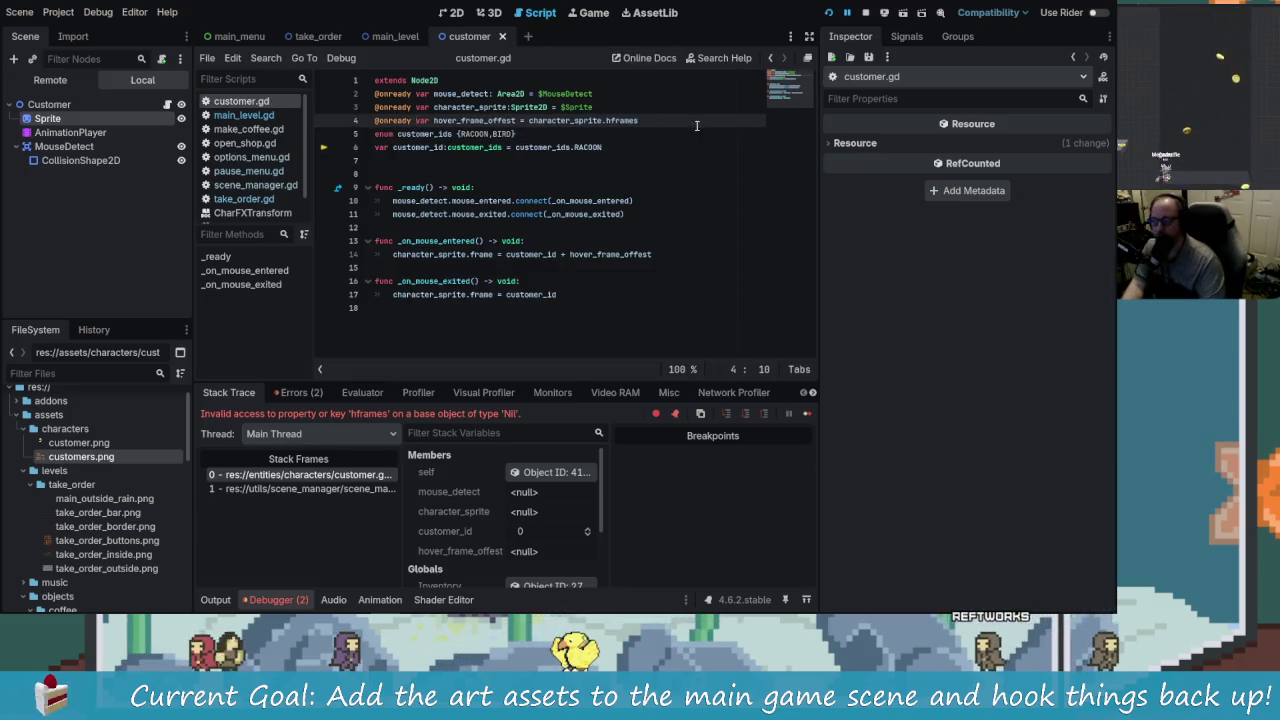
Step: Restart the game into the café to check the raccoon customer, then close the game window
key("F8")
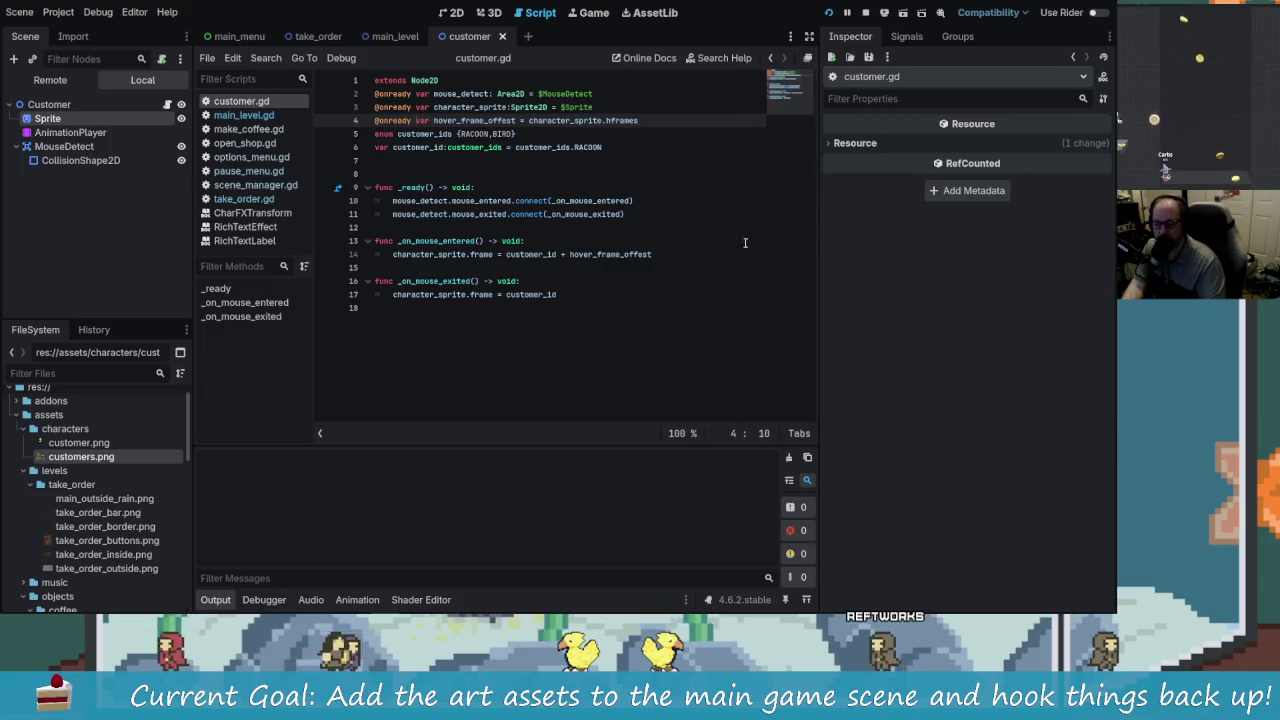
key("F5")
left_click(592, 265)
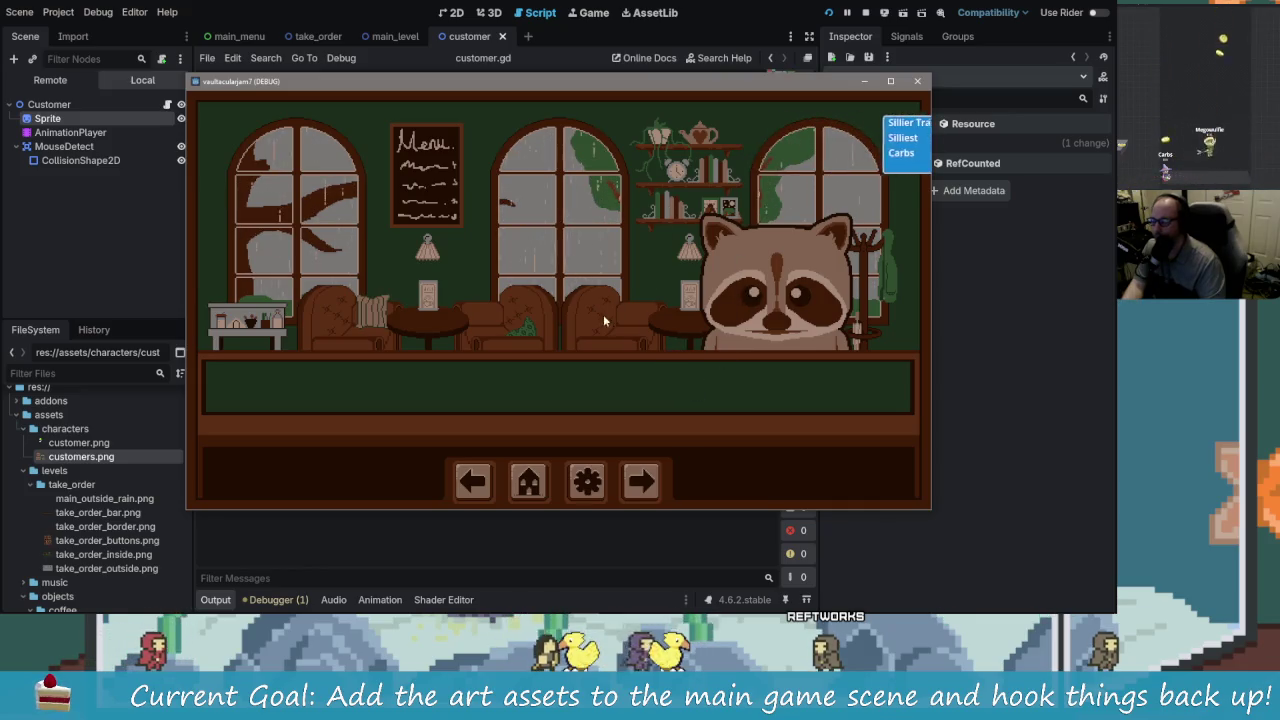
mouse_move(643, 84)
left_mouse_down()
mouse_move(847, 372)
mouse_move(657, 78)
left_mouse_up()
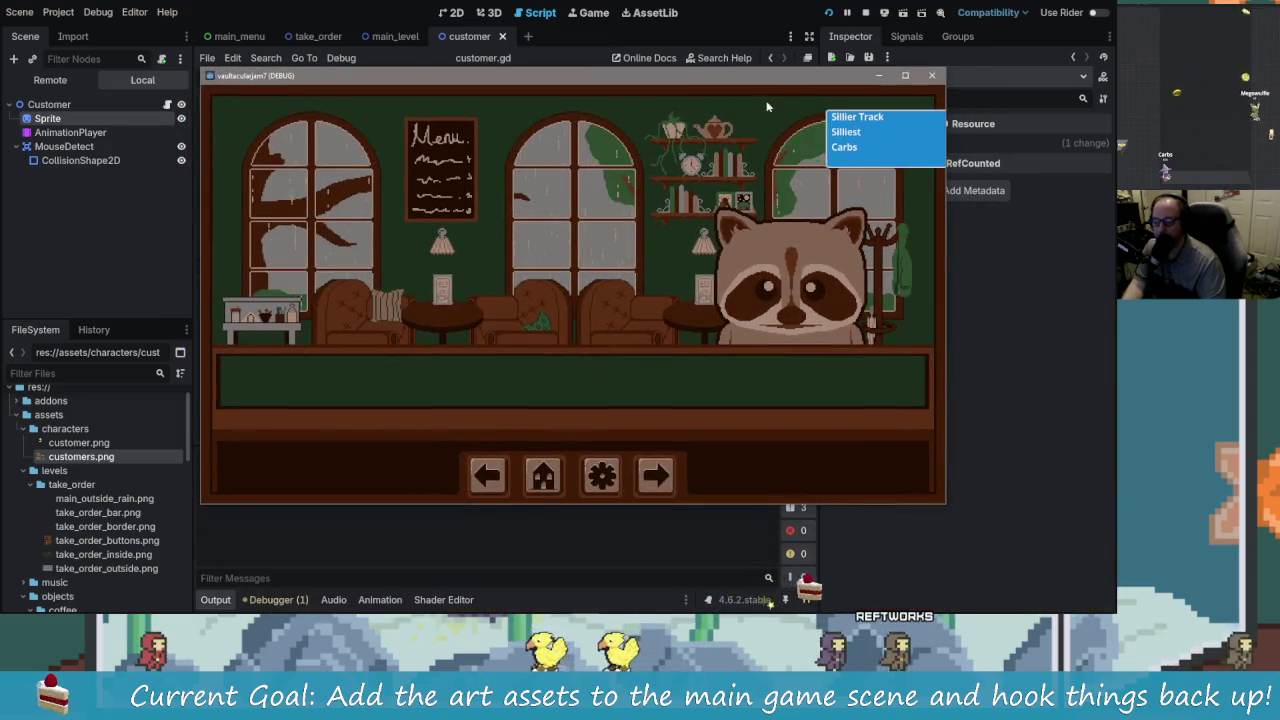
left_click_drag(767, 76, 748, 120)
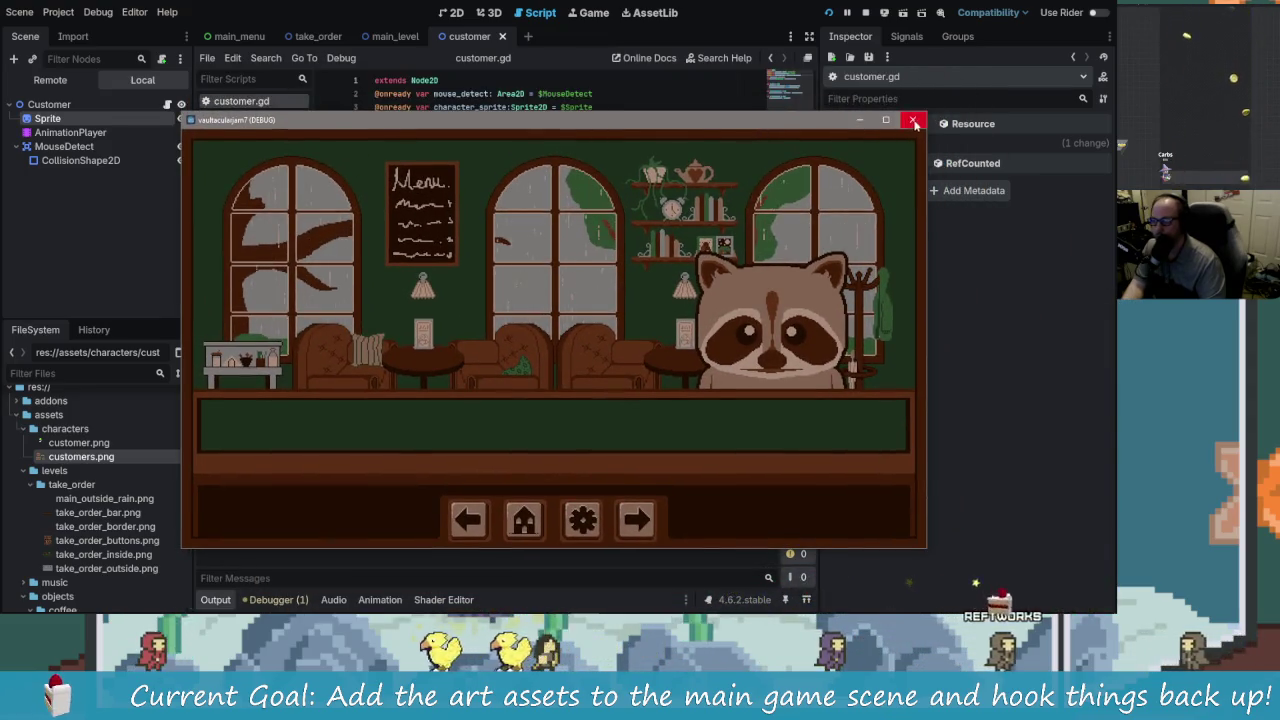
left_click(914, 122)
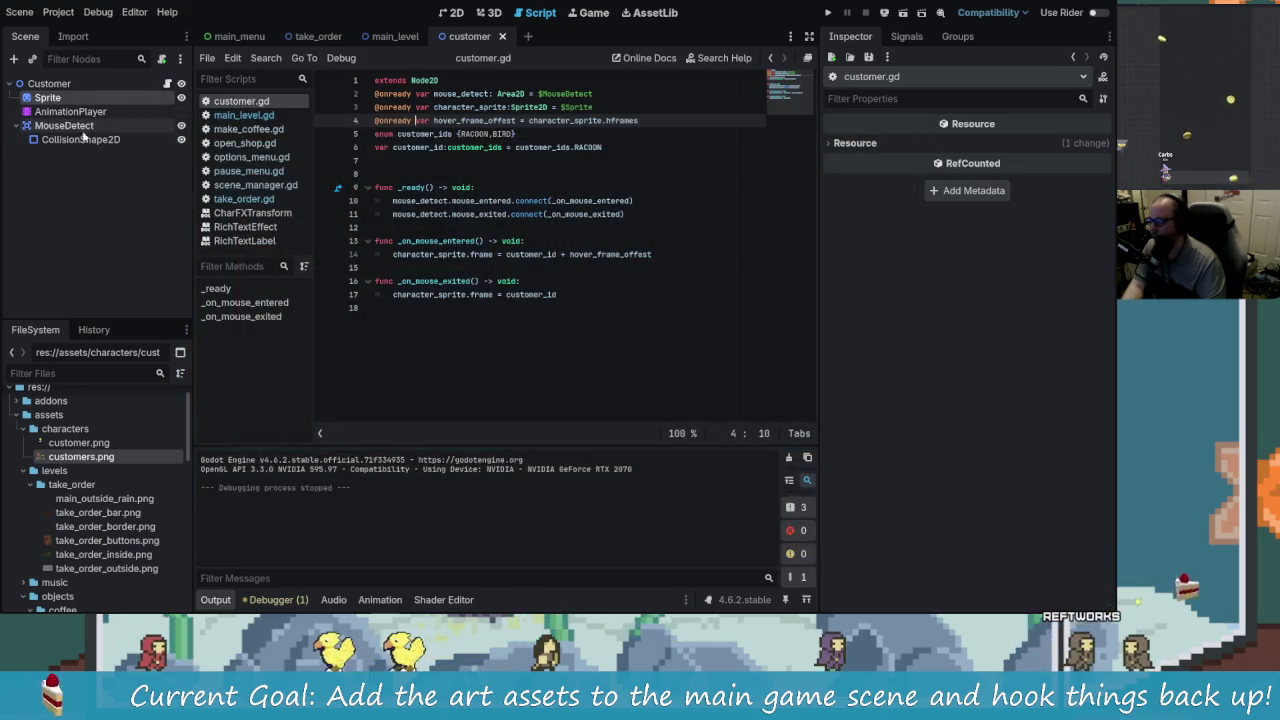
Step: Select MouseDetect's collision shape and enable Debug > Visible Collision Shapes
left_click(84, 140)
left_click(64, 125)
left_click(58, 12)
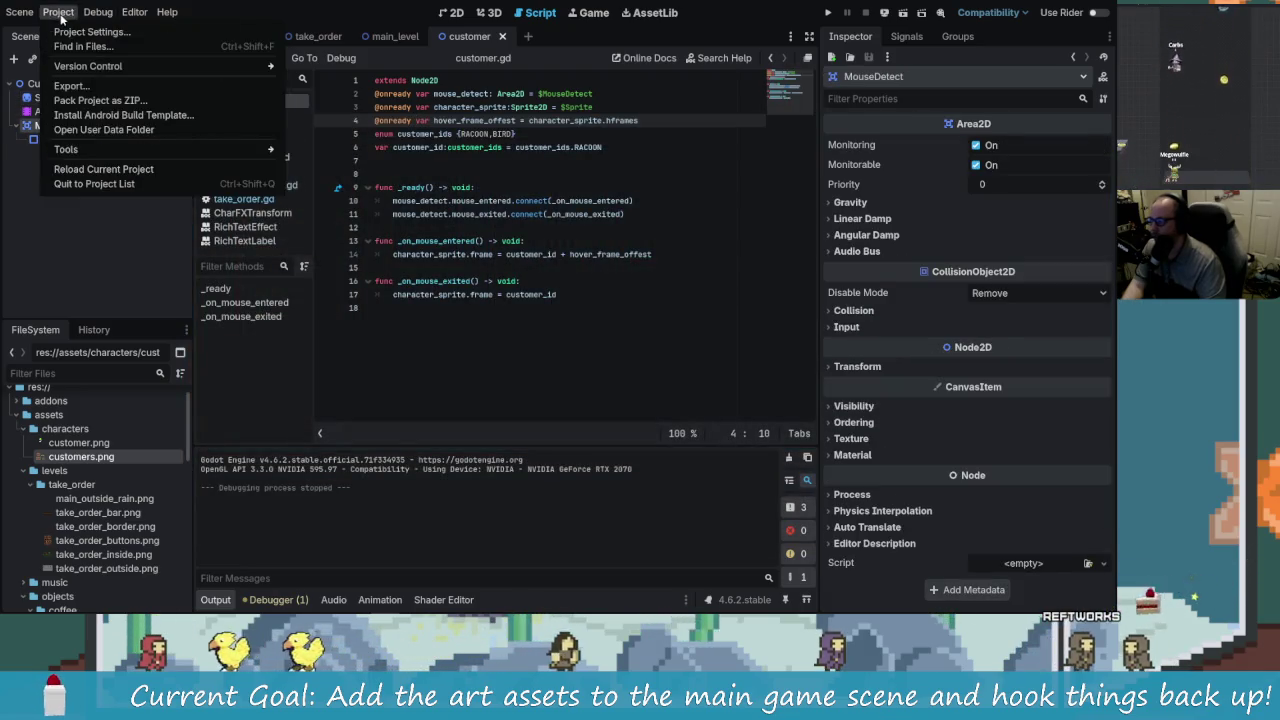
mouse_move(111, 17)
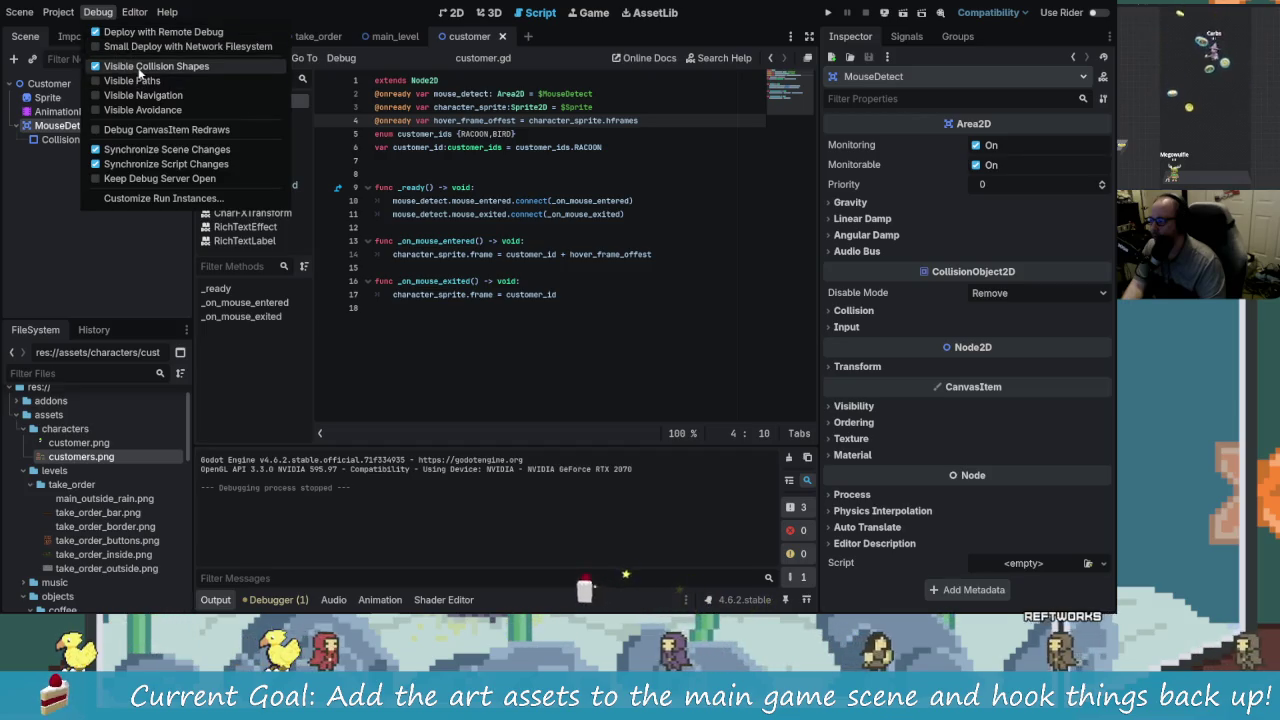
left_click(140, 66)
Step: Inspect MouseDetect's CollisionShape2D bounds in the 2D view, then relaunch the game
left_click(95, 141)
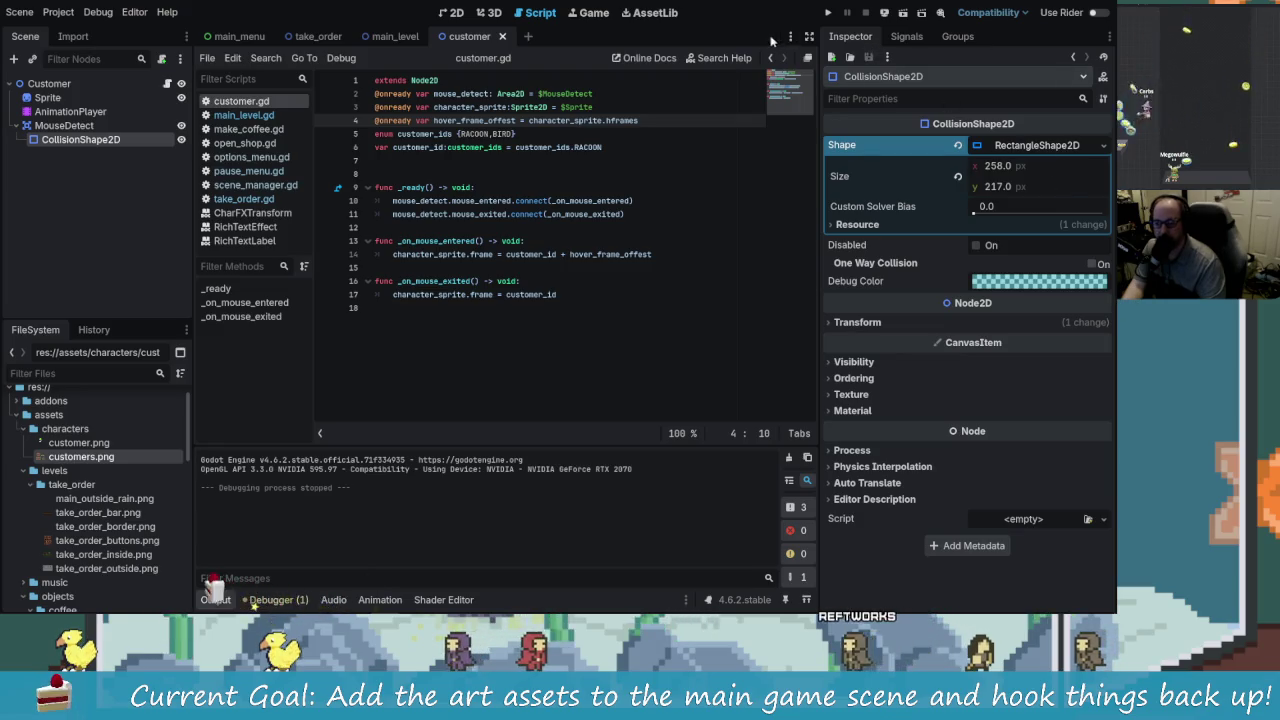
left_click(457, 13)
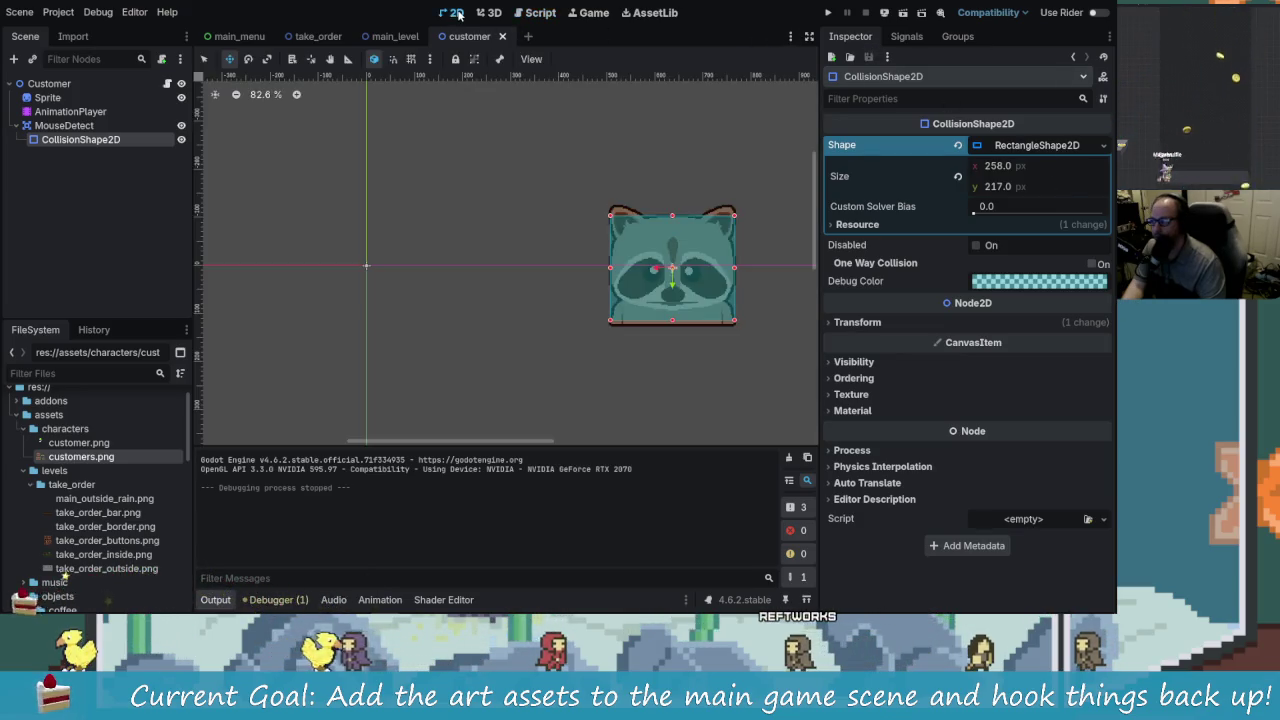
left_click(64, 125)
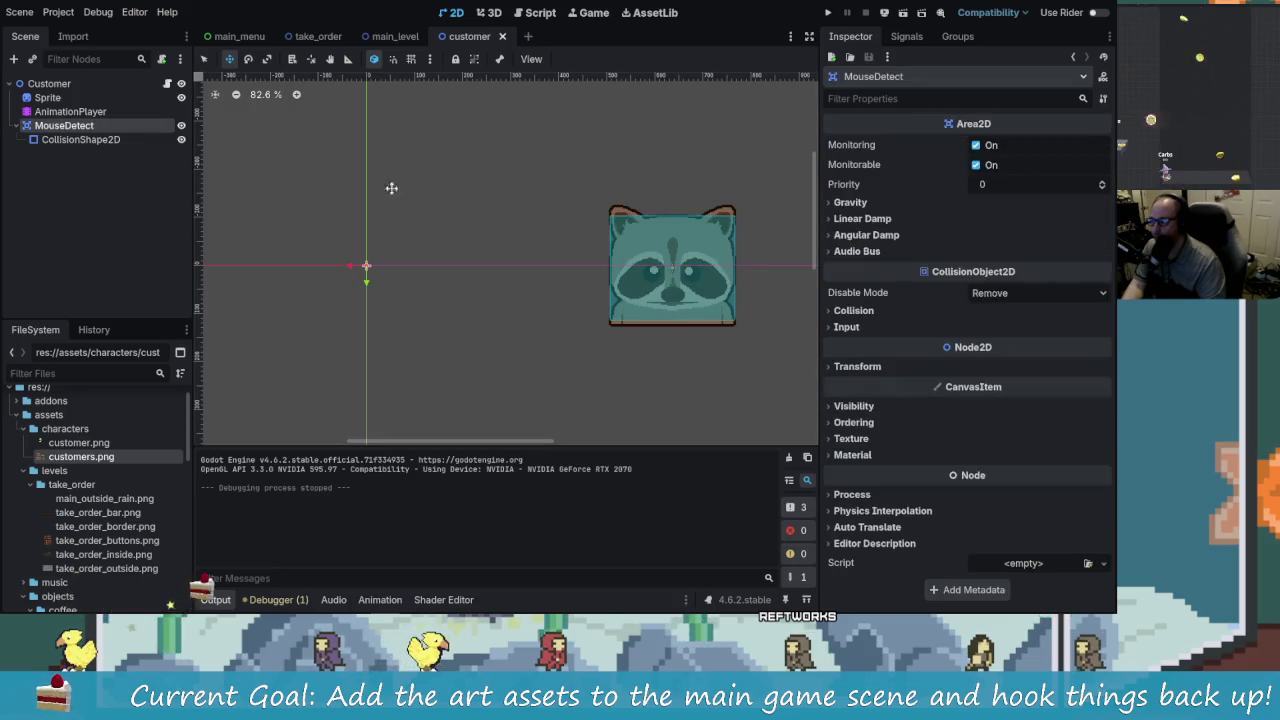
left_click(629, 285)
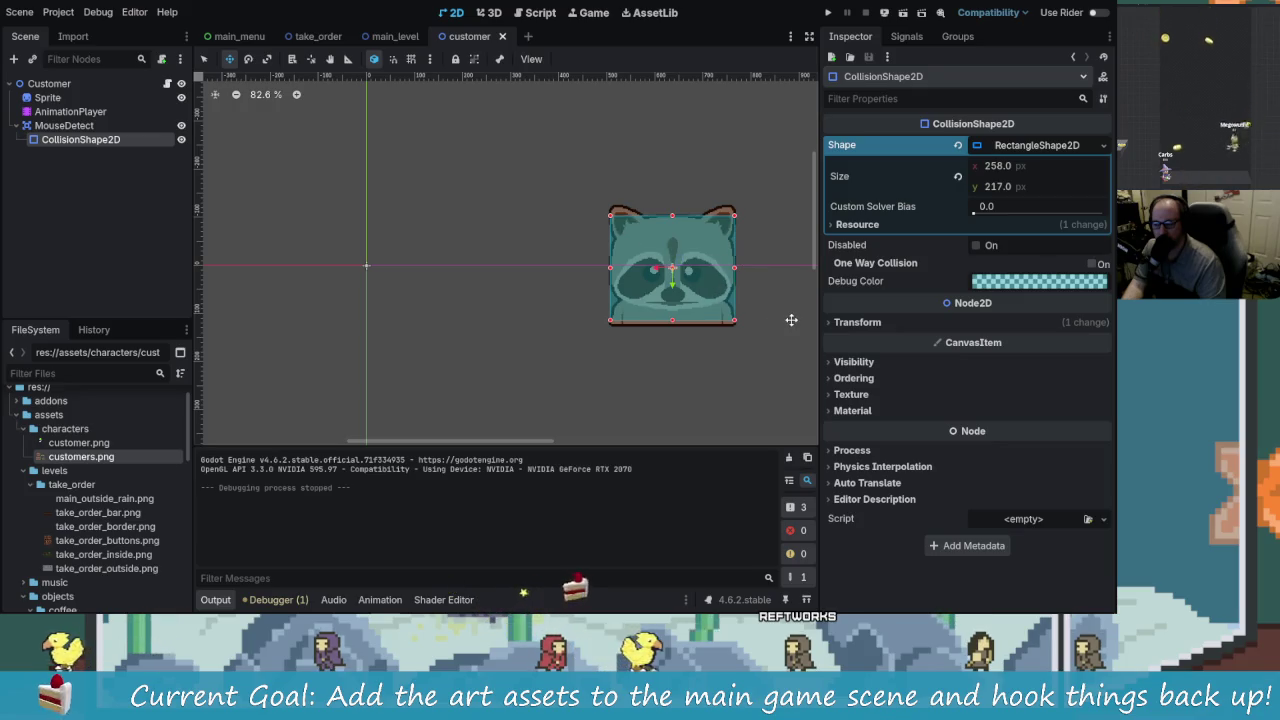
left_click(97, 12)
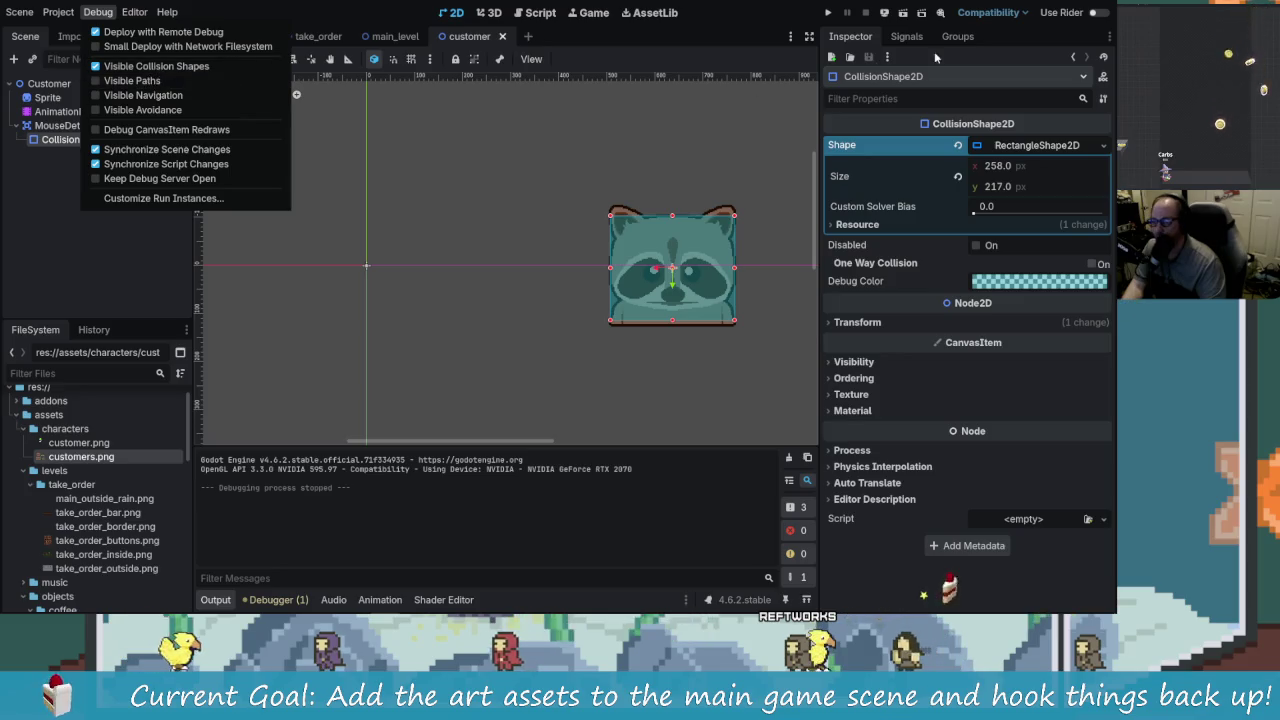
left_click(828, 14)
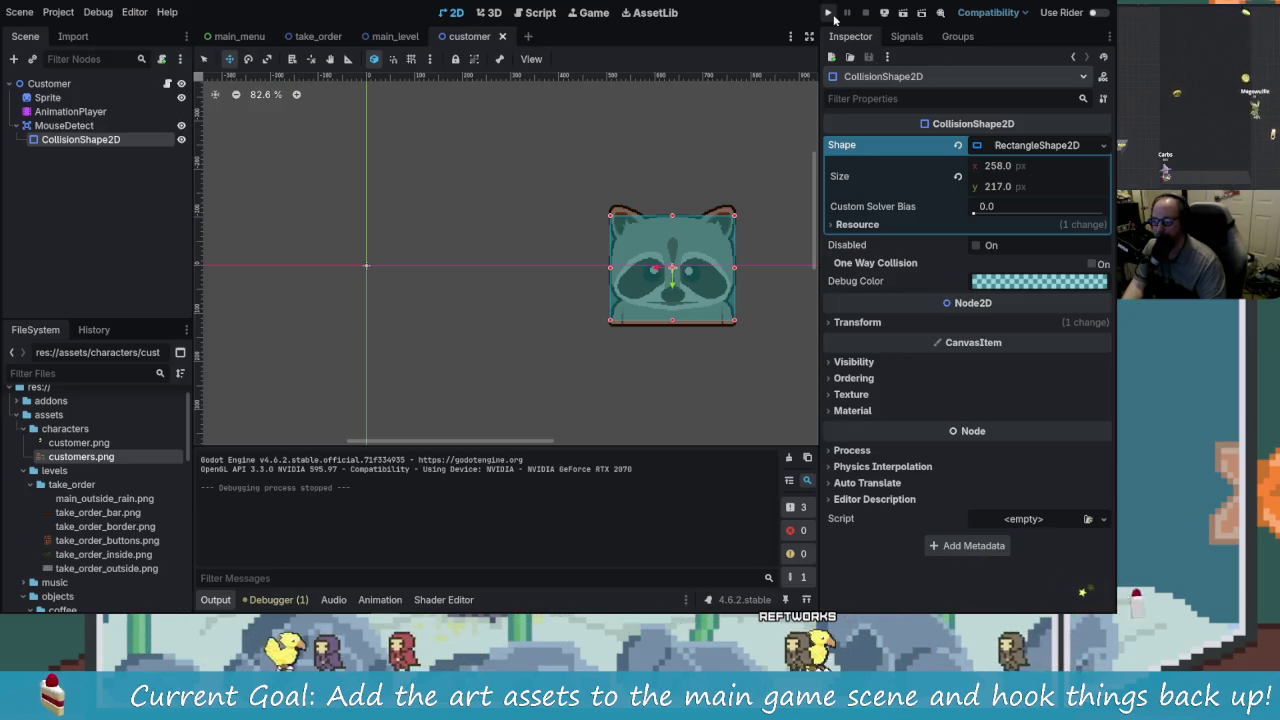
left_click(835, 16)
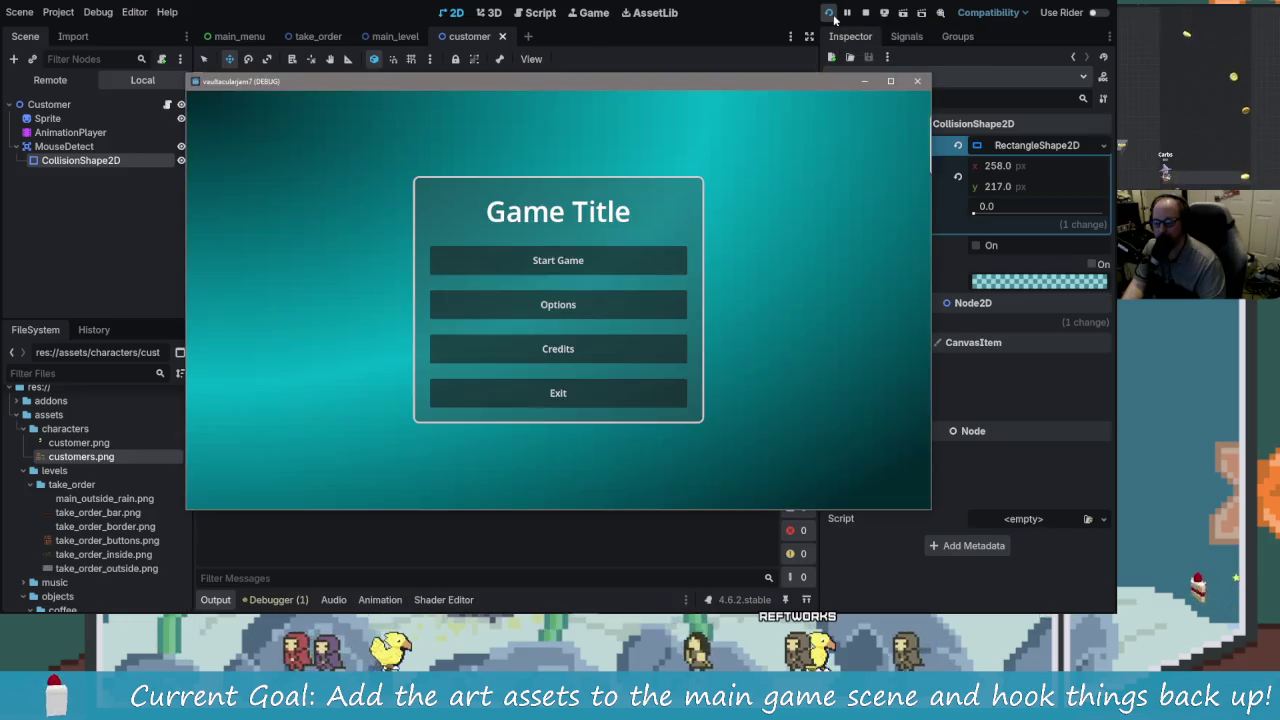
Step: Start the game, watch the raccoon hover in the café, then close it and switch to main_level
left_click(617, 261)
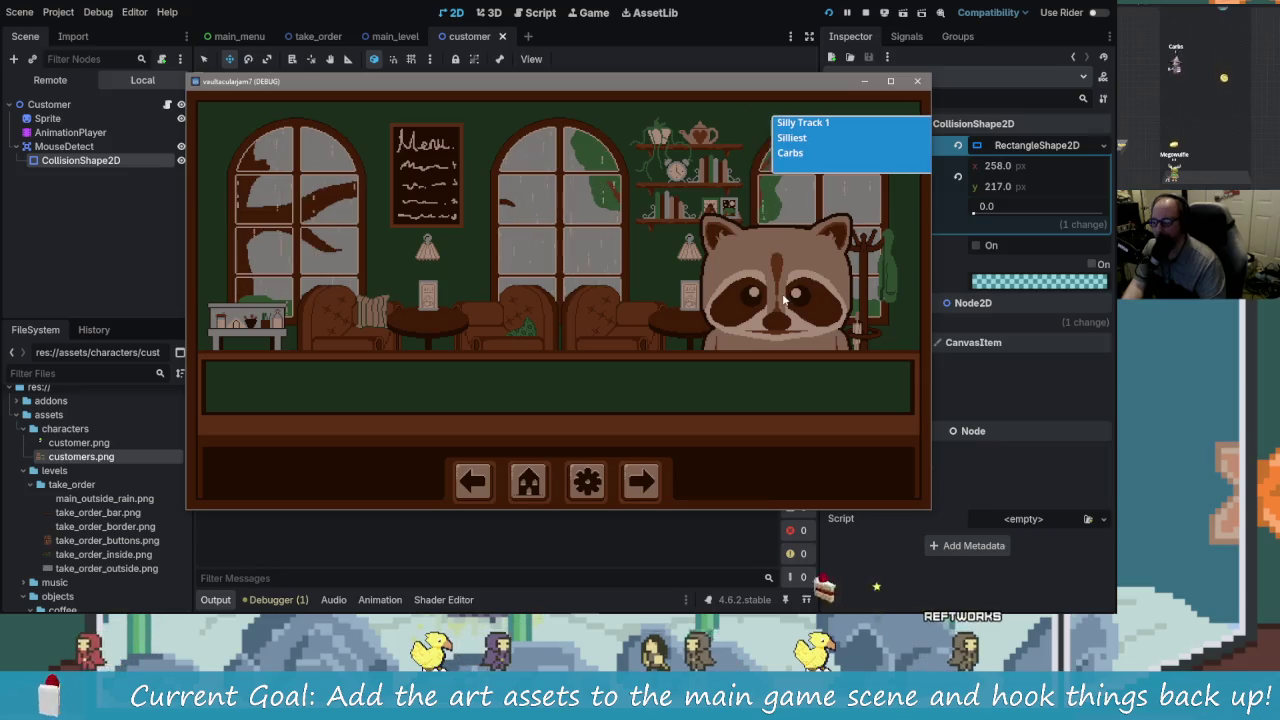
mouse_move(355, 94)
left_mouse_down()
mouse_move(435, 354)
mouse_move(366, 133)
mouse_move(429, 103)
left_mouse_up()
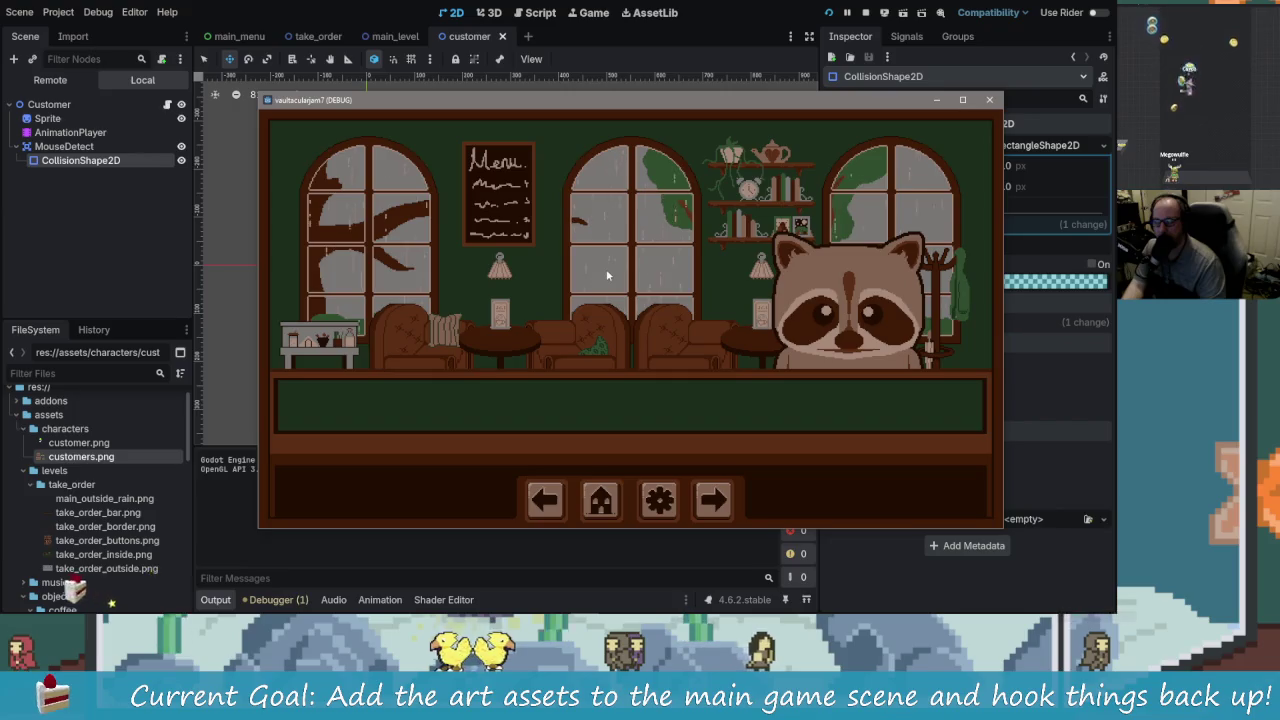
left_click(989, 99)
left_click(395, 36)
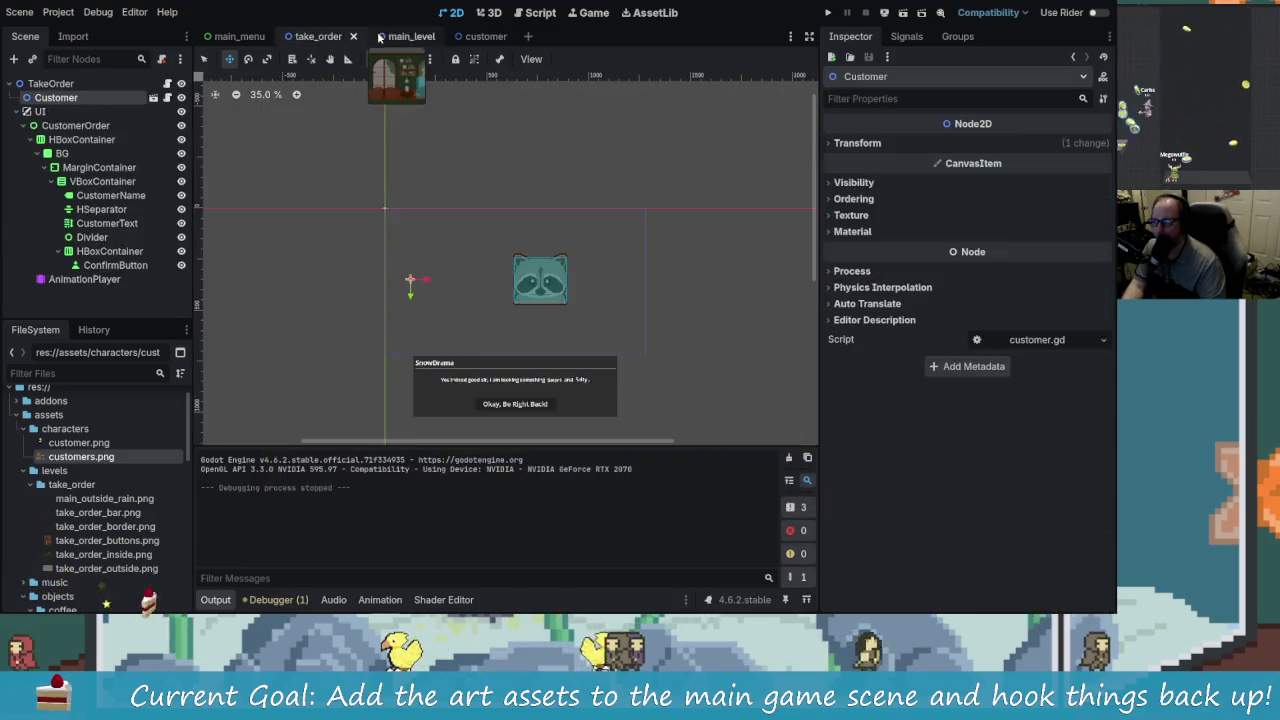
Step: Select the Customer in main_level, play-test the café, and review the Debug menu
left_click(85, 223)
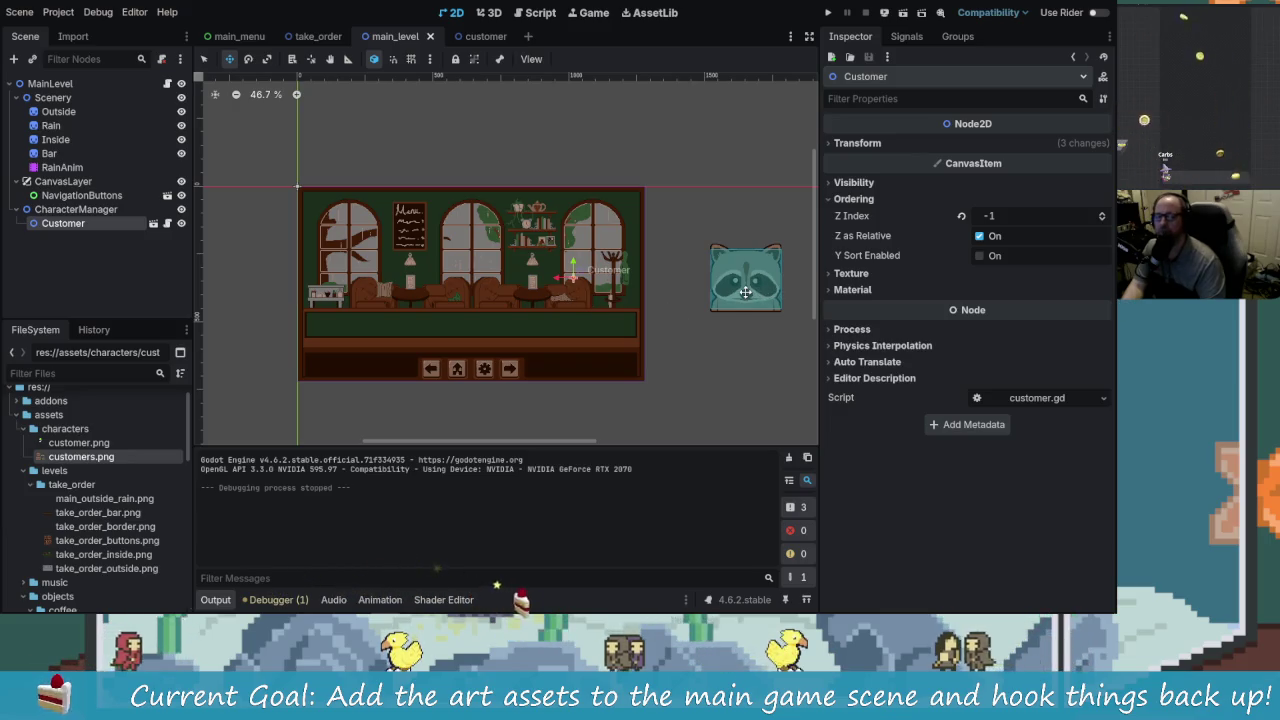
left_click(827, 13)
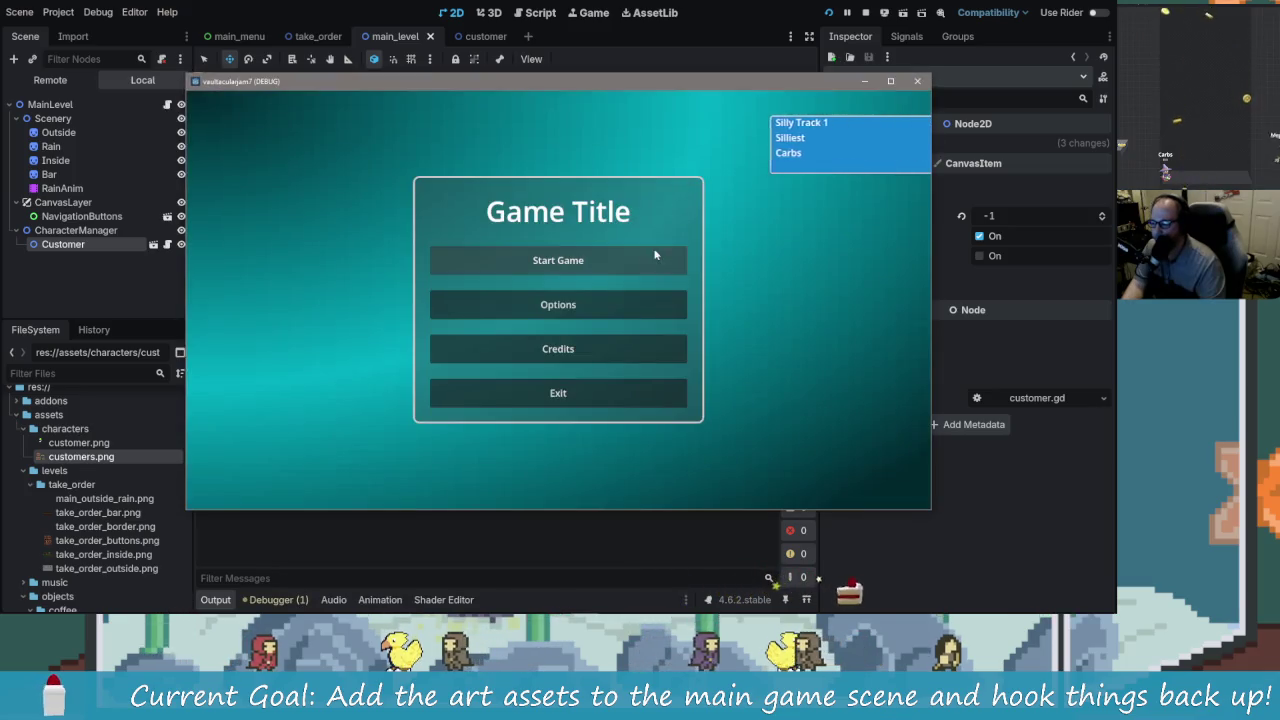
left_click(655, 258)
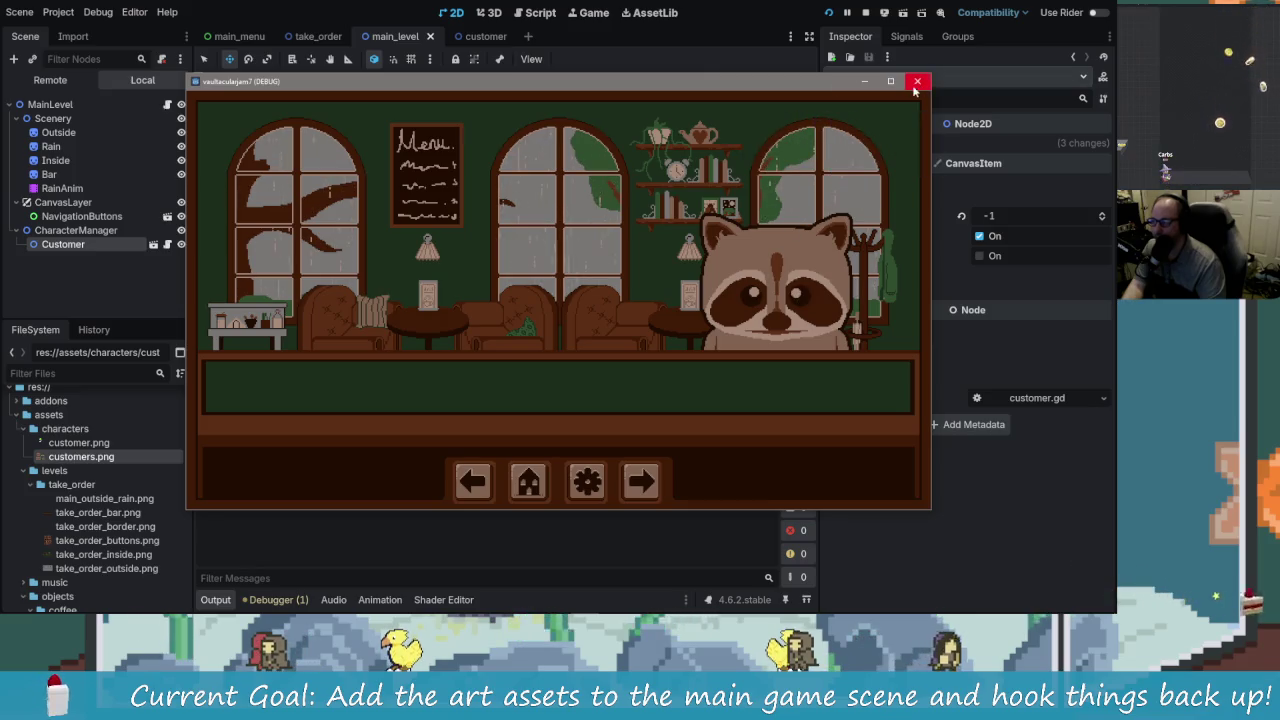
left_click(916, 82)
left_click(134, 12)
mouse_move(98, 12)
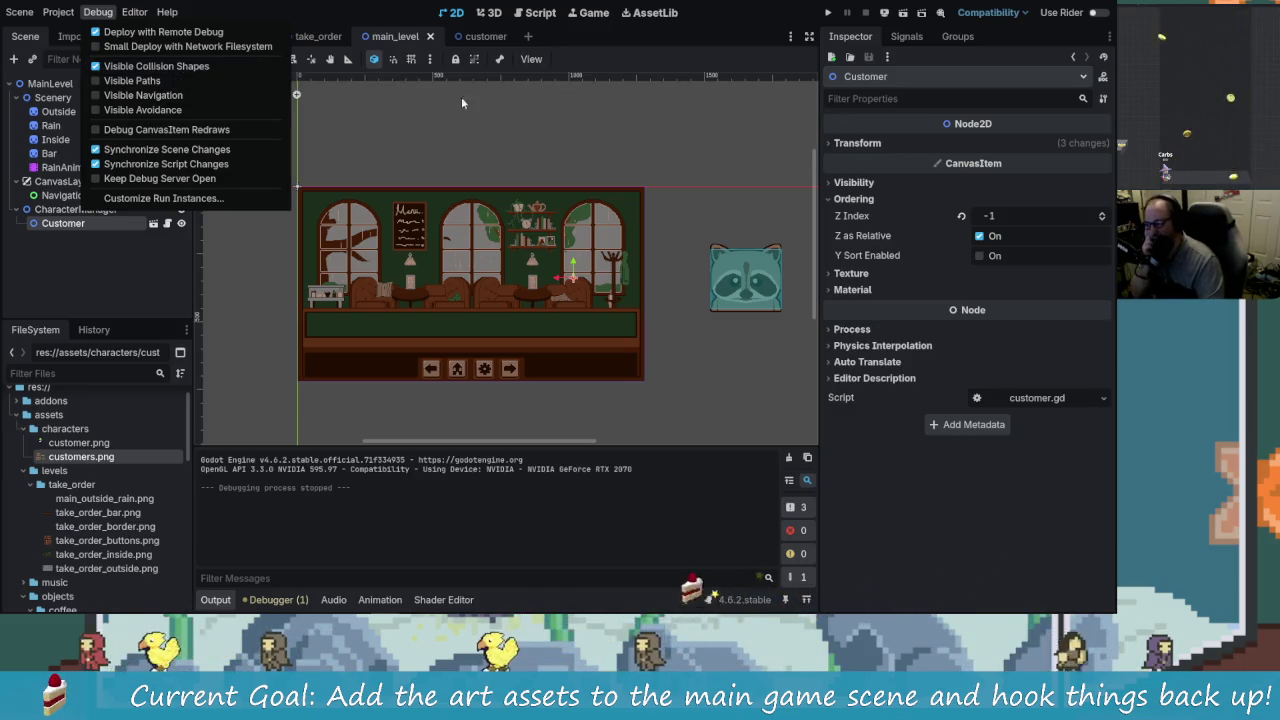
left_click(725, 332)
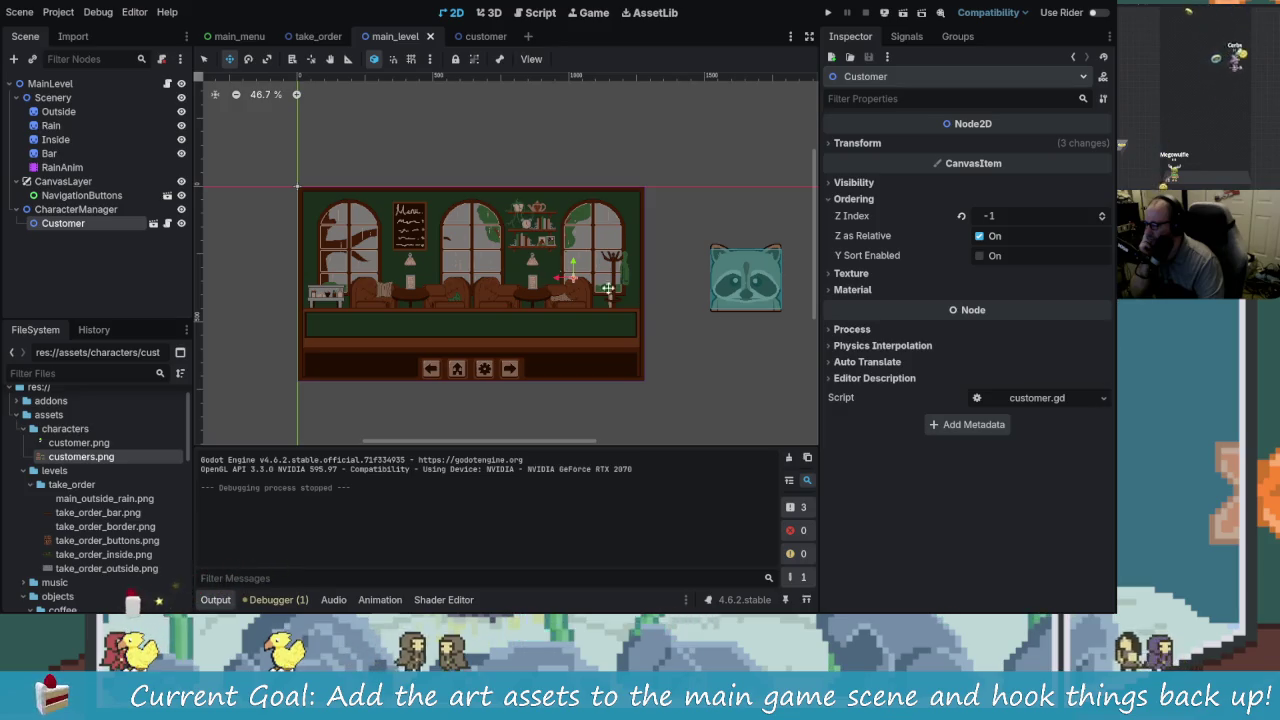
Step: Set the Customer's Z Index to 0 and play-test the café again
left_click(88, 209)
left_click(88, 223)
left_click(88, 209)
left_click(80, 209)
left_click(62, 223)
left_click(853, 198)
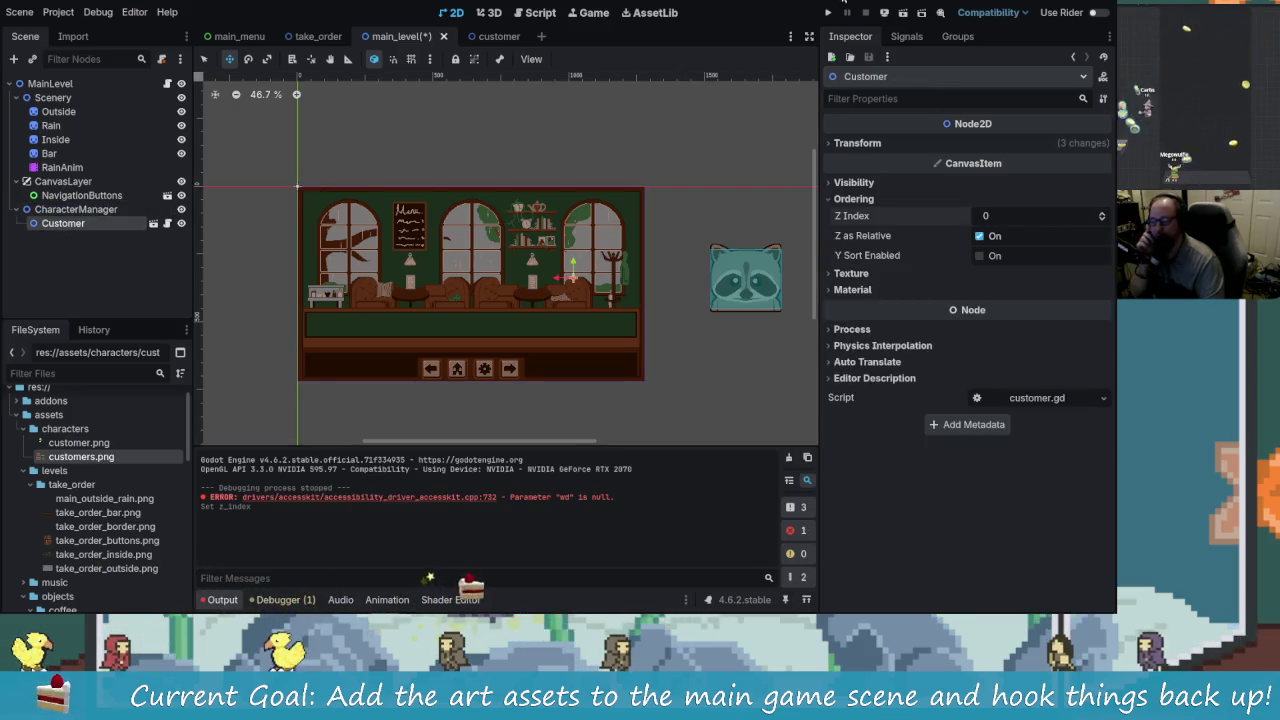
key("F5")
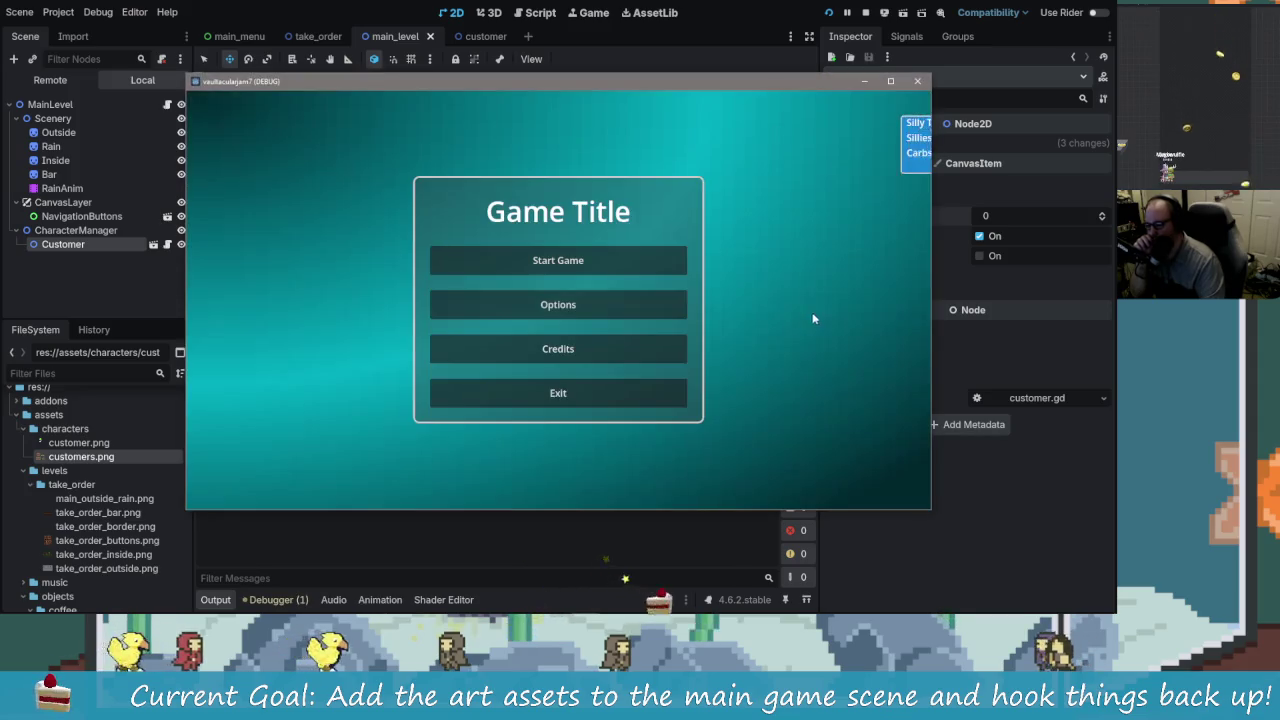
key("Return")
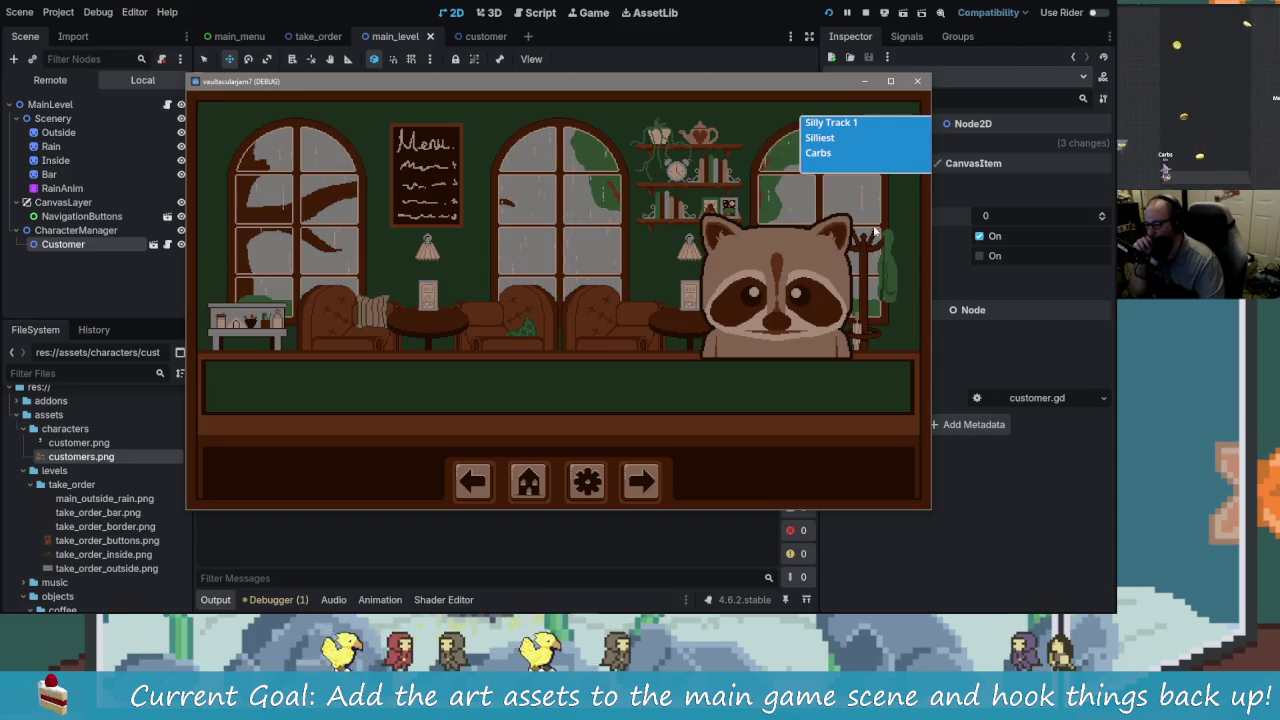
left_click(919, 83)
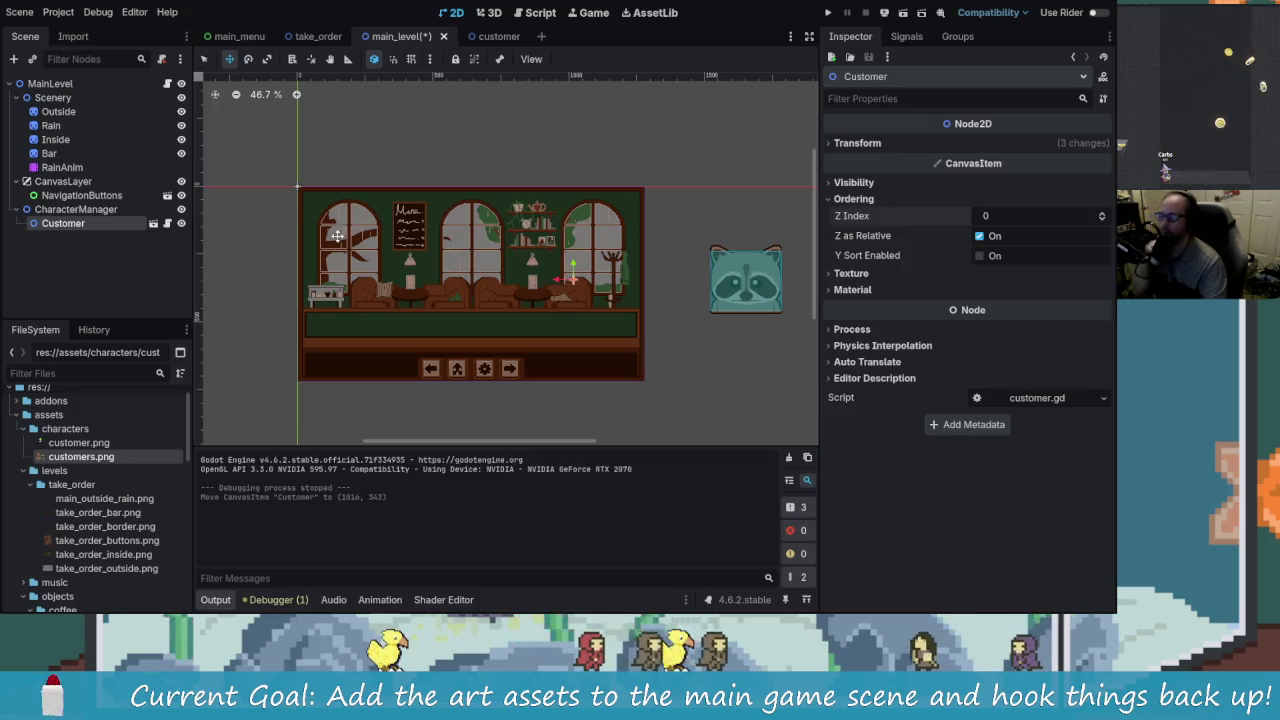
Step: Undo the Customer's accidental move, save main_level with Z Index -1, and select MouseDetect in the customer scene
mouse_move(573, 257)
left_mouse_down()
mouse_move(576, 276)
mouse_move(573, 265)
left_mouse_up()
key("ctrl+z")
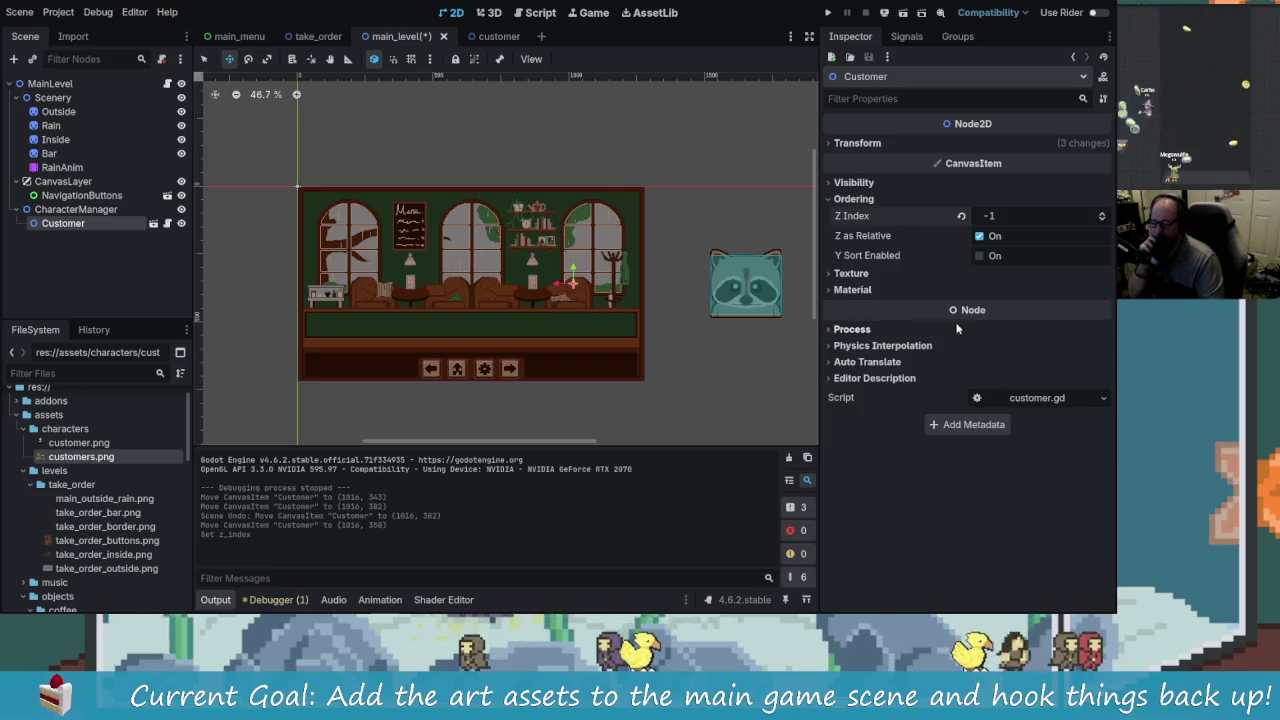
left_click(97, 12)
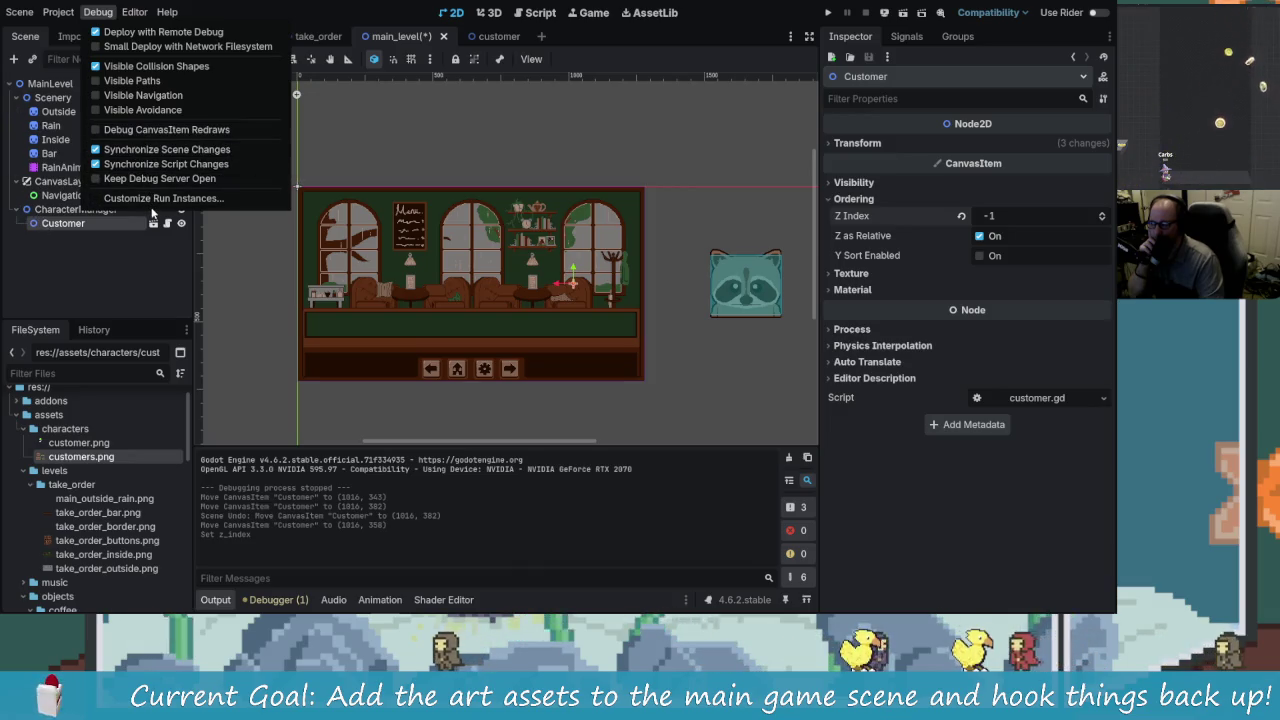
left_click(157, 271)
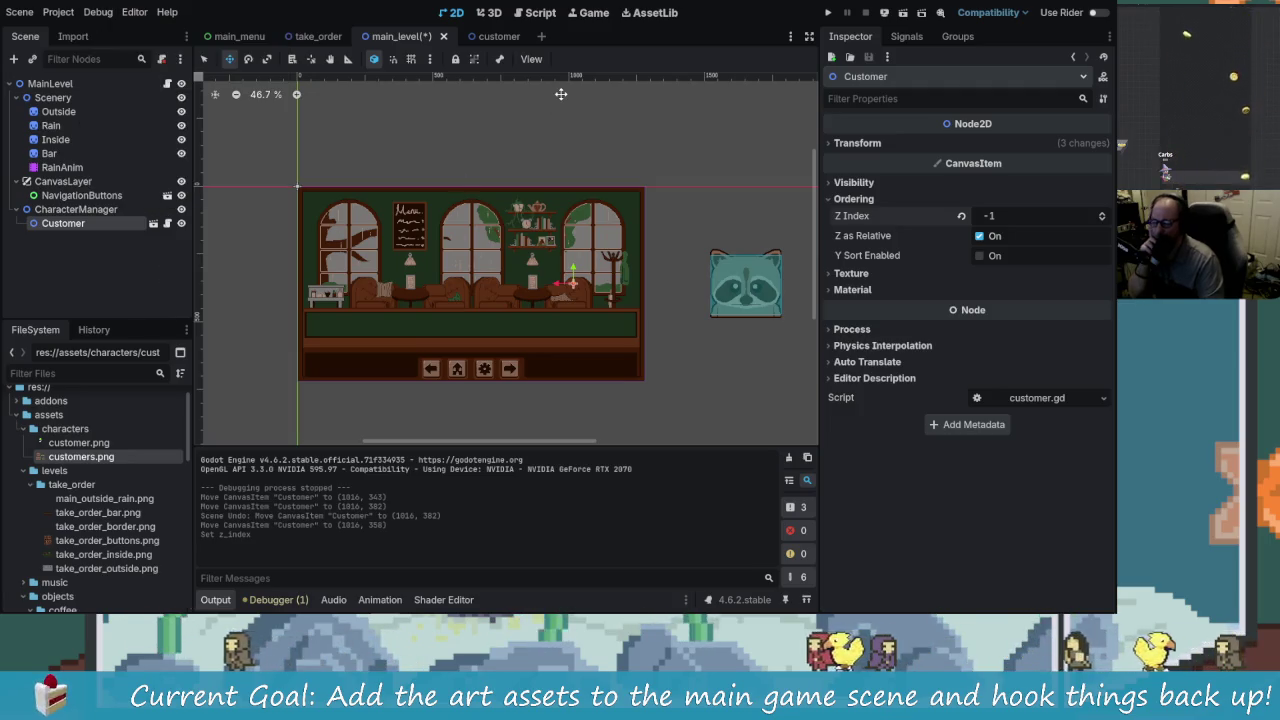
key("ctrl+s")
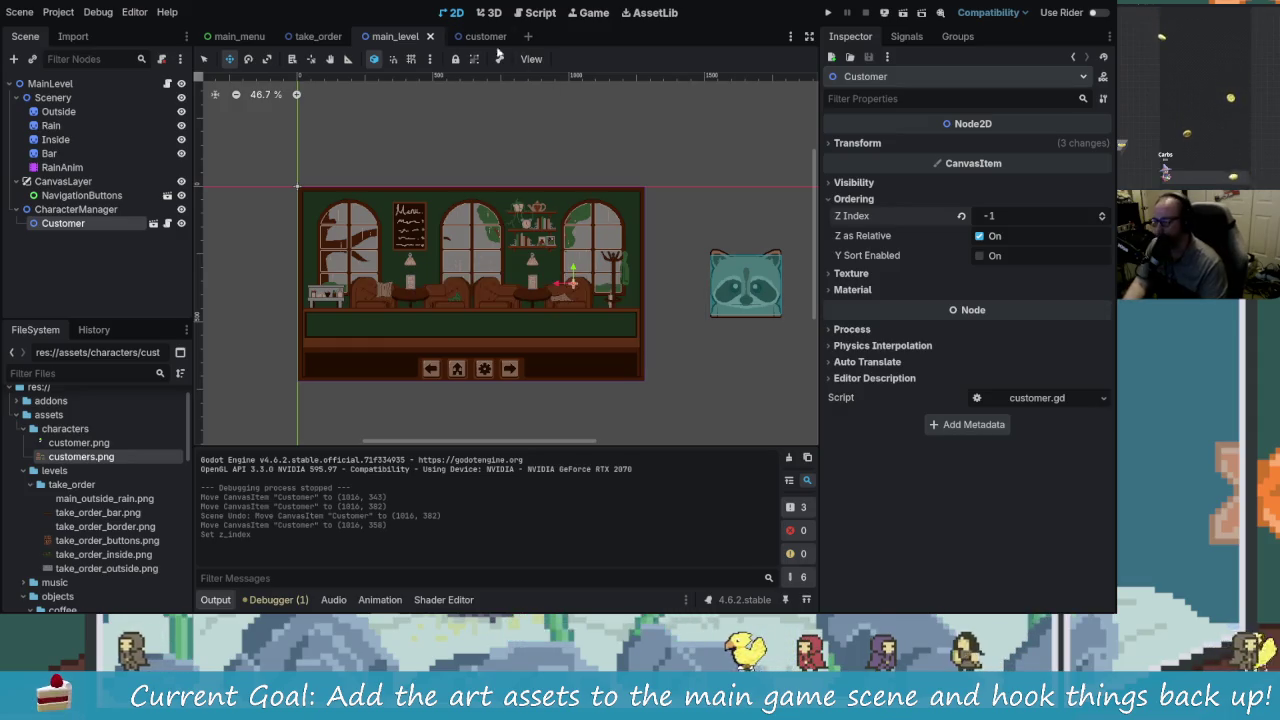
left_click(487, 37)
left_click(118, 125)
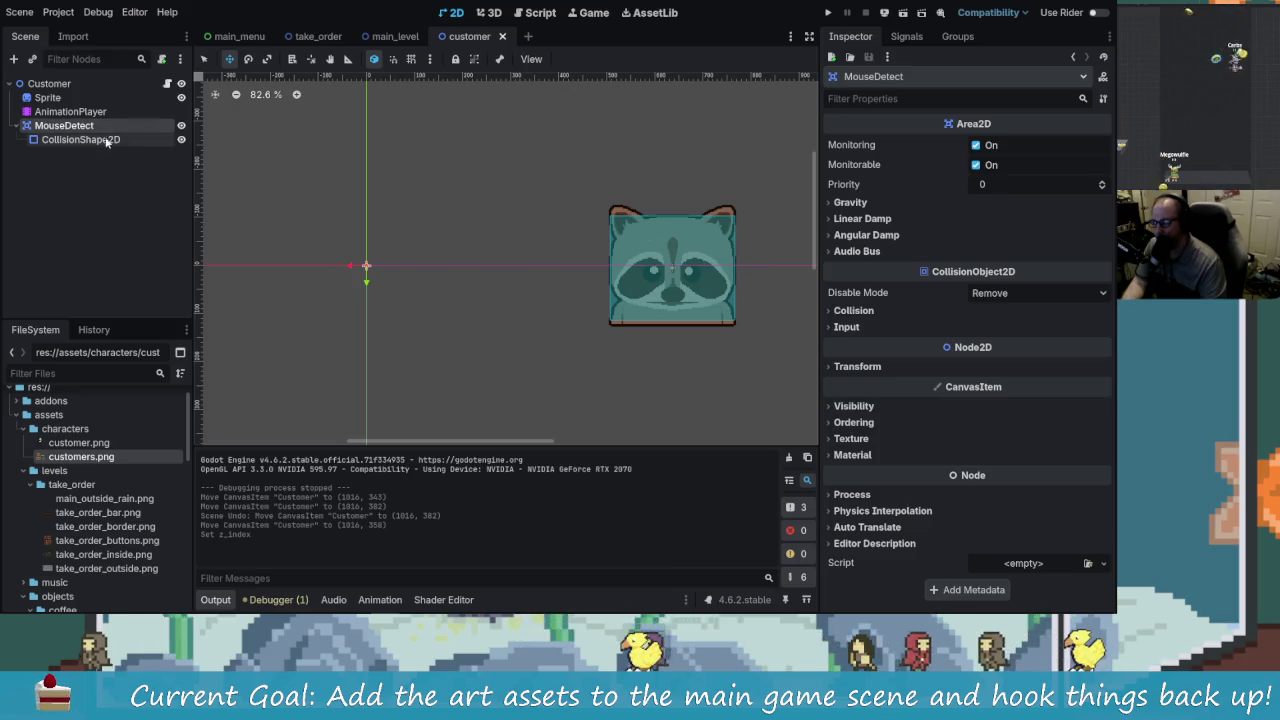
Step: Inspect the customer's nodes and scrub its animation to about 0.28 seconds
left_click(64, 86)
left_click(50, 98)
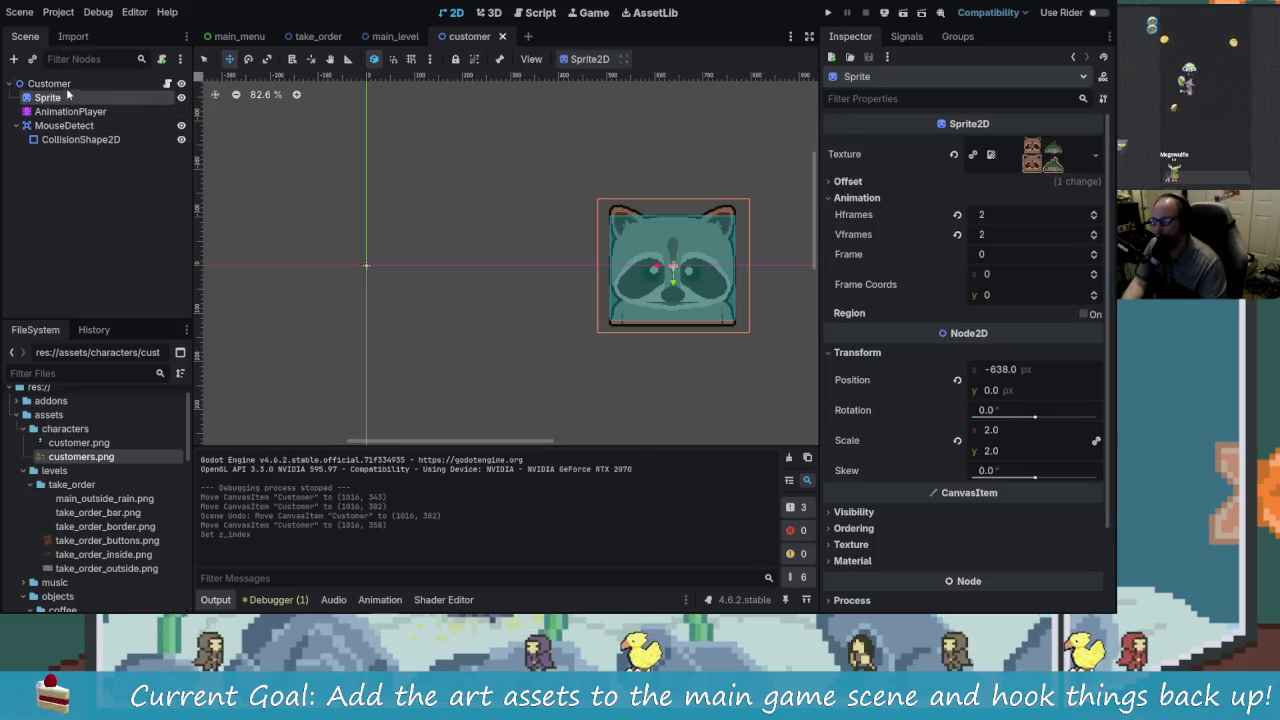
left_click(70, 111)
left_click(499, 440)
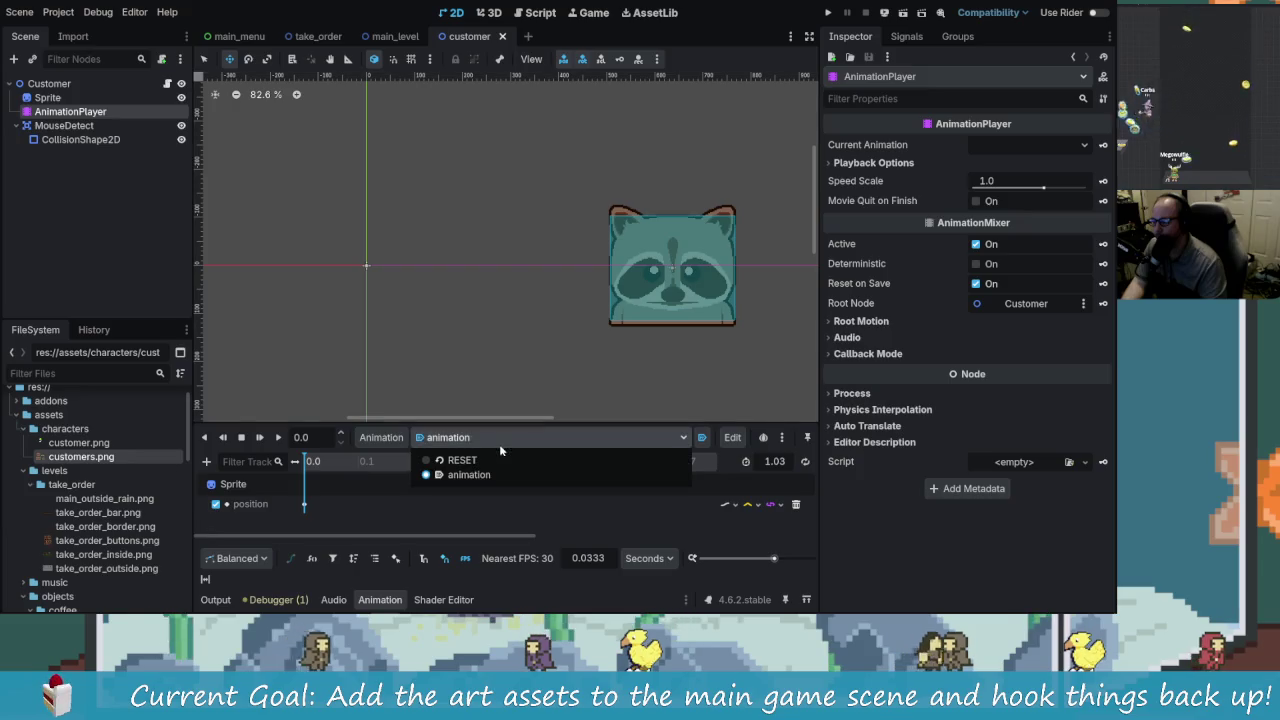
left_click(469, 475)
mouse_move(310, 463)
left_mouse_down()
mouse_move(546, 470)
mouse_move(353, 470)
mouse_move(510, 470)
mouse_move(401, 466)
mouse_move(500, 468)
mouse_move(238, 484)
left_mouse_up()
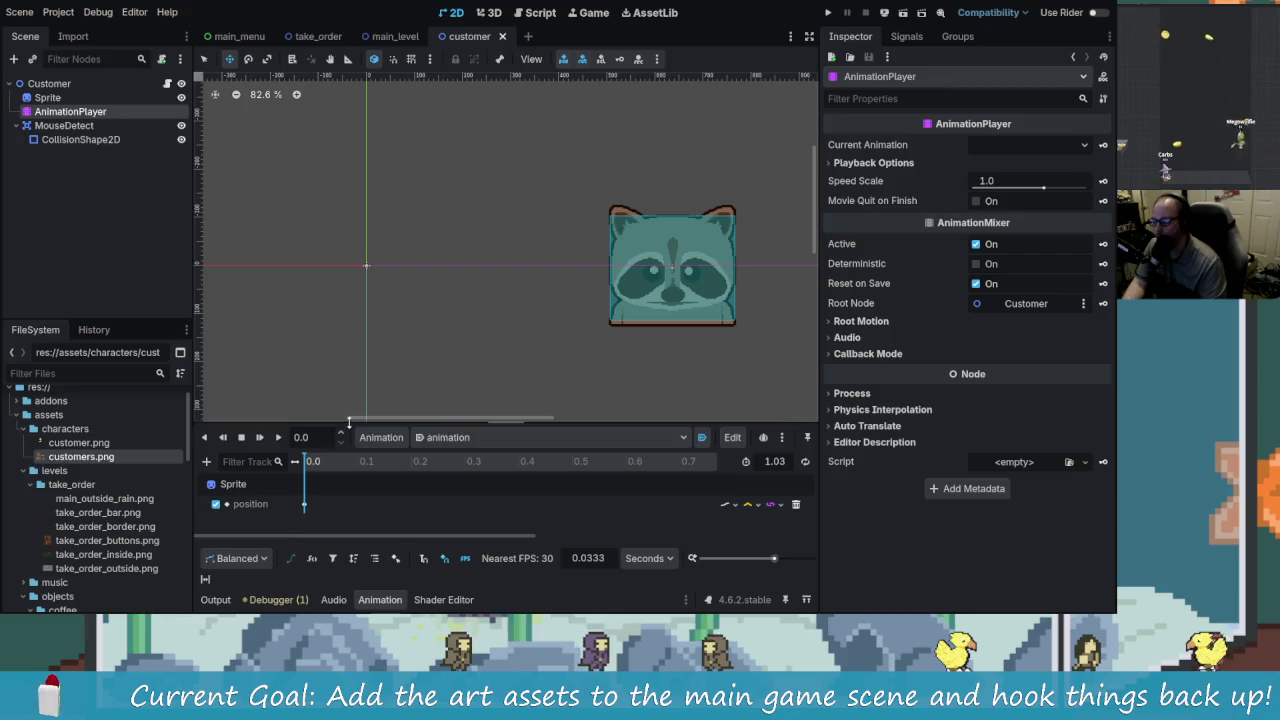
left_click_drag(349, 422, 349, 369)
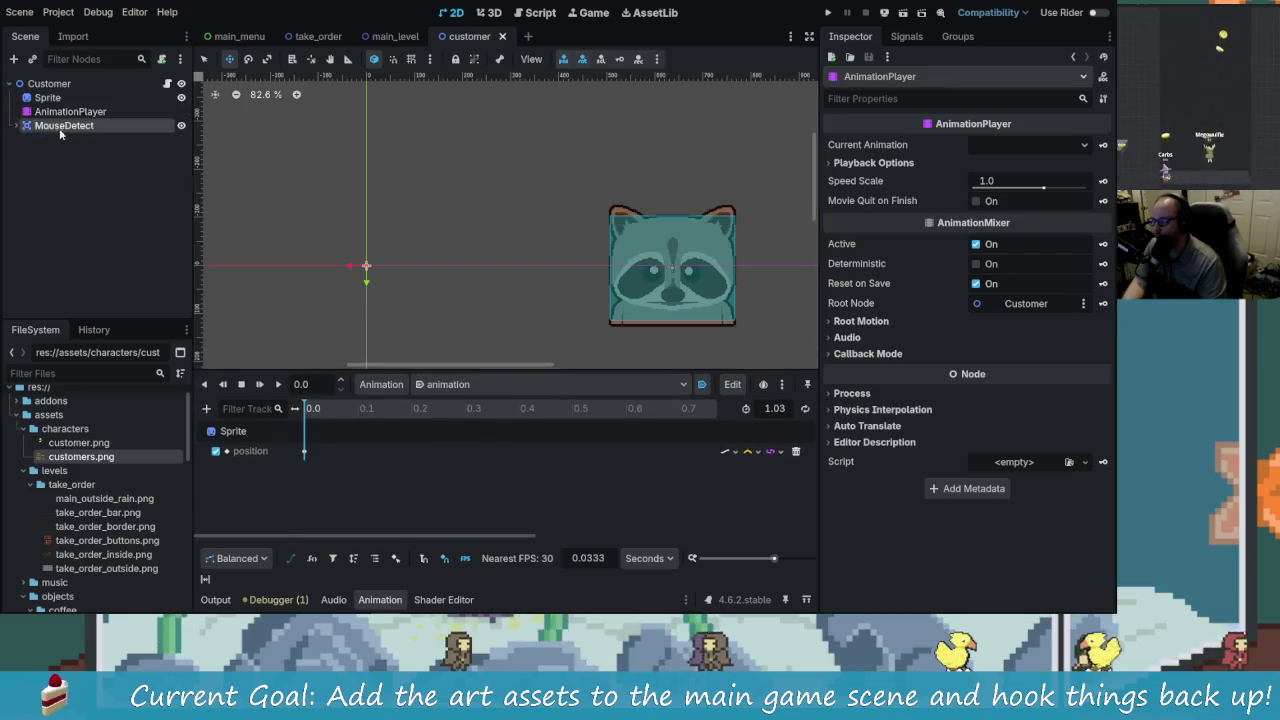
Step: Reparent MouseDetect under the Sprite node and return to customer.gd
left_click_drag(57, 104, 52, 98)
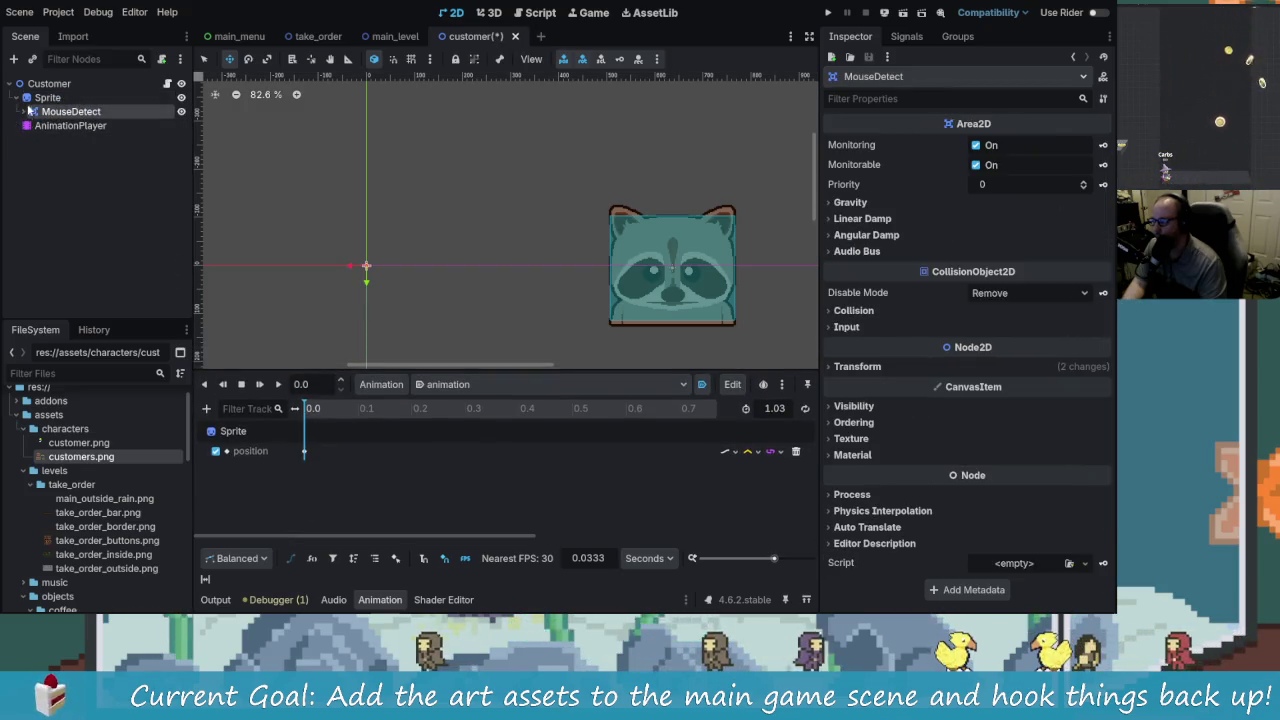
left_click(24, 97)
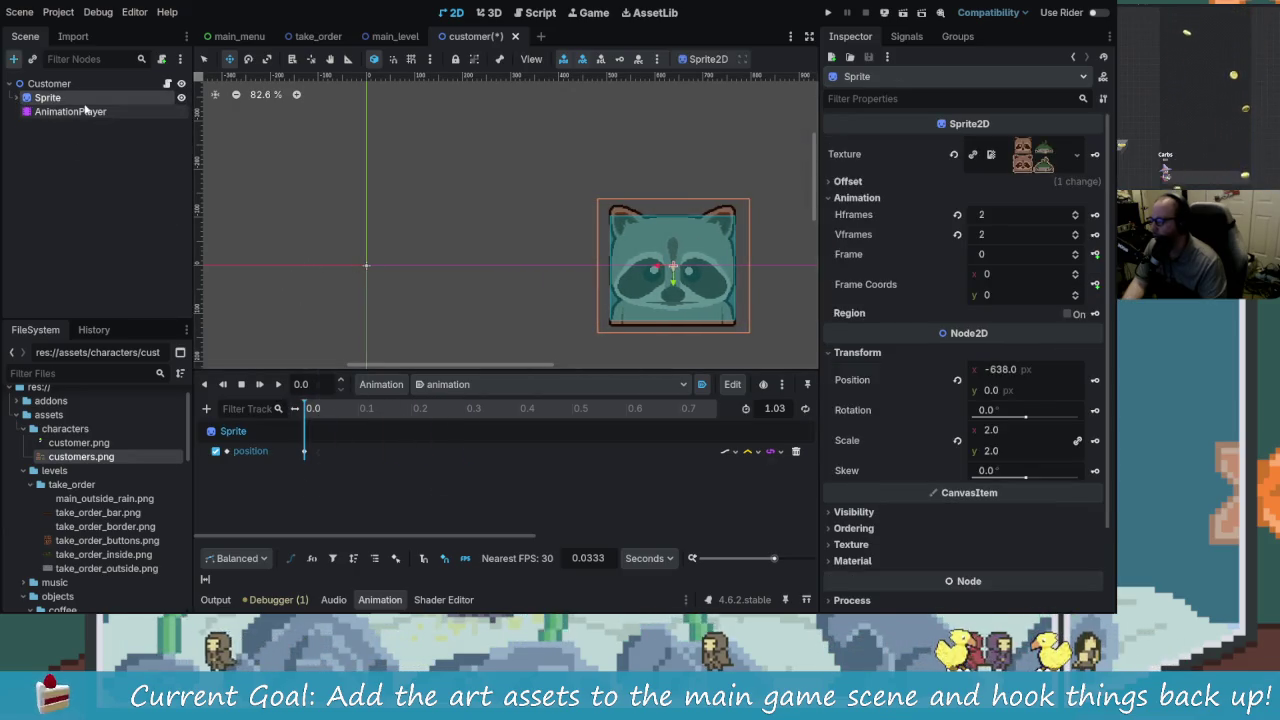
key("ctrl+a")
left_click(654, 488)
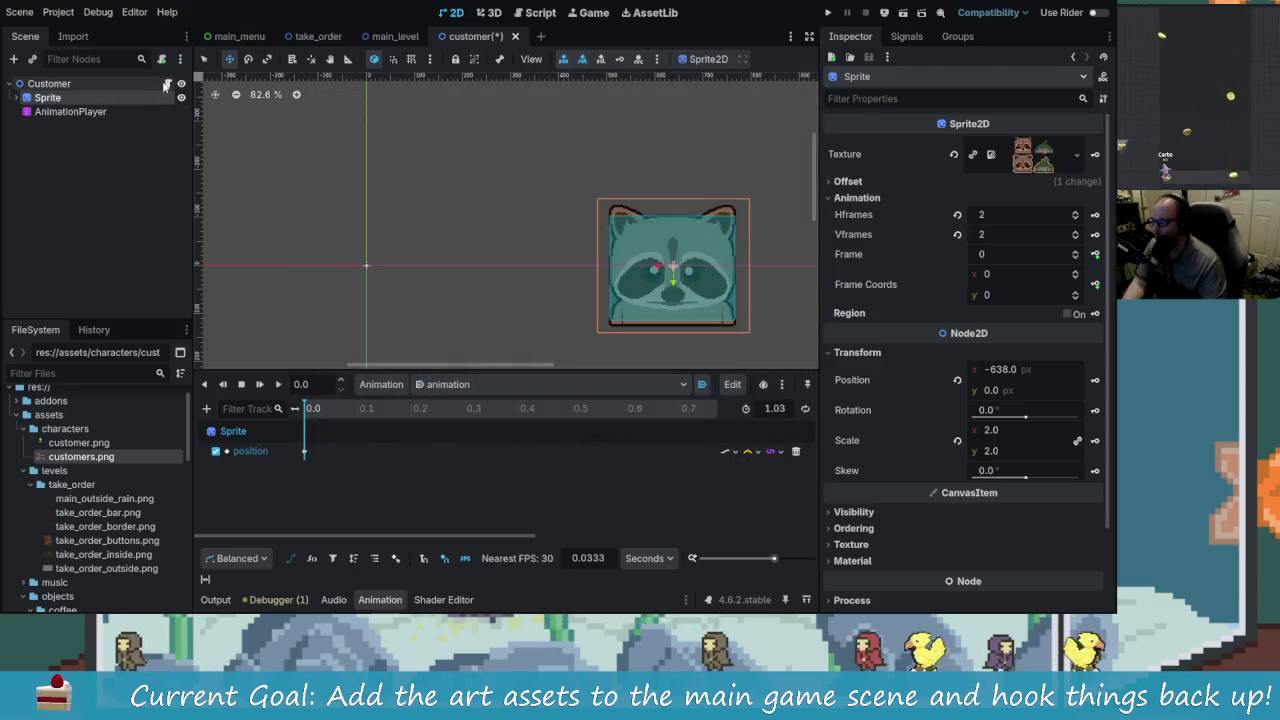
left_click(167, 83)
left_click(588, 107)
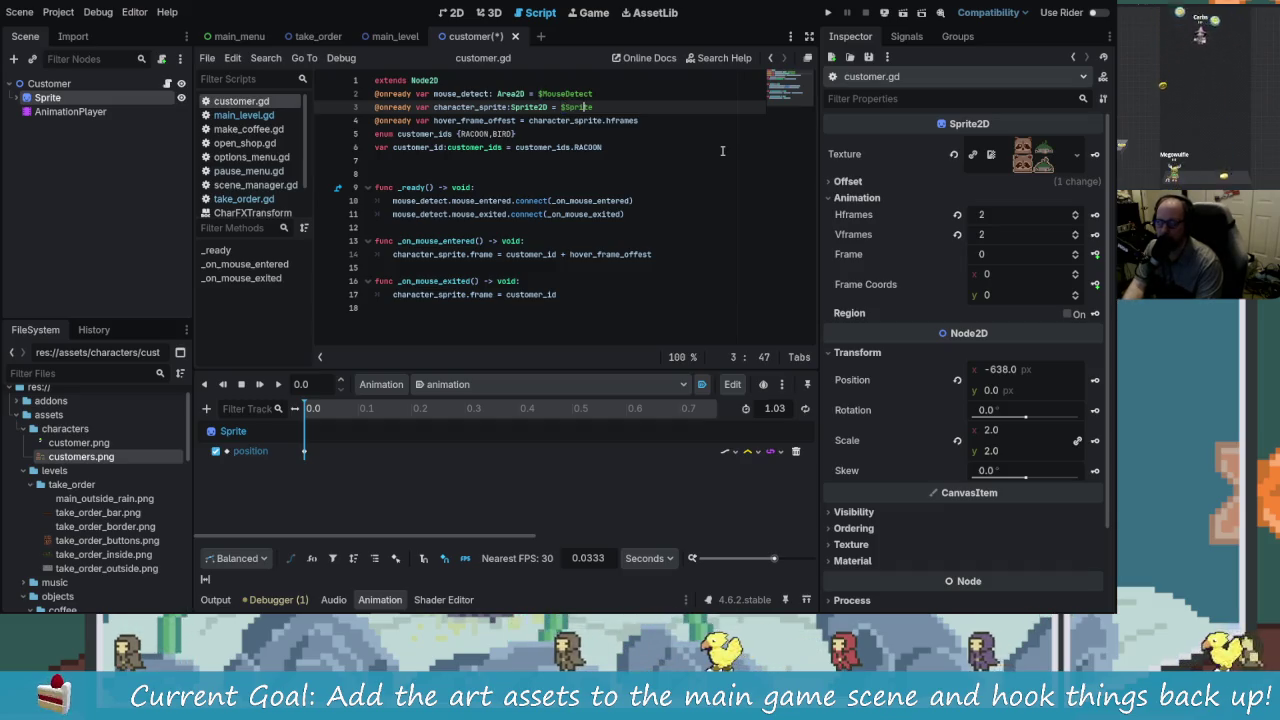
Step: Change mouse_detect's node path on line 2 to $Sprite/MouseDetect and save
key("Up")
key("Left")
key("Left")
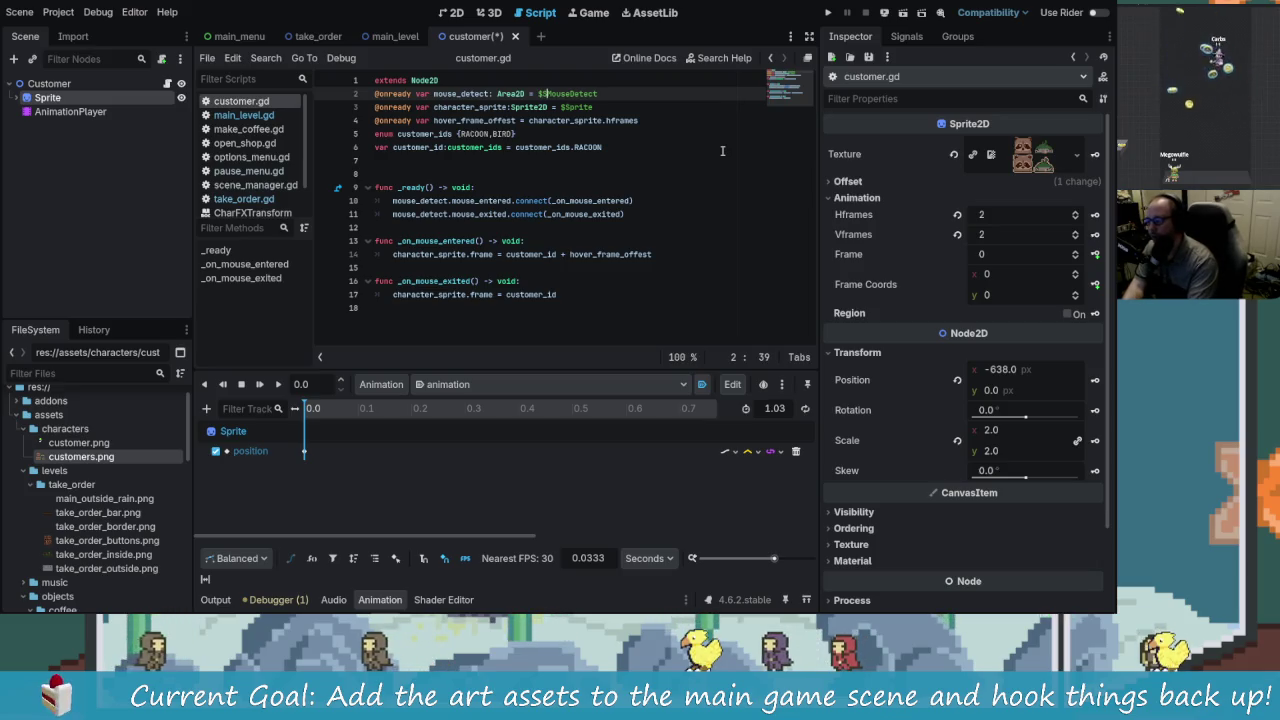
type("Sprite/")
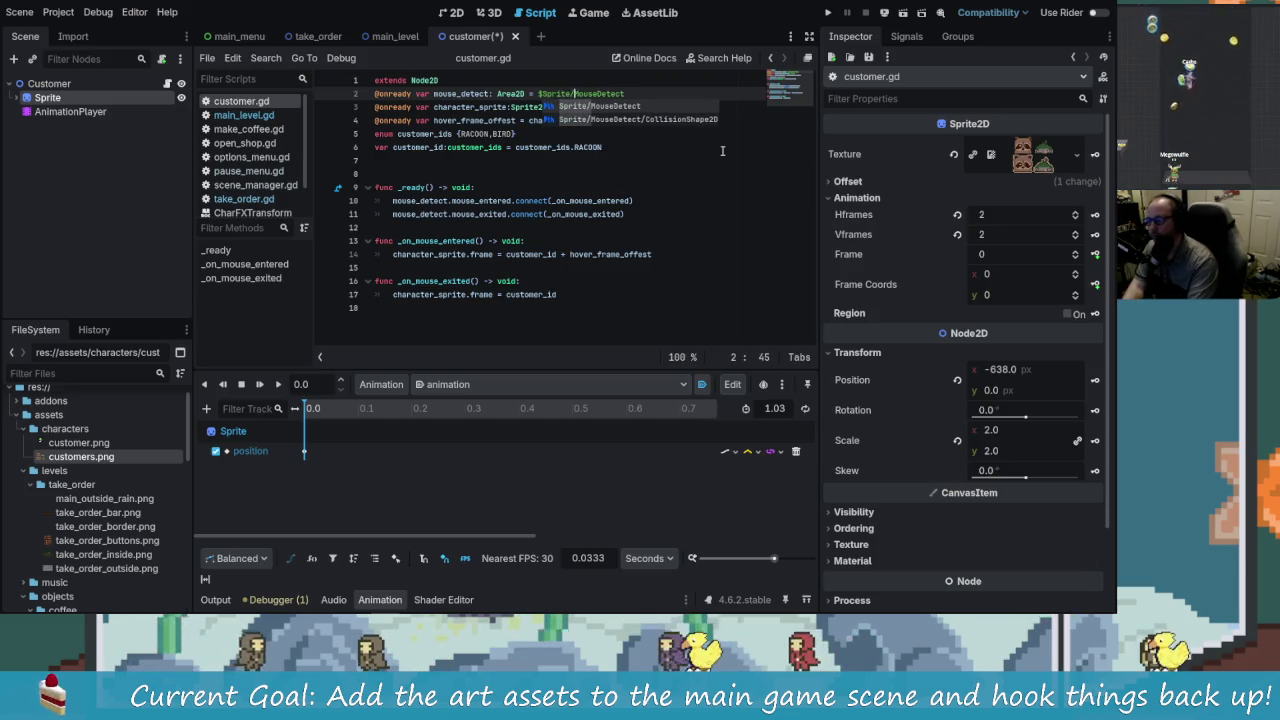
left_click(720, 159)
key("ctrl+s")
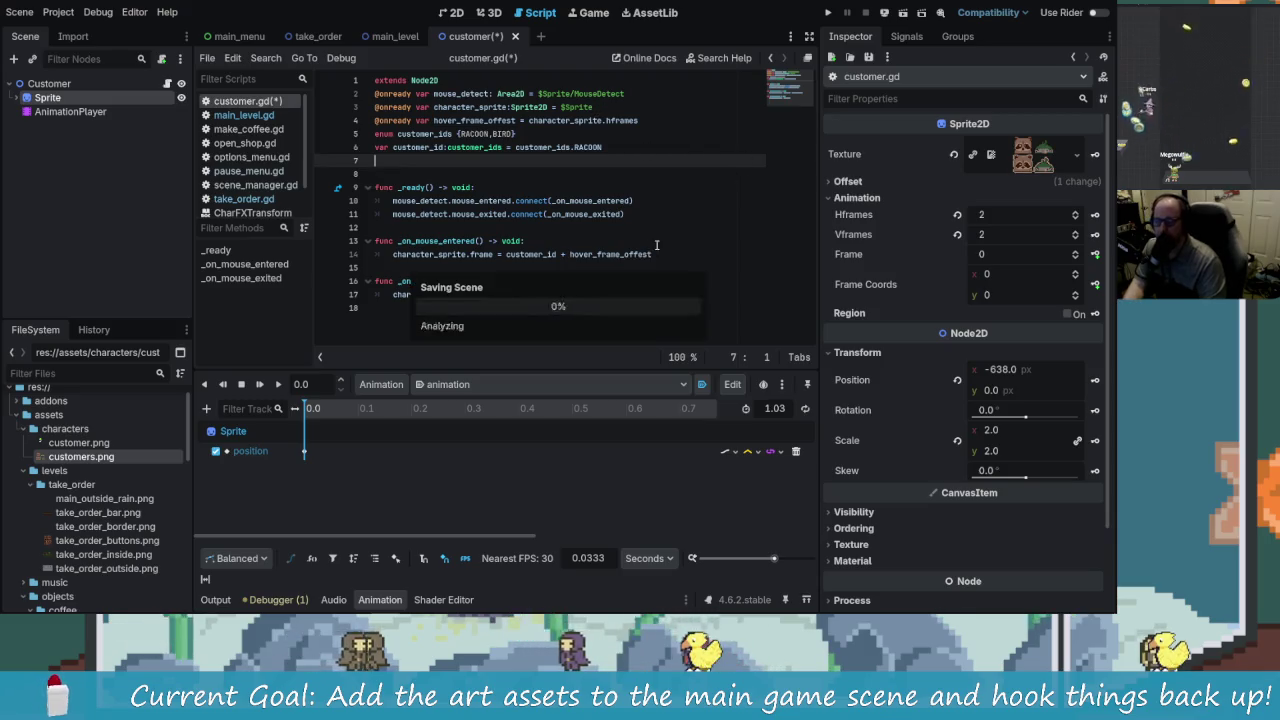
left_click(828, 12)
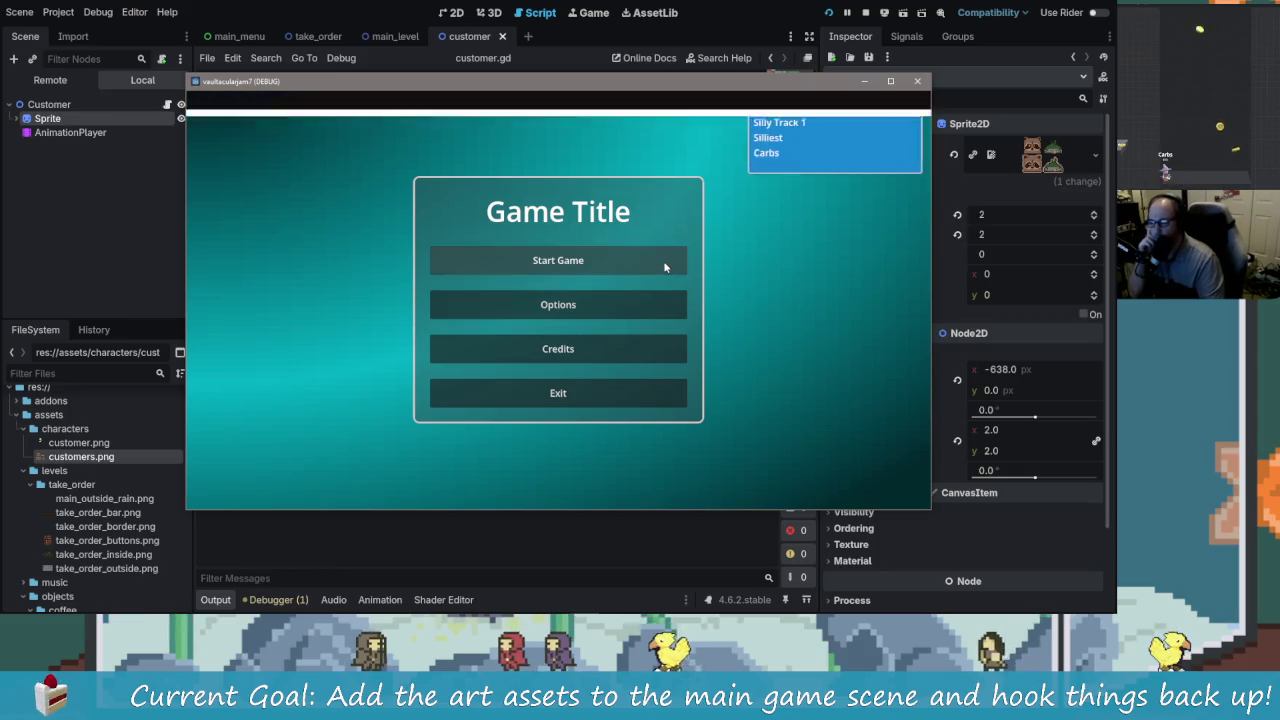
Step: Start the game from the title menu, check the raccoon hover, then close the game window
left_click(663, 262)
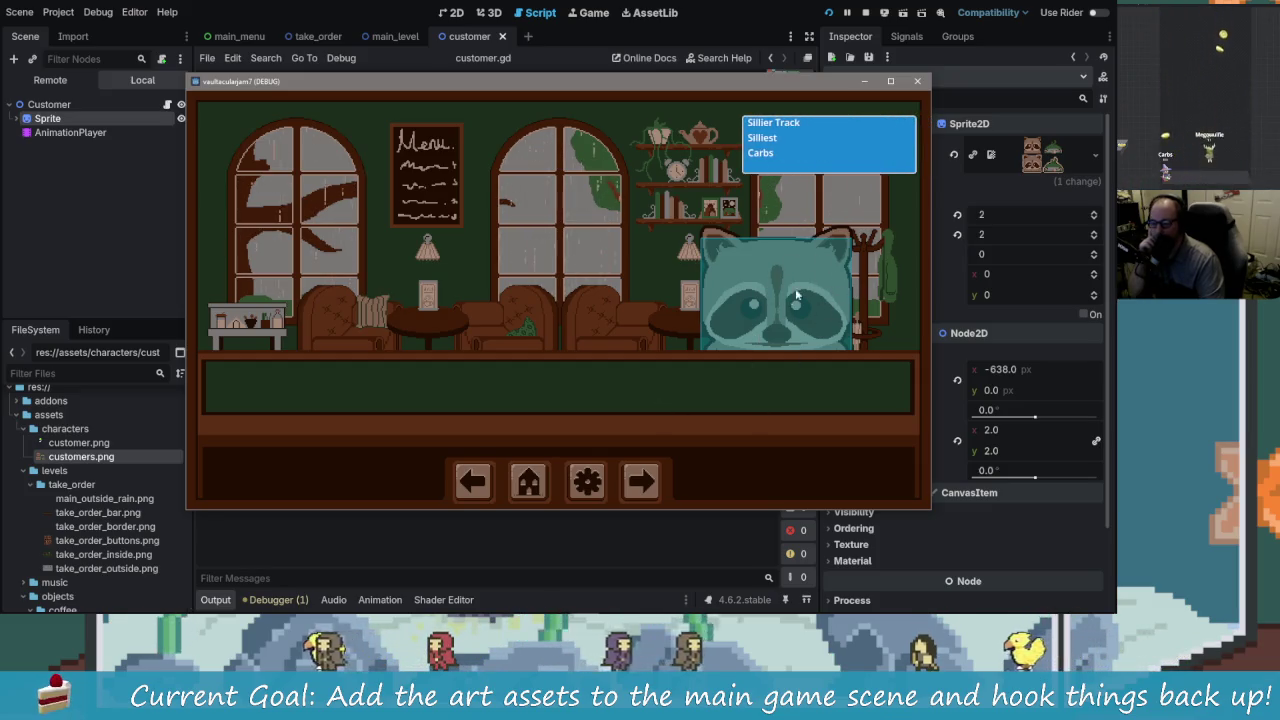
left_click(920, 82)
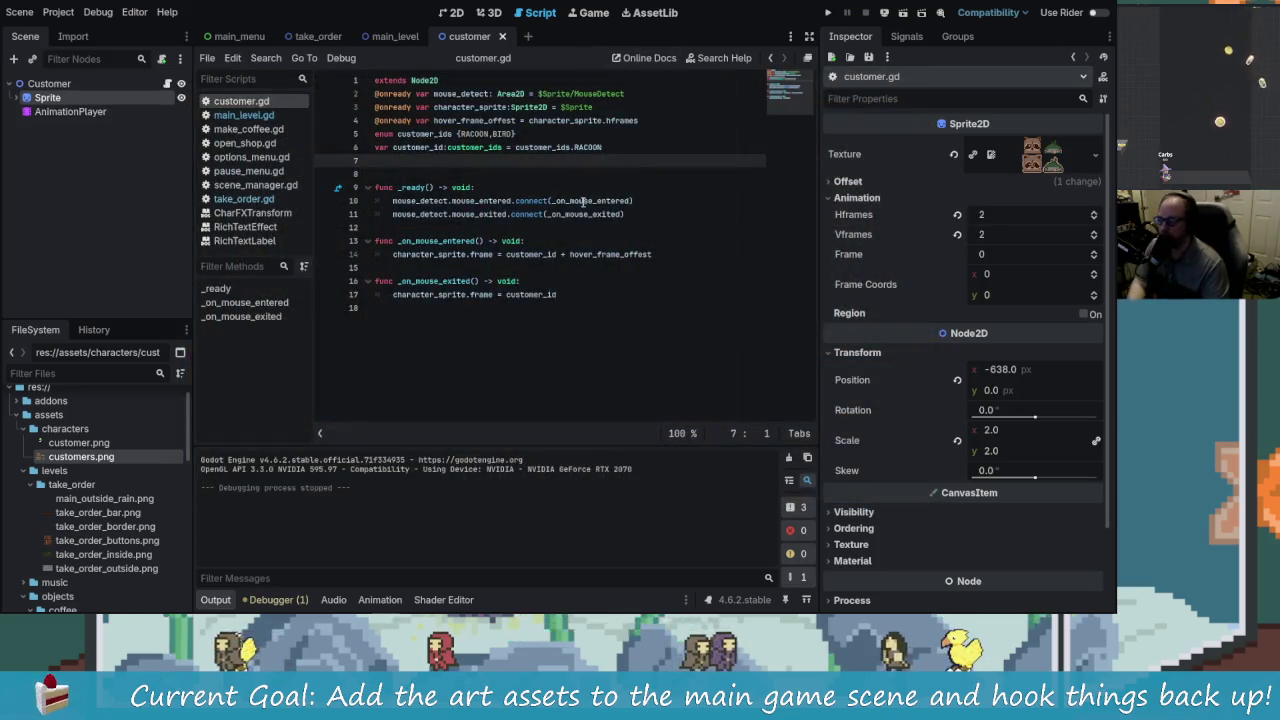
left_click(70, 111)
left_click(47, 97)
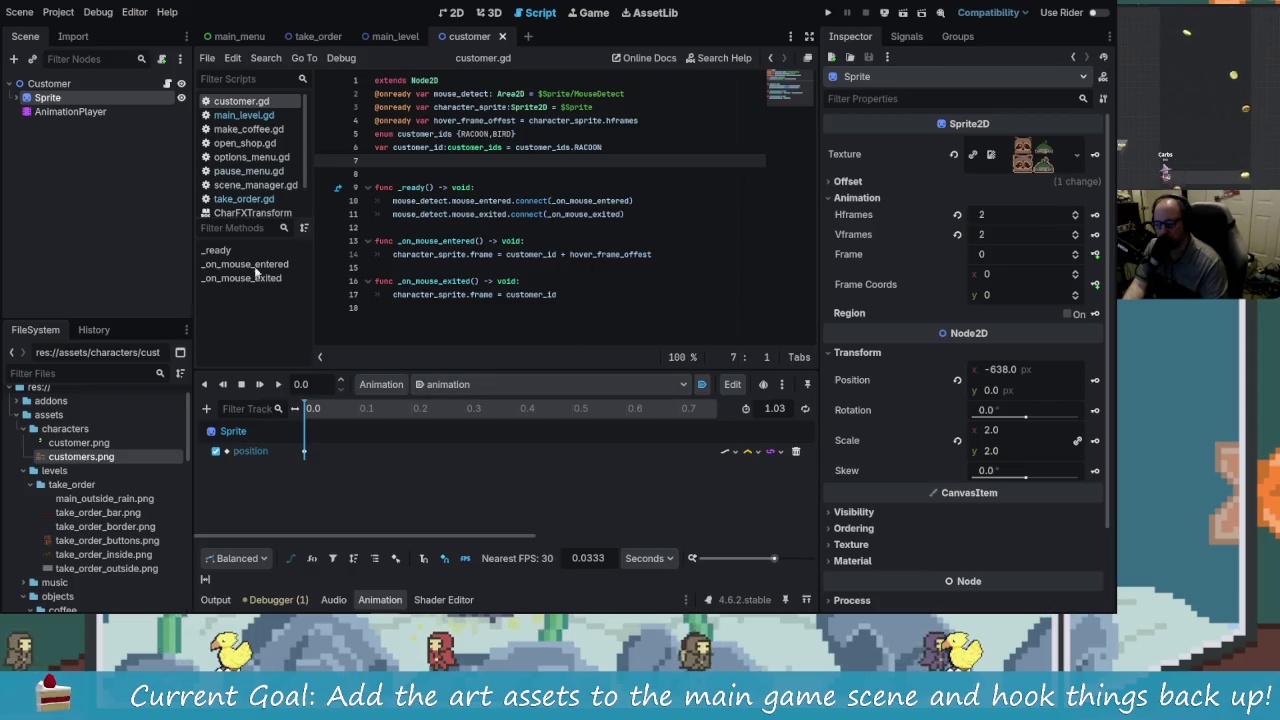
left_click(17, 97)
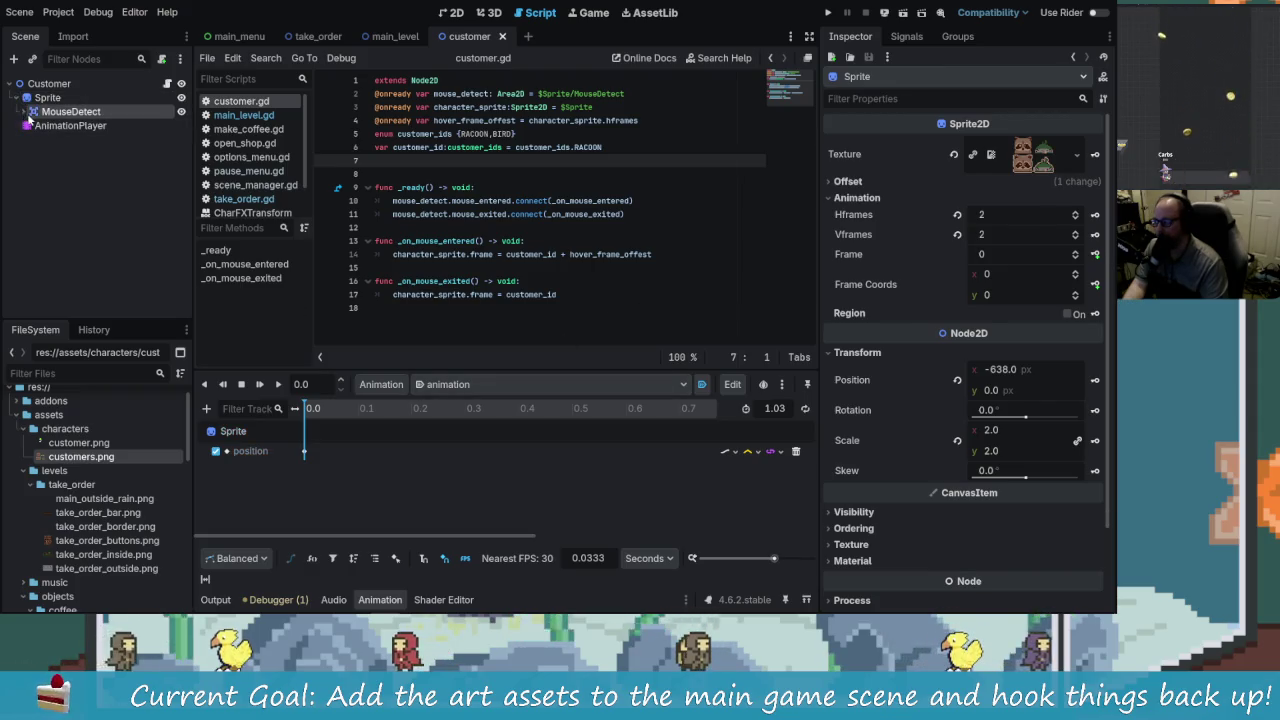
left_click(70, 111)
left_click(68, 125)
left_click(70, 111)
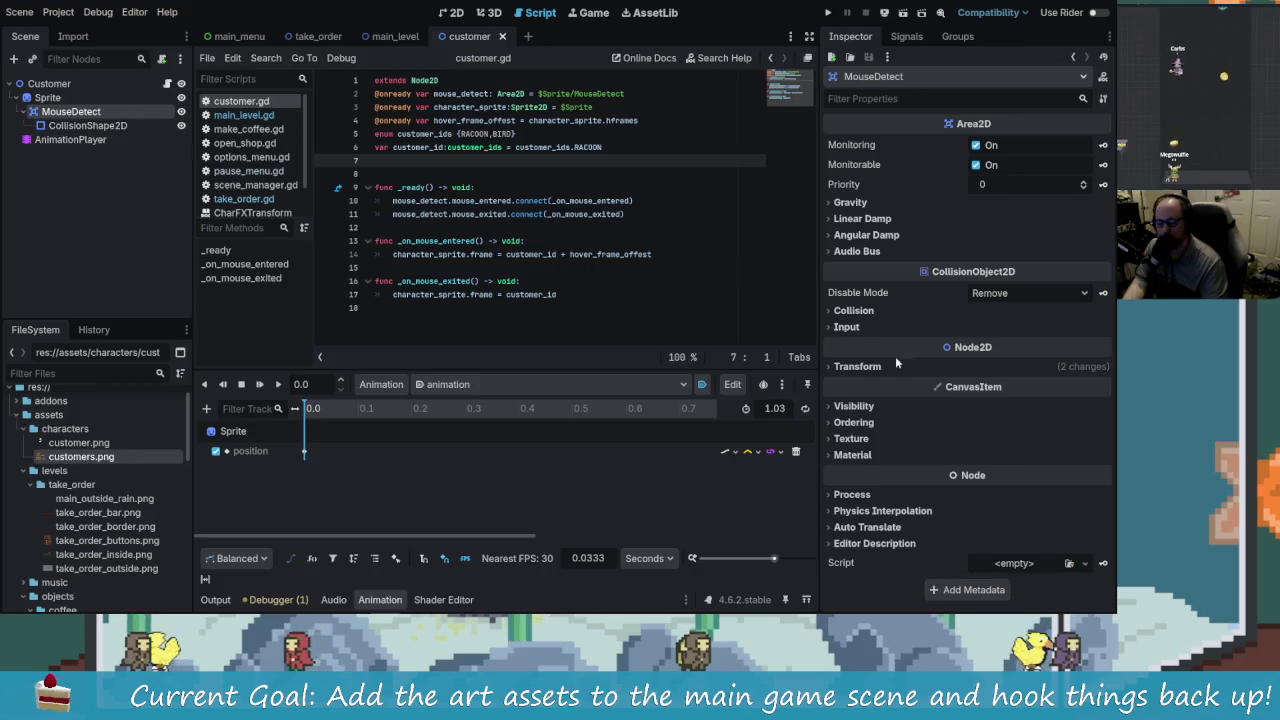
left_click(55, 84)
left_click(50, 97)
left_click(70, 112)
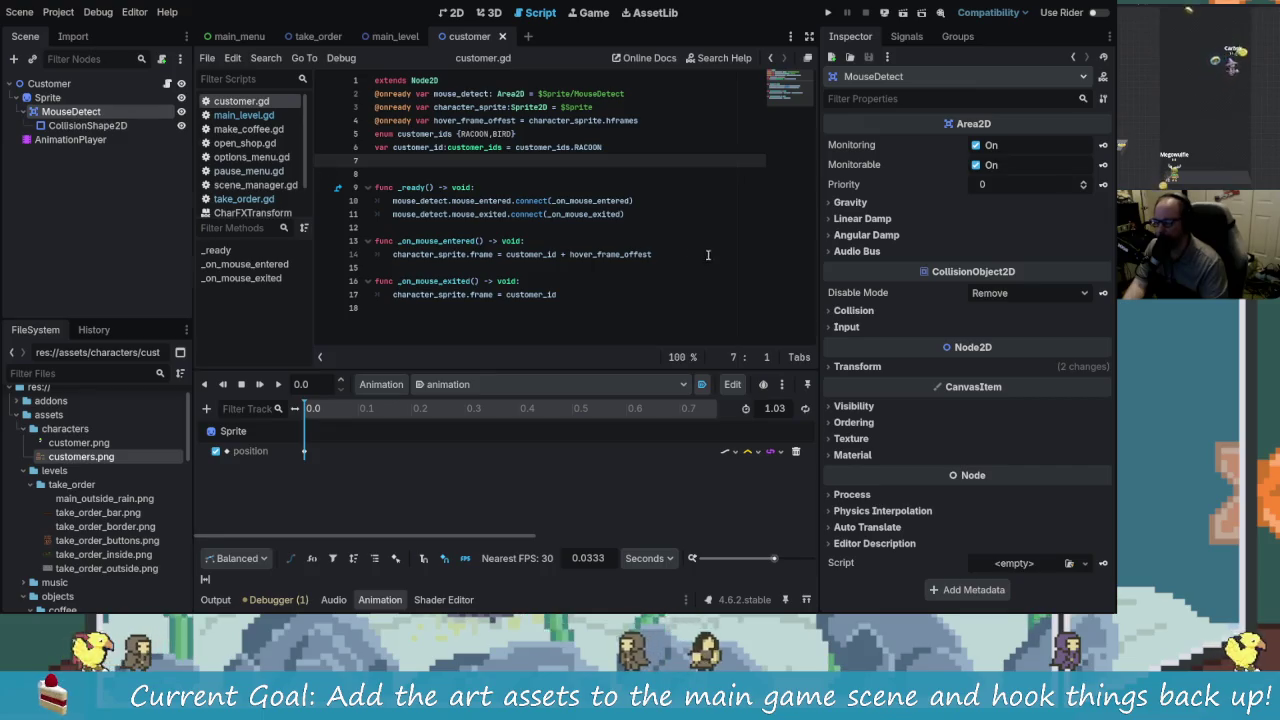
left_click(853, 310)
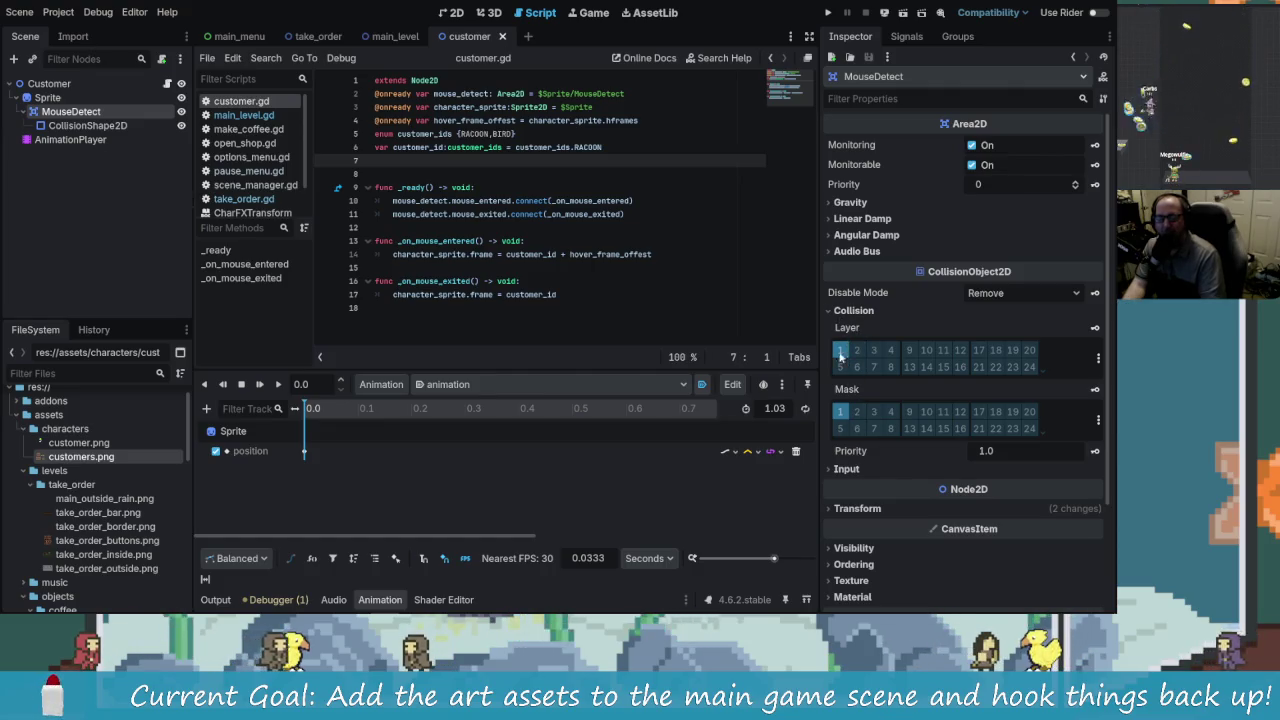
left_click(853, 310)
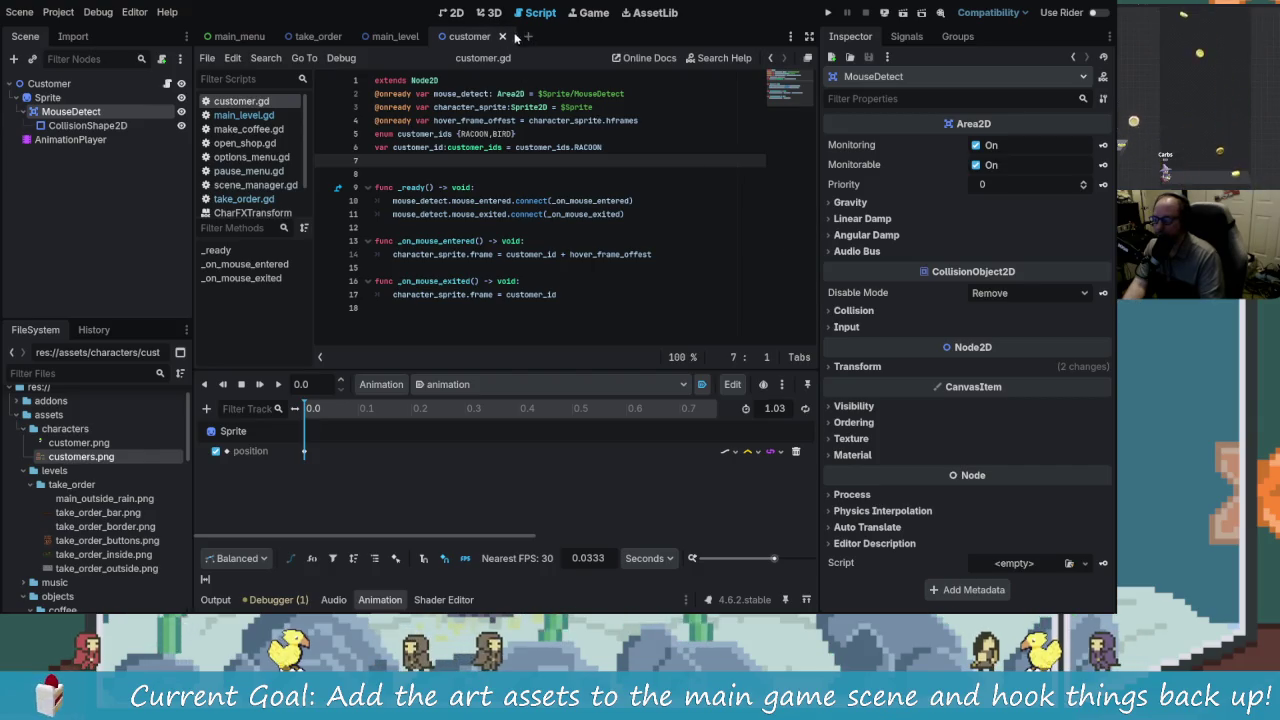
left_click(594, 13)
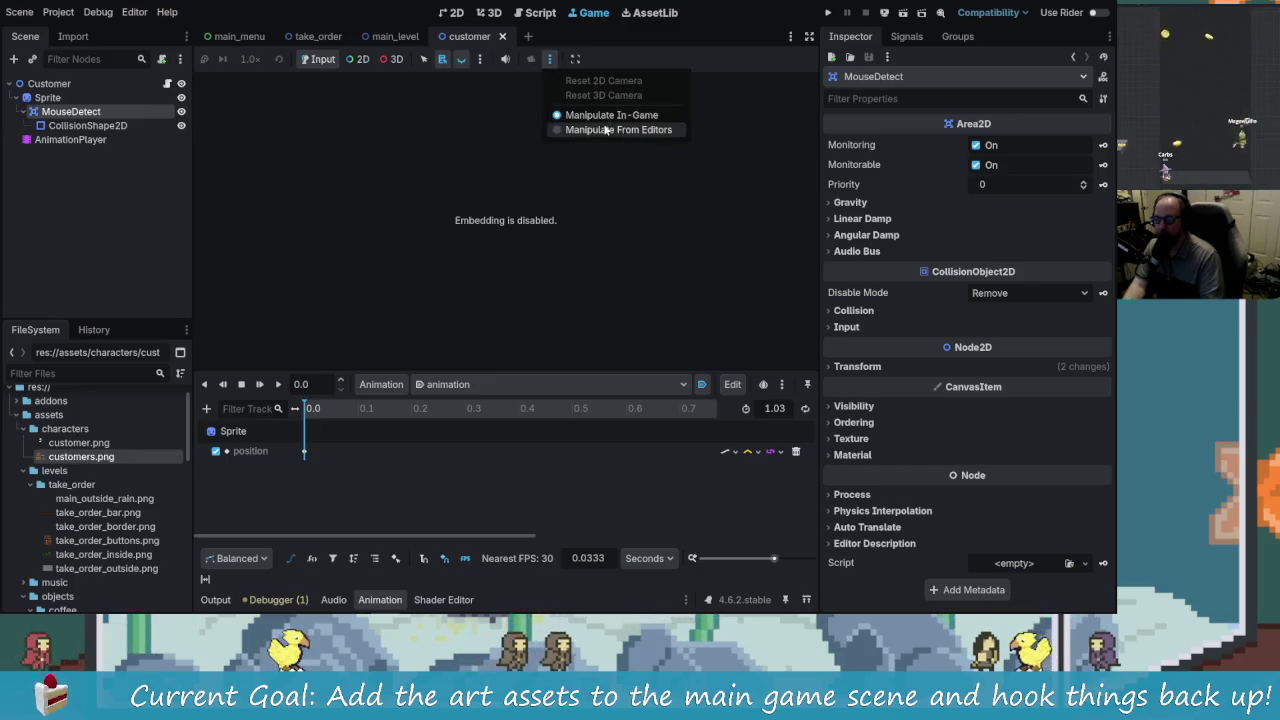
Step: Enable 'Embed Game on Next Play', then run the game in the editor and start it
left_click(601, 130)
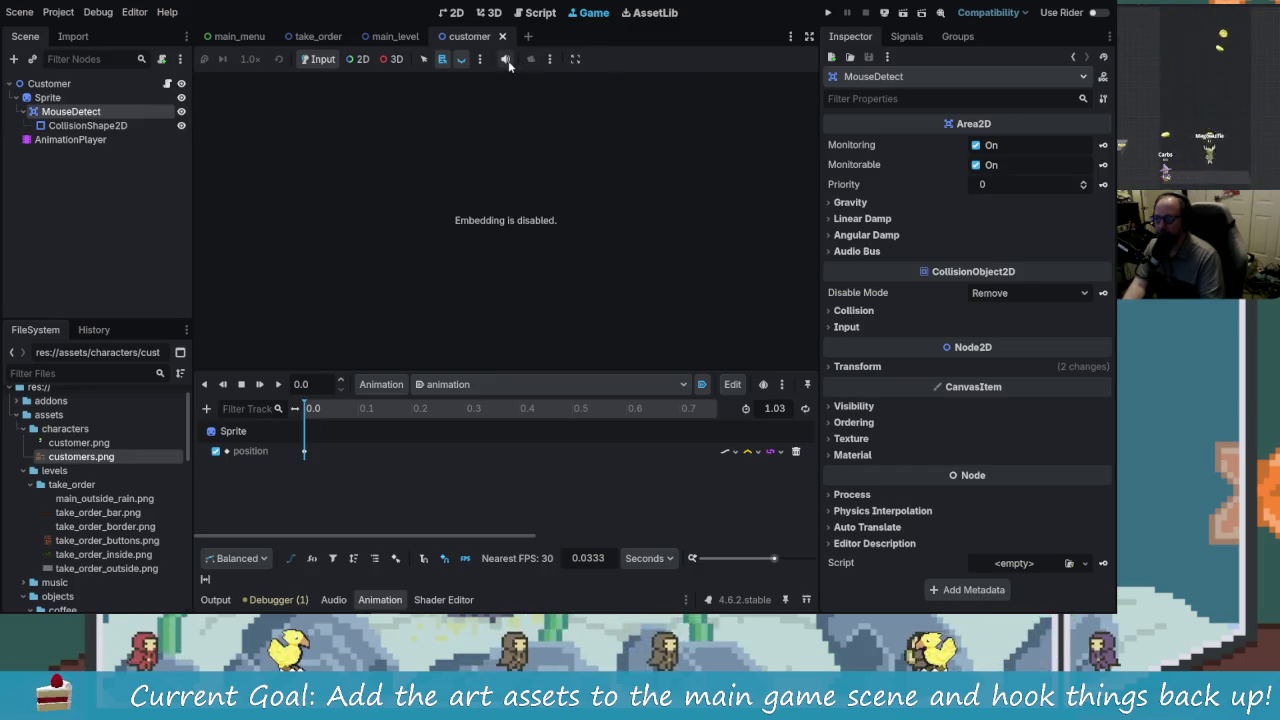
left_click(480, 58)
left_click(575, 58)
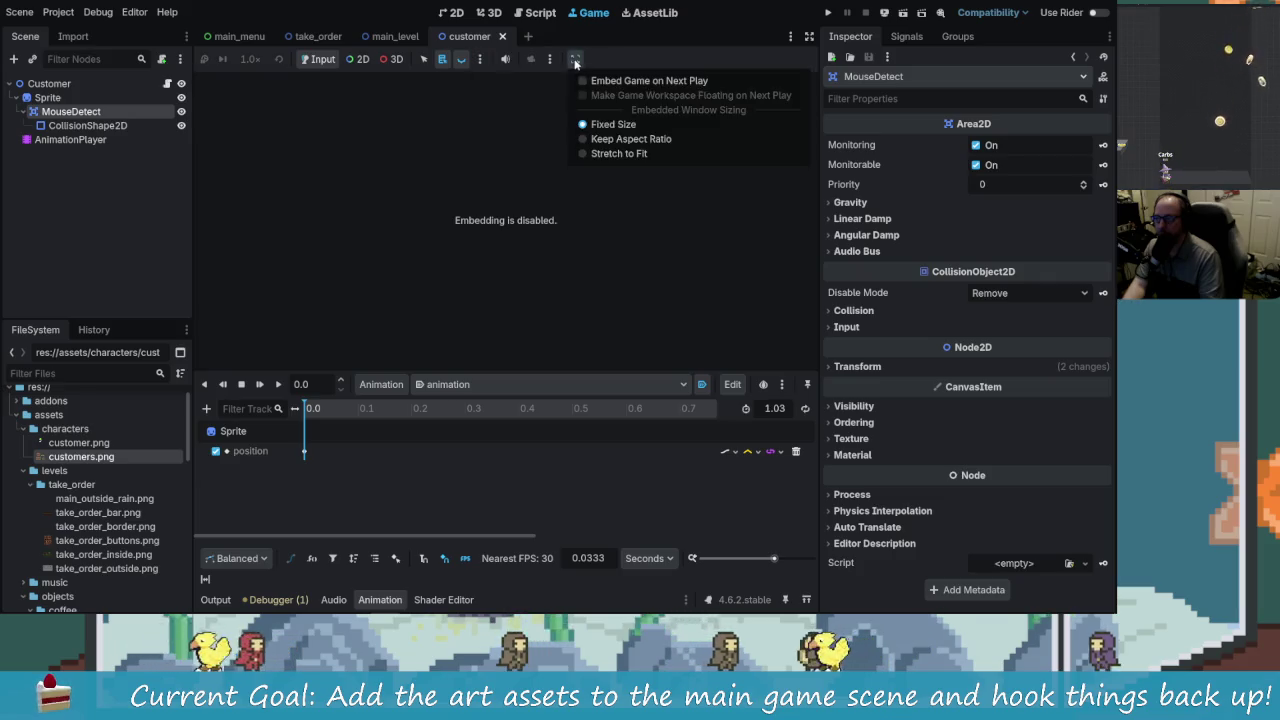
left_click(660, 82)
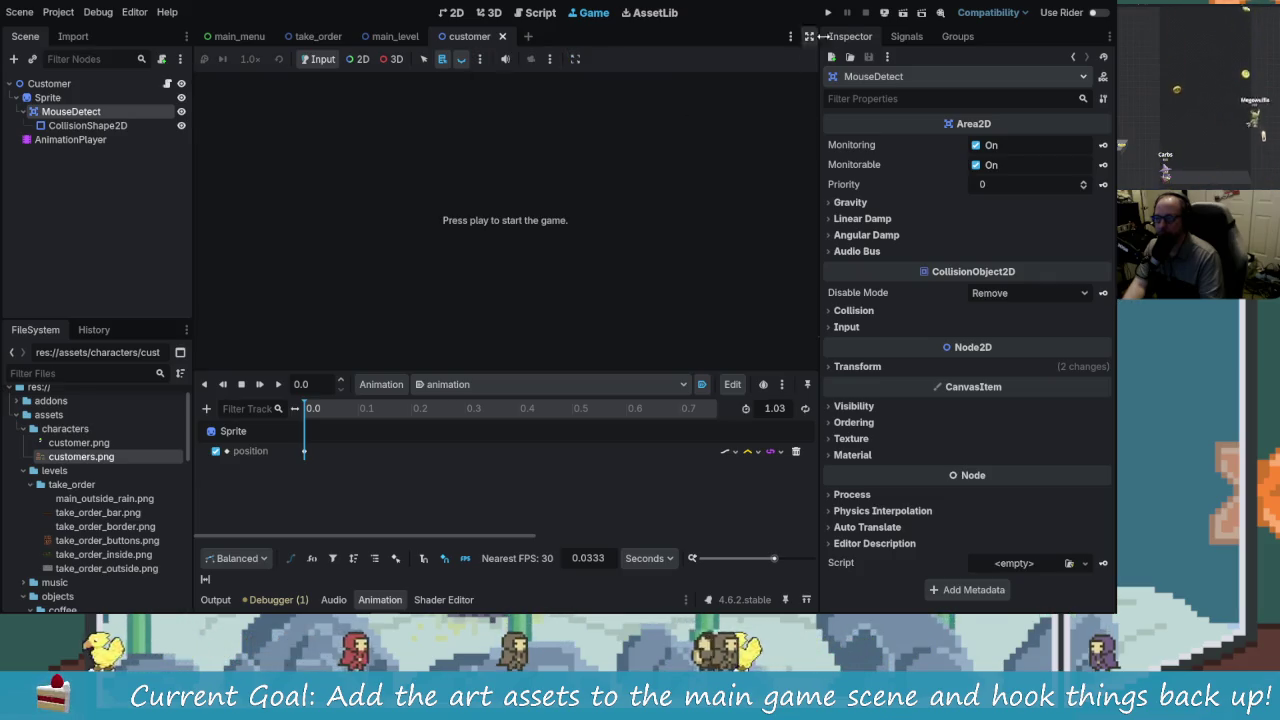
left_click(828, 12)
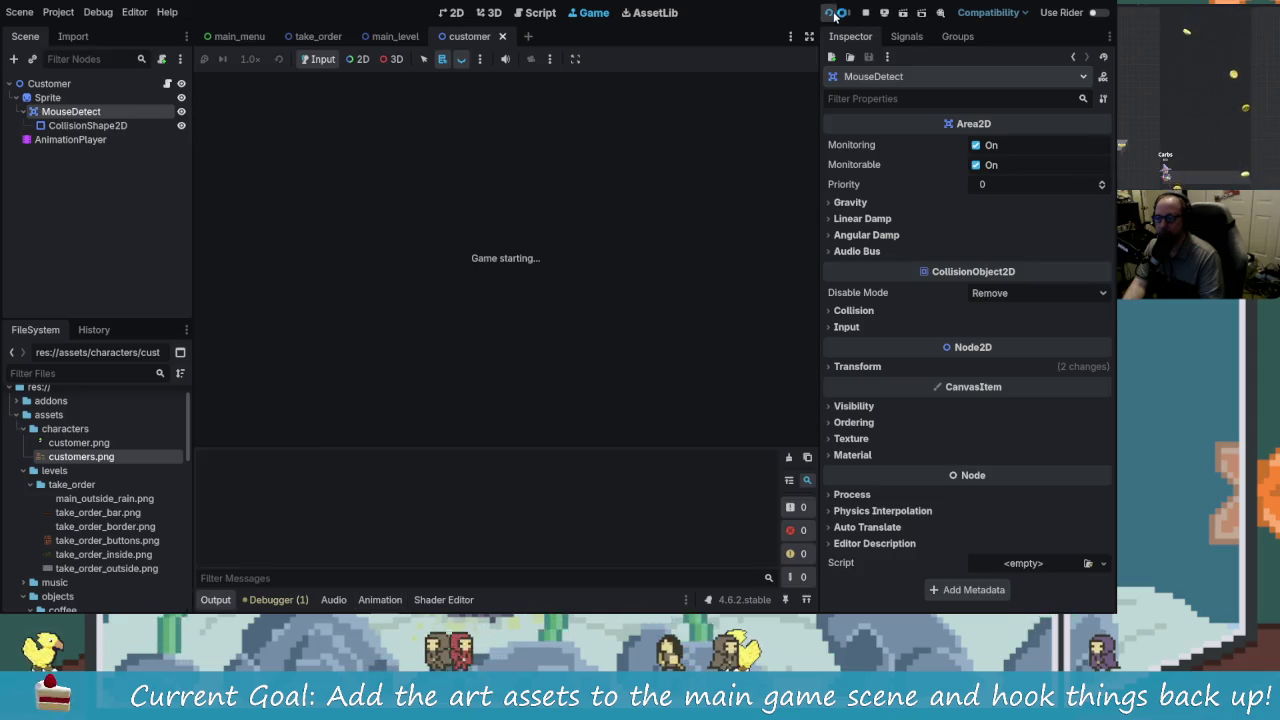
left_click(505, 219)
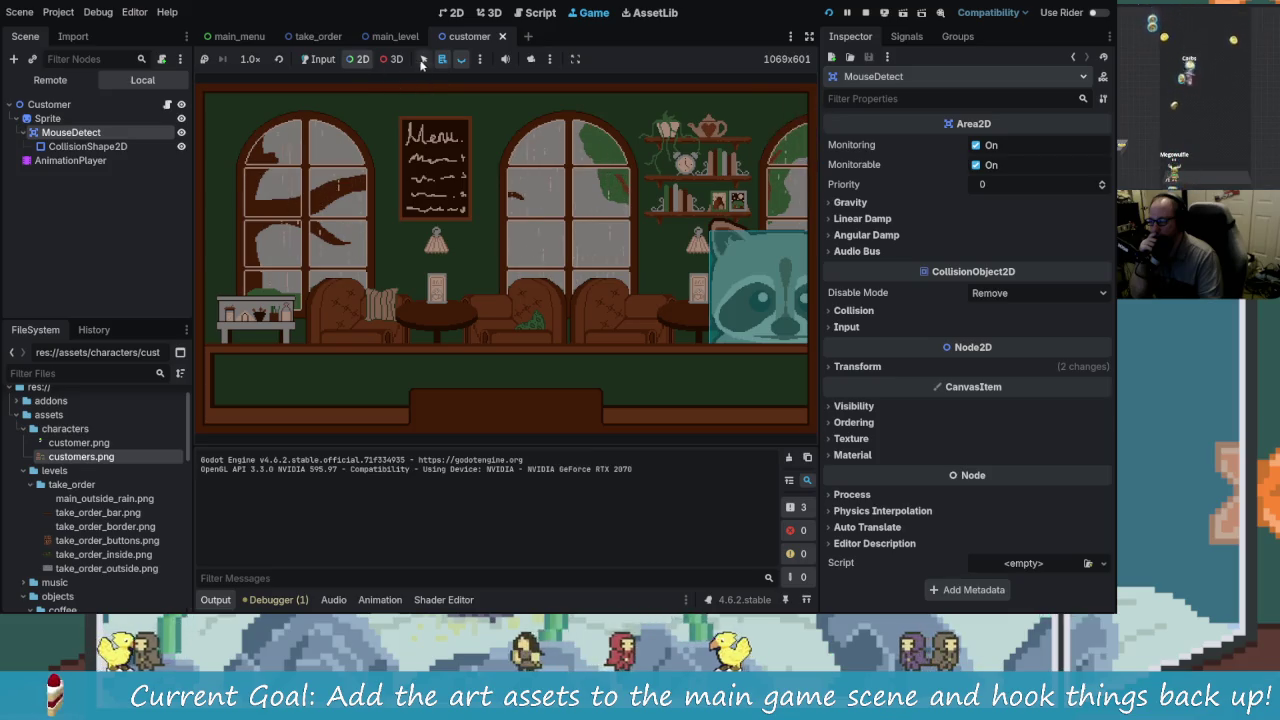
Step: In list-select mode, list the nodes under the raccoon customer, then stop the game
left_click(480, 59)
left_click(481, 60)
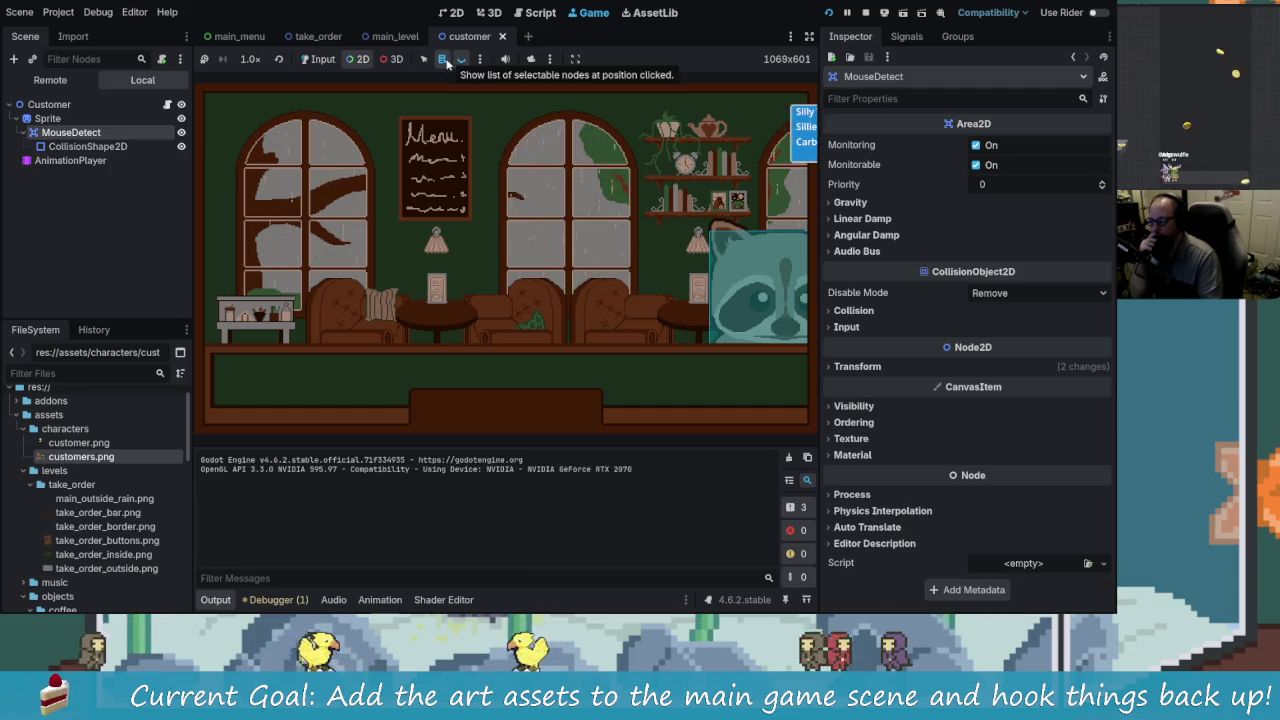
left_click(443, 60)
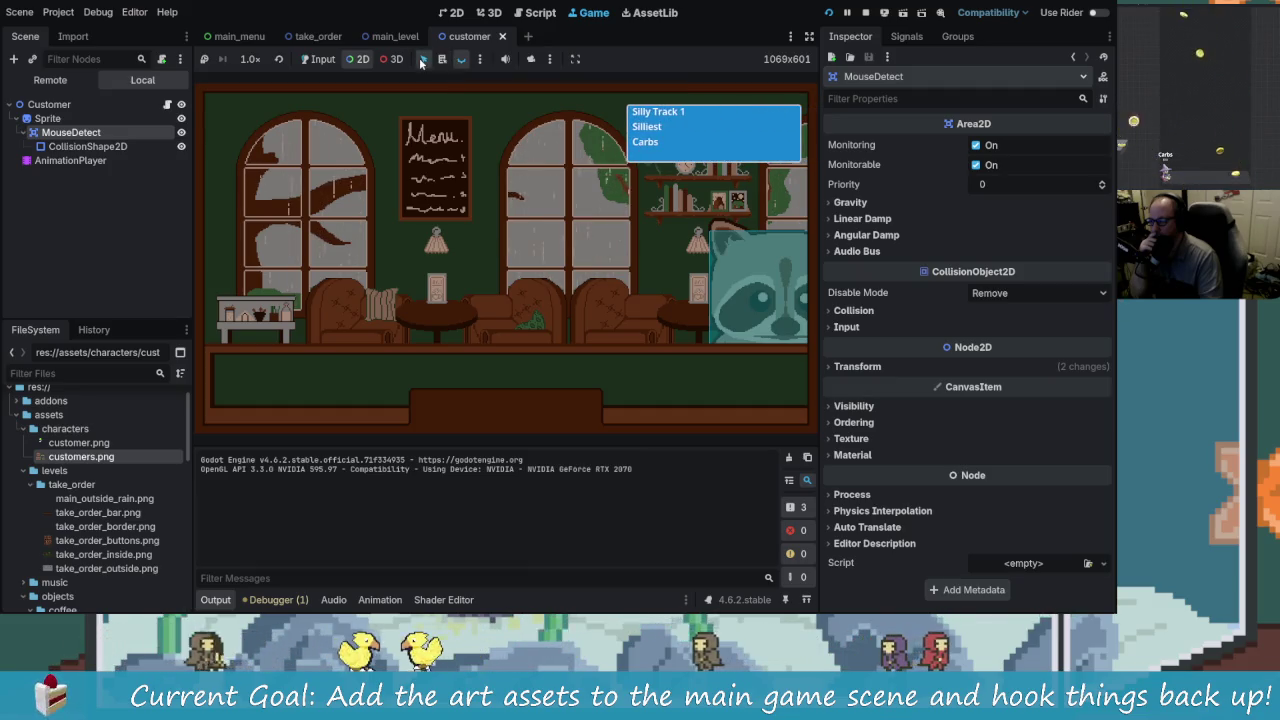
left_click(735, 286)
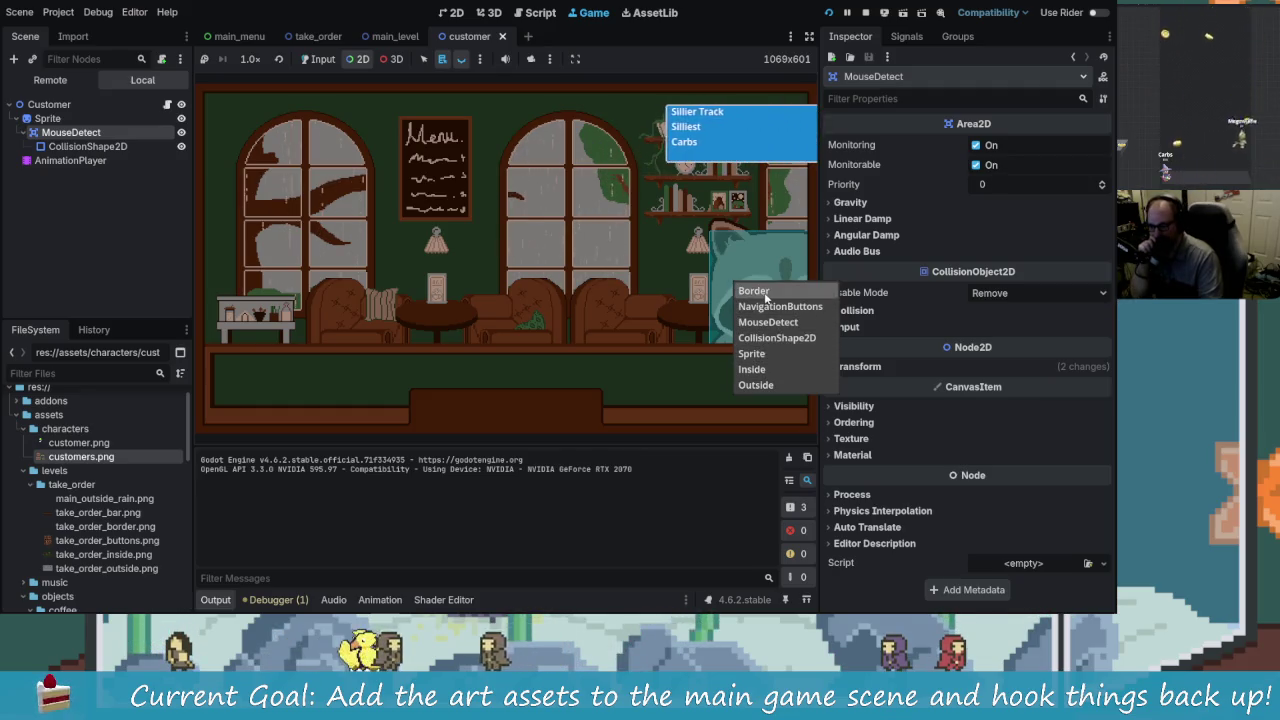
left_click(733, 279)
left_click(733, 279)
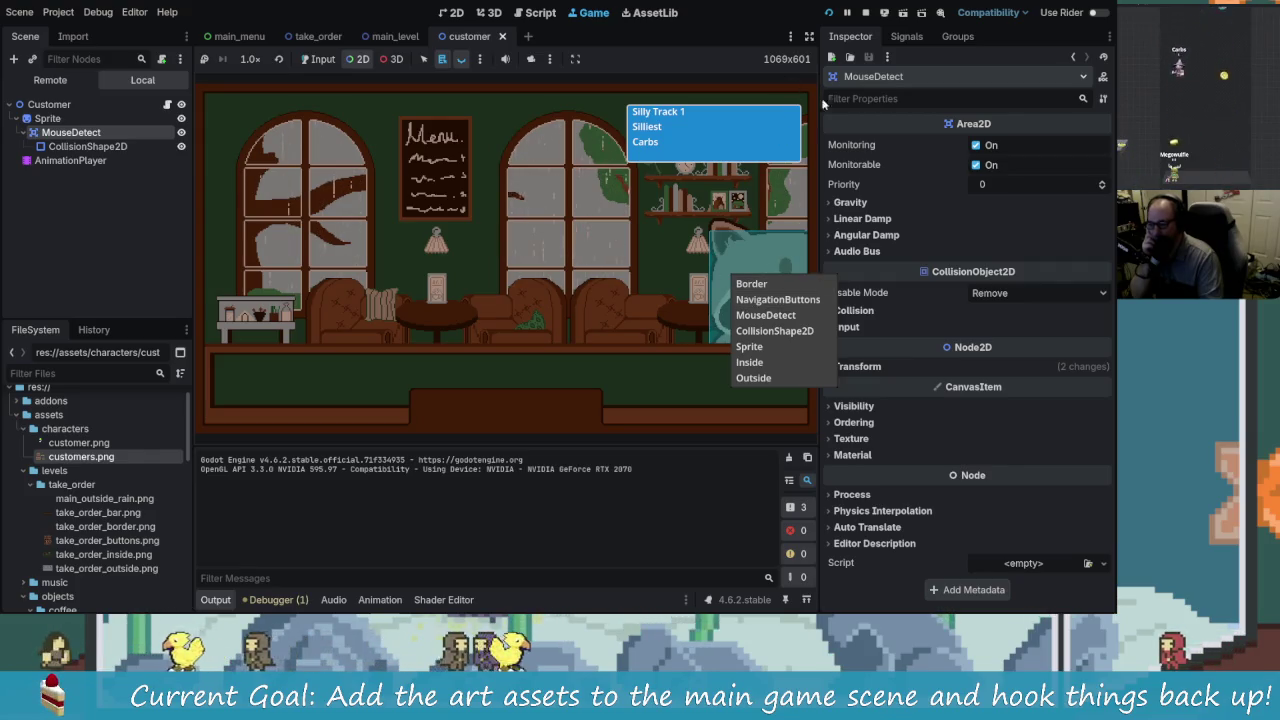
left_click(866, 13)
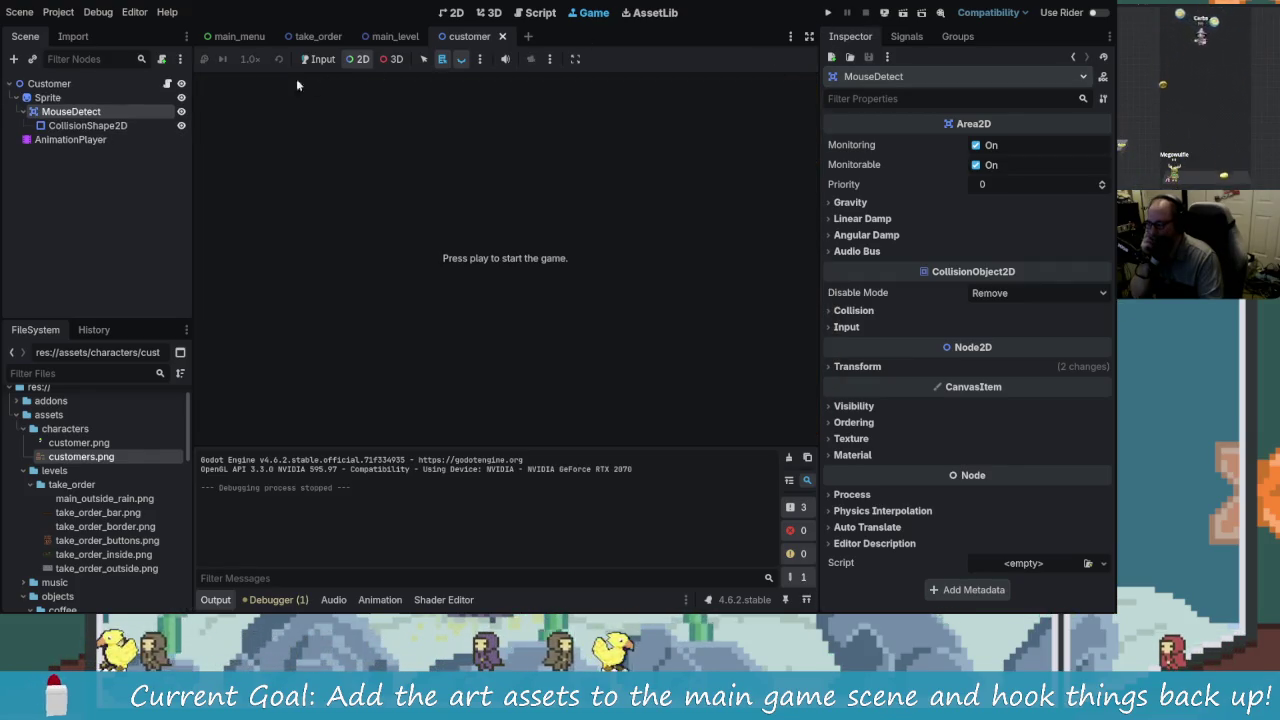
Step: In main_level, inspect the CanvasLayer, CharacterManager and Customer nodes' properties
left_click(392, 37)
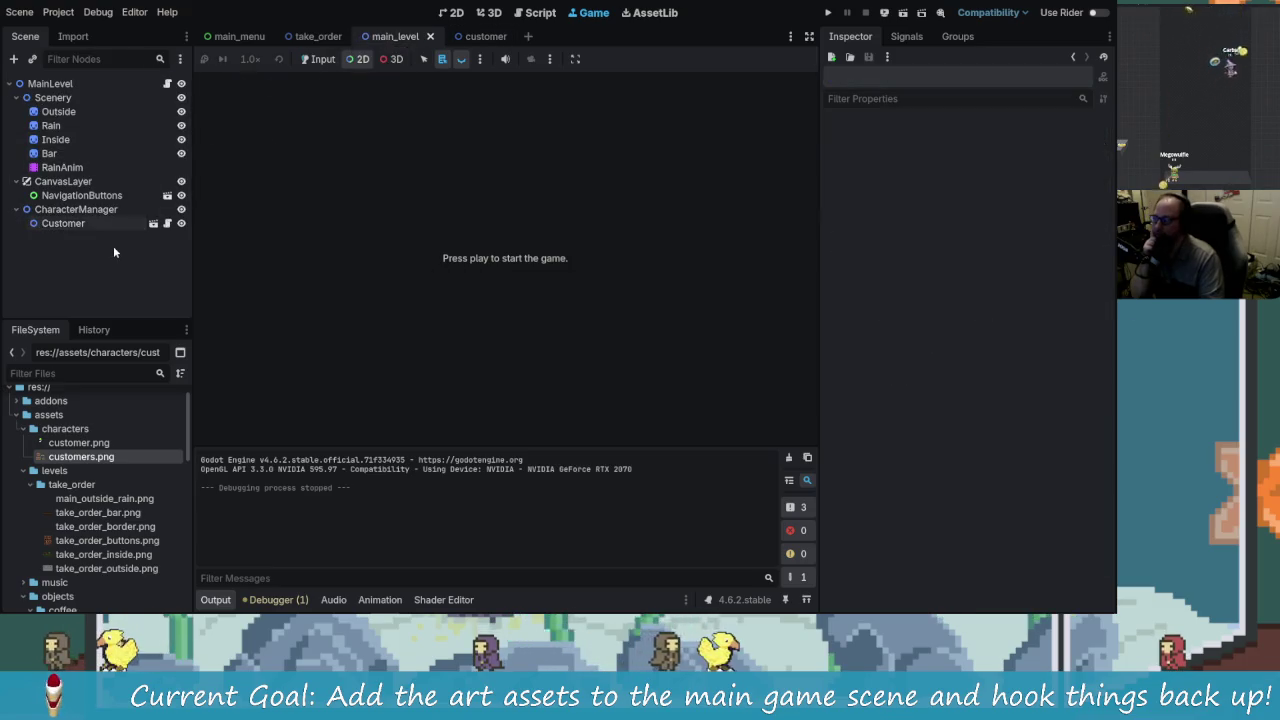
left_click(80, 196)
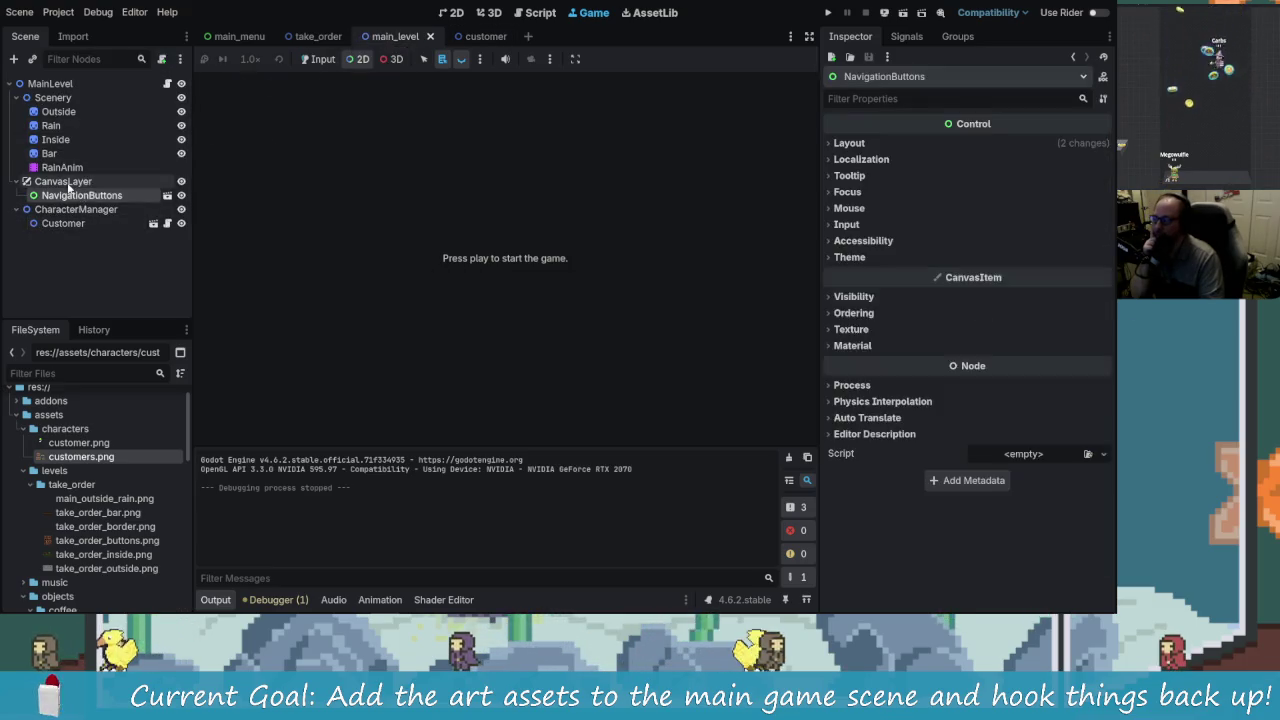
left_click(62, 181)
left_click(829, 143)
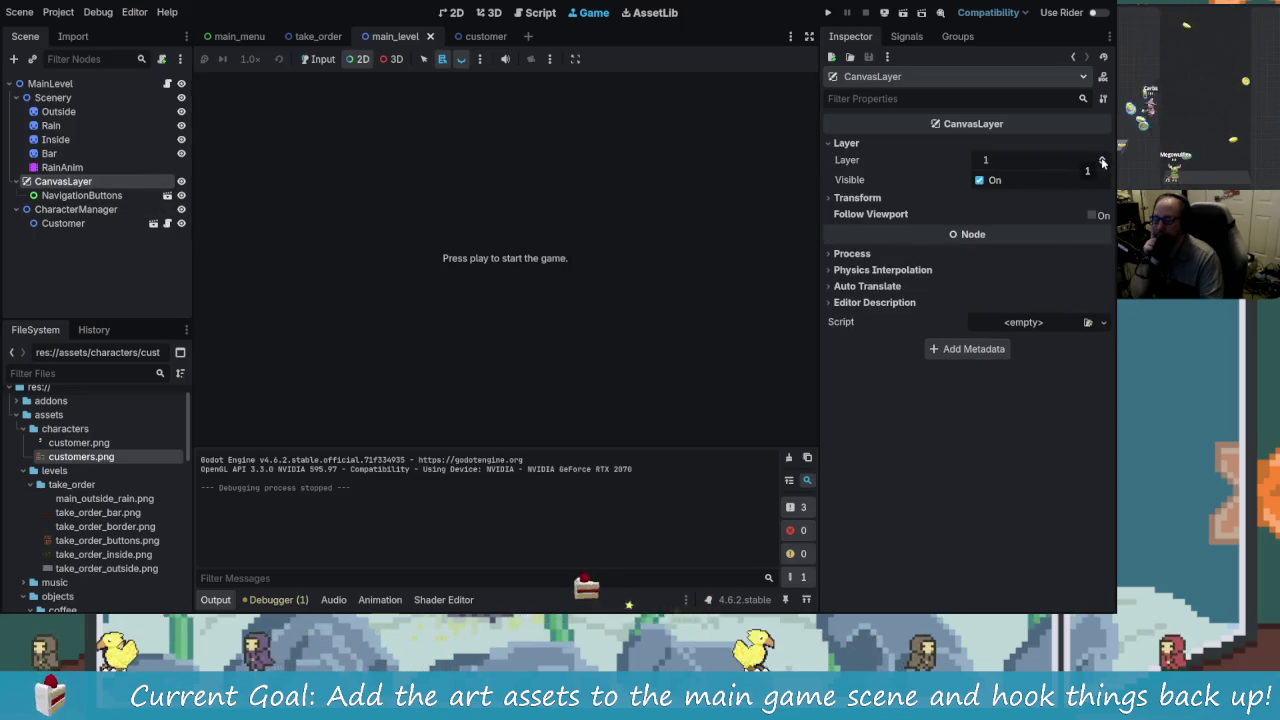
left_click(90, 209)
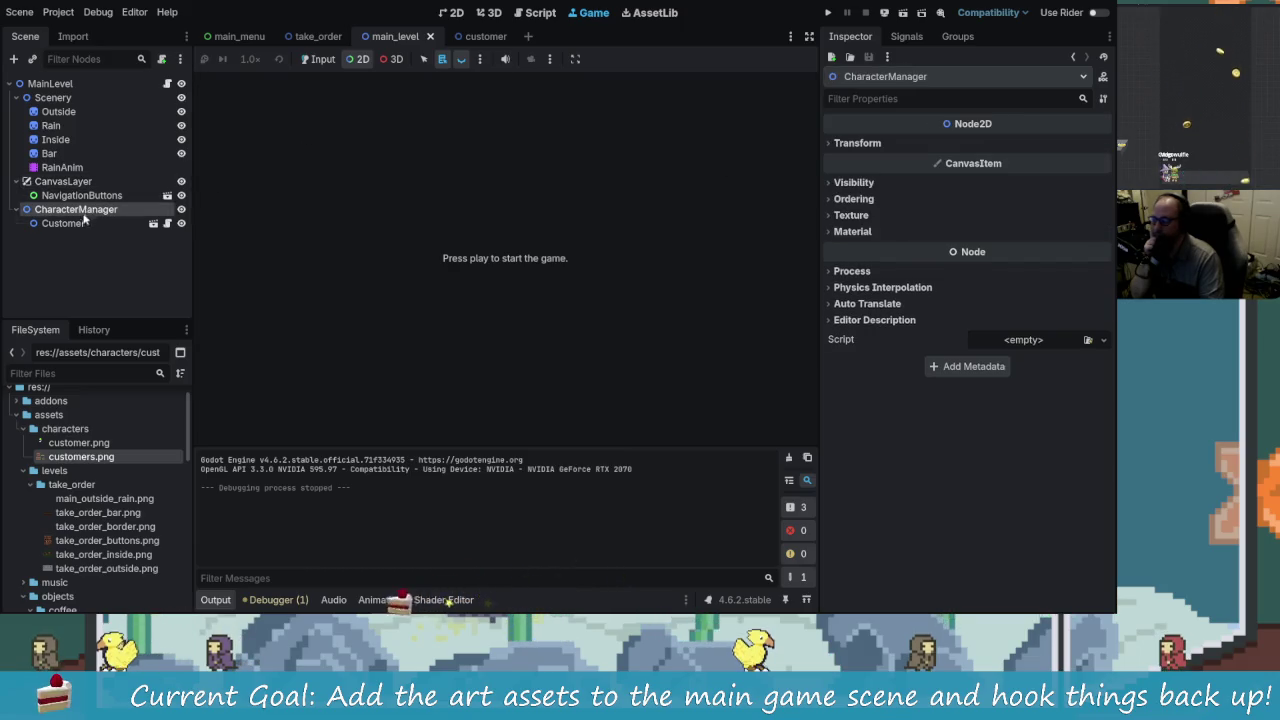
left_click(70, 223)
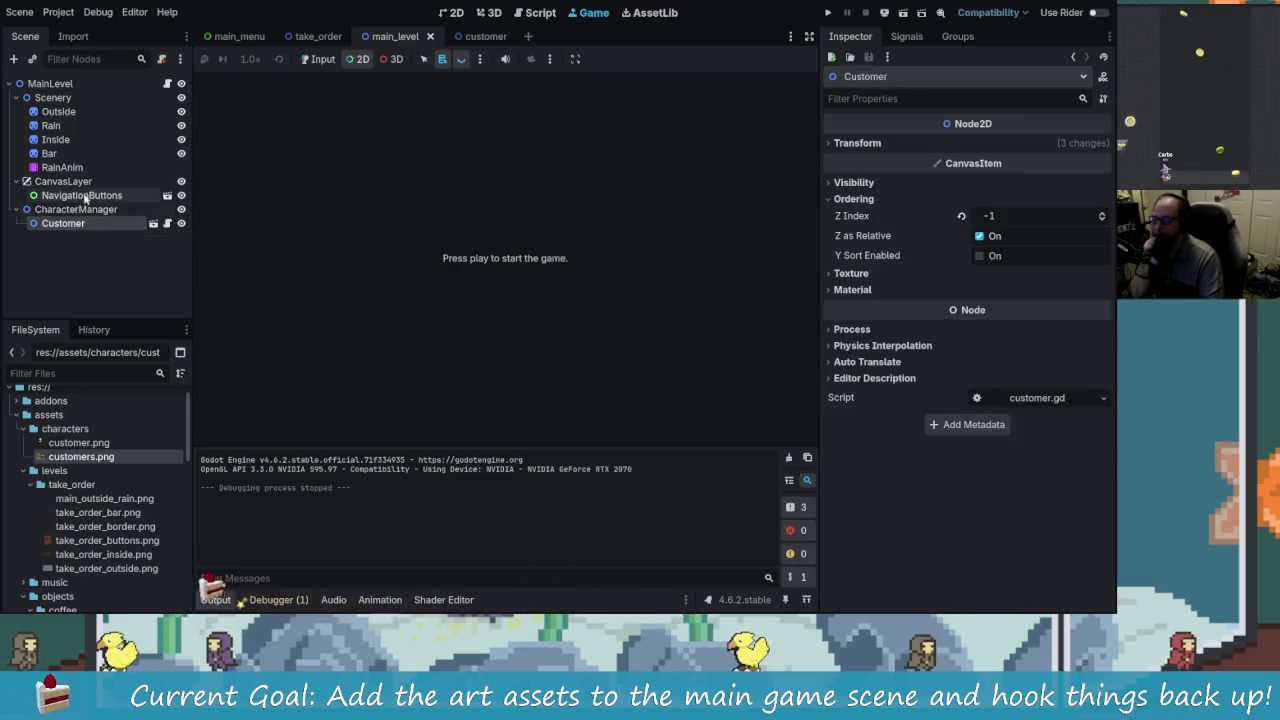
left_click(70, 181)
Step: Set NavigationButtons' Mouse Filter to Pass (Propagate Up) in the Inspector
left_click(86, 197)
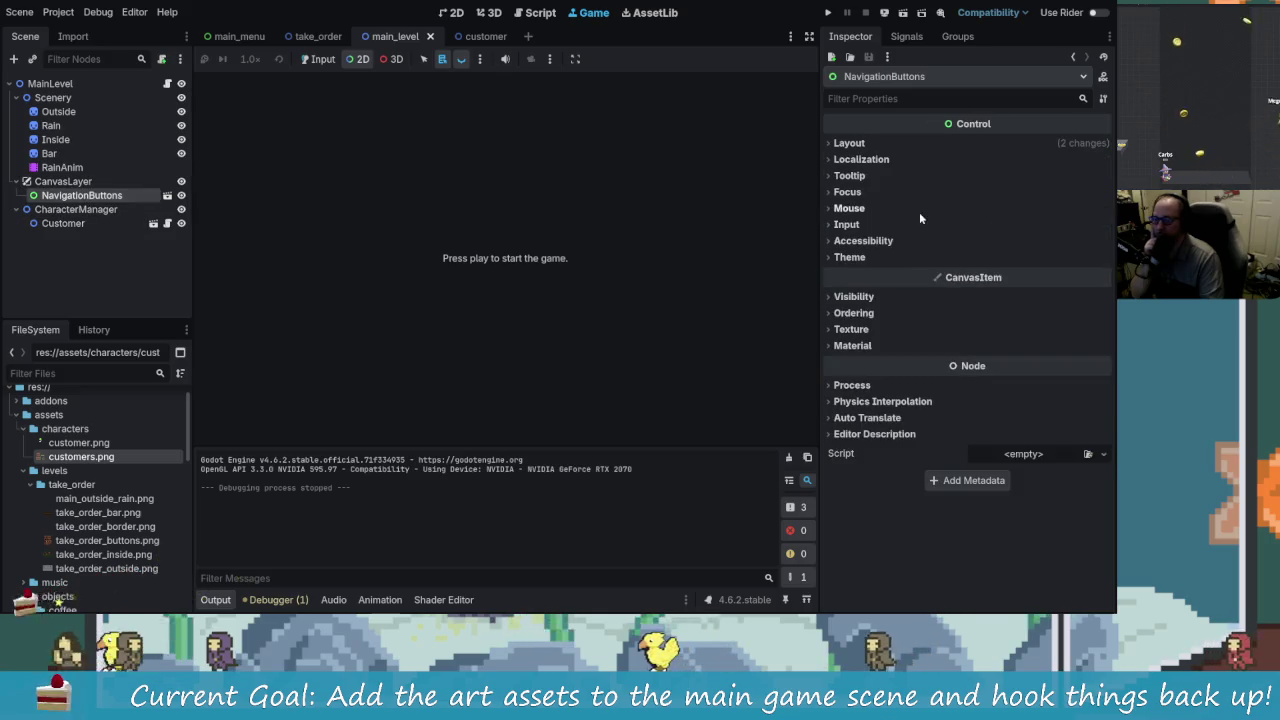
left_click(849, 143)
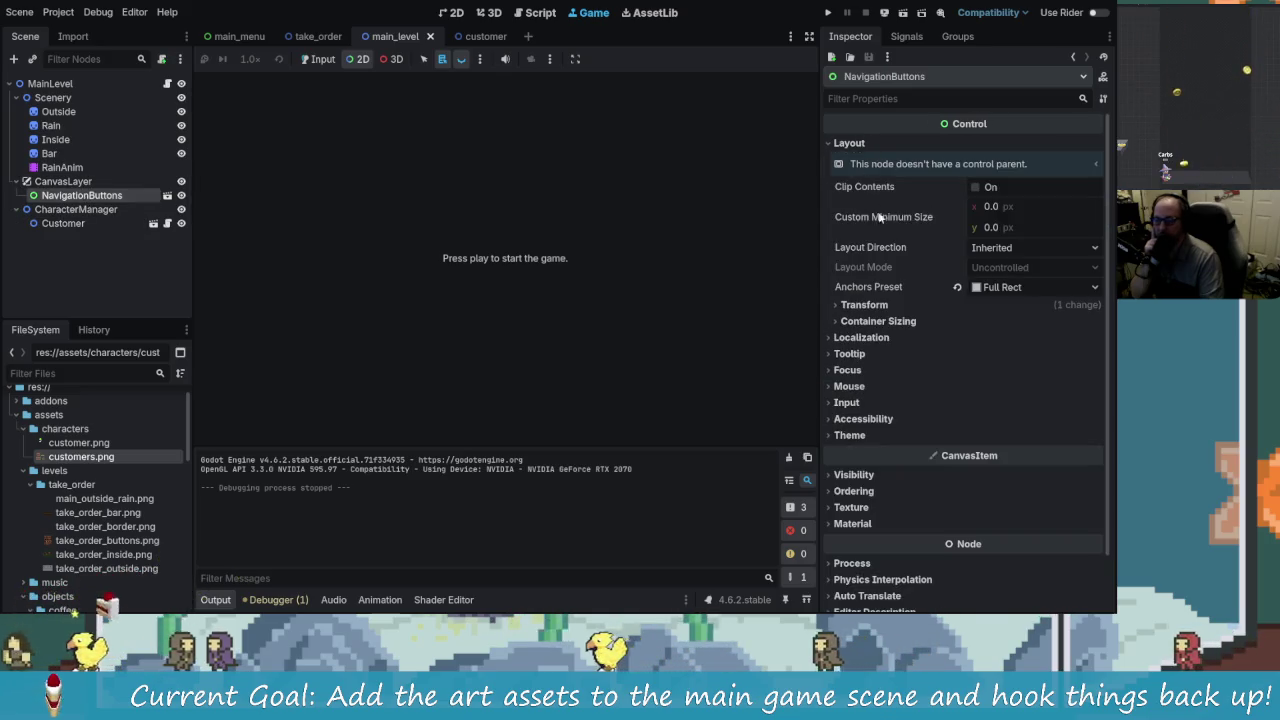
left_click(866, 385)
left_click(1012, 403)
left_click(1015, 437)
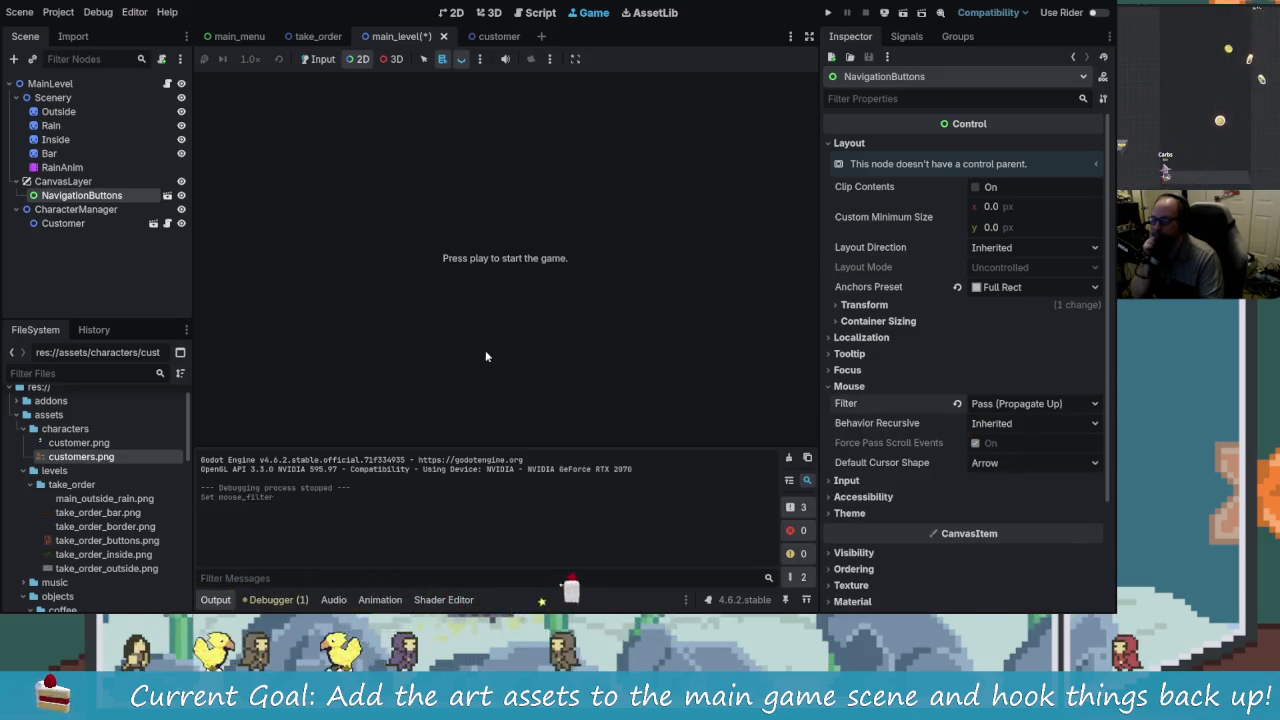
Step: Open the navigation_buttons scene for editing from NavigationButtons in the scene tree
left_click(63, 181)
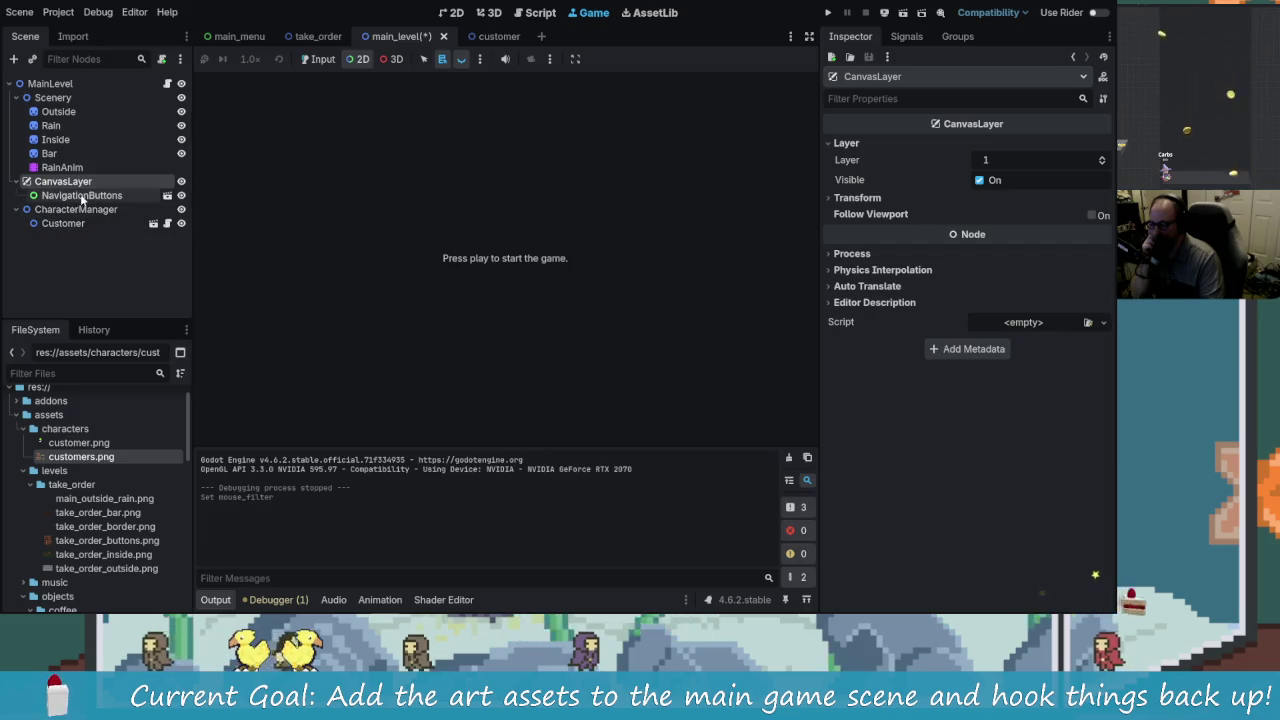
left_click(130, 195)
left_click(168, 196)
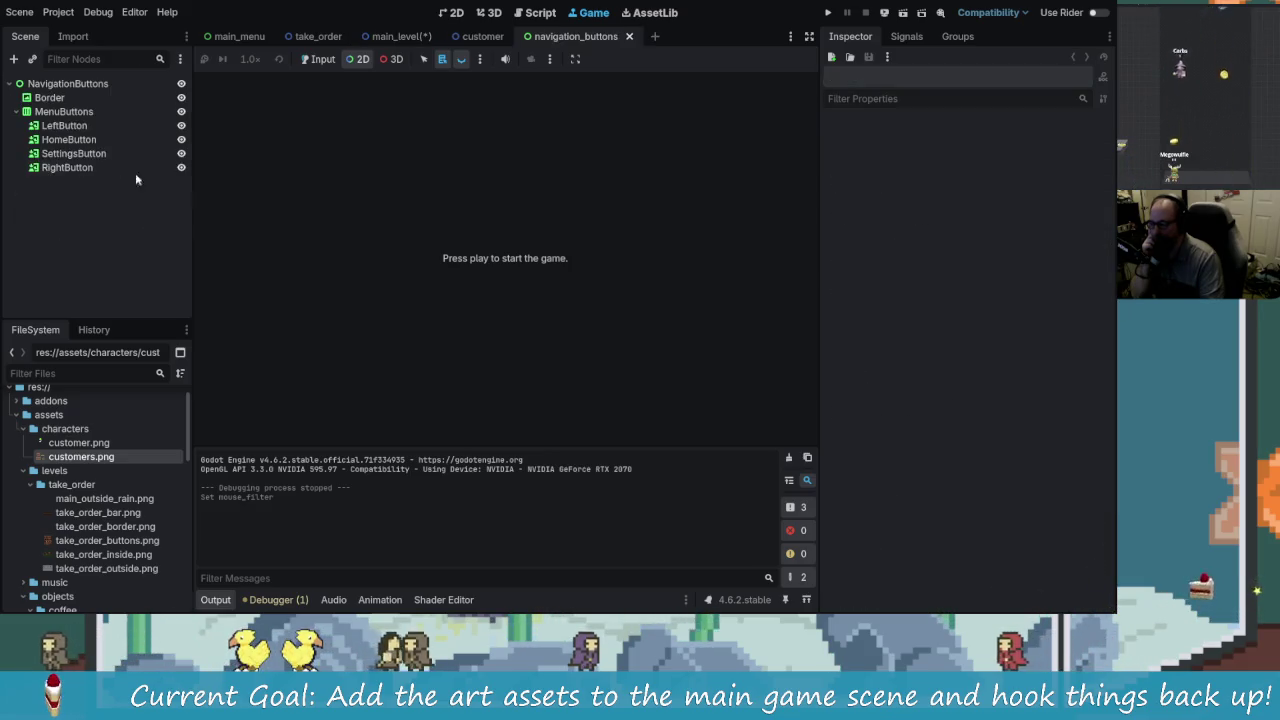
Step: Save and run the project with F5, check the raccoon hover, then stop with F8
key("F5")
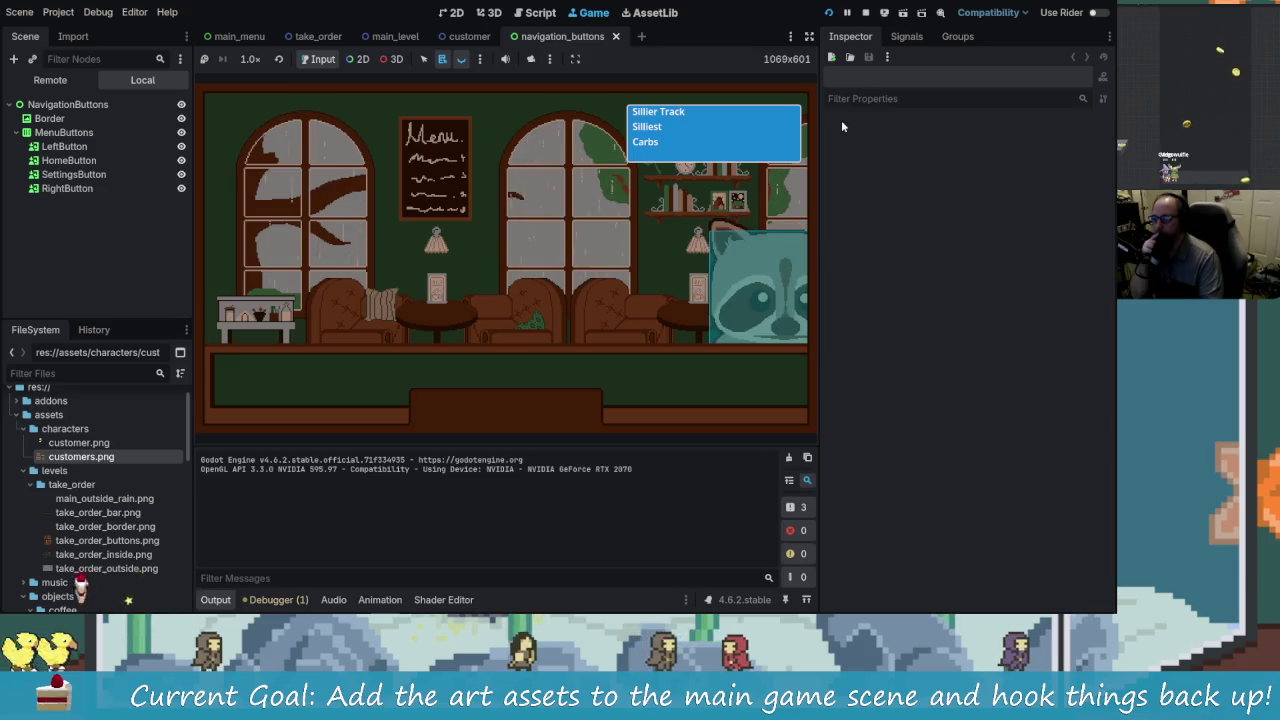
key("F8")
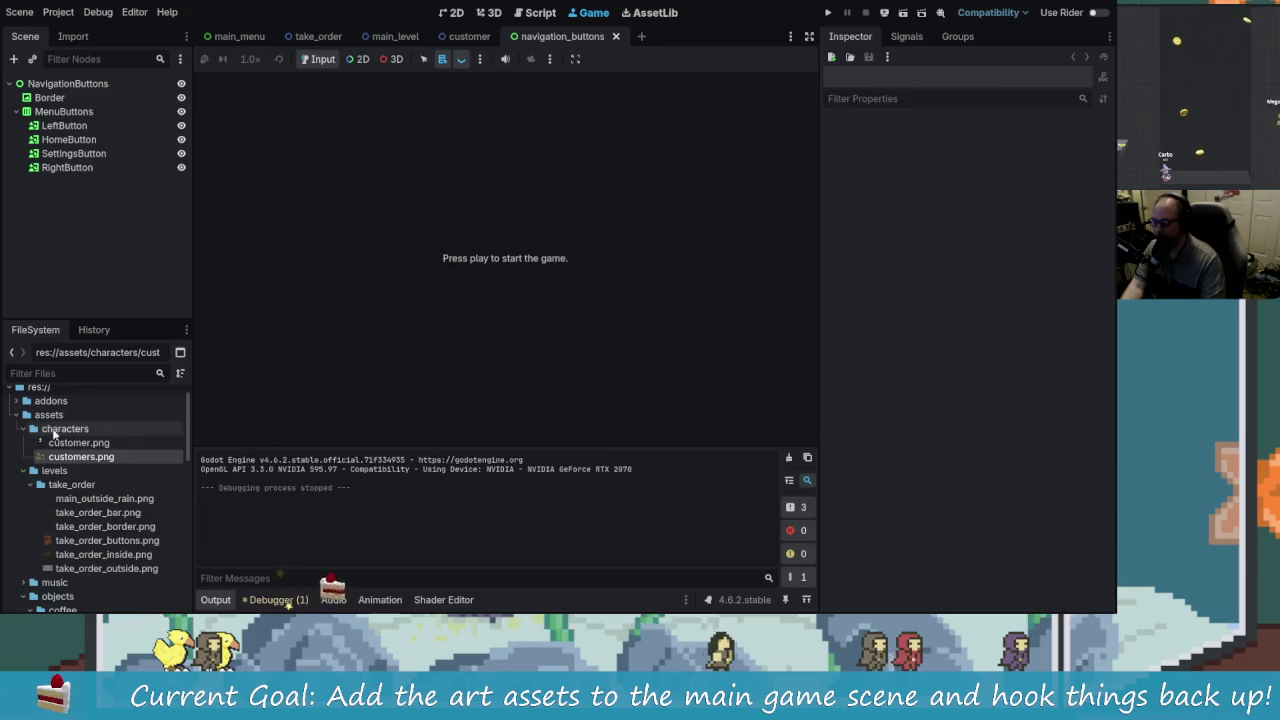
key("alt+Tab")
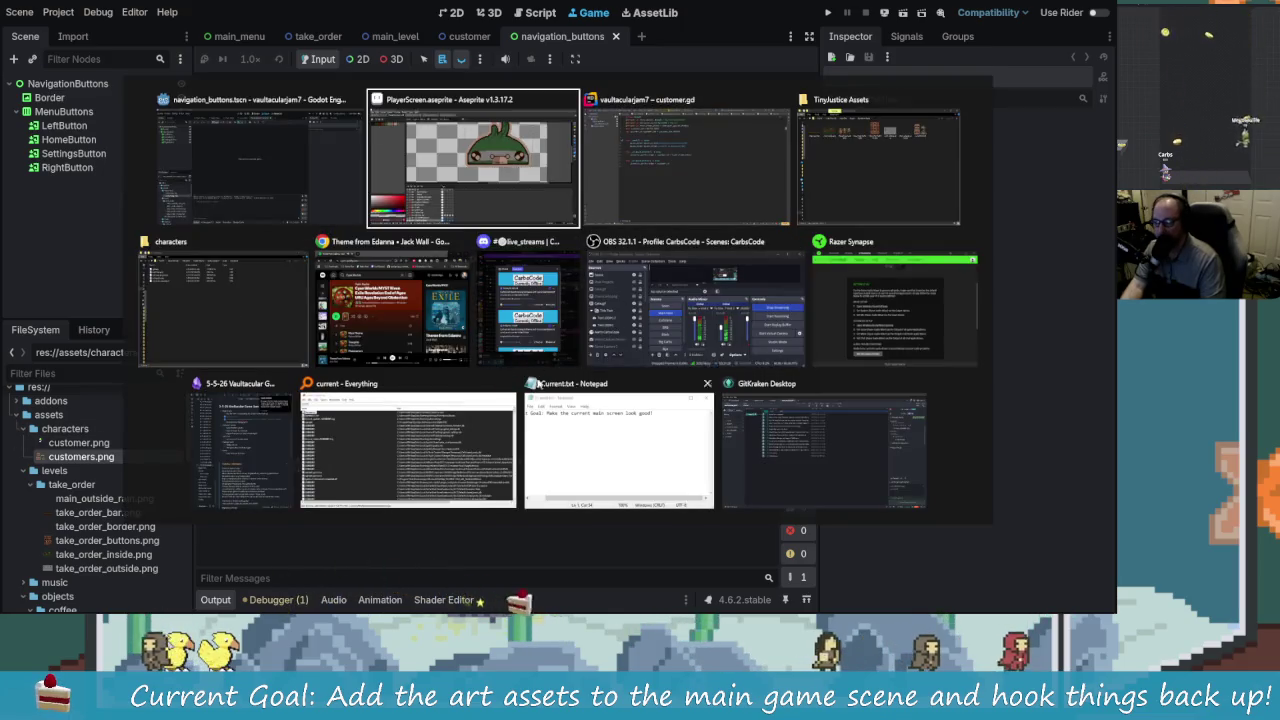
key("Escape")
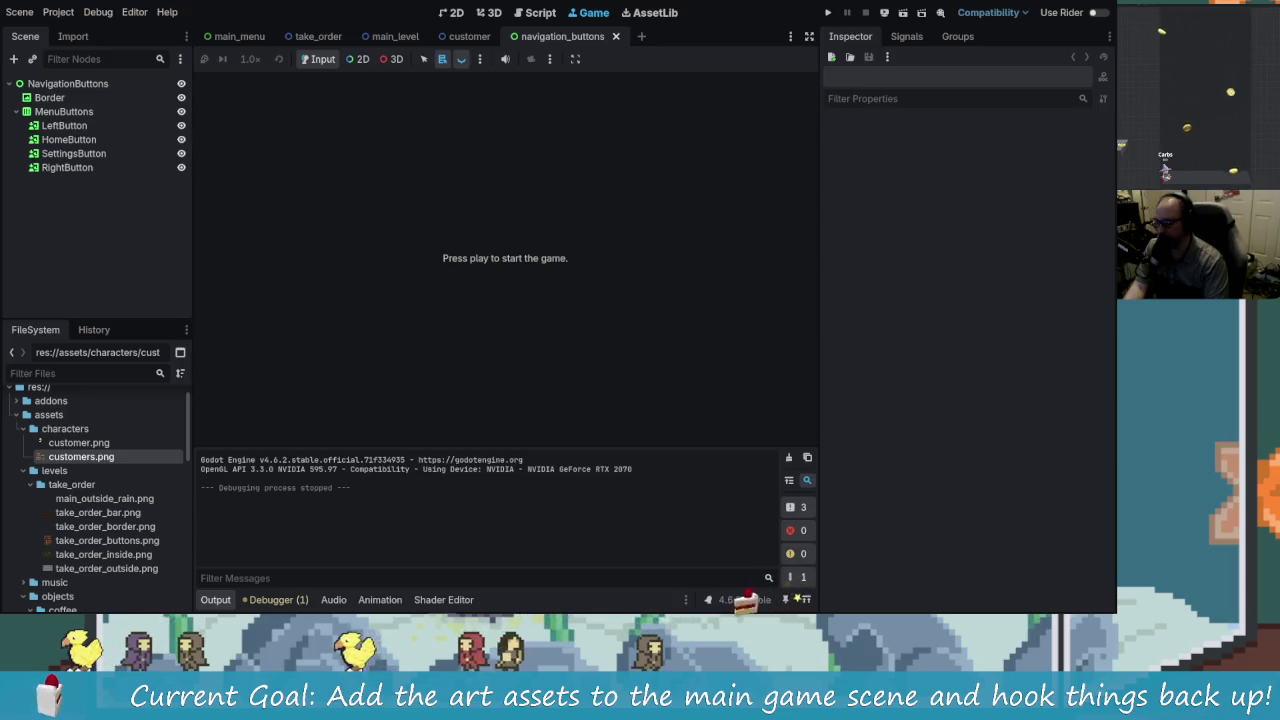
mouse_move(640, 611)
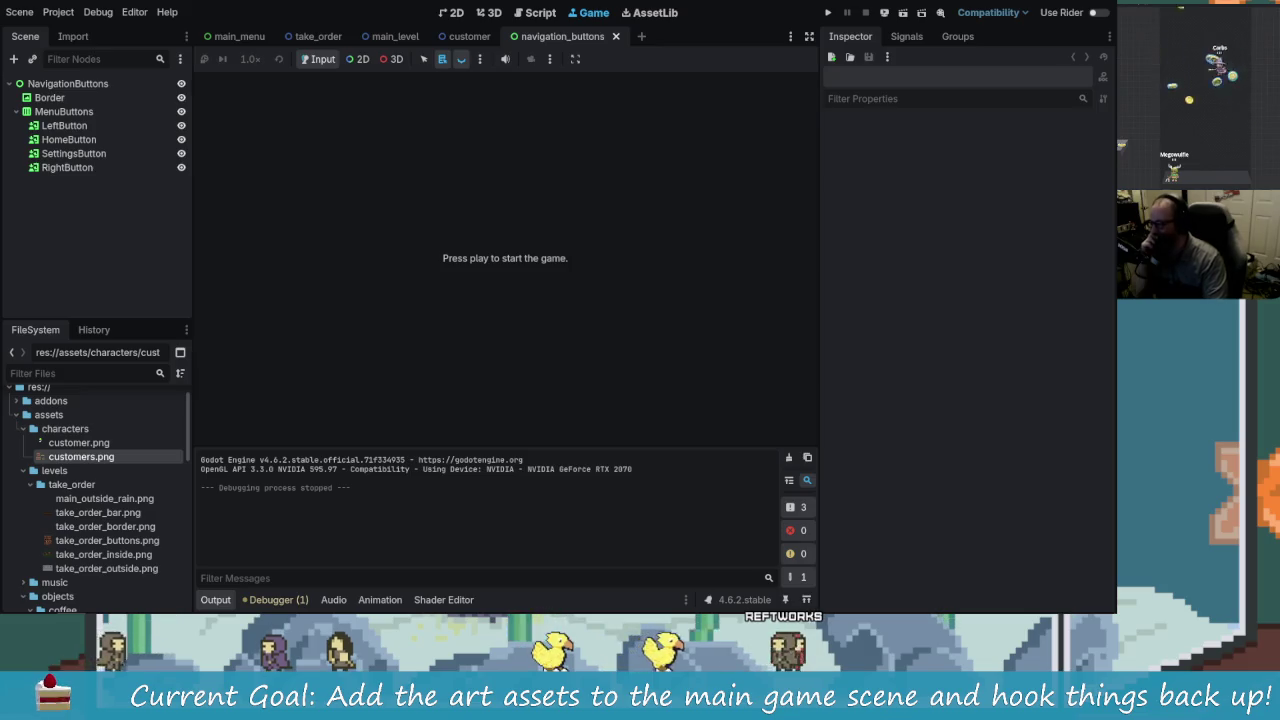
mouse_move(519, 604)
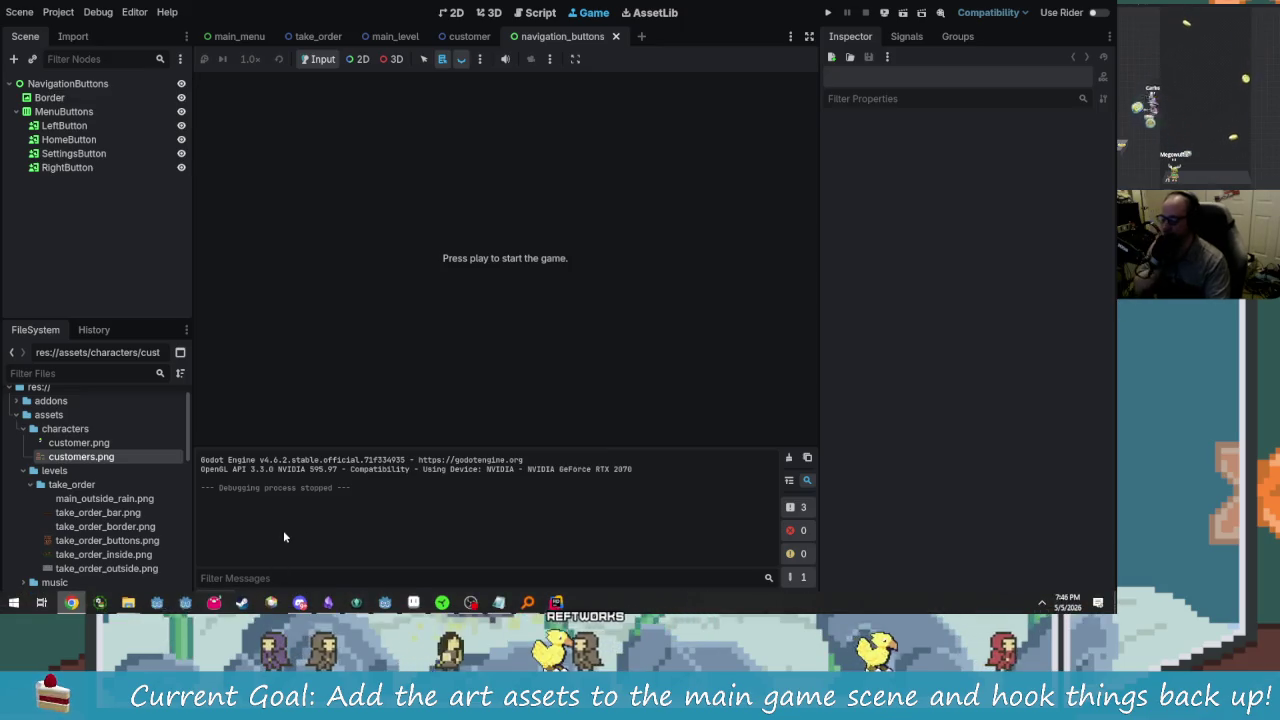
Step: Launch Audacity, skip the update, dismiss the welcome screen and maximize the window
key("super")
type("audi")
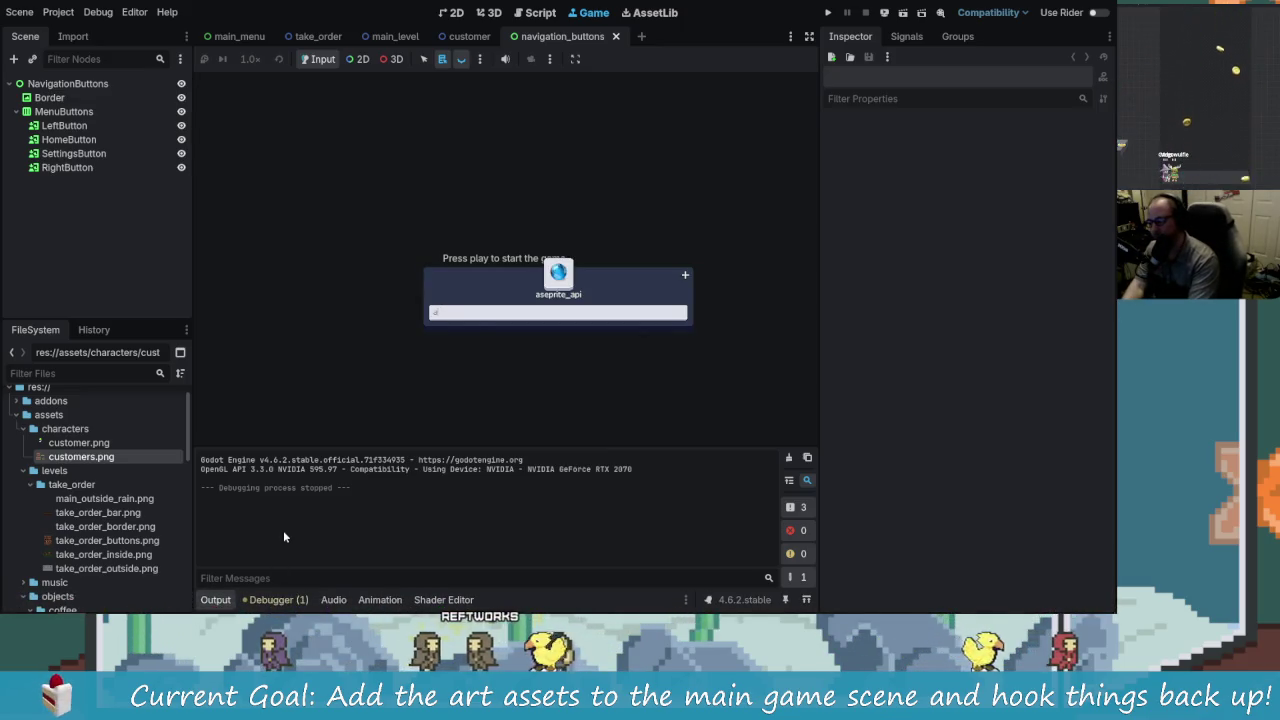
key("Return")
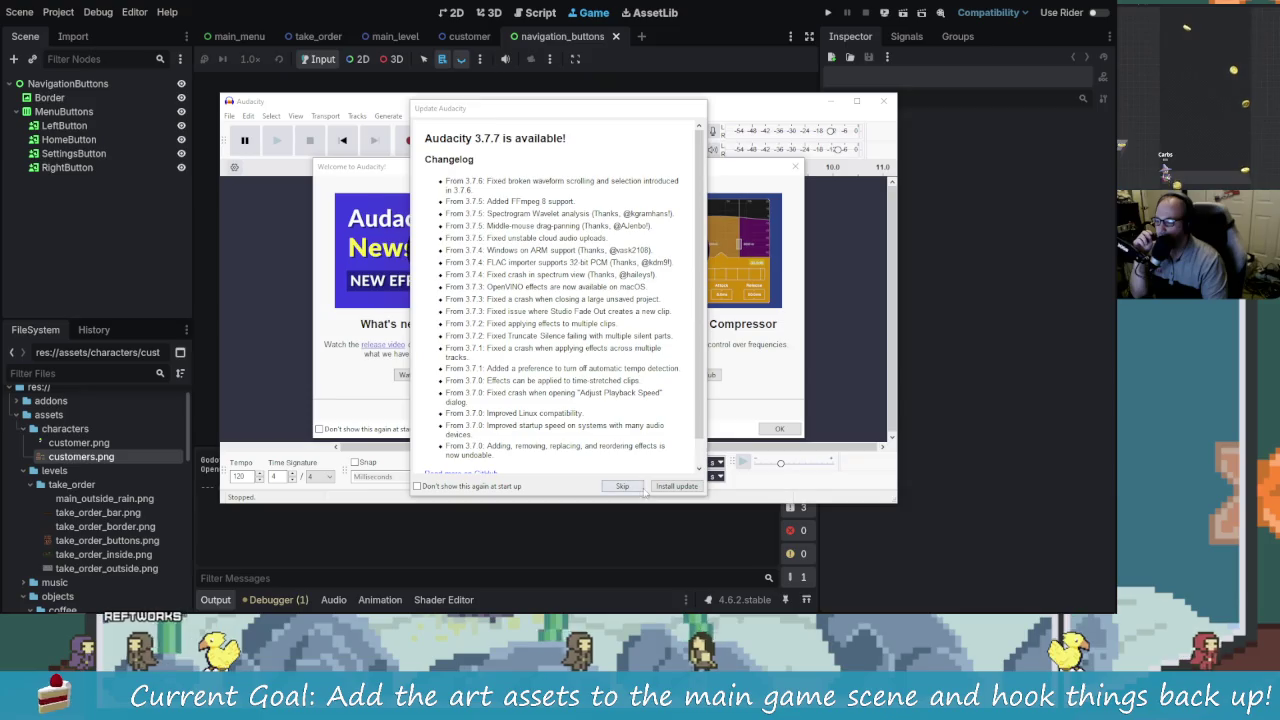
left_click(623, 487)
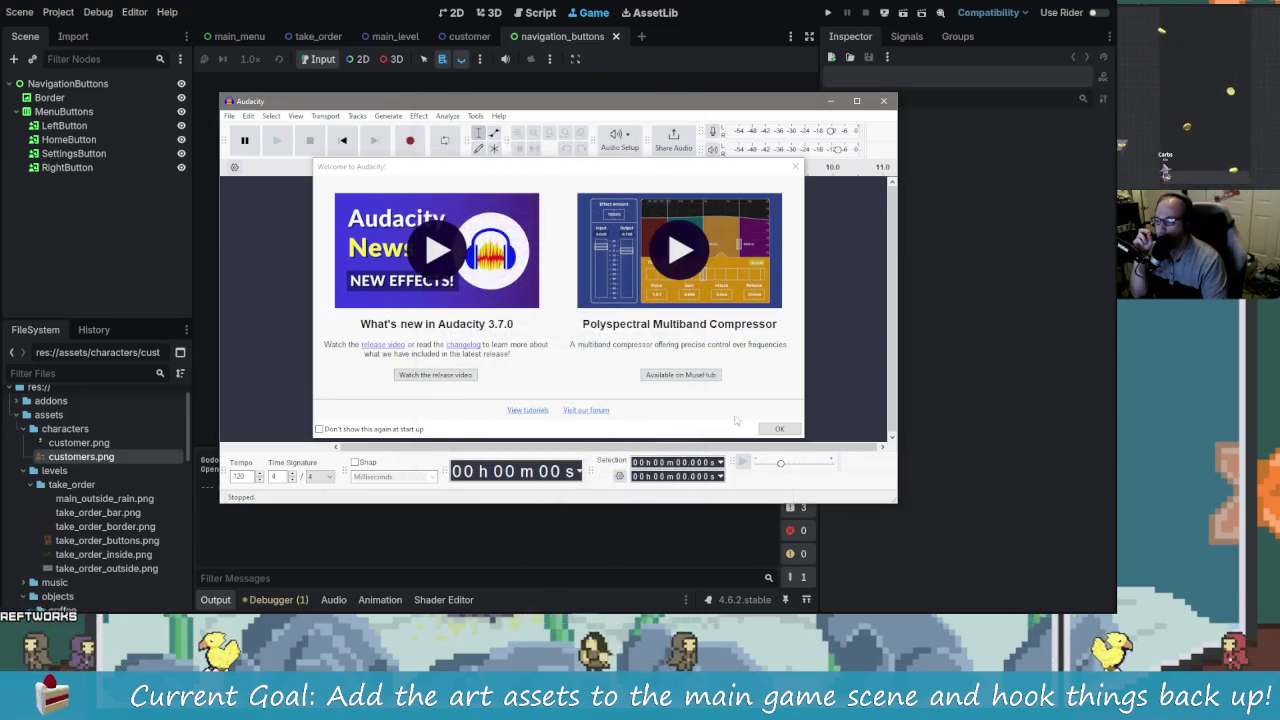
key("Escape")
left_click(620, 140)
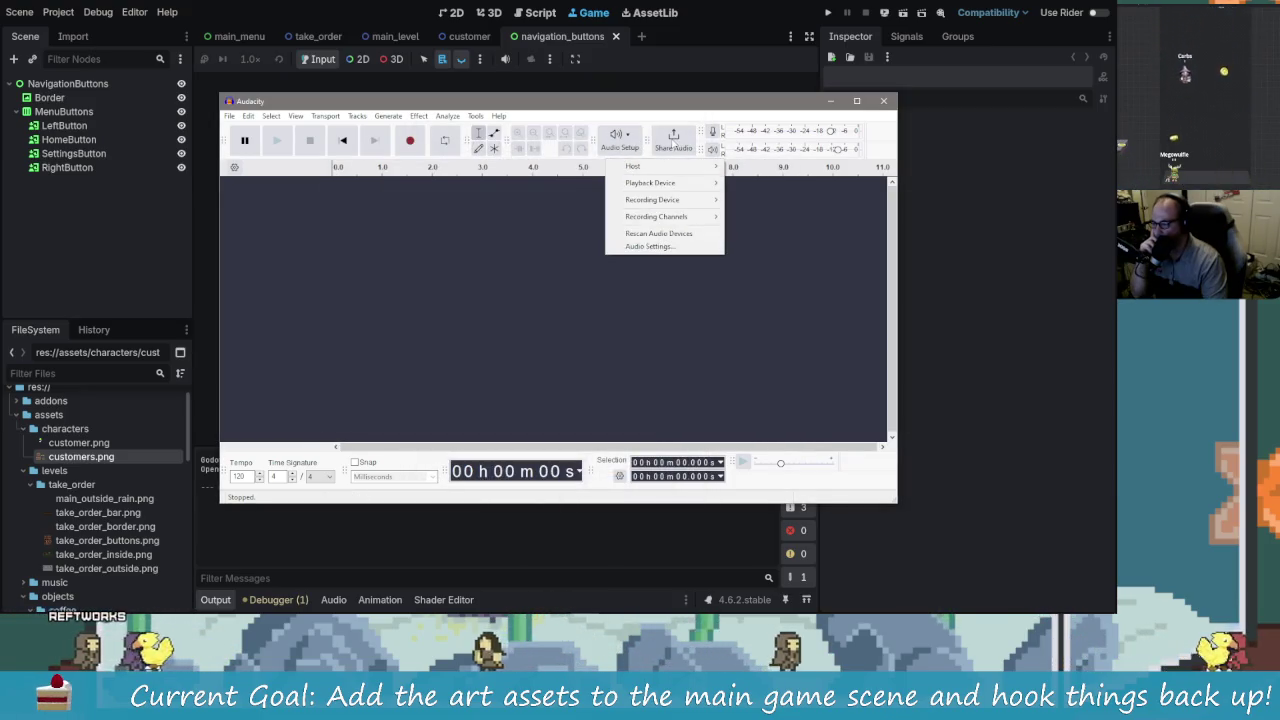
left_click(794, 292)
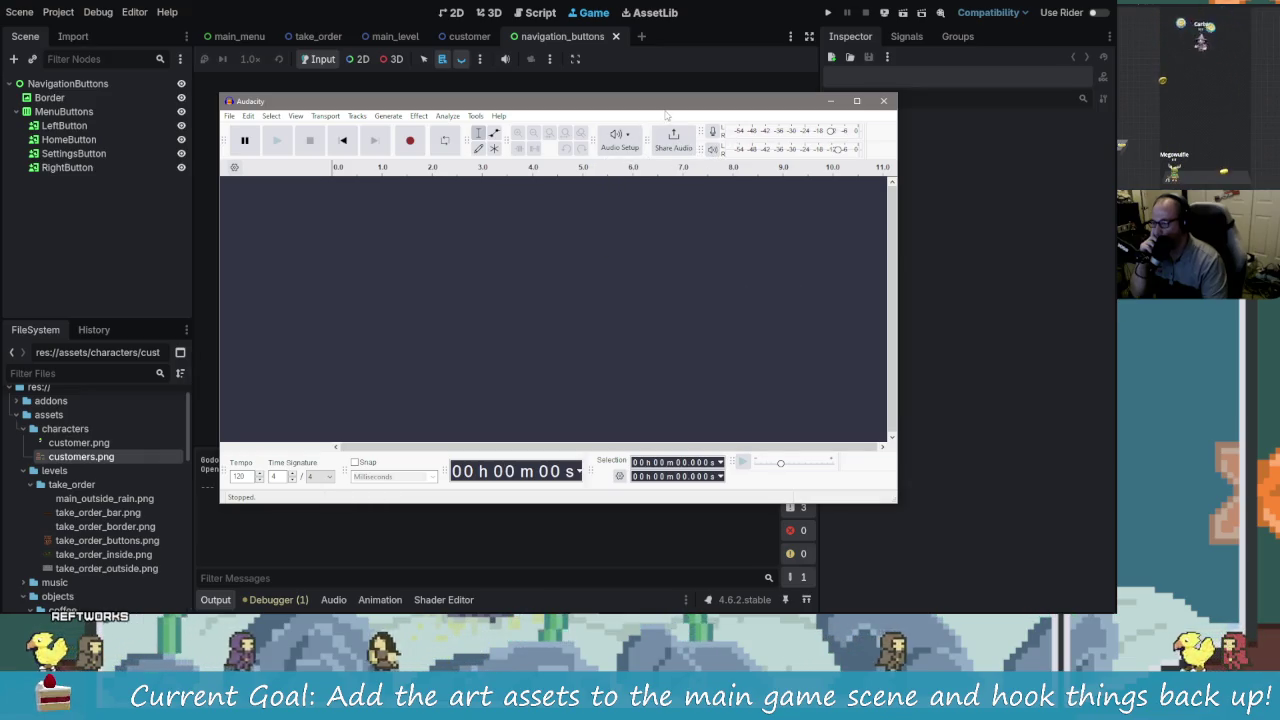
double_click(621, 101)
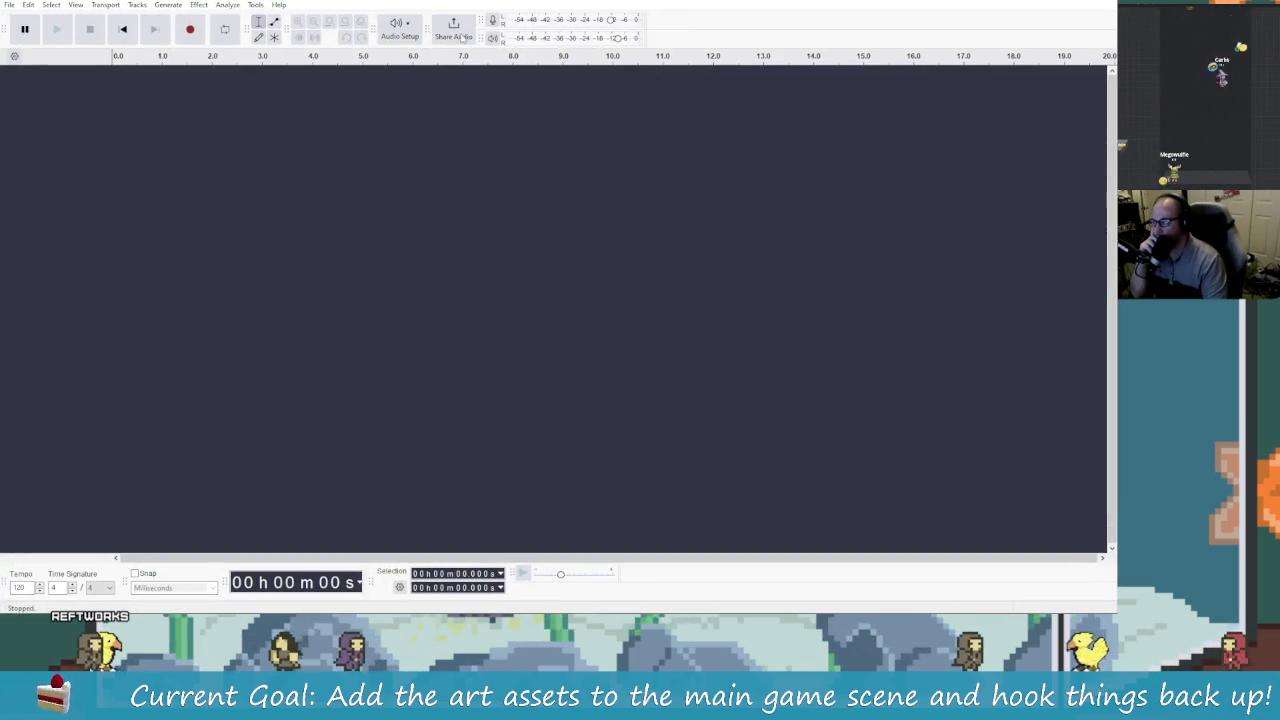
Step: Set the playback device to Music (2- Razer Audio Mixer) and return to Godot
left_click(407, 27)
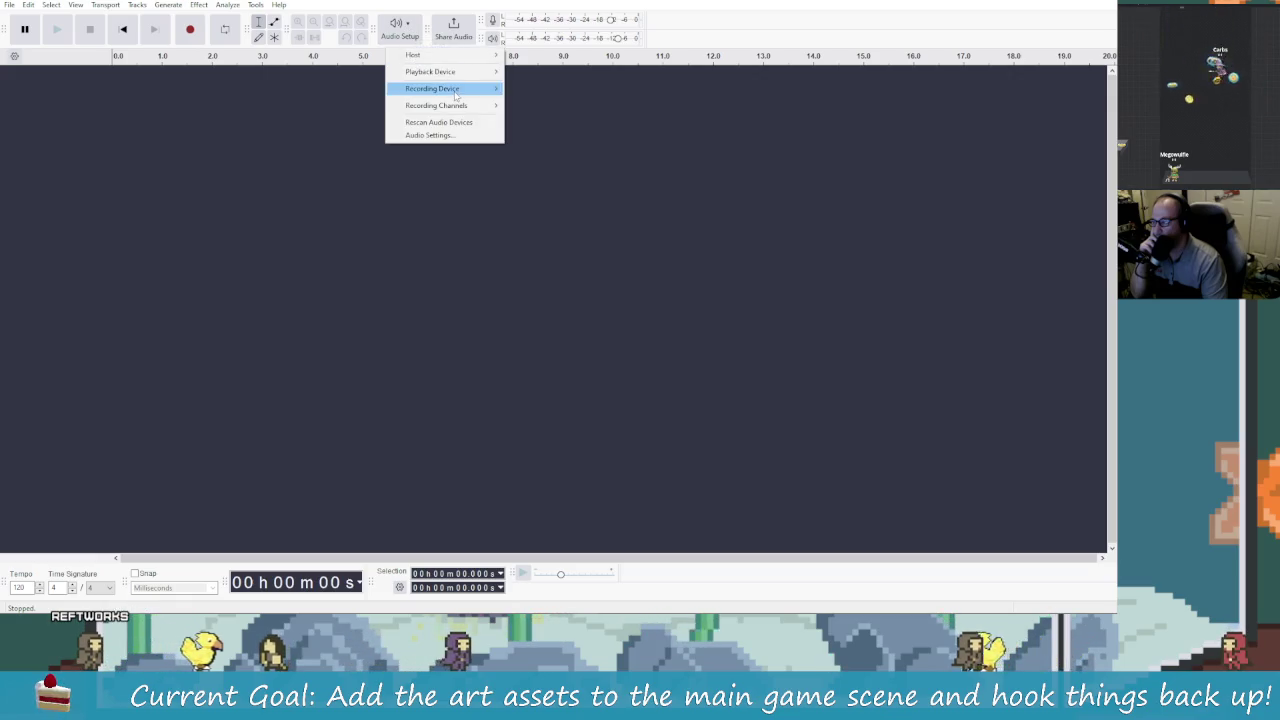
mouse_move(450, 72)
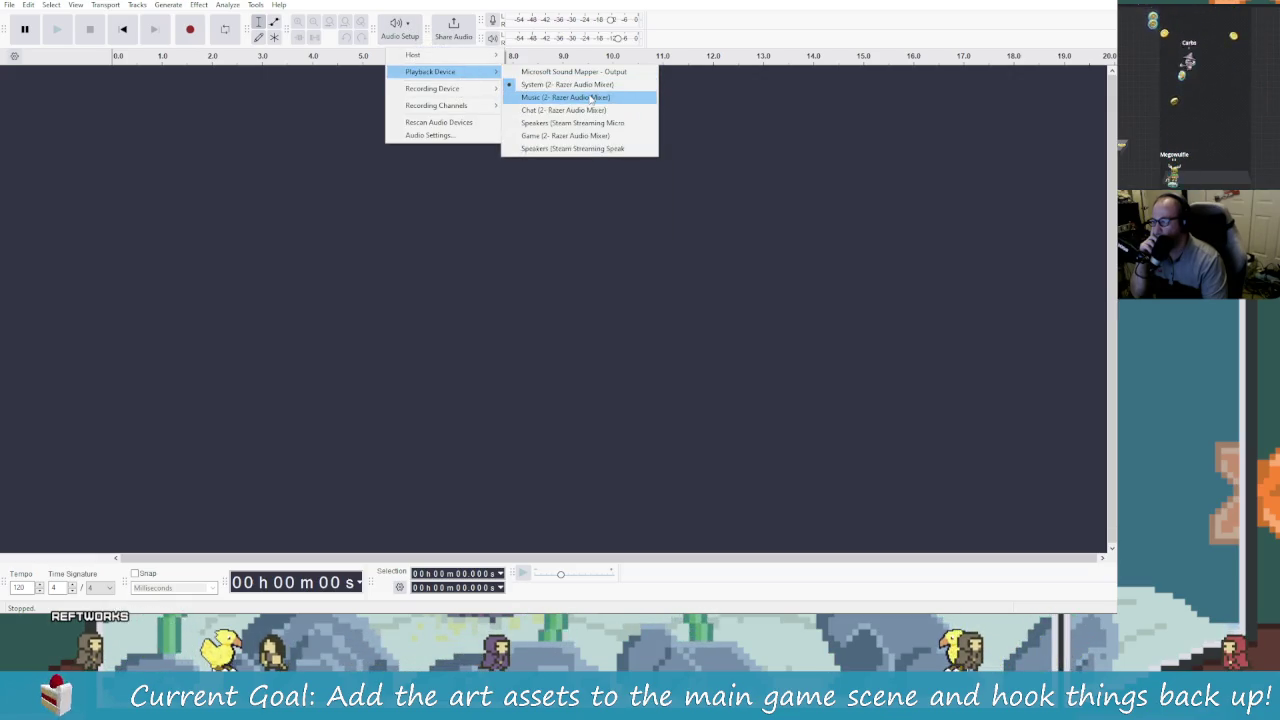
left_click(517, 93)
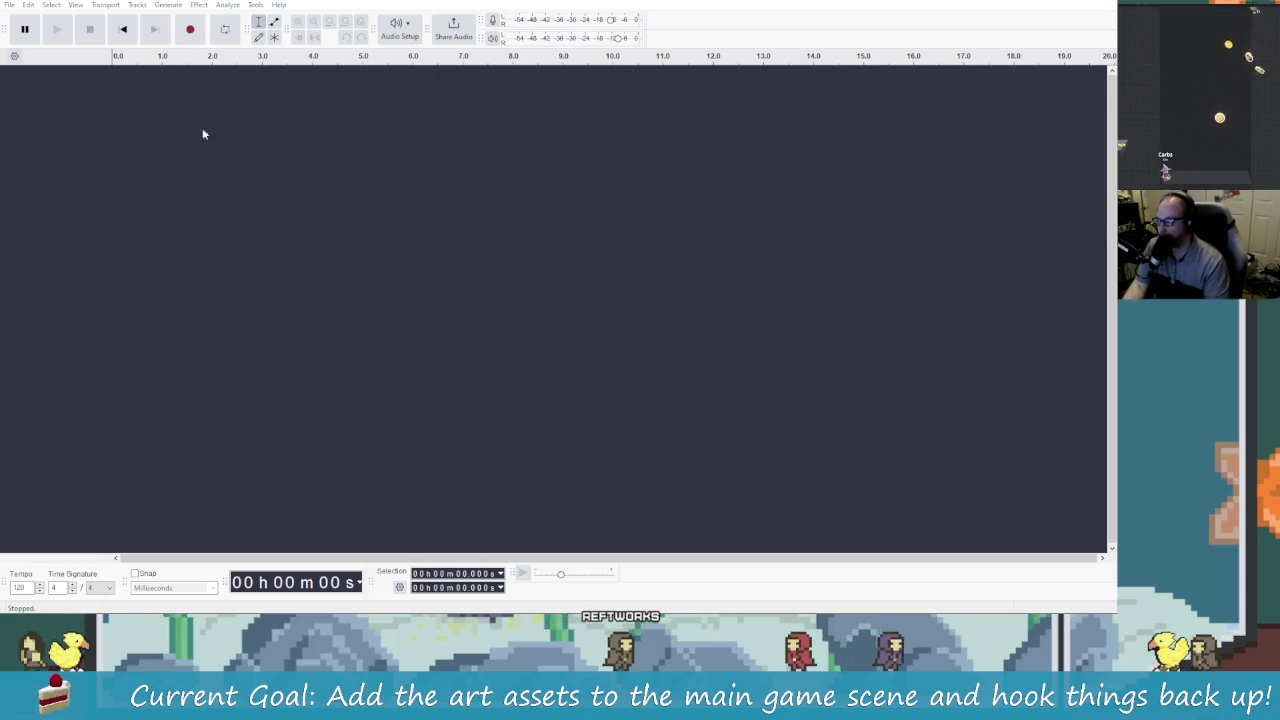
key("alt+Tab")
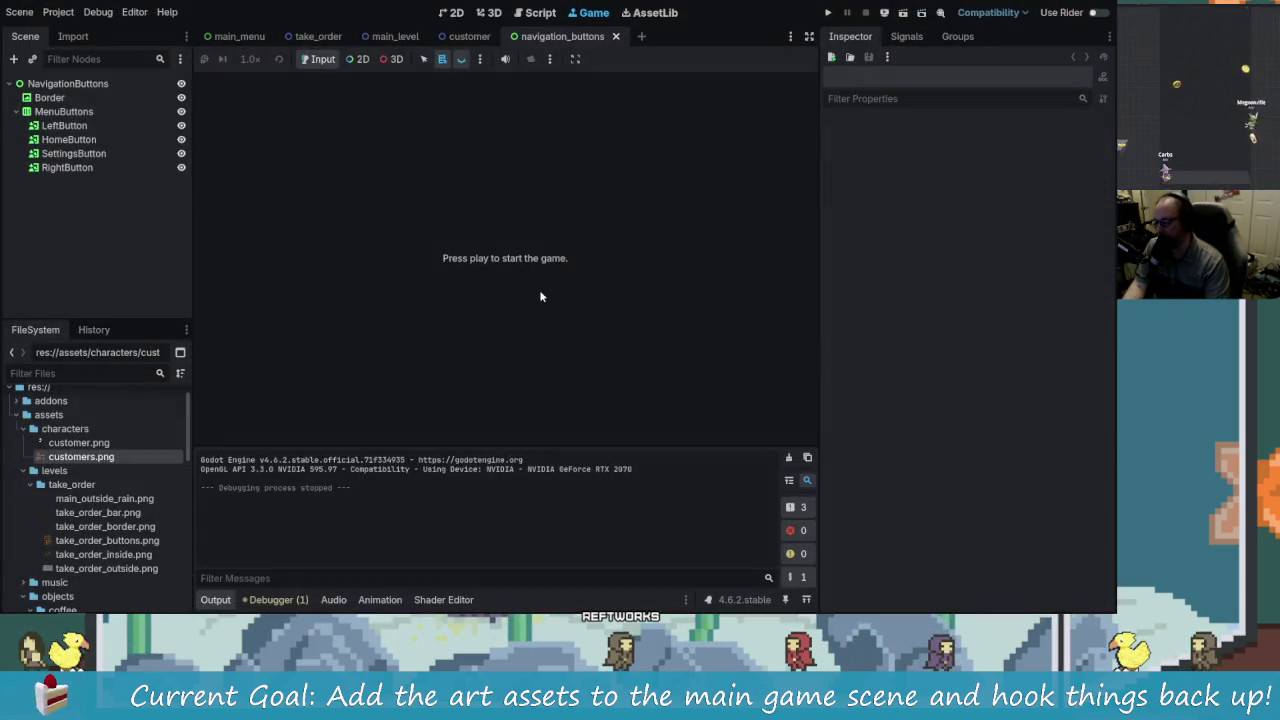
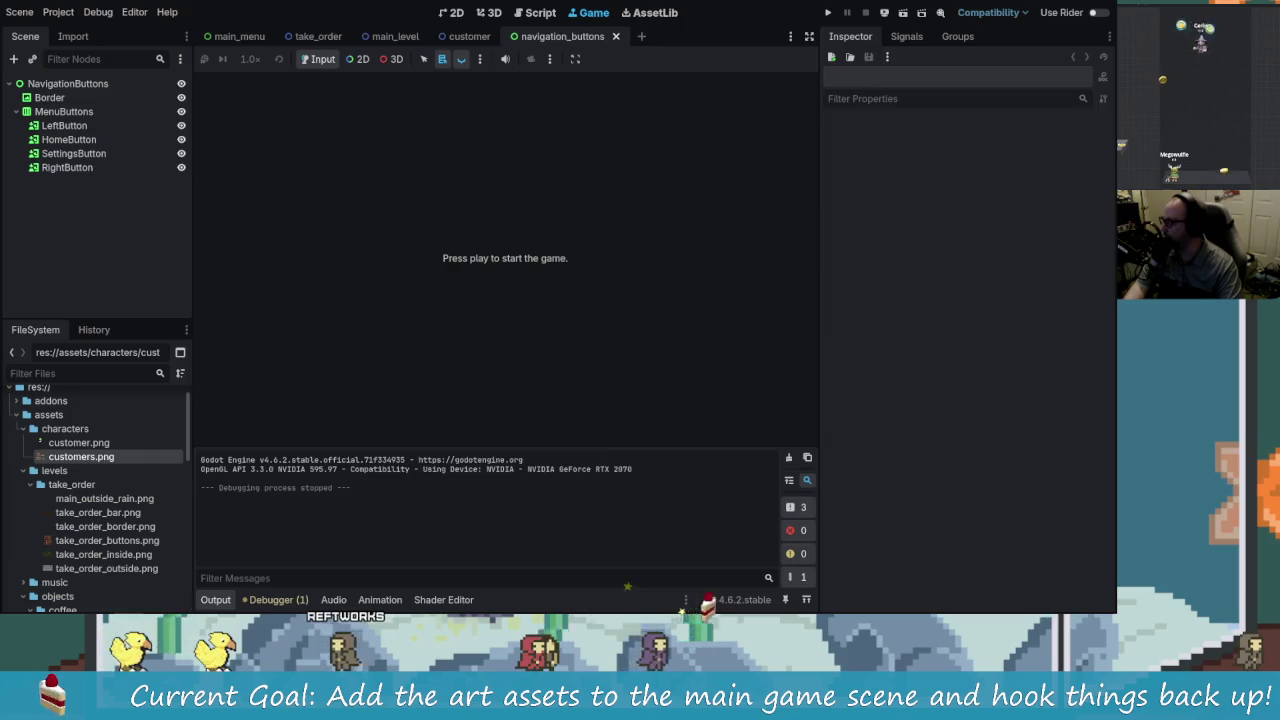
Step: Switch Razer Synapse from the Streaming page to its main Dashboard
left_click(389, 145)
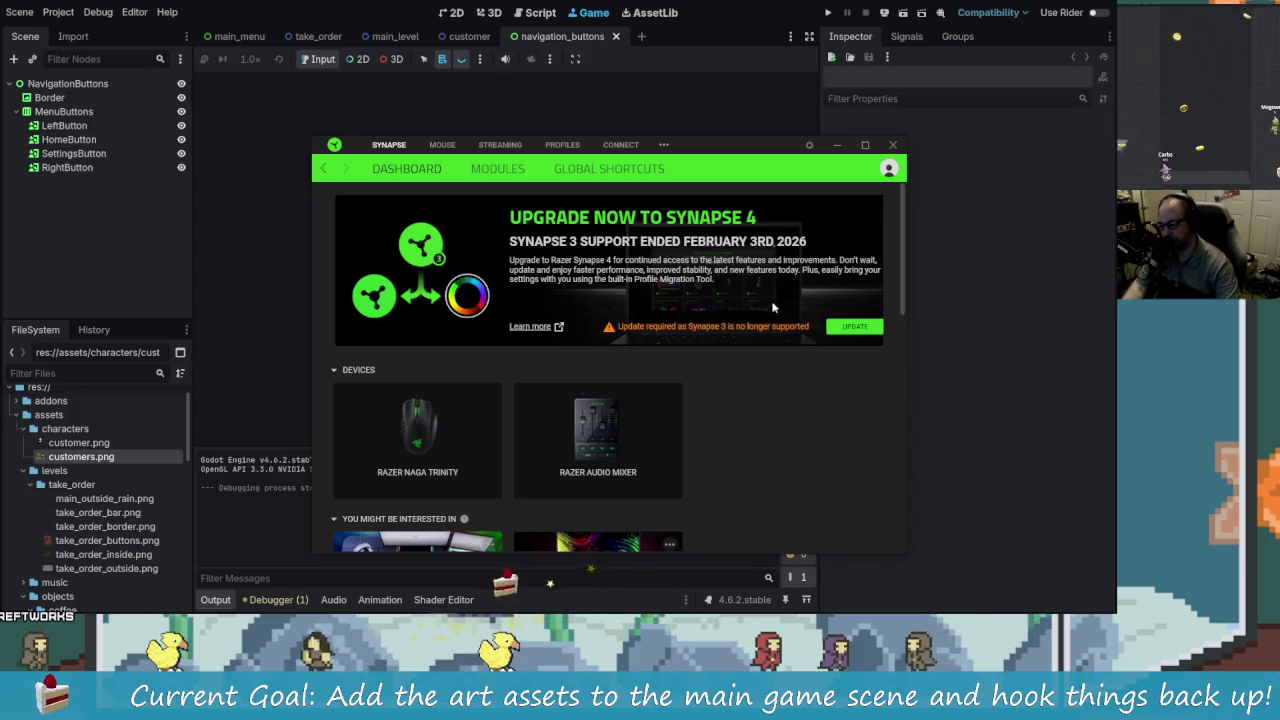
scroll(748, 456, "down", 5)
Step: Check the Razer Audio Mixer firmware version in Synapse settings, then minimize Synapse
scroll(734, 438, "up", 5)
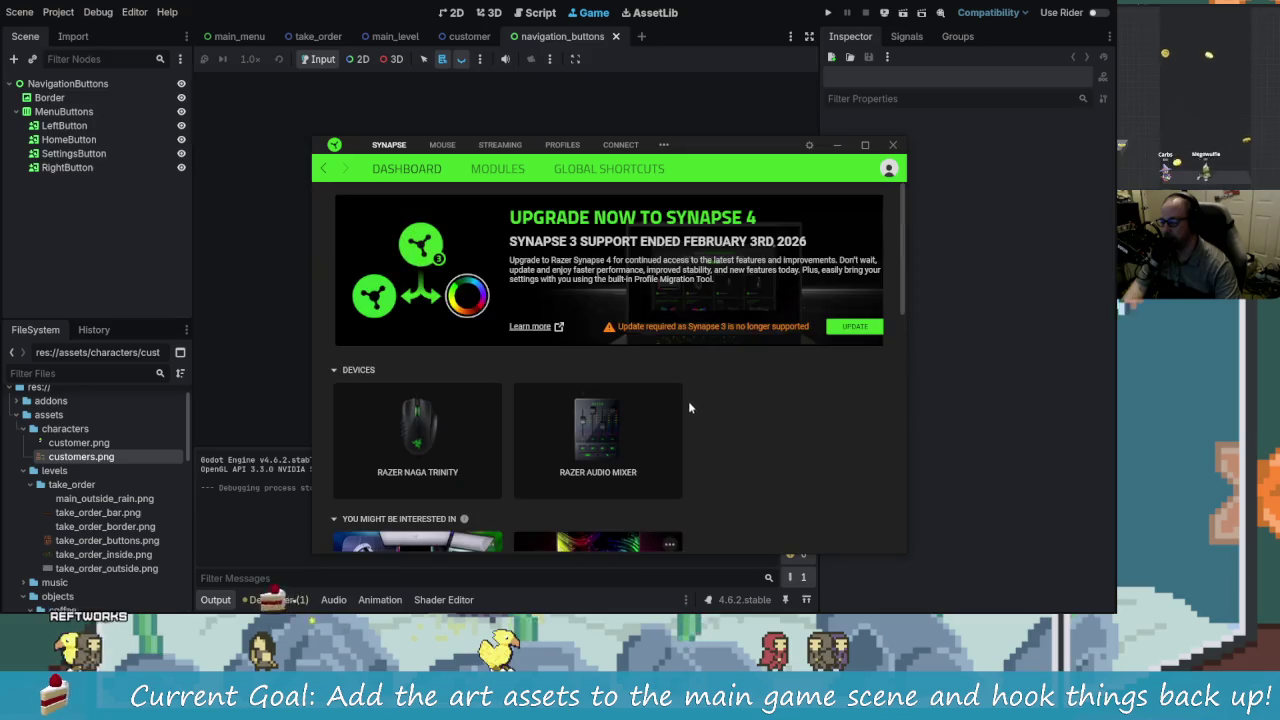
left_click(810, 145)
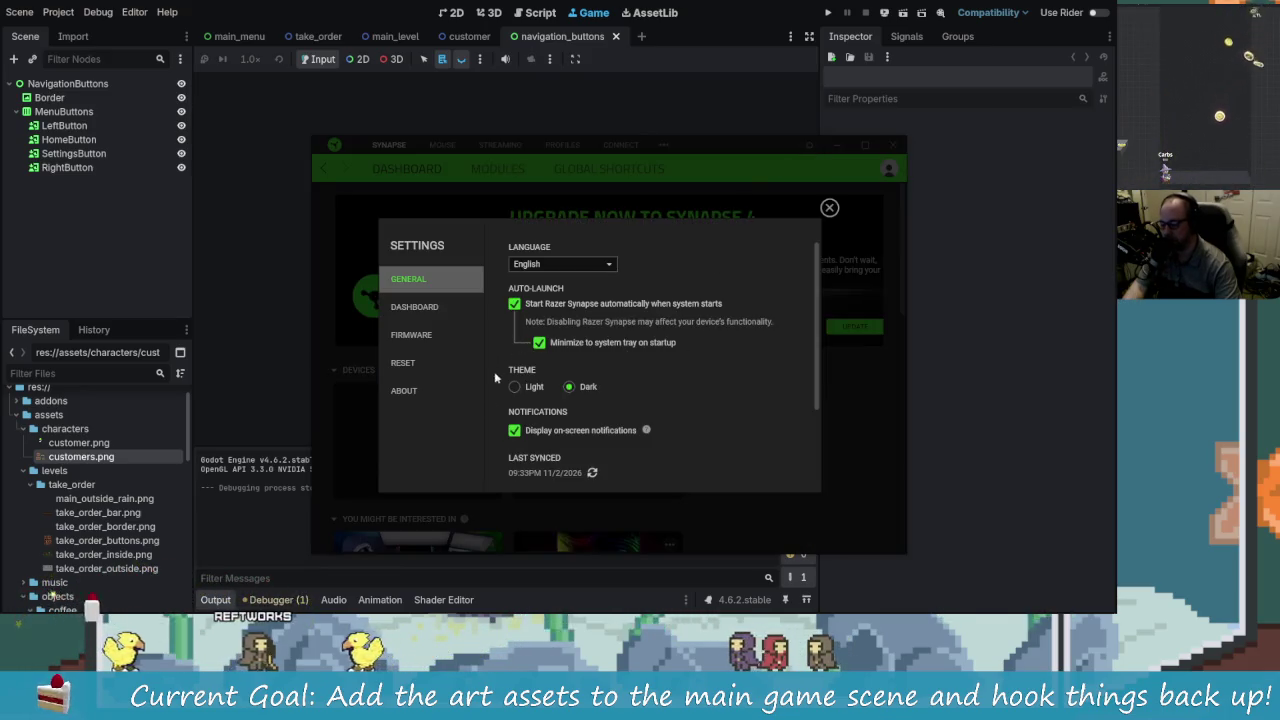
left_click(415, 335)
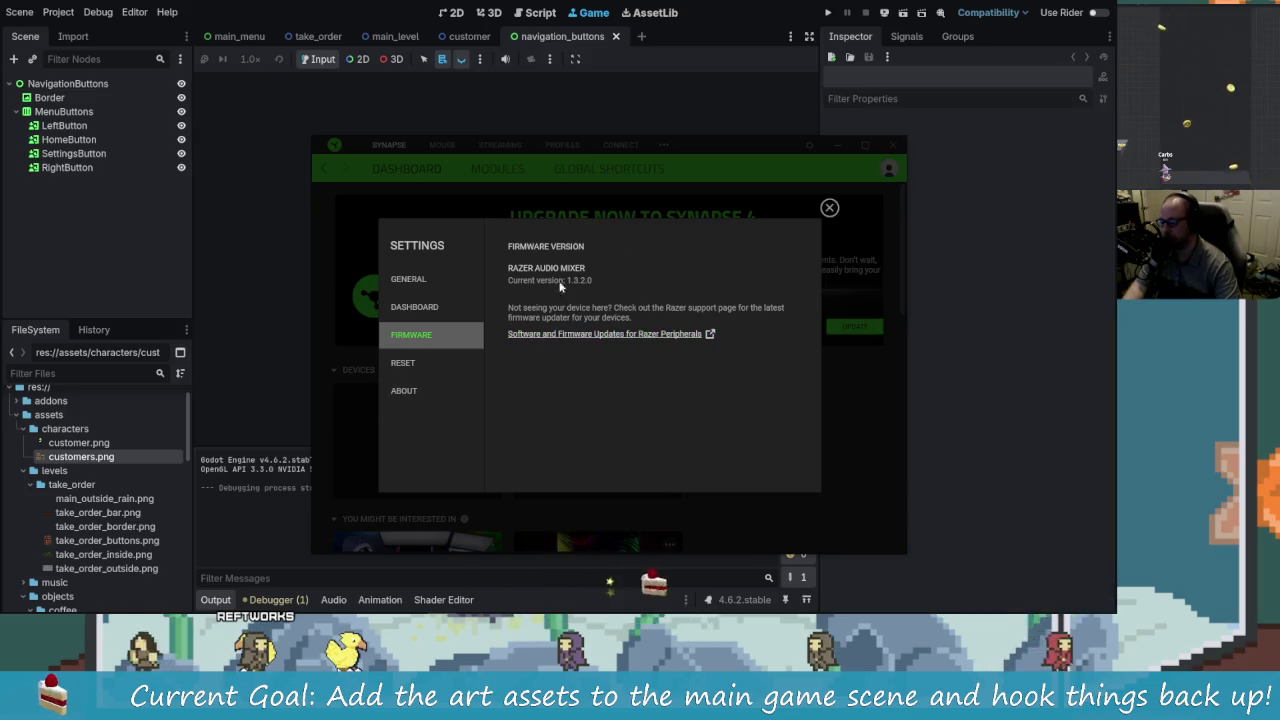
left_click(829, 207)
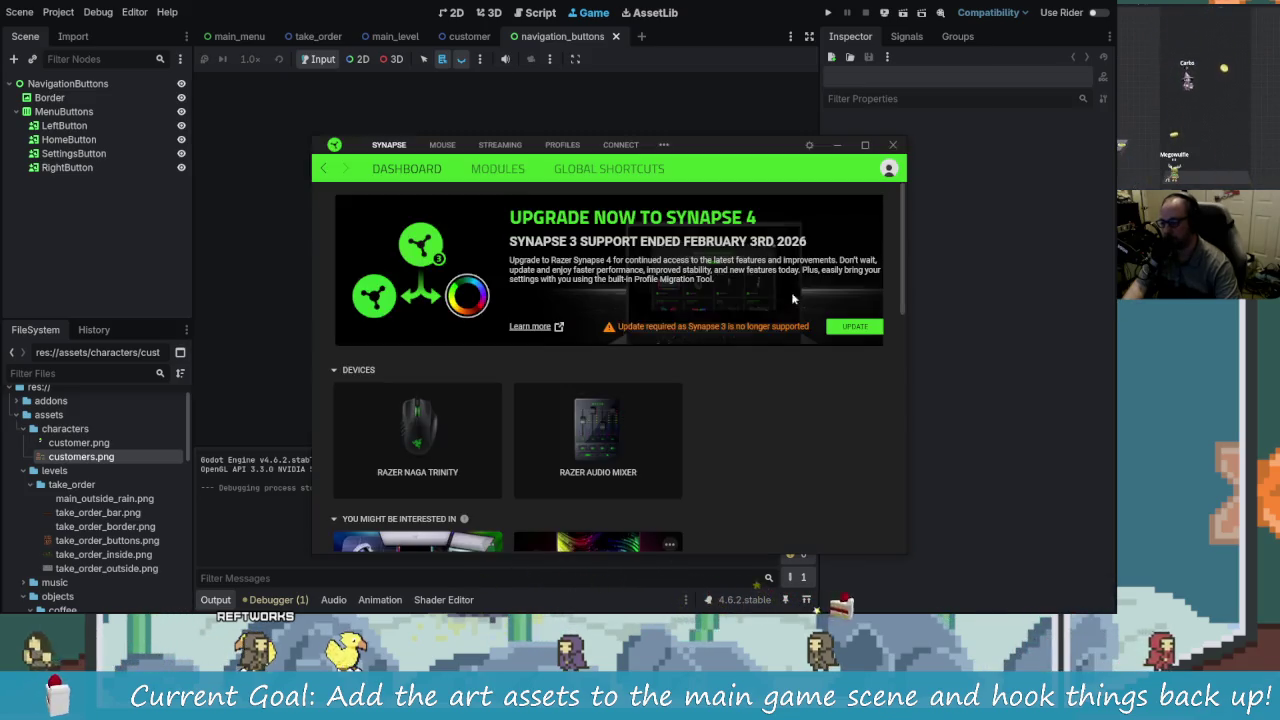
left_click(838, 146)
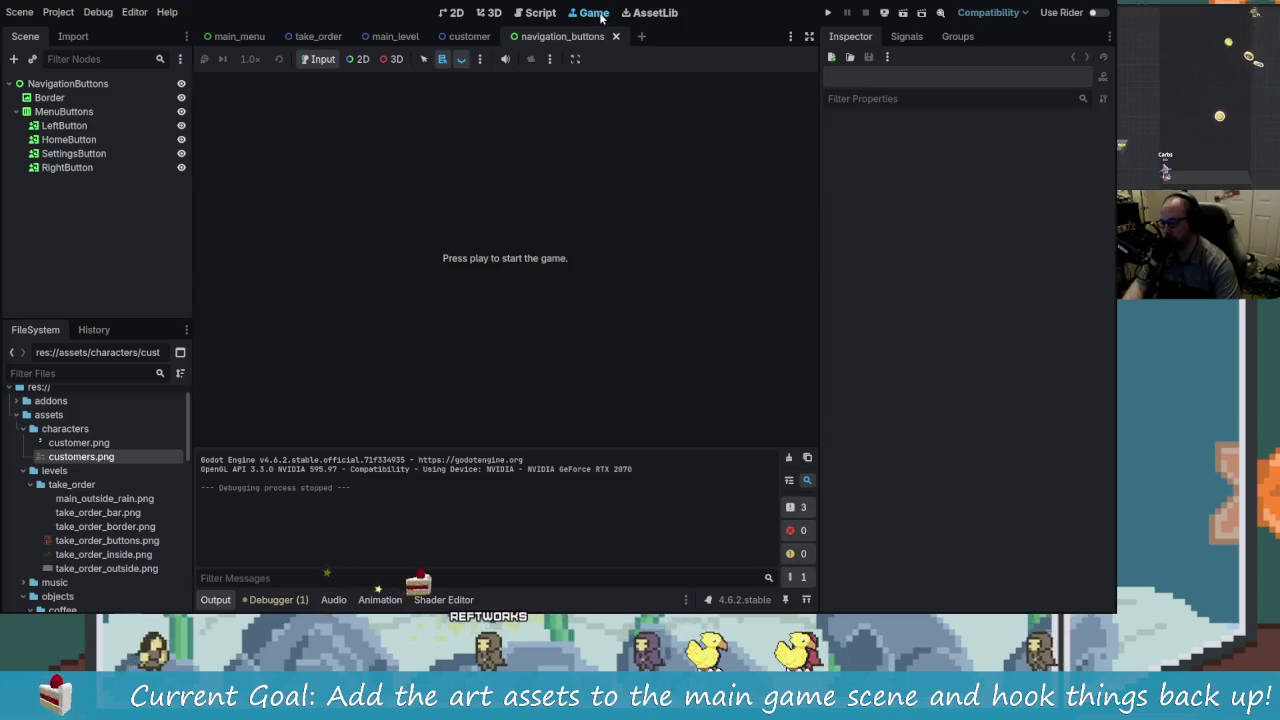
Step: Disable Embed Game on Next Play, test-run the café game in its own window, and stop it
left_click(575, 58)
left_click(590, 83)
left_click(829, 13)
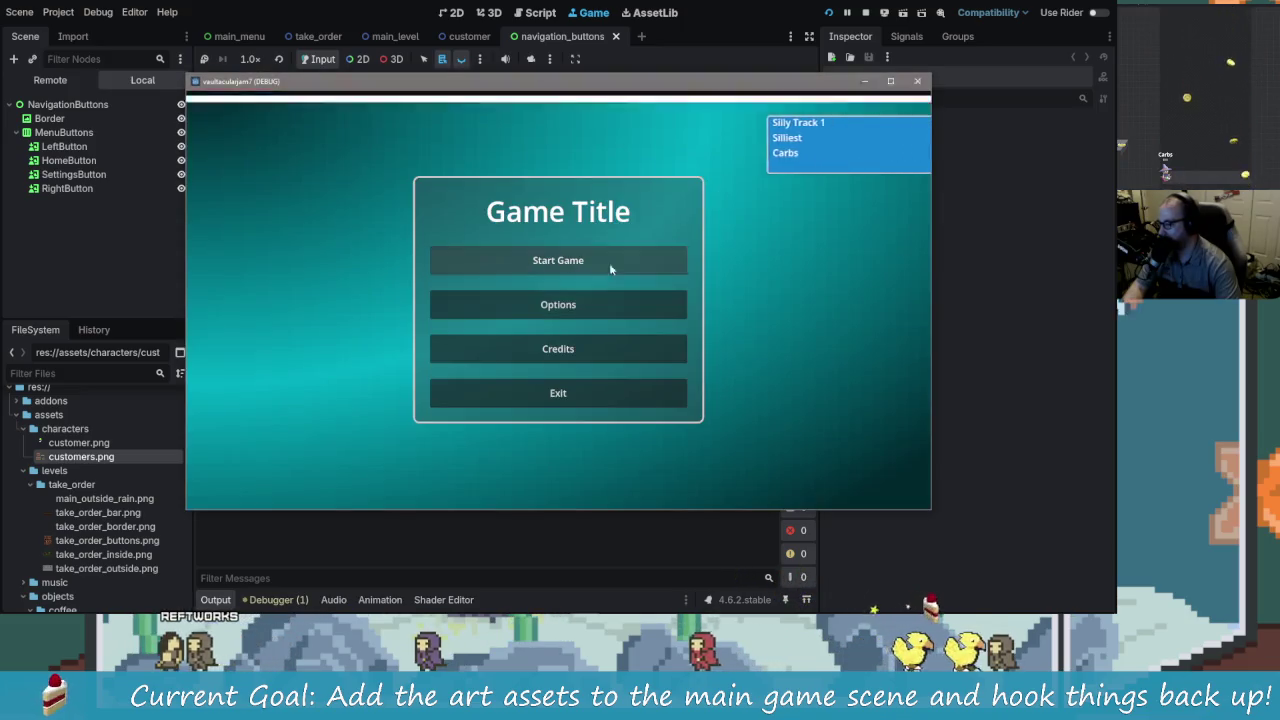
left_click(609, 263)
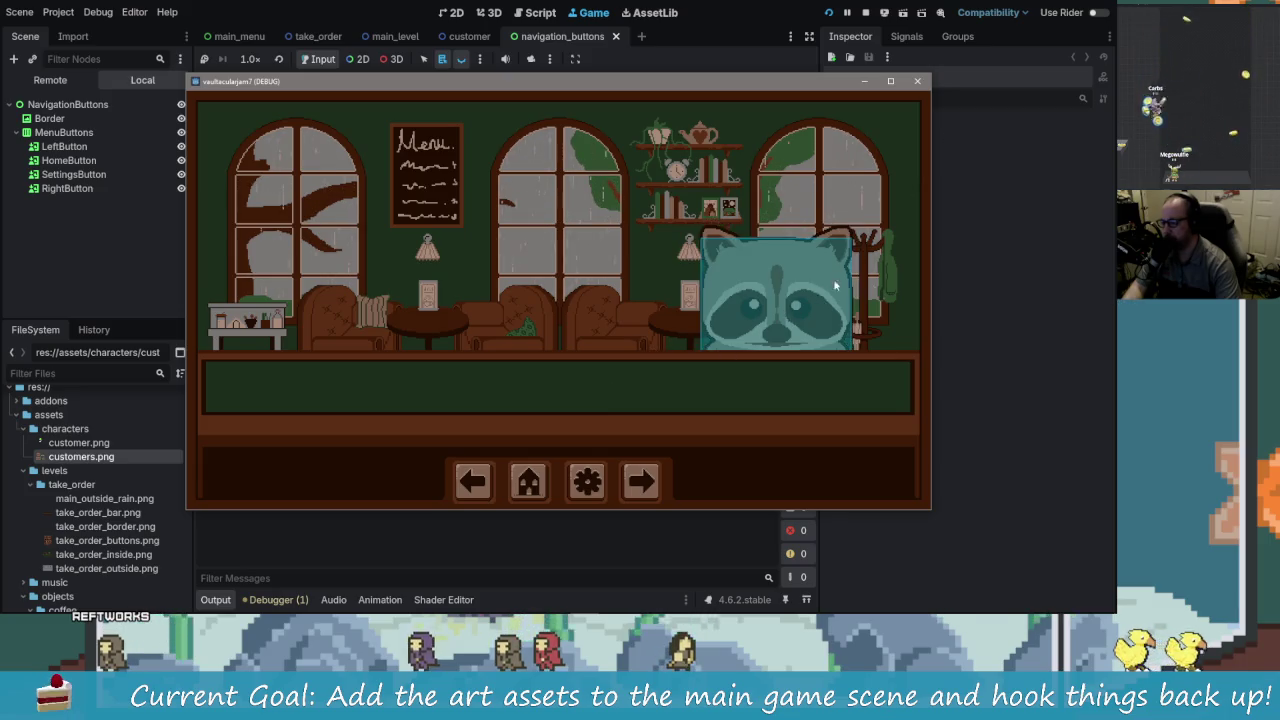
key("F8")
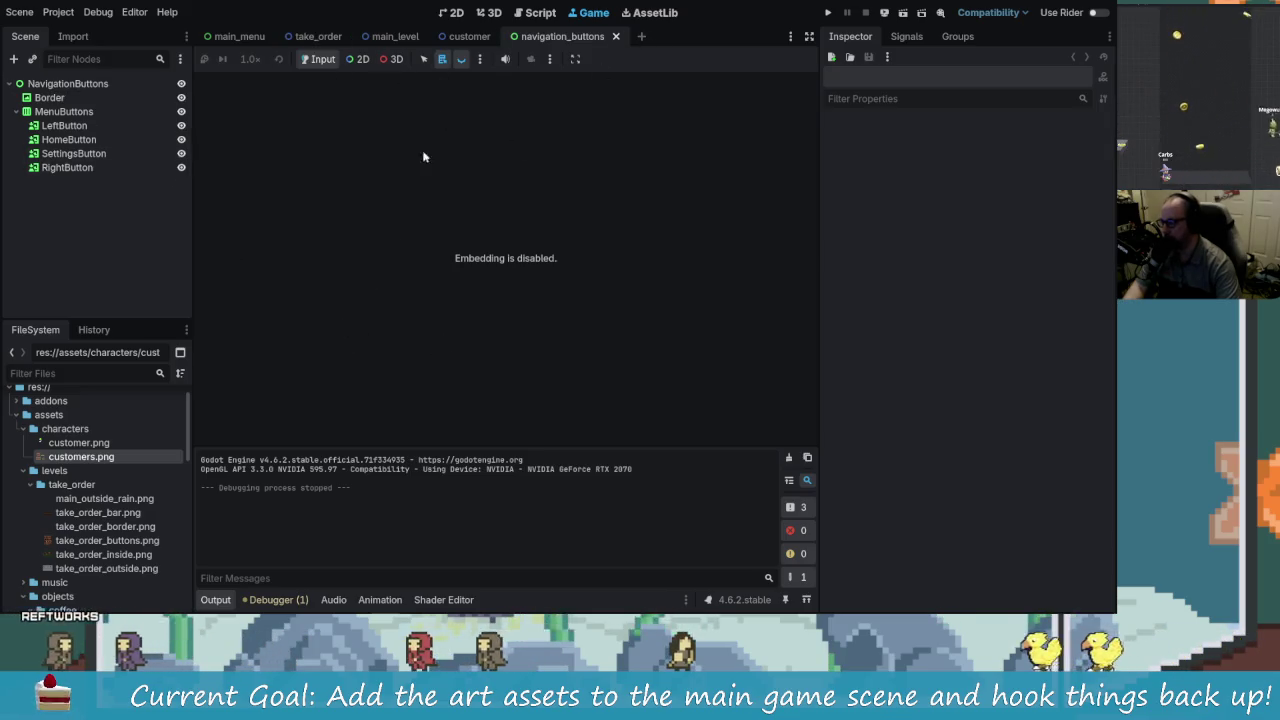
left_click(458, 37)
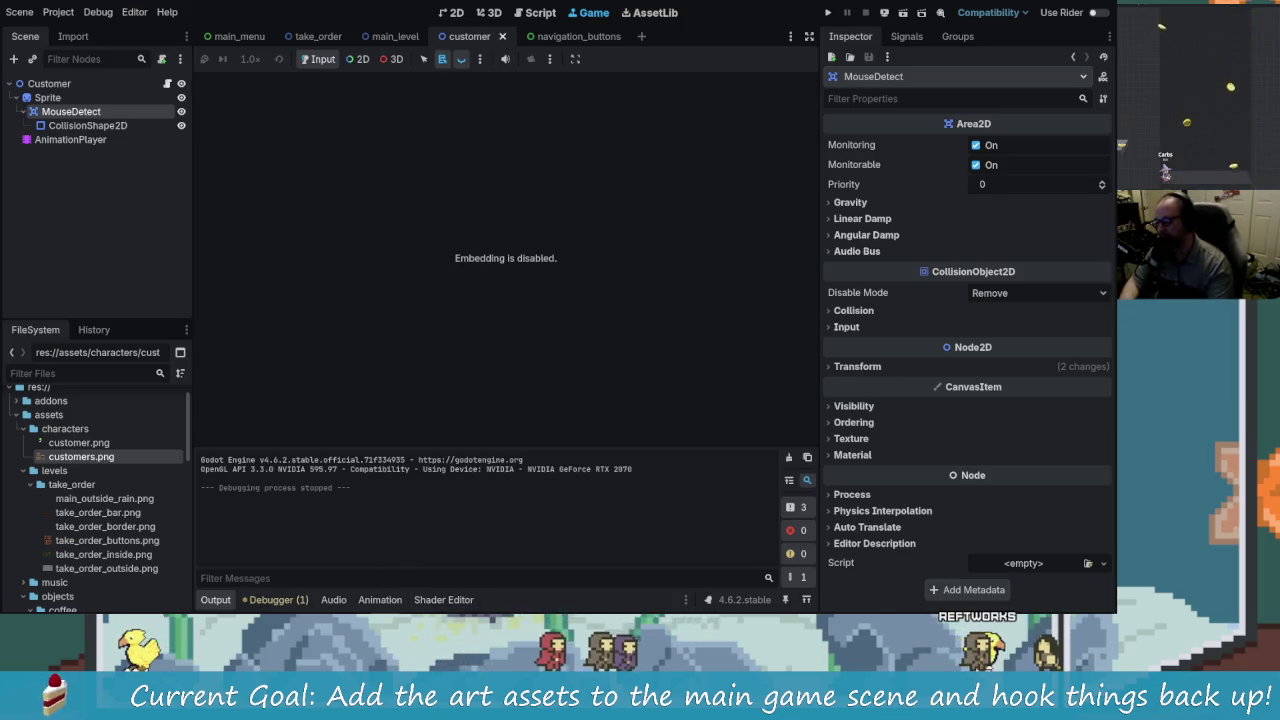
Step: Bring the Razer Synapse dashboard back over the Godot editor from the taskbar
left_click(413, 602)
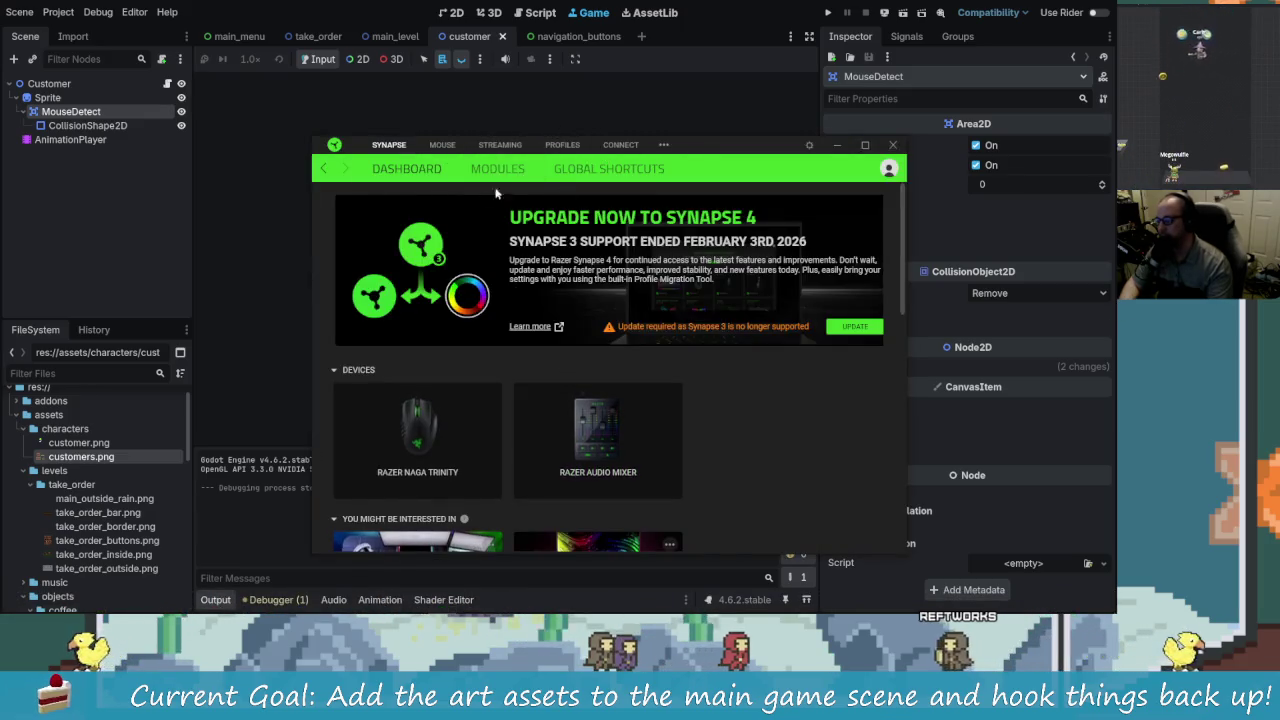
Step: Open the Razer Audio Mixer's streaming setup page and move Synapse to reveal the editor toolbar
left_click(506, 148)
left_click_drag(506, 148, 473, 18)
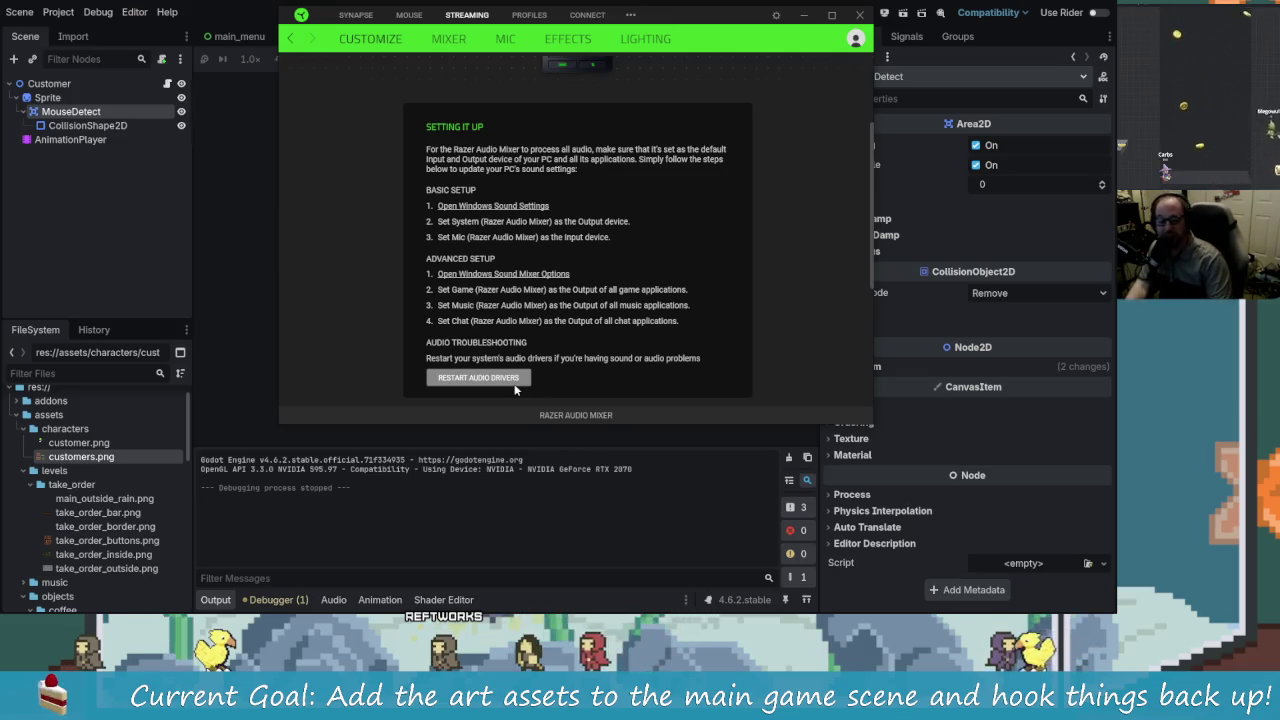
left_click_drag(720, 15, 661, 36)
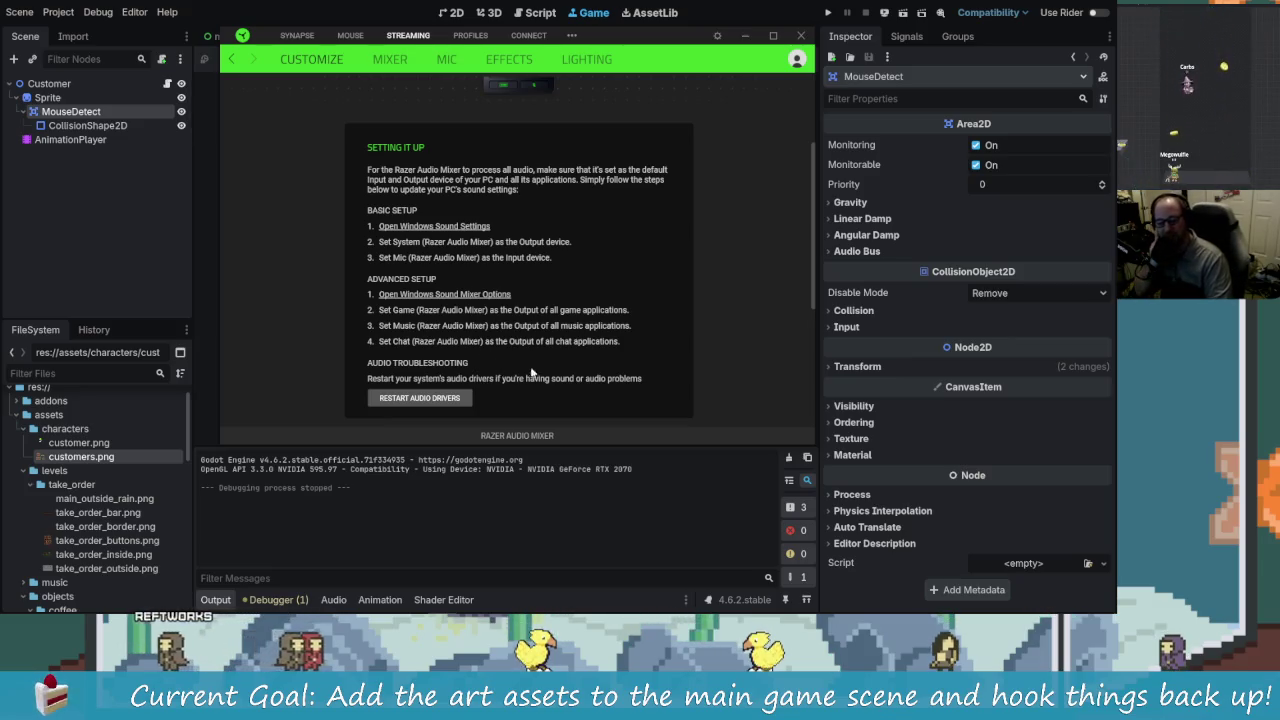
mouse_move(1052, 608)
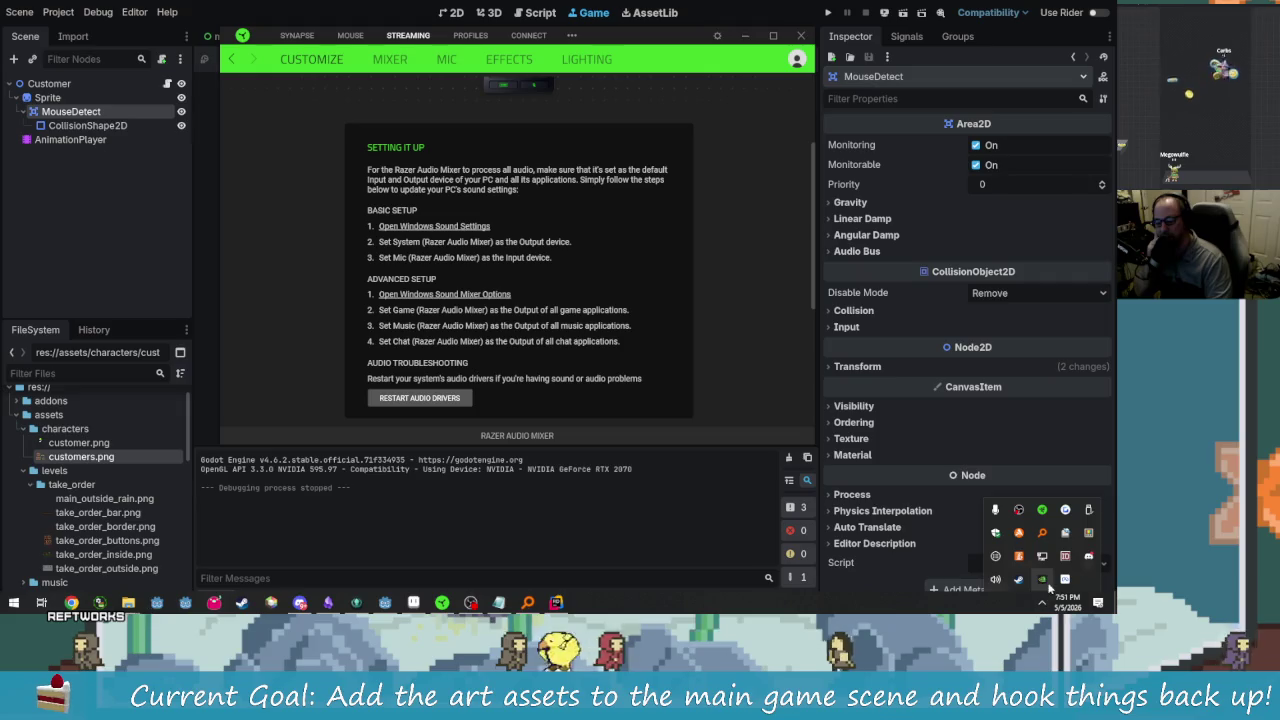
Step: Open Windows Sound settings and the playback device list, selecting the System and Elgato devices
right_click(993, 580)
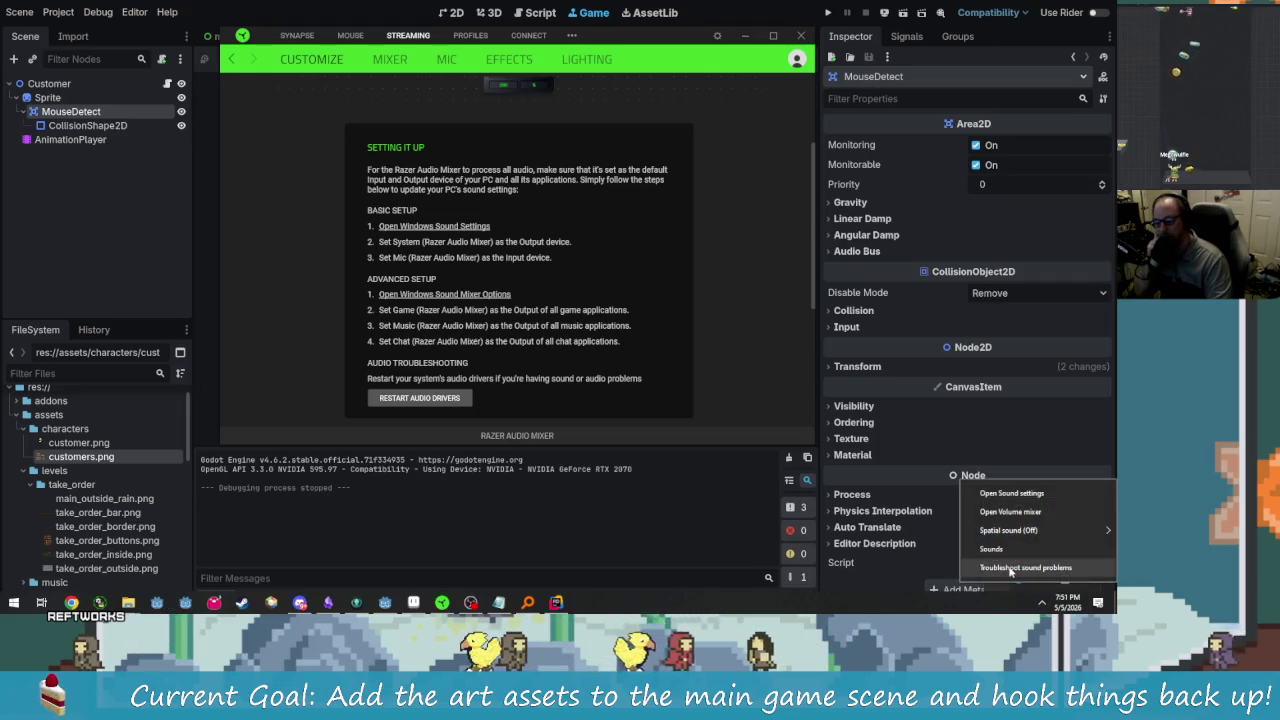
left_click(1022, 494)
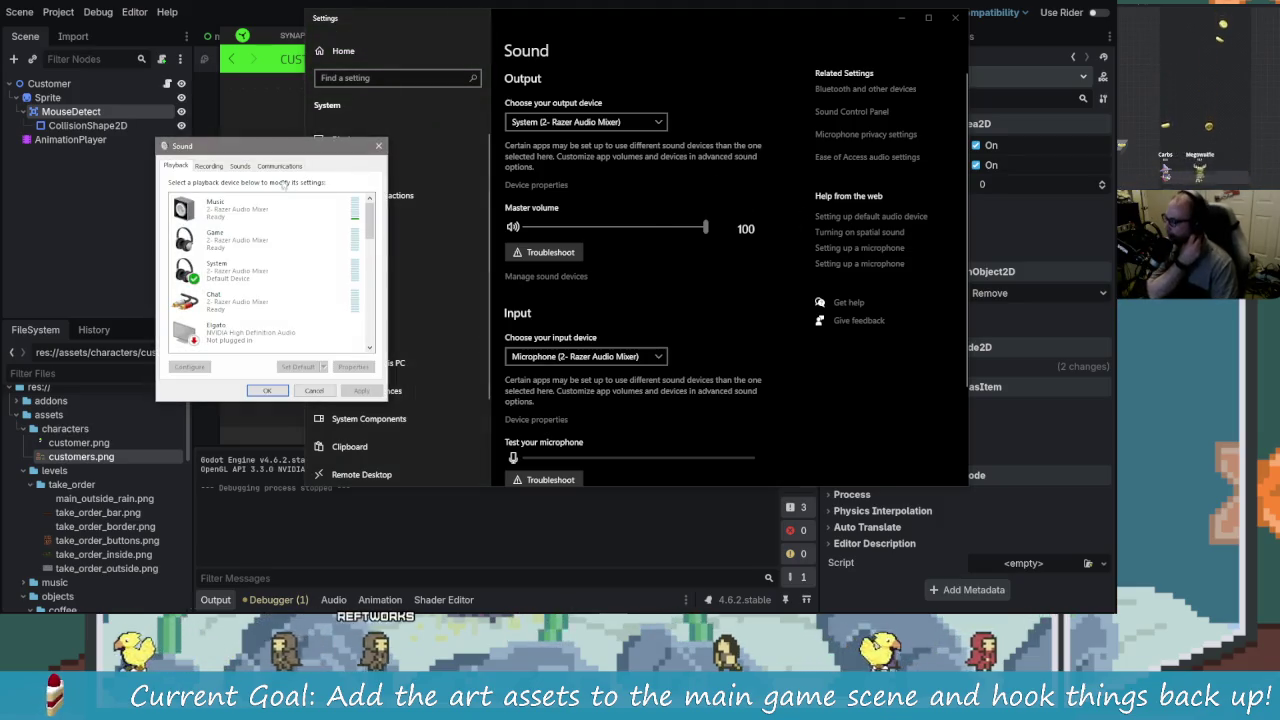
left_click(278, 265)
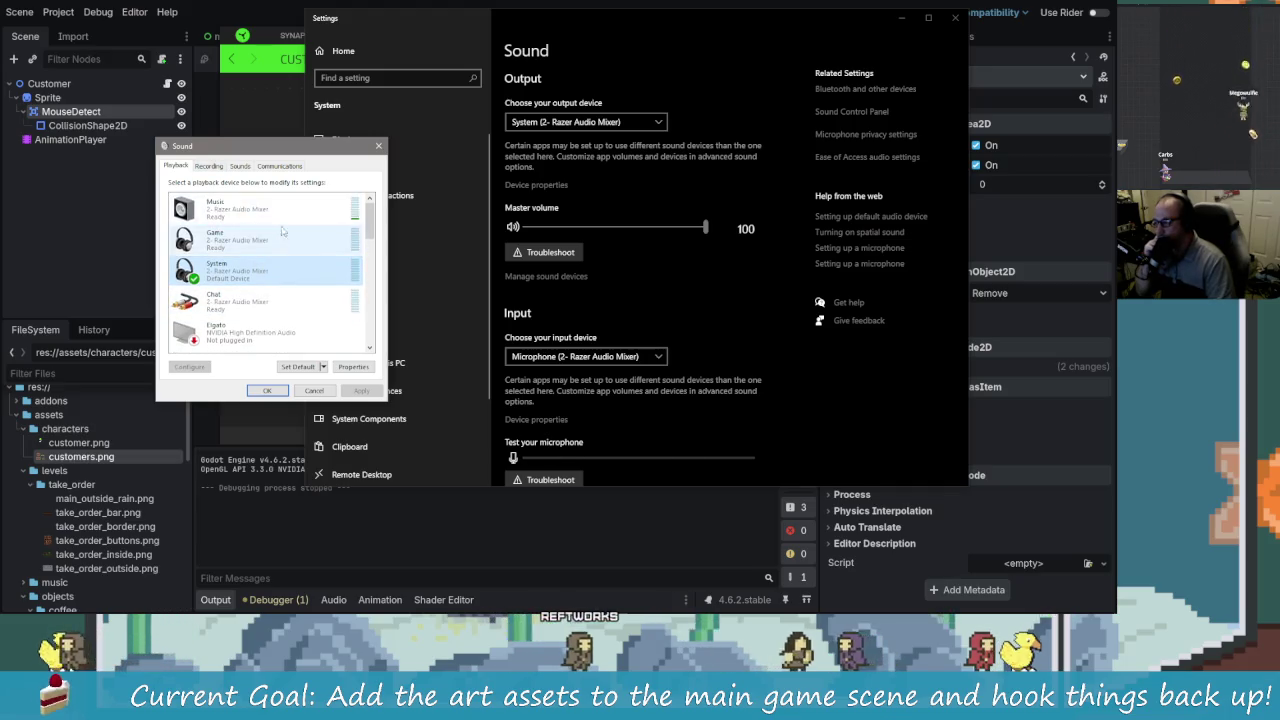
scroll(282, 280, "down", 1)
left_click(282, 300)
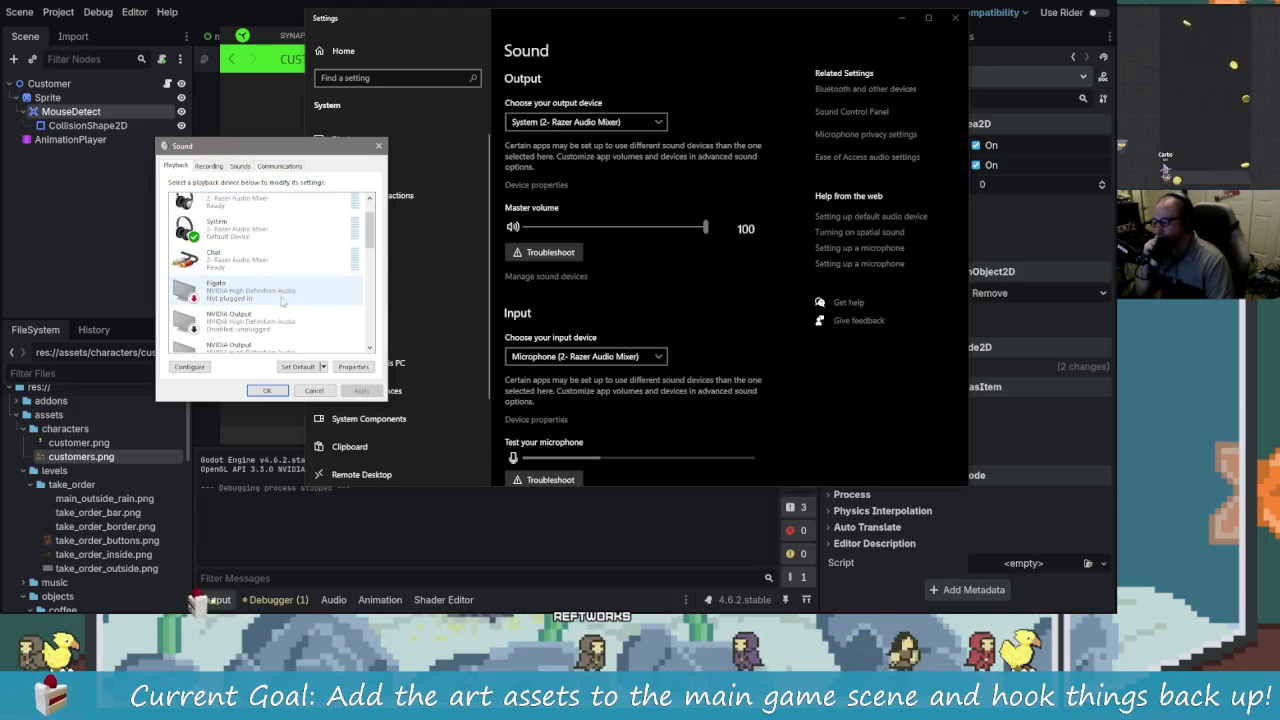
left_click_drag(370, 230, 376, 290)
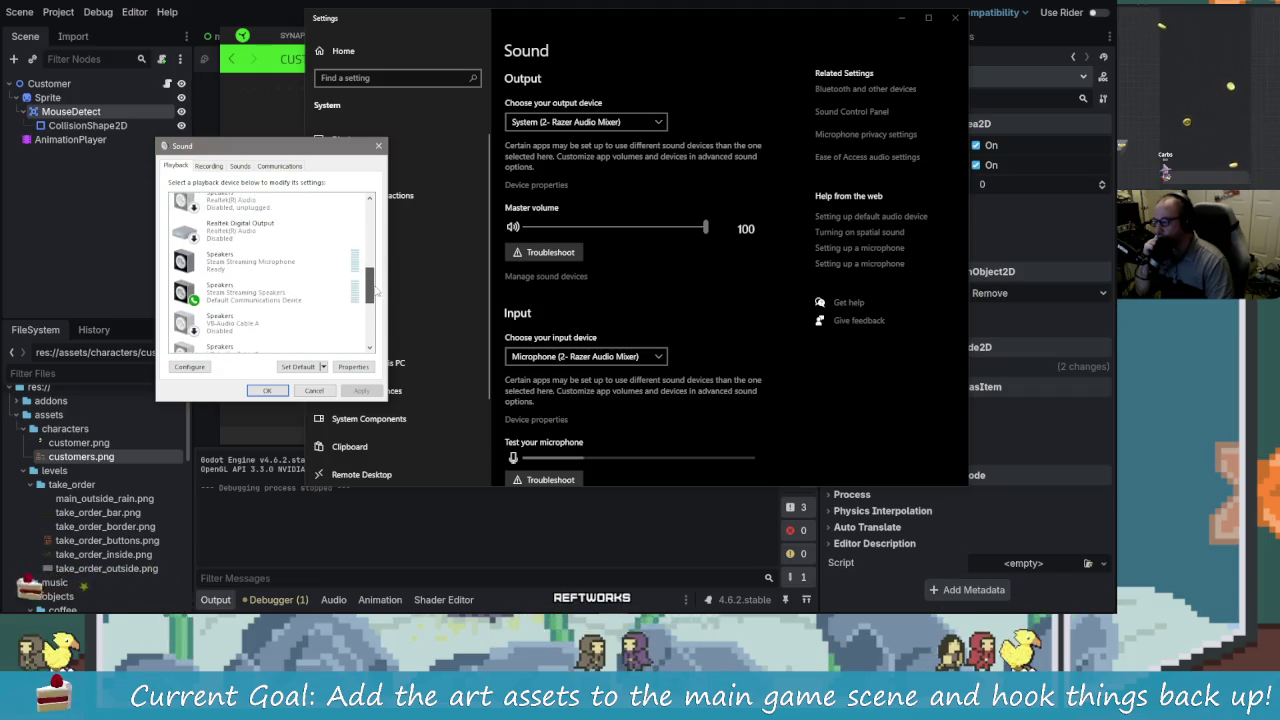
scroll(376, 290, "up", 5)
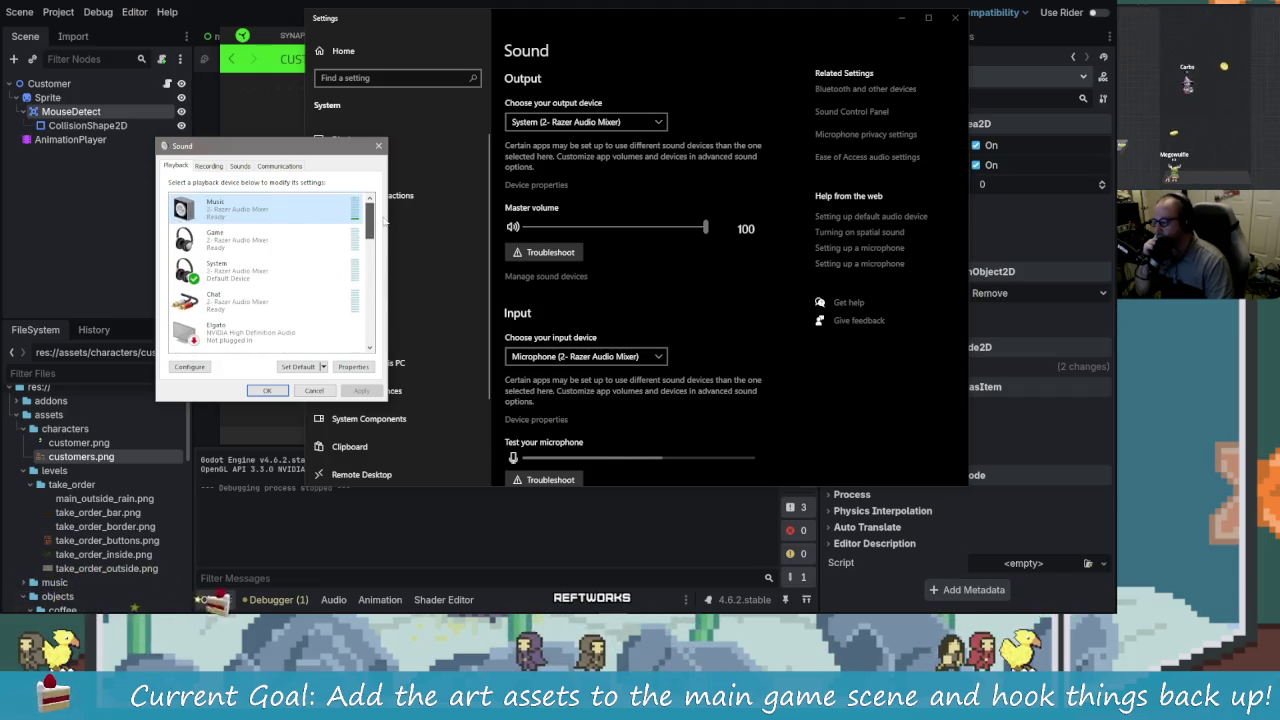
Step: Review the System device's Levels, Enhancements and Advanced properties, then close them
double_click(275, 280)
left_click(220, 210)
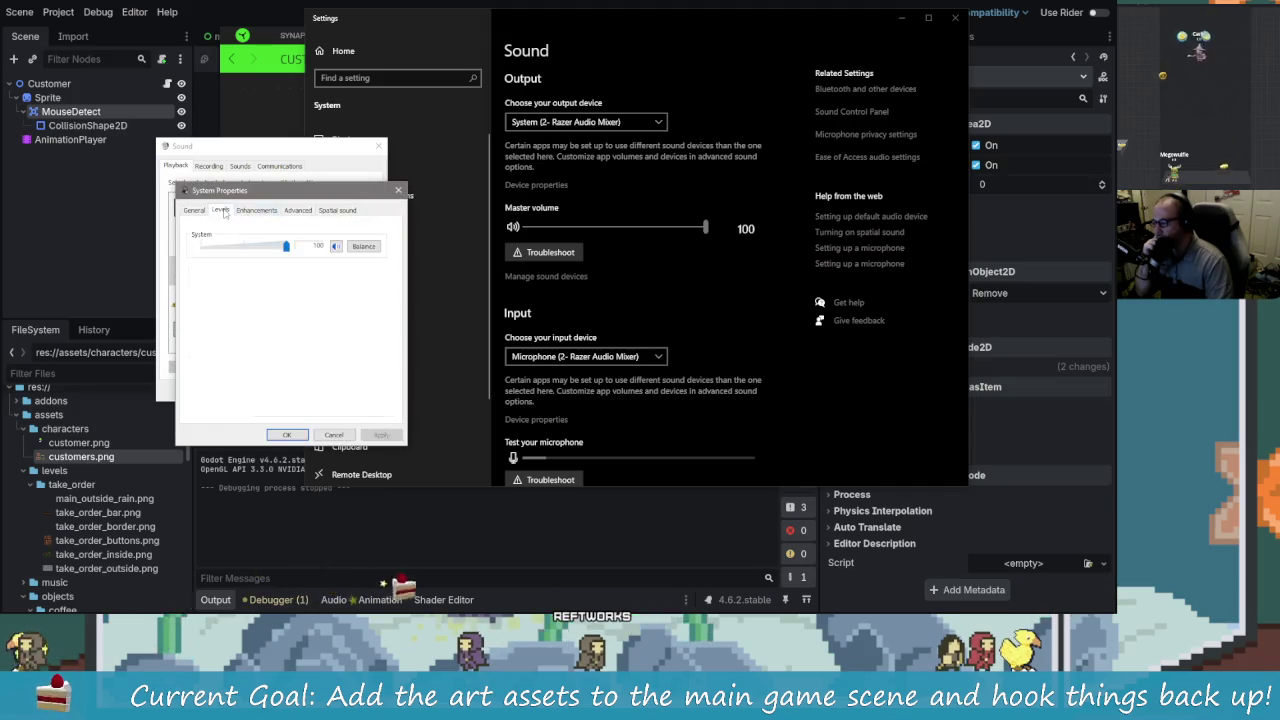
left_click(256, 210)
left_click(300, 210)
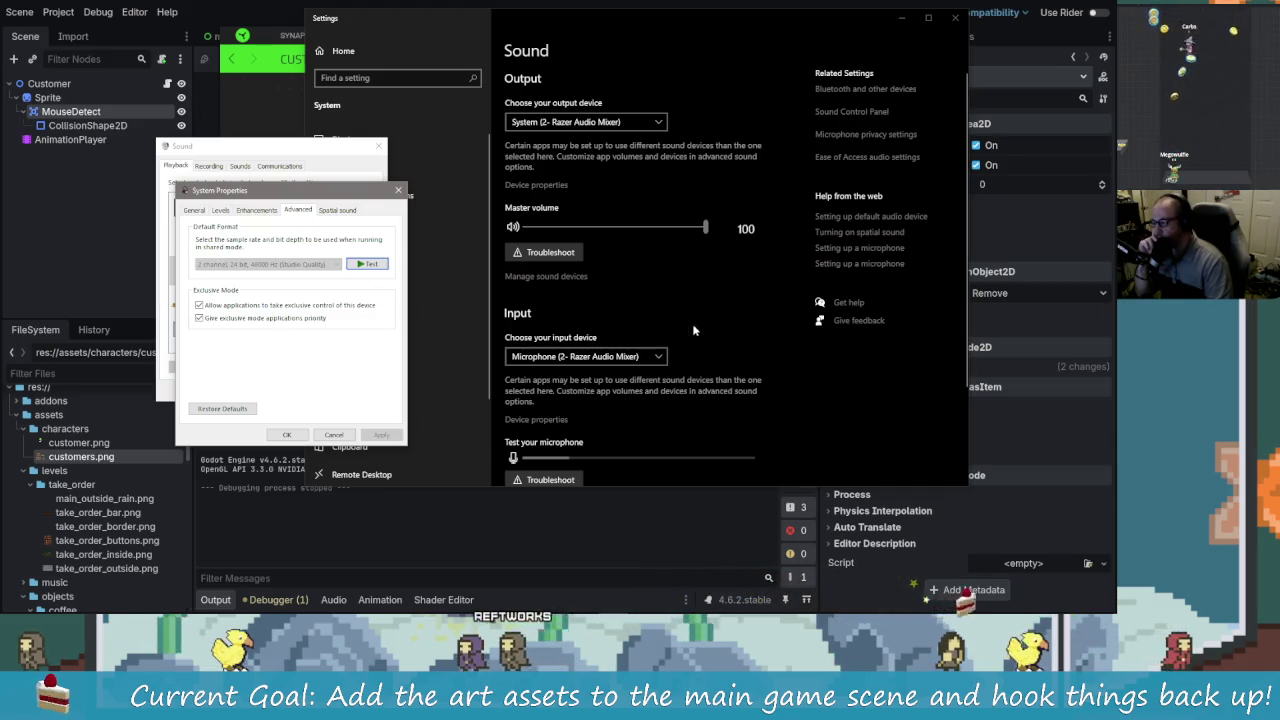
left_click(256, 210)
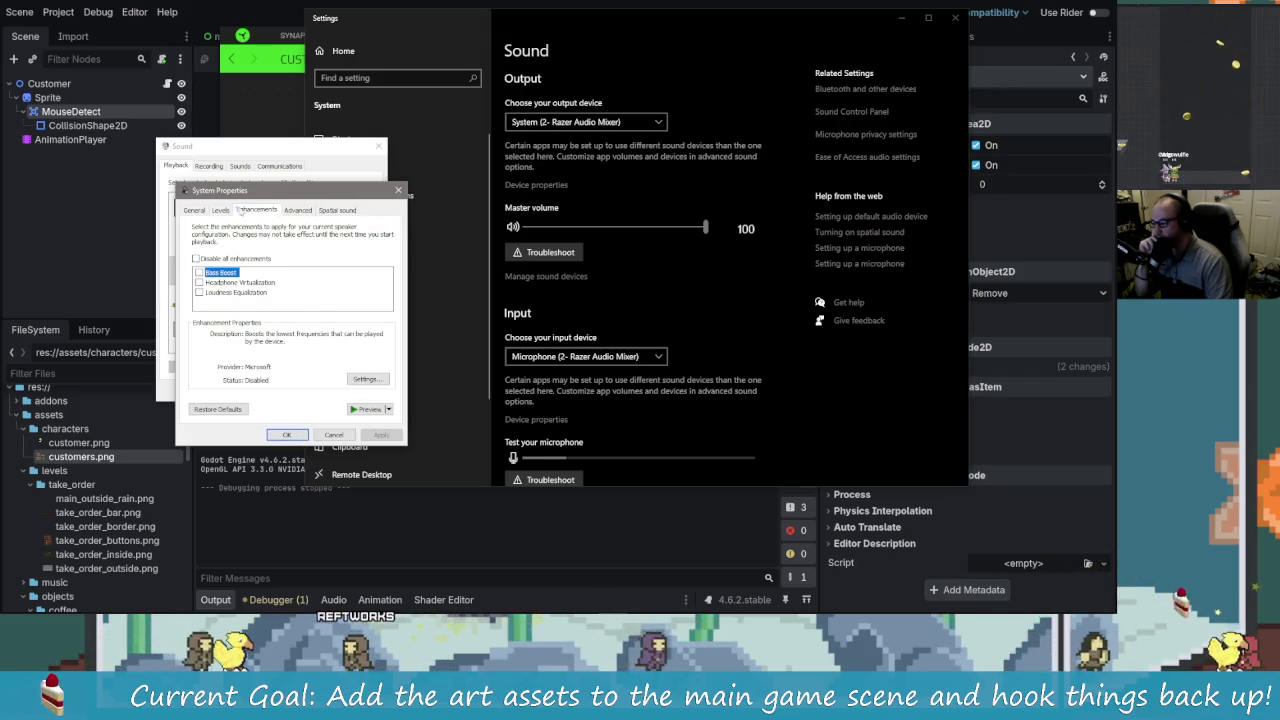
left_click(221, 210)
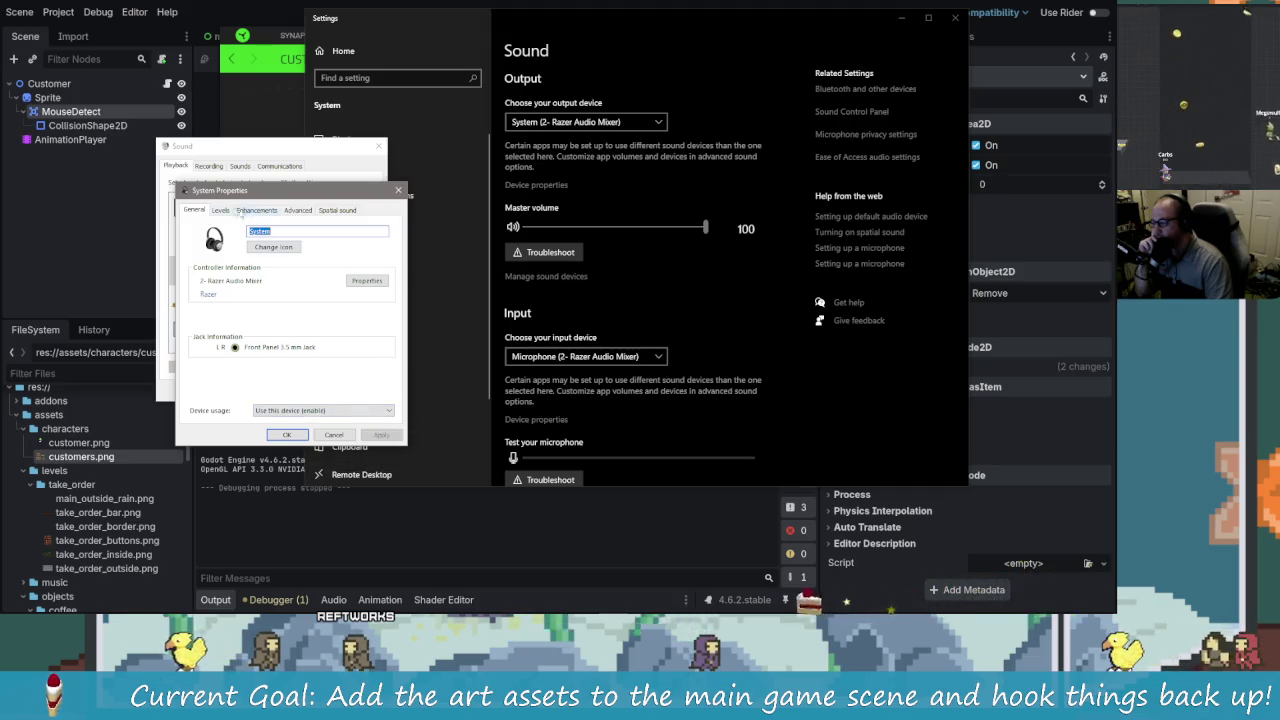
key("Escape")
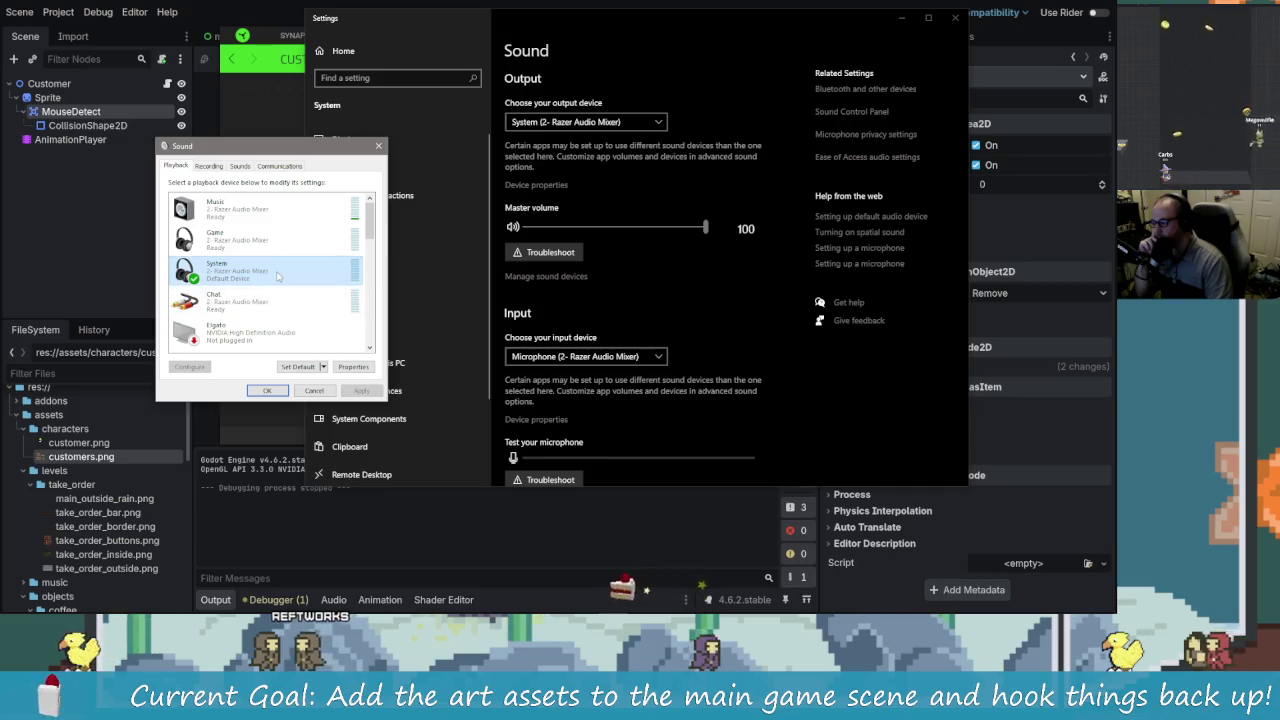
Step: Review the Music device's Enhancements and Advanced properties, then close them
double_click(300, 210)
left_click(256, 210)
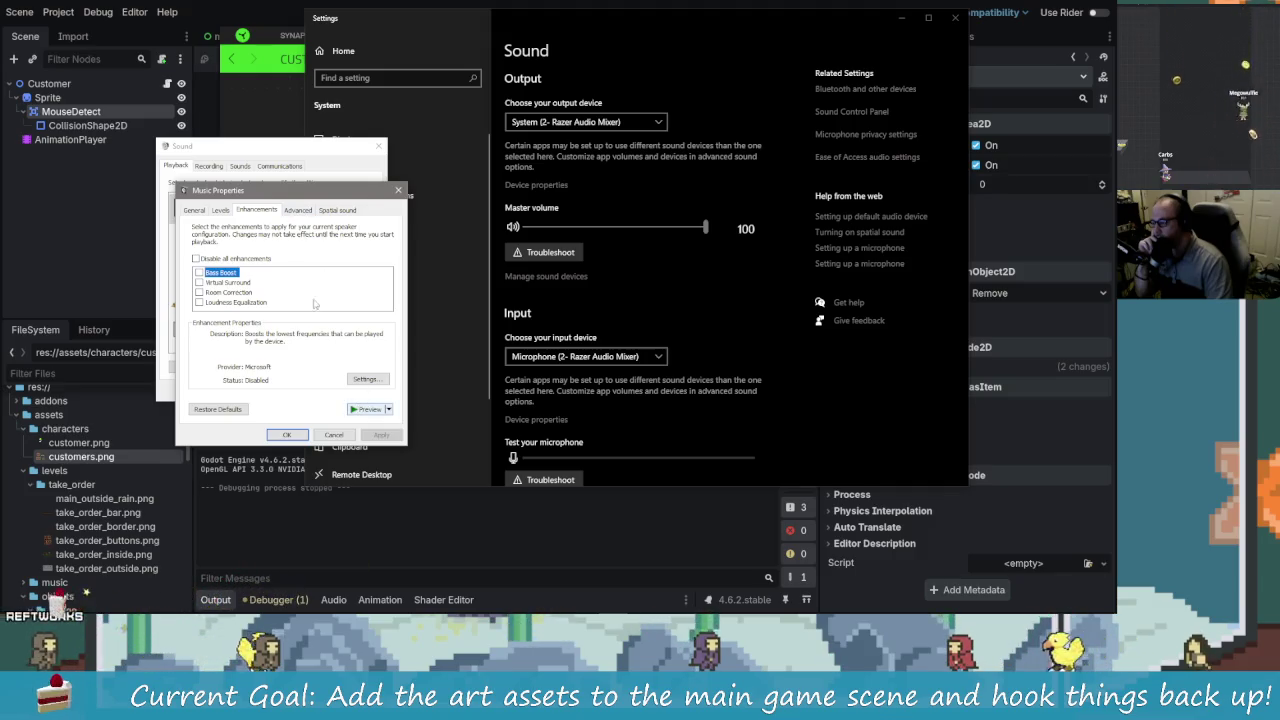
left_click(298, 210)
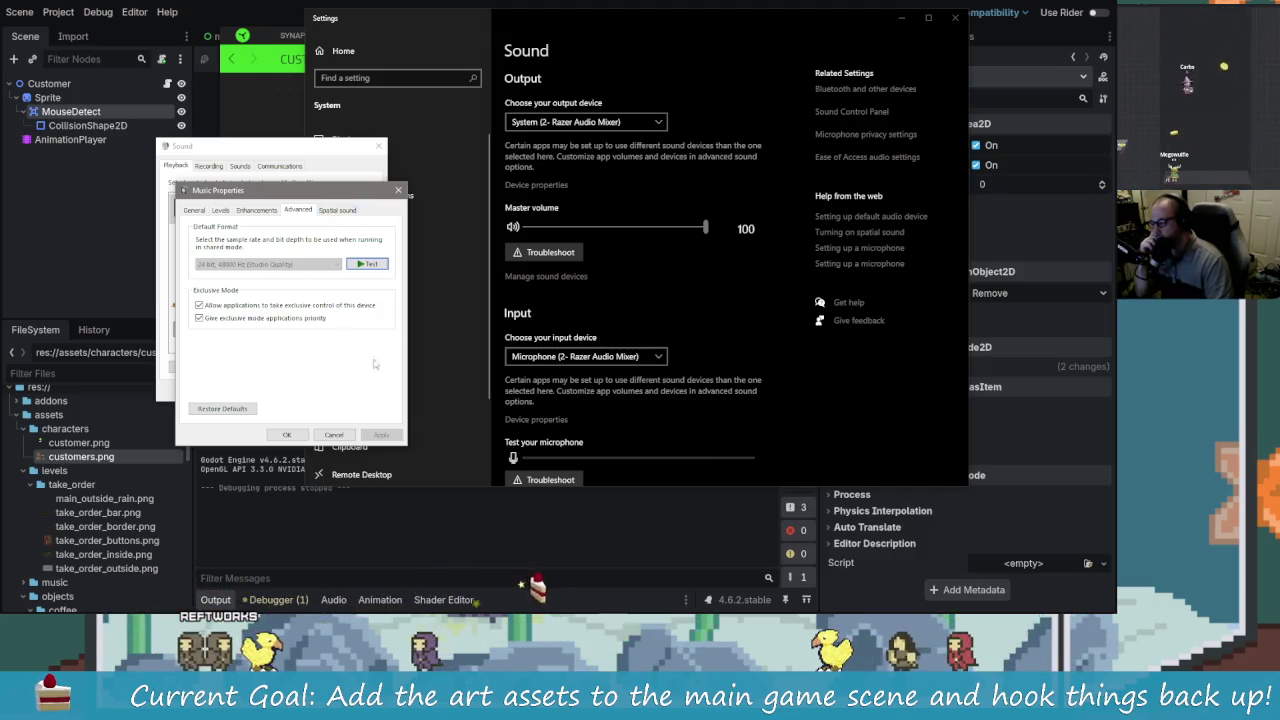
left_click(334, 434)
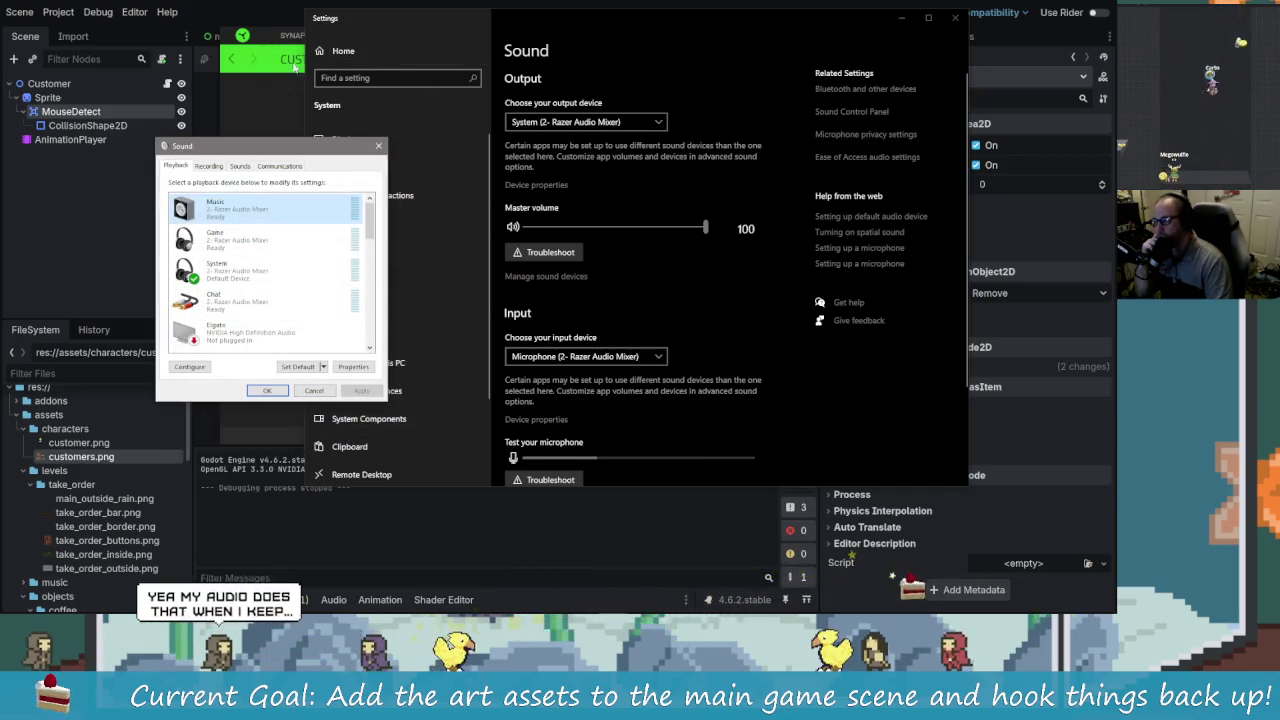
Step: Scroll through the playback device list and close the dialog with OK
scroll(246, 314, "down", 1)
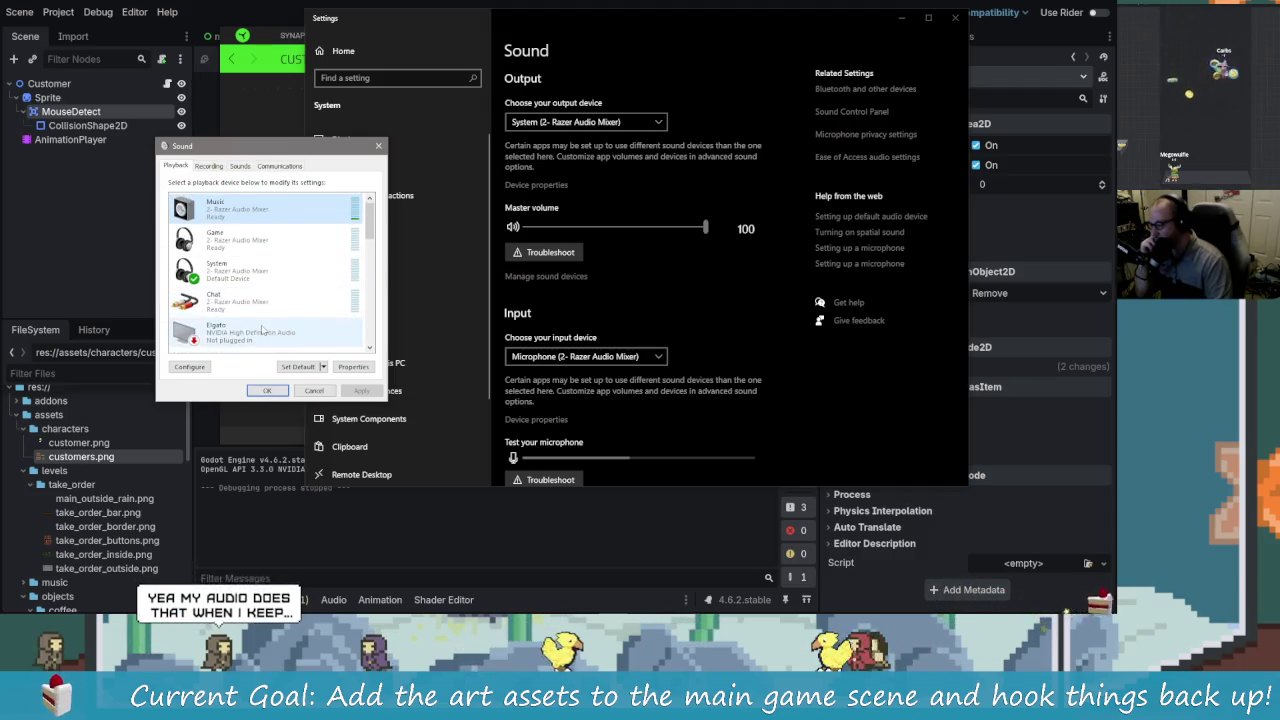
scroll(268, 348, "down", 1)
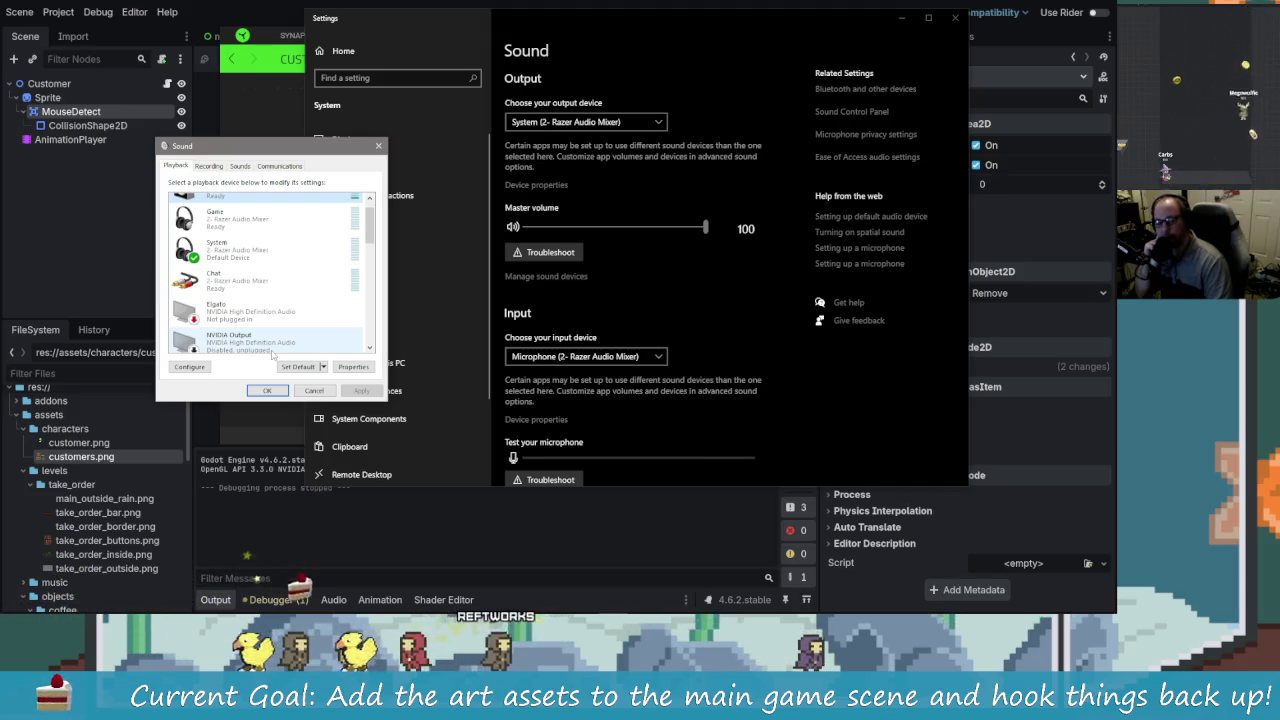
left_click(268, 391)
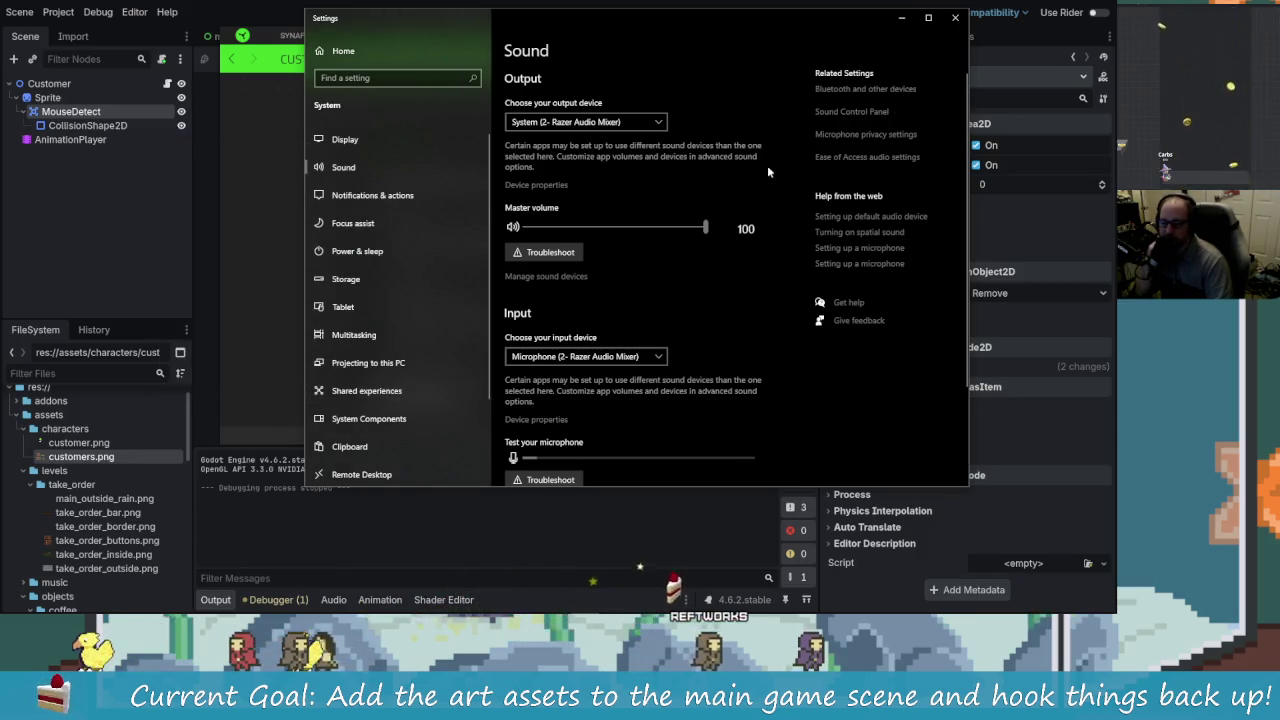
Step: Open App volume and device preferences and look through each app's output and input devices
scroll(743, 440, "down", 3)
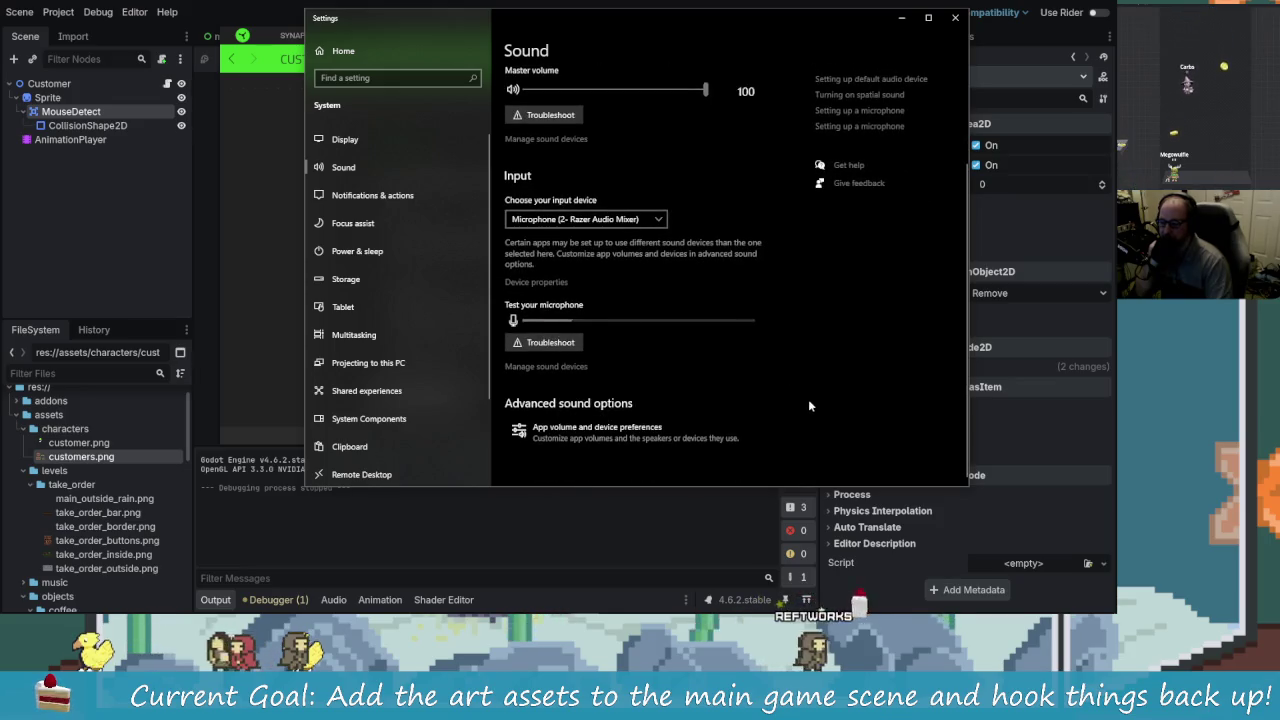
left_click(743, 440)
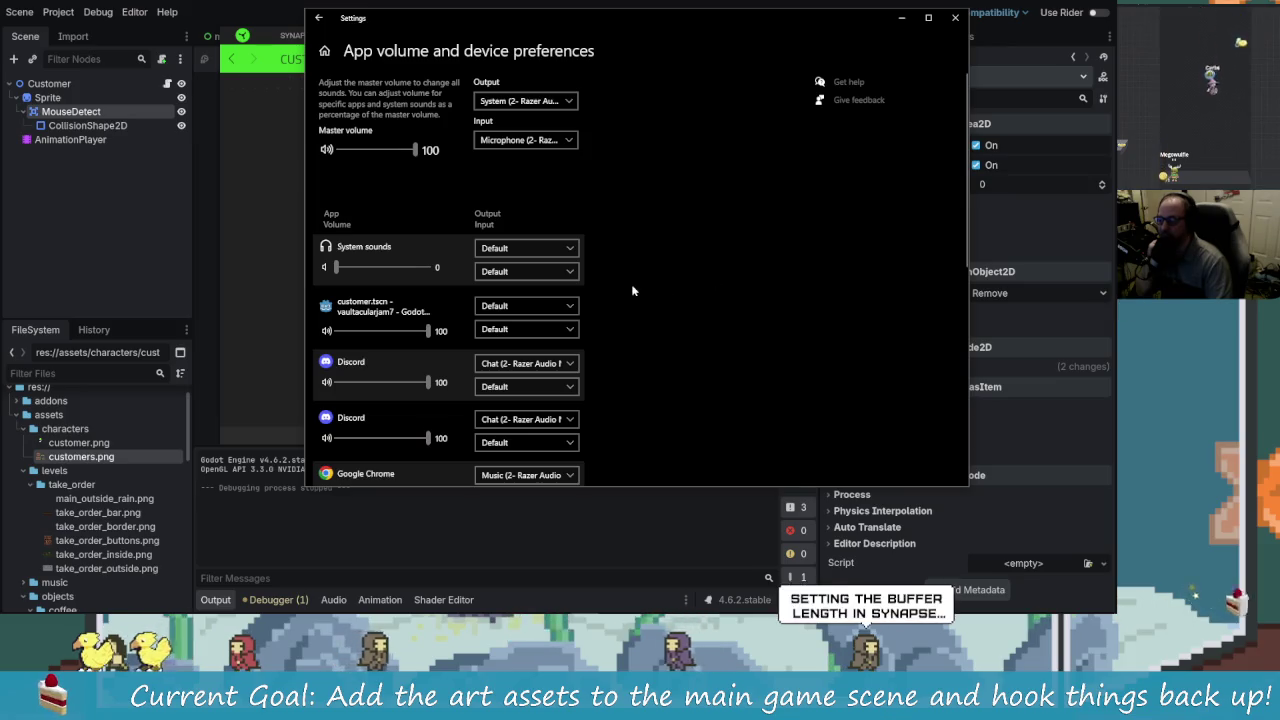
scroll(657, 343, "down", 1)
scroll(657, 343, "down", 5)
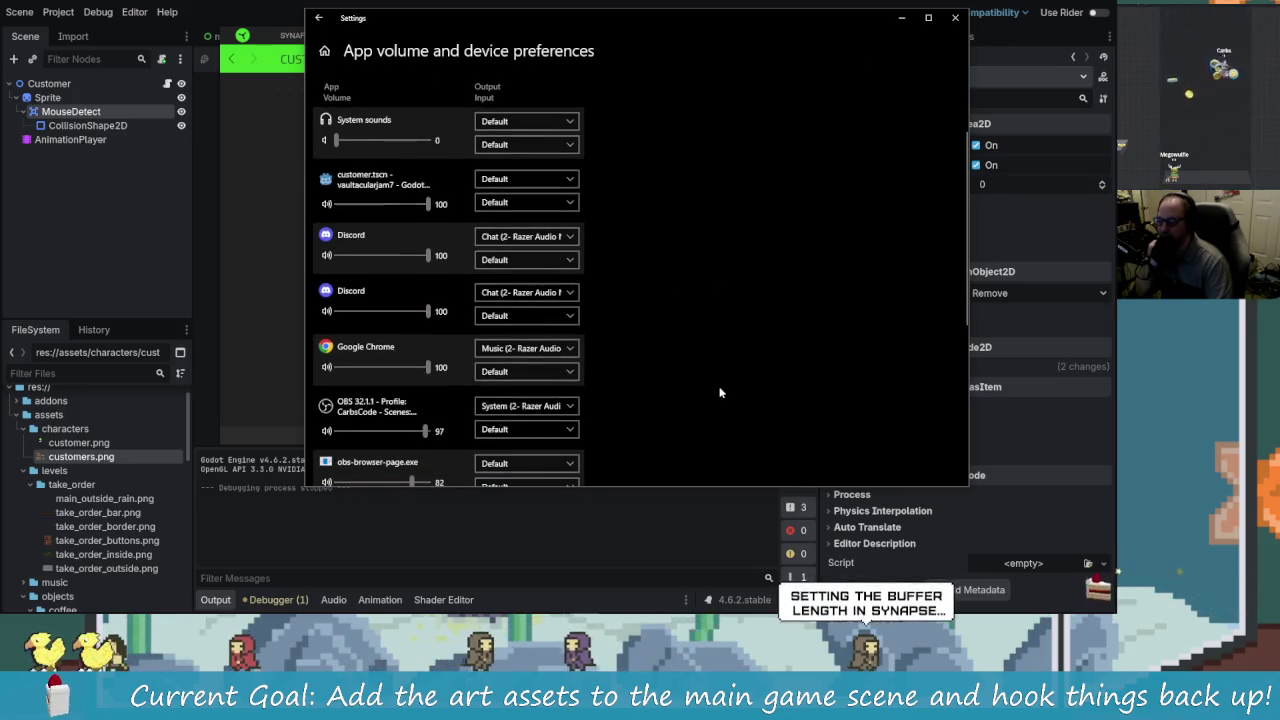
scroll(643, 294, "down", 3)
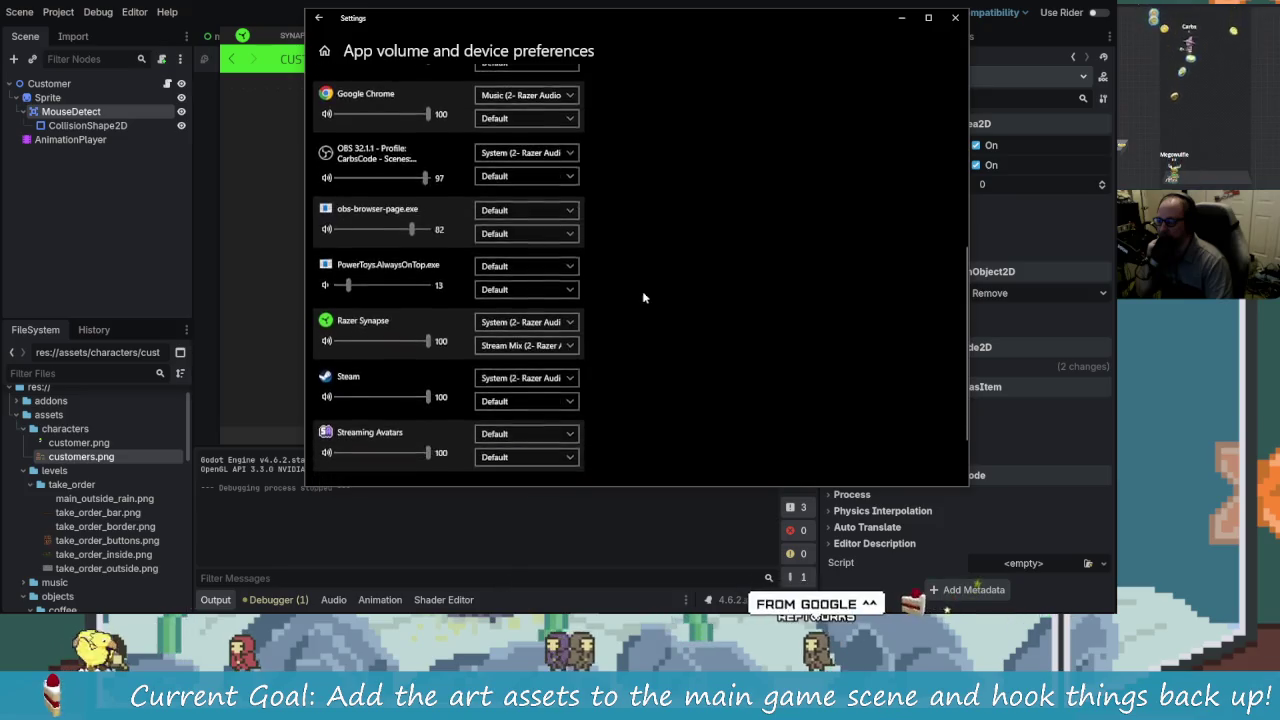
scroll(817, 386, "down", 1)
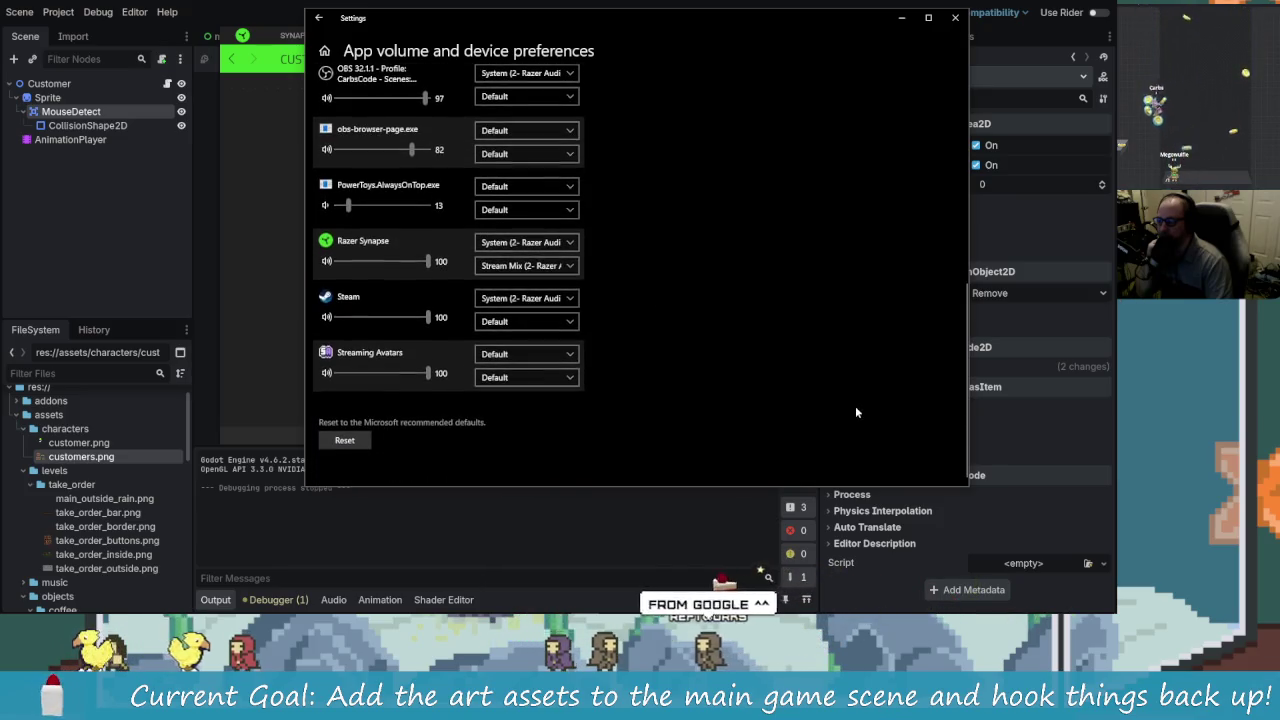
scroll(730, 374, "up", 10)
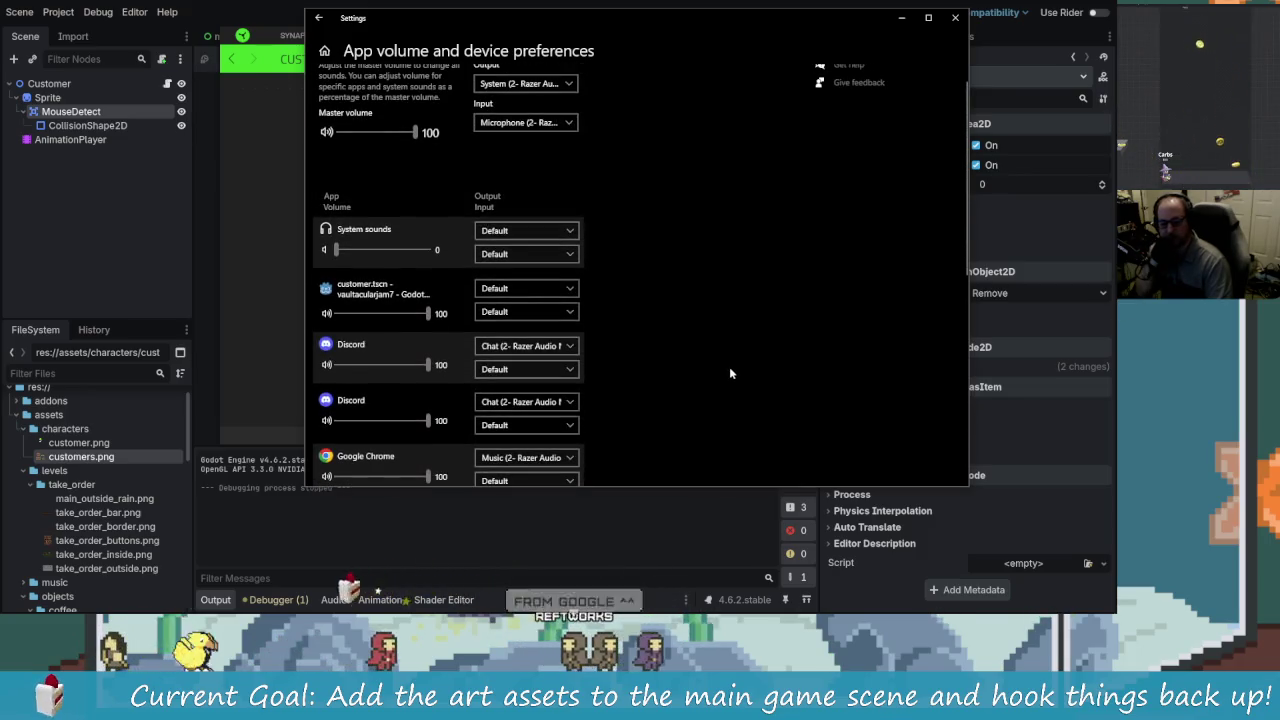
scroll(727, 370, "up", 1)
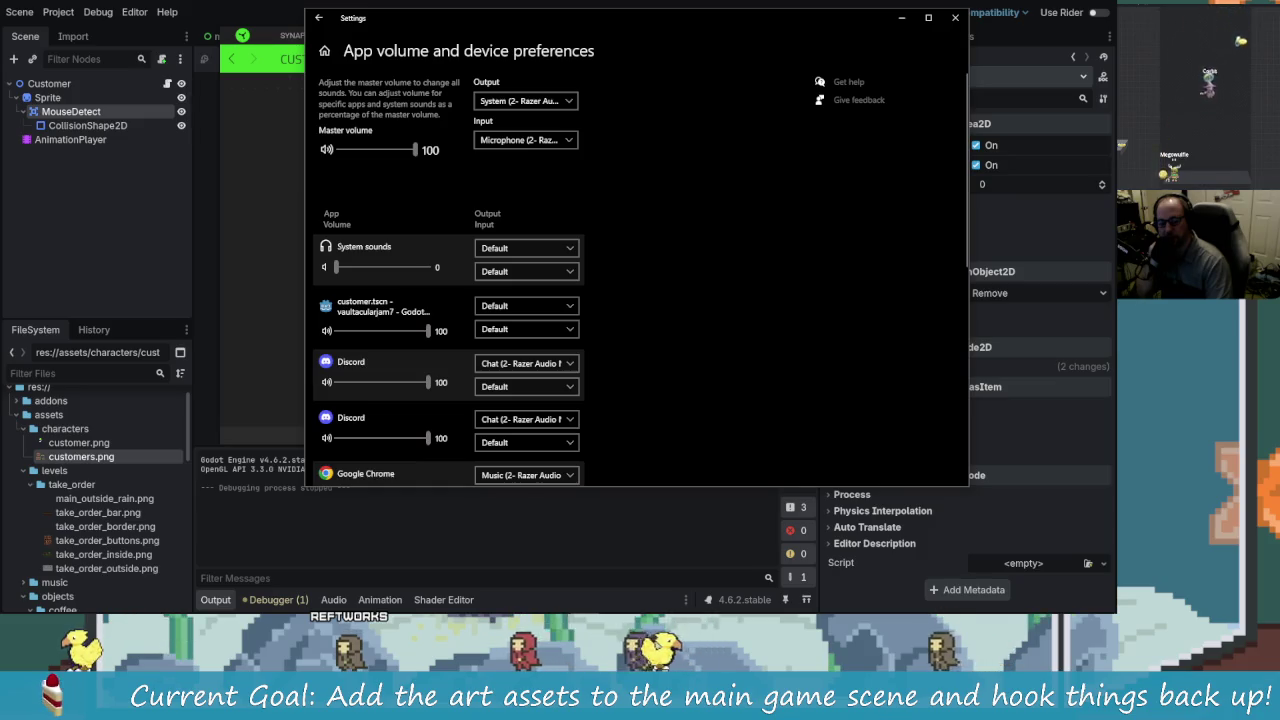
key("alt+Tab")
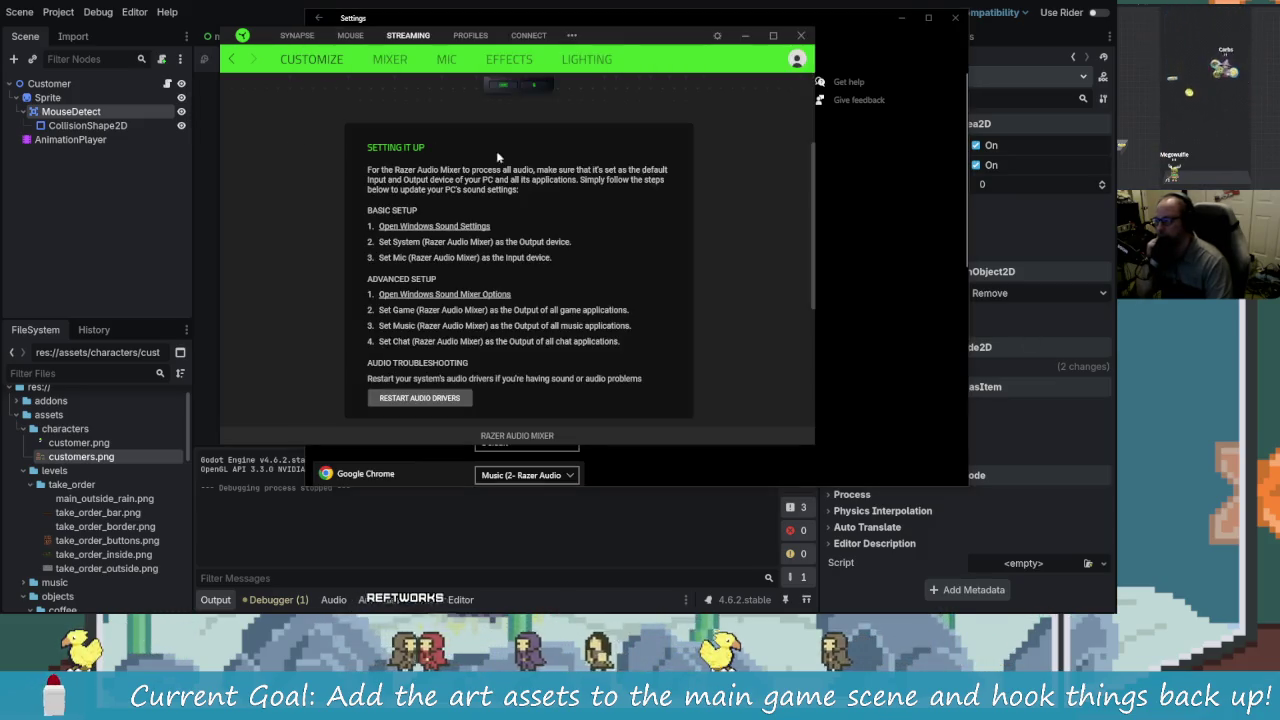
Step: Look over the Synapse Dashboard, then open the Razer Audio Mixer device's customize page
scroll(640, 260, "down", 5)
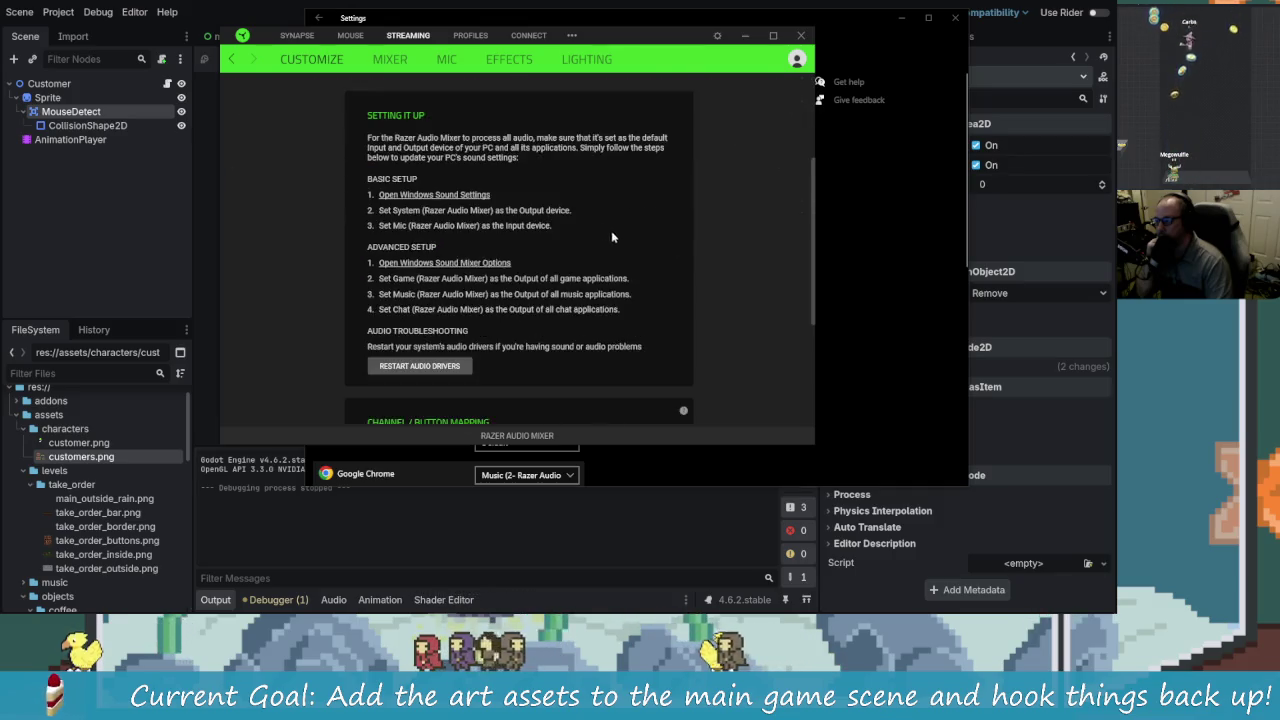
scroll(680, 305, "down", 1)
scroll(755, 366, "up", 7)
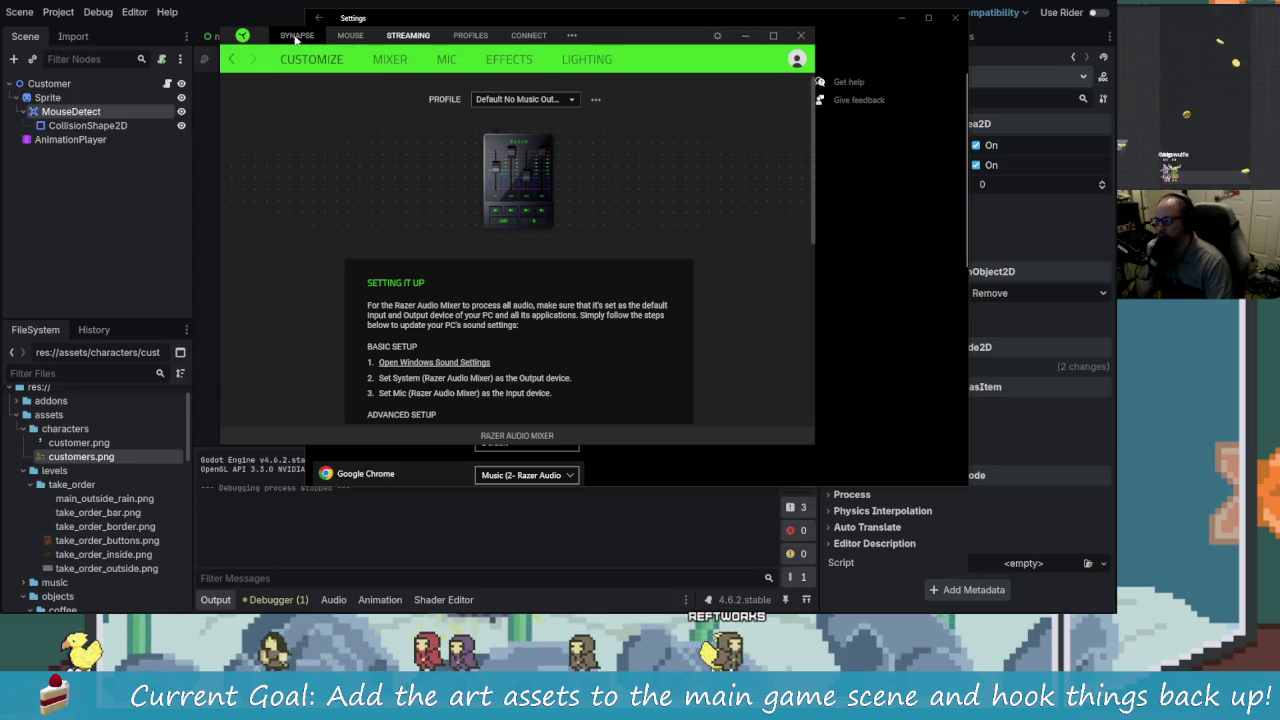
left_click(297, 35)
scroll(592, 360, "down", 10)
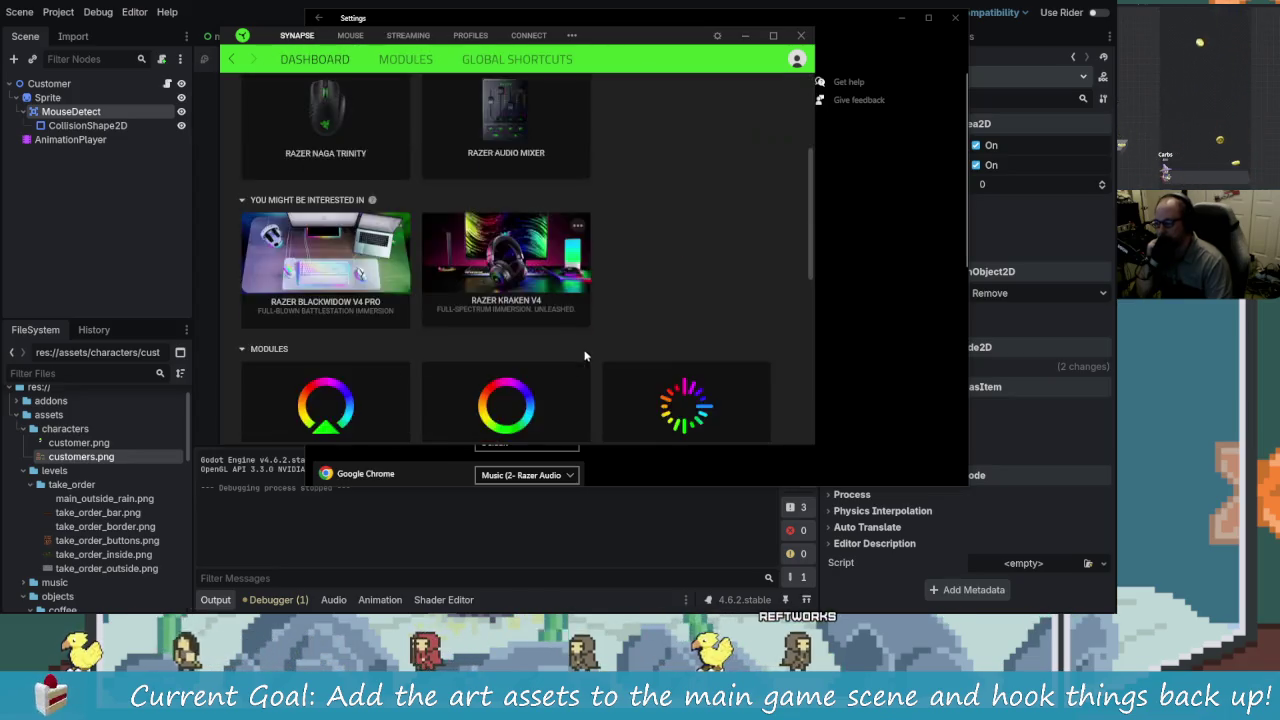
scroll(594, 352, "up", 10)
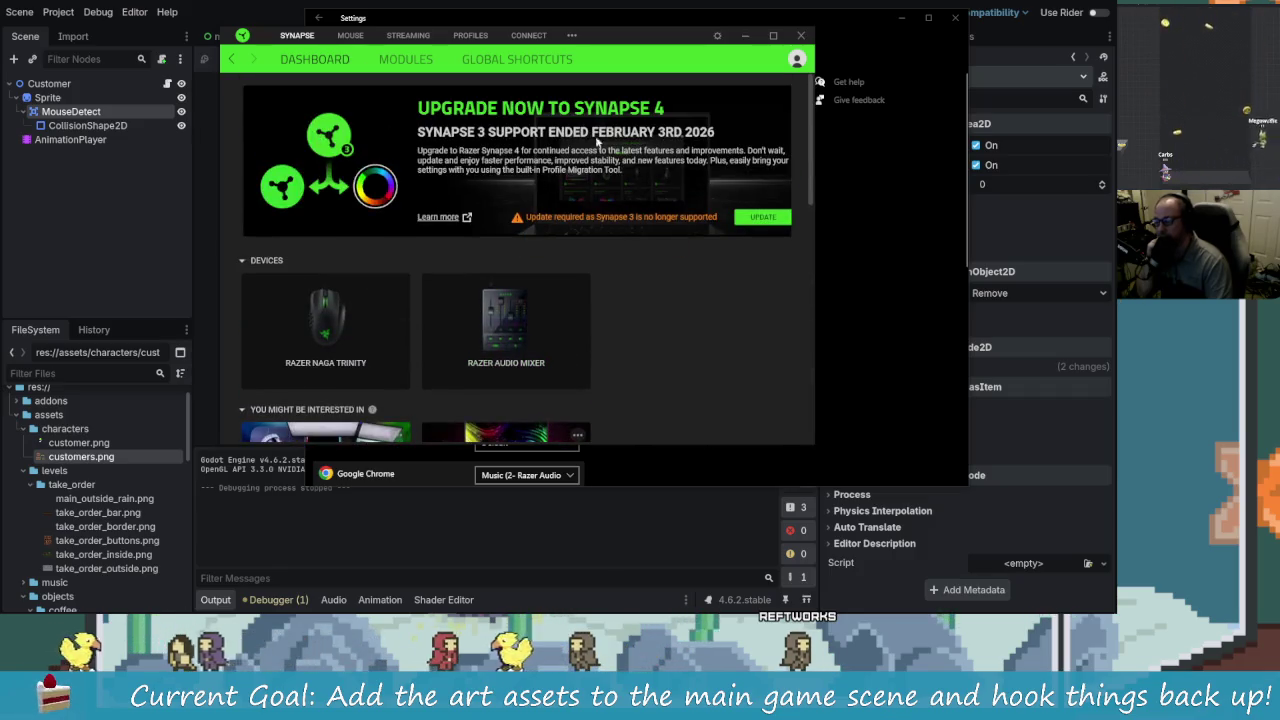
mouse_move(577, 243)
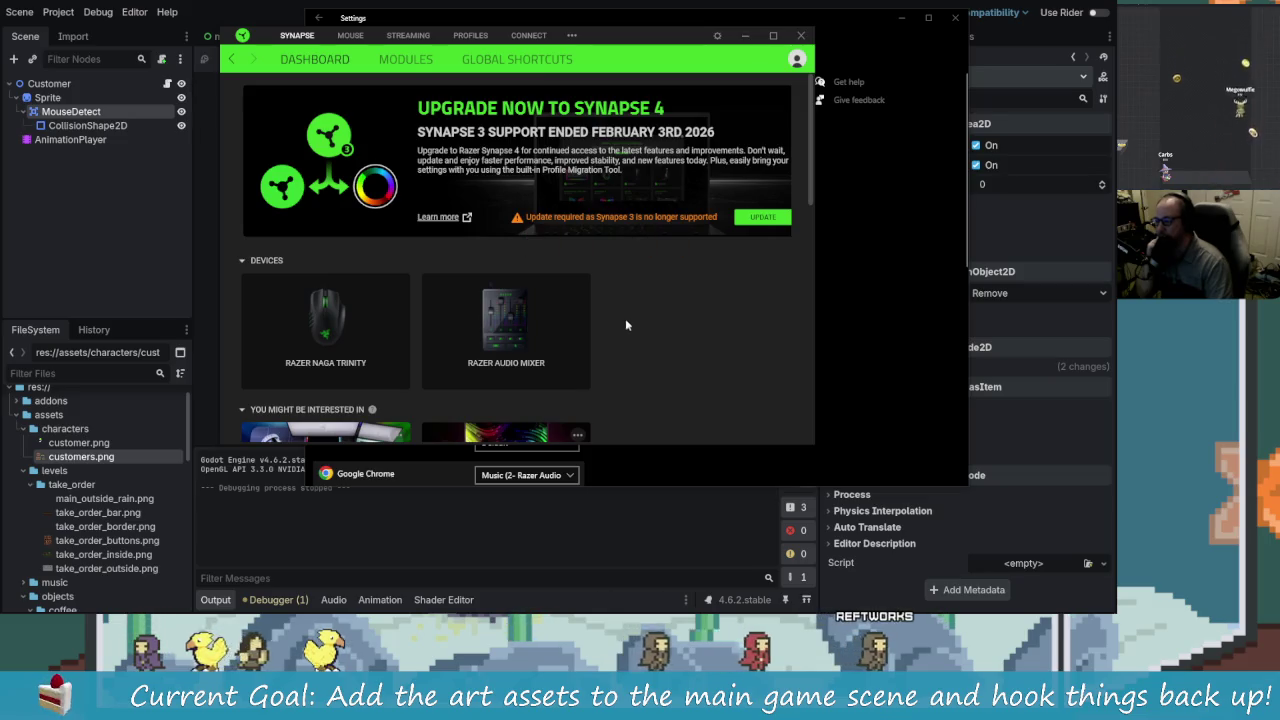
left_click(557, 320)
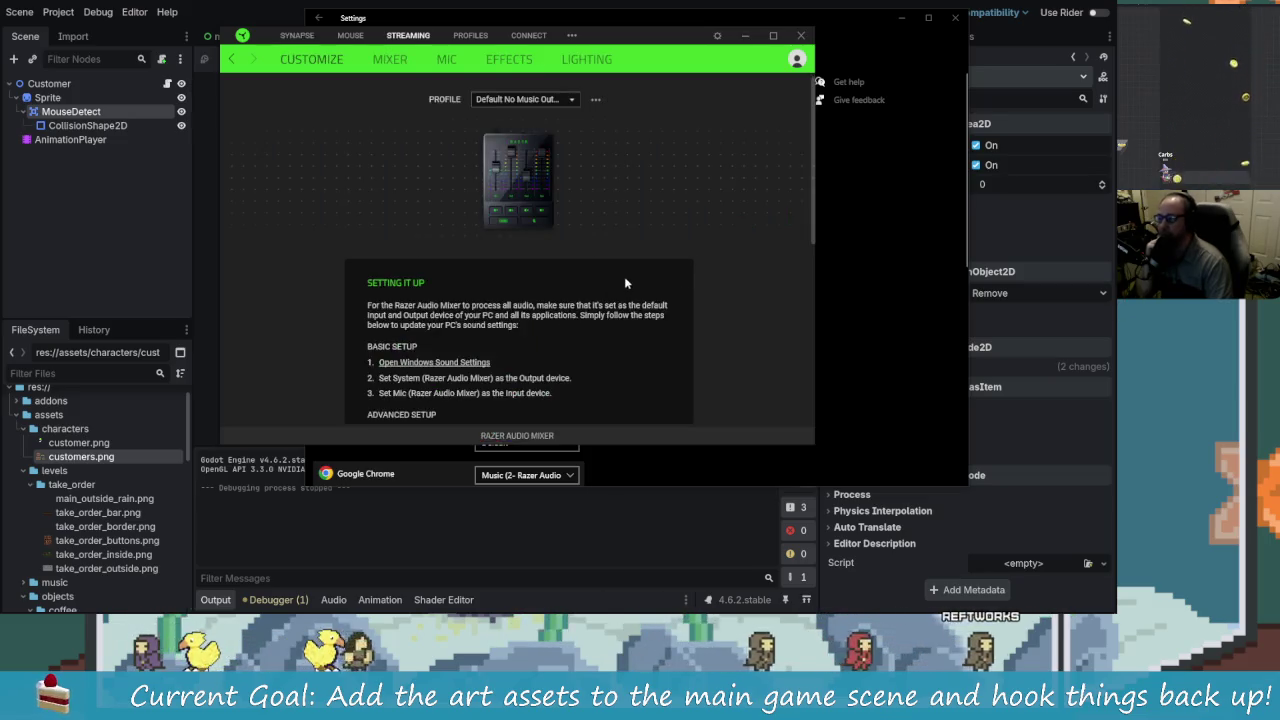
Step: Open and dismiss the mixer profile options, then scroll down the customize page
left_click(594, 101)
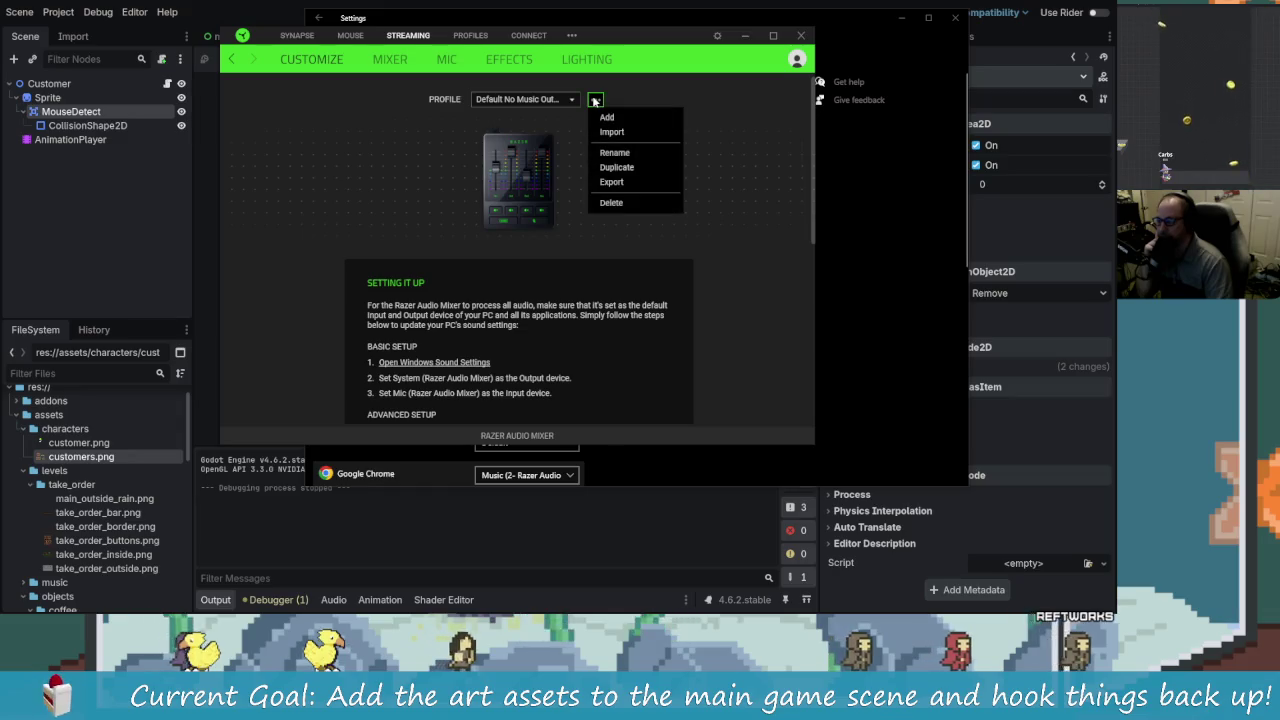
left_click(523, 117)
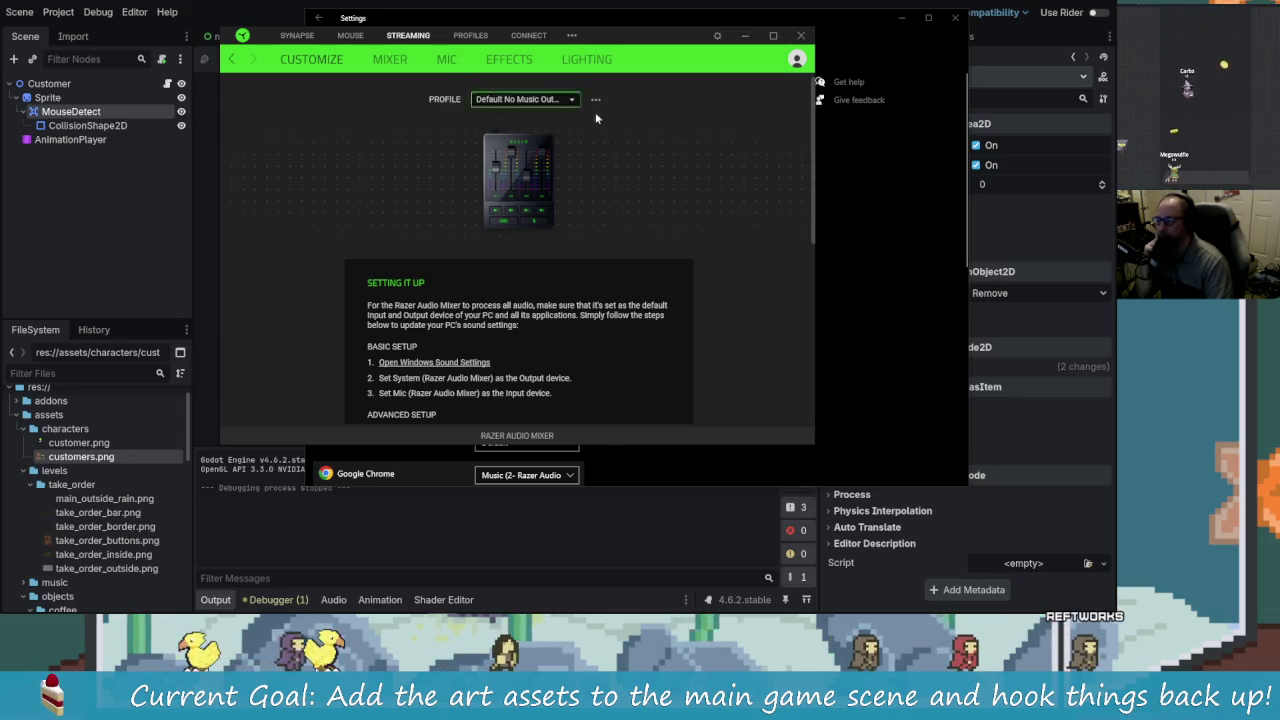
scroll(698, 228, "down", 6)
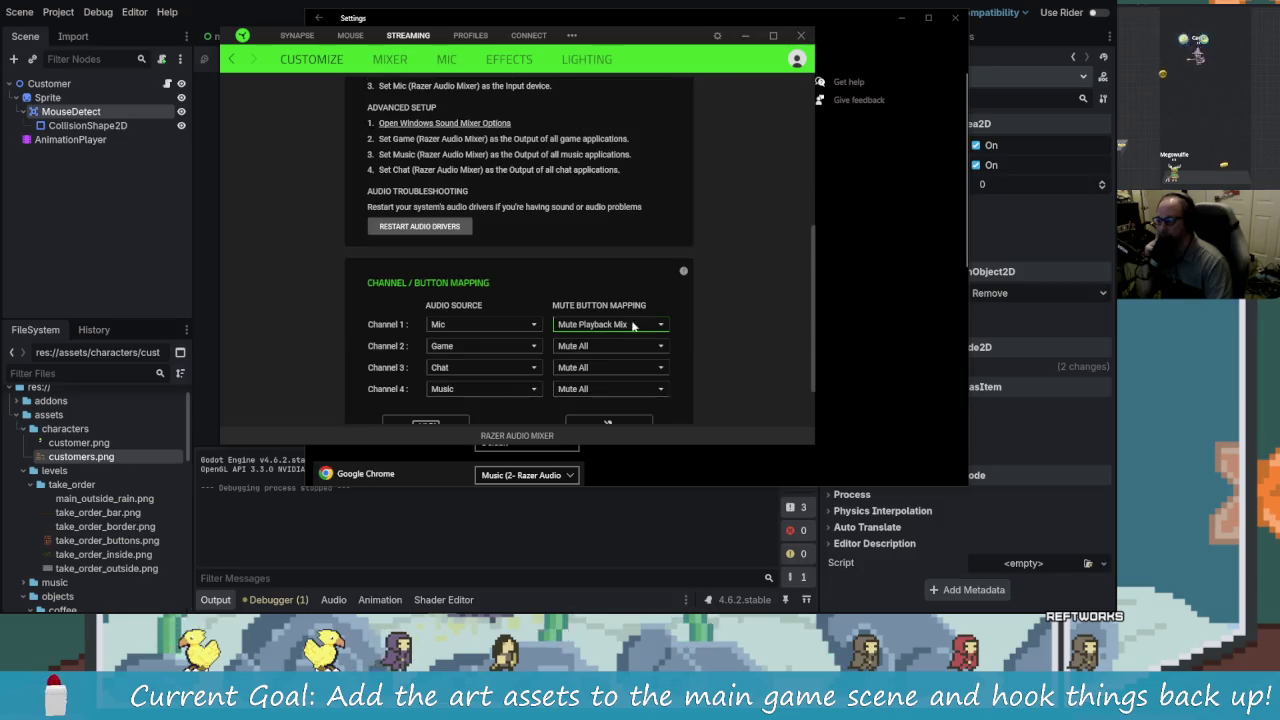
scroll(728, 337, "down", 2)
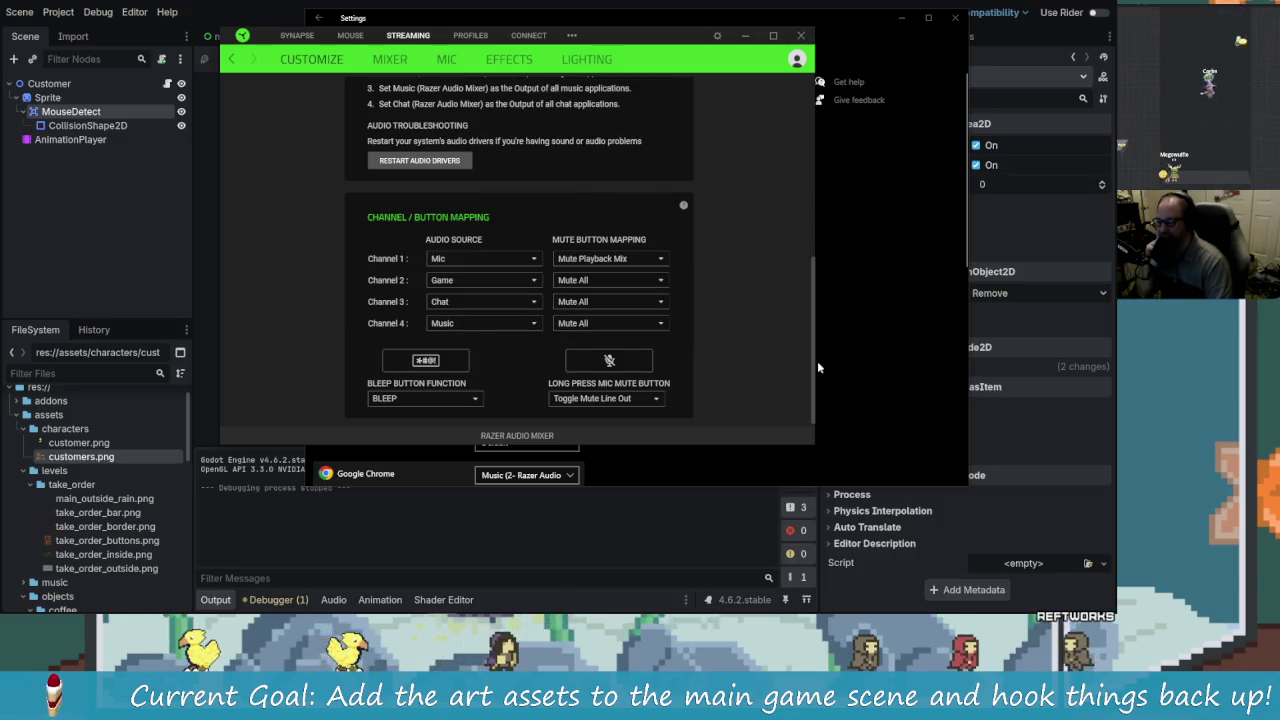
left_click_drag(812, 374, 812, 199)
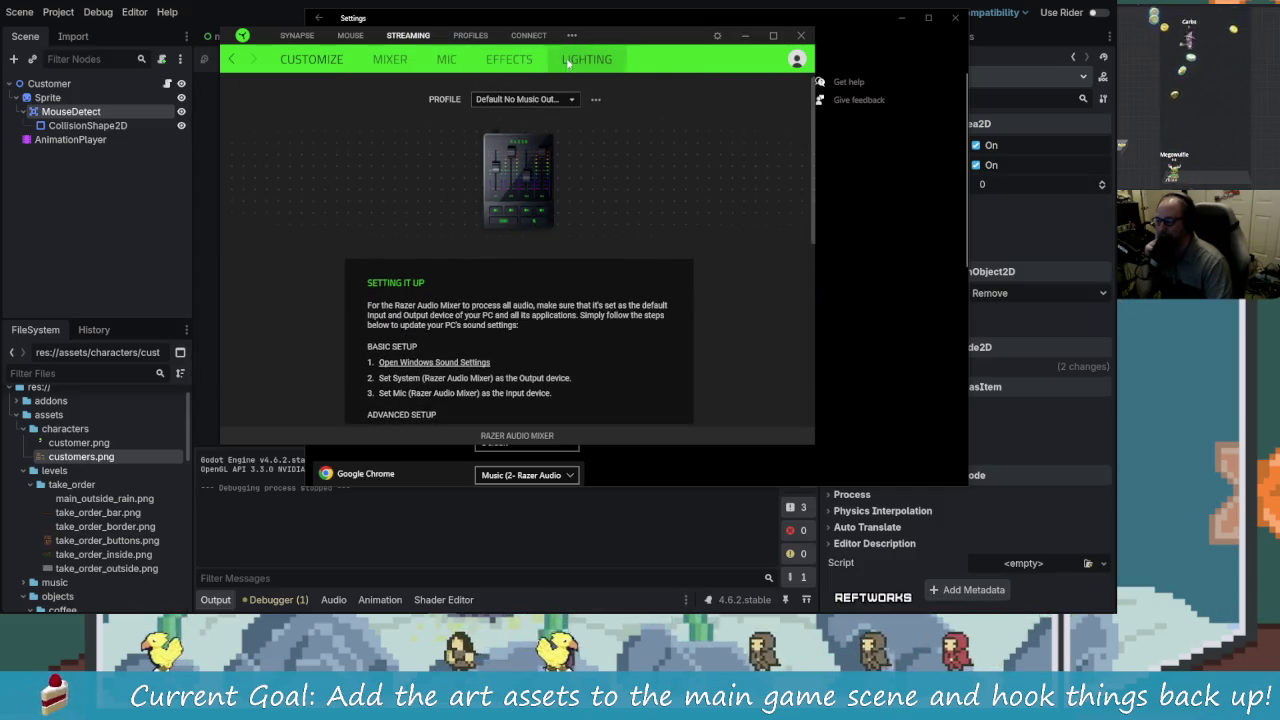
Step: Switch to the MIXER tab, open the '...' menu, and maximize the Synapse window
left_click(392, 60)
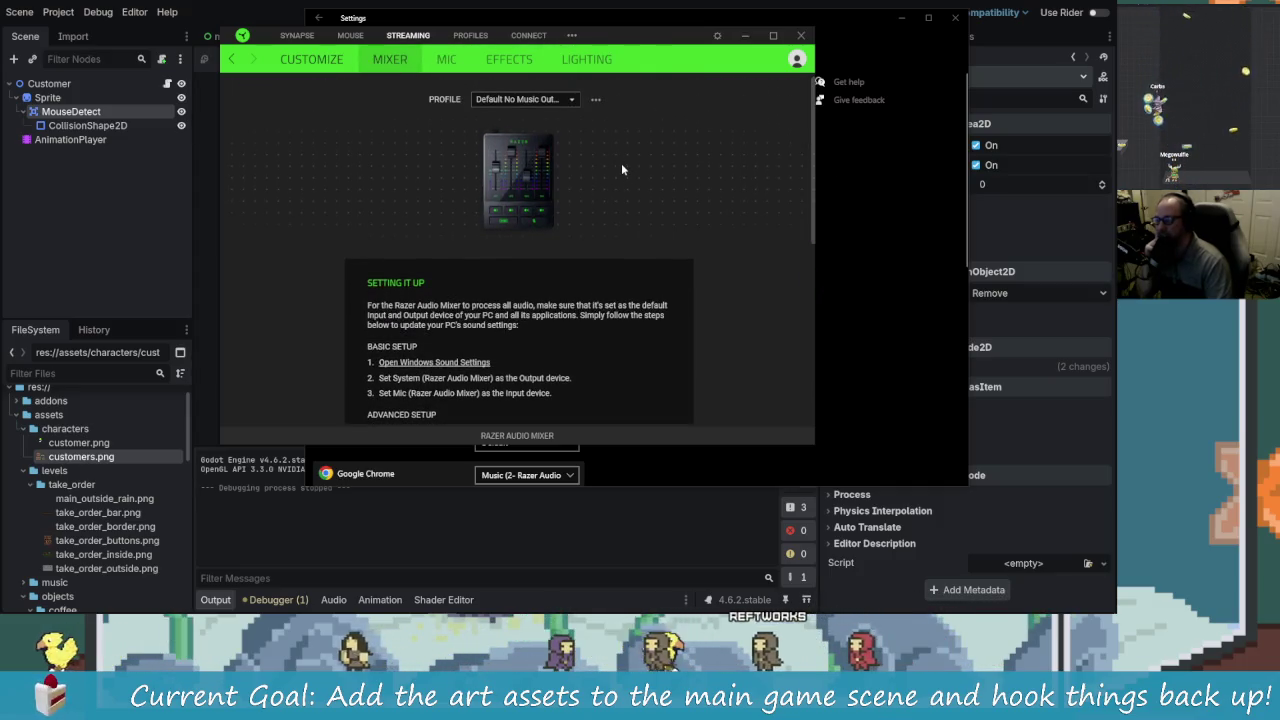
scroll(703, 186, "down", 3)
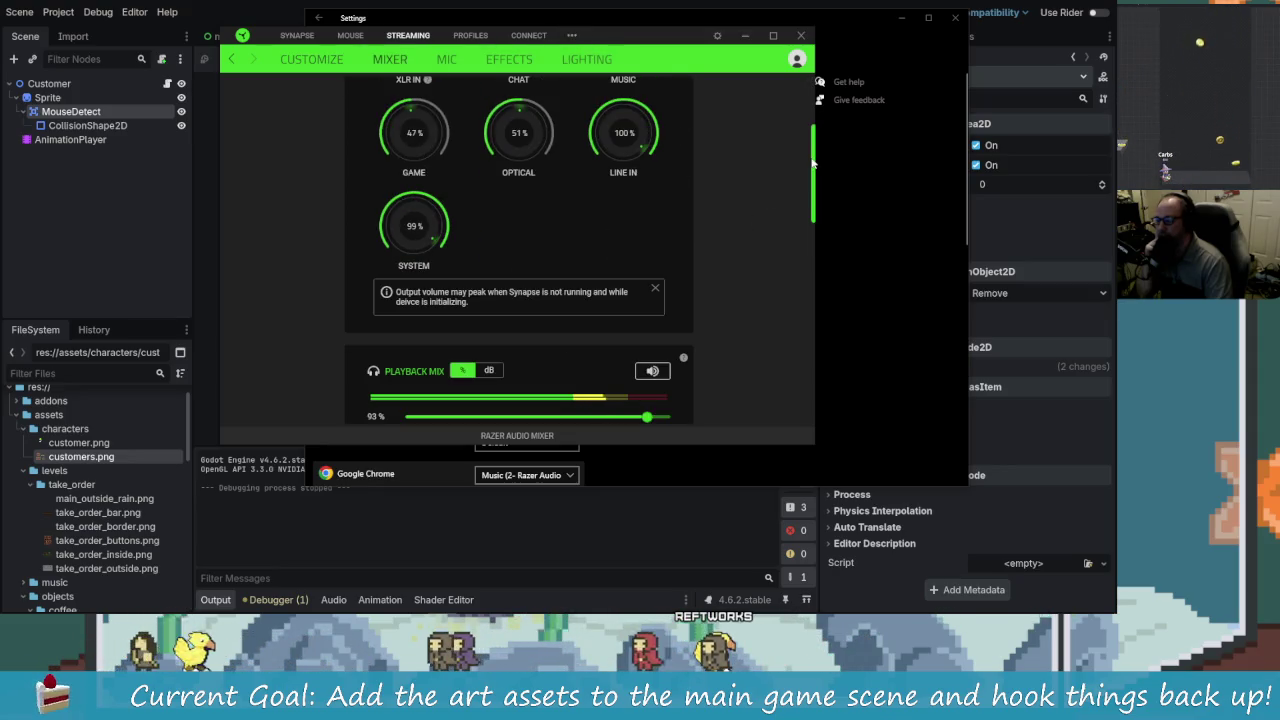
mouse_move(813, 163)
left_mouse_down()
mouse_move(838, 381)
mouse_move(801, 100)
left_mouse_up()
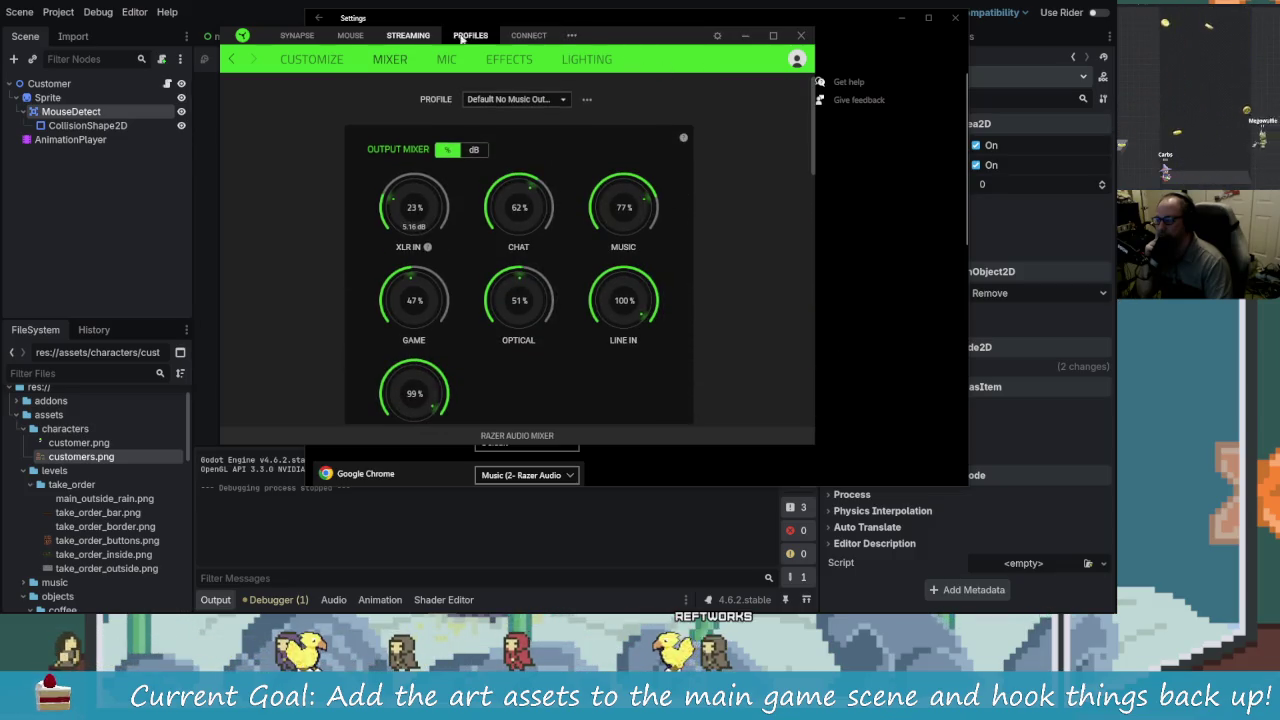
left_click(573, 38)
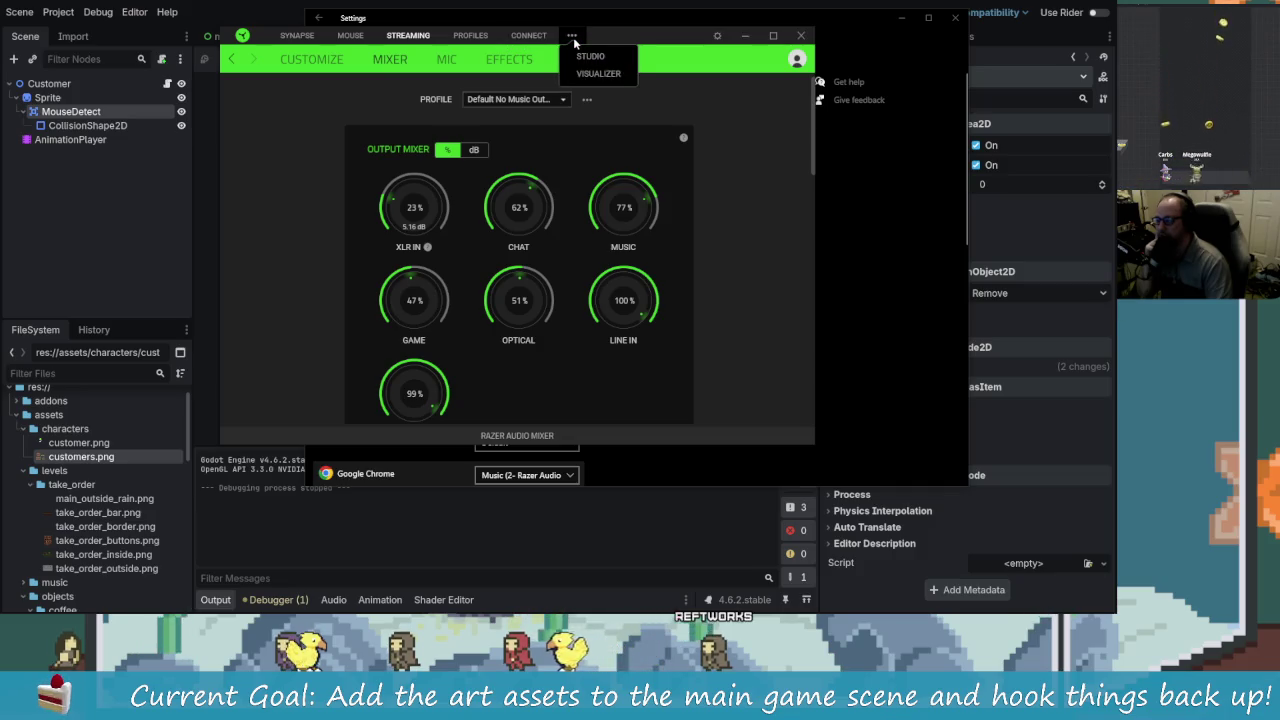
left_click_drag(597, 36, 592, 6)
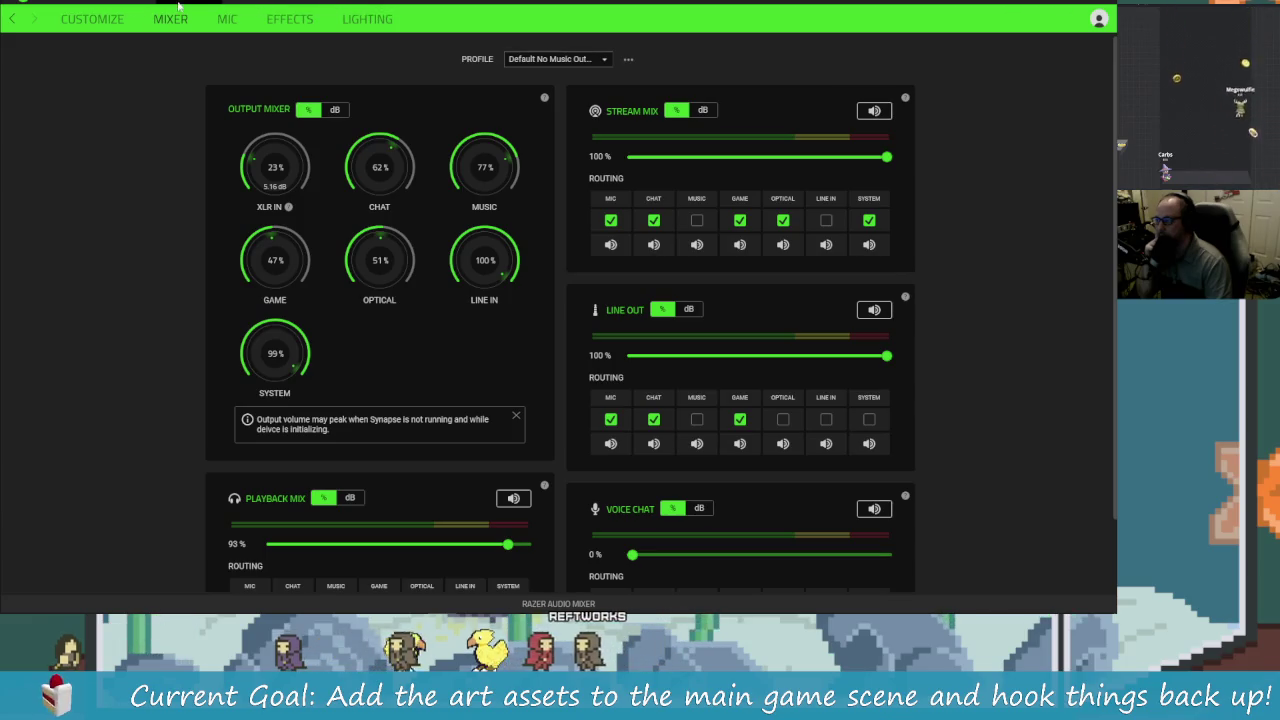
left_click(94, 20)
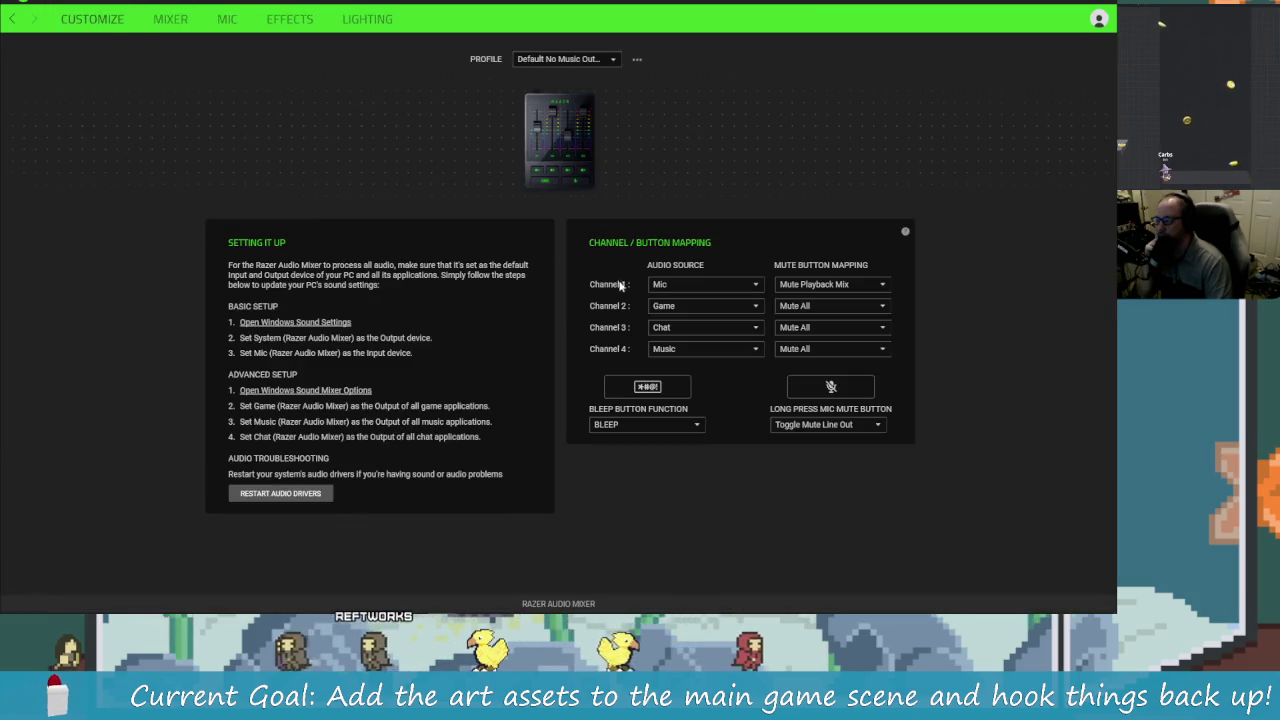
left_click(170, 20)
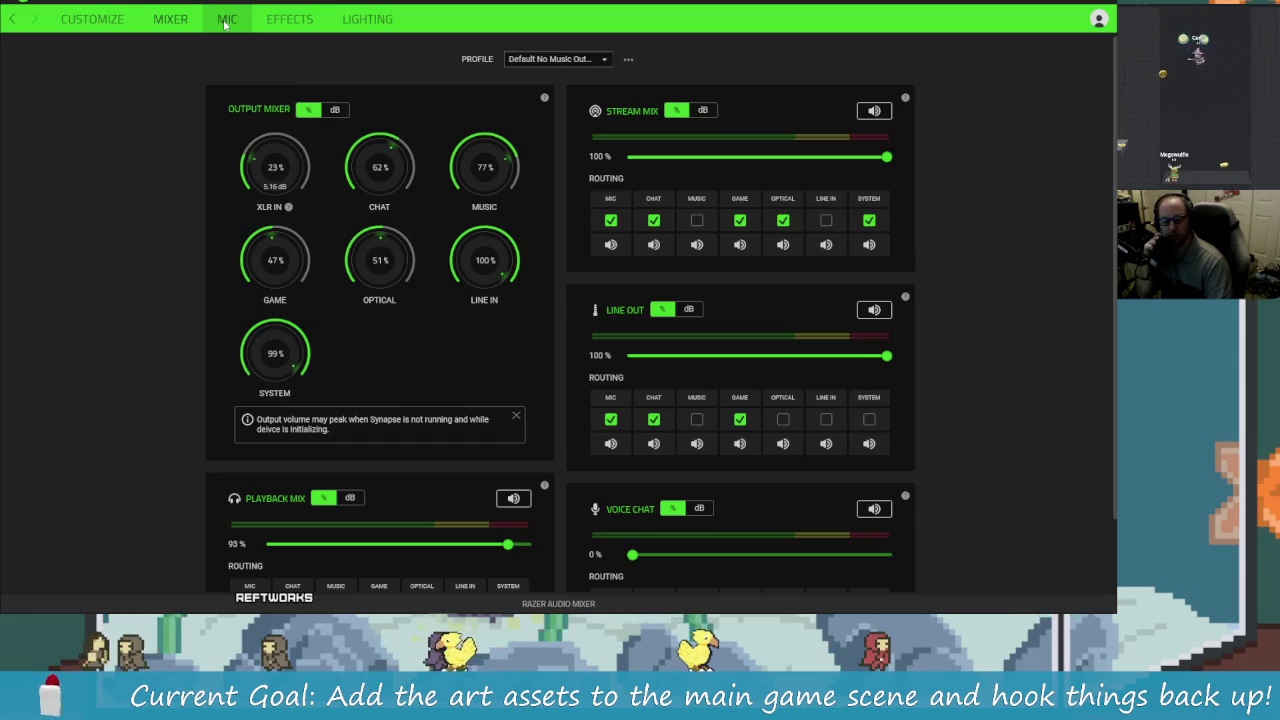
left_click(226, 22)
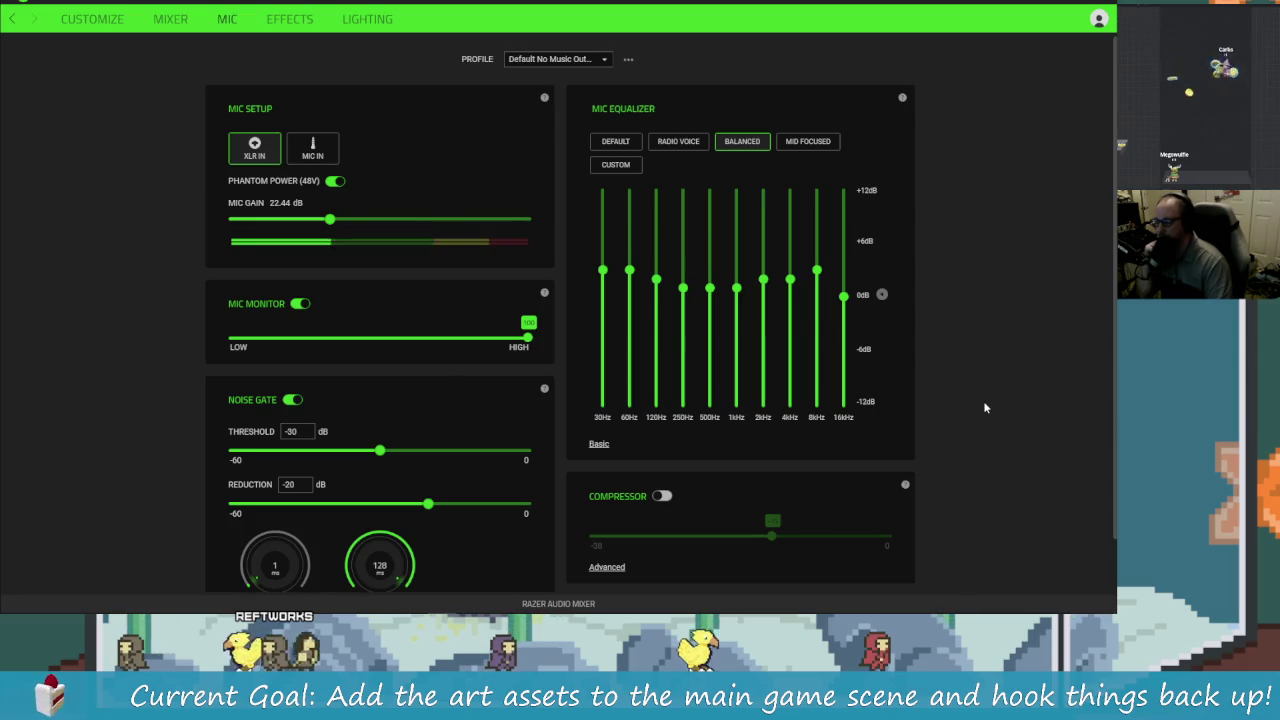
scroll(990, 430, "down", 1)
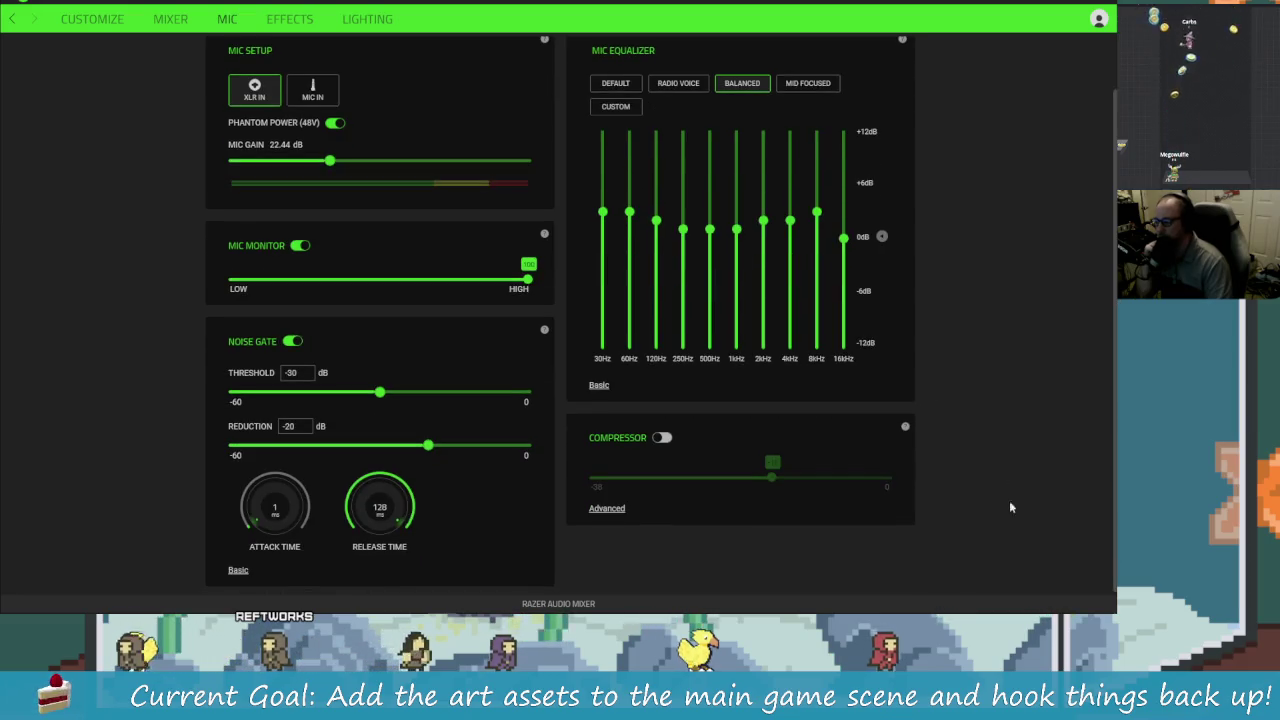
scroll(1014, 530, "up", 1)
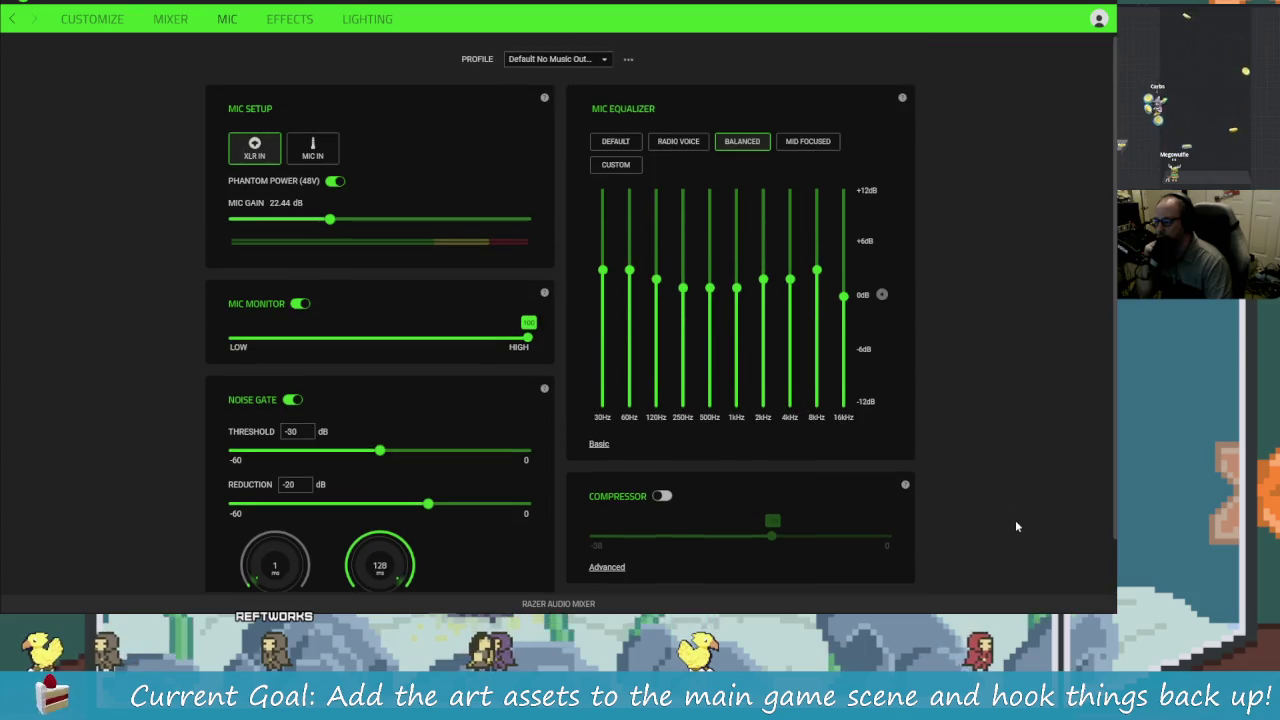
scroll(1062, 478, "down", 1)
scroll(1040, 465, "up", 1)
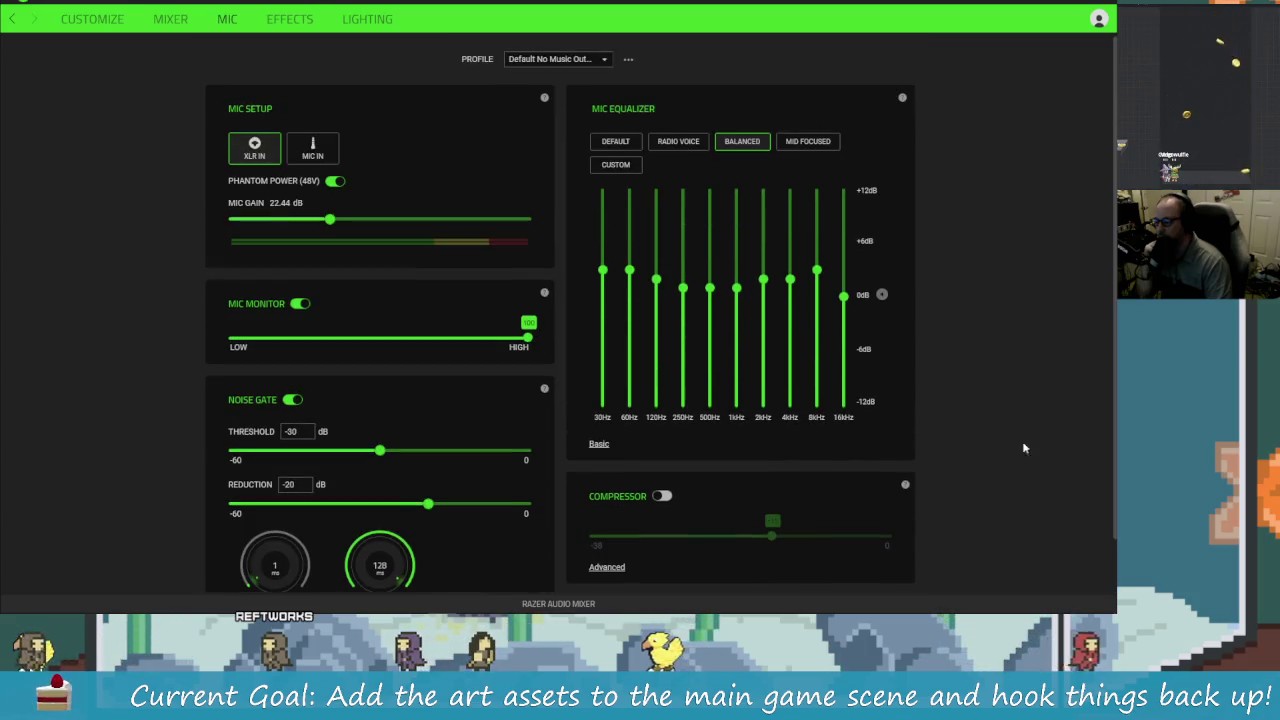
left_click(316, 22)
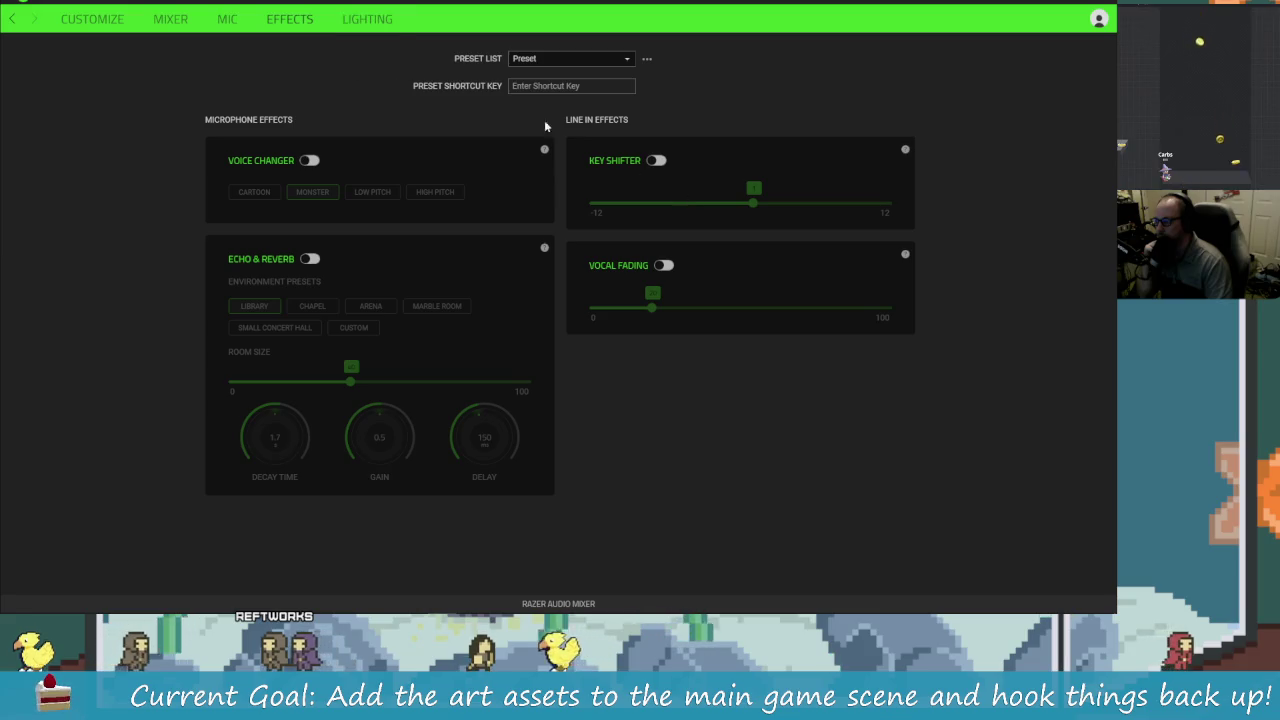
left_click(389, 25)
left_click(92, 19)
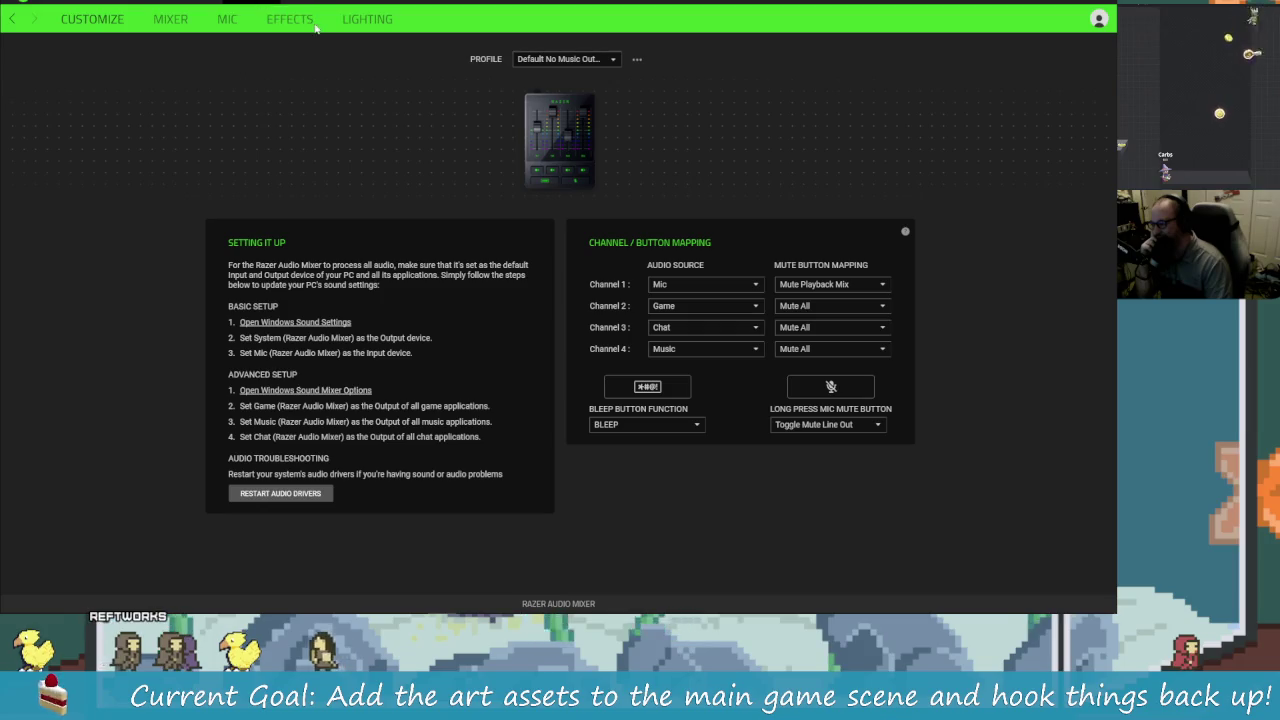
Step: Back out through the Linked Games and Chroma pages to the dashboard, then open the Razer Audio Mixer
key("alt+Left")
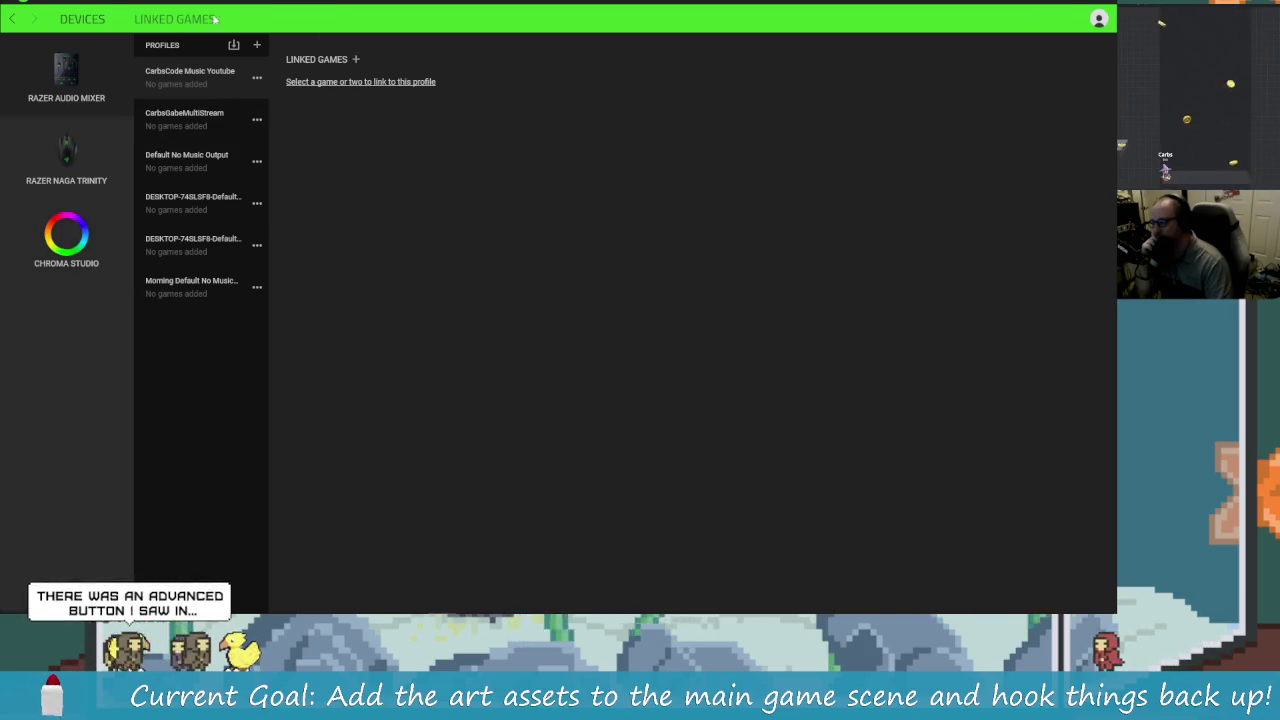
key("alt+Left")
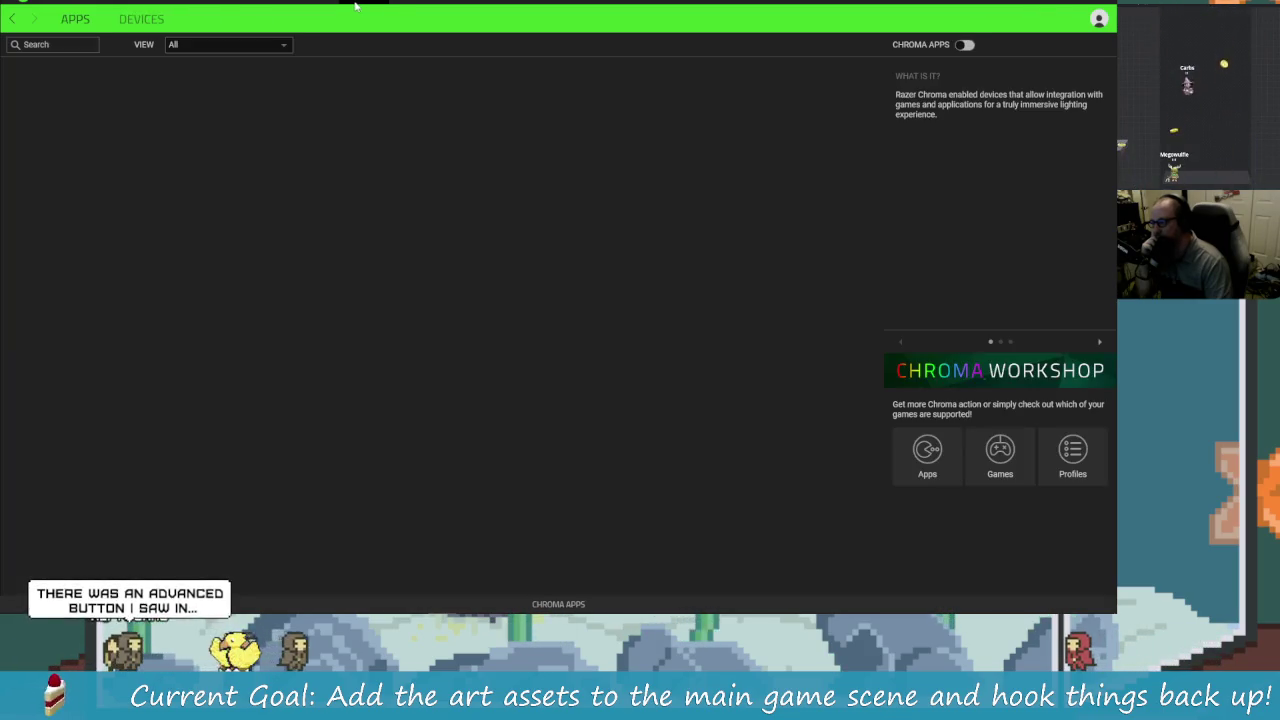
key("alt+Left")
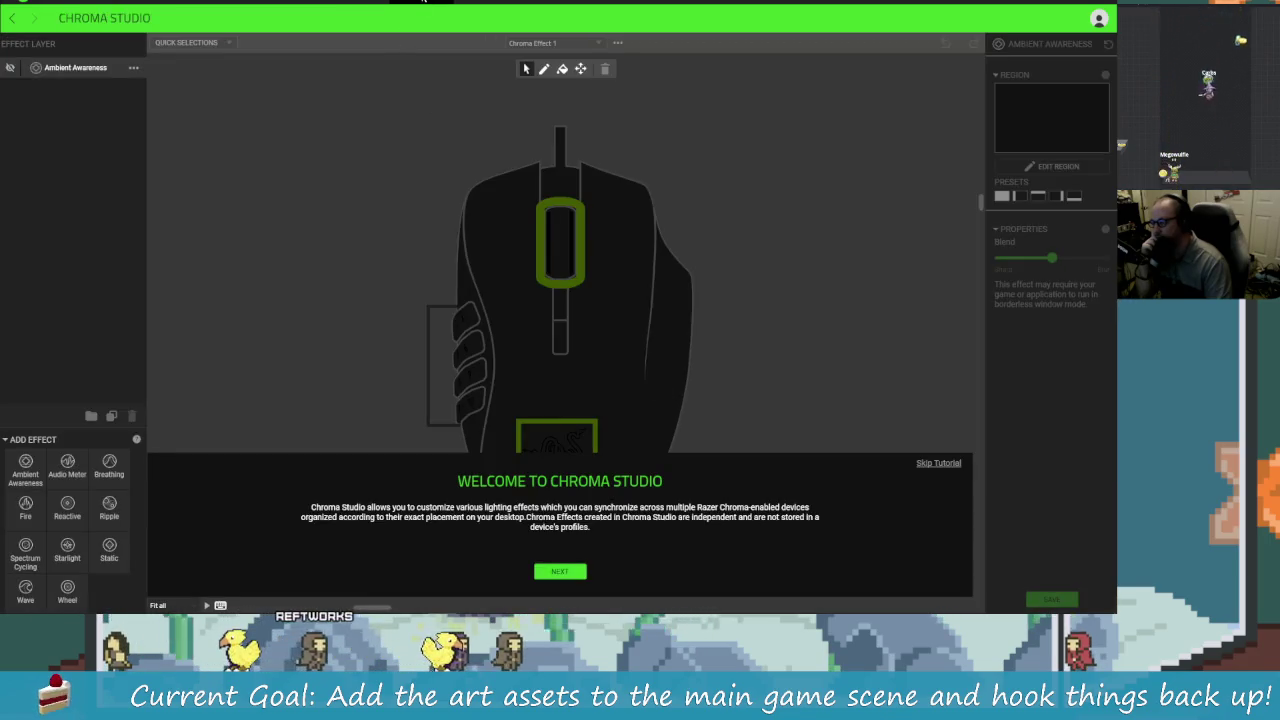
key("alt+Left")
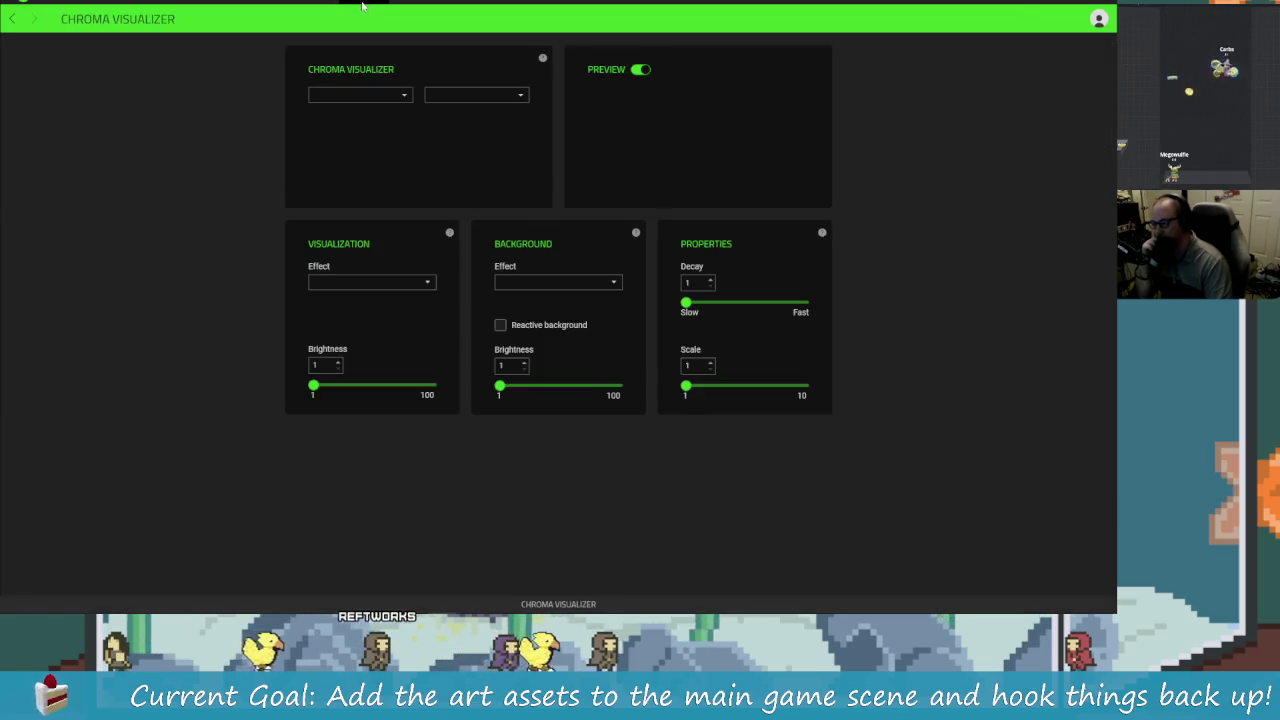
key("alt+Left")
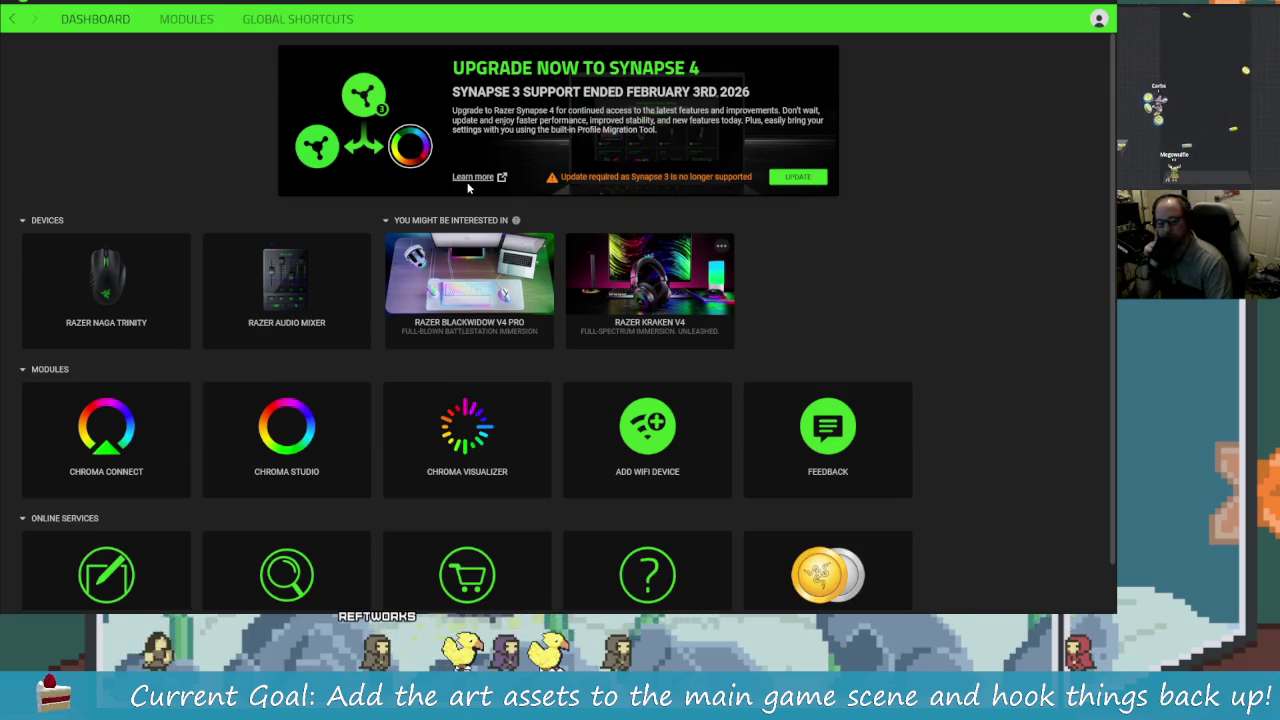
left_click(323, 293)
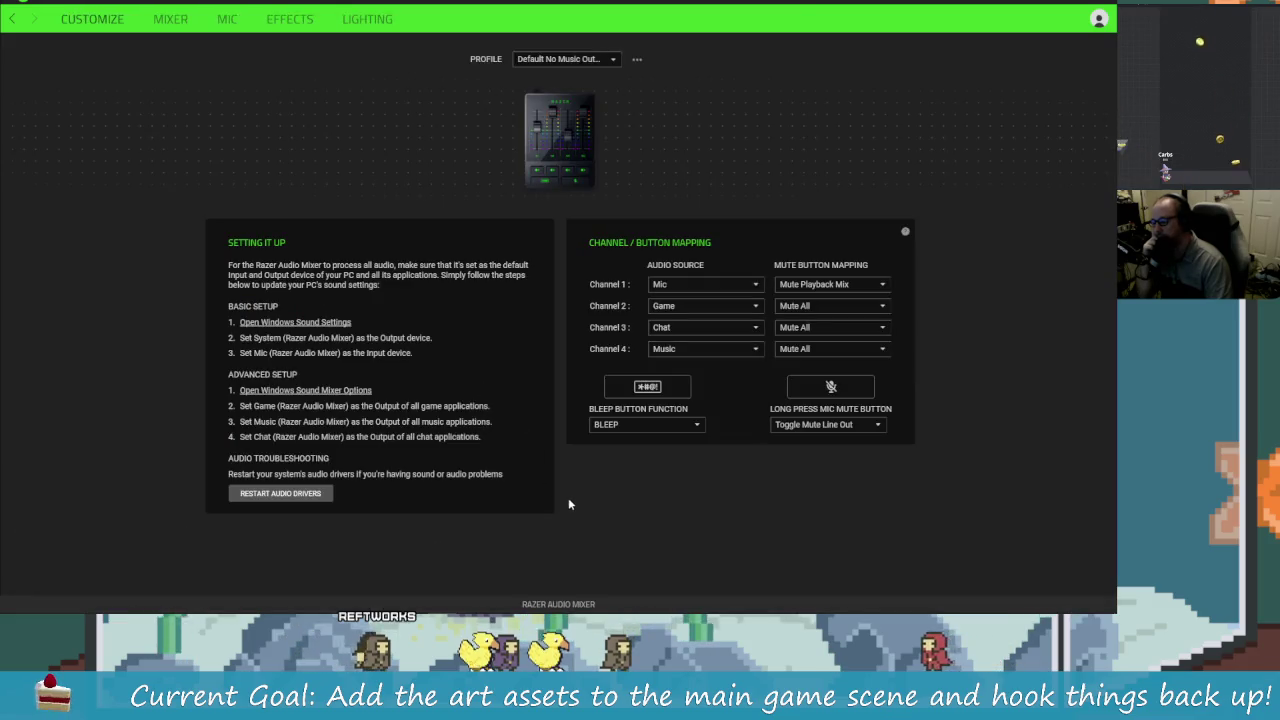
Step: Show the Mixer page's output mixer and routing settings
left_click(170, 19)
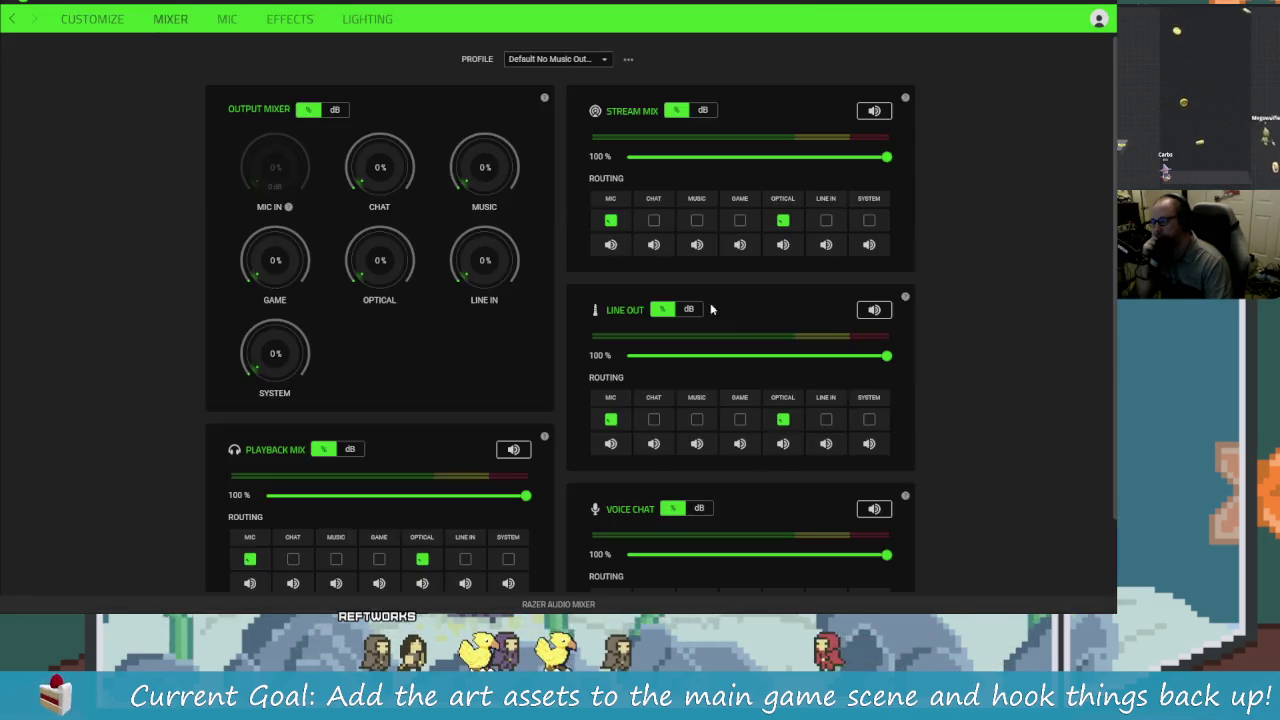
scroll(1025, 370, "down", 1)
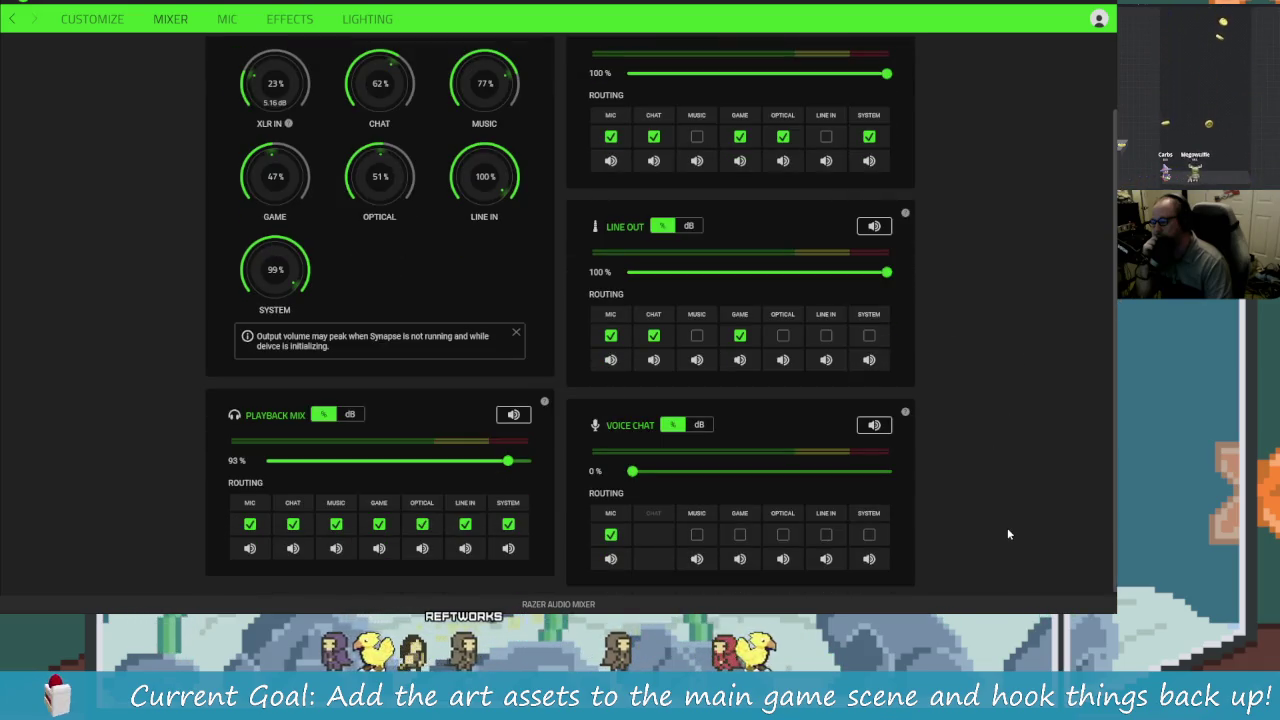
scroll(1008, 515, "up", 1)
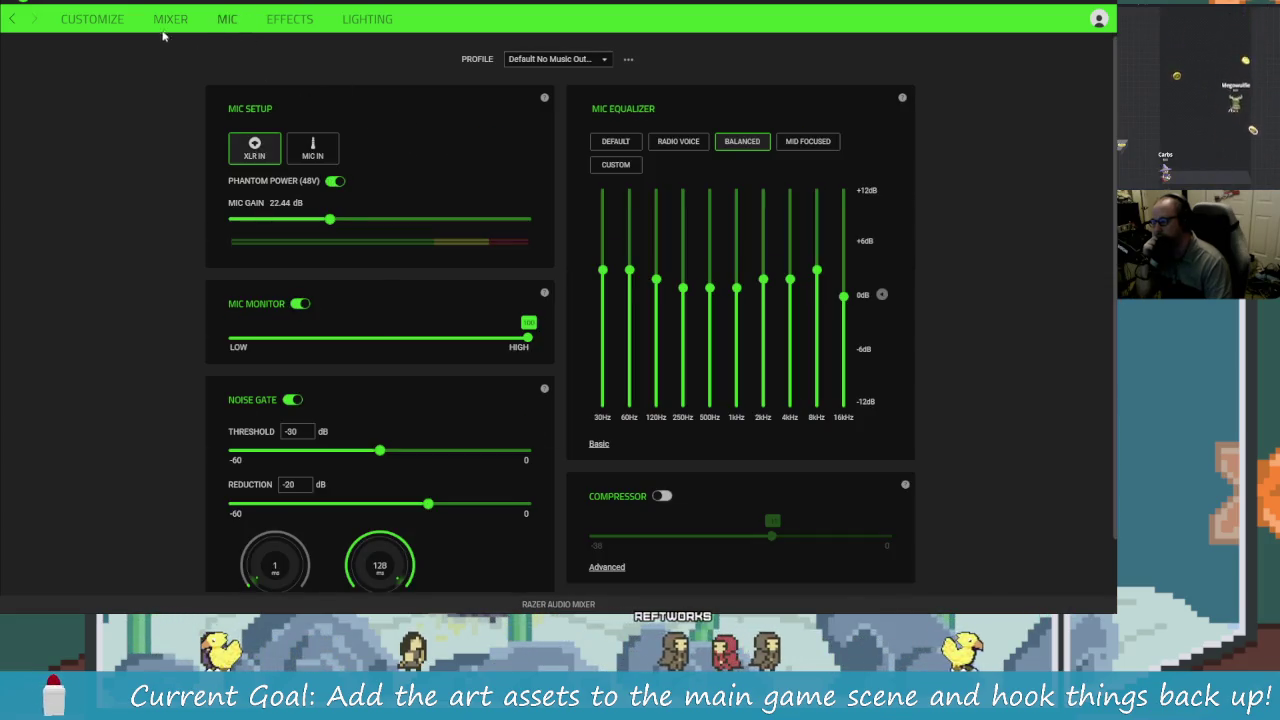
scroll(966, 436, "down", 1)
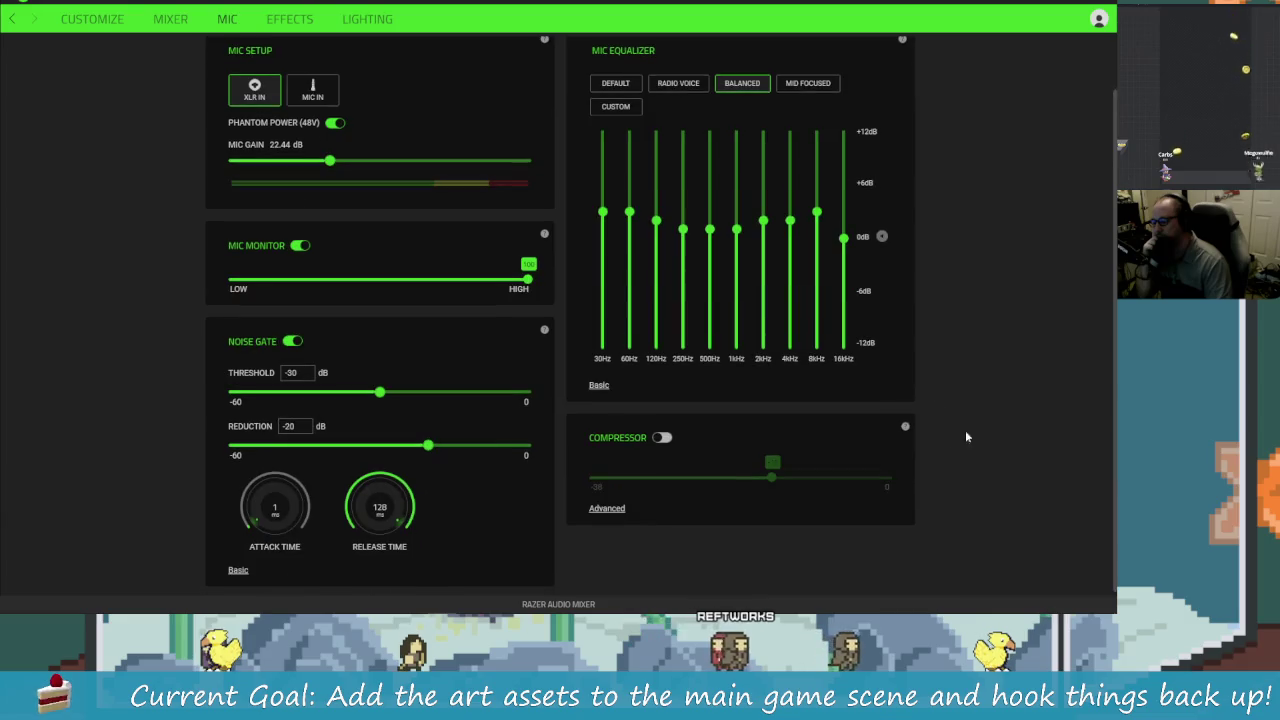
Step: Expand the compressor's advanced settings in the Mic section
left_click(606, 510)
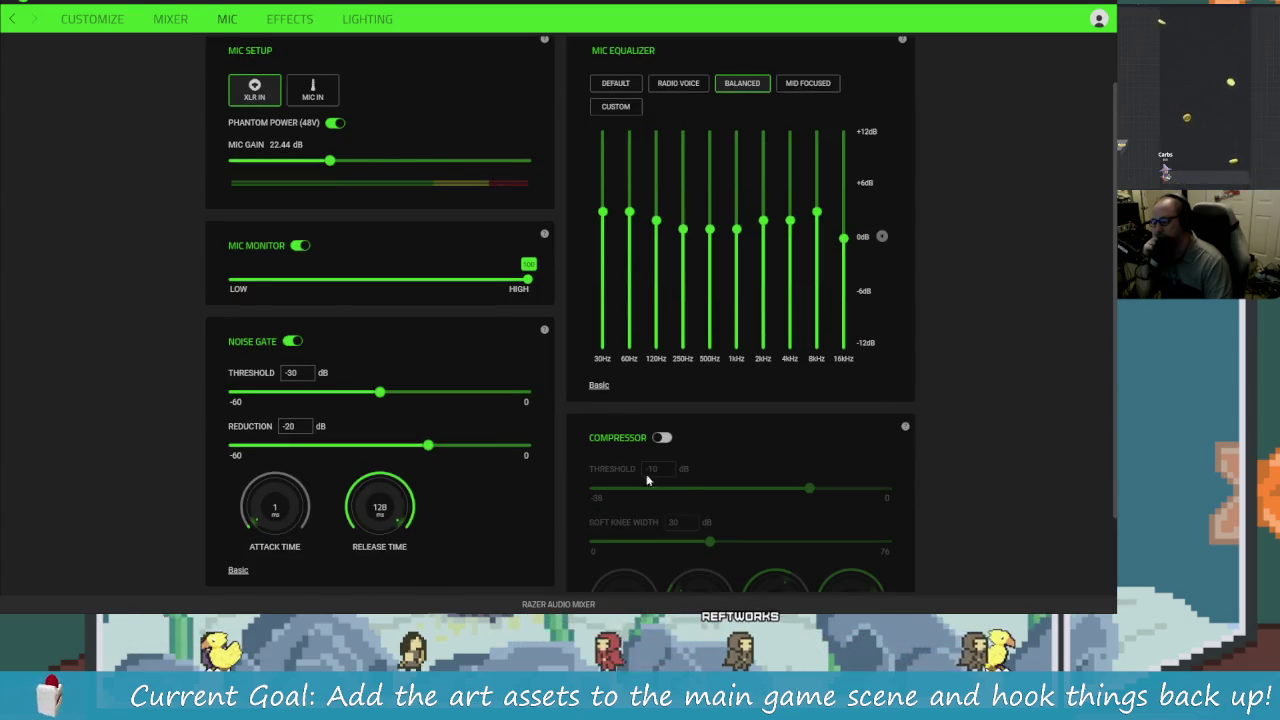
scroll(929, 522, "down", 2)
scroll(933, 546, "up", 2)
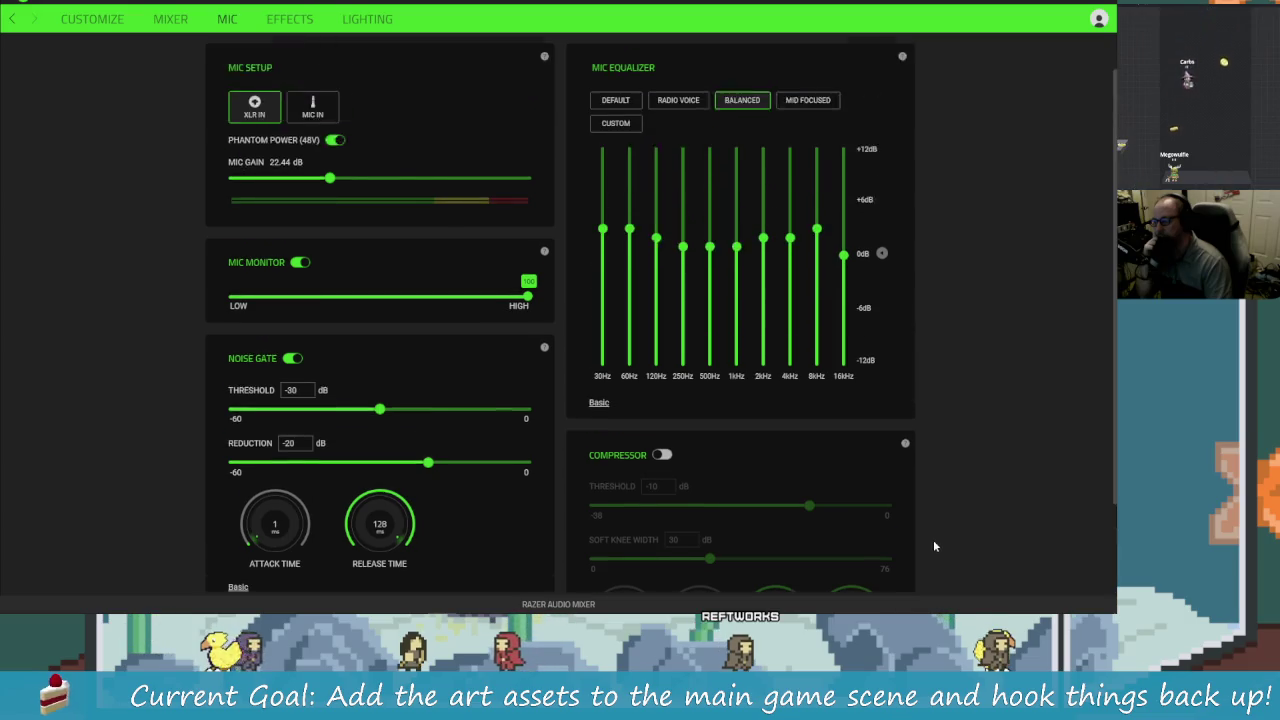
scroll(934, 543, "up", 1)
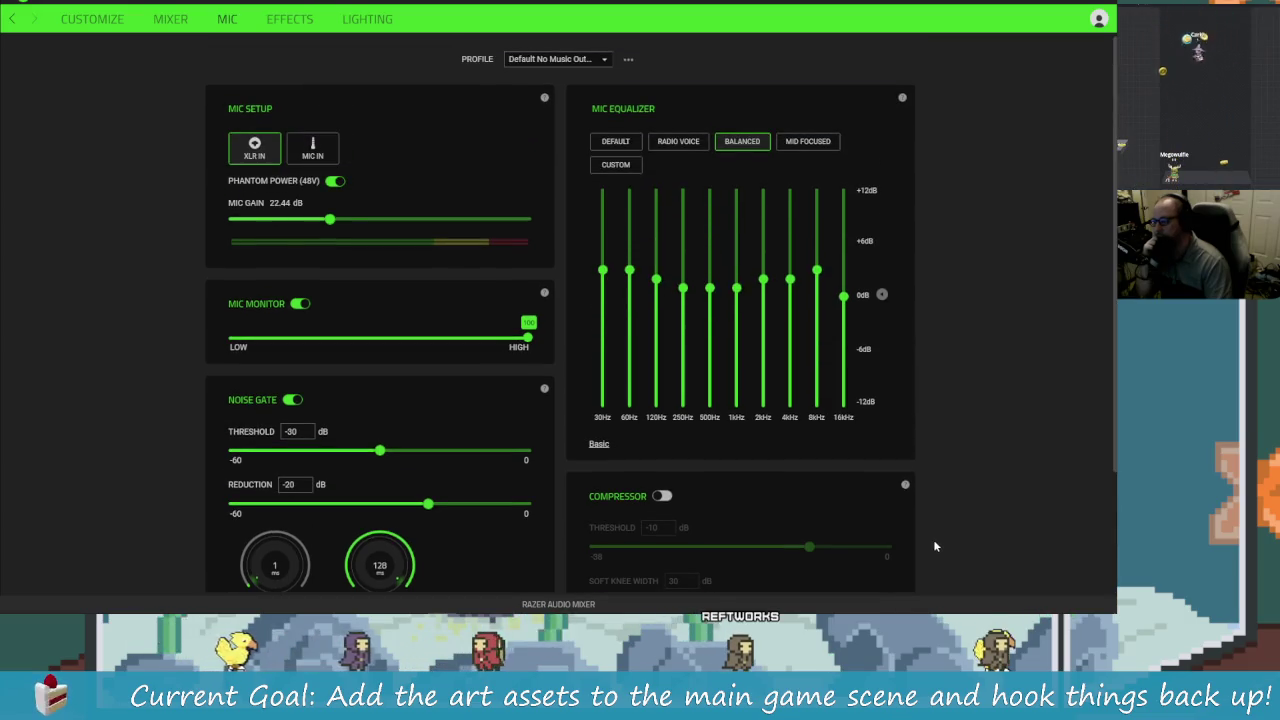
scroll(934, 546, "down", 3)
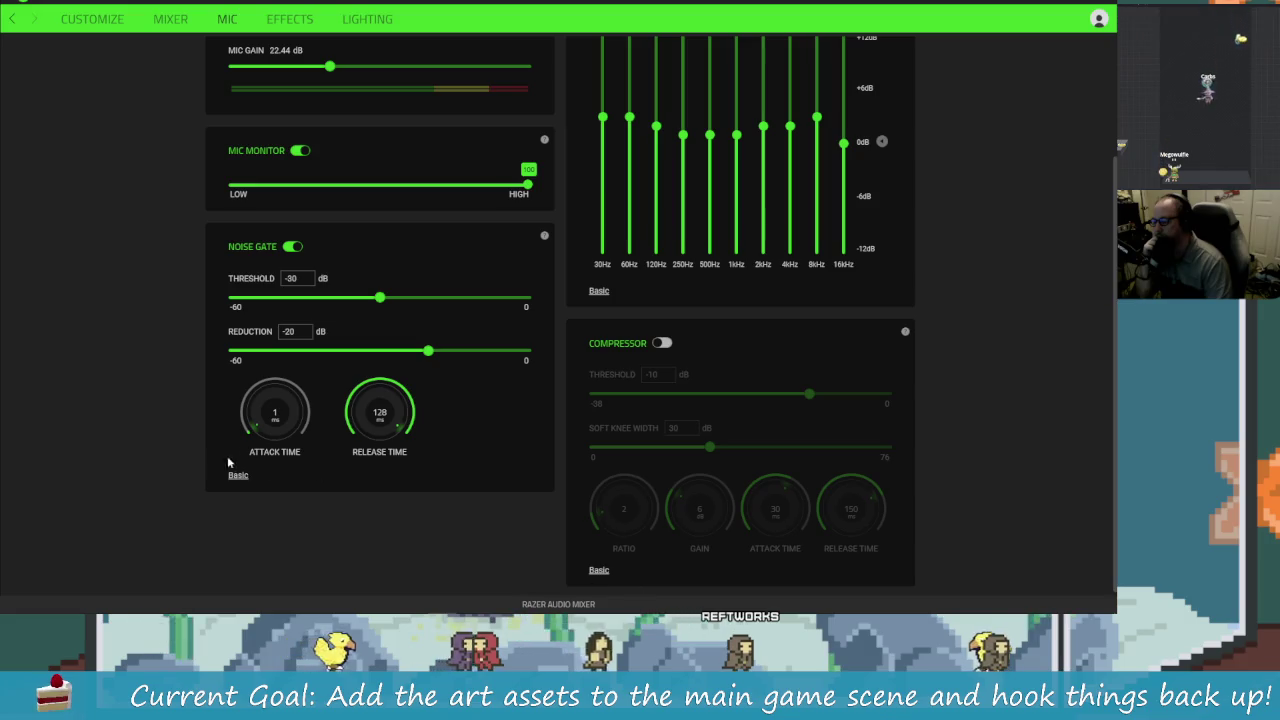
Step: Toggle the noise gate to basic and back to advanced, then return to the output mixer
left_click(238, 476)
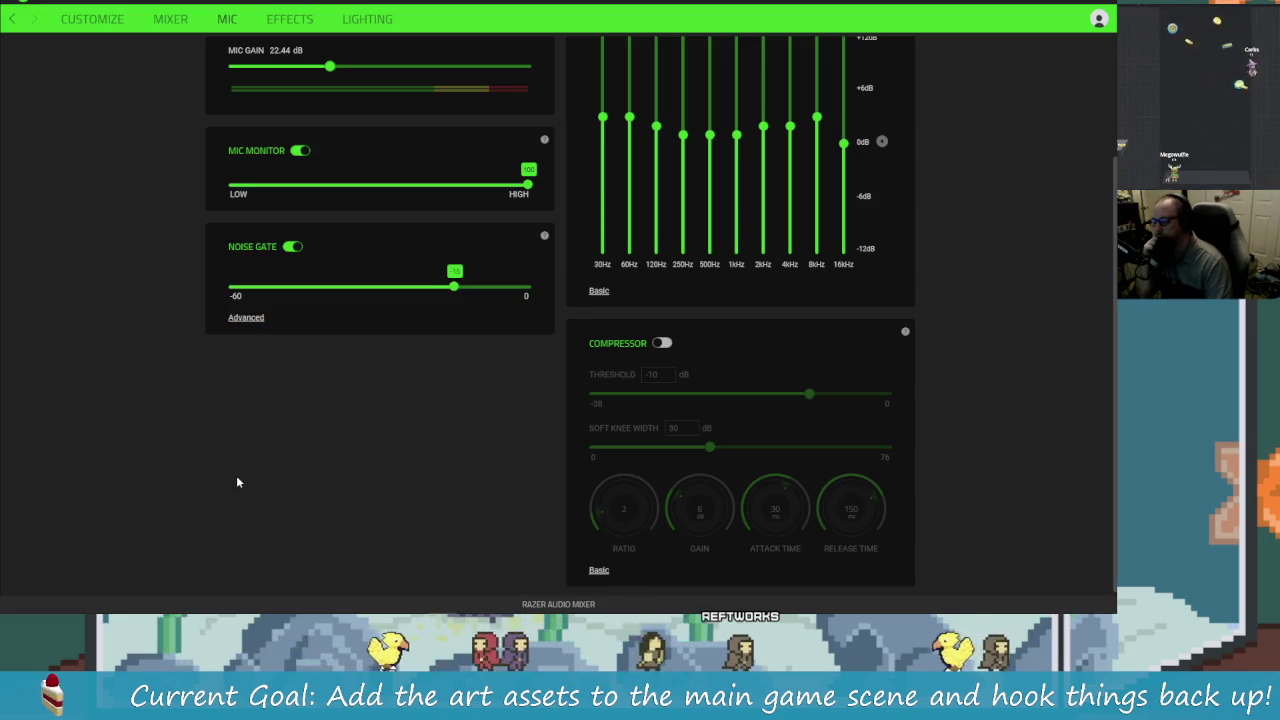
left_click(246, 318)
scroll(975, 535, "up", 3)
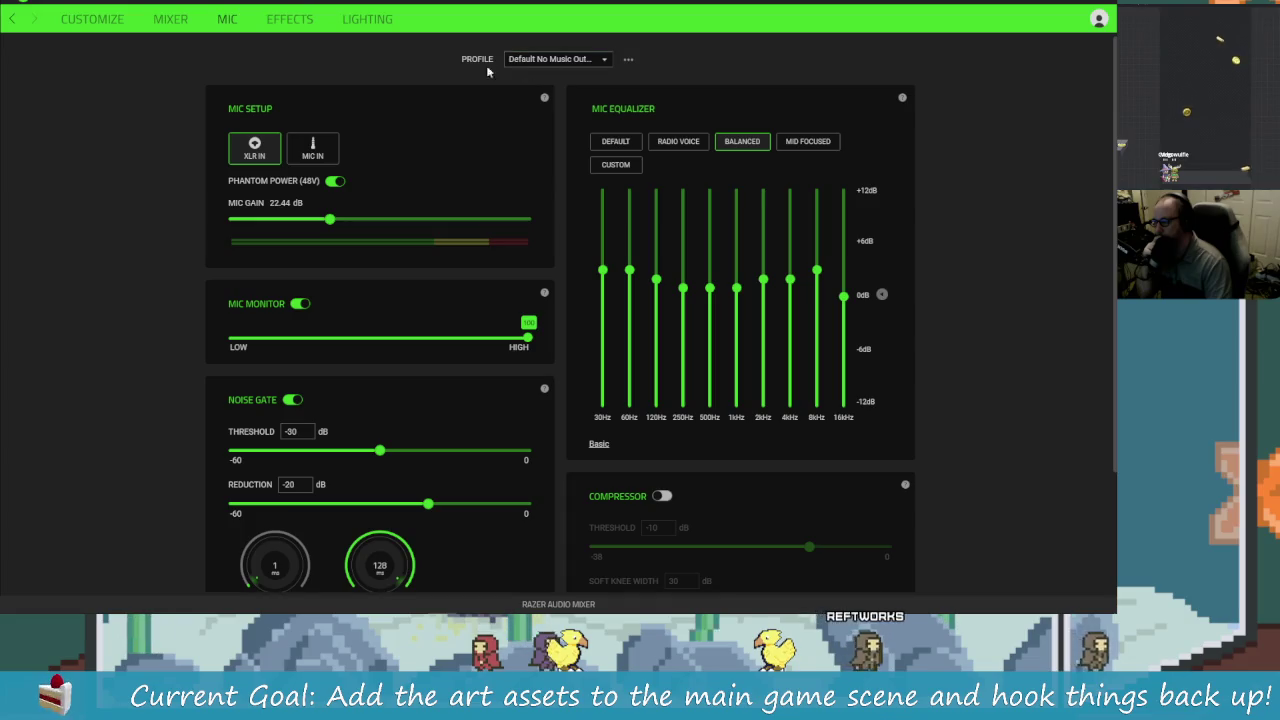
left_click(185, 23)
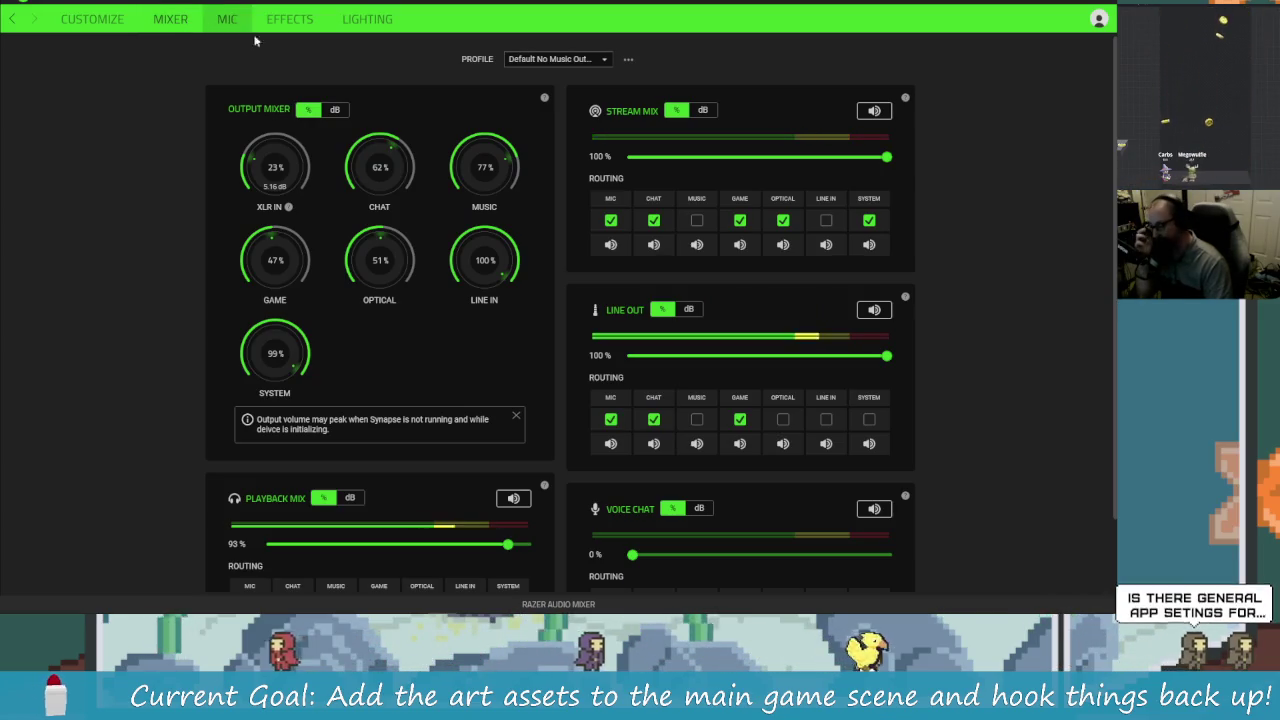
Step: Review the Mixer tab's output levels, then go back to the Synapse dashboard
scroll(1014, 290, "down", 2)
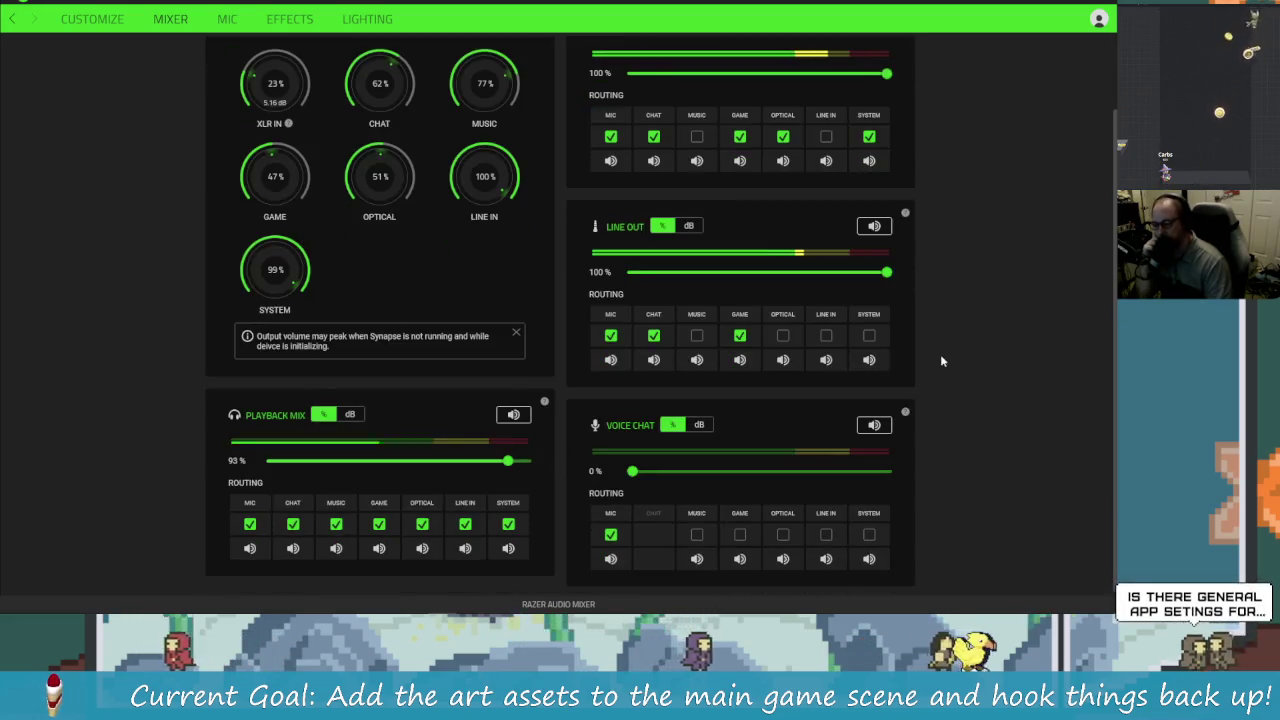
scroll(941, 356, "up", 2)
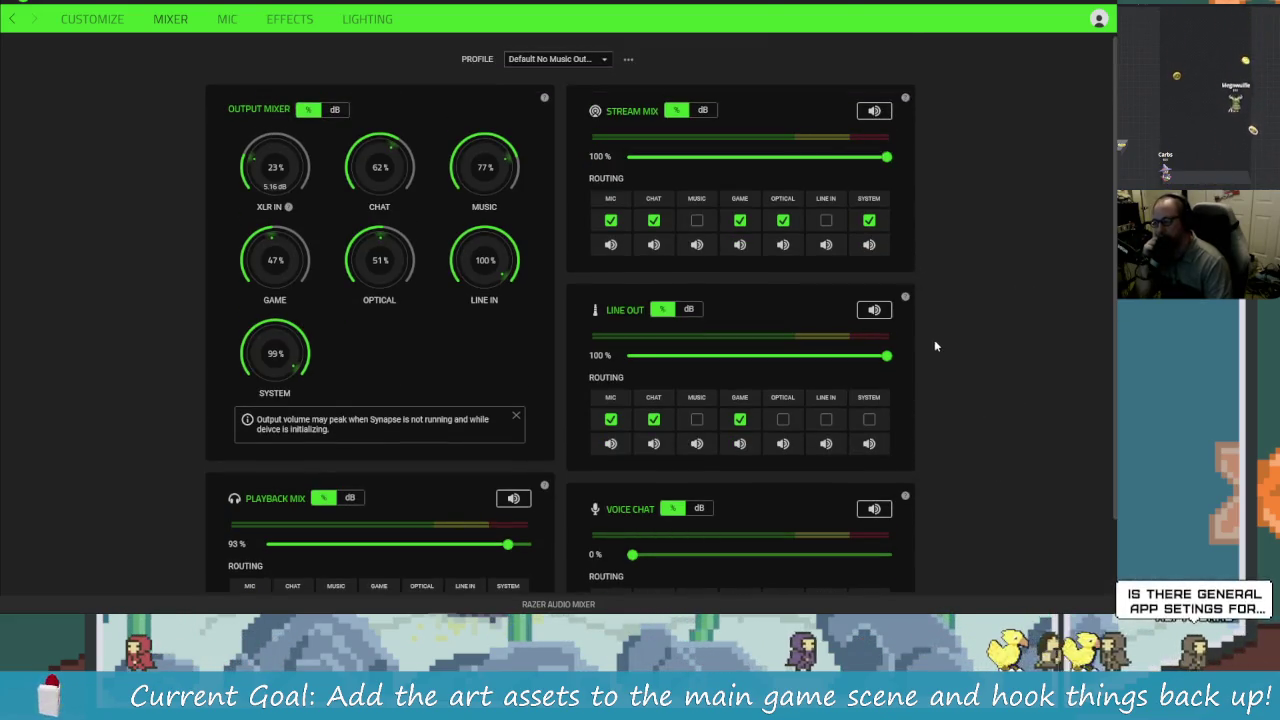
scroll(960, 354, "down", 2)
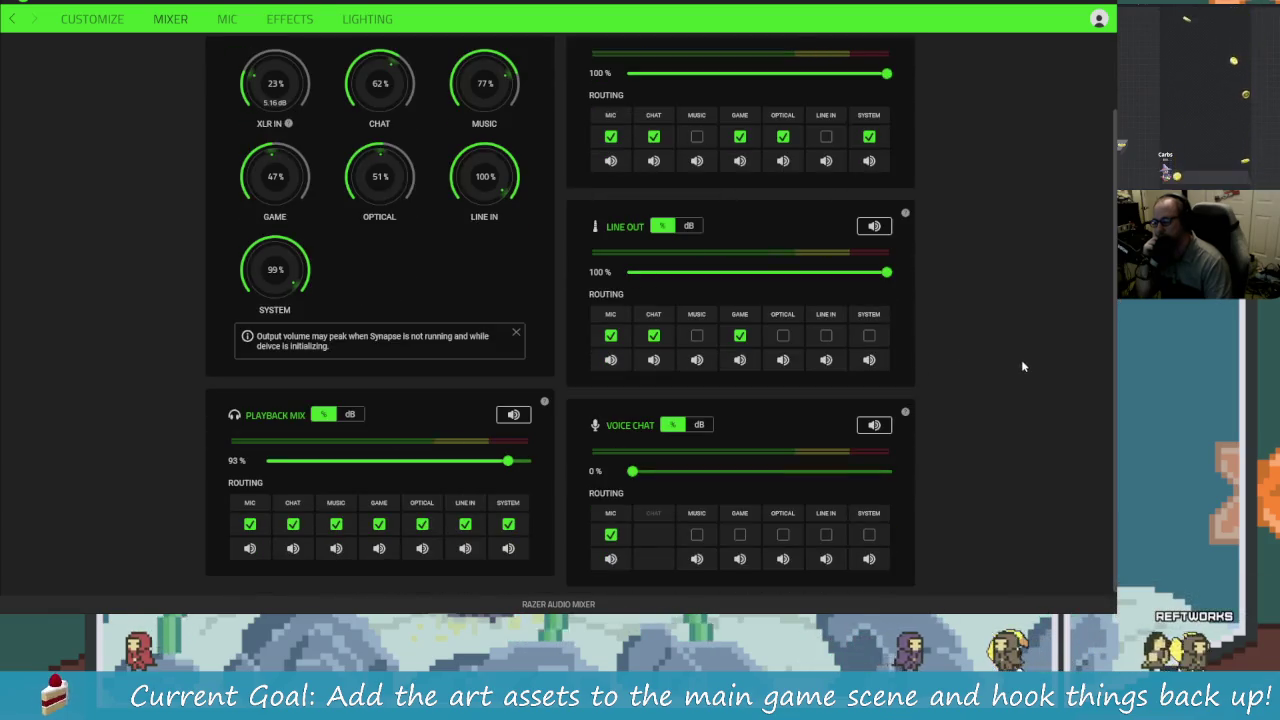
scroll(1018, 366, "up", 2)
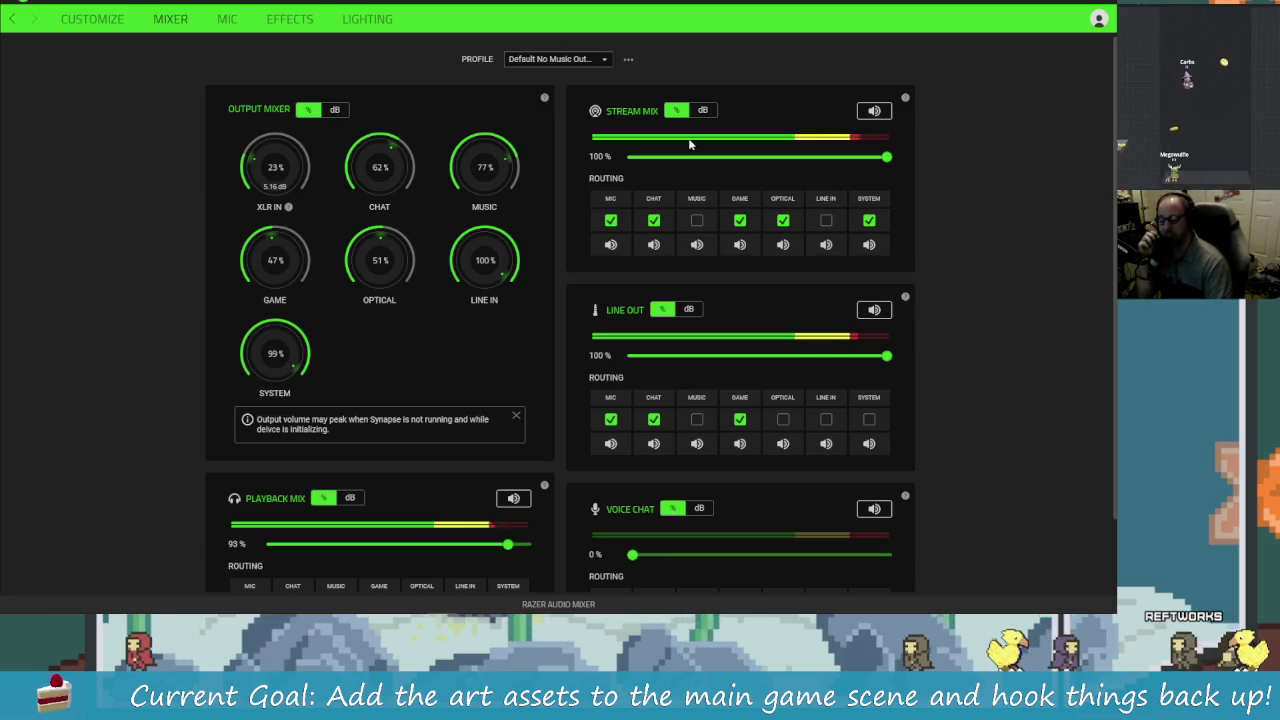
scroll(958, 415, "down", 2)
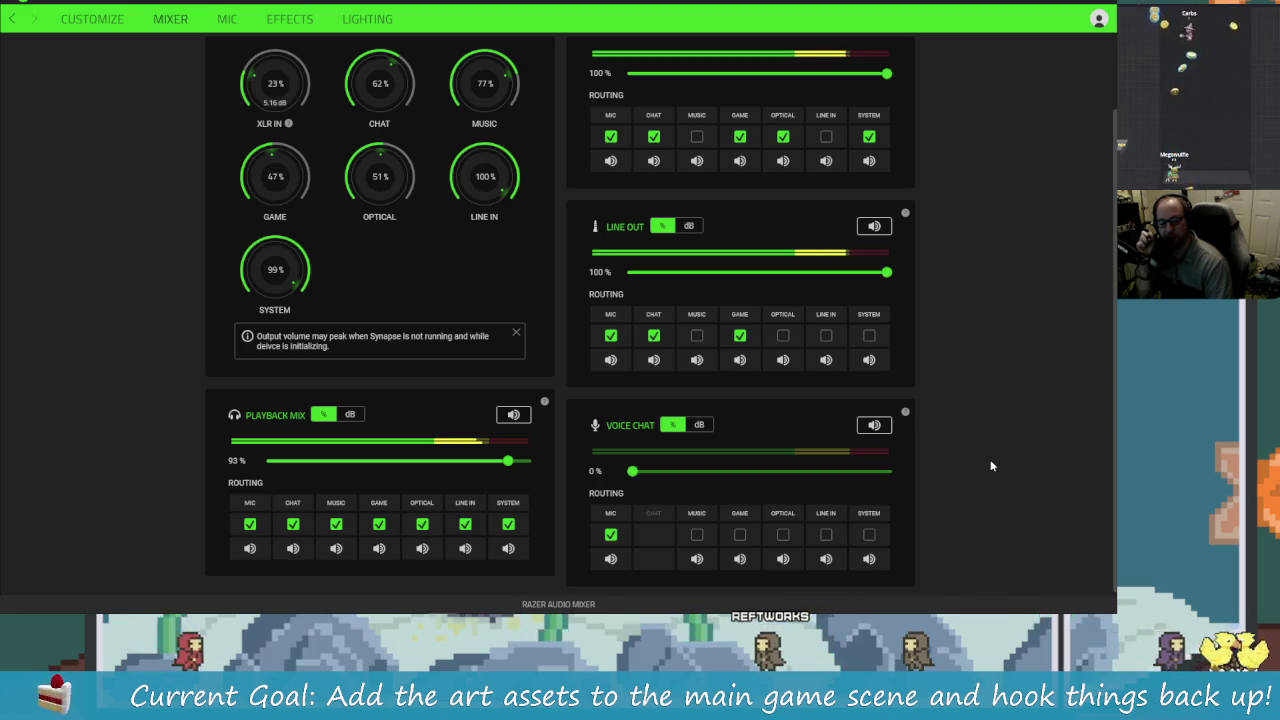
scroll(991, 463, "up", 2)
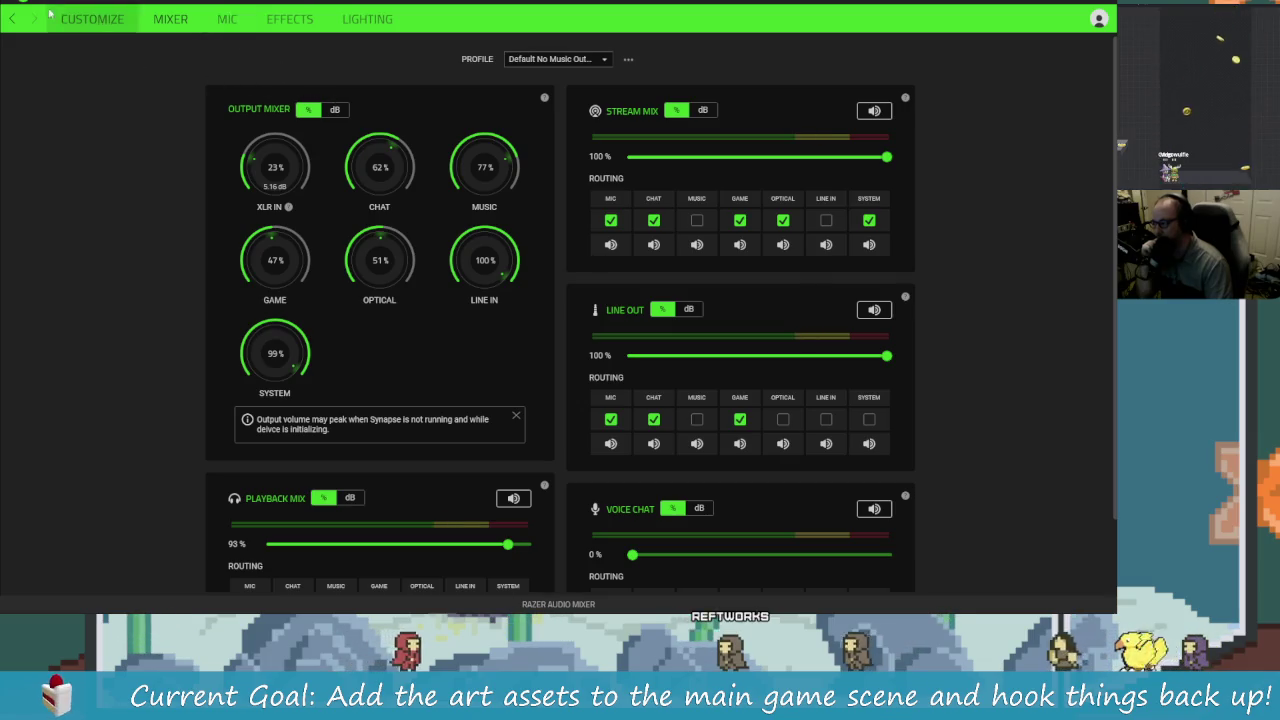
left_click(92, 3)
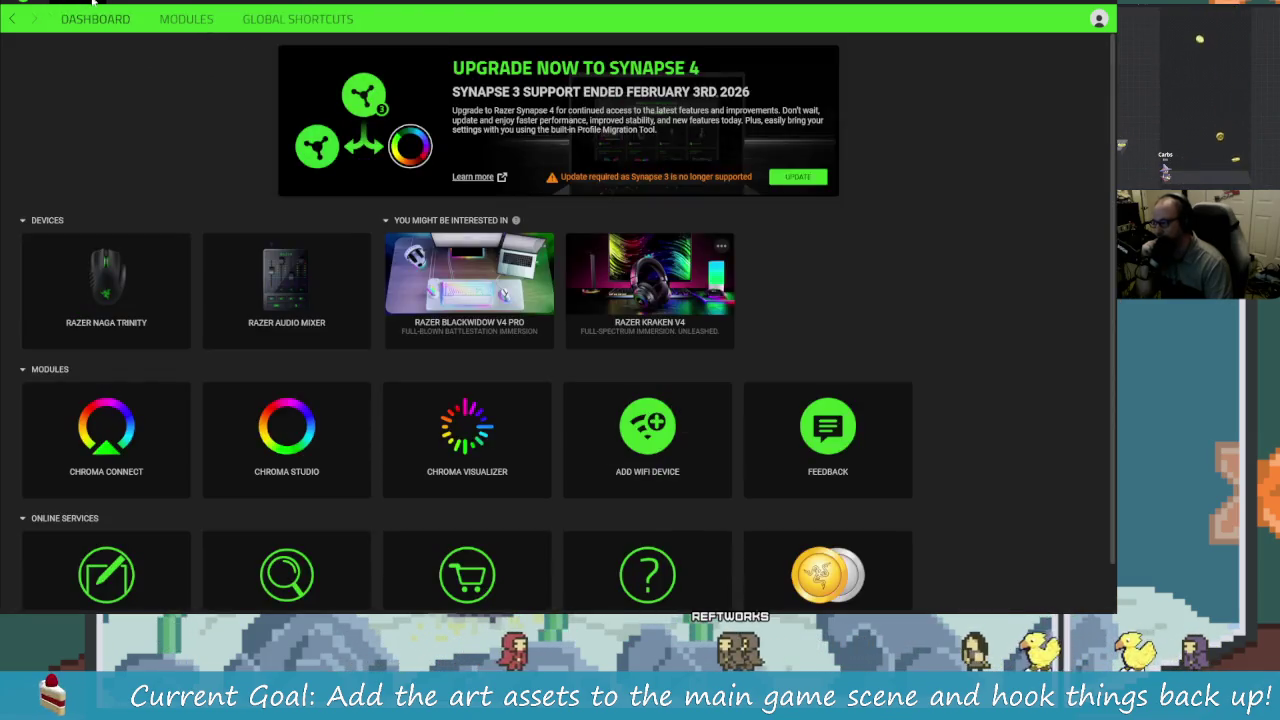
Step: Open the account dropdown from the profile icon at the dashboard's top right
scroll(1000, 437, "down", 1)
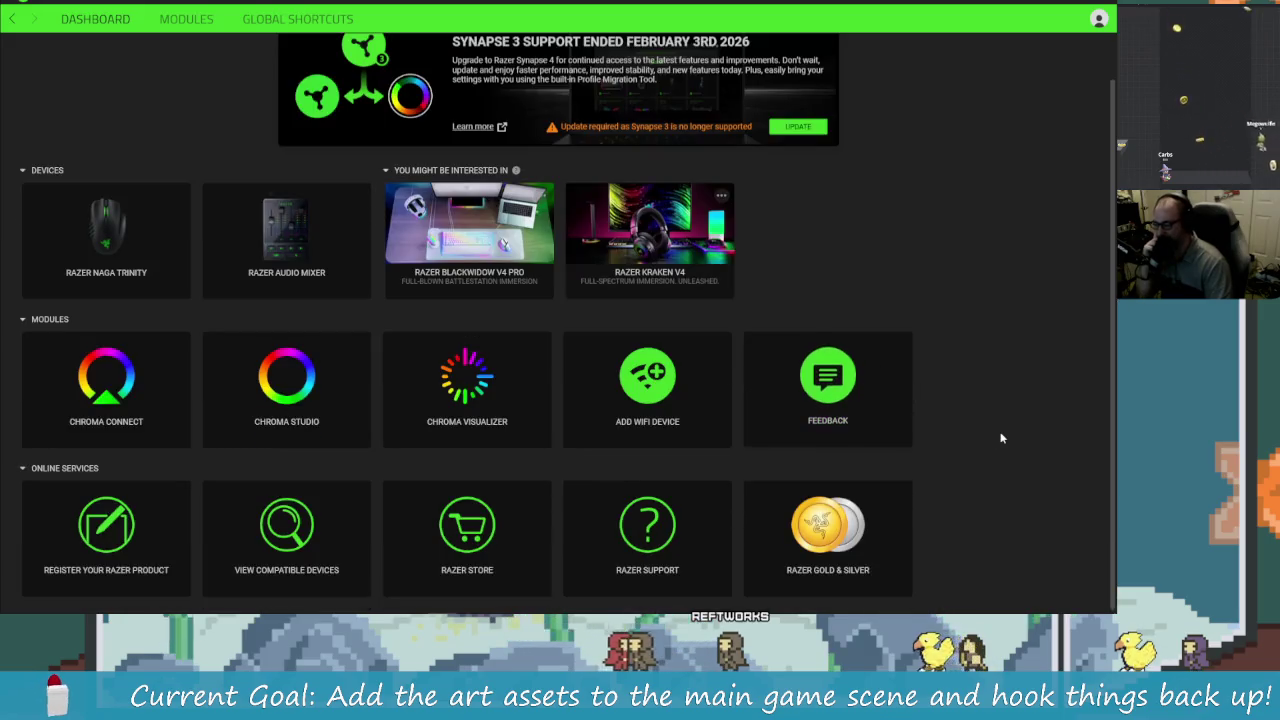
scroll(1000, 430, "up", 1)
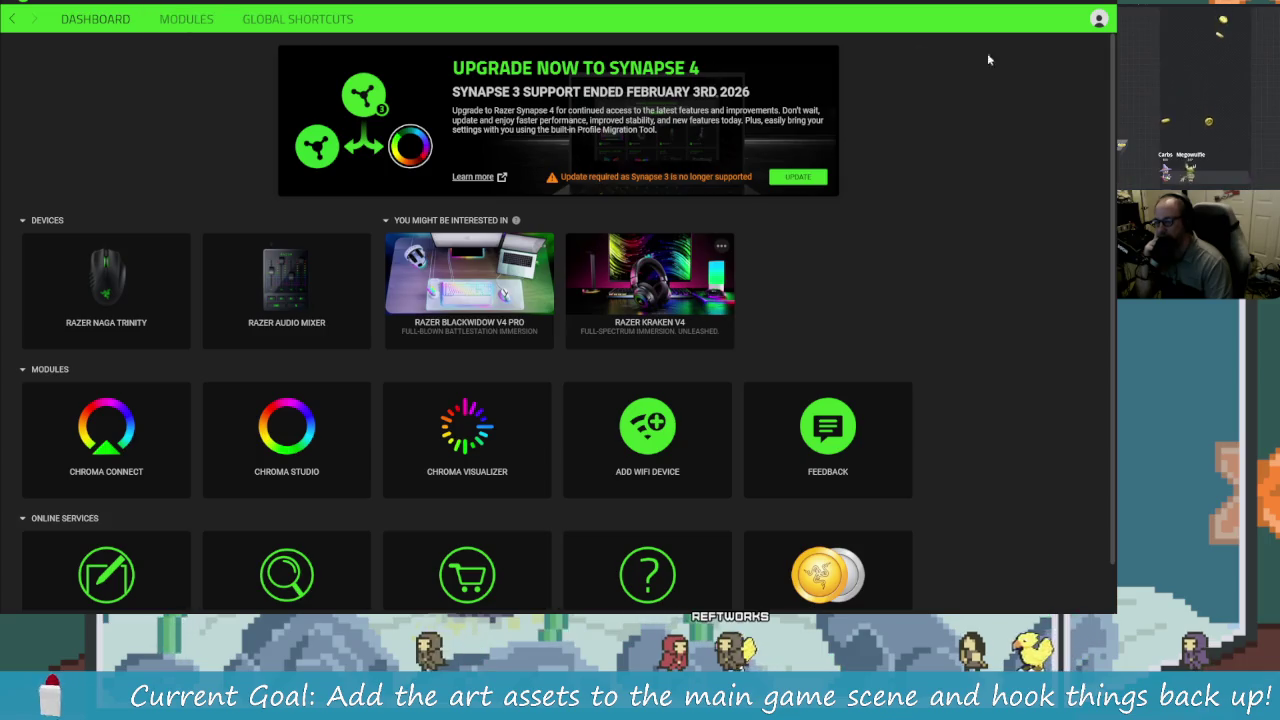
left_click(1097, 20)
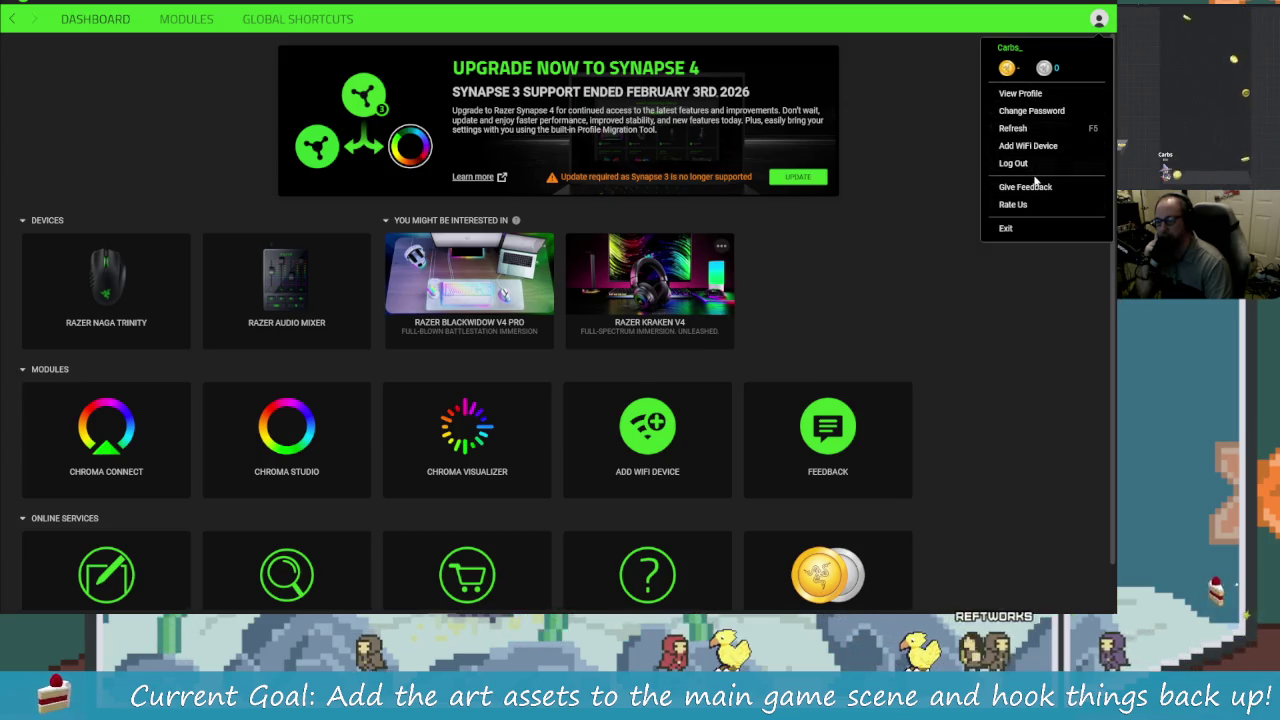
left_click(1020, 93)
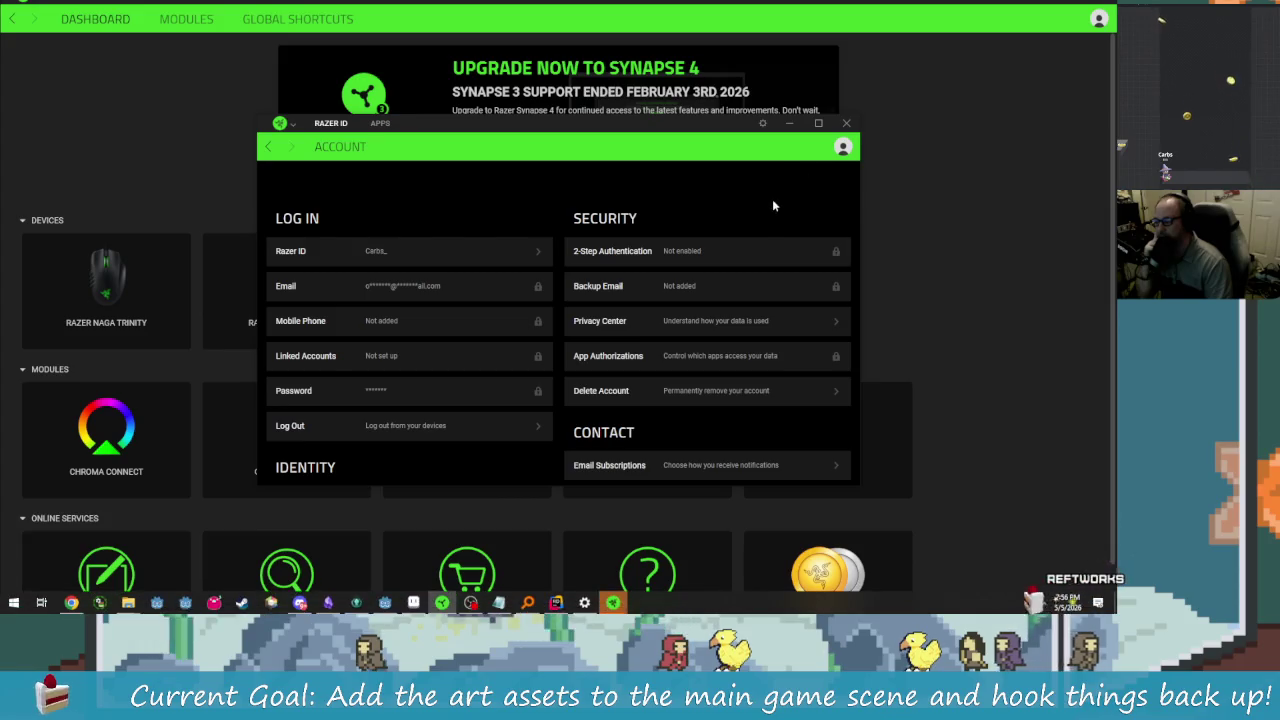
scroll(627, 405, "down", 2)
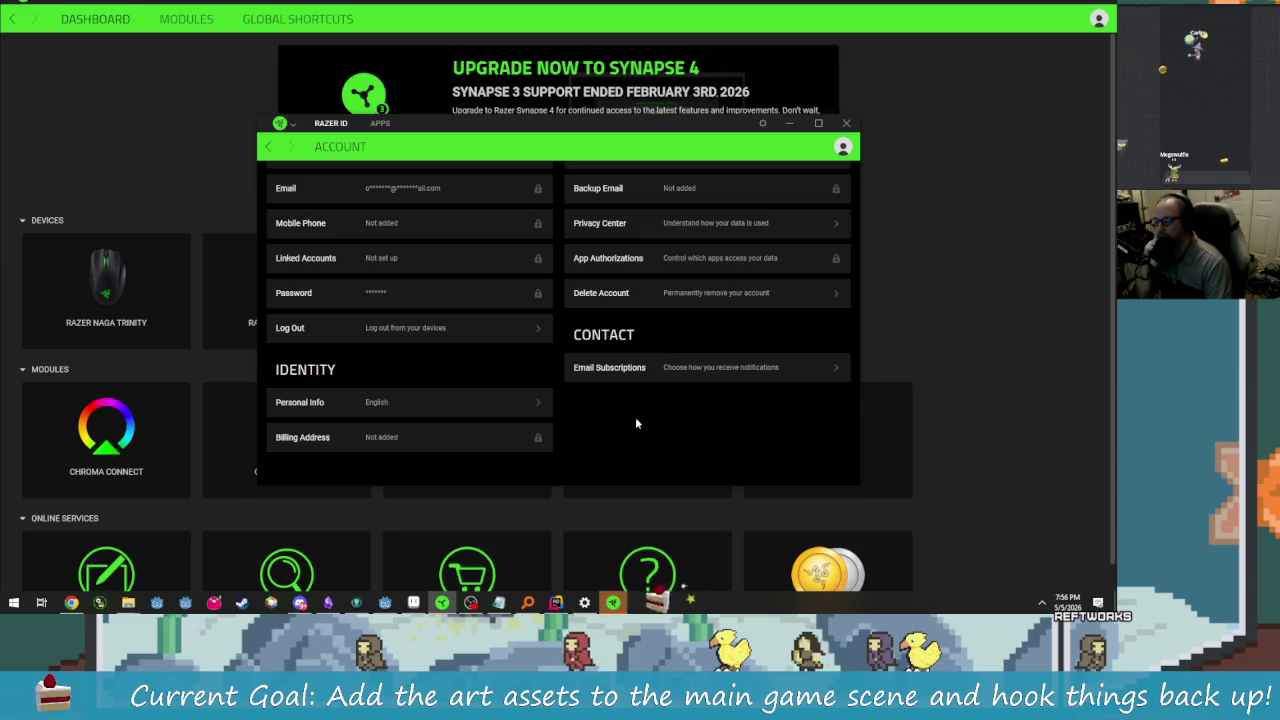
scroll(637, 428, "up", 2)
scroll(766, 366, "down", 2)
scroll(766, 363, "up", 2)
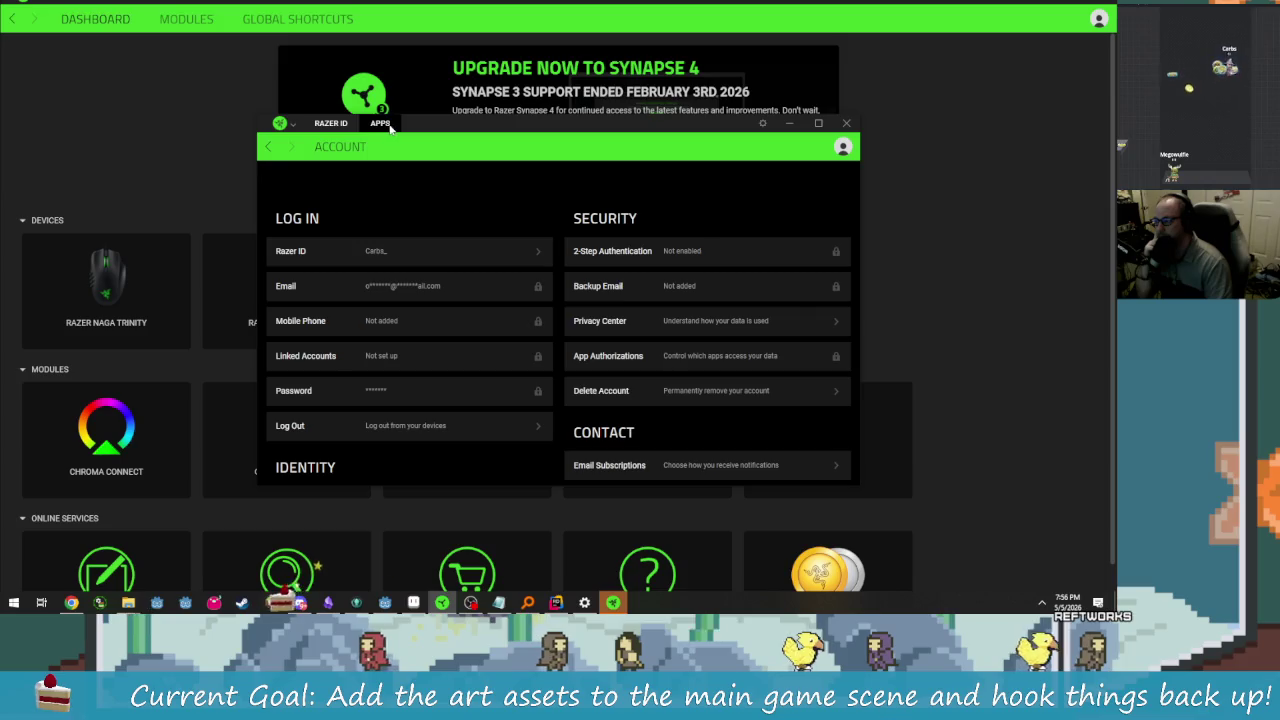
left_click(380, 123)
scroll(551, 337, "down", 2)
scroll(551, 337, "up", 2)
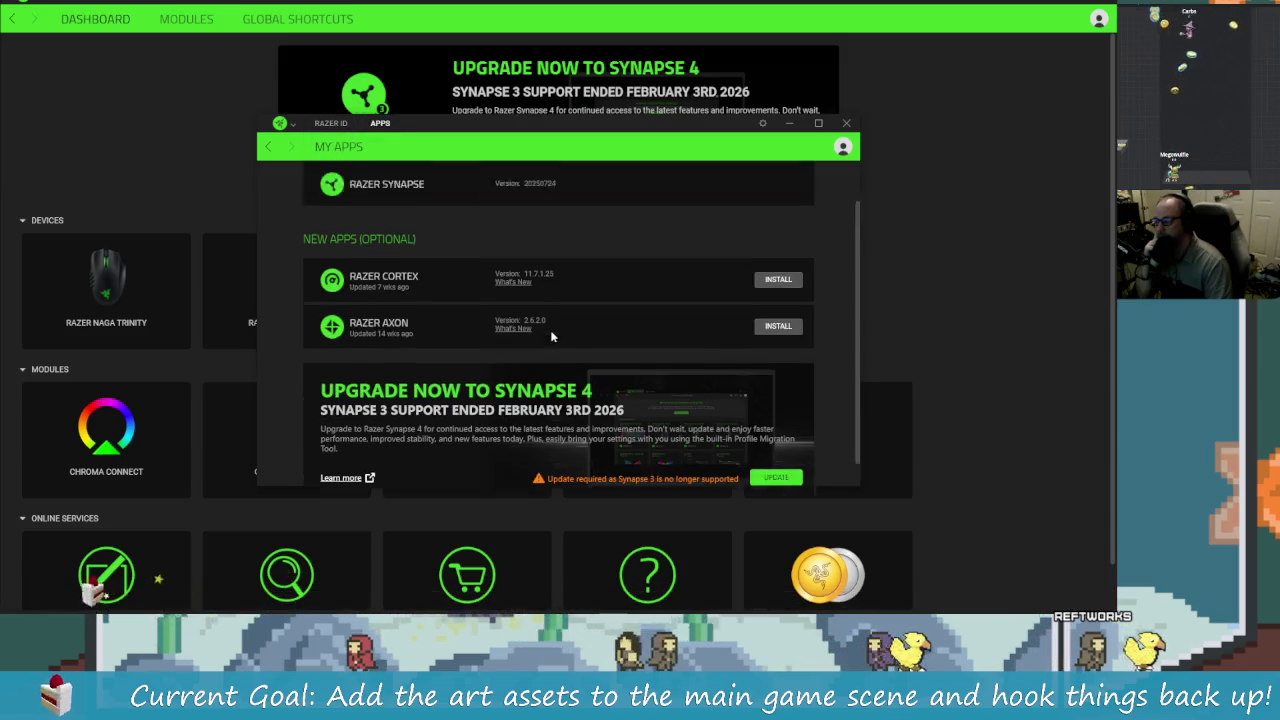
scroll(594, 322, "down", 2)
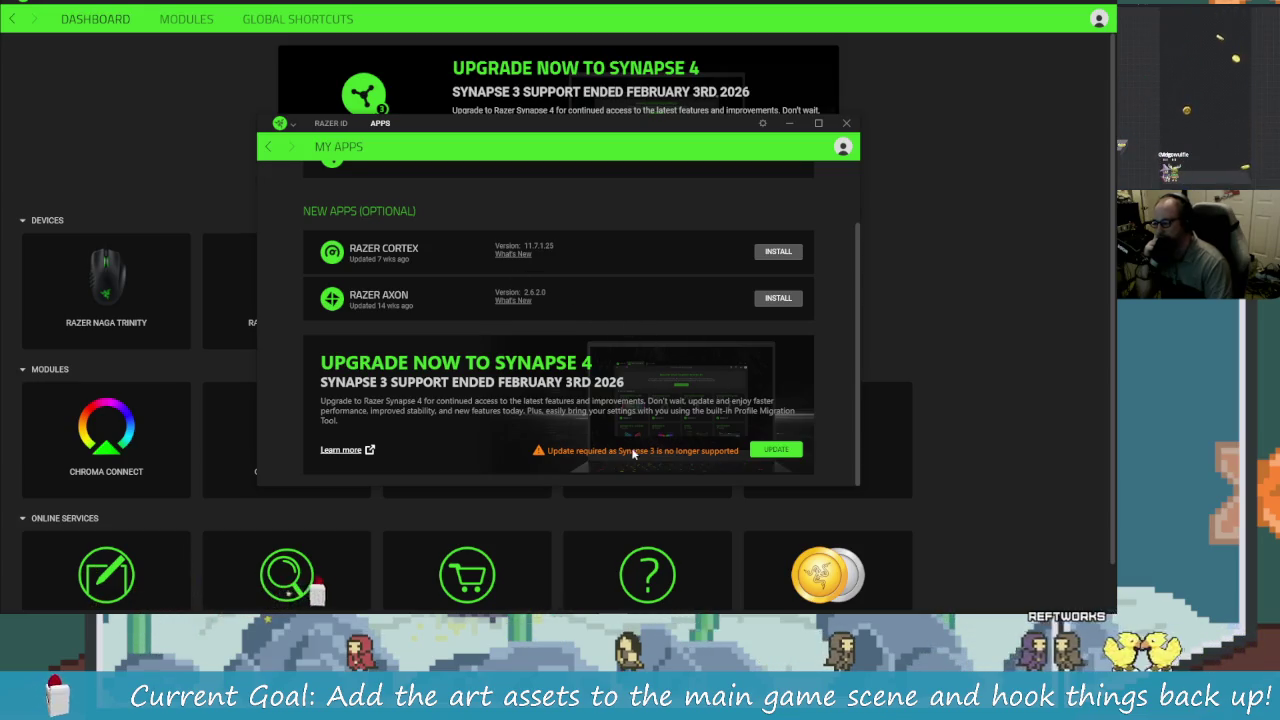
scroll(600, 430, "up", 2)
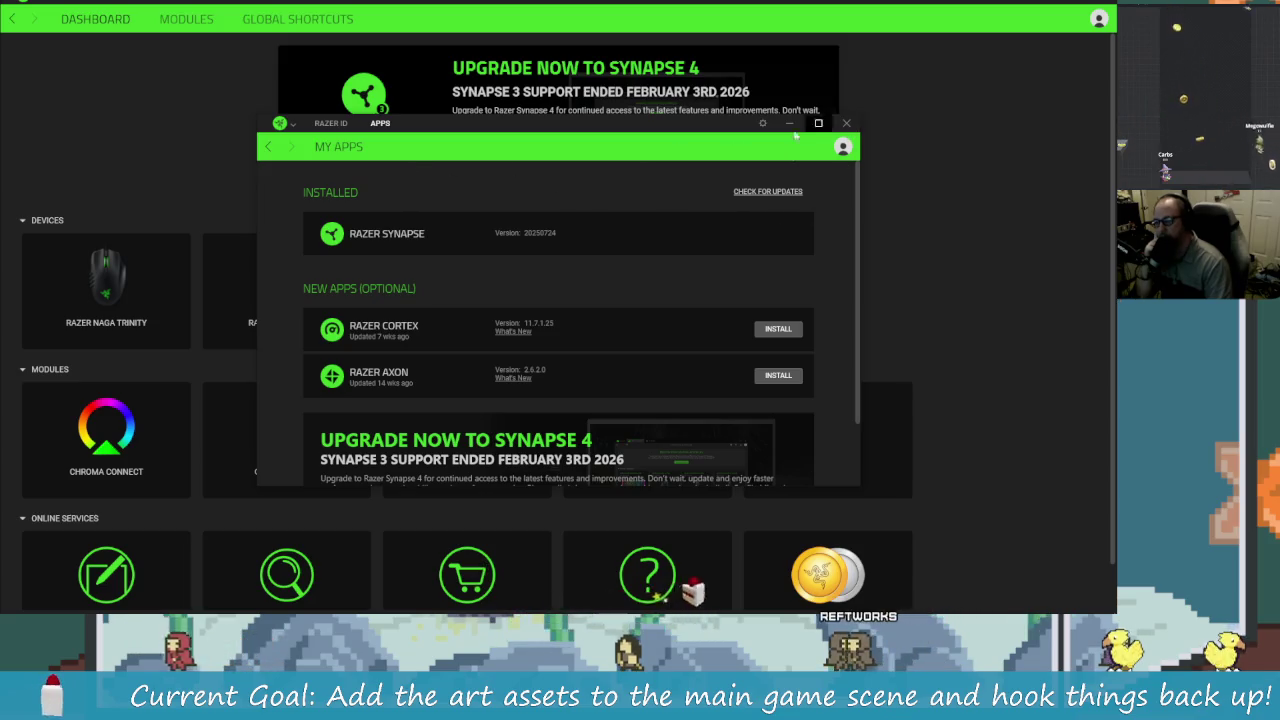
left_click(763, 124)
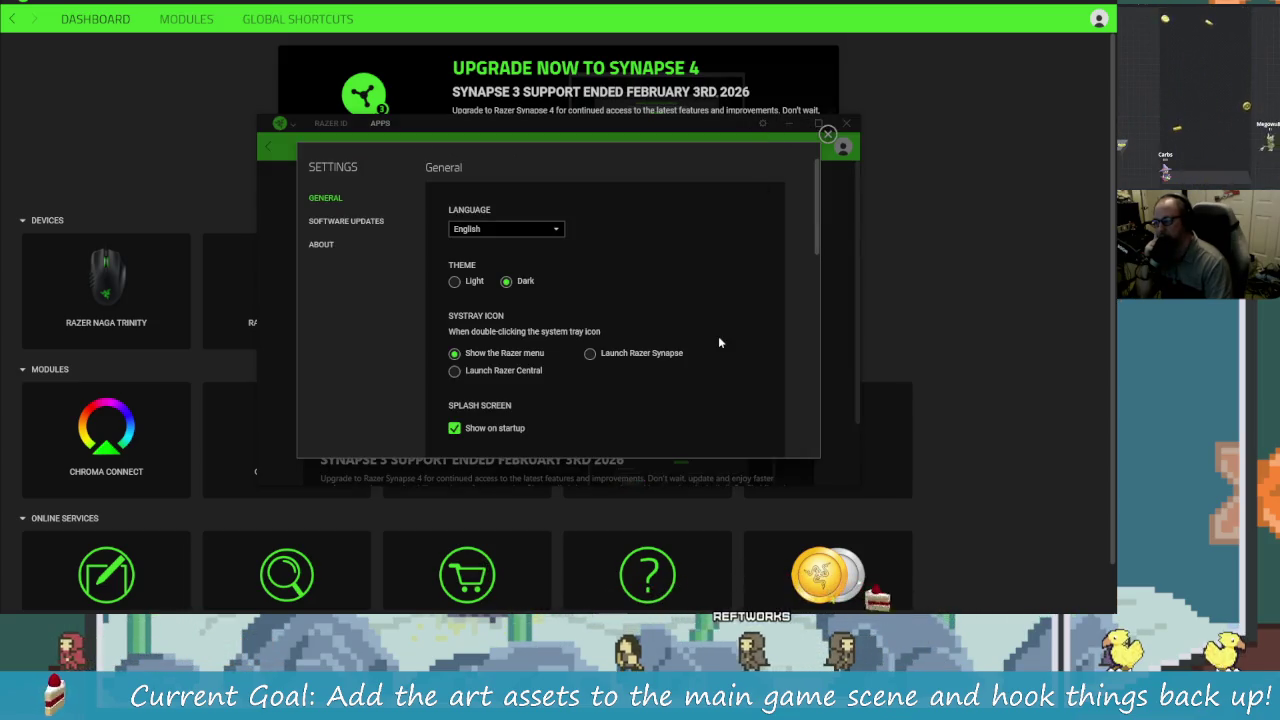
left_click(358, 222)
scroll(683, 353, "down", 3)
scroll(683, 353, "down", 2)
left_click(324, 244)
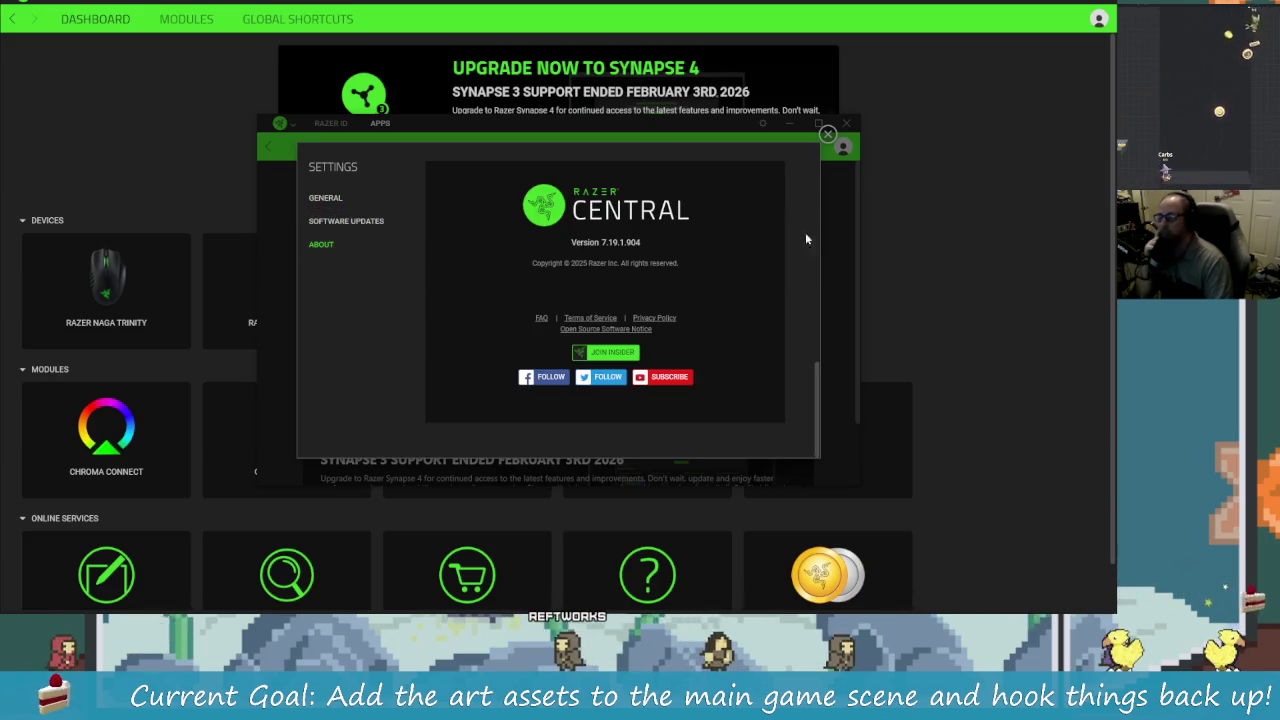
left_click(824, 138)
left_click(846, 124)
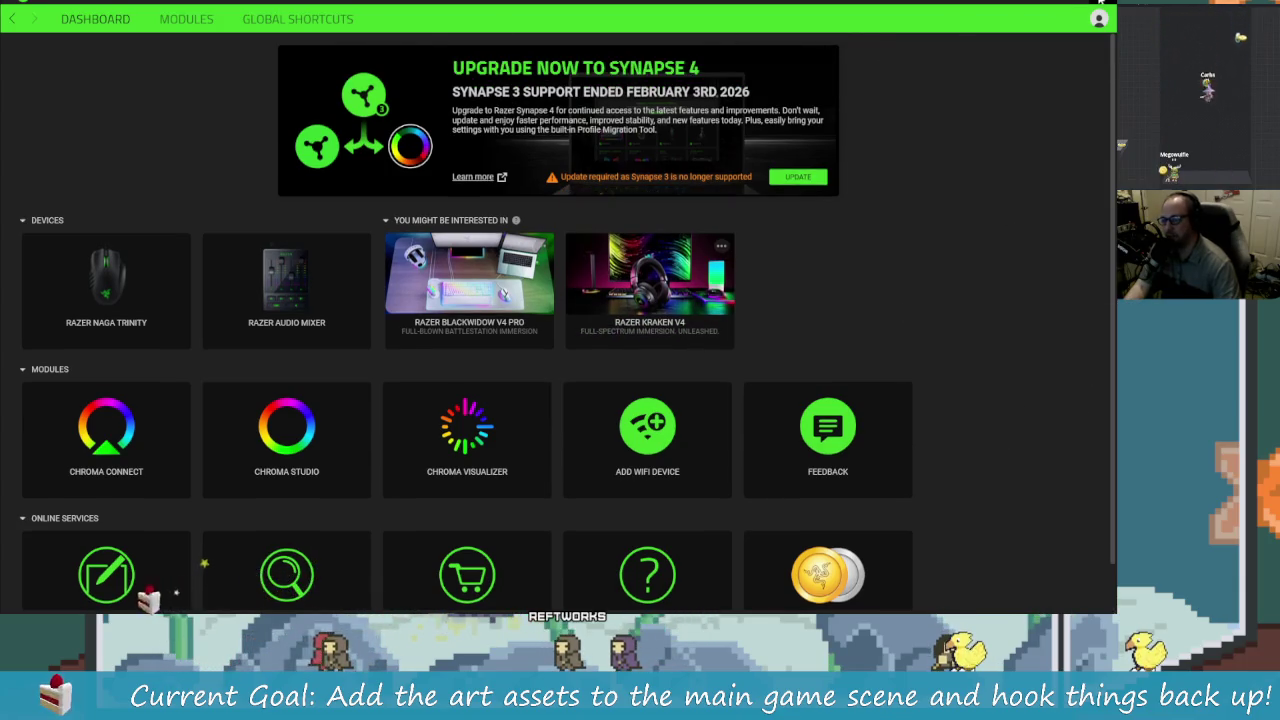
Step: Switch away from Synapse and close the App volume and device preferences window
key("alt+Tab")
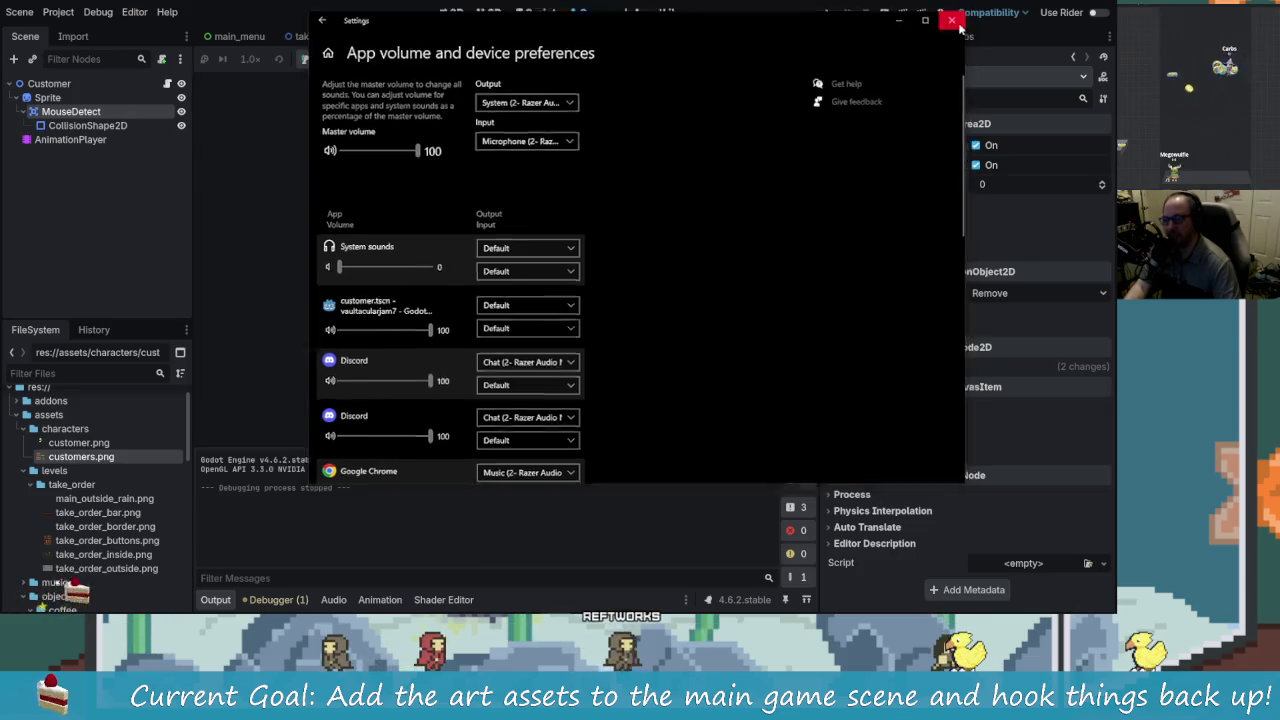
left_click(952, 21)
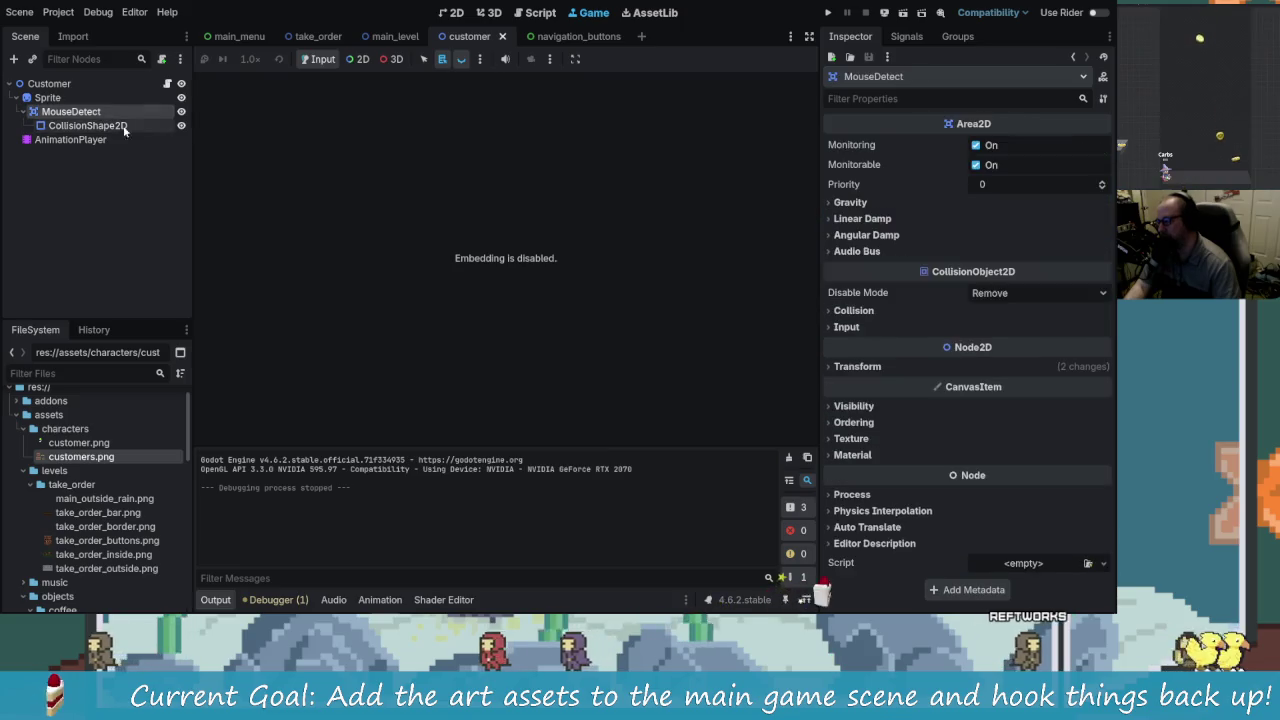
left_click(64, 127)
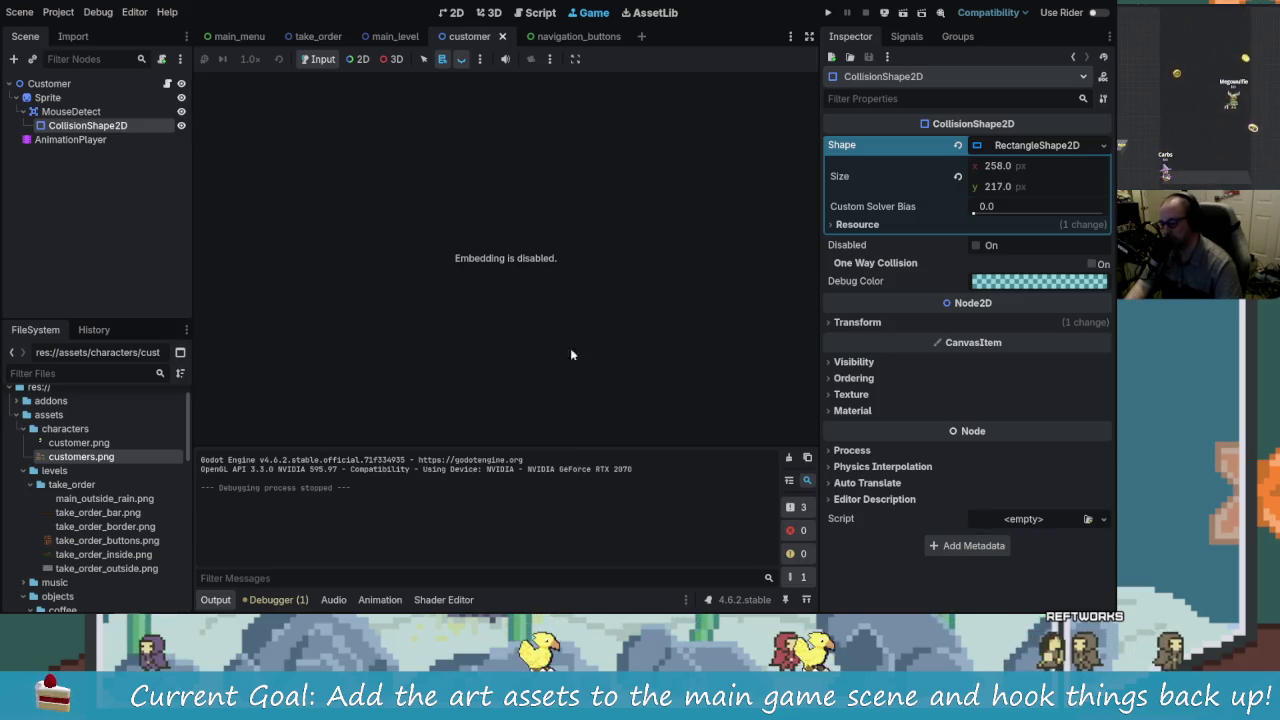
left_click(88, 112)
left_click(105, 126)
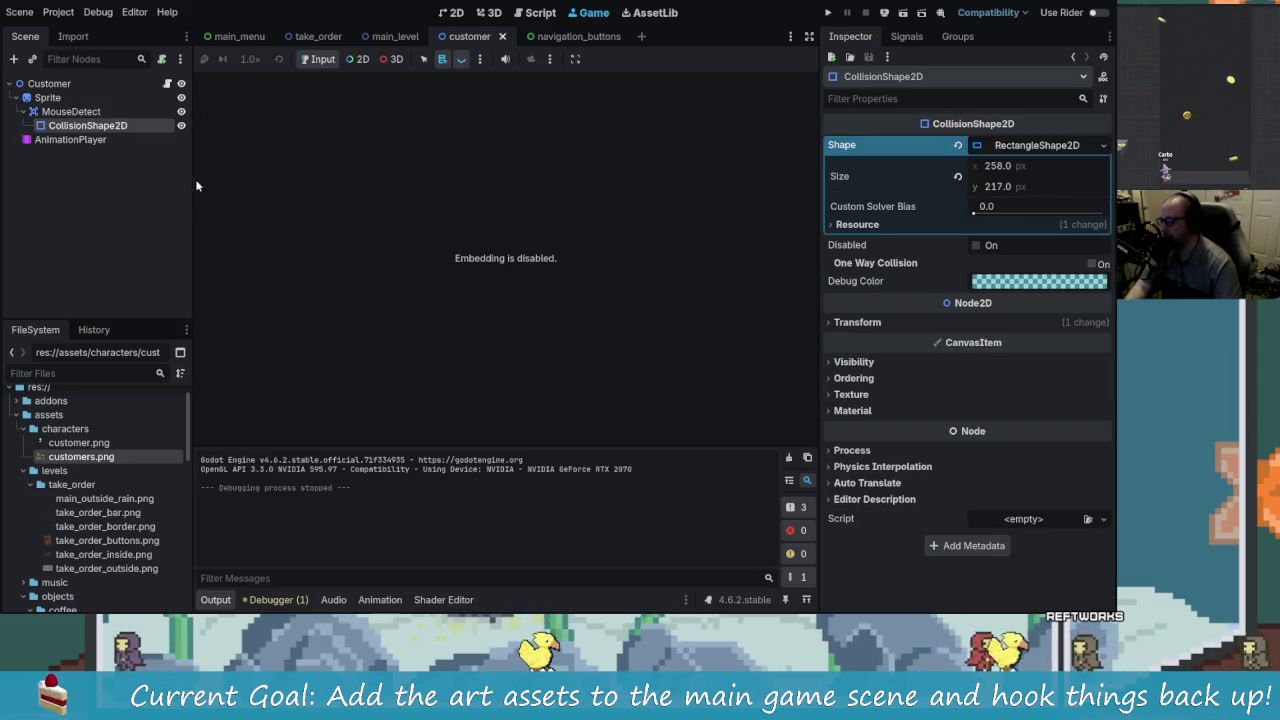
left_click(60, 98)
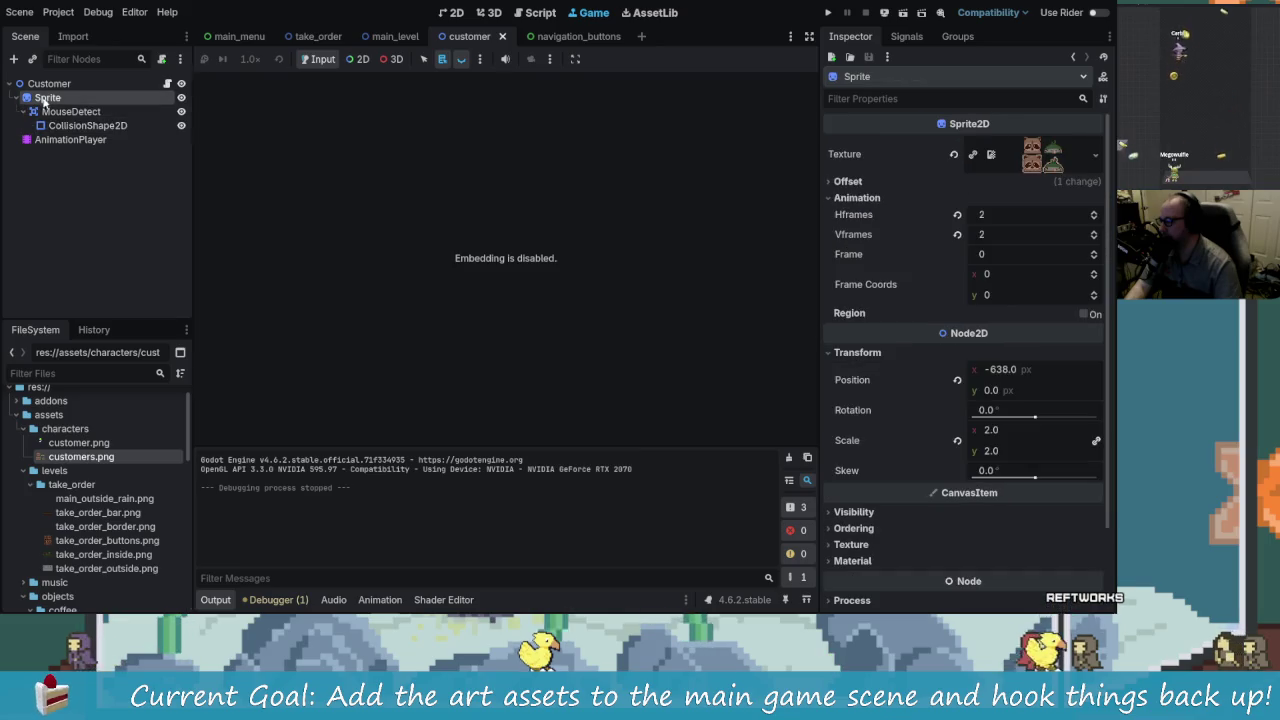
left_click(119, 85)
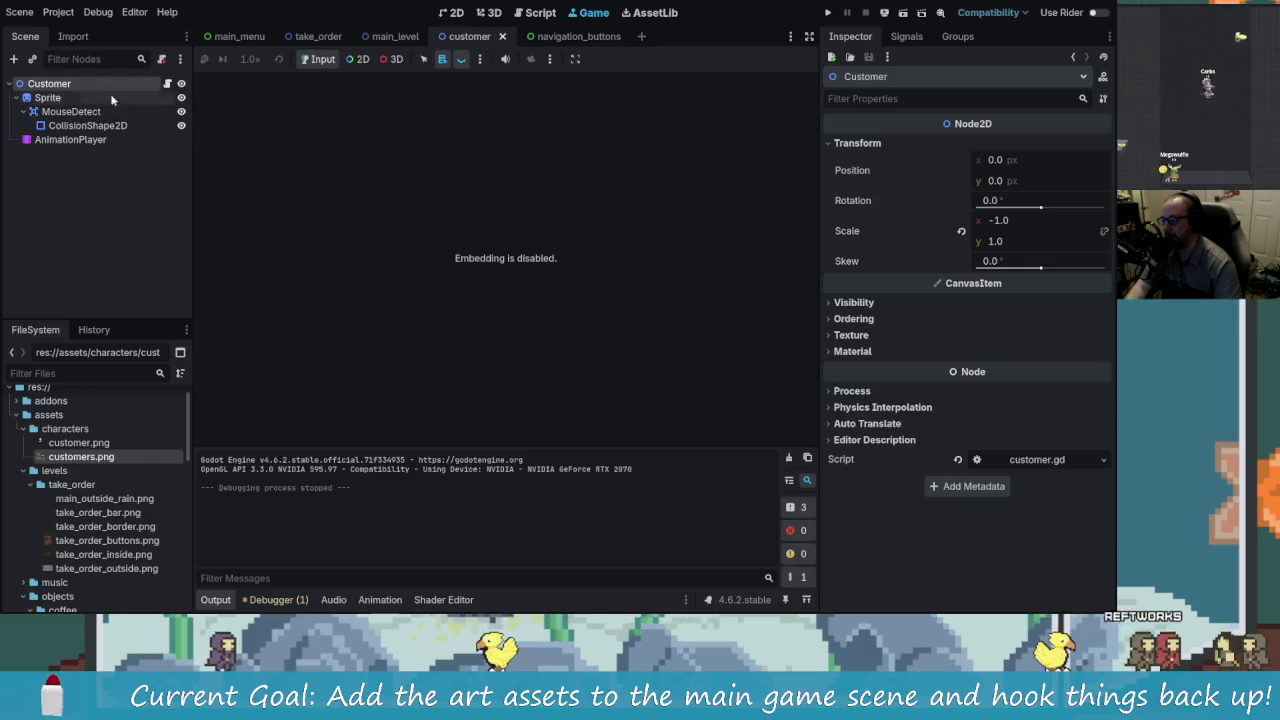
Step: Open customer.gd and inspect the hover_frame_offest line 14 and the customer_id reset on line 17
left_click(167, 84)
left_click(572, 254)
scroll(620, 285, "up", 4)
scroll(628, 287, "down", 2)
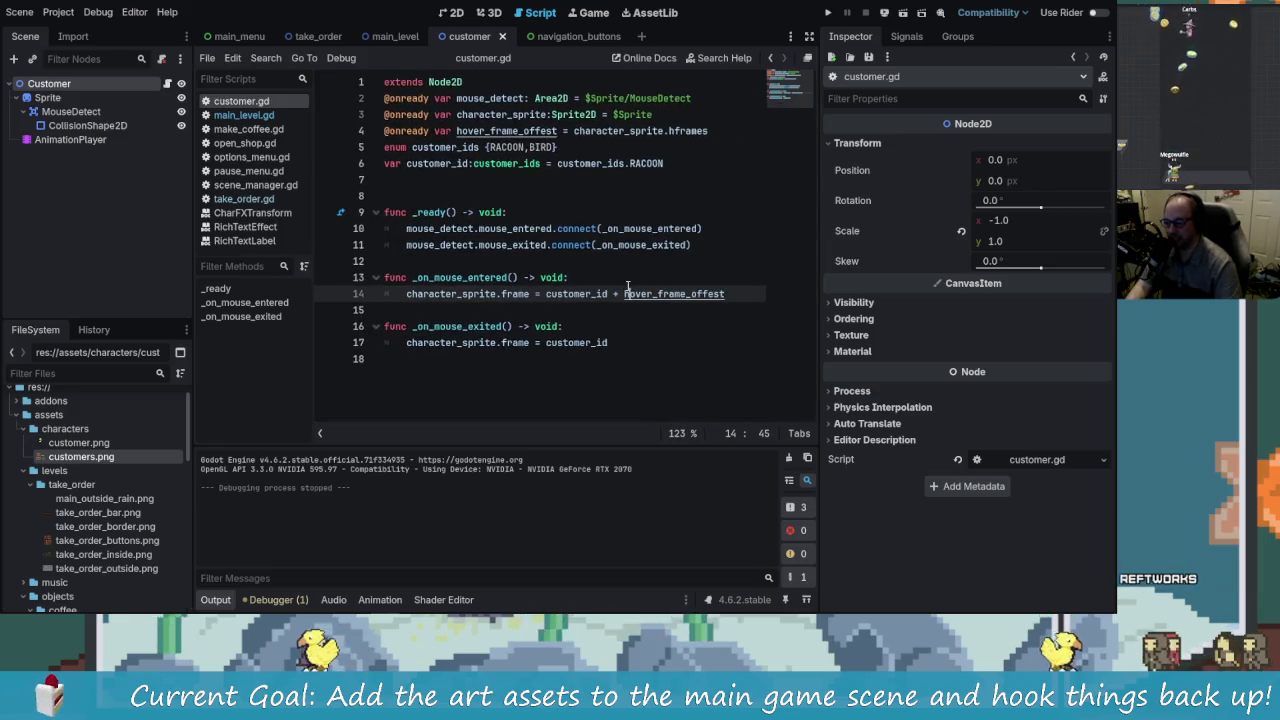
scroll(628, 286, "down", 2)
scroll(628, 285, "up", 1)
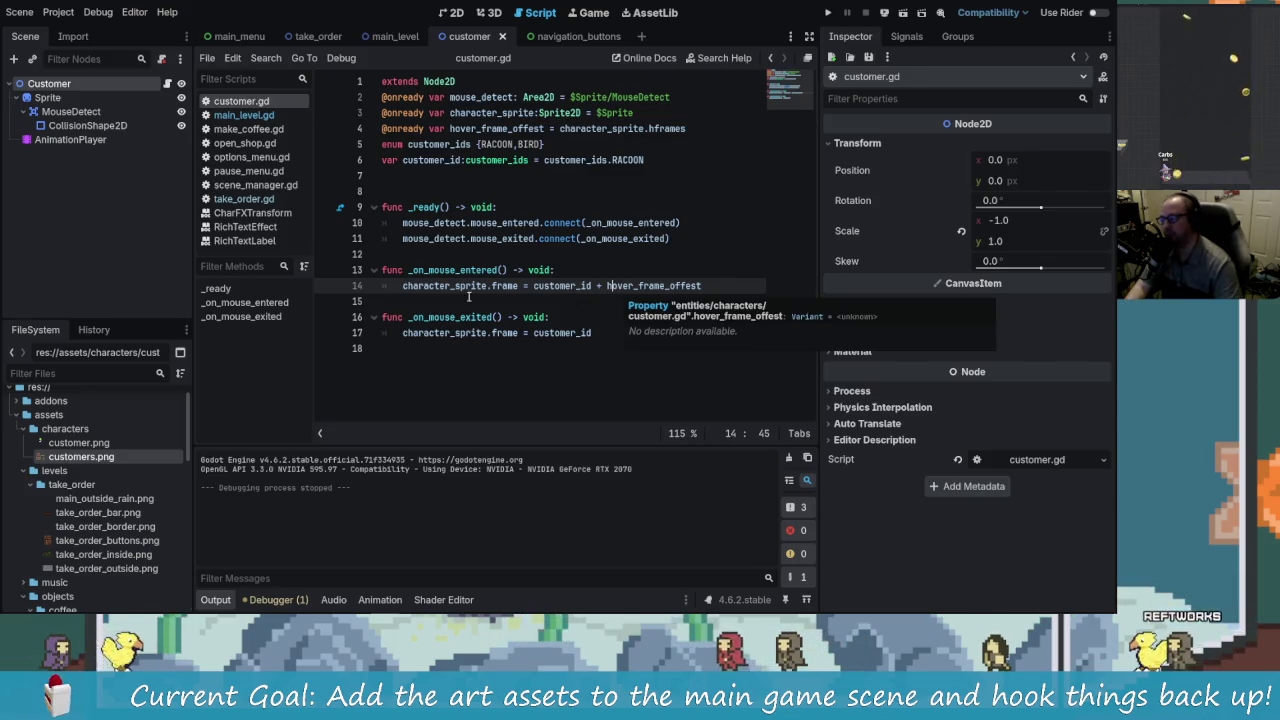
left_click(604, 330)
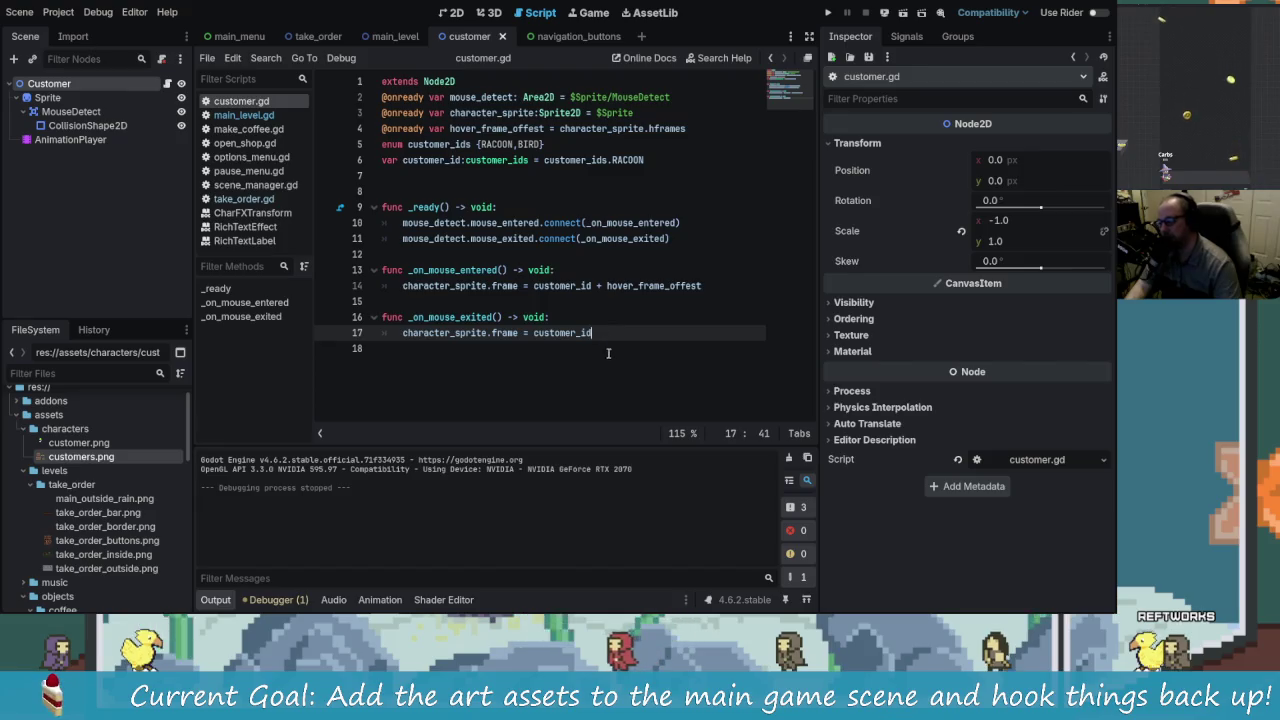